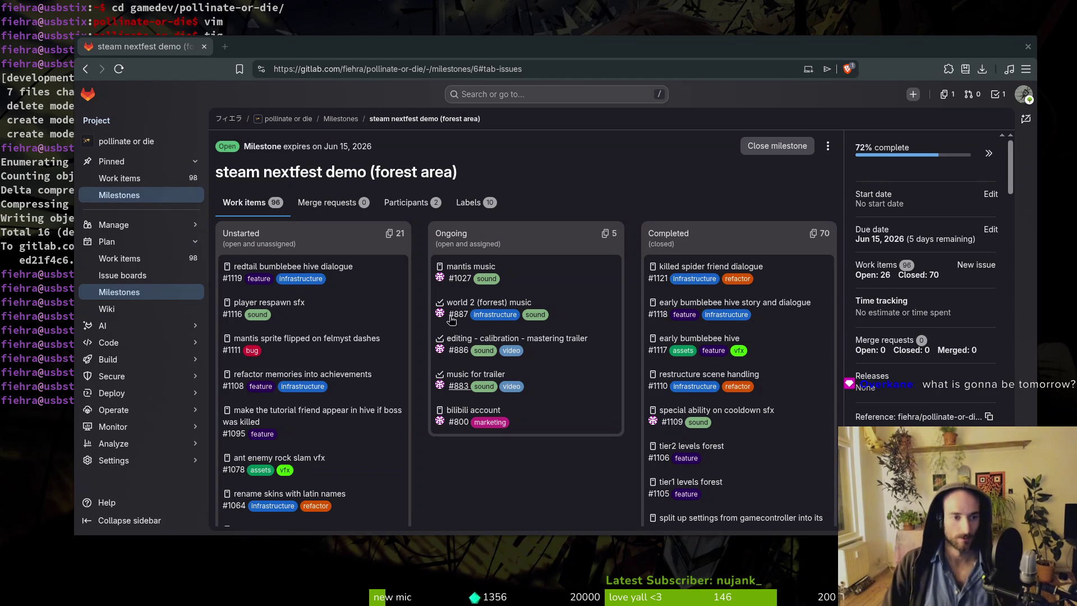
# Open GitLab issue #1064 'rename skins with latin names' from the milestone board, then return to Godot.
pyautogui.scroll(-3, 345, 468)
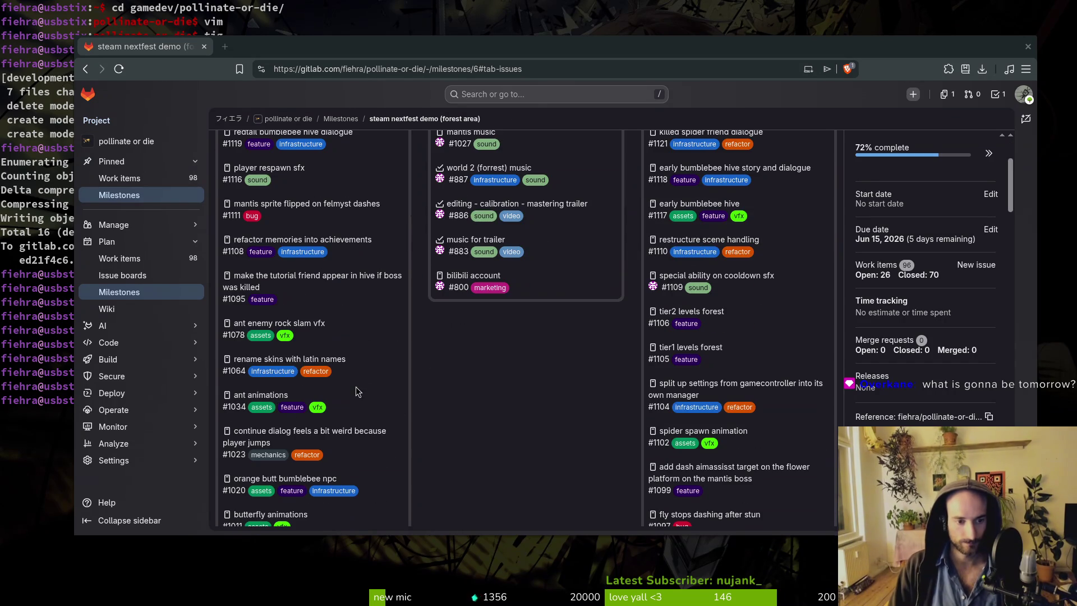
pyautogui.click(307, 362)
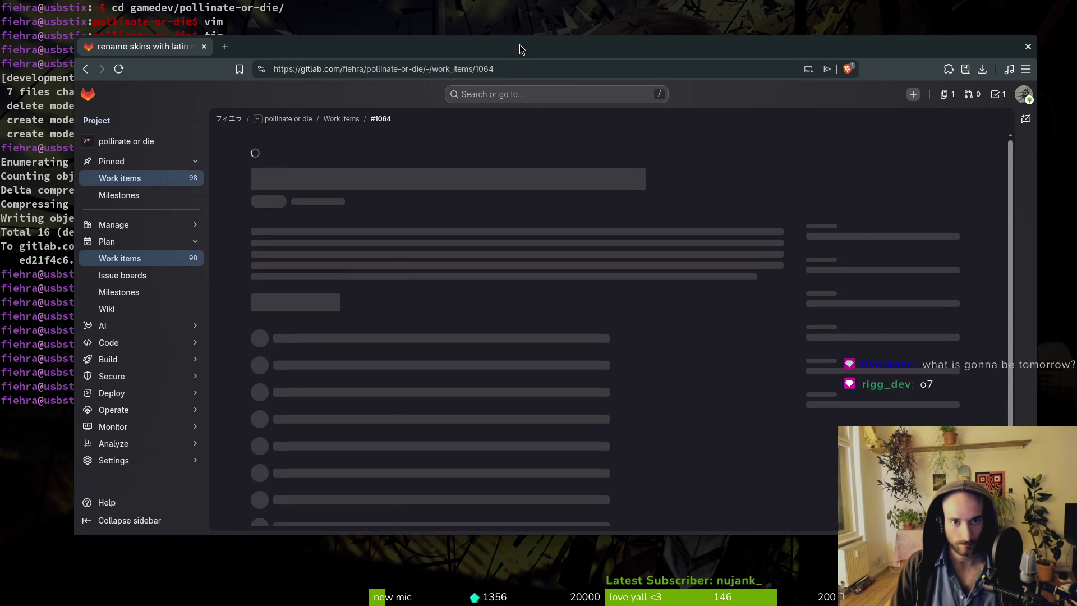
pyautogui.moveTo(519, 49); pyautogui.dragTo(492, 50)
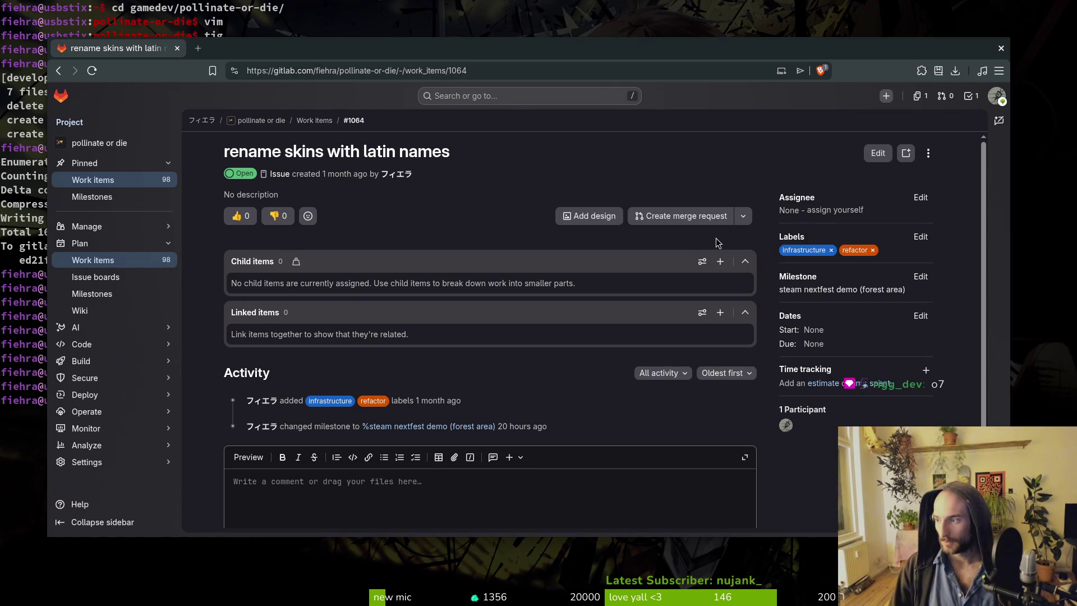
pyautogui.hotkey('alt', 'Tab')
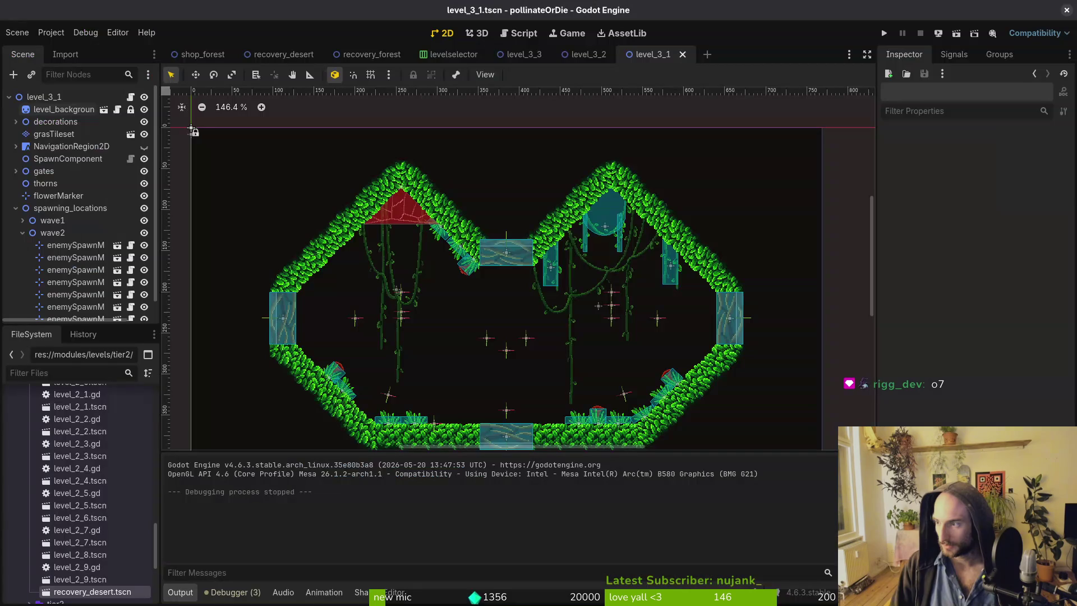
# Close all scene tabs except shop_forest, then quick-open shop_overlay.tscn by searching 'shoover'.
pyautogui.rightClick(213, 54)
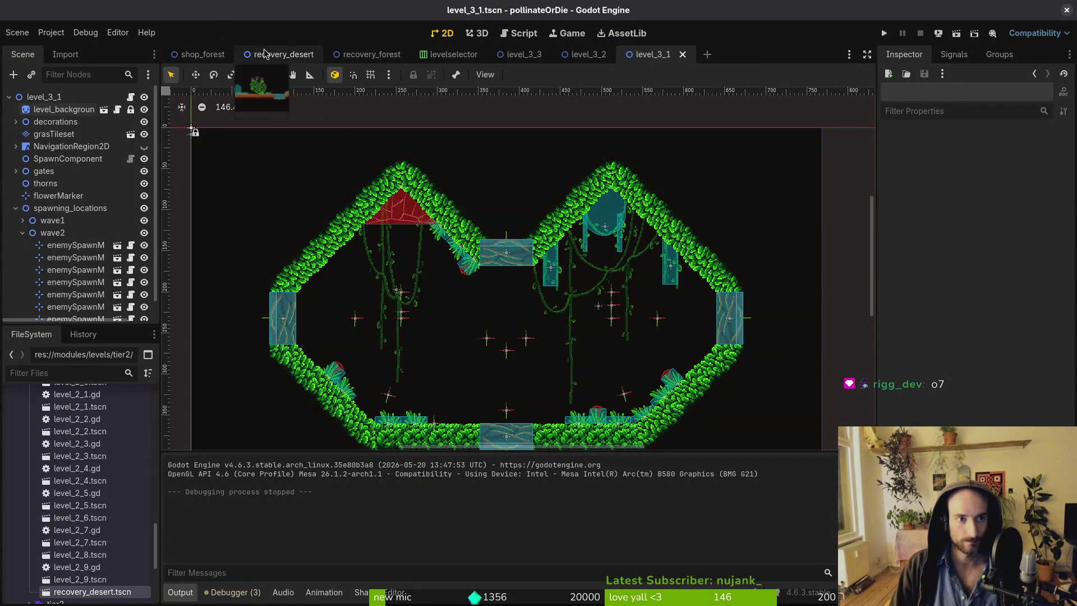
pyautogui.click(258, 90)
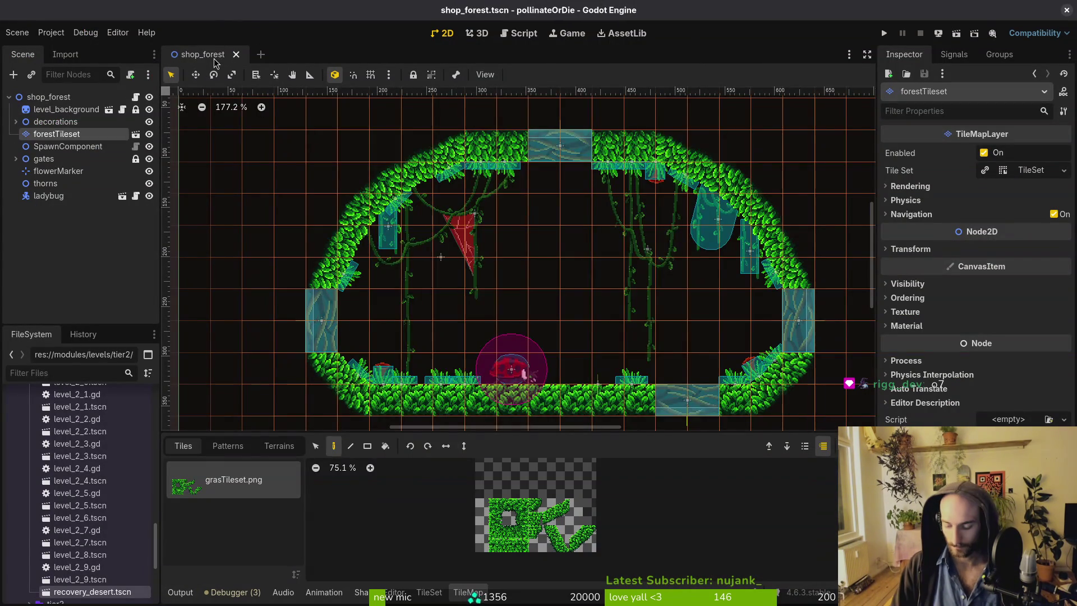
pyautogui.hotkey('shift', 'alt', 'o')
pyautogui.write('shoover')
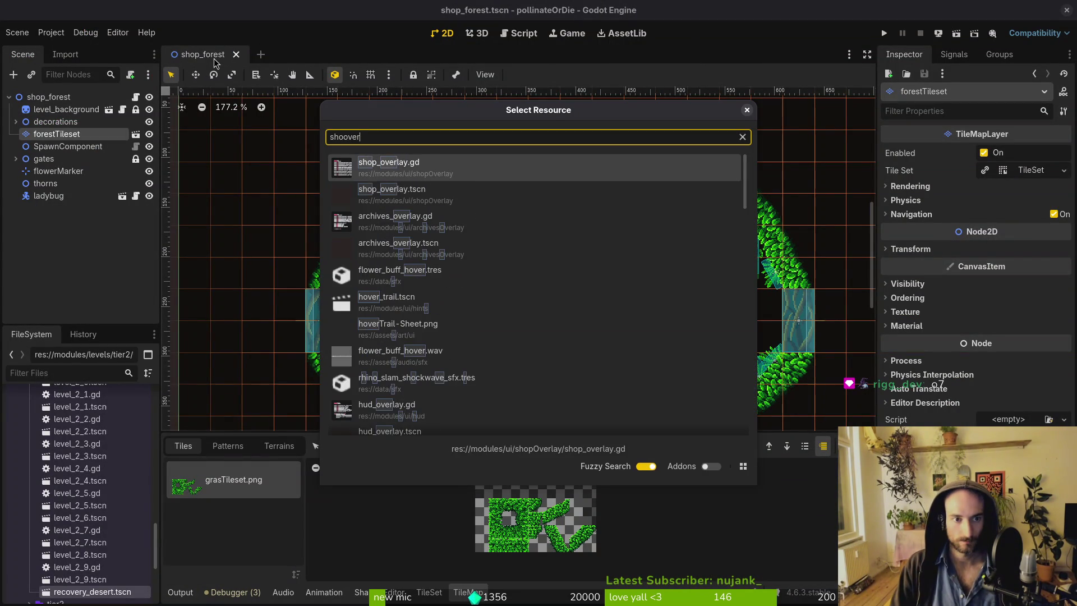
pyautogui.press('Return')
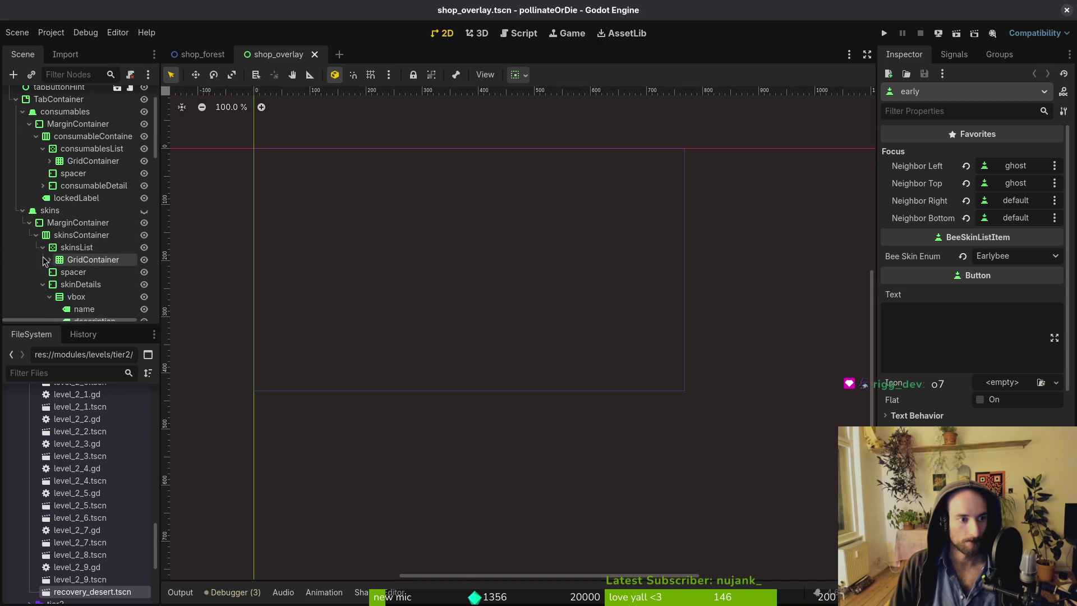
# Revert the early button's left, top, right and bottom Focus Neighbor properties.
pyautogui.scroll(-2, 93, 261)
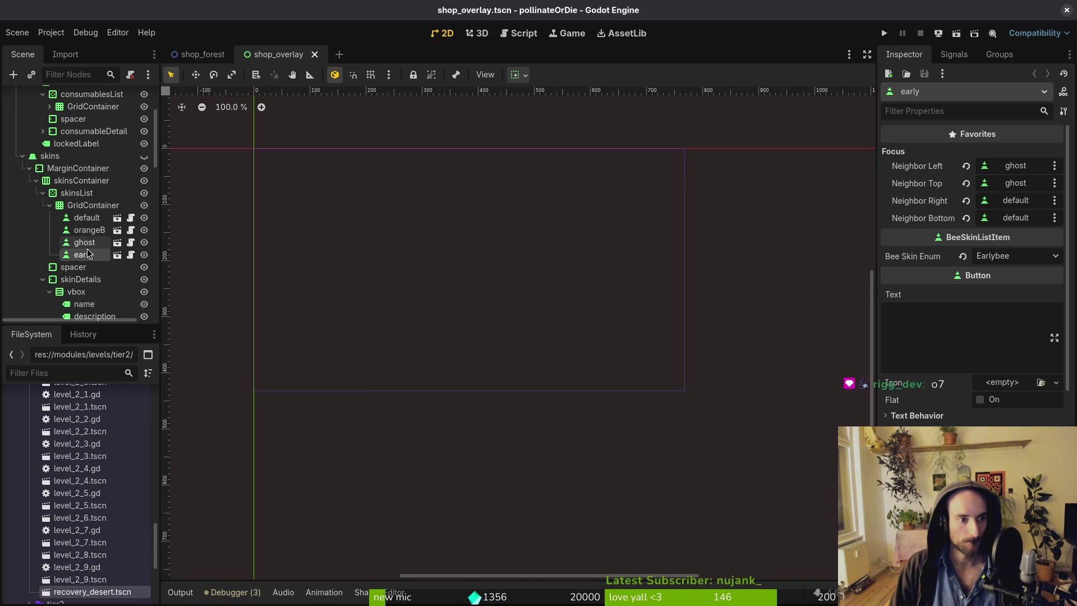
pyautogui.click(966, 183)
pyautogui.click(965, 201)
pyautogui.click(965, 218)
pyautogui.click(966, 166)
# Assign ghost as the early button's left focus neighbour.
pyautogui.click(996, 168)
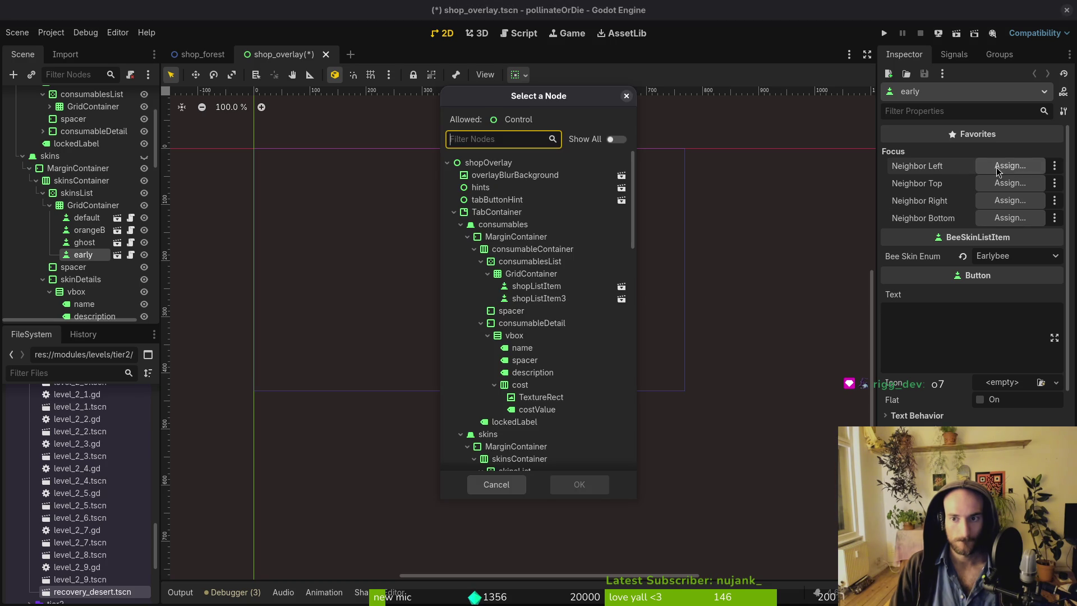
pyautogui.click(999, 171)
pyautogui.click(999, 171)
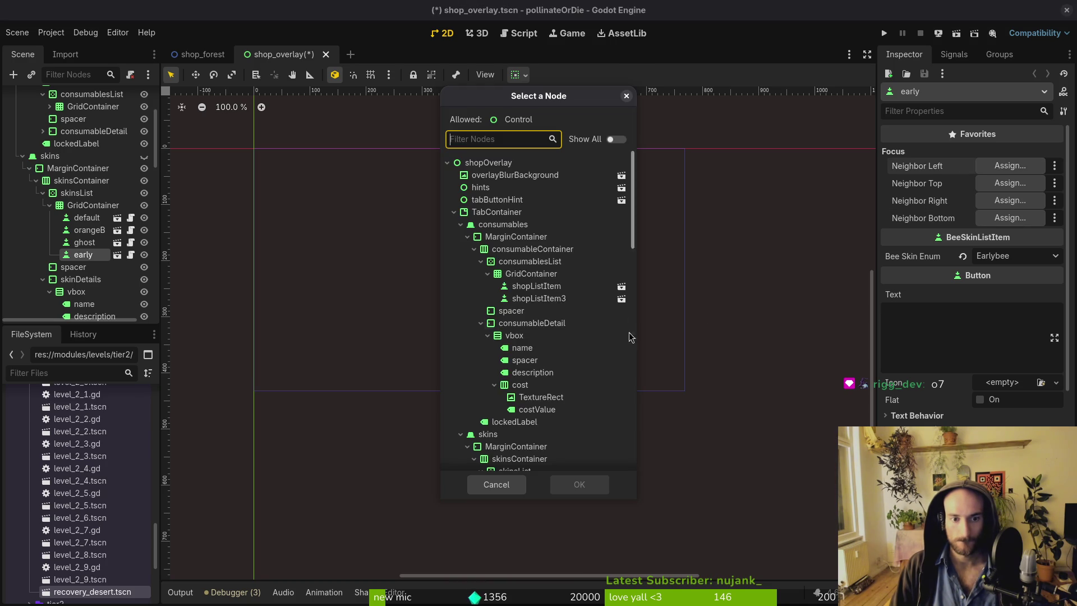
pyautogui.scroll(-5, 539, 303)
pyautogui.click(536, 306)
pyautogui.click(579, 485)
pyautogui.click(1010, 182)
pyautogui.scroll(-4, 586, 297)
pyautogui.scroll(-5, 586, 297)
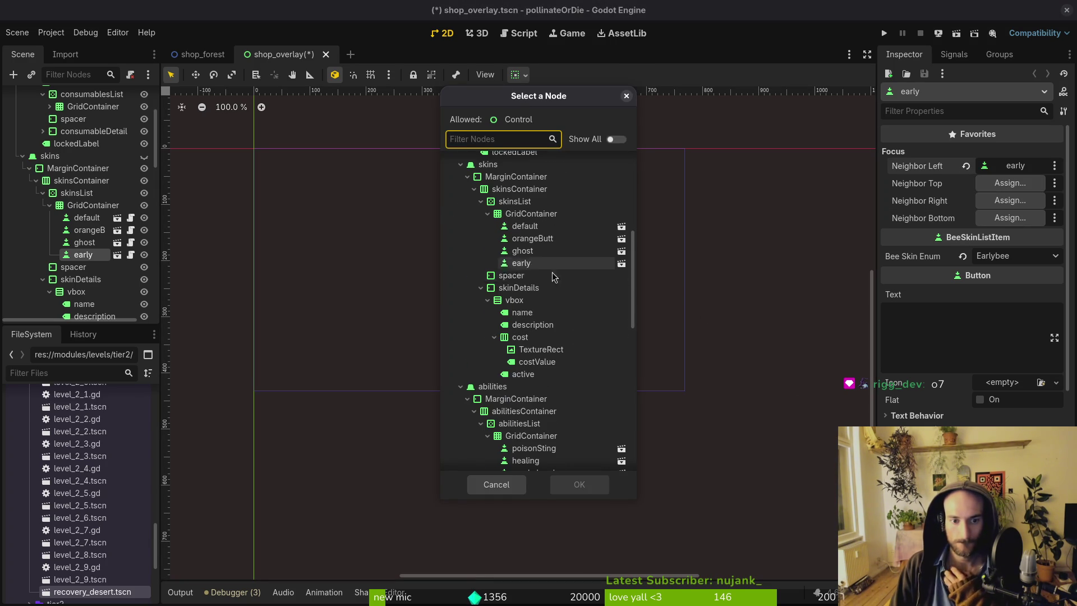
pyautogui.click(496, 485)
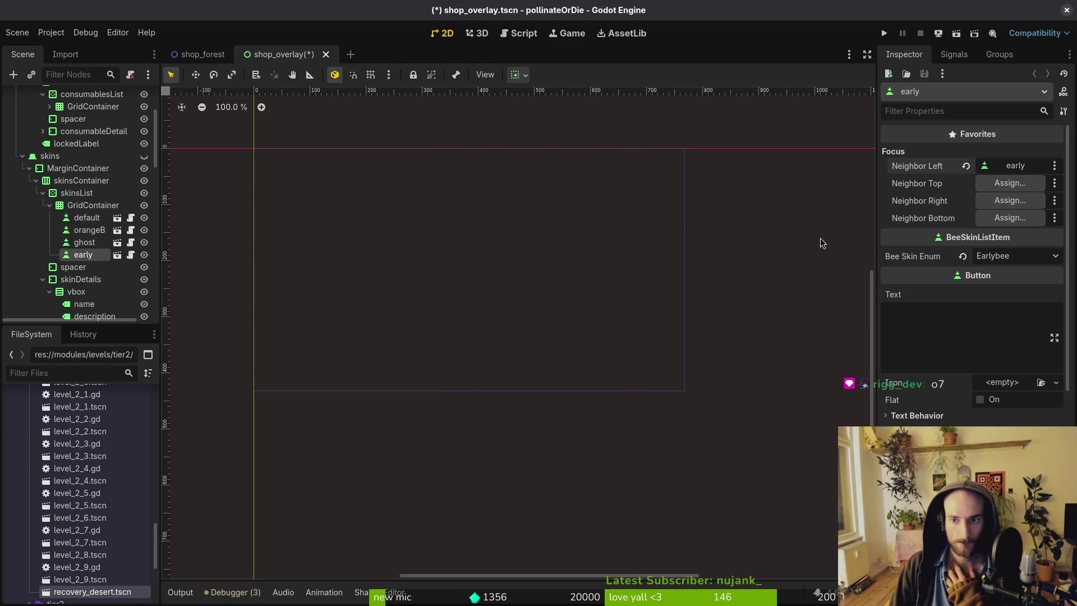
pyautogui.click(1004, 166)
pyautogui.click(538, 289)
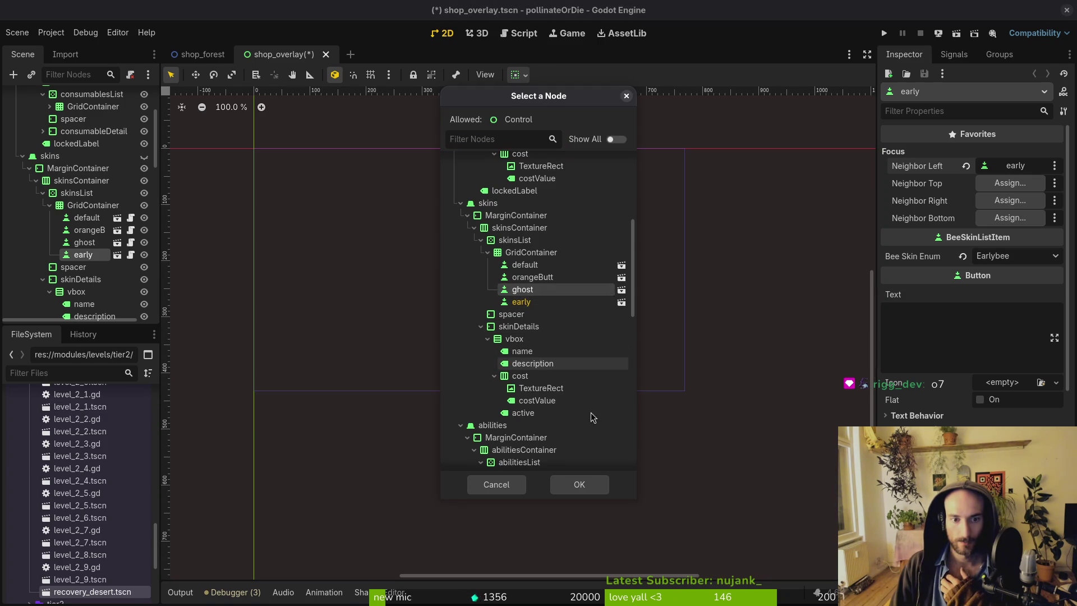
pyautogui.click(577, 484)
# Set the early button's top, right and bottom focus neighbours to default.
pyautogui.click(1009, 184)
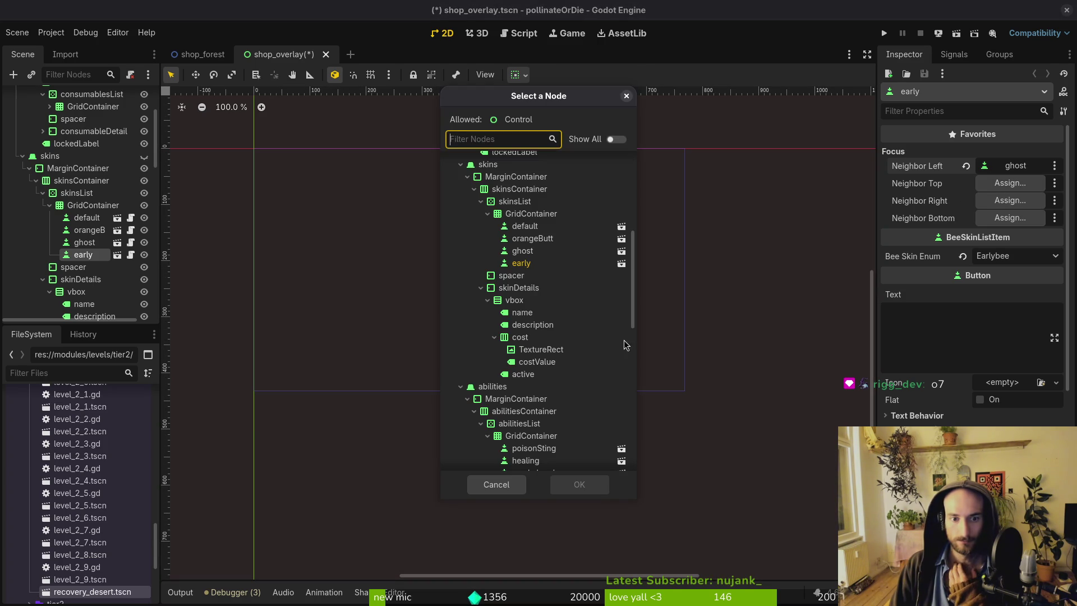
pyautogui.click(524, 226)
pyautogui.click(579, 485)
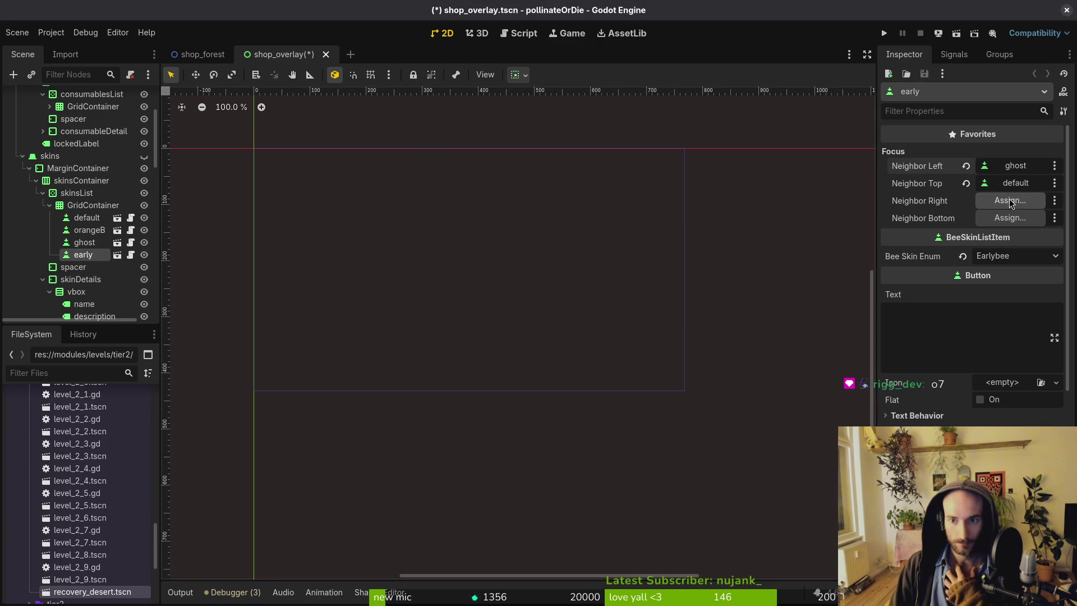
pyautogui.click(1010, 201)
pyautogui.scroll(-5, 539, 387)
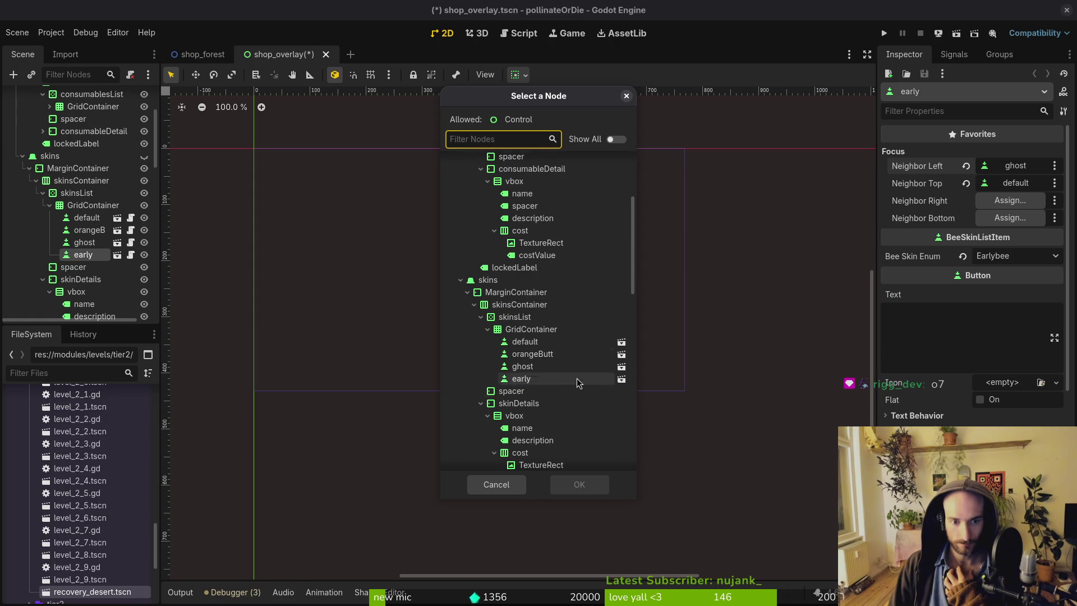
pyautogui.click(524, 342)
pyautogui.click(579, 485)
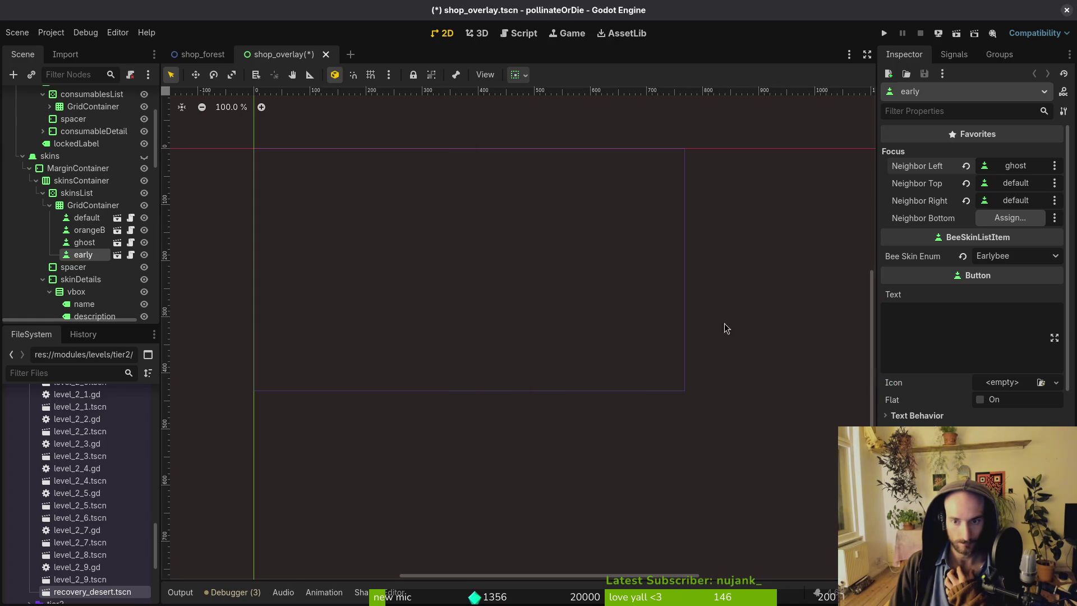
pyautogui.click(1010, 218)
pyautogui.scroll(-5, 547, 381)
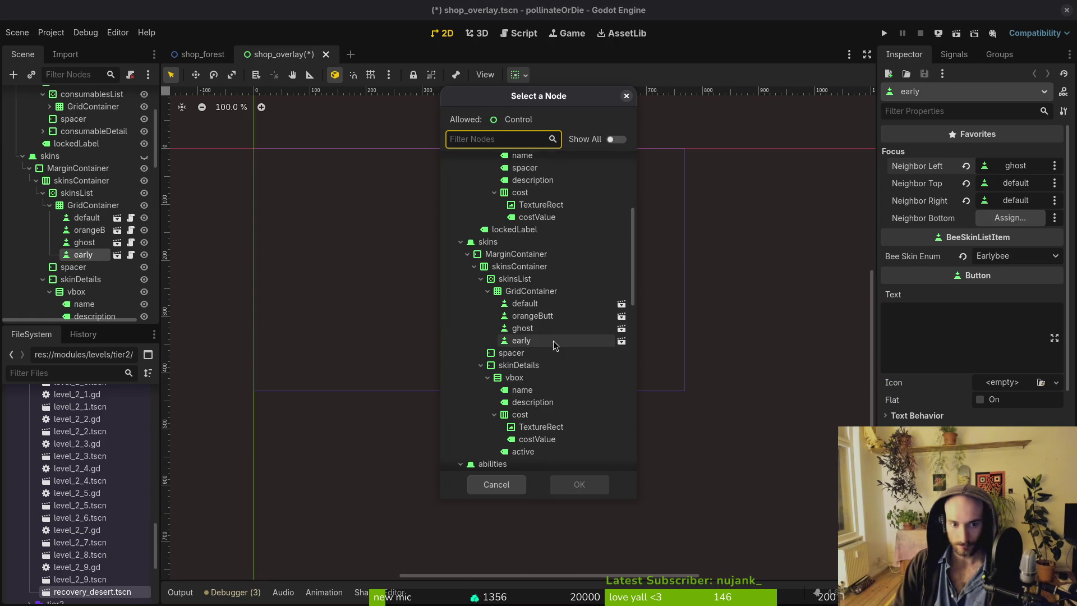
pyautogui.click(547, 303)
pyautogui.click(579, 485)
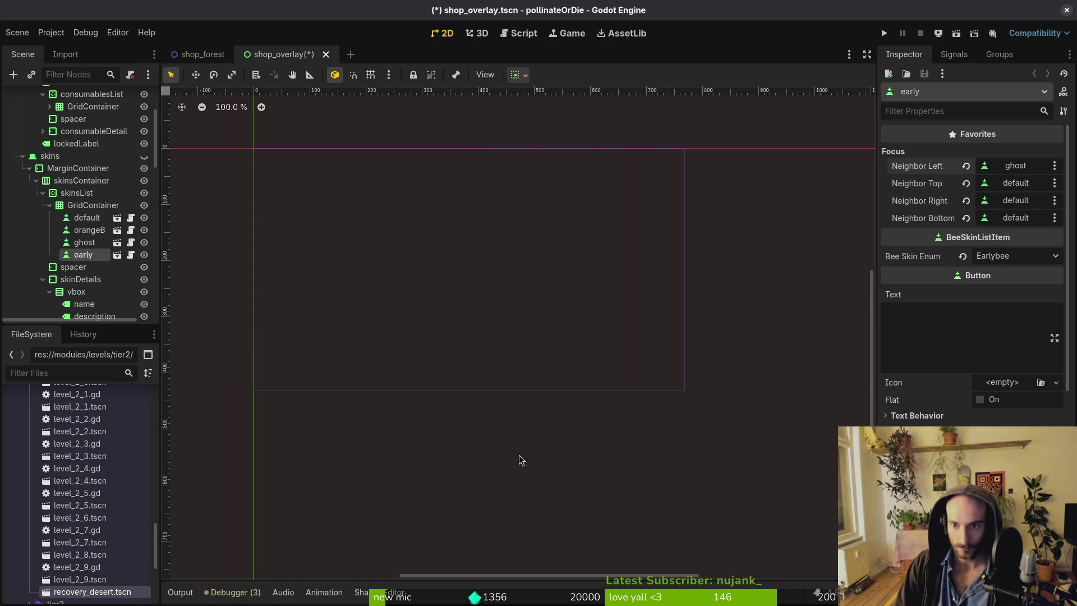
# Select the default skin button and set its bottom focus neighbour to early.
pyautogui.click(85, 217)
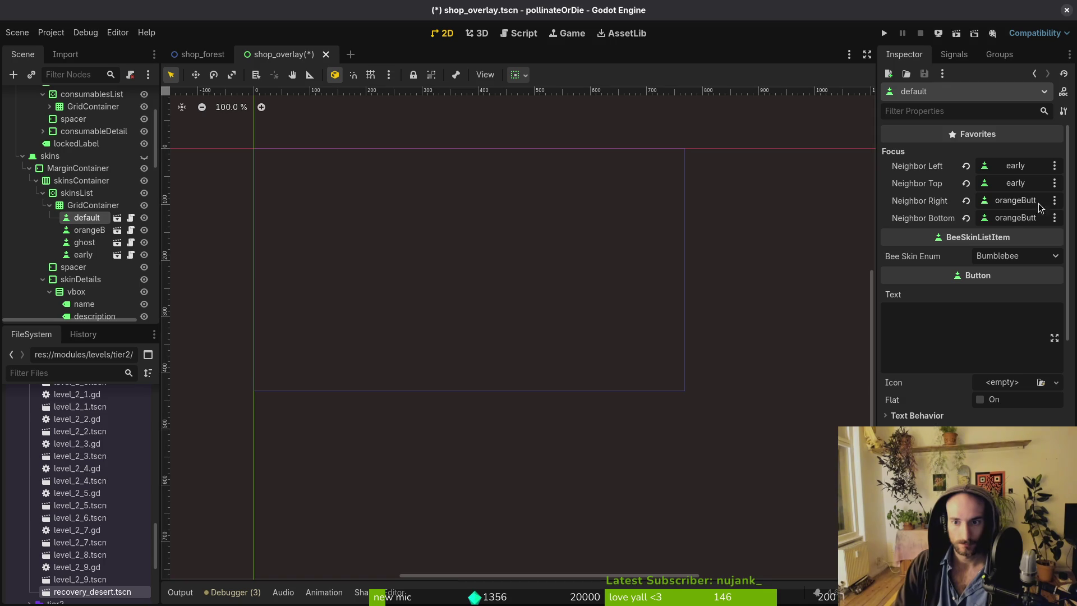
pyautogui.click(1028, 221)
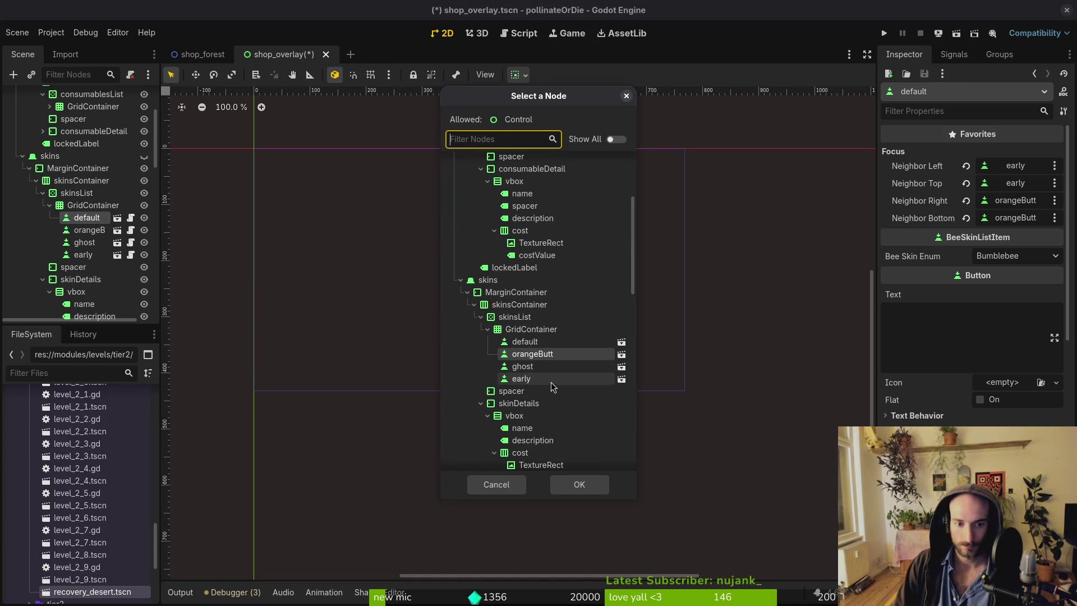
pyautogui.click(521, 378)
pyautogui.click(579, 484)
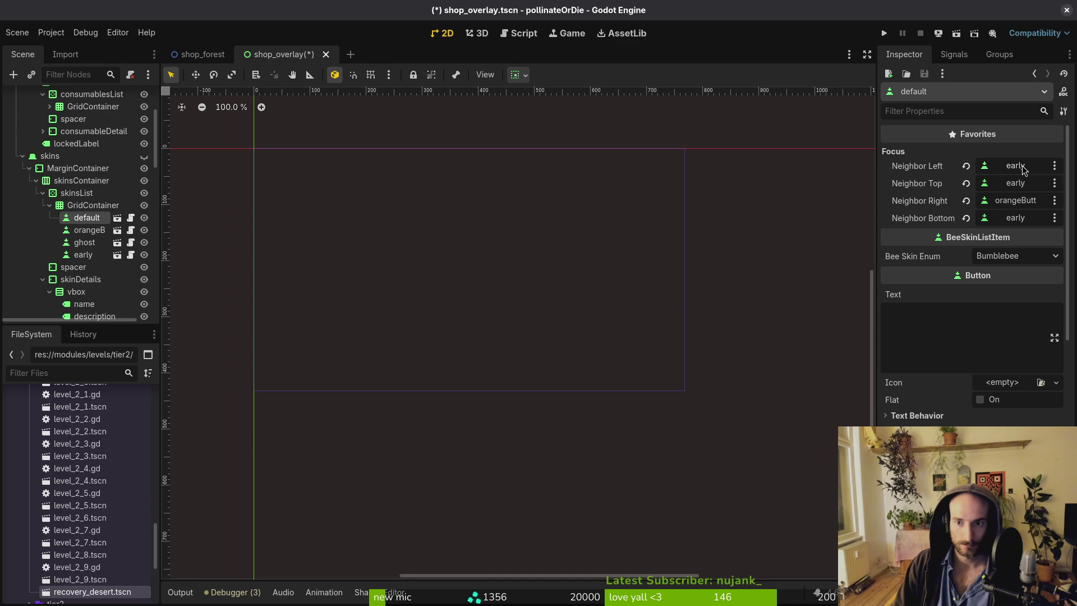
# Browse for a top neighbour for default but cancel, then run the project to test.
pyautogui.click(1026, 184)
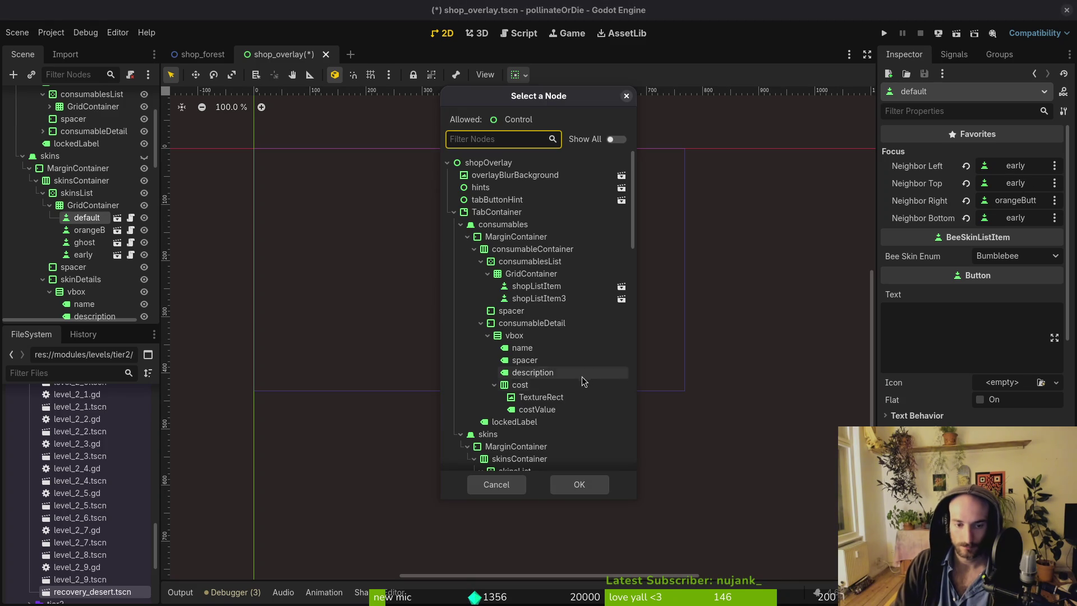
pyautogui.scroll(-3, 553, 419)
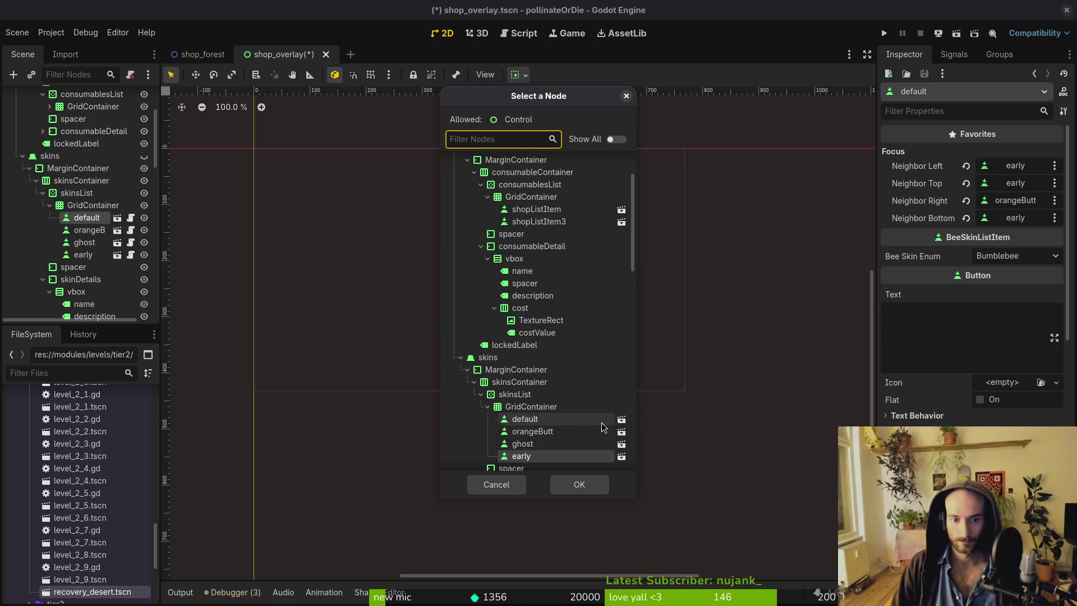
pyautogui.click(573, 422)
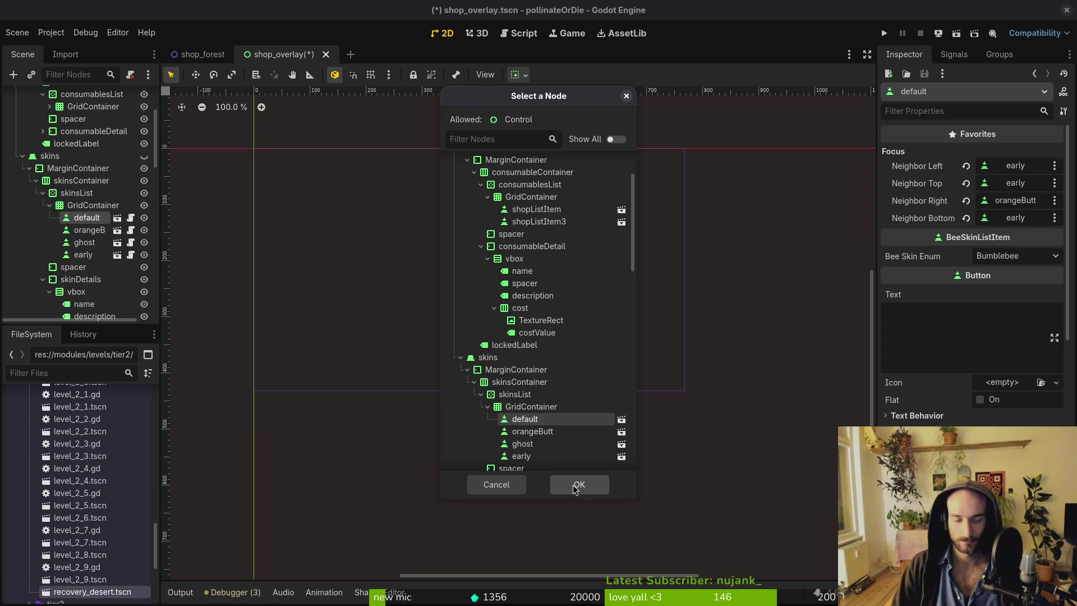
pyautogui.click(496, 484)
pyautogui.click(884, 34)
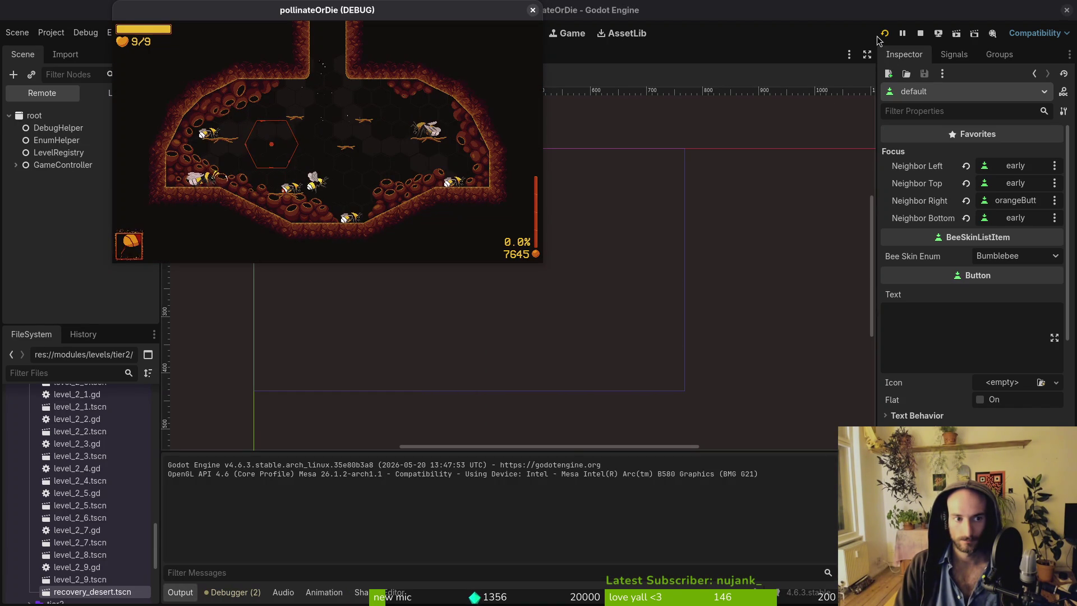
# In the running game, open the overlay, browse the enemies page, close it and stop the game.
pyautogui.press('Tab')
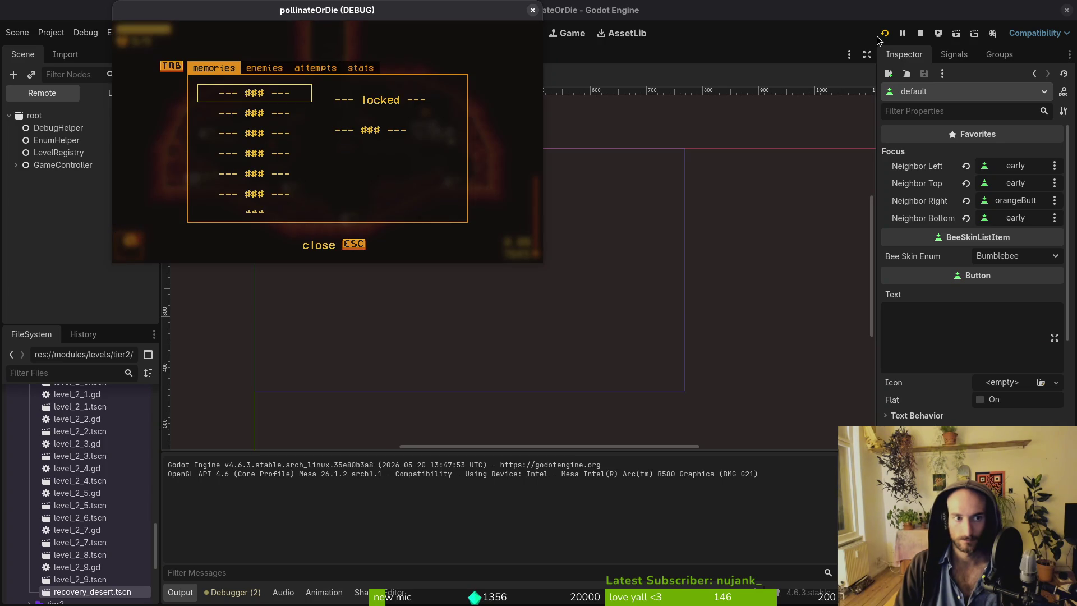
pyautogui.press('Tab')
pyautogui.press('Down')
pyautogui.press('Down')
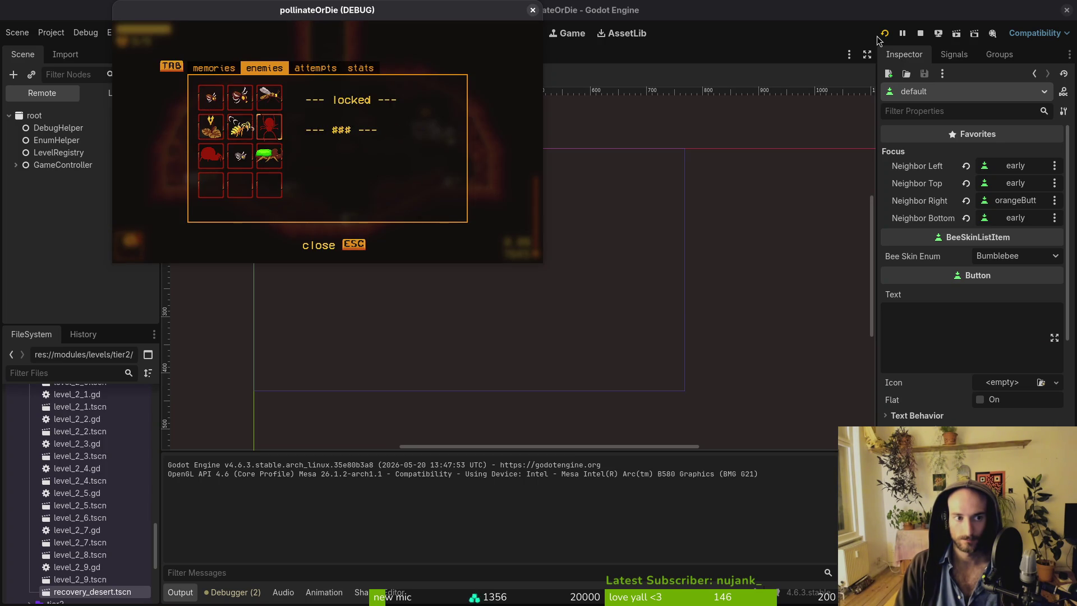
pyautogui.press('Escape')
pyautogui.click(533, 11)
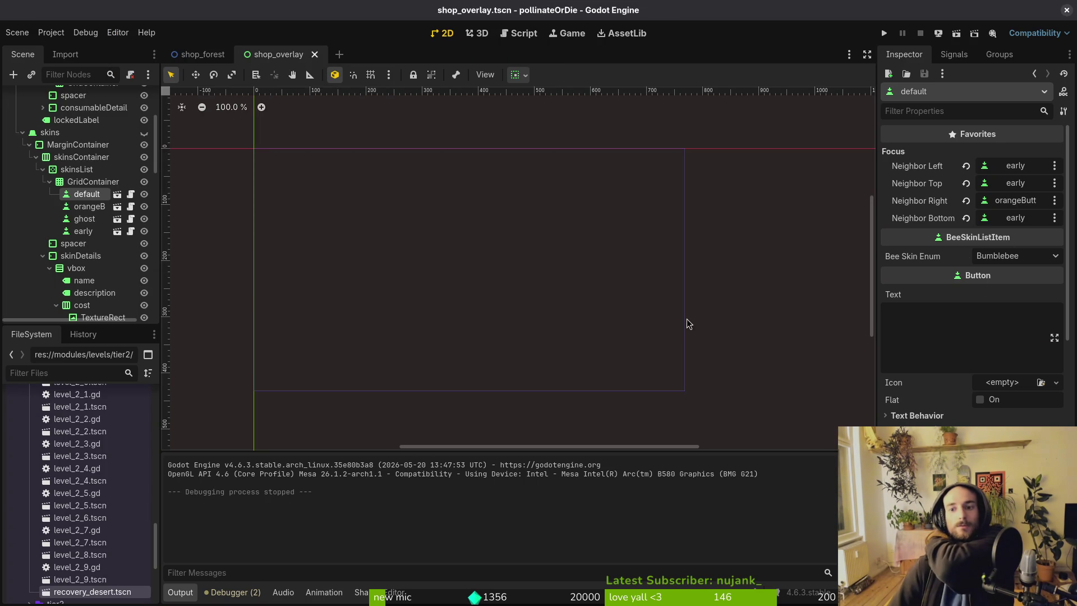
# Set the ghost skin button's right focus neighbour to default.
pyautogui.click(88, 207)
pyautogui.click(85, 219)
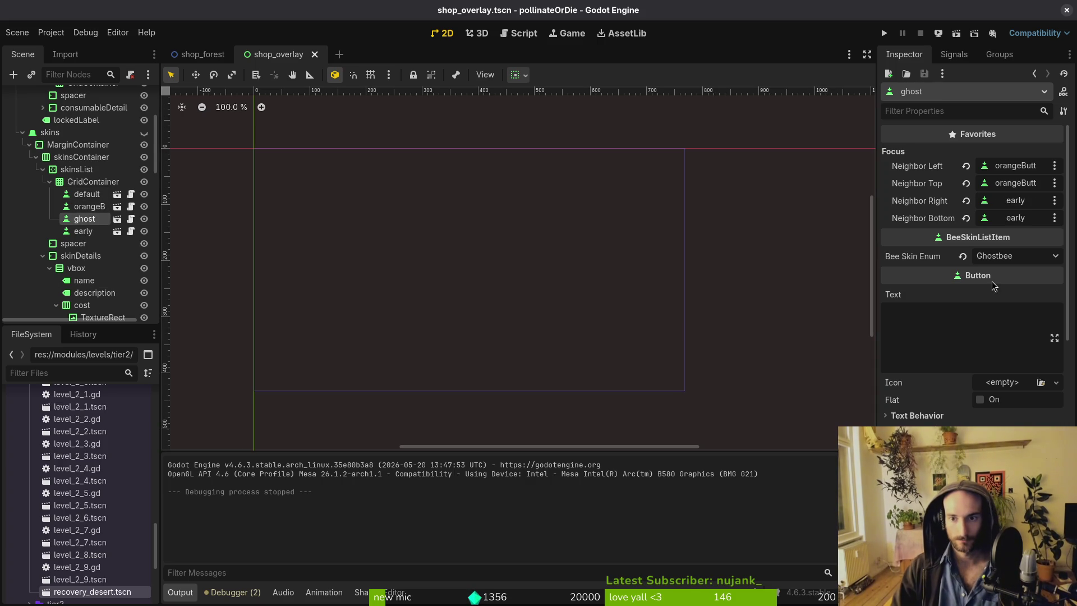
pyautogui.click(1002, 212)
pyautogui.scroll(-5, 567, 368)
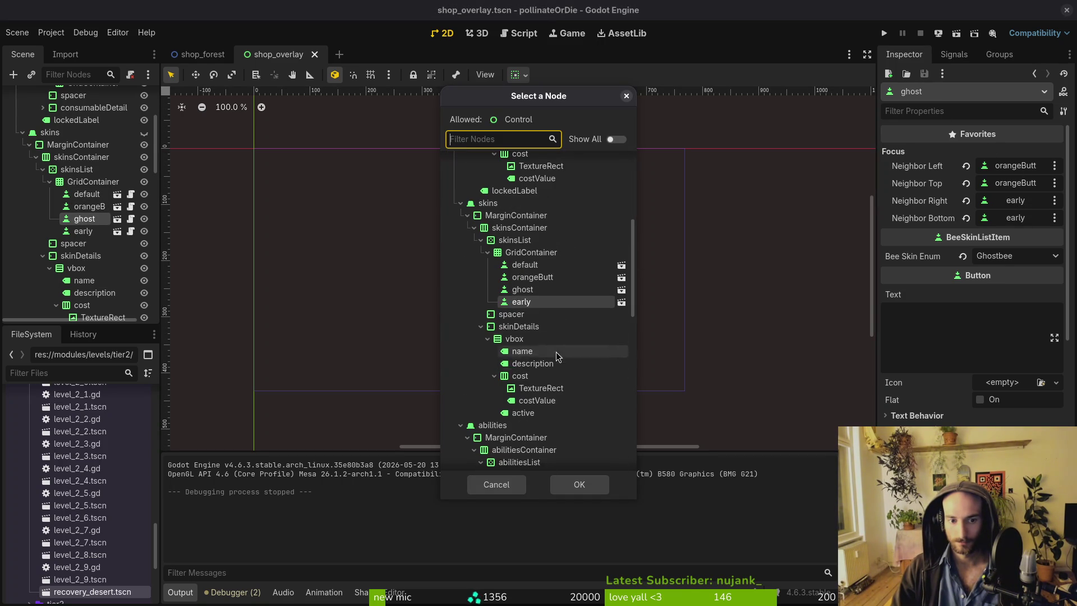
pyautogui.click(524, 265)
pyautogui.click(578, 482)
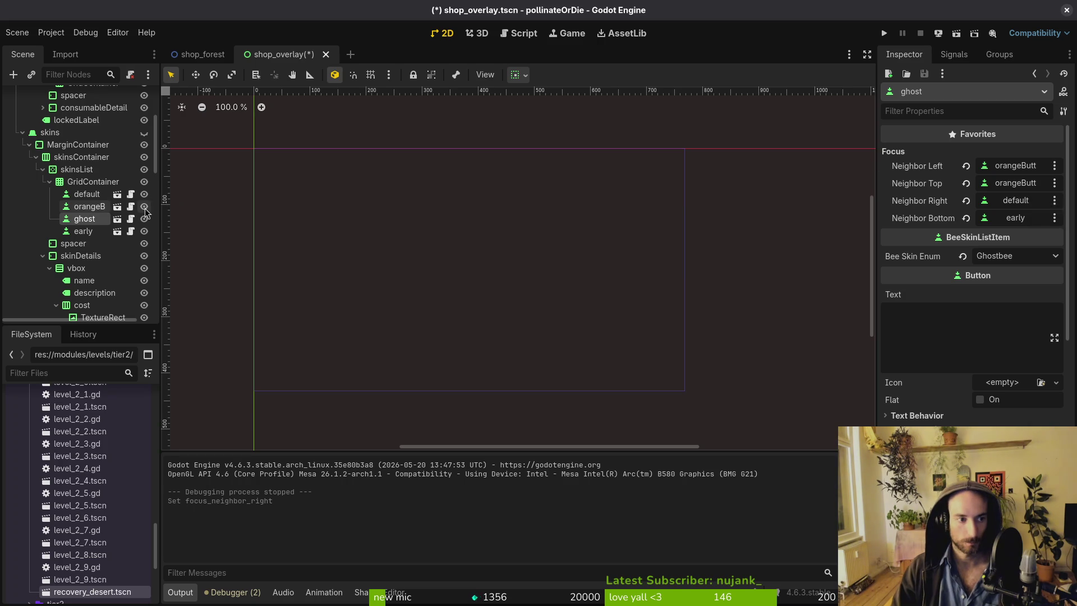
# Save shop_overlay.tscn and collapse the skins, abilities, backup and consumables branches in the Scene tree.
pyautogui.hotkey('ctrl', 's')
pyautogui.click(49, 181)
pyautogui.click(43, 169)
pyautogui.click(43, 194)
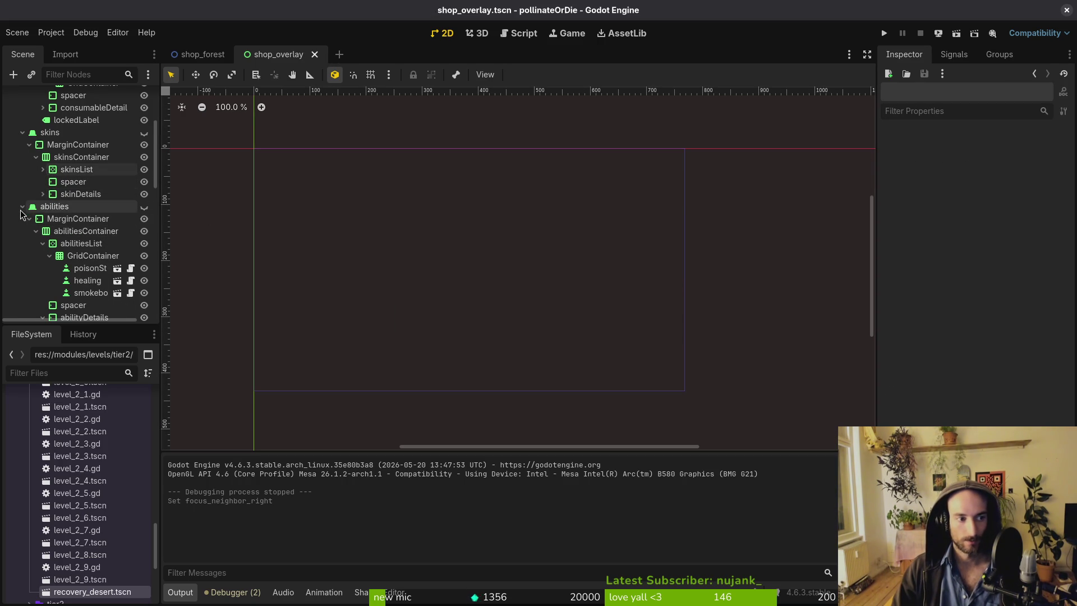
pyautogui.click(22, 206)
pyautogui.click(16, 230)
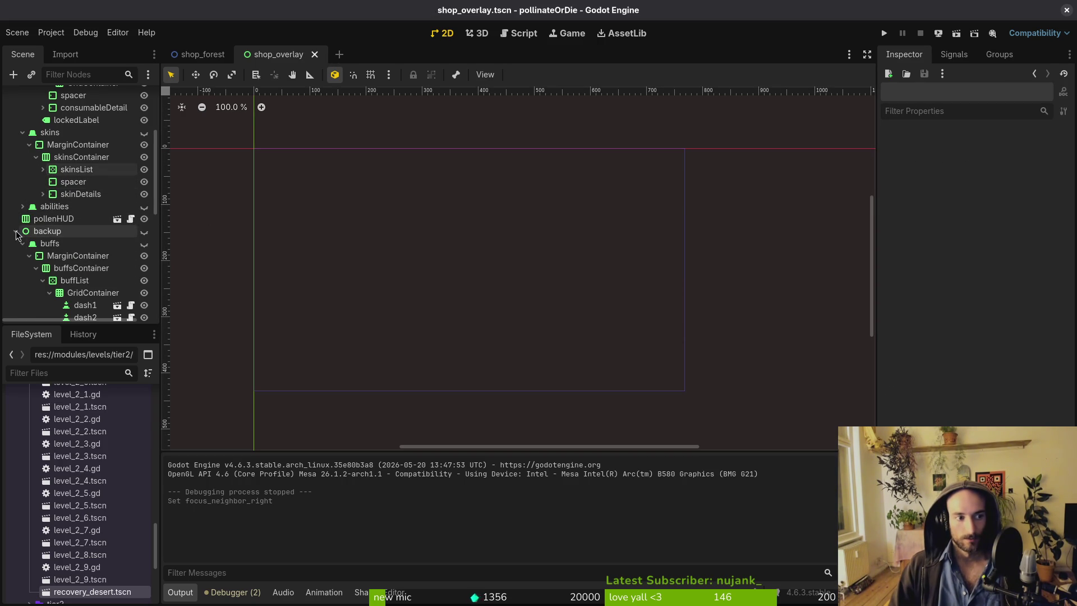
pyautogui.click(22, 205)
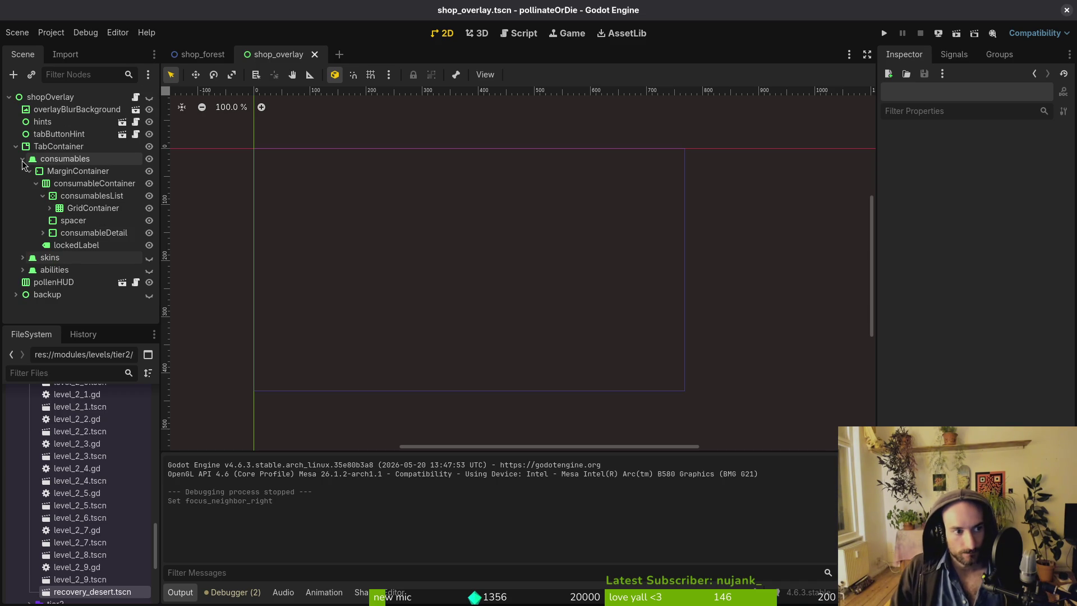
pyautogui.click(23, 158)
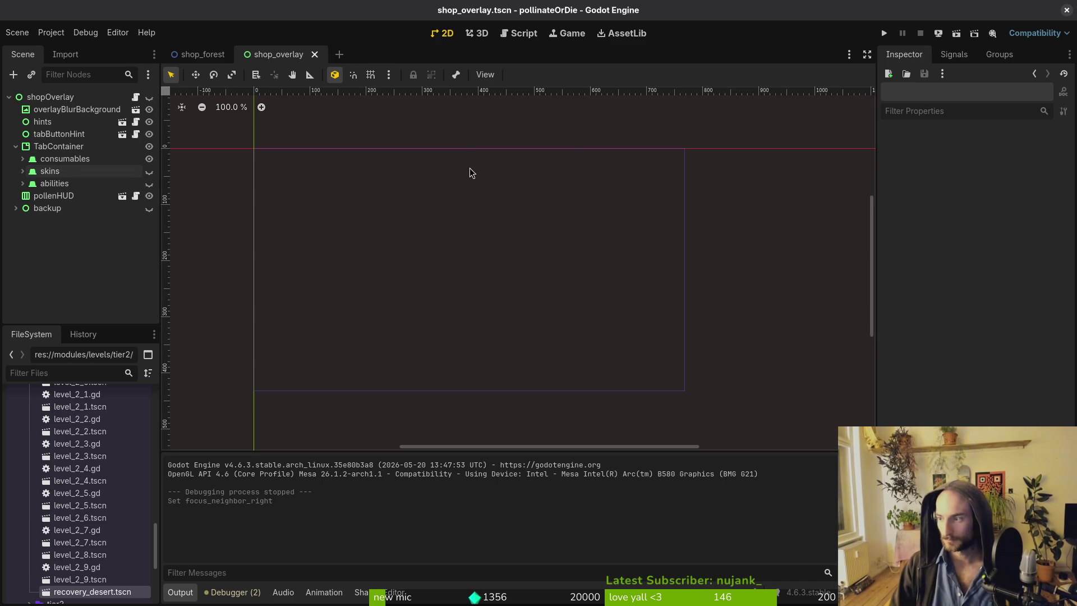
# In Aseprite, close thornsTiny-Sheet discarding its changes, then close thornsTiny.
pyautogui.hotkey('alt', 'Tab')
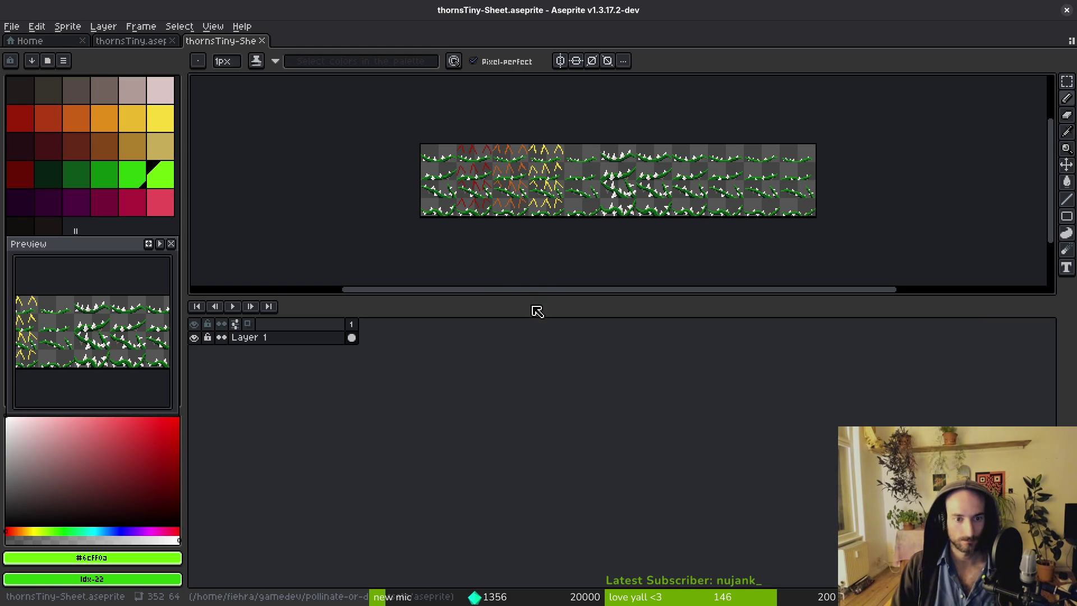
pyautogui.moveTo(543, 300); pyautogui.dragTo(536, 489)
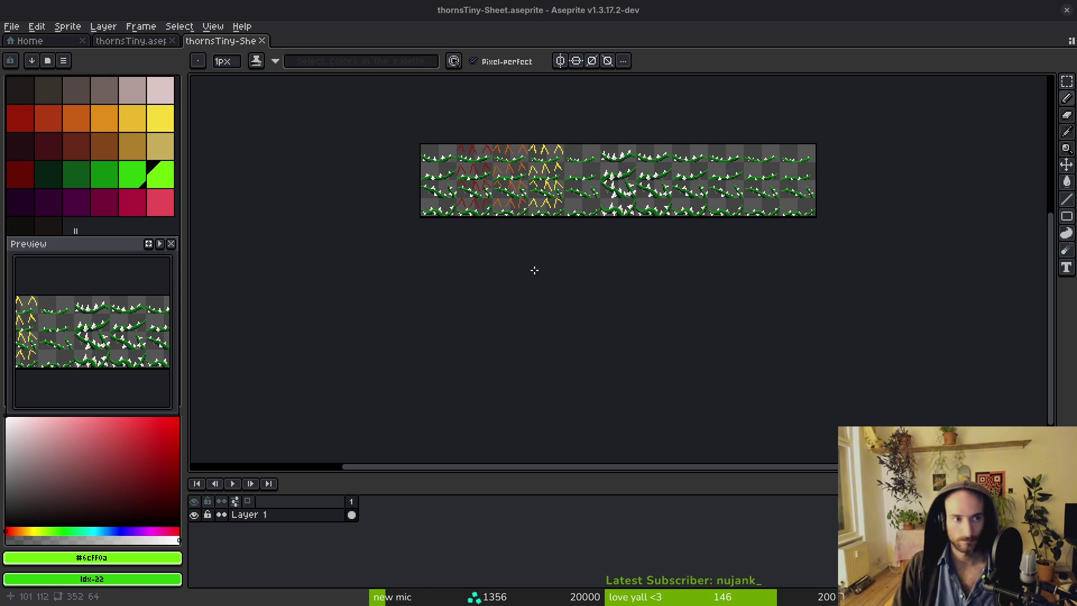
pyautogui.hotkey('ctrl', 'w')
pyautogui.click(535, 338)
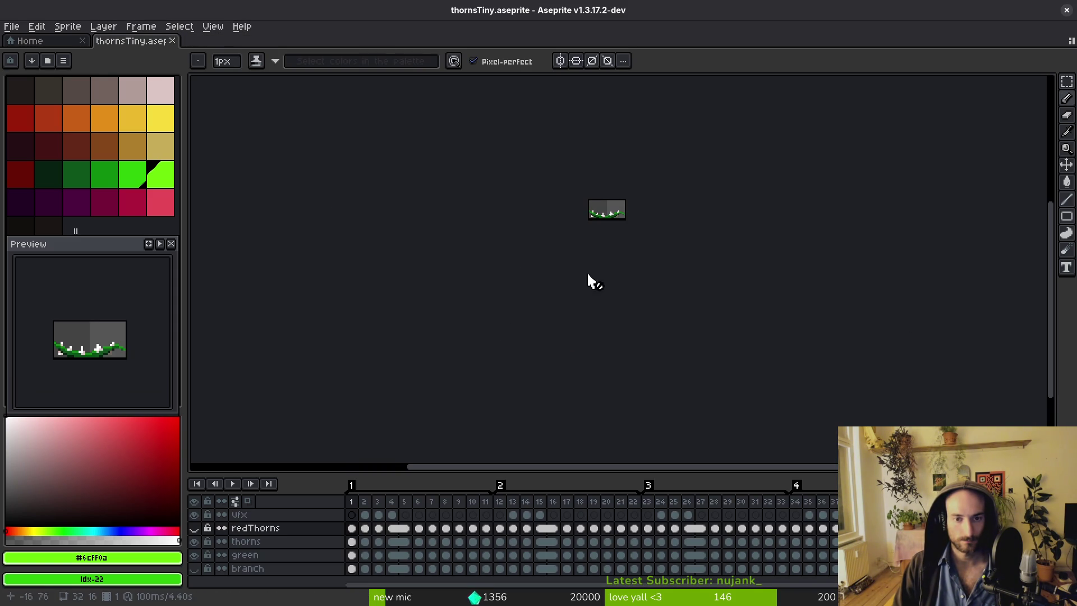
pyautogui.scroll(3, 615, 208)
pyautogui.scroll(-2, 661, 217)
pyautogui.hotkey('ctrl', 'w')
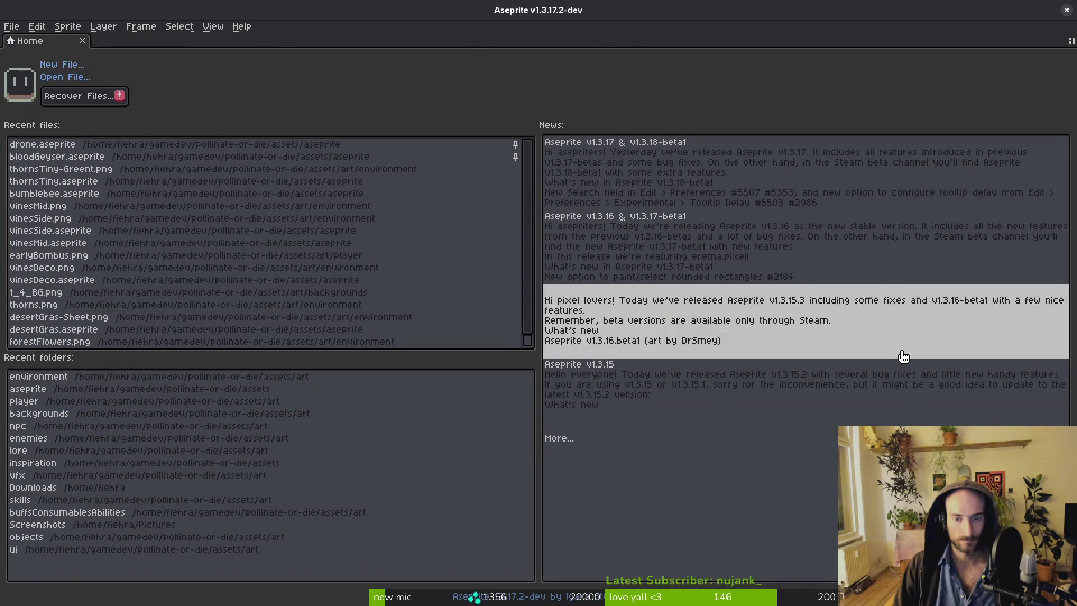
pyautogui.hotkey('alt', 'Tab')
pyautogui.hotkey('alt', 'Tab')
pyautogui.hotkey('alt', 'Tab')
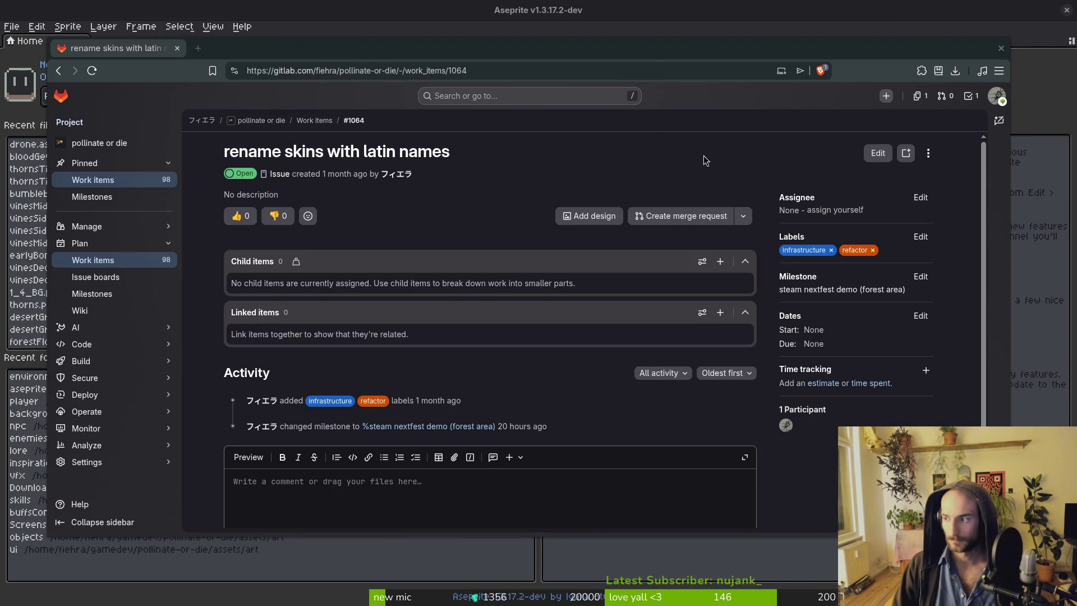
# Leave the GitLab issue and open pollinateOrDie > gameLocalization > gameLocale in Google Drive.
pyautogui.hotkey('alt', 'Tab')
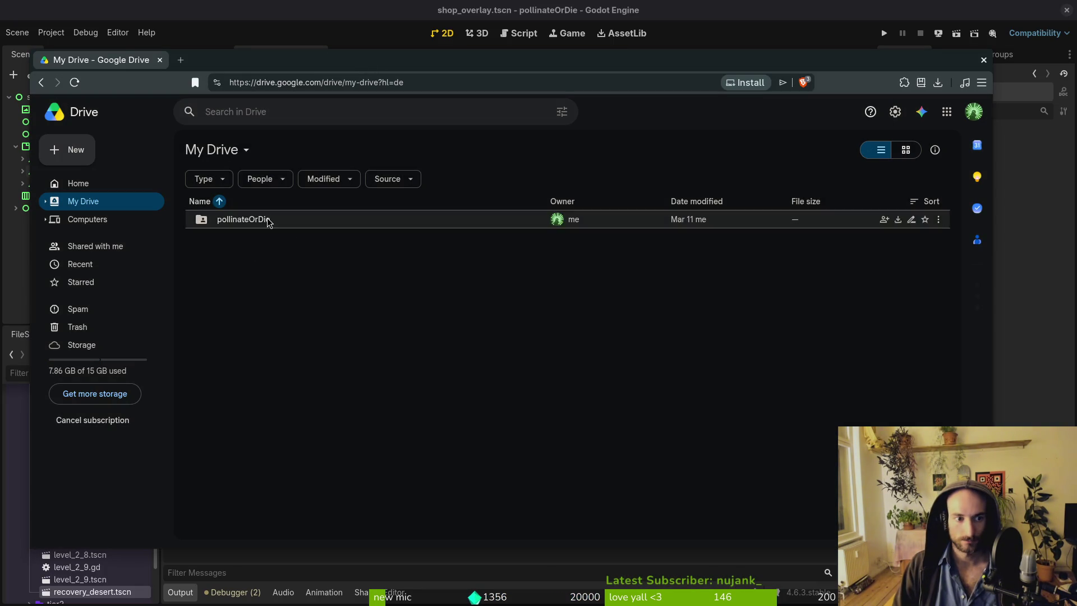
pyautogui.doubleClick(266, 222)
pyautogui.doubleClick(249, 234)
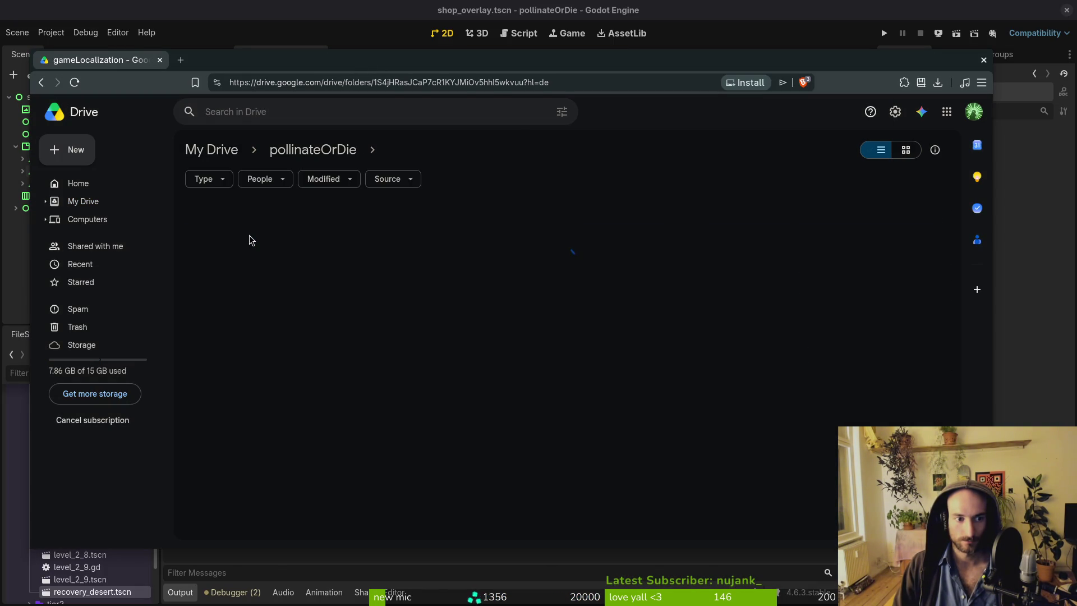
pyautogui.doubleClick(241, 220)
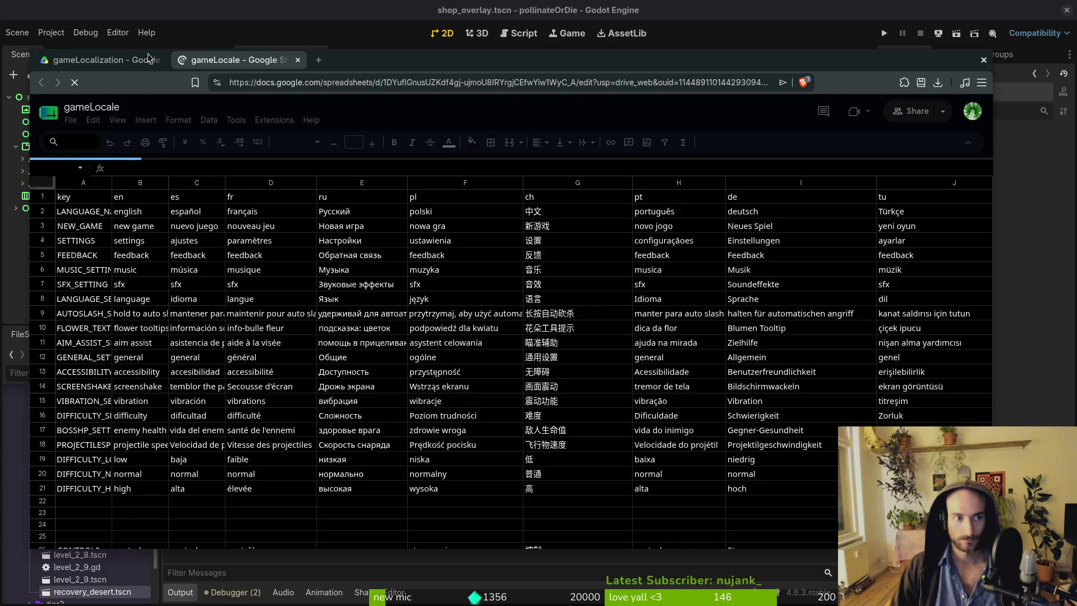
# Open GitLab in a new browser tab and close the Drive folder tab.
pyautogui.click(124, 60)
pyautogui.hotkey('ctrl', 't')
pyautogui.write('git')
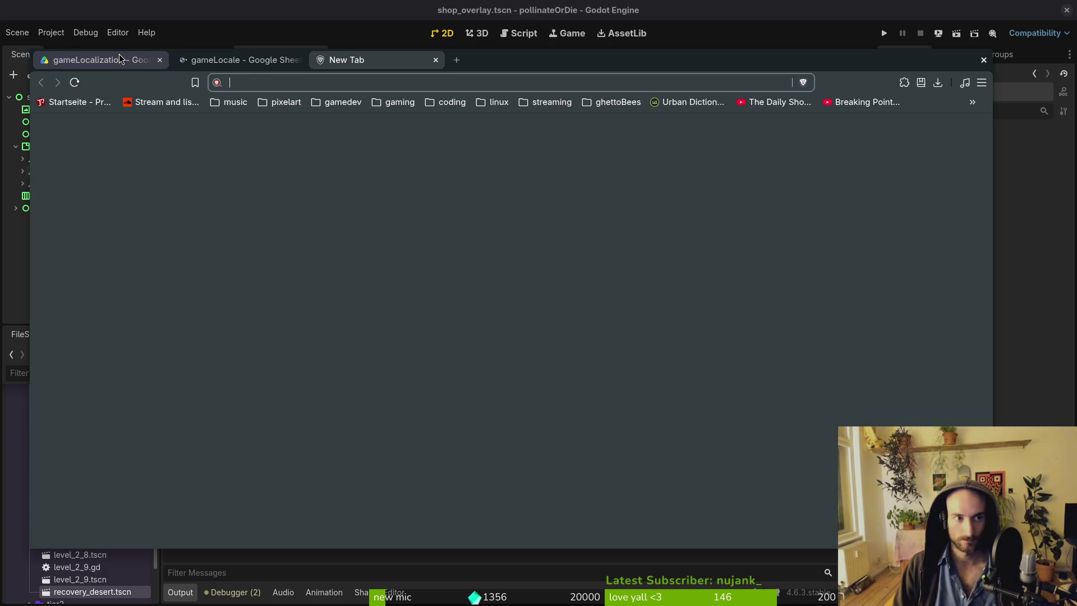
pyautogui.press('Down')
pyautogui.press('Return')
pyautogui.click(119, 56)
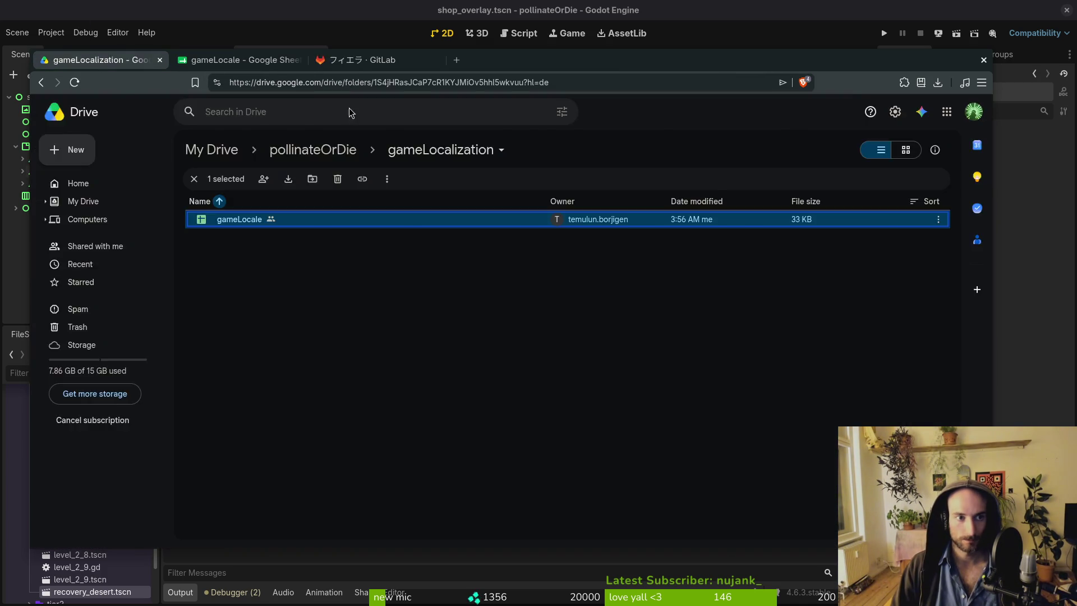
pyautogui.hotkey('ctrl', 'w')
# Copy Bombus terrestris from G213 into G214, replacing the Chinese name, then clear G213.
pyautogui.scroll(-5, 234, 390)
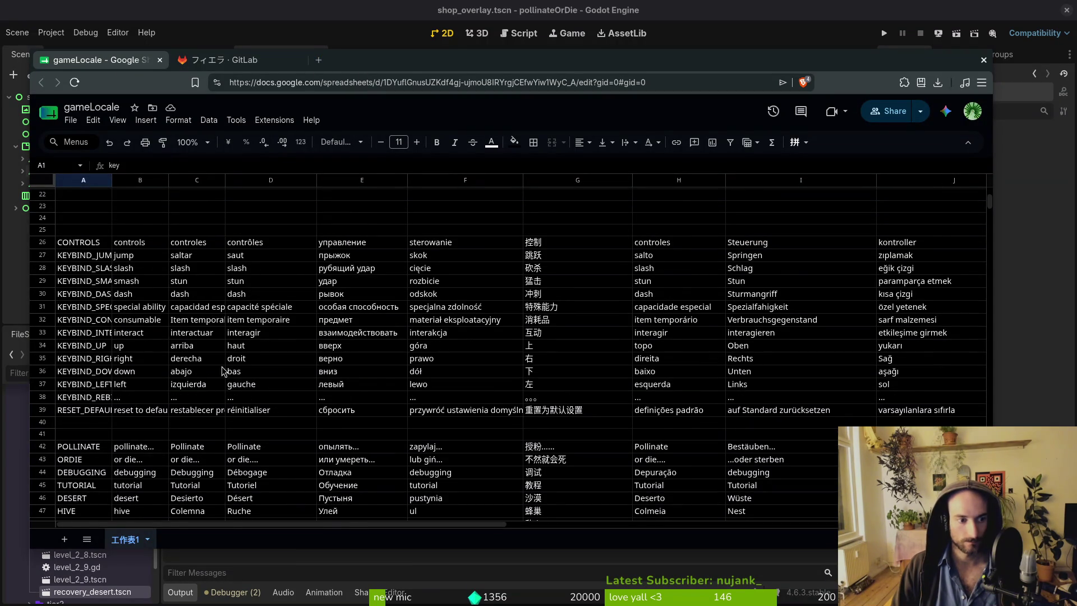
pyautogui.scroll(-20, 231, 272)
pyautogui.scroll(-15, 168, 328)
pyautogui.scroll(10, 171, 320)
pyautogui.scroll(-18, 171, 318)
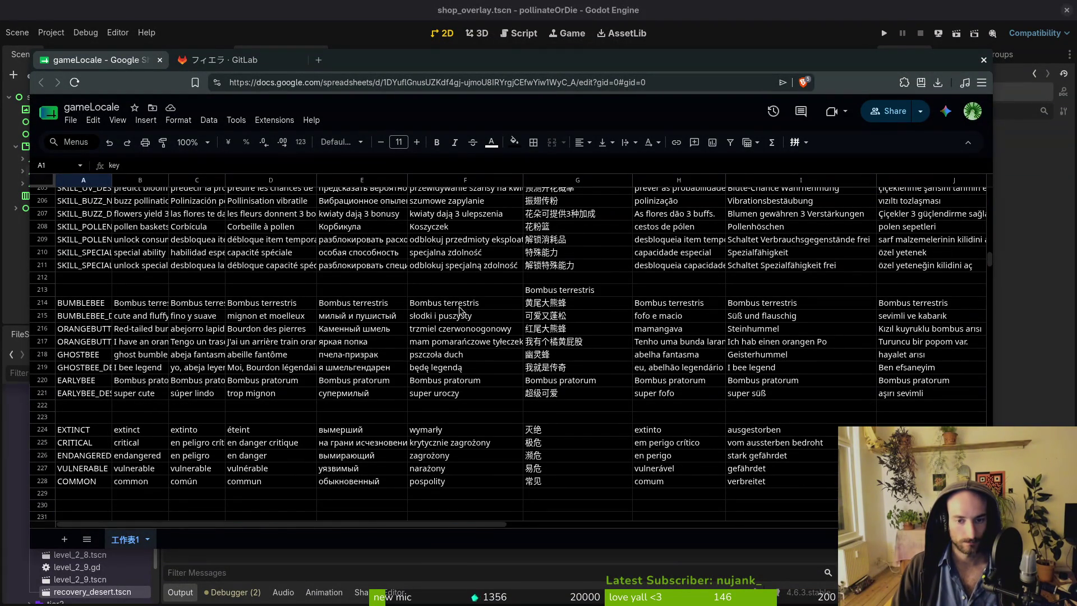
pyautogui.click(591, 292)
pyautogui.hotkey('ctrl', 'c')
pyautogui.press('Down')
pyautogui.hotkey('ctrl', 'v')
pyautogui.press('Up')
pyautogui.press('Delete')
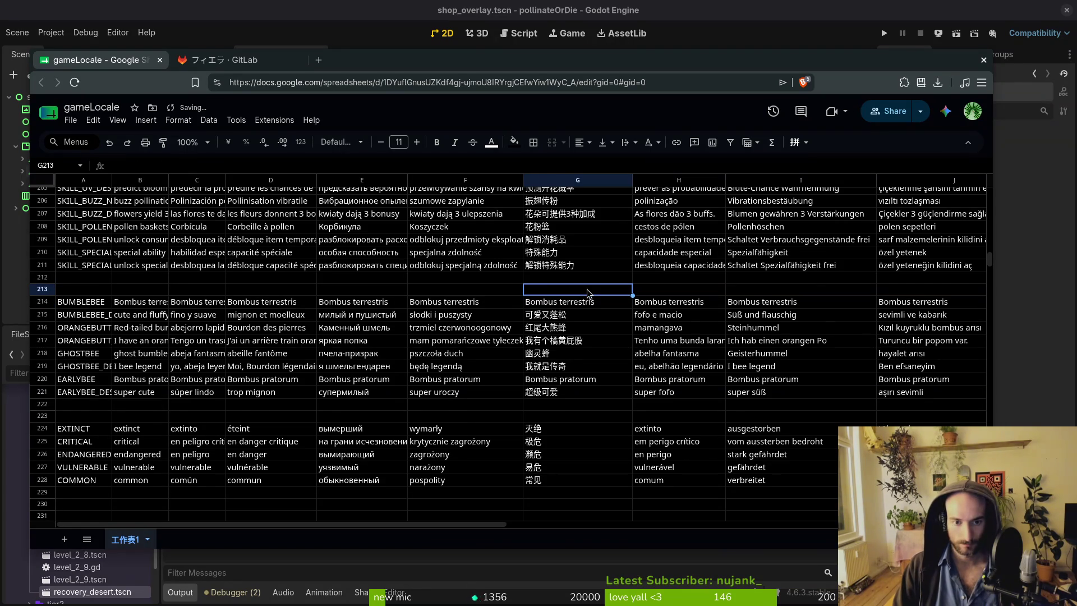
# Review the bumblebee entries in G216, B216 and the BUMBLEBEE_DESC row.
pyautogui.click(589, 328)
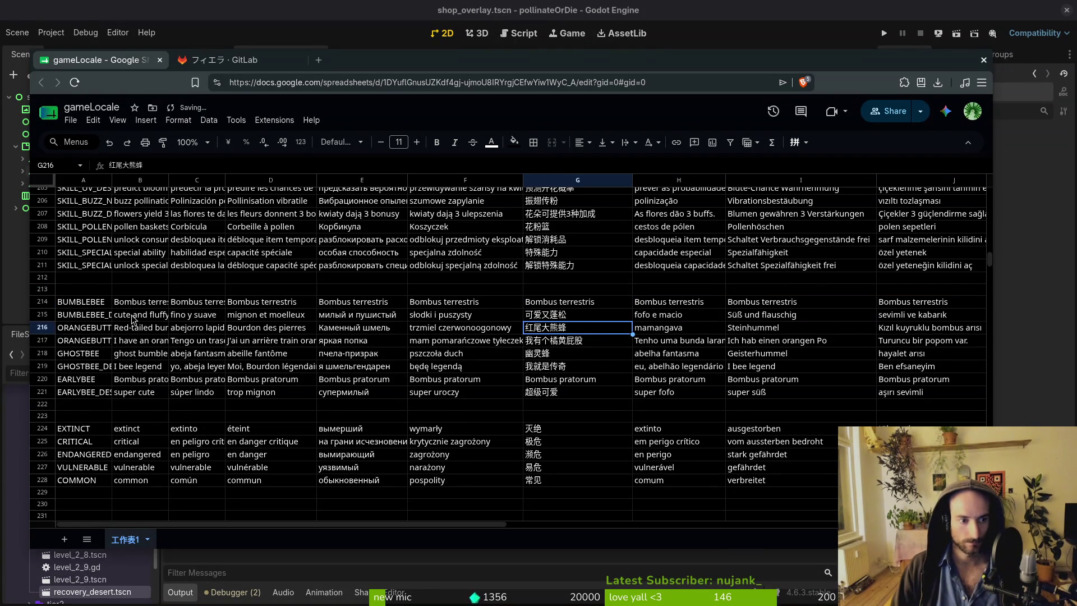
pyautogui.click(138, 328)
pyautogui.click(88, 321)
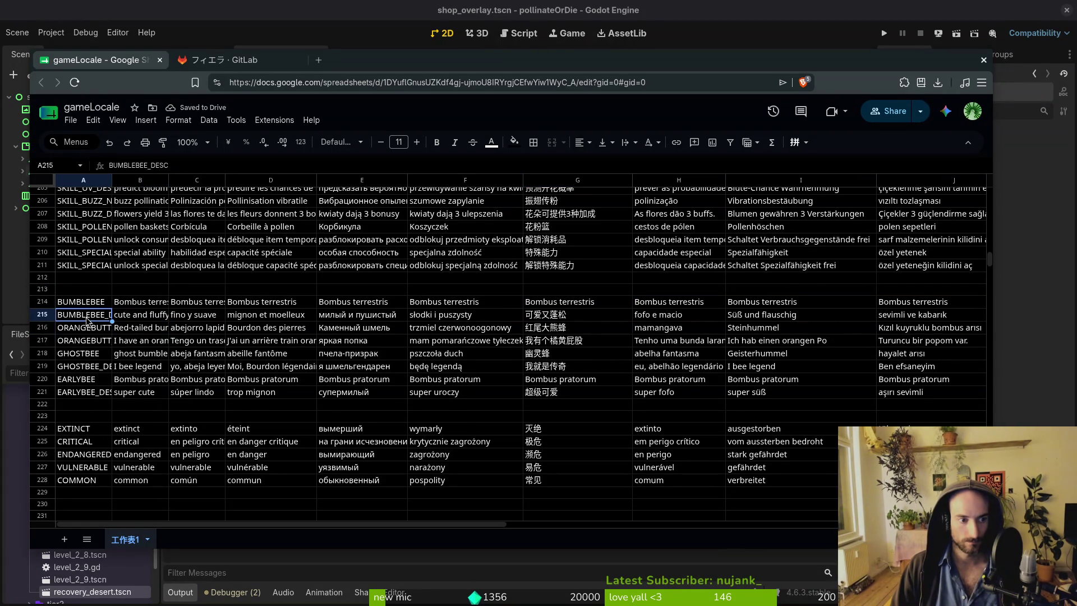
pyautogui.click(147, 319)
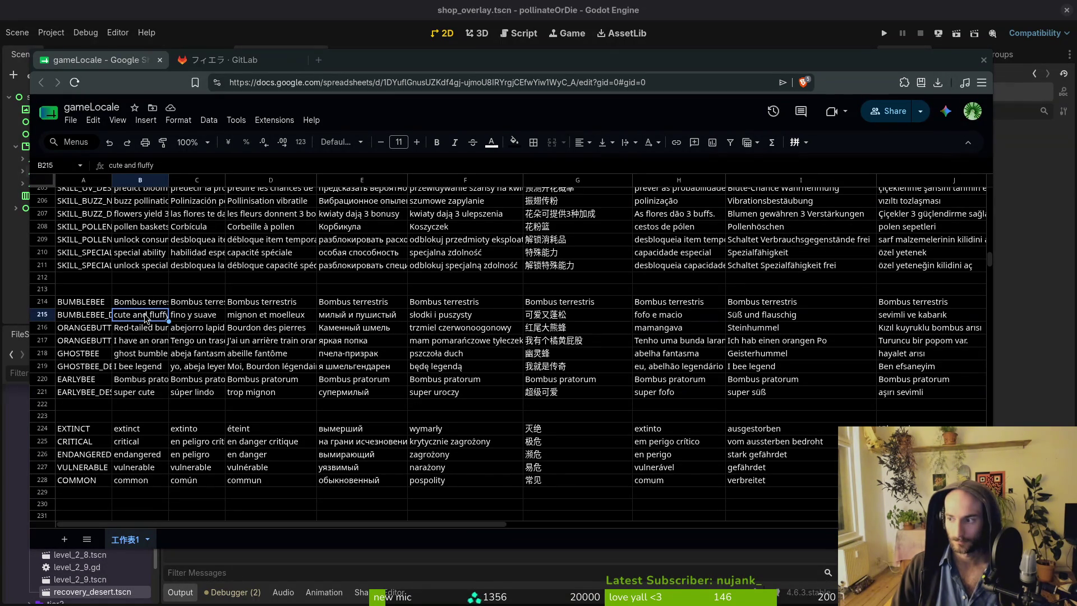
# In Godot, quick-open the bee_skin_list_item scene by searching 'beeskinlist'.
pyautogui.hotkey('alt', 'Tab')
pyautogui.hotkey('ctrl', 'shift', 'o')
pyautogui.write('beeskinlist')
pyautogui.press('Return')
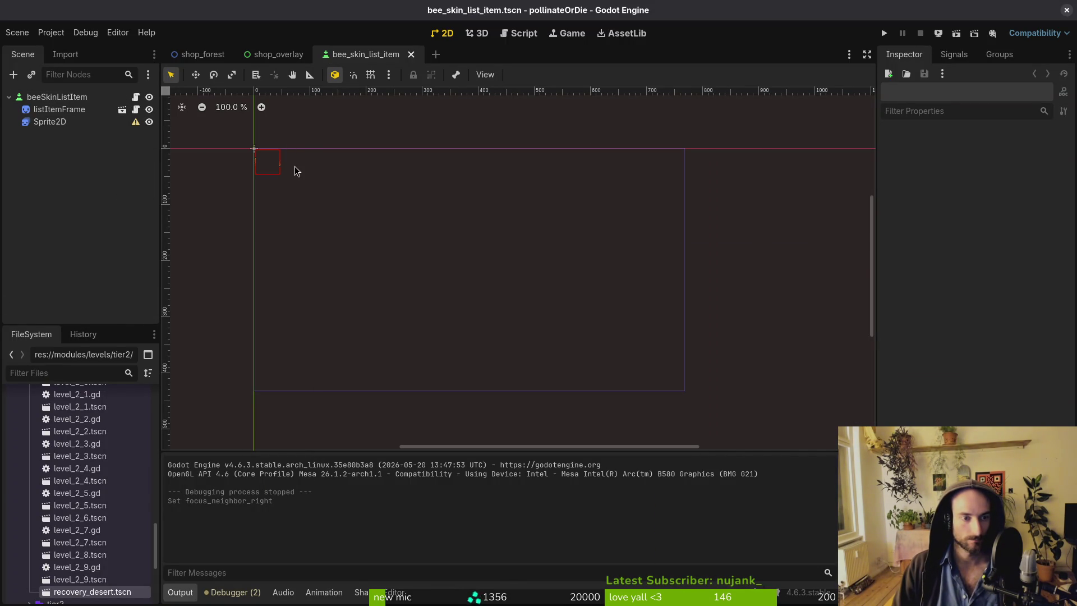
# Quick-open shop_overlay.tscn, correcting the search to 'shopover'.
pyautogui.hotkey('ctrl', 'shift', 'o')
pyautogui.write('belid')
pyautogui.press('BackSpace')
pyautogui.press('BackSpace')
pyautogui.press('BackSpace')
pyautogui.press('BackSpace')
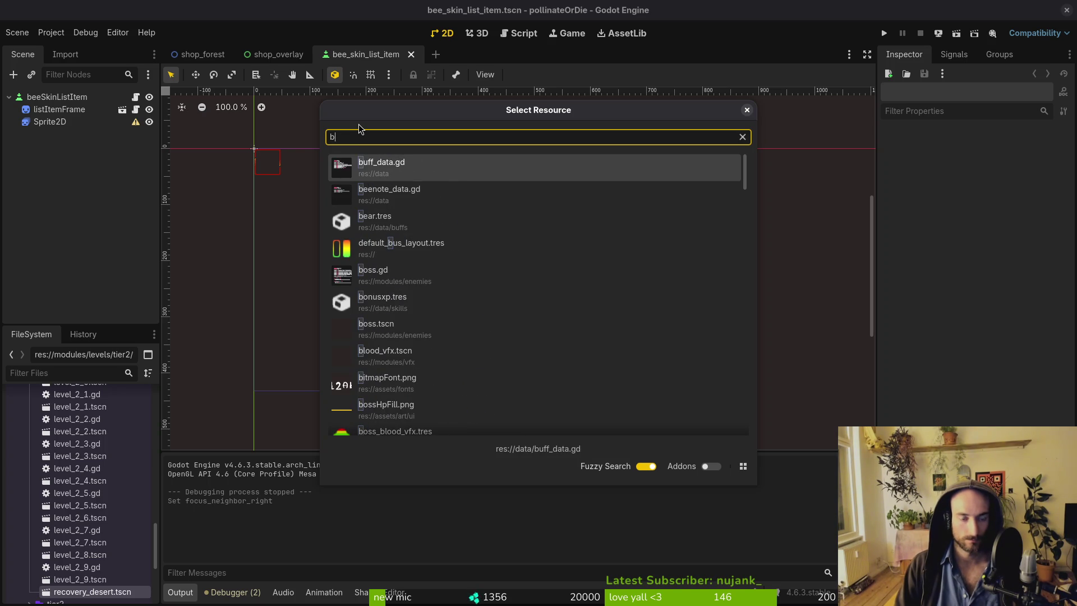
pyautogui.press('BackSpace')
pyautogui.write('shopover')
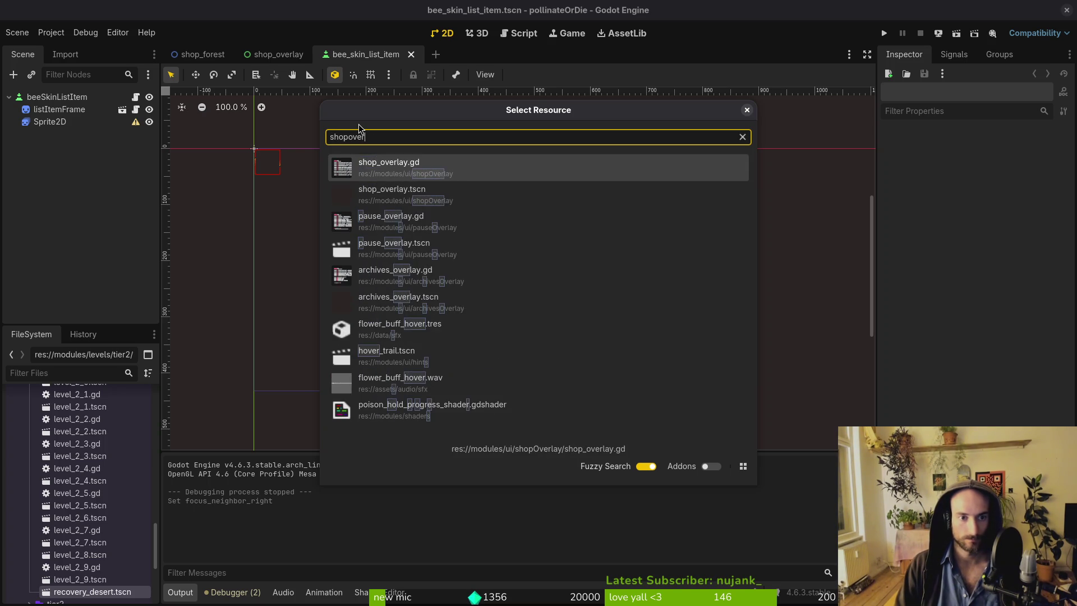
pyautogui.press('Down')
pyautogui.press('Return')
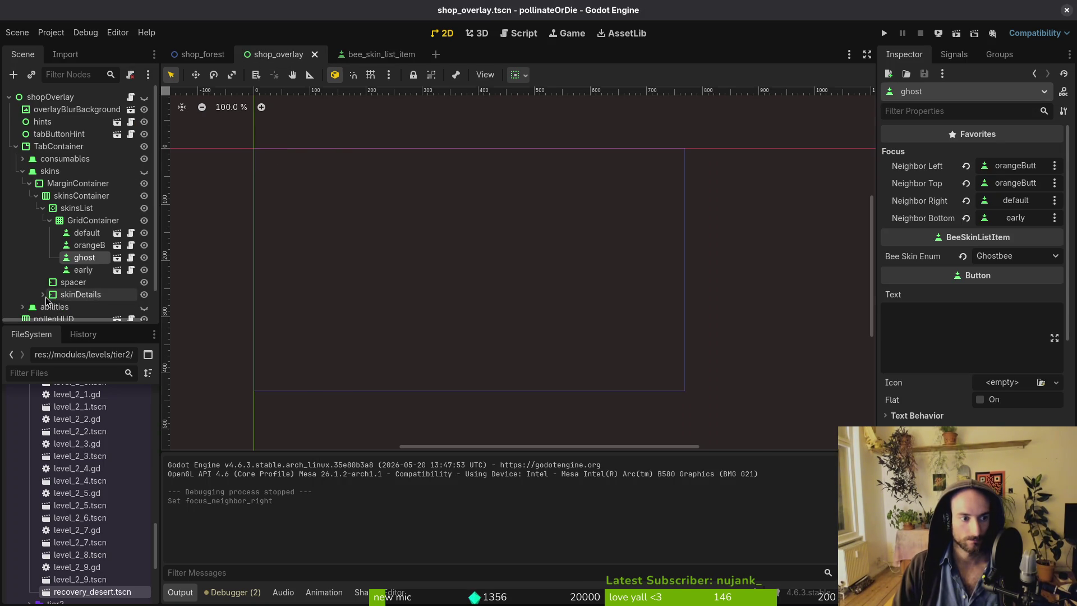
# Select the description label under skinDetails, delete it and save, then undo the deletion.
pyautogui.scroll(-2, 78, 287)
pyautogui.click(50, 267)
pyautogui.scroll(-3, 90, 264)
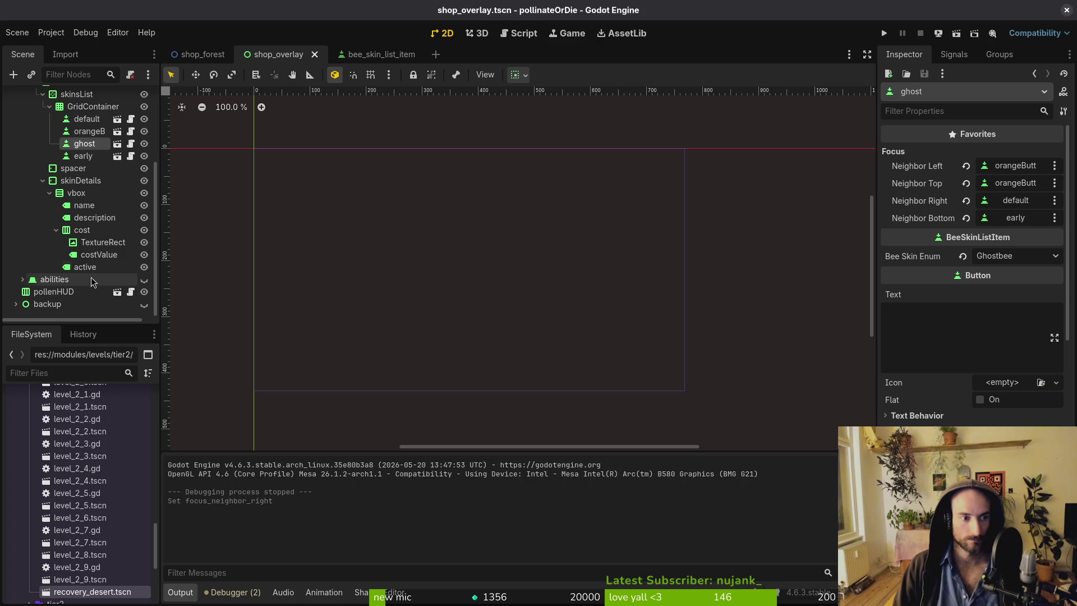
pyautogui.click(90, 267)
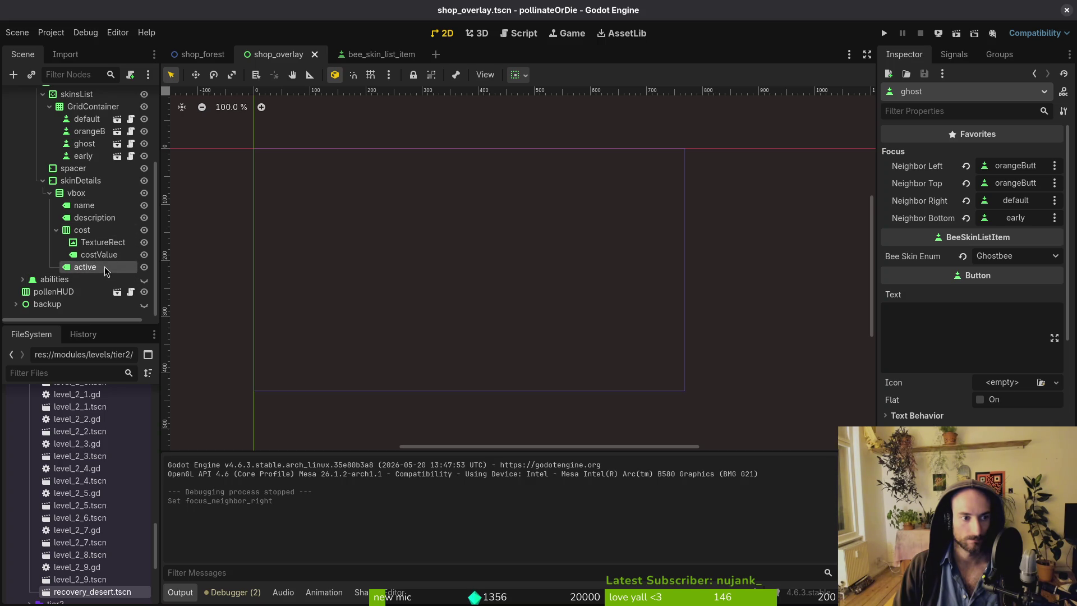
pyautogui.click(90, 219)
pyautogui.press('Delete')
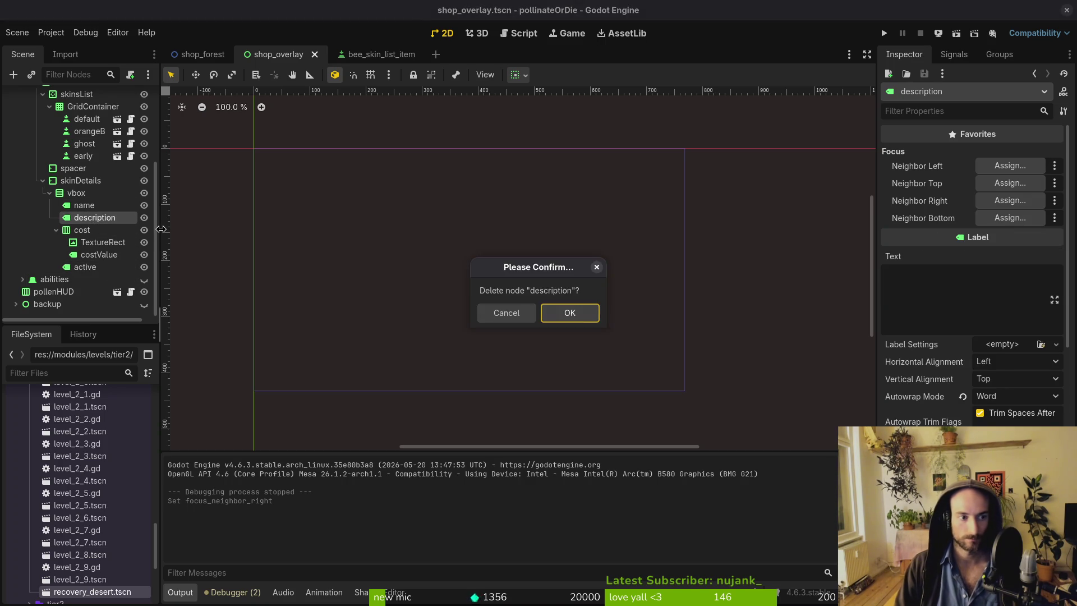
pyautogui.press('Return')
pyautogui.hotkey('ctrl', 's')
pyautogui.hotkey('alt', 'Tab')
pyautogui.hotkey('alt', 'Tab')
pyautogui.hotkey('ctrl', 'z')
# Rename the description node to conservationStatus and save the scene.
pyautogui.press('F2')
pyautogui.write('conservation')
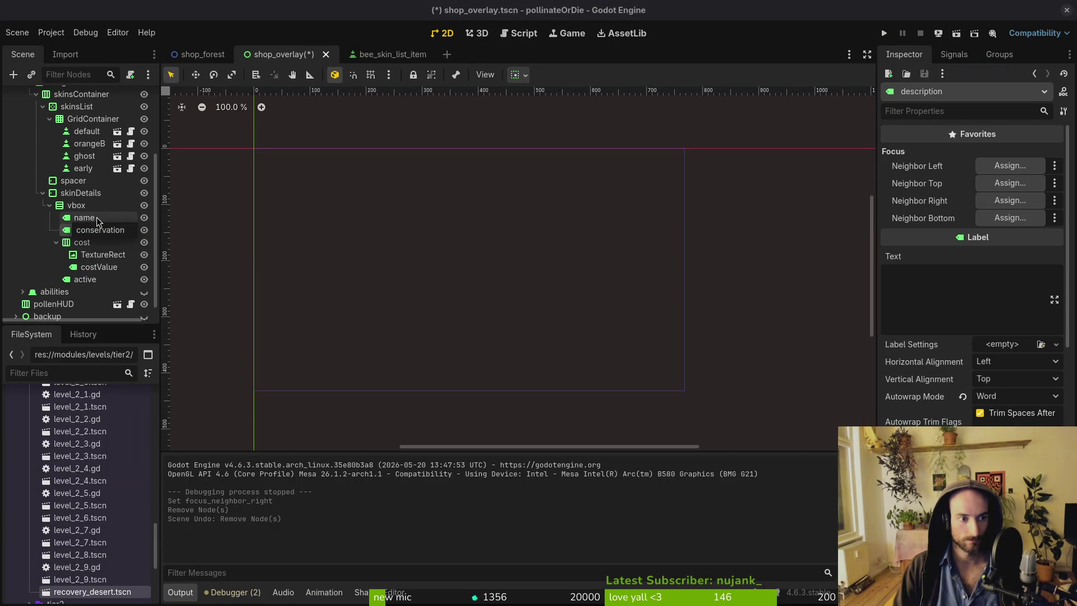
pyautogui.press('Return')
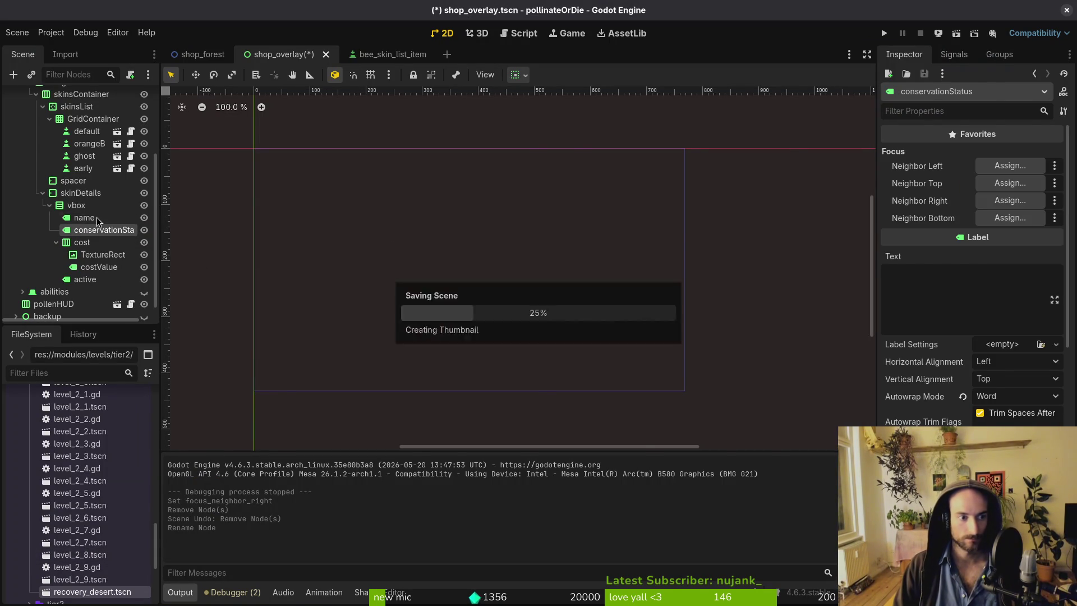
pyautogui.hotkey('ctrl', 's')
pyautogui.hotkey('alt', 'Tab')
pyautogui.hotkey('alt', 'Tab')
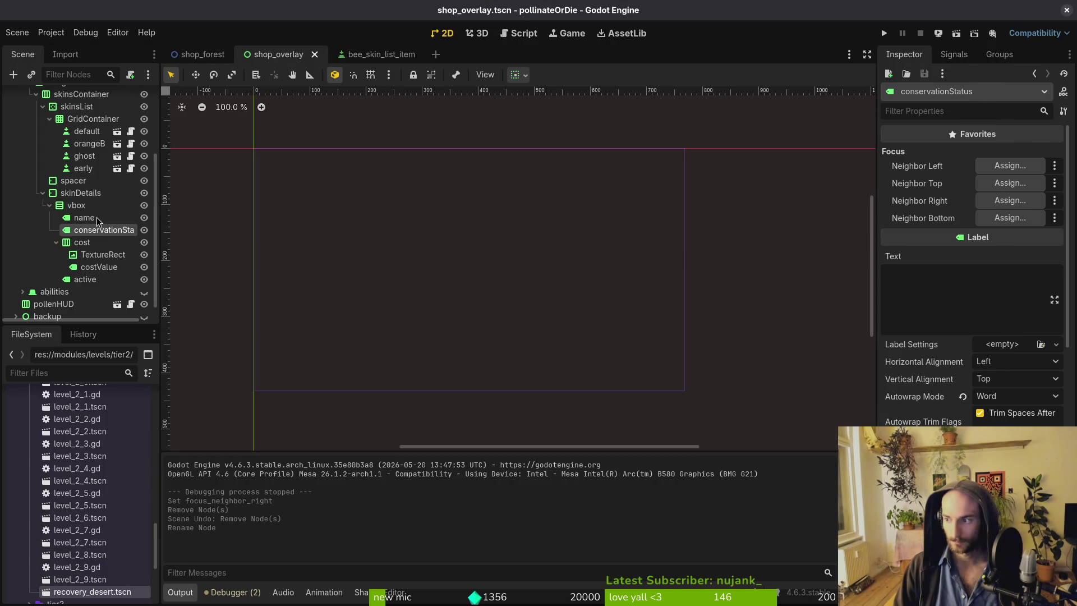
# Open a terminal and change into gamedev/pollinate-or-die/.
pyautogui.press('super')
pyautogui.press('super')
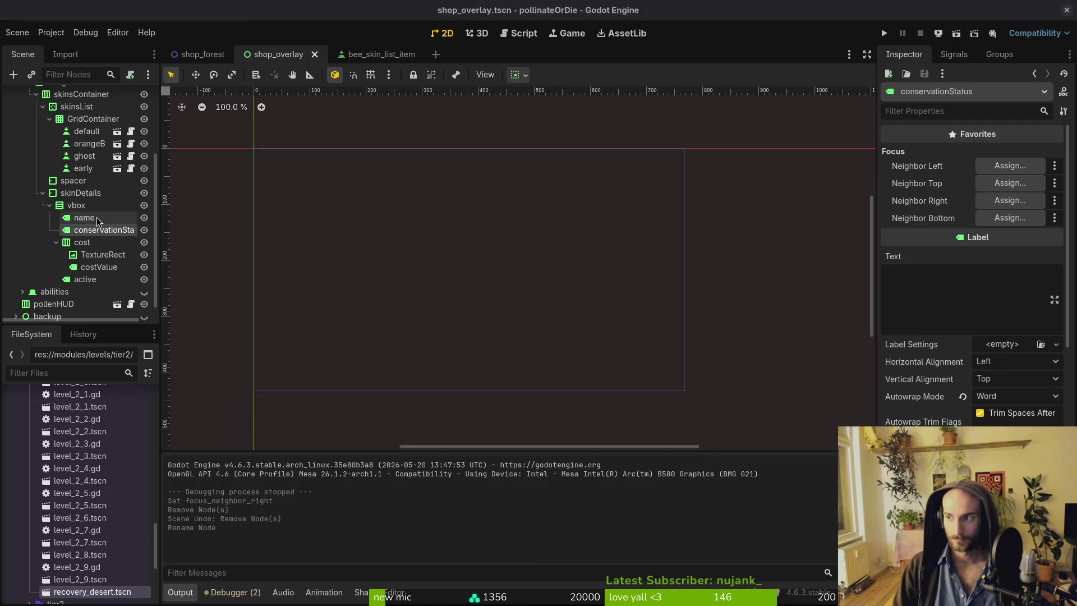
pyautogui.hotkey('ctrl', 'alt', 't')
pyautogui.write('cd gamedev/pollinate-or-die/')
pyautogui.press('Return')
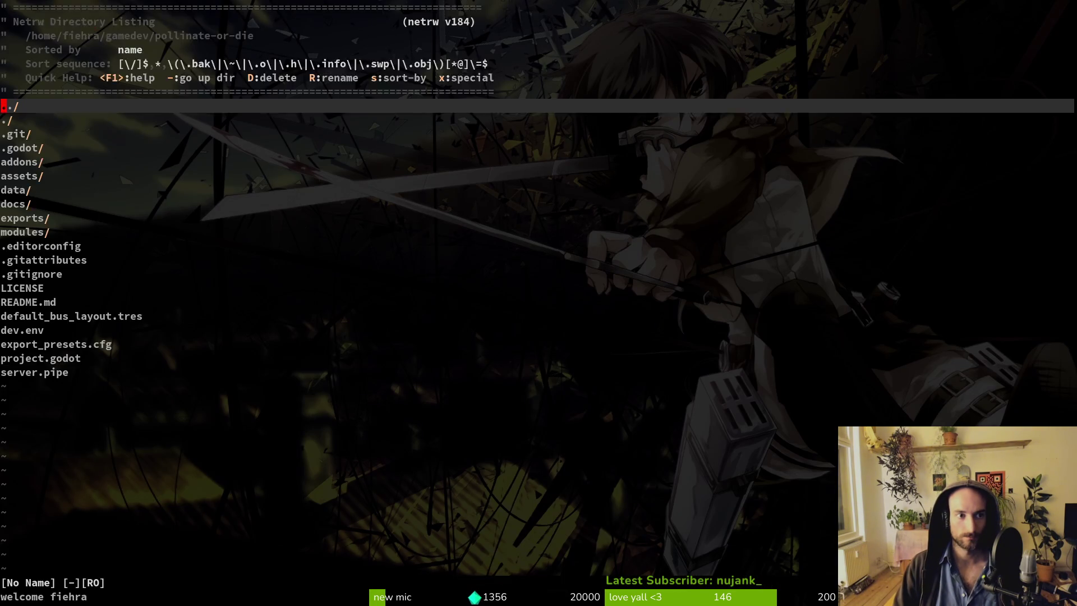
# Open shop_overlay.gd in Neovim via the fuzzy finder and go to the skin_description declaration.
pyautogui.press('space')
pyautogui.press('f')
pyautogui.press('f')
pyautogui.write('shopover')
pyautogui.press('Return')
pyautogui.press('G')
pyautogui.press('g')
pyautogui.press('g')
pyautogui.press('j')
pyautogui.press('j')
pyautogui.press('j')
pyautogui.press('w')
pyautogui.press('w')
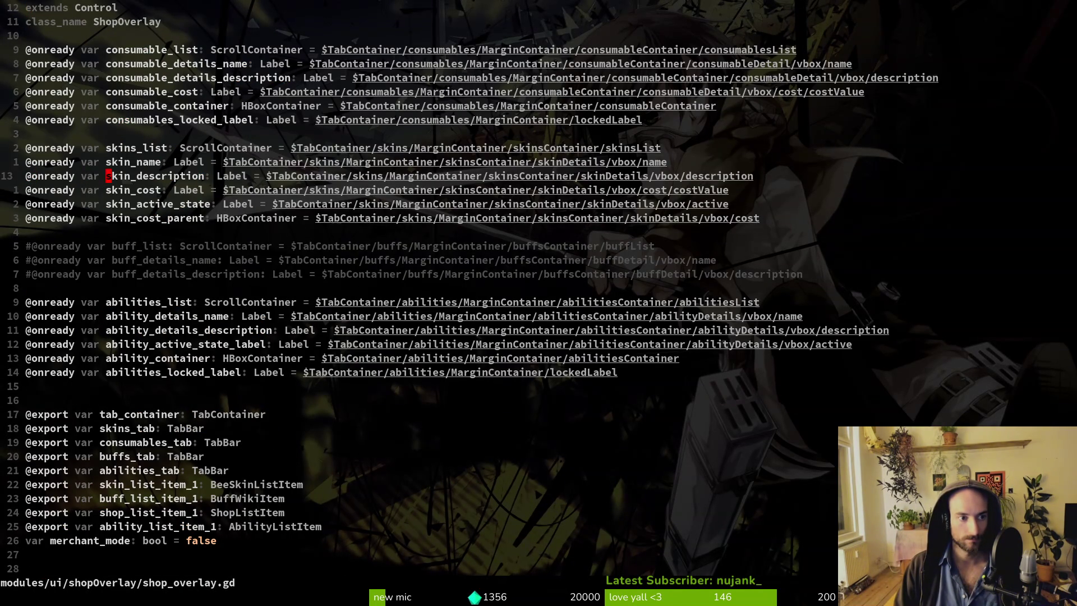
# Rename the declaration to skin_conservation_status with the conservationStatus node path, and save.
pyautogui.write('cwskin_conservation_stats')
pyautogui.write('s')
pyautogui.press('Escape')
pyautogui.press('$')
pyautogui.write('ciwcons')
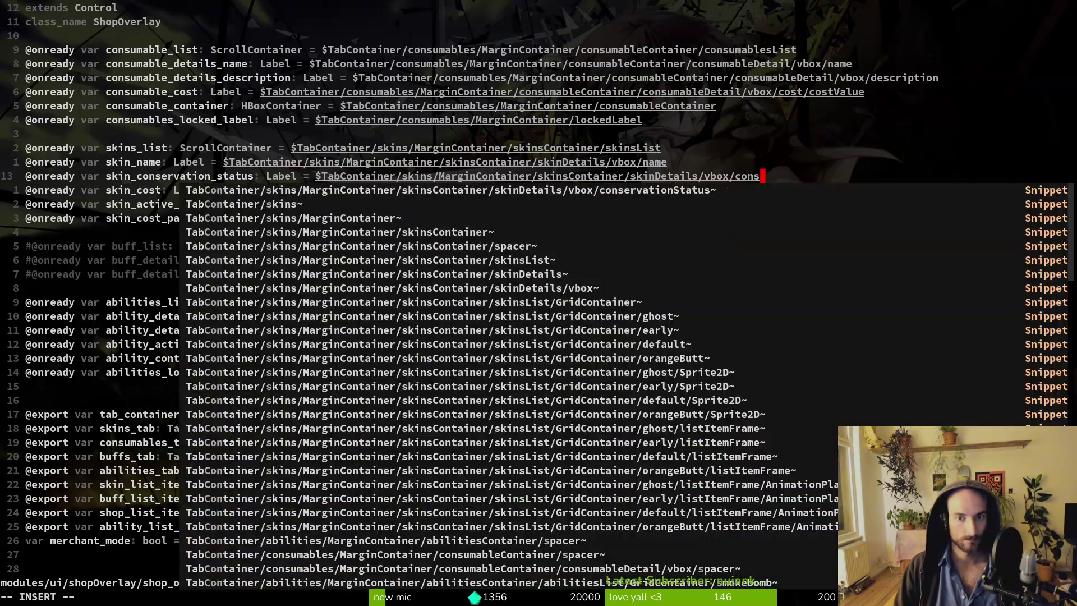
pyautogui.press('Tab')
pyautogui.press('Escape')
pyautogui.write(':w')
pyautogui.press('Return')
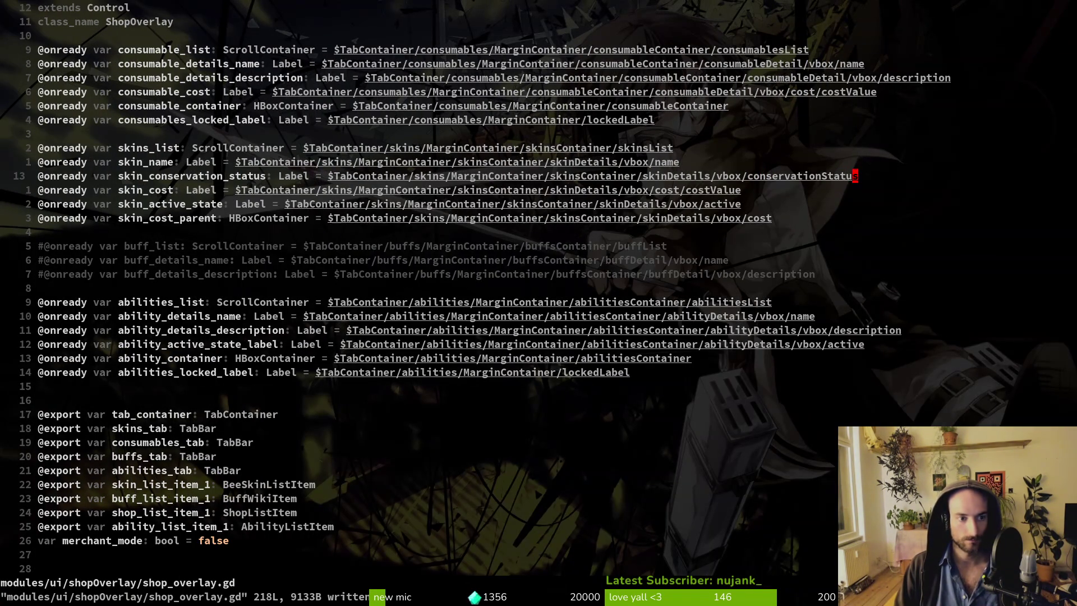
# Go to the skin_description usage in update_bee_details, undoing an accidental block deletion.
pyautogui.hotkey('ctrl', 'd')
pyautogui.hotkey('ctrl', 'd')
pyautogui.hotkey('ctrl', 'd')
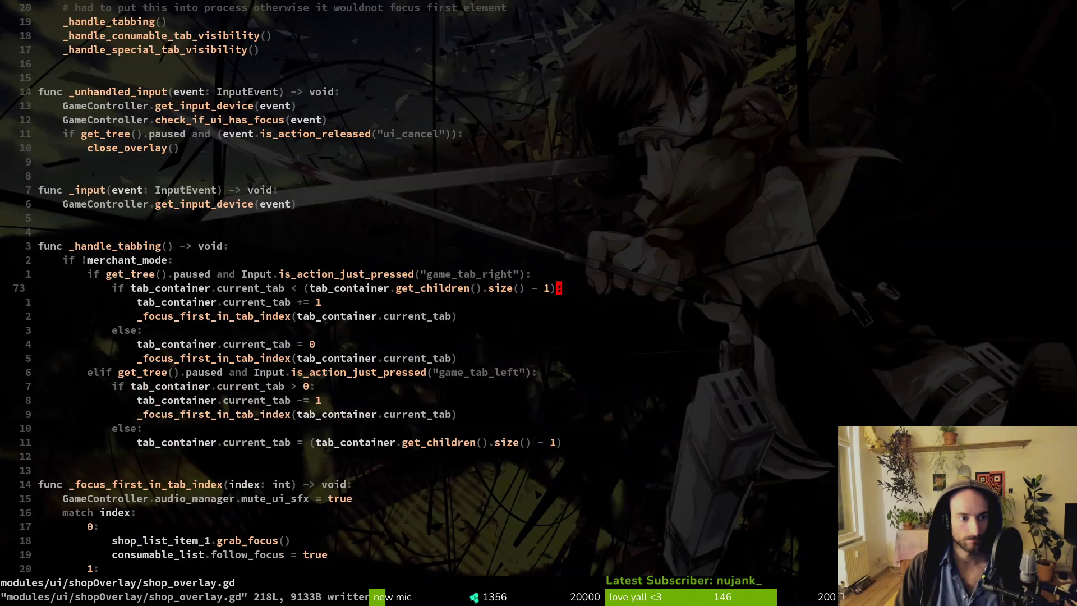
pyautogui.hotkey('ctrl', 'd')
pyautogui.hotkey('ctrl', 'd')
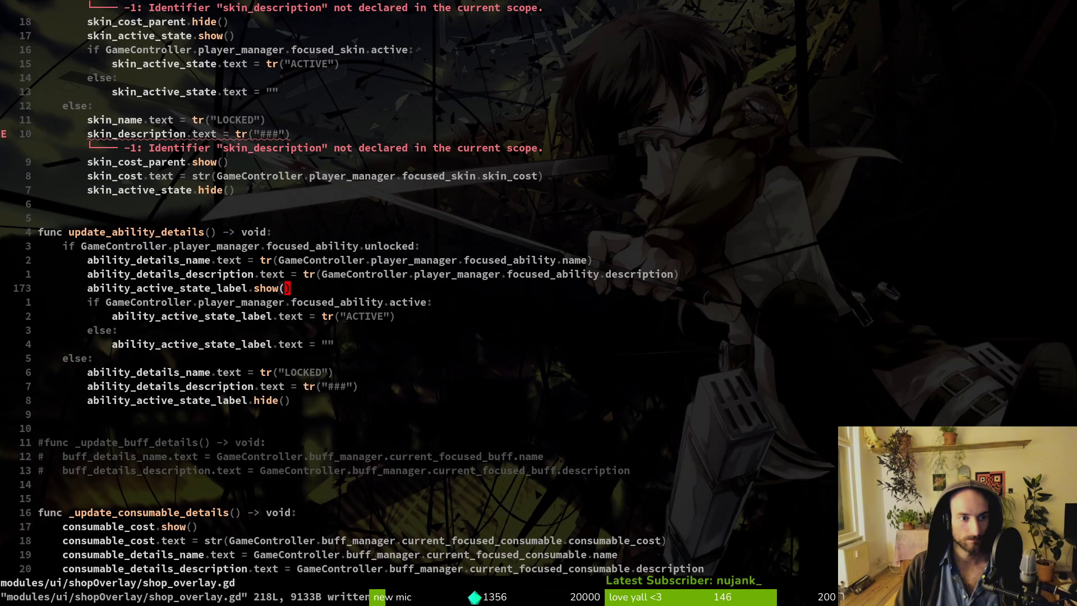
pyautogui.press('1')
pyautogui.press('0')
pyautogui.press('k')
pyautogui.press('b')
pyautogui.press('b')
pyautogui.press('b')
pyautogui.write('capk')
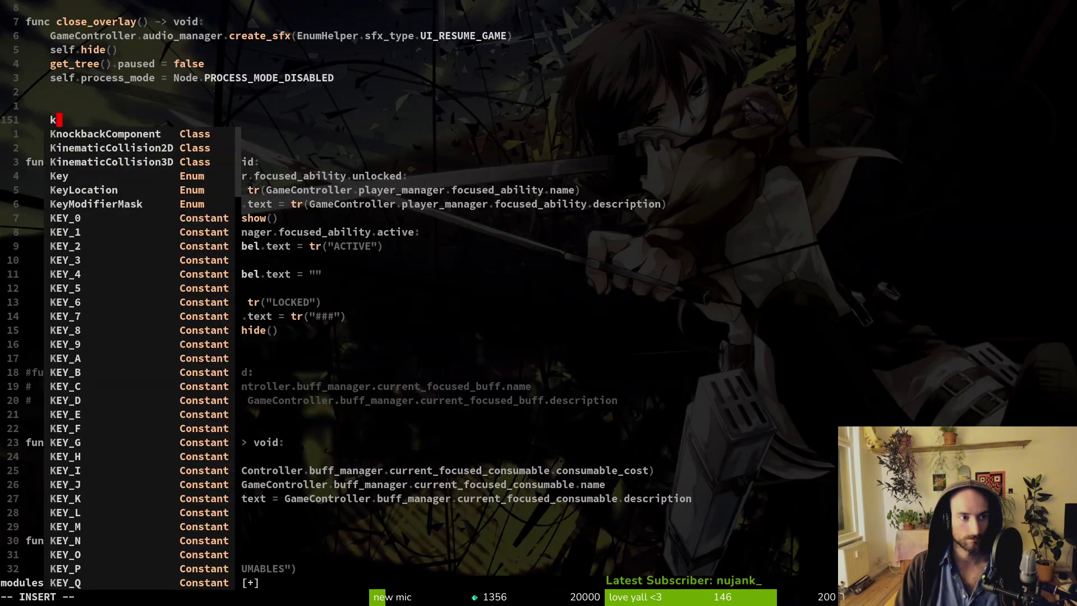
pyautogui.press('Escape')
pyautogui.press('u')
# Rename that usage of skin_description to skin_conservation_status.
pyautogui.press('j')
pyautogui.press('j')
pyautogui.press('w')
pyautogui.press('c')
pyautogui.press('f')
pyautogui.press('.')
pyautogui.write('skin_c')
pyautogui.press('Tab')
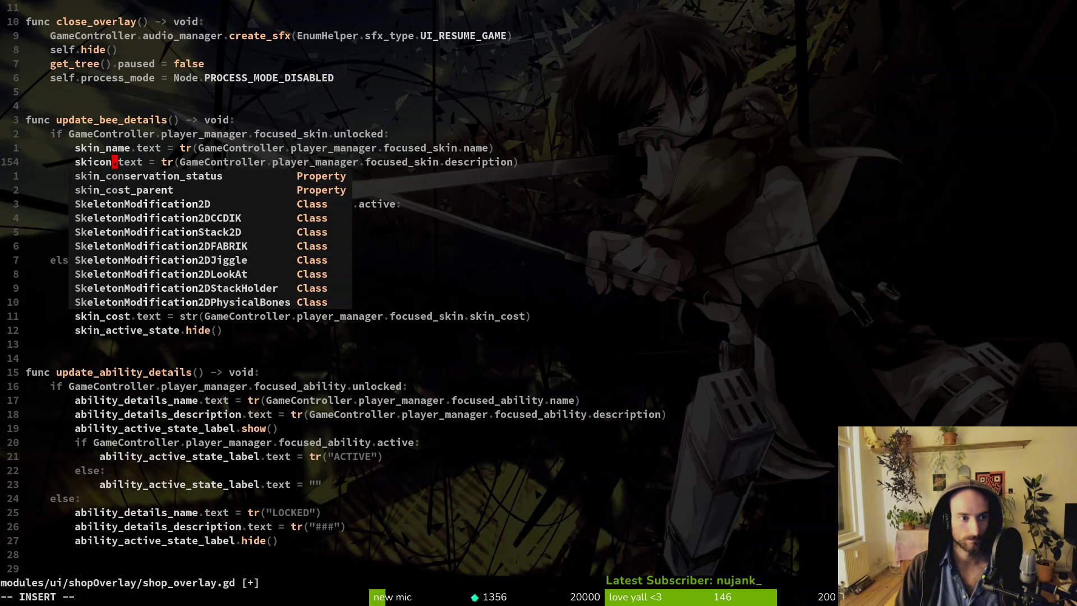
pyautogui.write('.')
pyautogui.press('Escape')
# Make the line show focused_skin's conservation_status, using str() instead of tr().
pyautogui.press('w')
pyautogui.press('w')
pyautogui.press('w')
pyautogui.press('w')
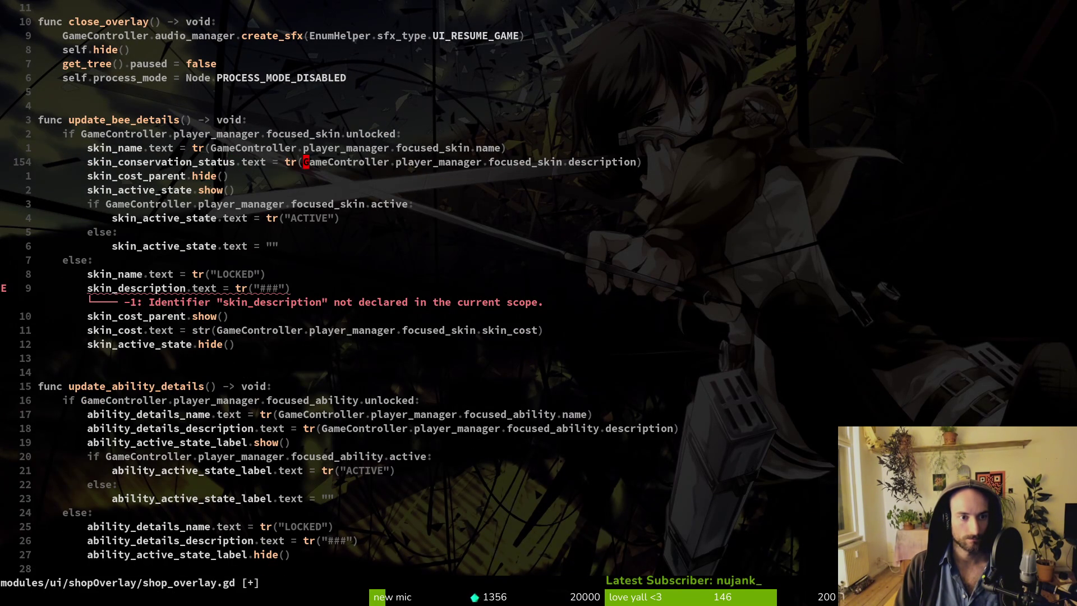
pyautogui.press('v')
pyautogui.press('w')
pyautogui.press('w')
pyautogui.press('w')
pyautogui.press('w')
pyautogui.press('w')
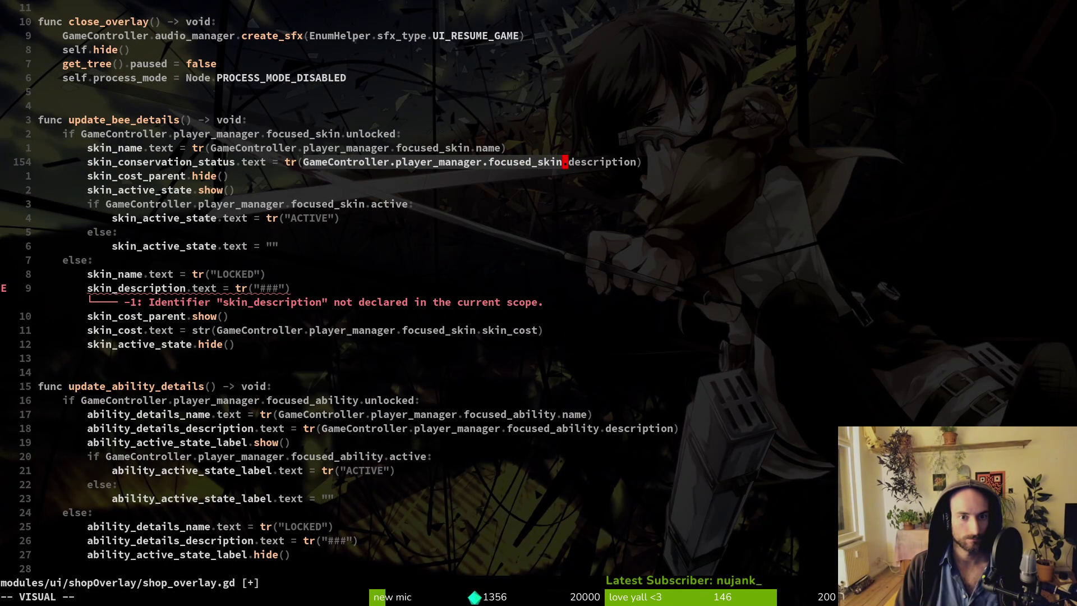
pyautogui.press('Escape')
pyautogui.write('lcwcons')
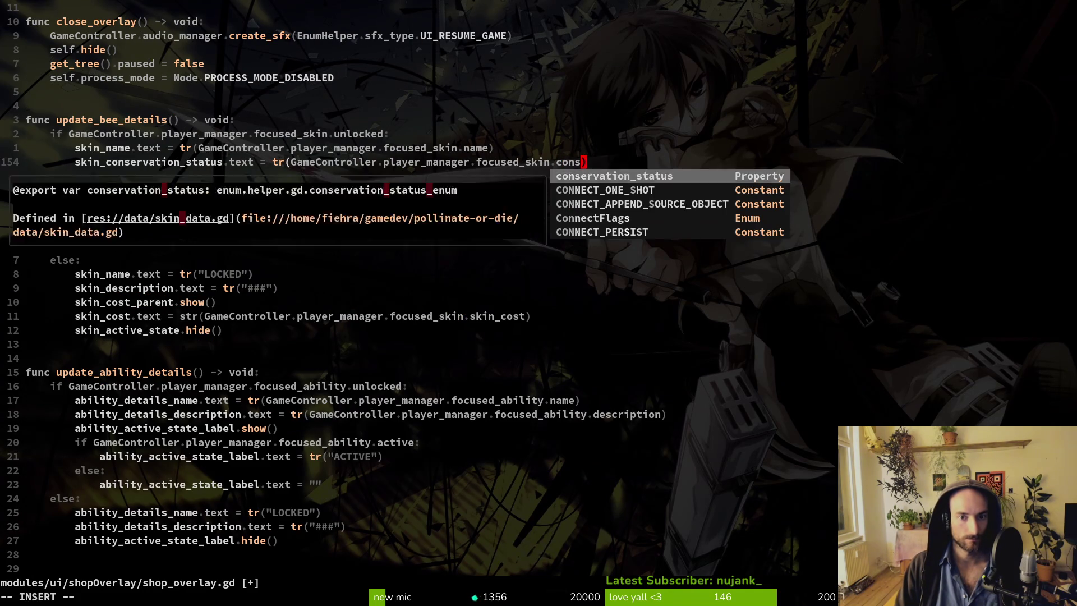
pyautogui.press('Return')
pyautogui.press('Escape')
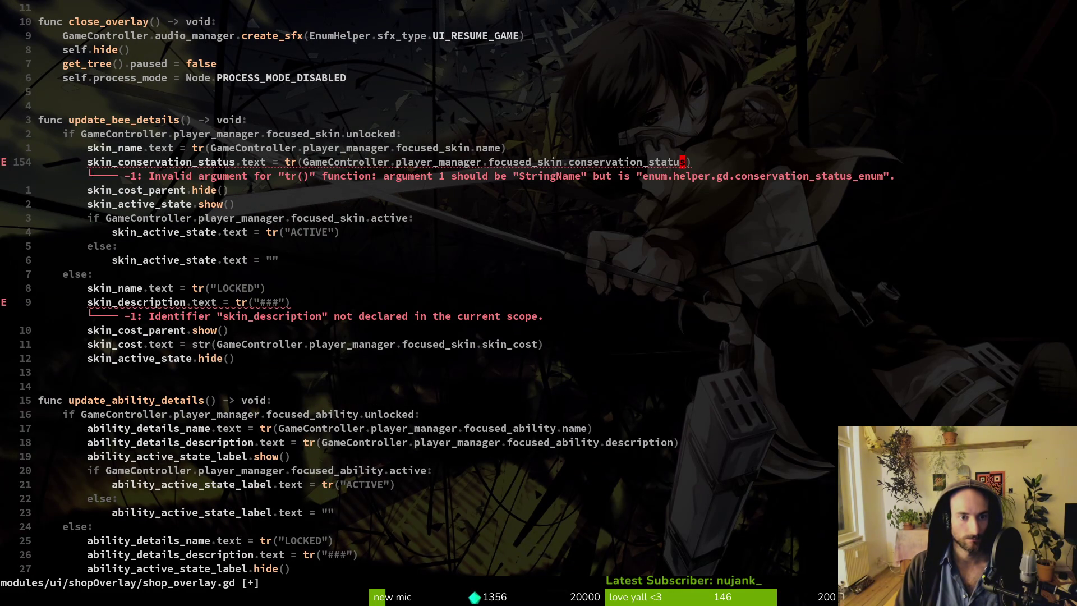
pyautogui.press('b')
pyautogui.press('b')
pyautogui.press('b')
pyautogui.press('i')
pyautogui.press('BackSpace')
pyautogui.press('BackSpace')
pyautogui.write('str')
pyautogui.press('Escape')
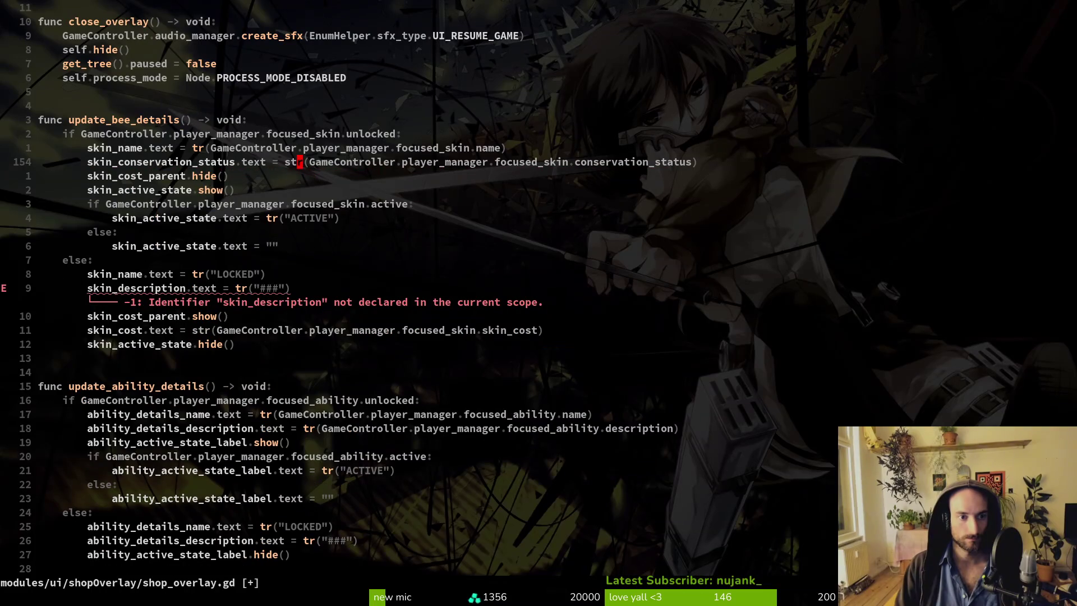
# Rename the locked-skin skin_description line to skin_conservation_status, save with :w and quit Neovim.
pyautogui.press('j')
pyautogui.press('j')
pyautogui.press('j')
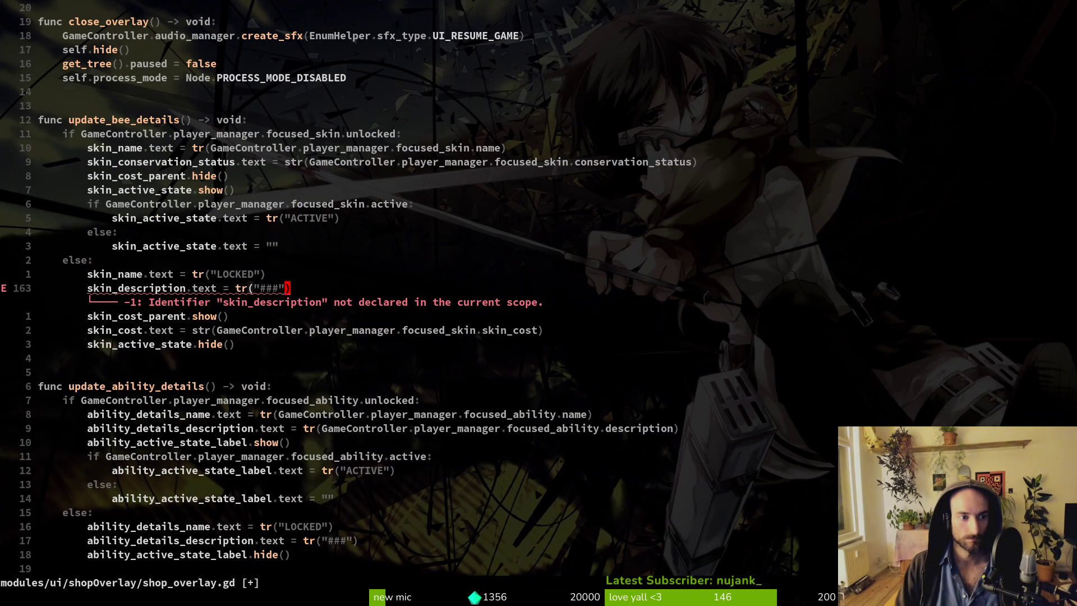
pyautogui.press('b')
pyautogui.press('b')
pyautogui.press('b')
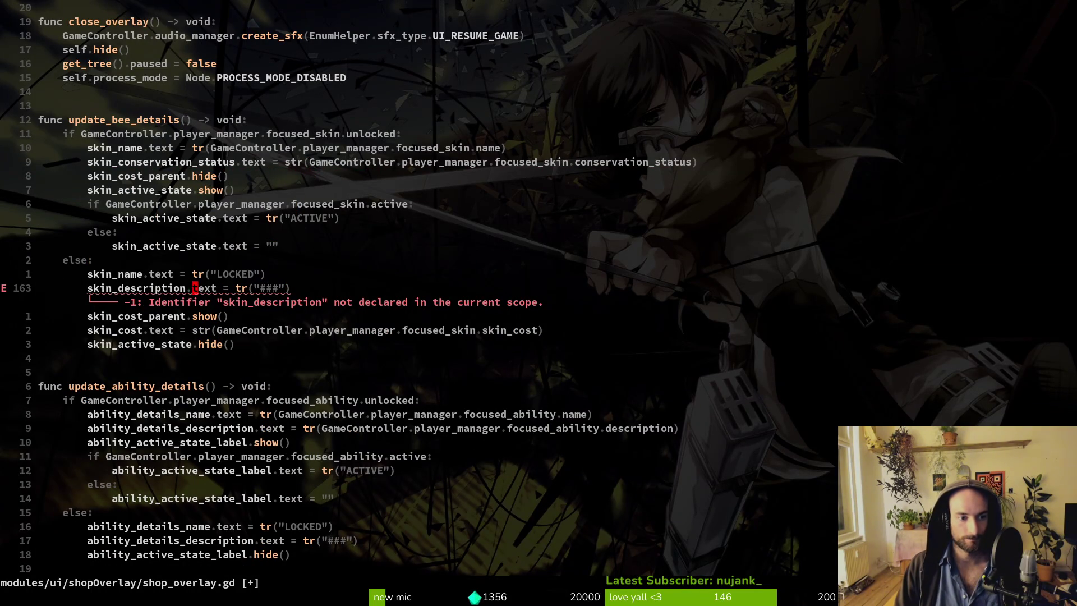
pyautogui.write('cwcons')
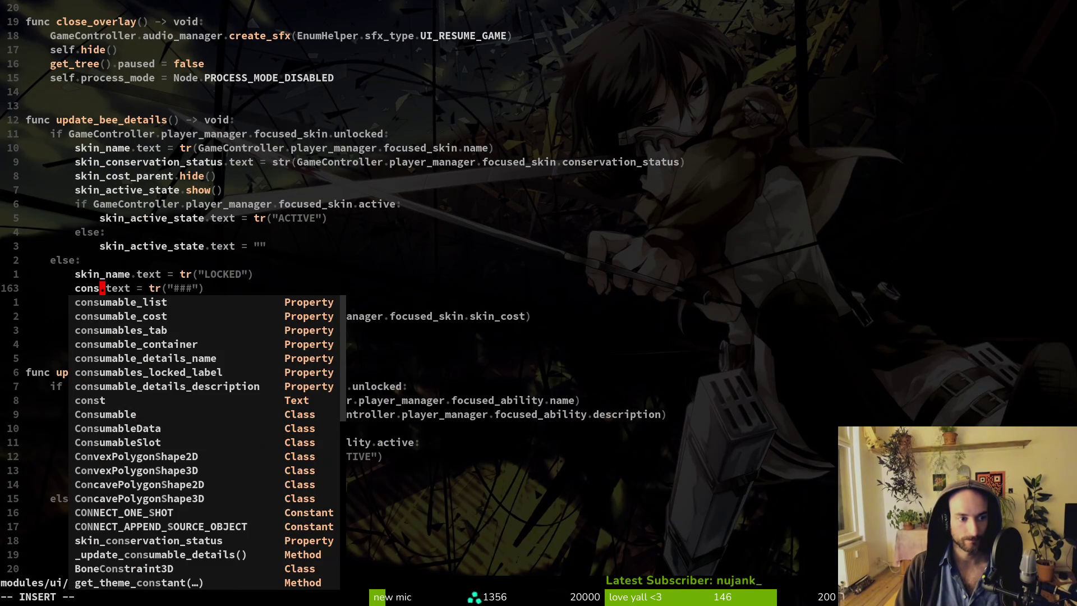
pyautogui.write('er')
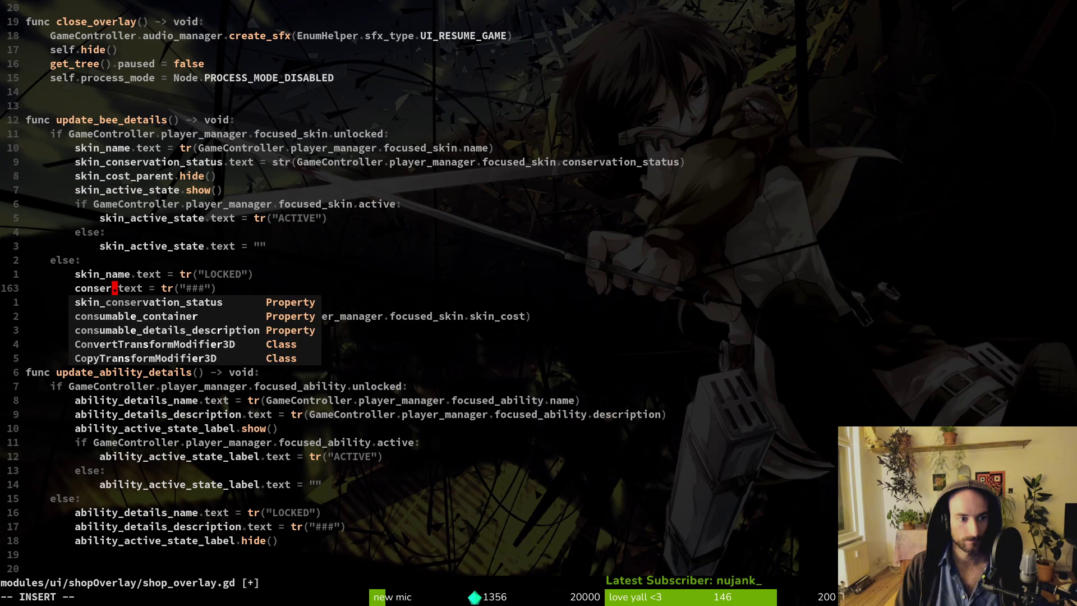
pyautogui.press('Tab')
pyautogui.press('Return')
pyautogui.press('Escape')
pyautogui.write(':w')
pyautogui.press('Return')
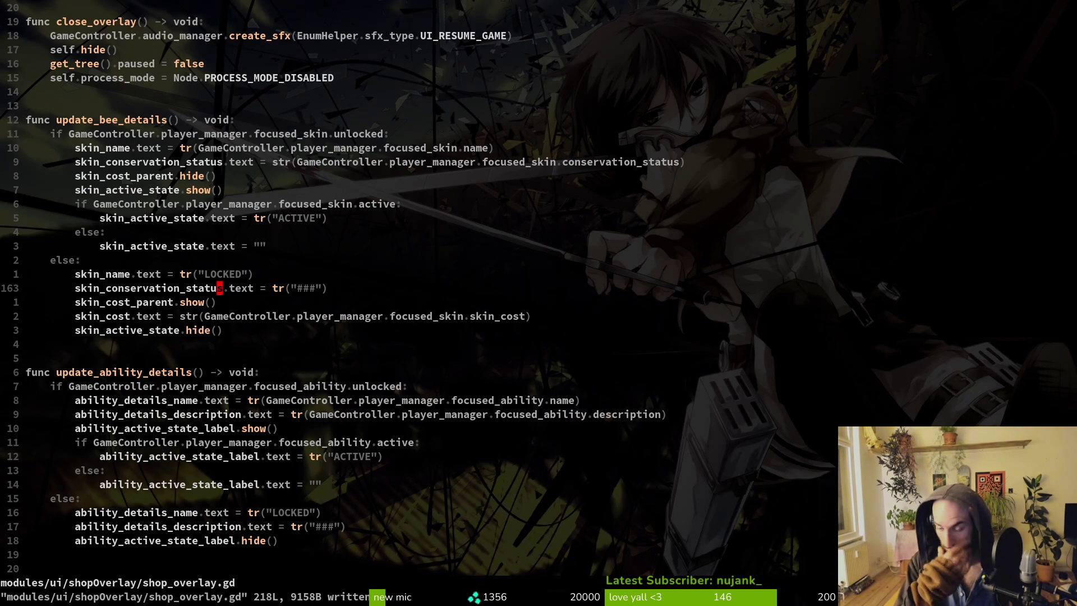
pyautogui.write(':q')
pyautogui.press('Return')
# Back in Godot, collapse the vbox node under skinDetails and save the shop_overlay scene.
pyautogui.press('super+2')
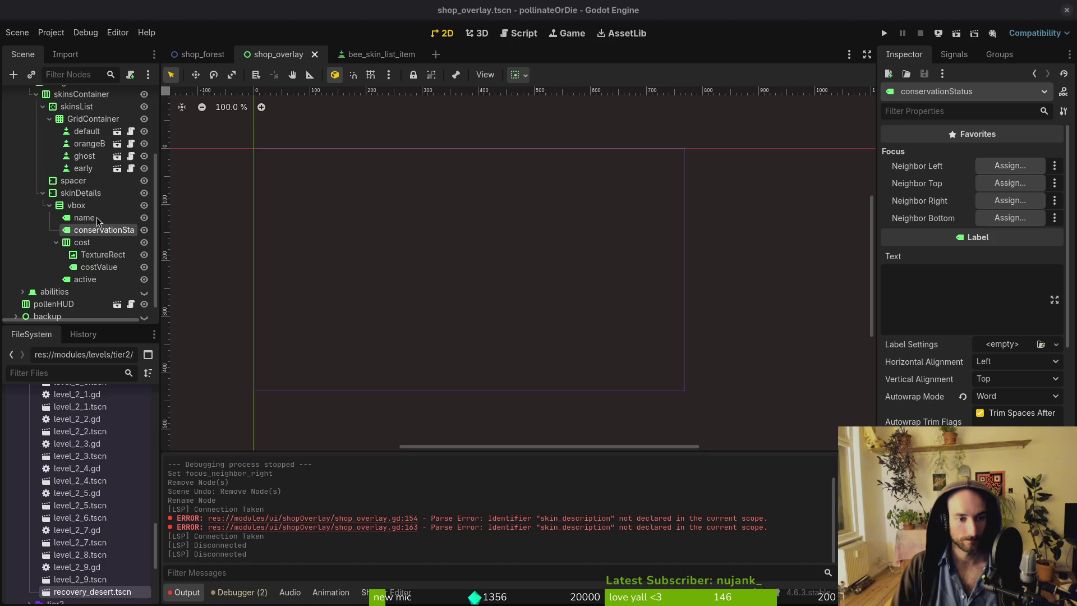
pyautogui.scroll(1, 56, 247)
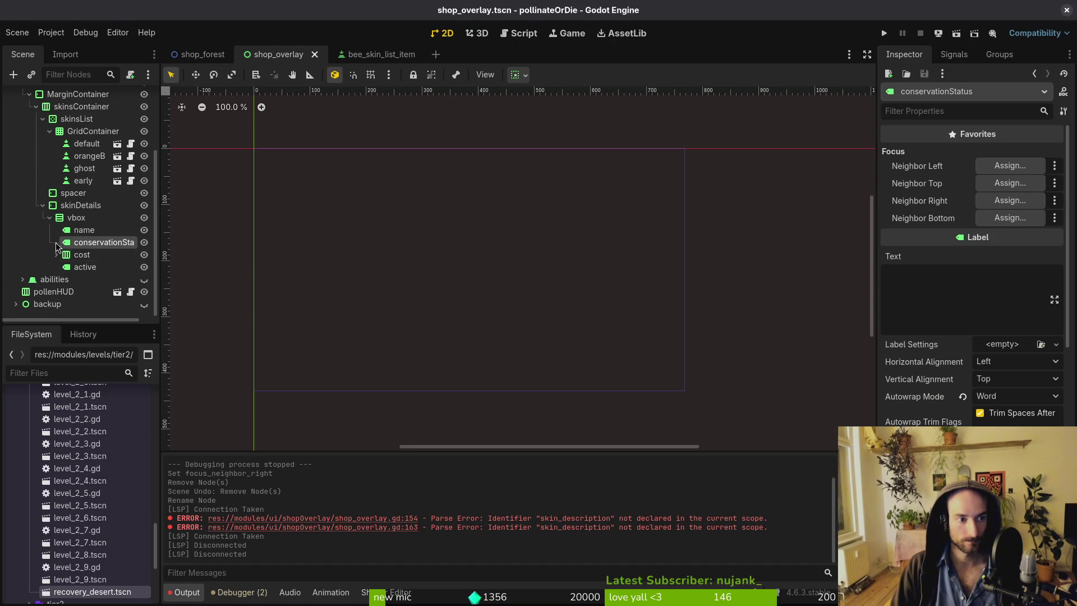
pyautogui.click(49, 217)
pyautogui.hotkey('ctrl', 's')
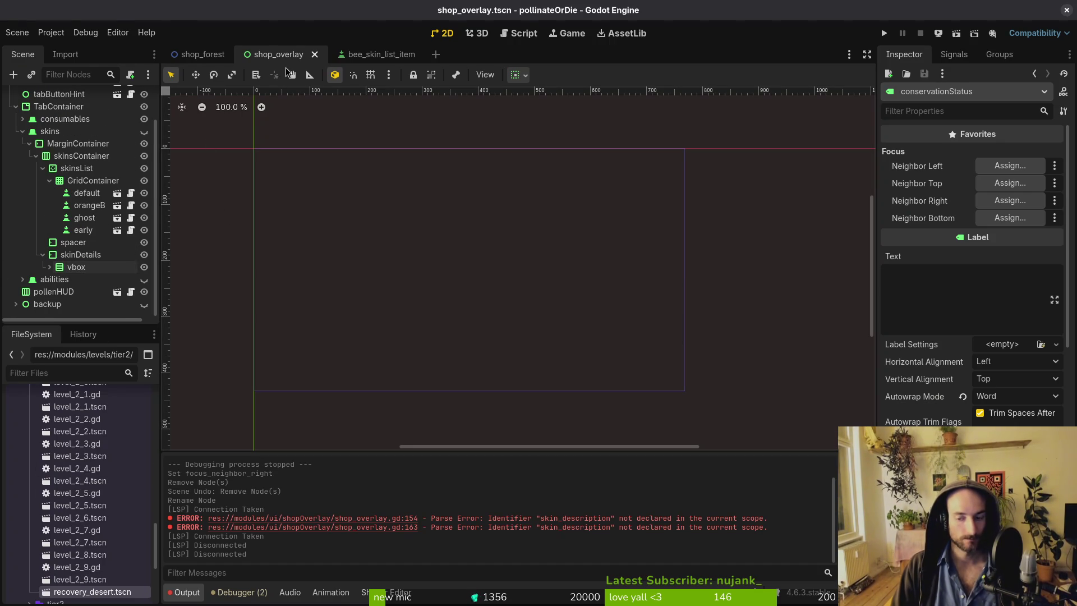
# Switch workspaces to bring up the gameLocale localization sheet.
pyautogui.press('super+1')
pyautogui.press('super+2')
pyautogui.press('super+3')
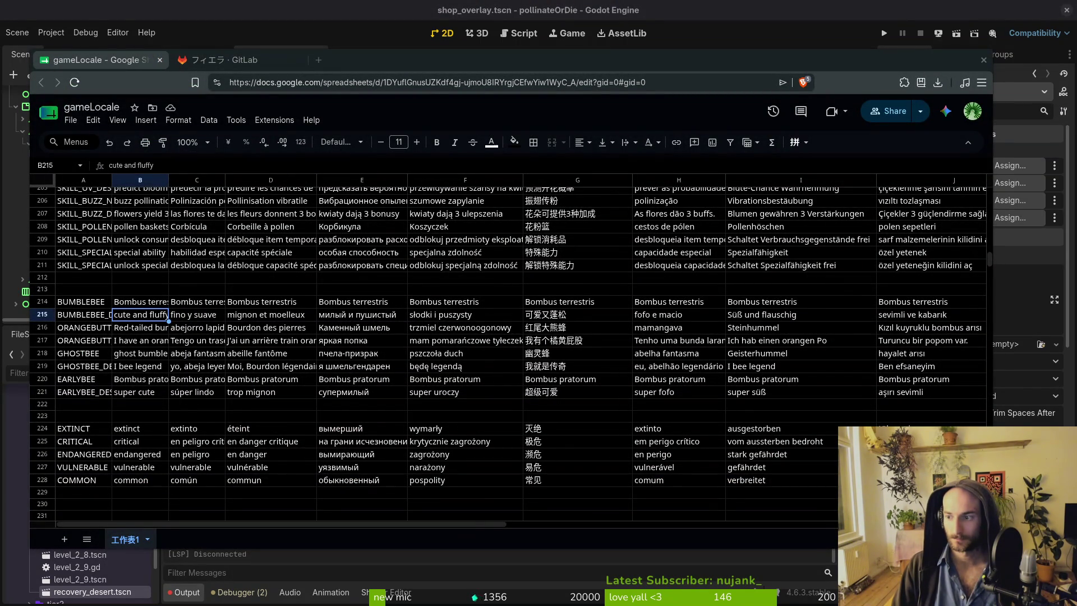
# Paste Bombus lapidarius into every language cell of row 216, from B216 through J216.
pyautogui.click(140, 381)
pyautogui.click(133, 357)
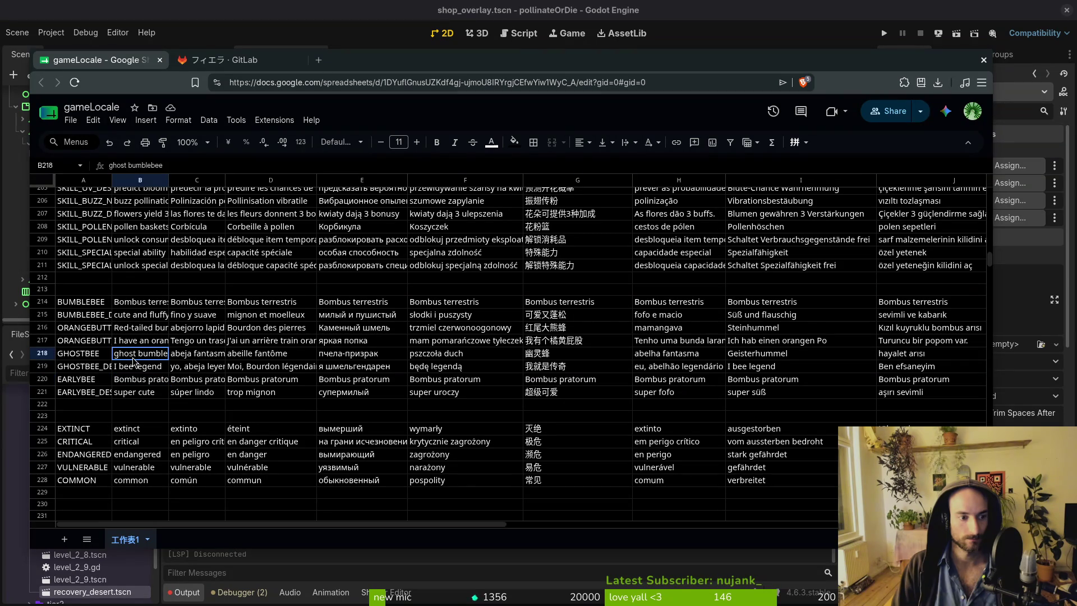
pyautogui.click(135, 330)
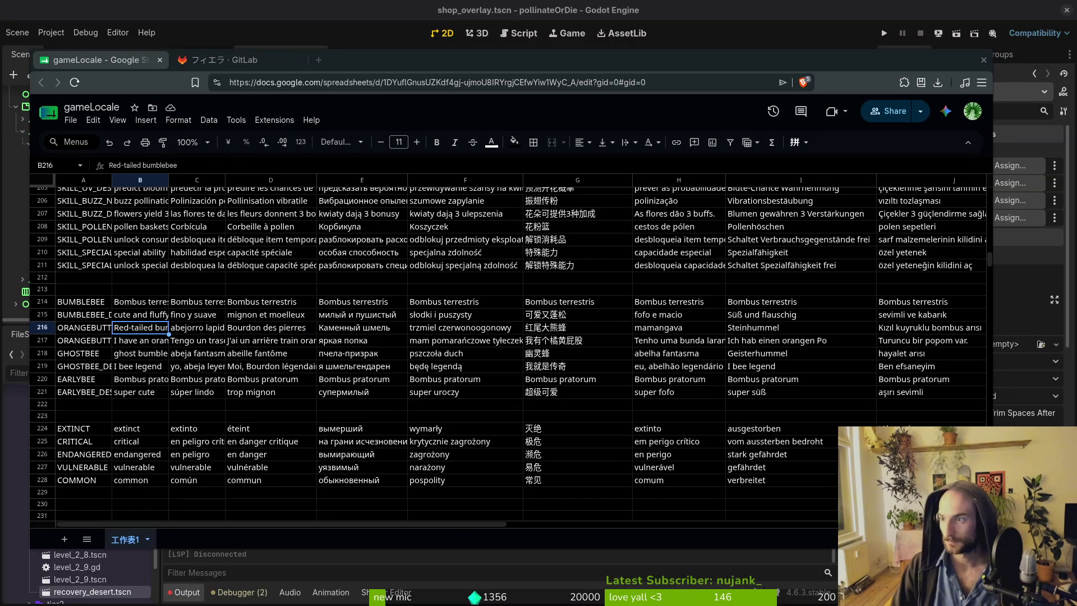
pyautogui.write('Bombus lapidarius')
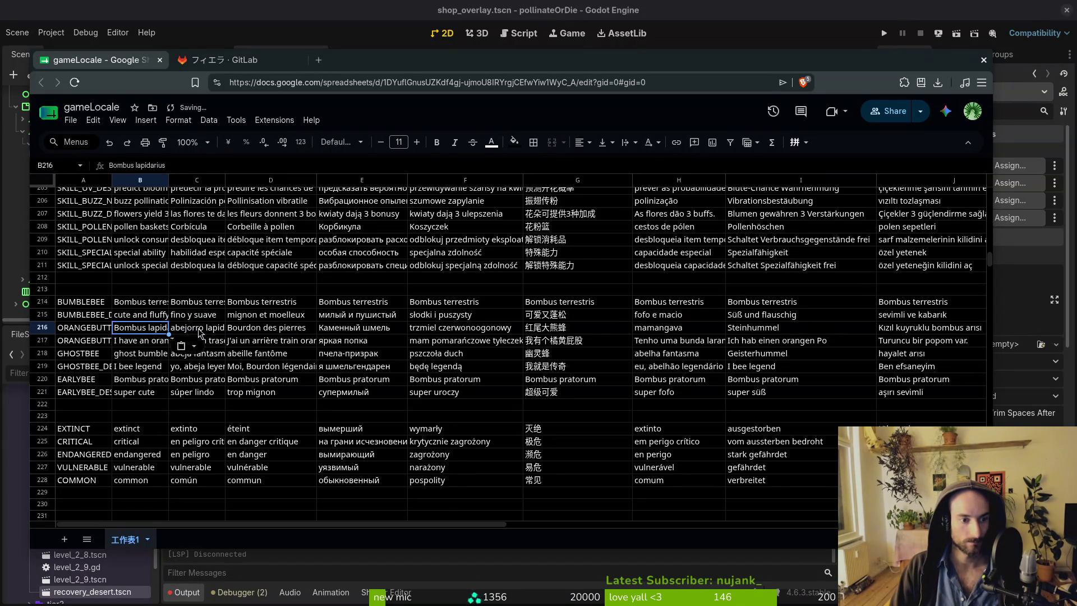
pyautogui.click(196, 331)
pyautogui.write('Bombus lapidarius')
pyautogui.click(252, 328)
pyautogui.write('Bombus lapidarius')
pyautogui.click(337, 330)
pyautogui.write('Bombus lapidarius')
pyautogui.click(443, 330)
pyautogui.write('Bombus lapidarius')
pyautogui.click(568, 331)
pyautogui.write('Bombus lapidarius')
pyautogui.click(645, 330)
pyautogui.write('Bombus lapidarius')
pyautogui.click(746, 330)
pyautogui.write('Bombus lapidarius')
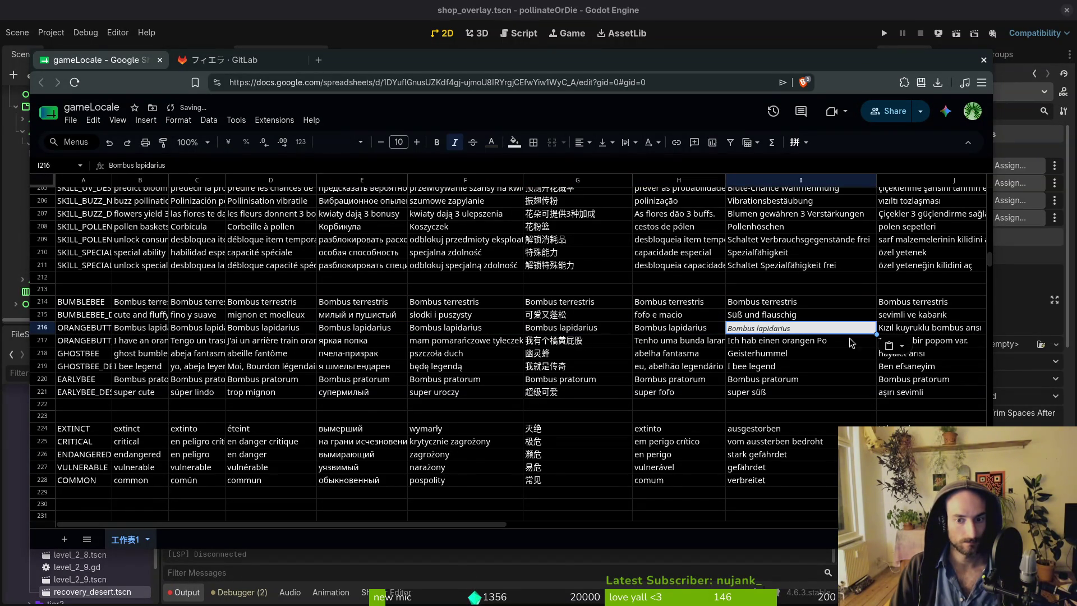
pyautogui.click(918, 333)
pyautogui.write('Bombus lapidarius')
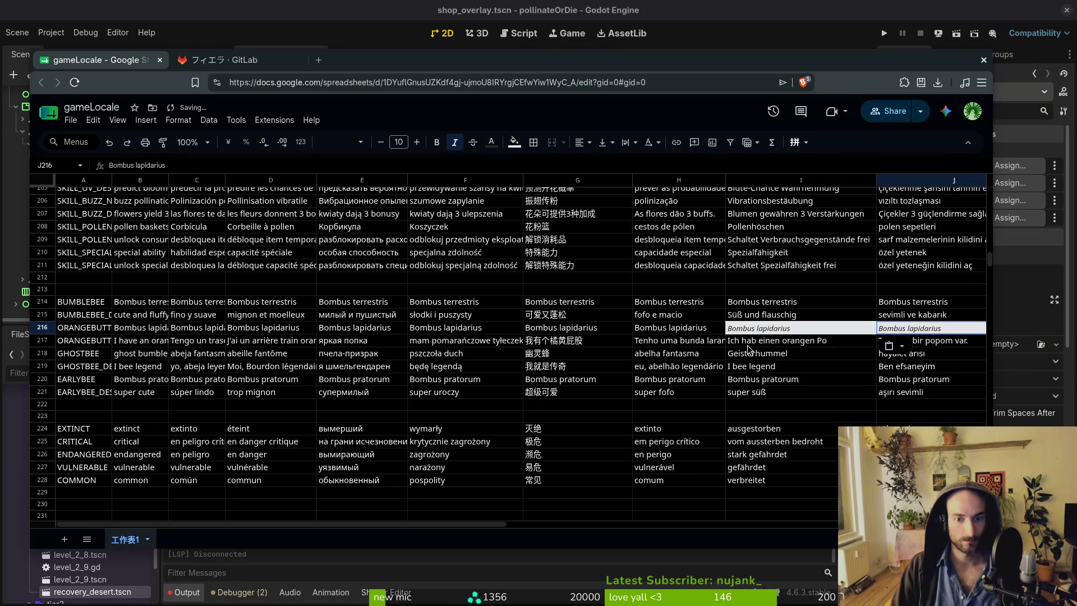
# Undo the italic paste and re-paste Bombus lapidarius into J216 without italics.
pyautogui.hotkey('ctrl', 'z')
pyautogui.hotkey('ctrl', 'z')
pyautogui.click(914, 330)
pyautogui.write('Bombus lapidarius')
pyautogui.click(440, 357)
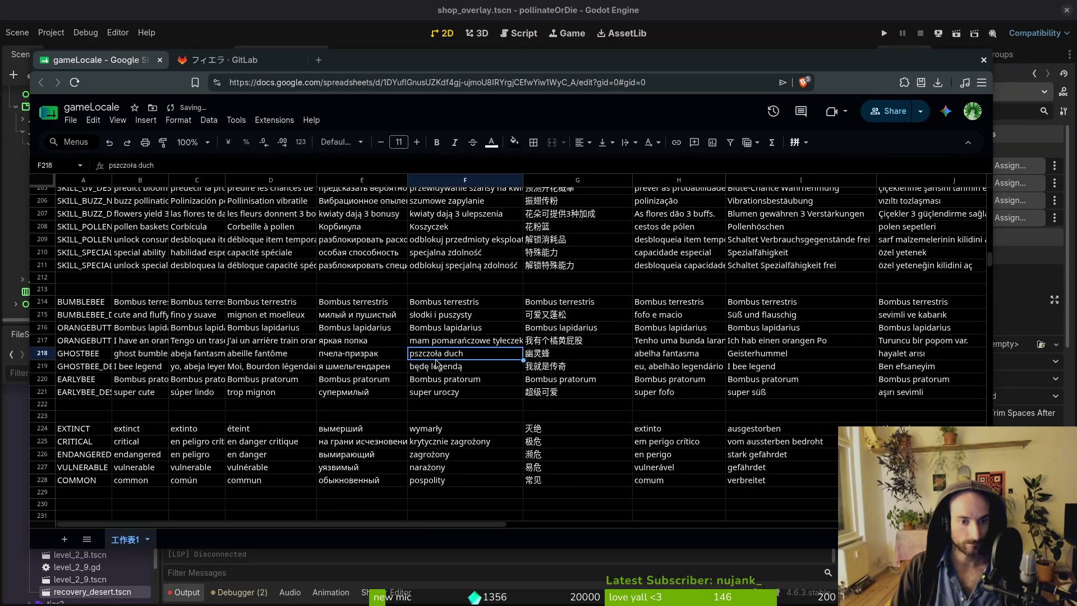
pyautogui.click(138, 354)
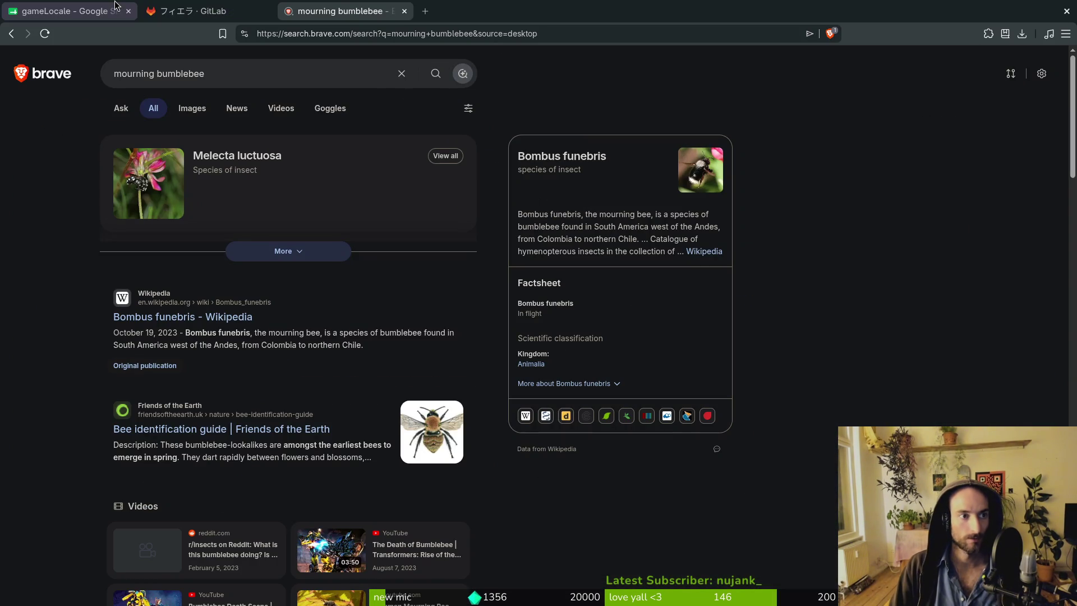
# Open the Bombus funebris image results and load iNaturalist search in a new tab.
pyautogui.click(73, 10)
pyautogui.click(191, 11)
pyautogui.click(341, 11)
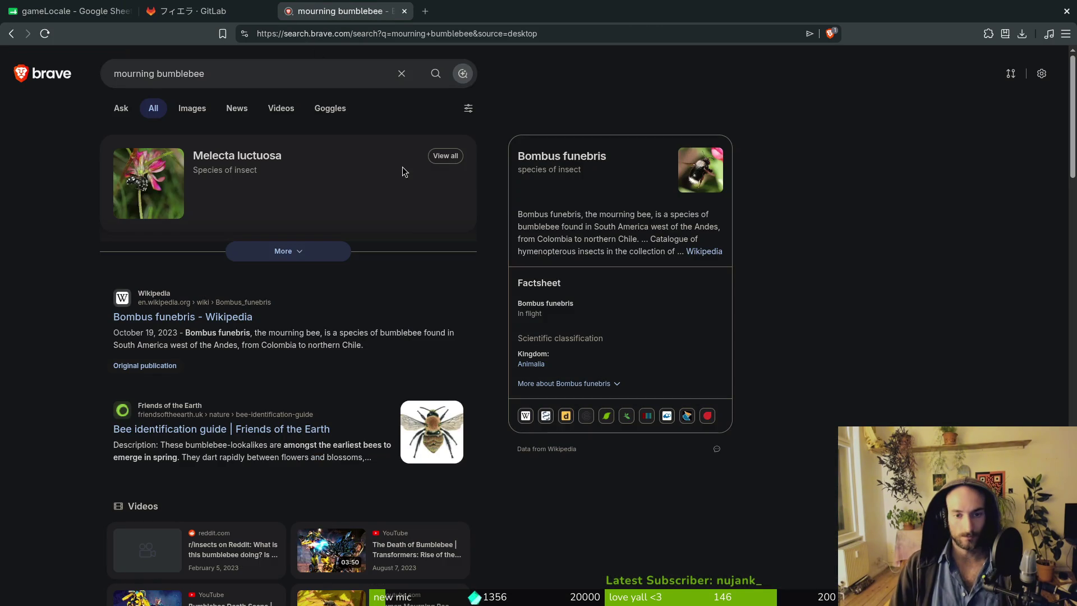
pyautogui.click(678, 177)
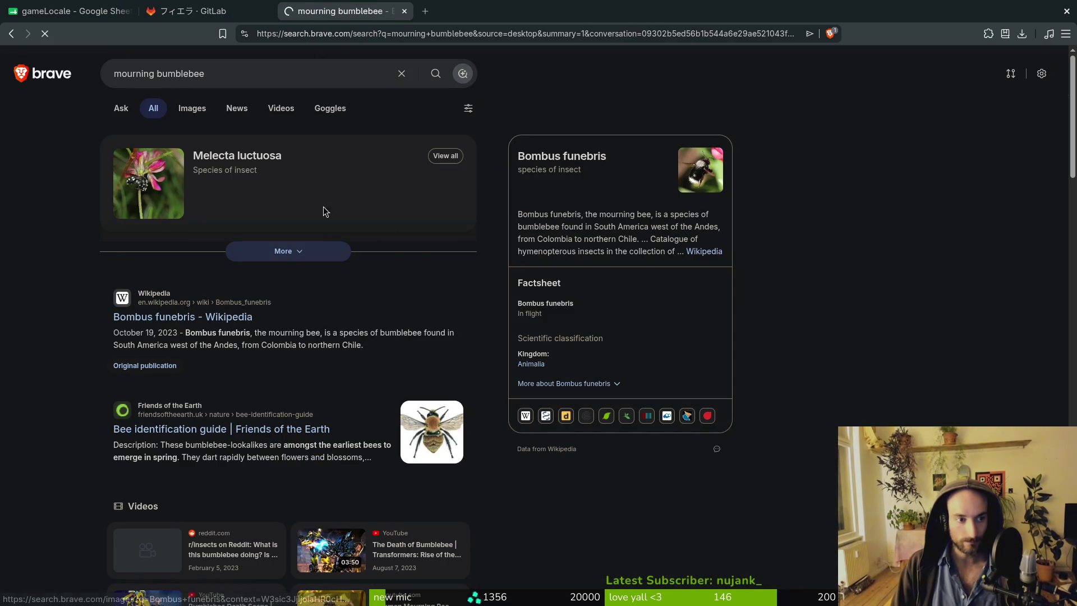
pyautogui.hotkey('ctrl', 't')
pyautogui.write('naturalist.org/search')
pyautogui.press('Down')
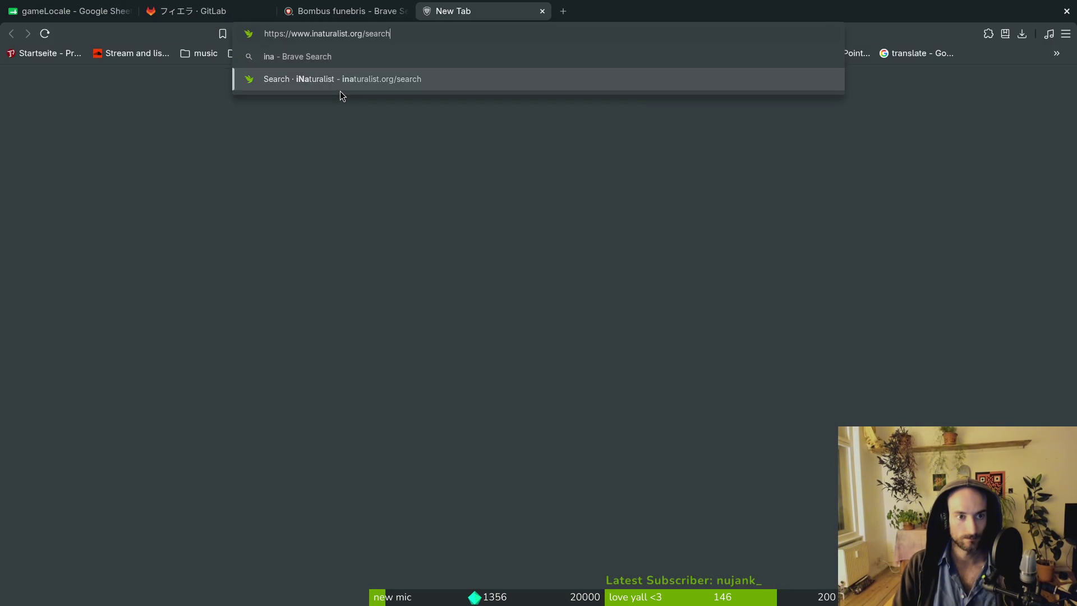
pyautogui.press('Return')
# Copy the species name Bombus funebris and search it on iNaturalist.
pyautogui.click(349, 6)
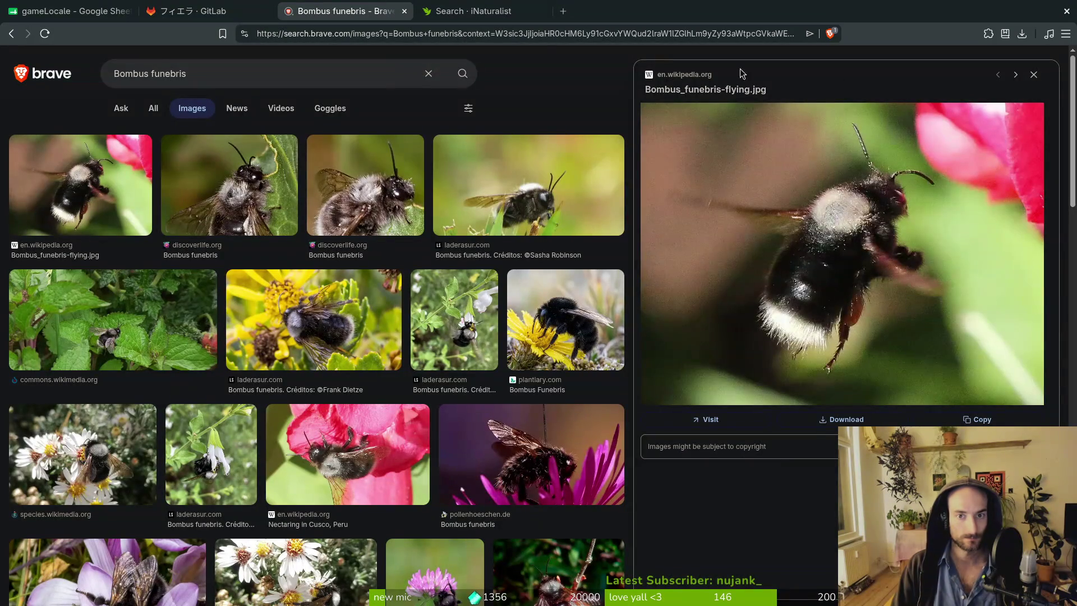
pyautogui.hotkey('alt', 'Left')
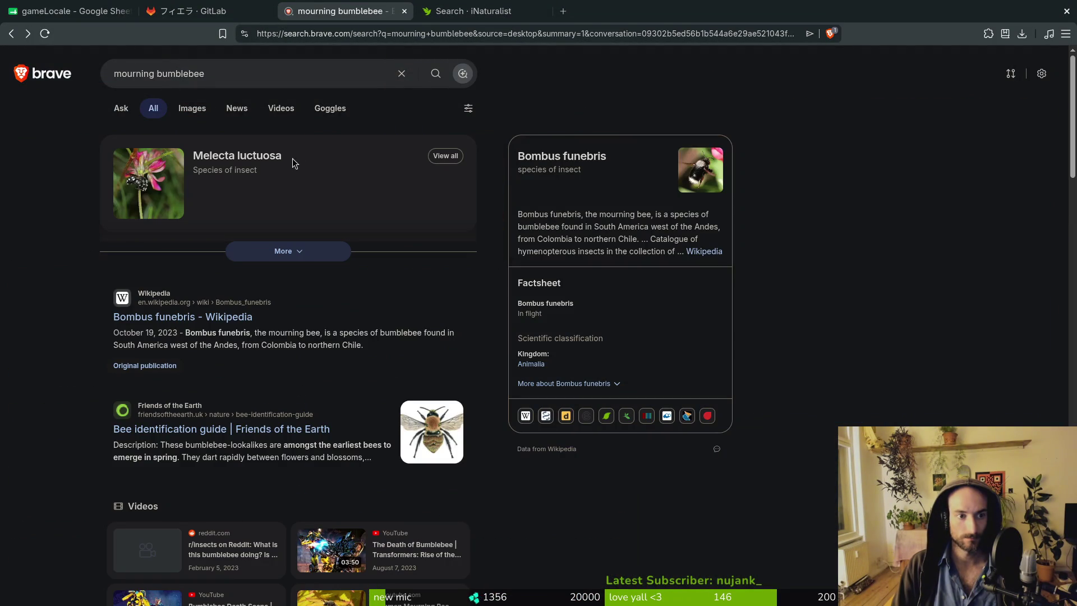
pyautogui.moveTo(607, 156); pyautogui.dragTo(514, 157)
pyautogui.hotkey('ctrl', 'c')
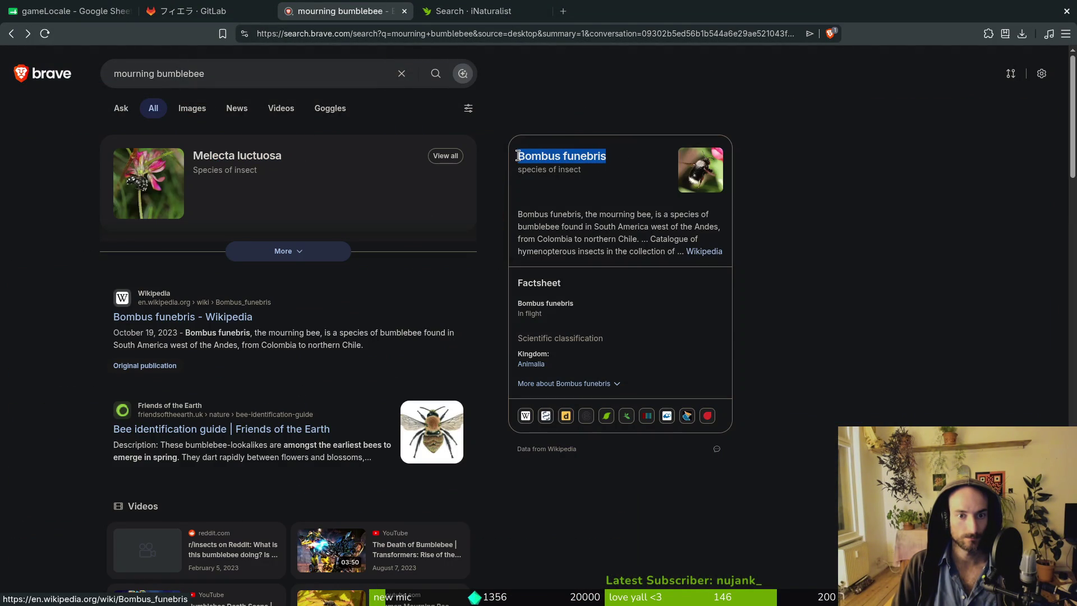
pyautogui.click(474, 11)
pyautogui.click(730, 127)
pyautogui.hotkey('ctrl', 'v')
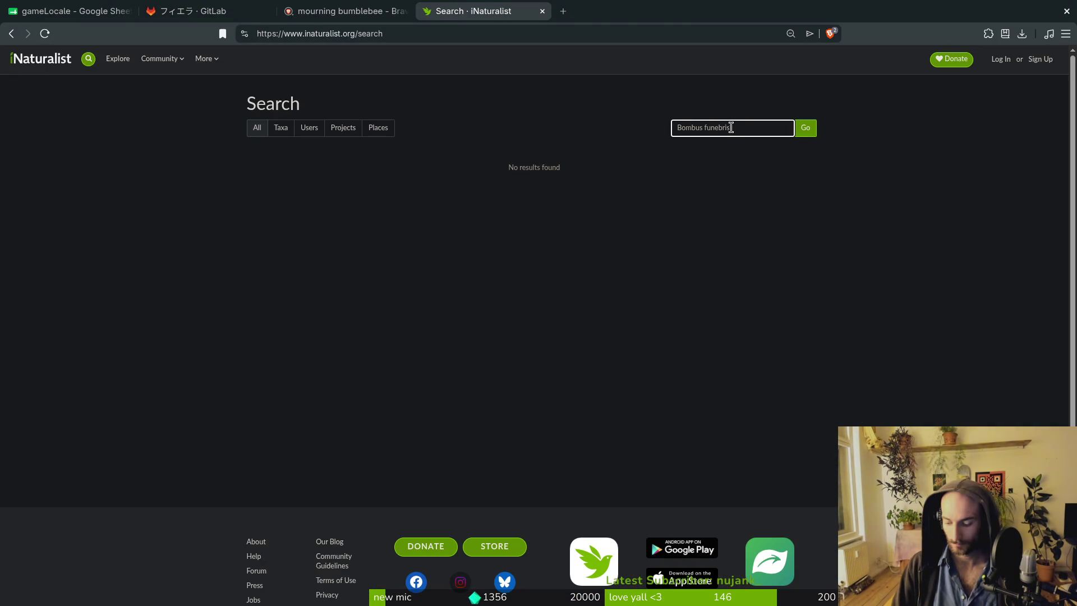
pyautogui.press('Return')
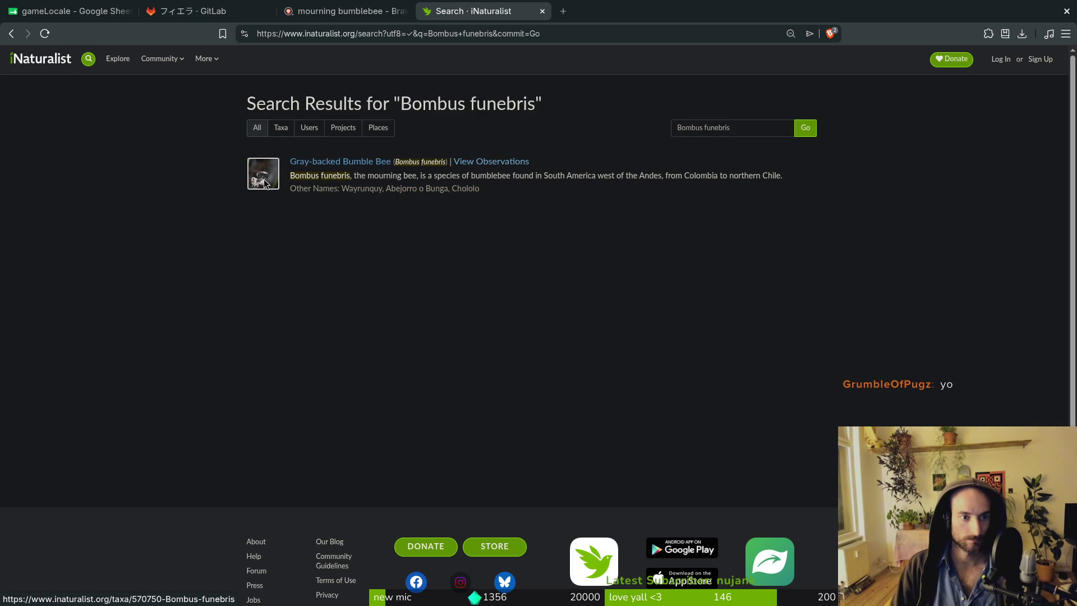
# Browse the Gray-backed Bumble Bee's full photo gallery, then return to the GitLab profile tab.
pyautogui.click(334, 165)
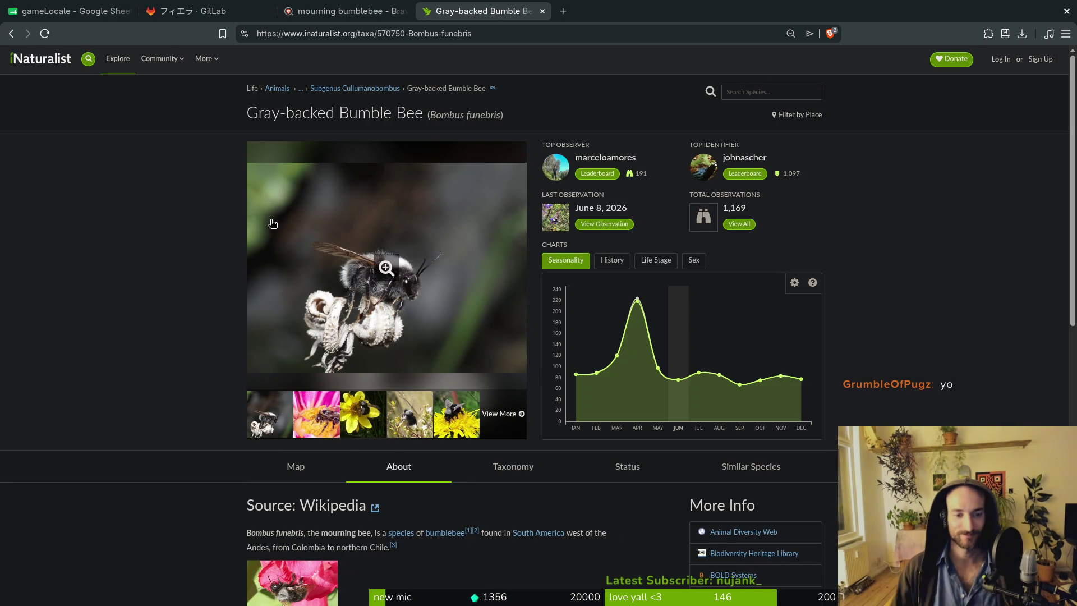
pyautogui.click(520, 420)
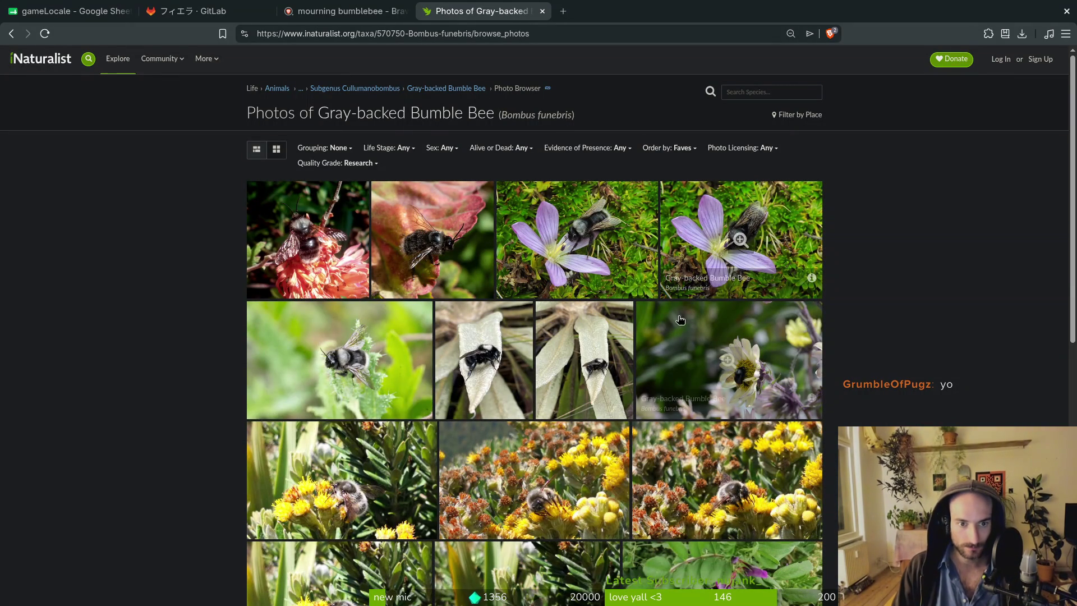
pyautogui.scroll(-2, 235, 263)
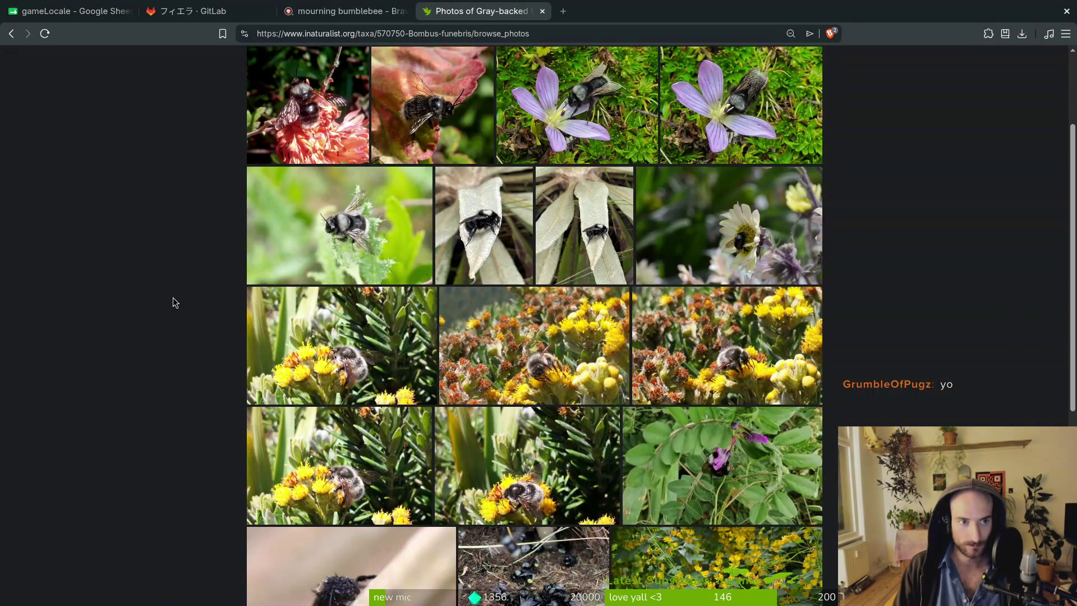
pyautogui.scroll(-2, 173, 294)
pyautogui.scroll(-2, 173, 296)
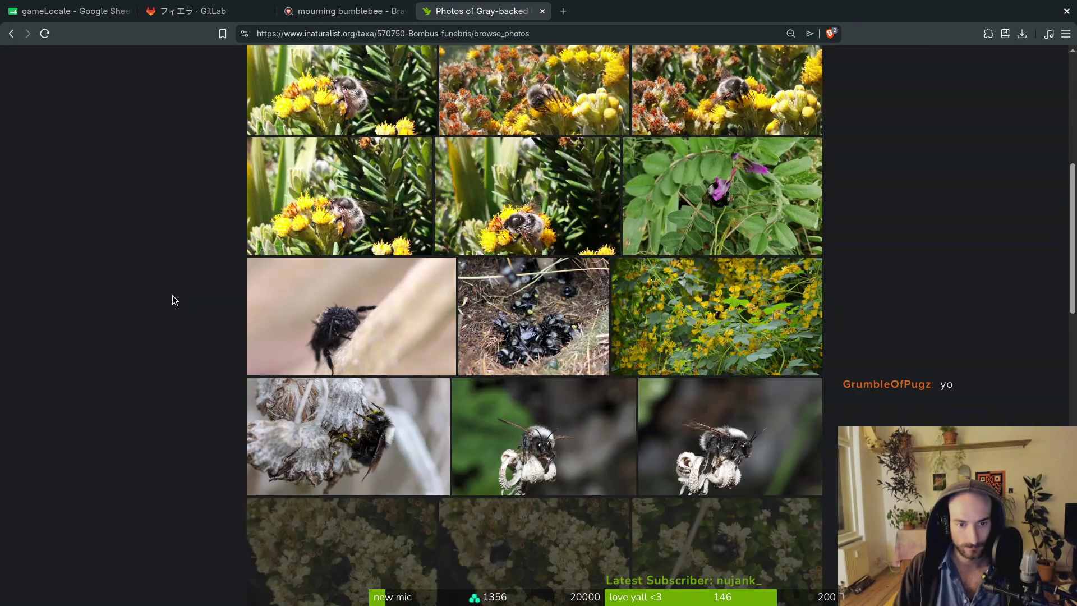
pyautogui.scroll(-1, 173, 295)
pyautogui.scroll(-9, 173, 295)
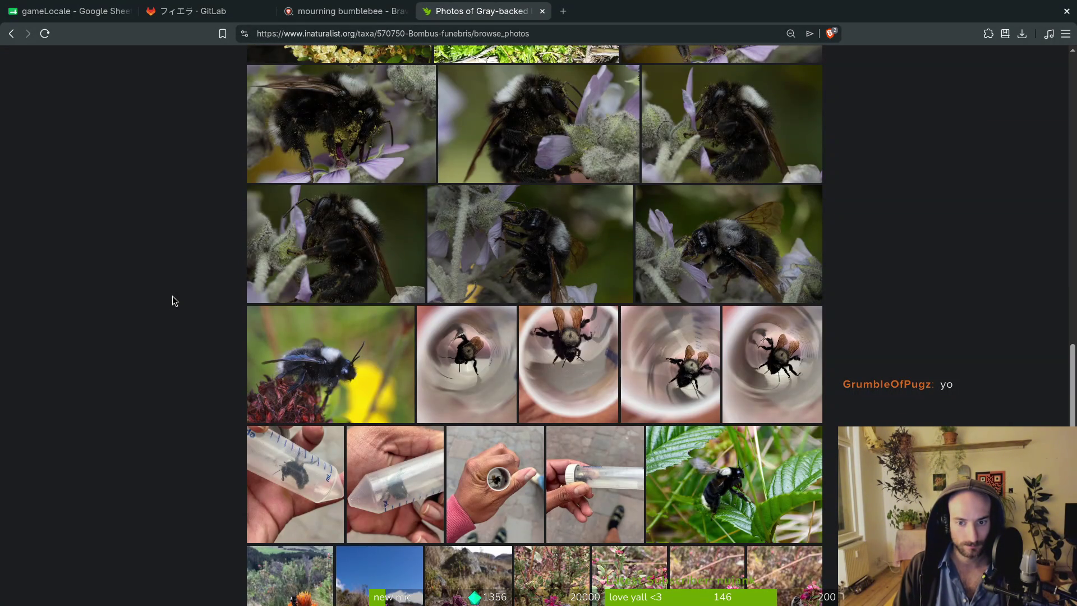
pyautogui.scroll(-1, 173, 296)
pyautogui.scroll(-4, 172, 296)
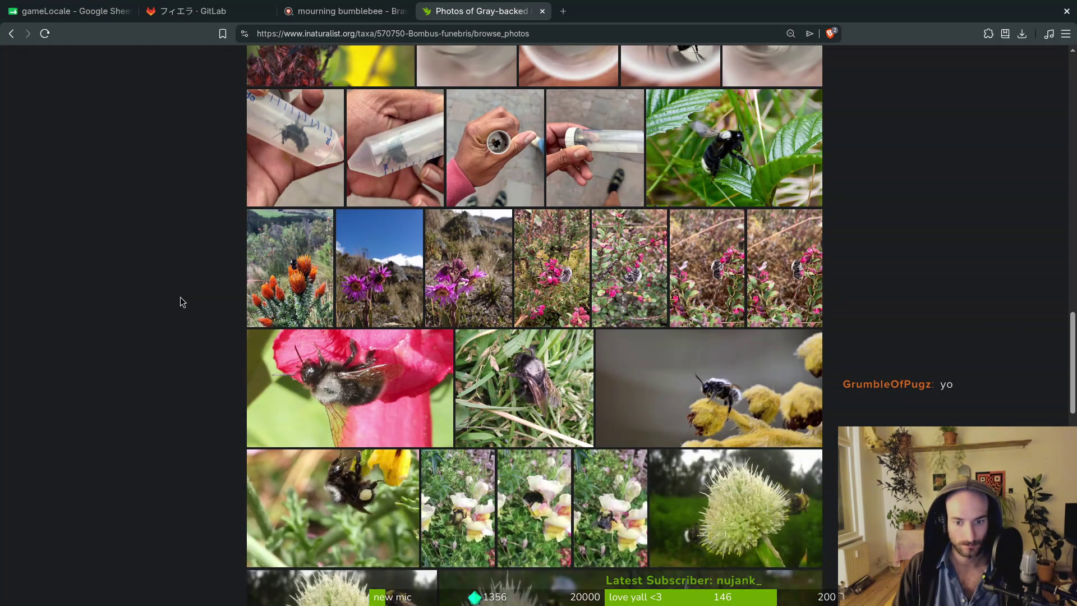
pyautogui.scroll(-5, 180, 295)
pyautogui.scroll(-6, 183, 309)
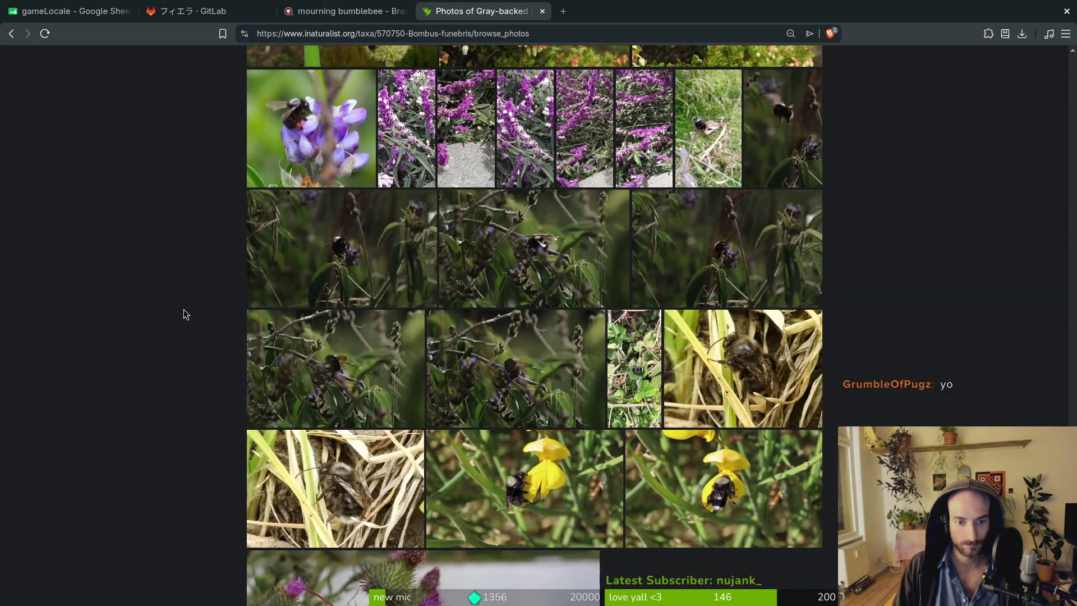
pyautogui.scroll(5, 183, 308)
pyautogui.scroll(4, 179, 292)
pyautogui.click(190, 12)
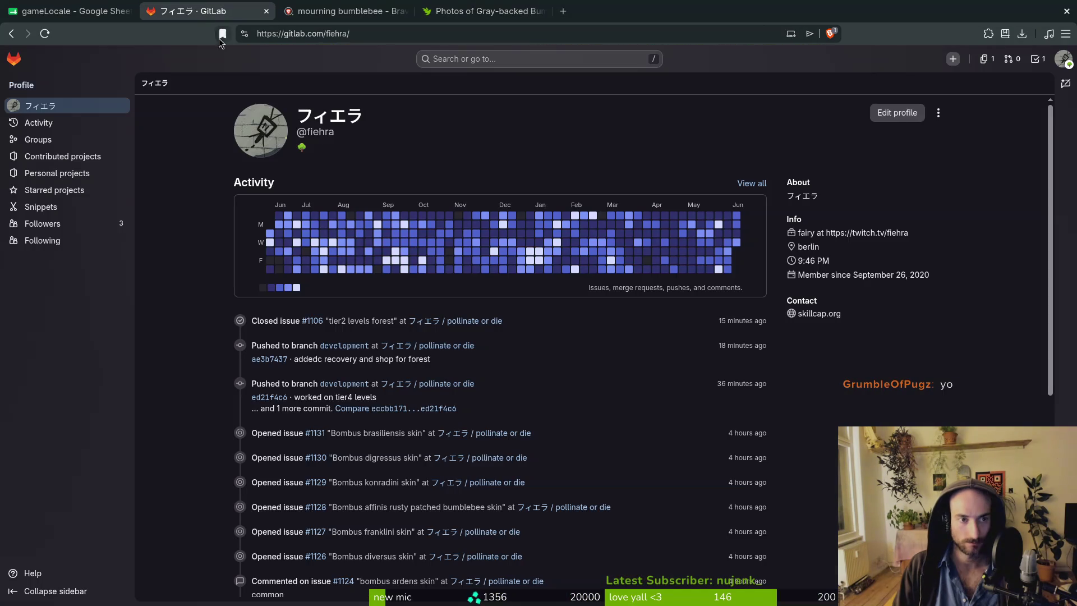
# Filter the pollinate or die project's work items by 'skin' and open Bombus digressus skin in a new tab.
pyautogui.click(479, 322)
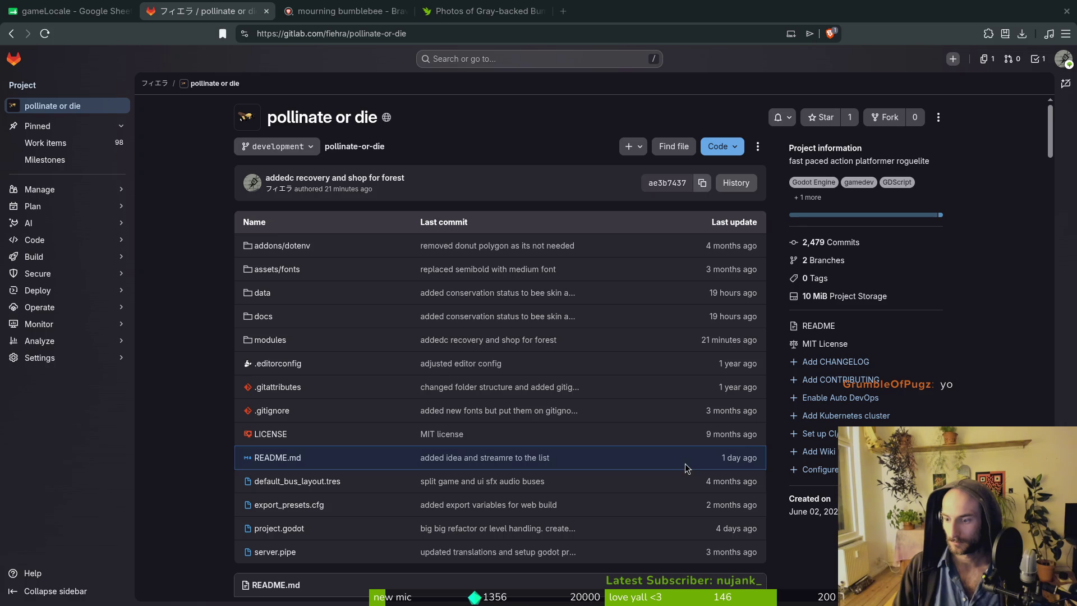
pyautogui.click(66, 145)
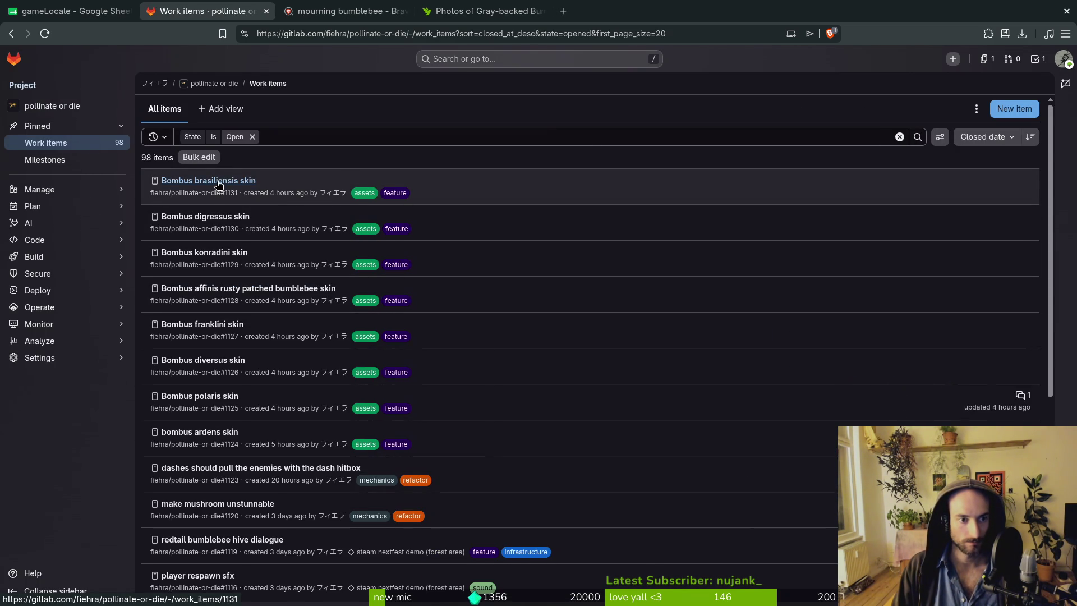
pyautogui.click(289, 137)
pyautogui.write('skin')
pyautogui.press('Return')
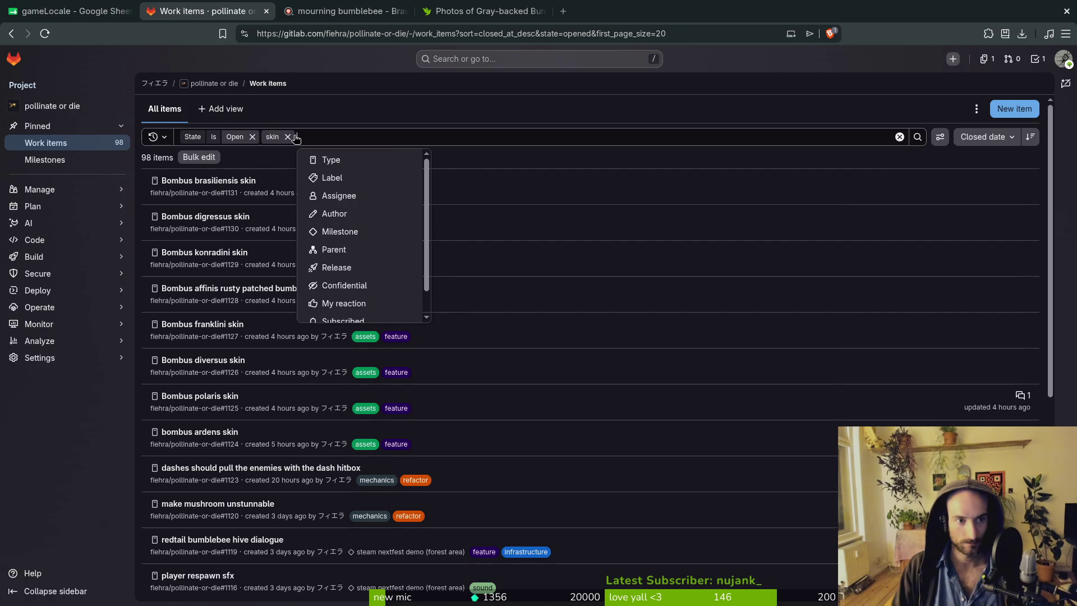
pyautogui.press('Return')
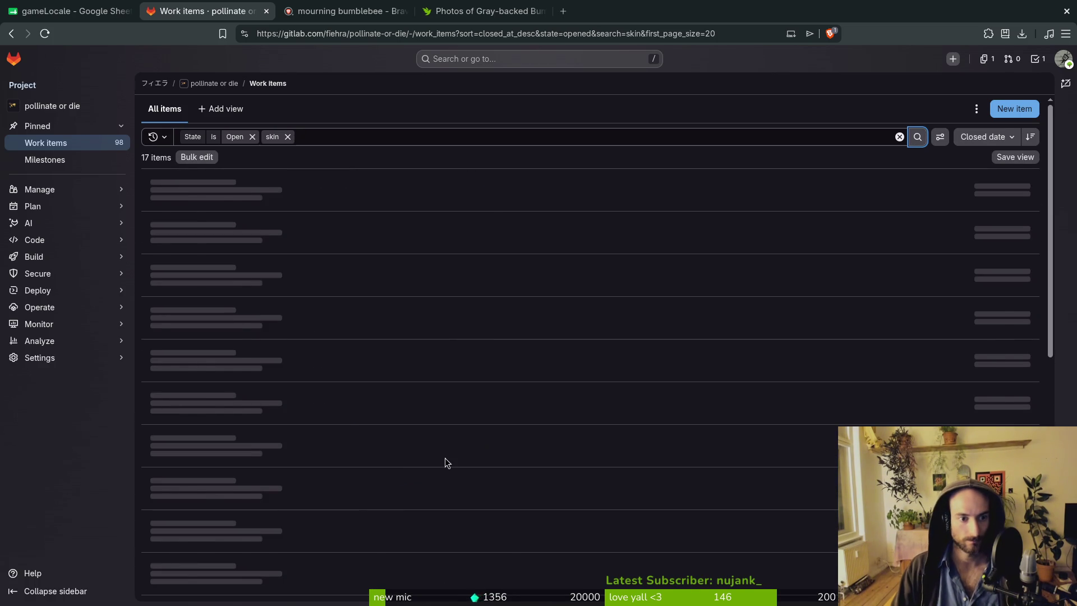
pyautogui.scroll(-3, 453, 361)
pyautogui.scroll(3, 444, 352)
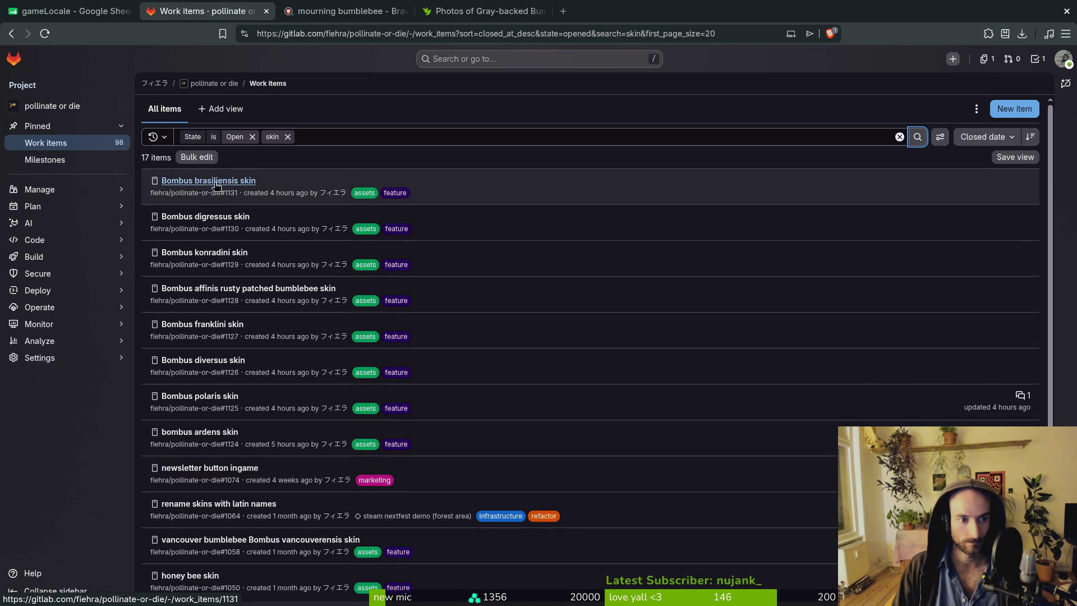
pyautogui.middleClick(223, 218)
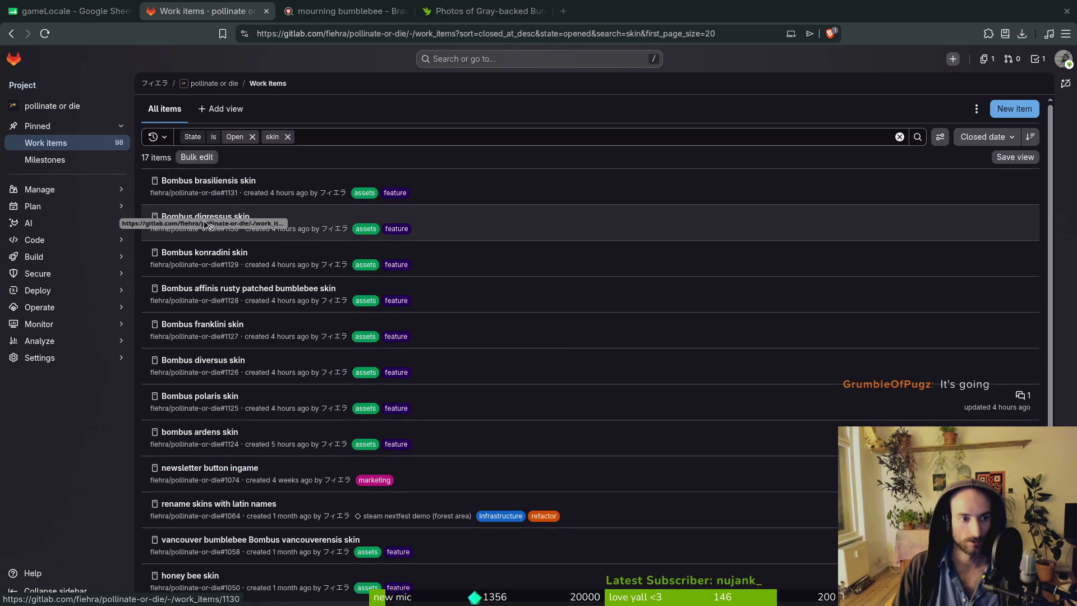
# Check the Bombus digressus skin issue's iNaturalist photos, then return to the filtered work items list.
pyautogui.click(348, 10)
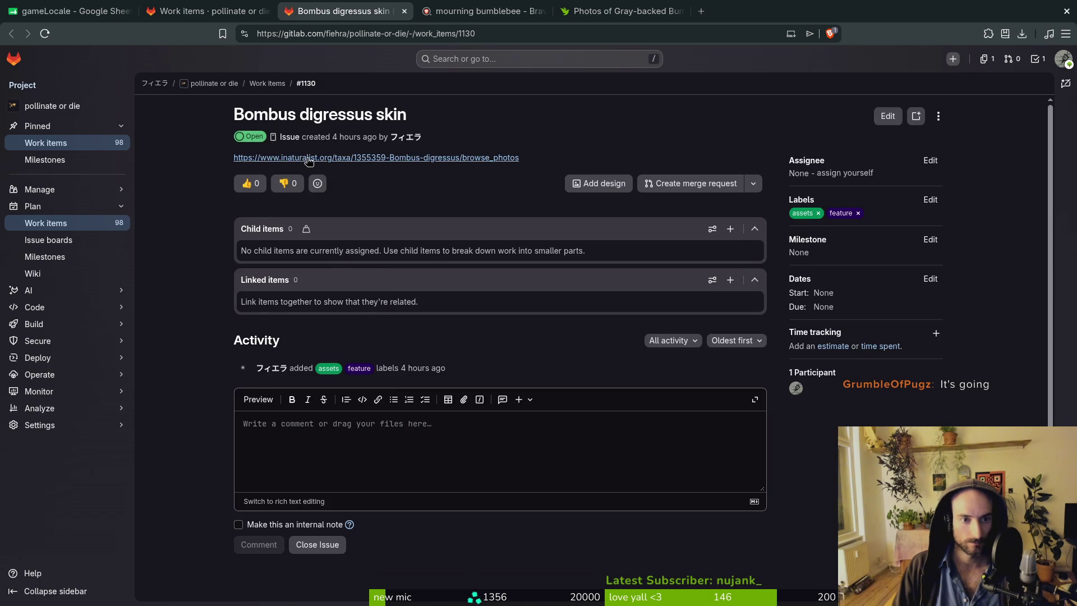
pyautogui.click(300, 158)
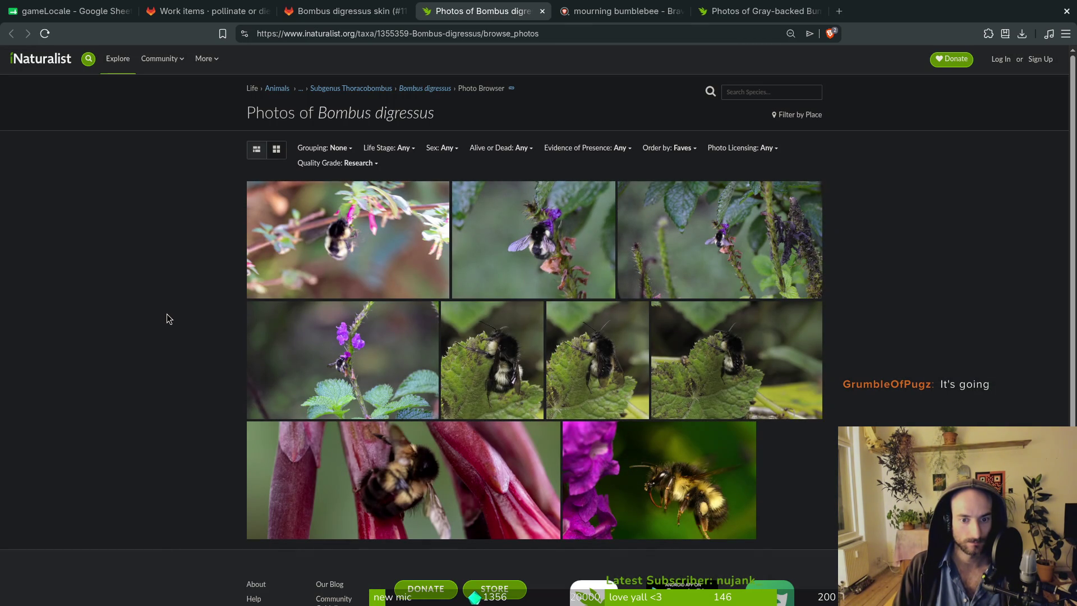
pyautogui.scroll(-3, 176, 314)
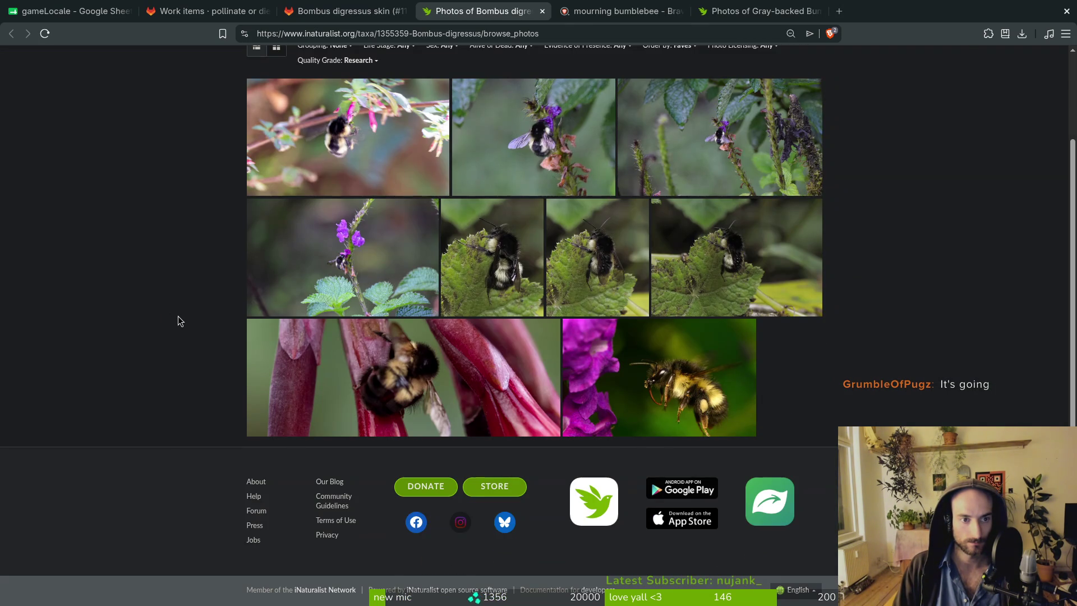
pyautogui.scroll(3, 178, 316)
pyautogui.click(345, 11)
pyautogui.click(208, 11)
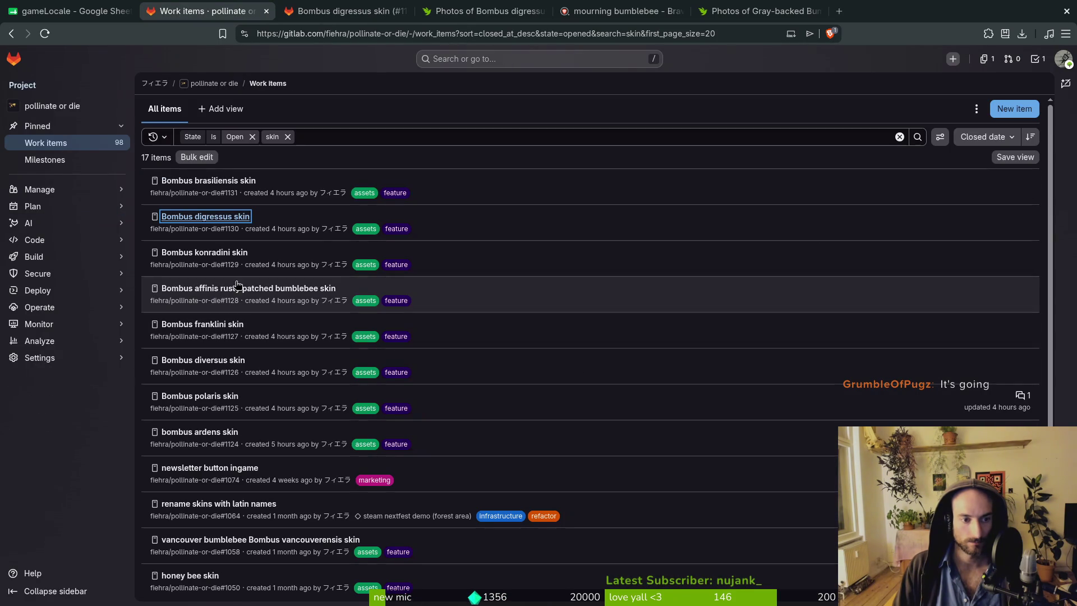
# Open the Bombus affinis and franklini skin issues in background tabs, discarding the carder bee issues.
pyautogui.middleClick(241, 290)
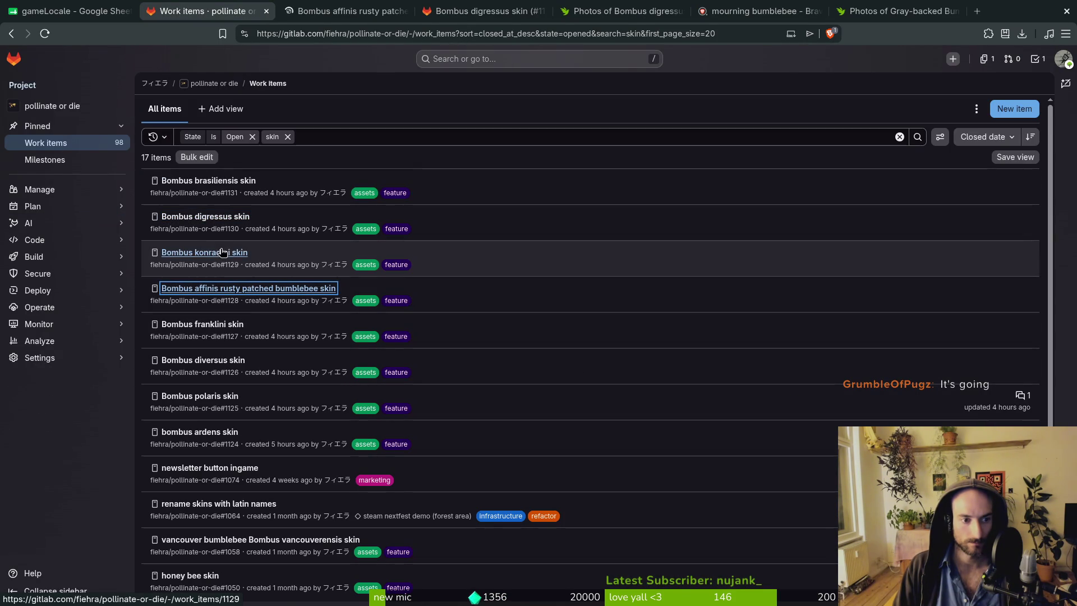
pyautogui.middleClick(218, 325)
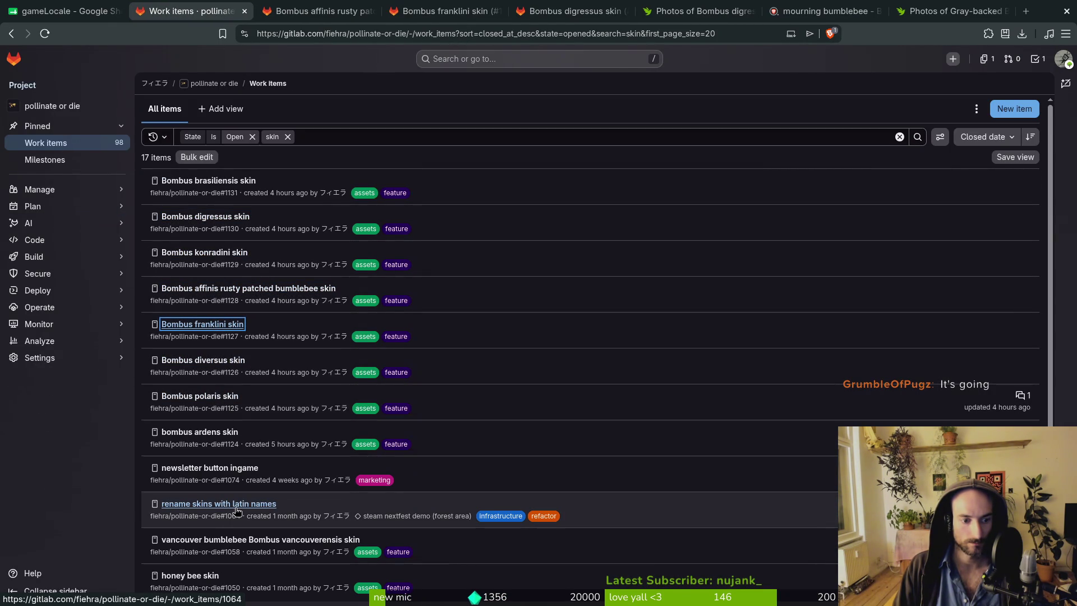
pyautogui.scroll(-2, 219, 509)
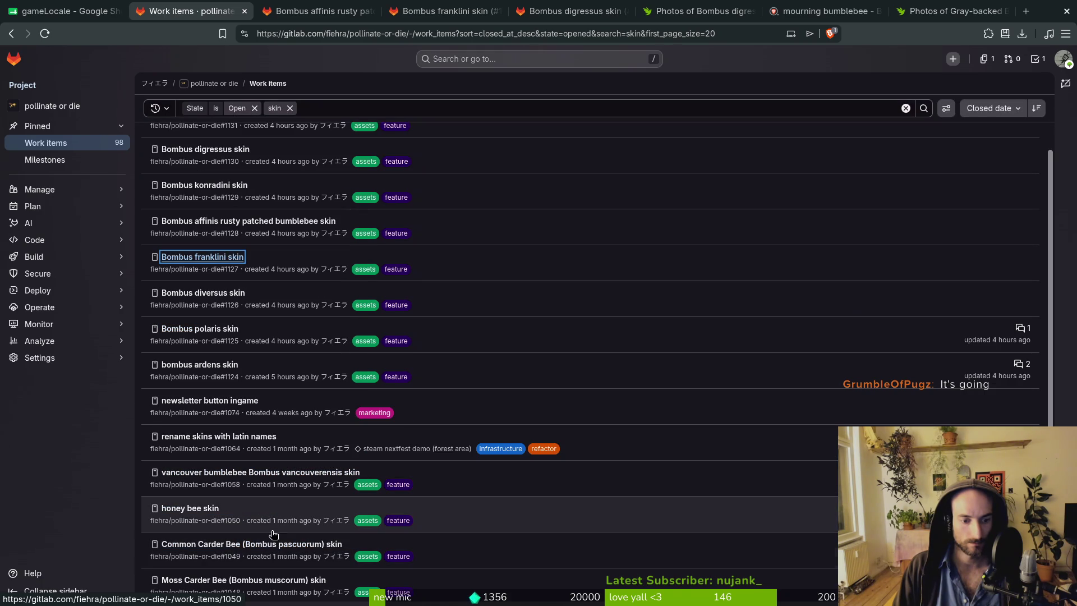
pyautogui.scroll(-2, 224, 519)
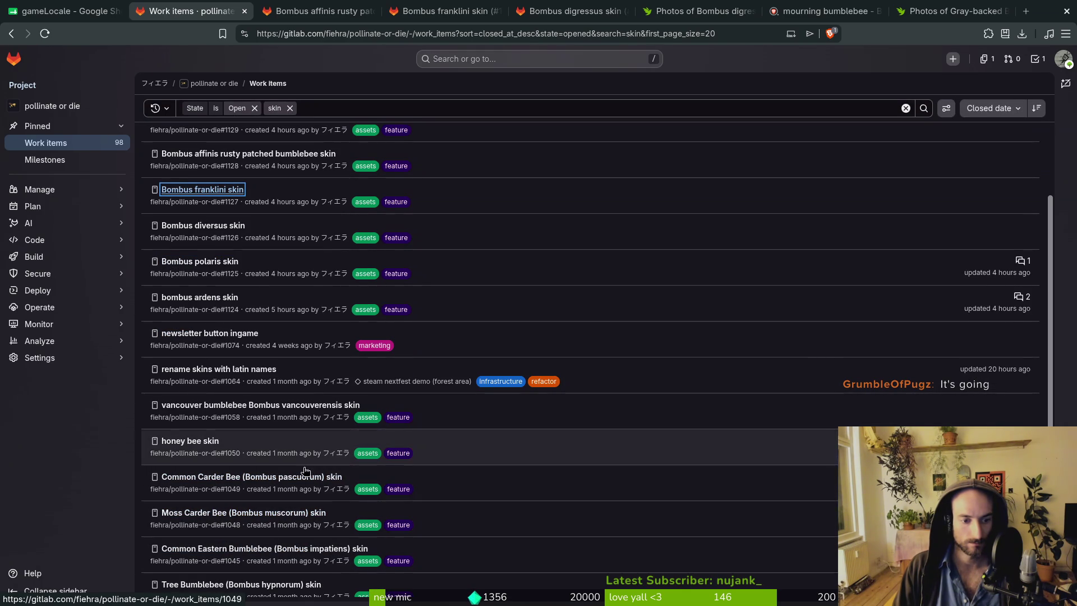
pyautogui.middleClick(252, 477)
pyautogui.middleClick(282, 512)
pyautogui.click(475, 5)
pyautogui.hotkey('ctrl', 'w')
pyautogui.hotkey('ctrl', 'w')
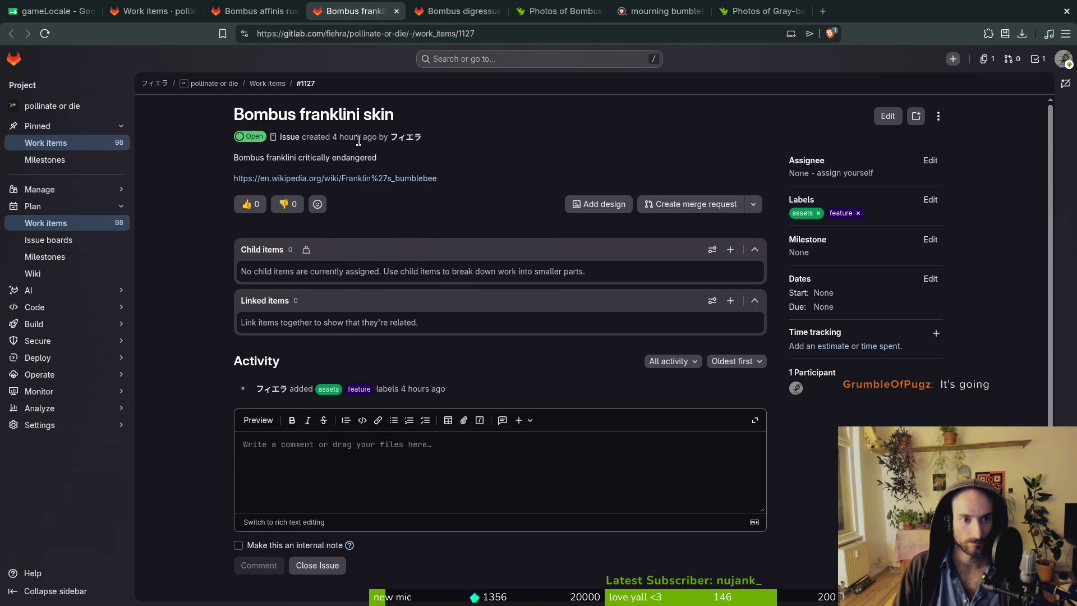
# Check the franklini issue's Wikipedia article, close it, then open the affinis issue's iNaturalist photos.
pyautogui.click(380, 178)
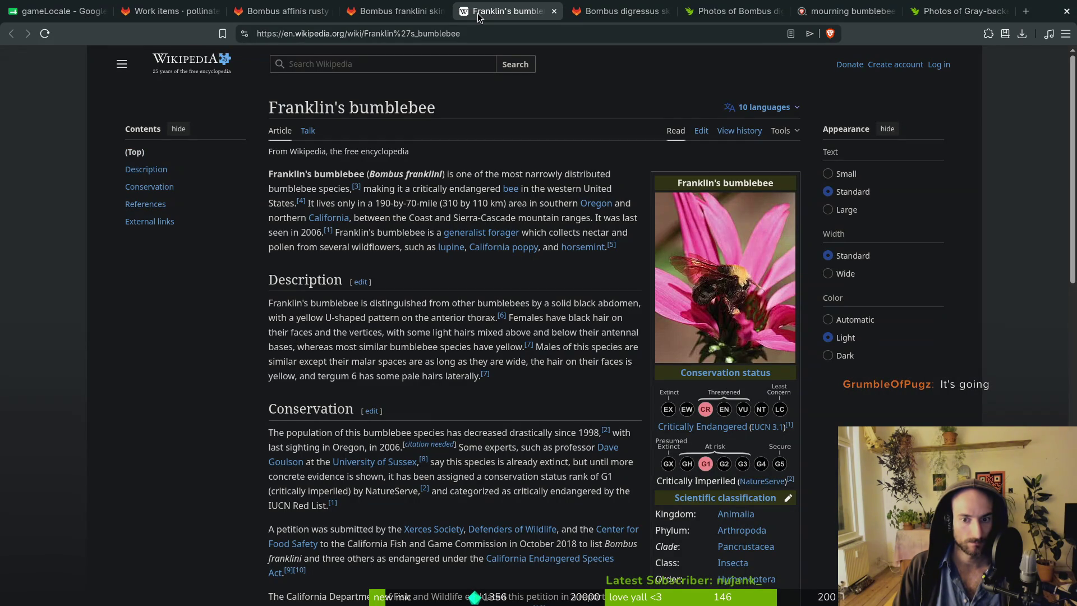
pyautogui.middleClick(478, 16)
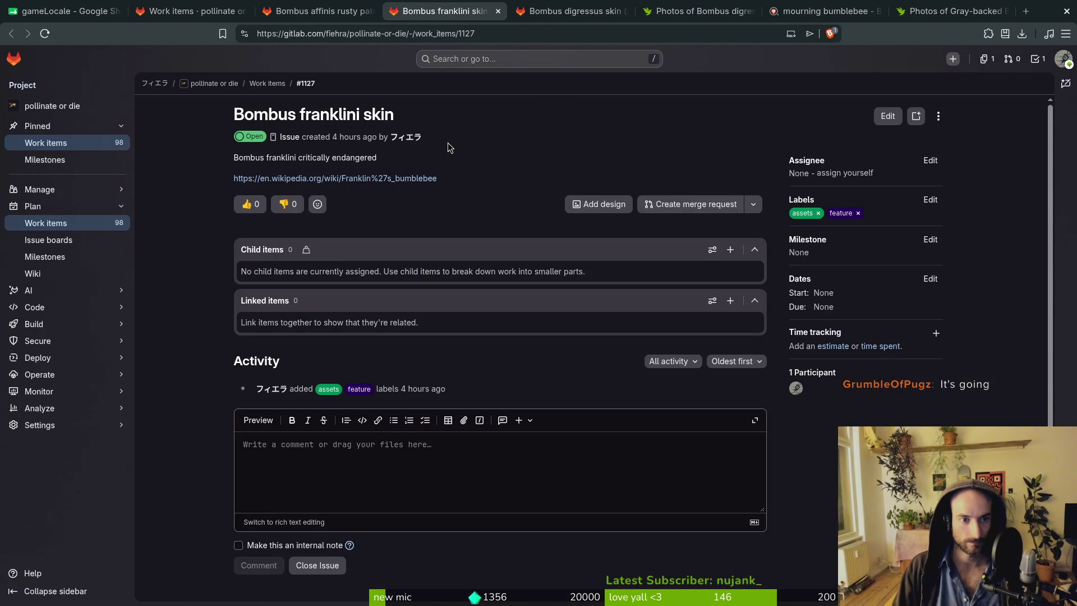
pyautogui.hotkey('ctrl', 'w')
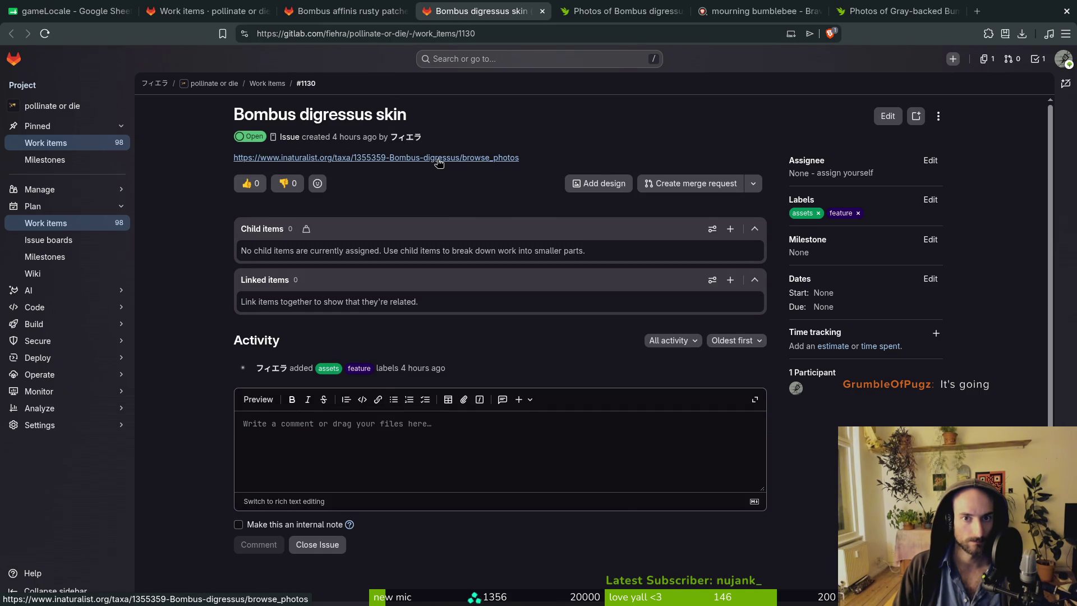
pyautogui.hotkey('ctrl', 'Tab')
pyautogui.hotkey('ctrl', 'shift', 'Tab')
pyautogui.hotkey('ctrl', 'shift', 'Tab')
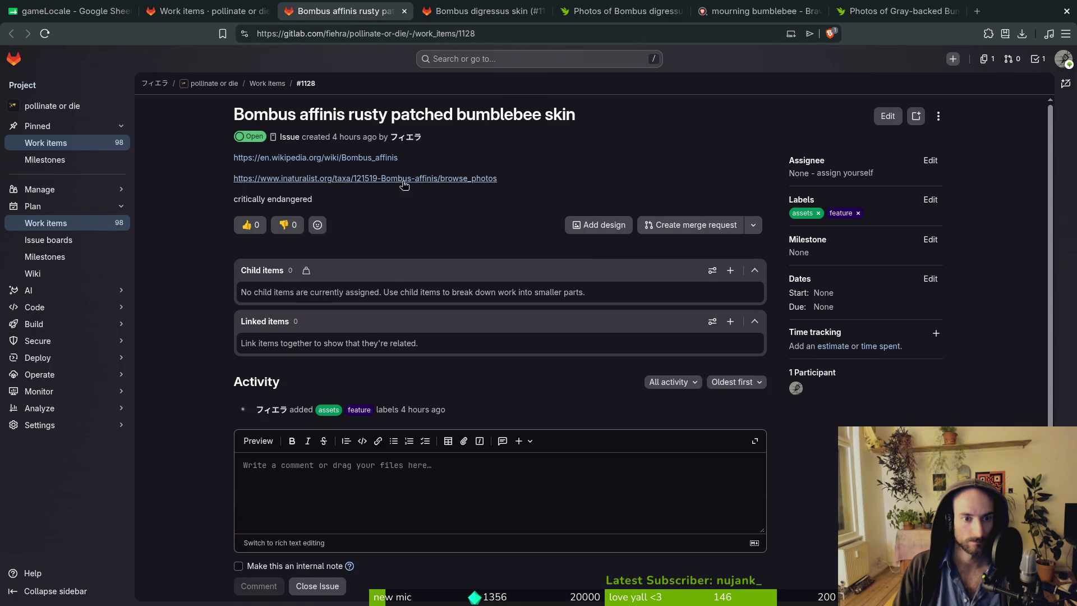
pyautogui.click(442, 178)
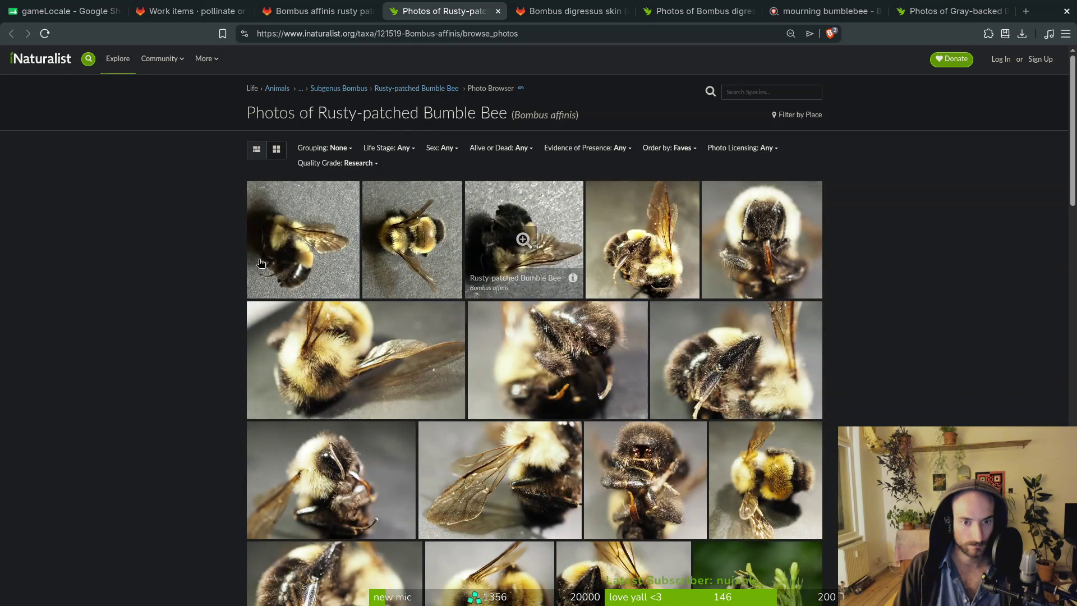
# Scroll through the Rusty-patched Bumble Bee photo grid, then close it and return to the skin work items.
pyautogui.scroll(-5, 185, 306)
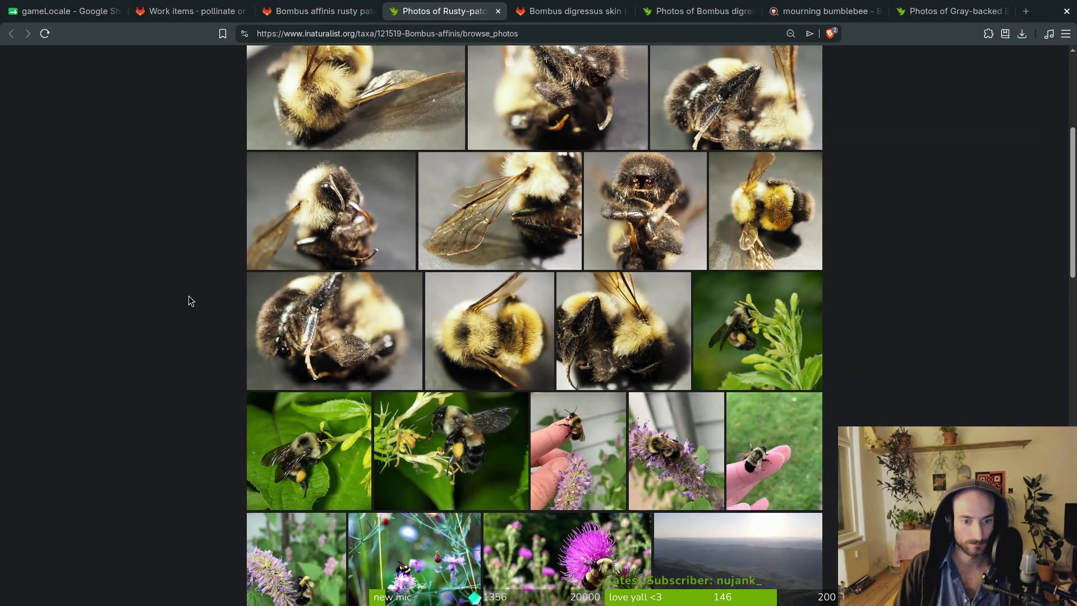
pyautogui.scroll(-7, 190, 294)
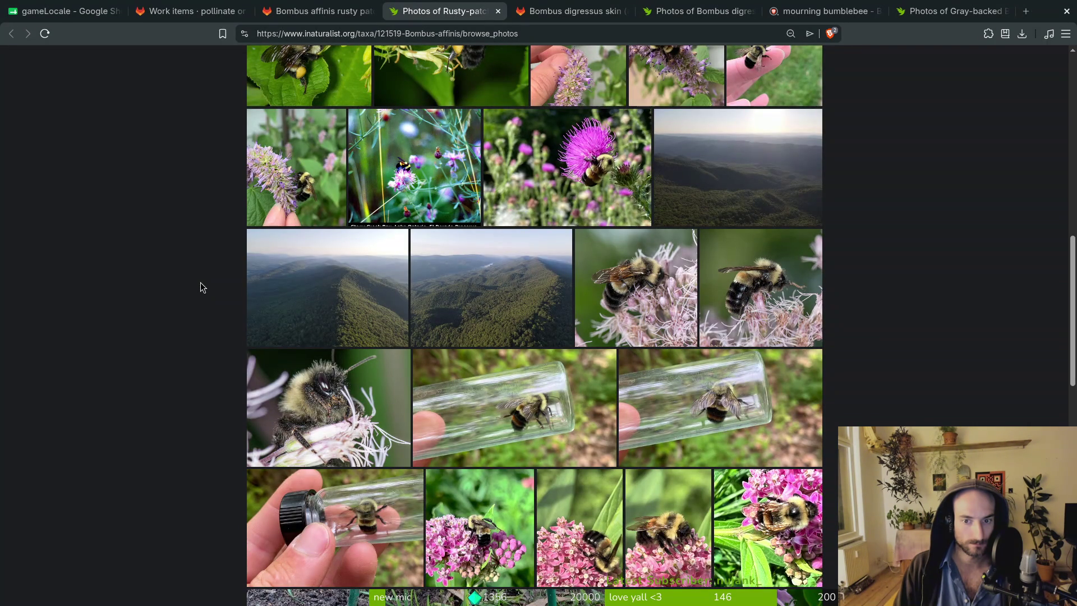
pyautogui.scroll(-2, 201, 283)
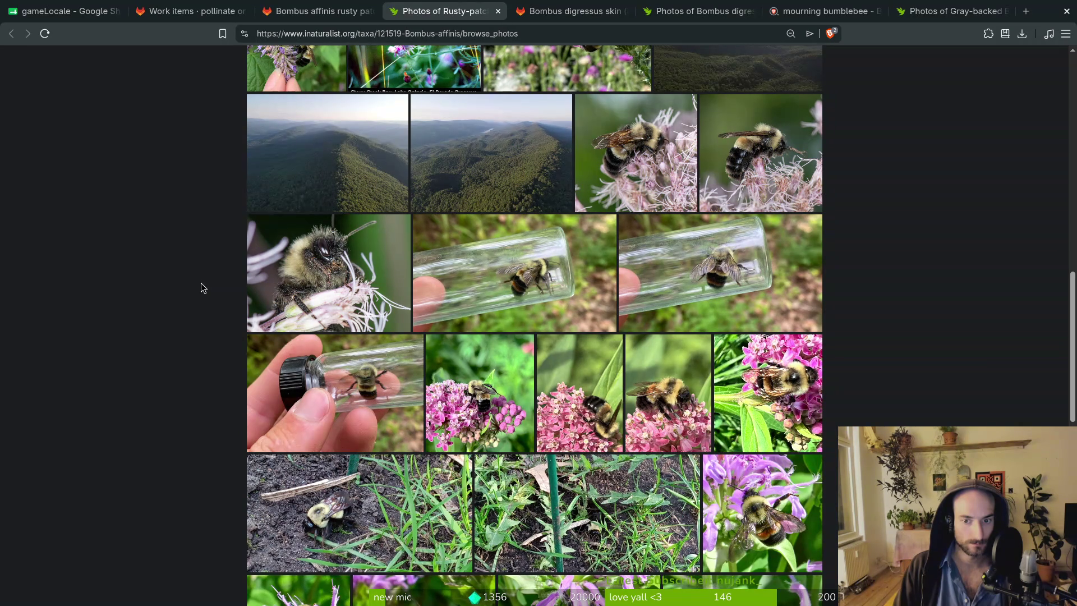
pyautogui.scroll(-2, 201, 284)
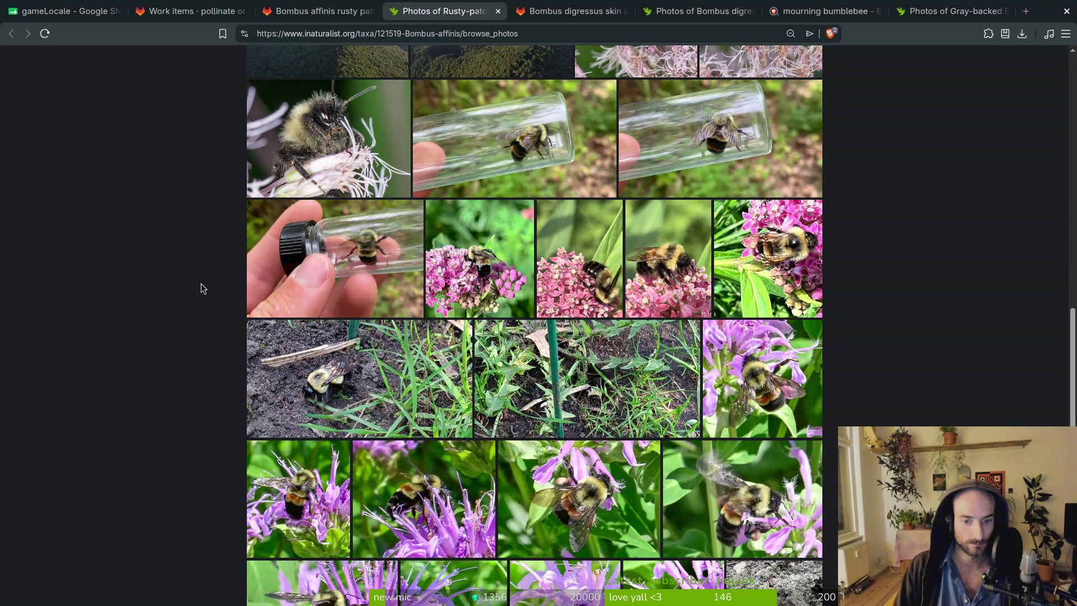
pyautogui.scroll(-2, 201, 284)
pyautogui.scroll(15, 202, 281)
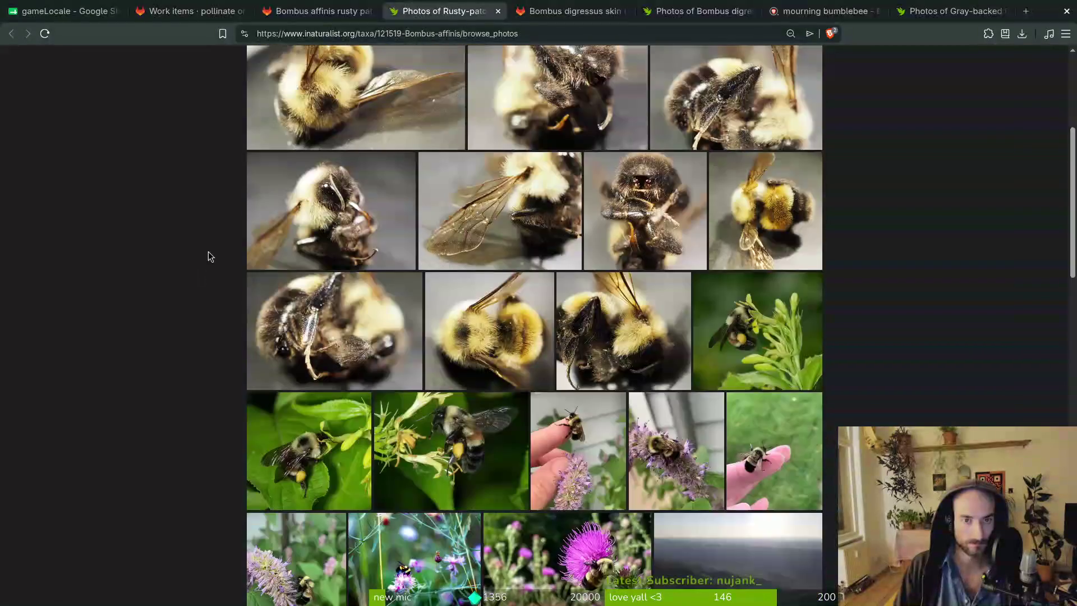
pyautogui.hotkey('ctrl', 'w')
pyautogui.hotkey('ctrl', 'shift', 'Tab')
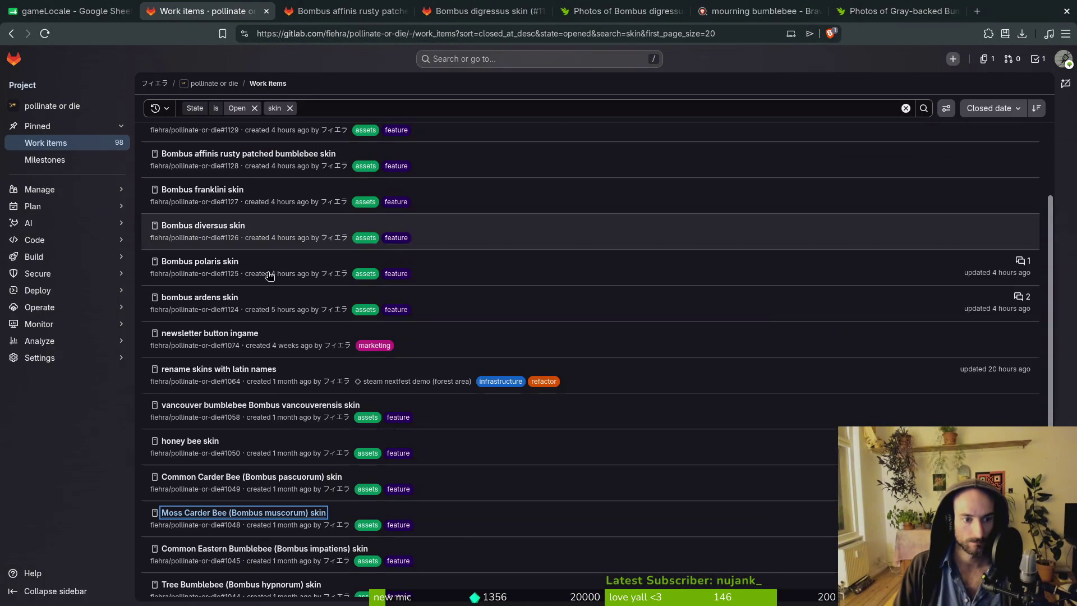
# Scroll back over the 'skin' work items list, then bring up the Gray-backed Bumble Bee photos.
pyautogui.scroll(-2, 252, 533)
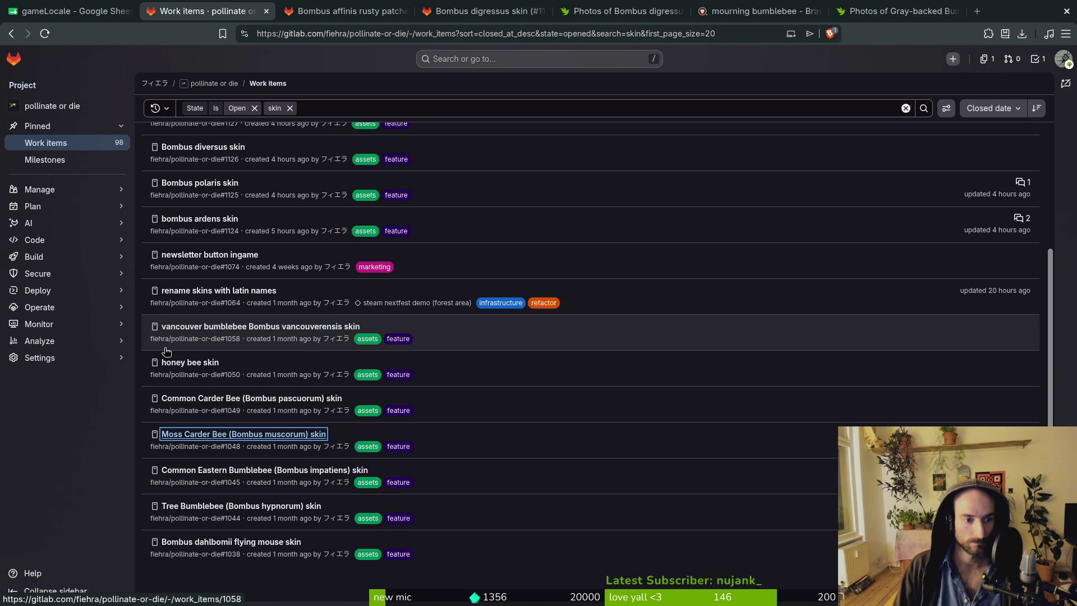
pyautogui.scroll(3, 166, 351)
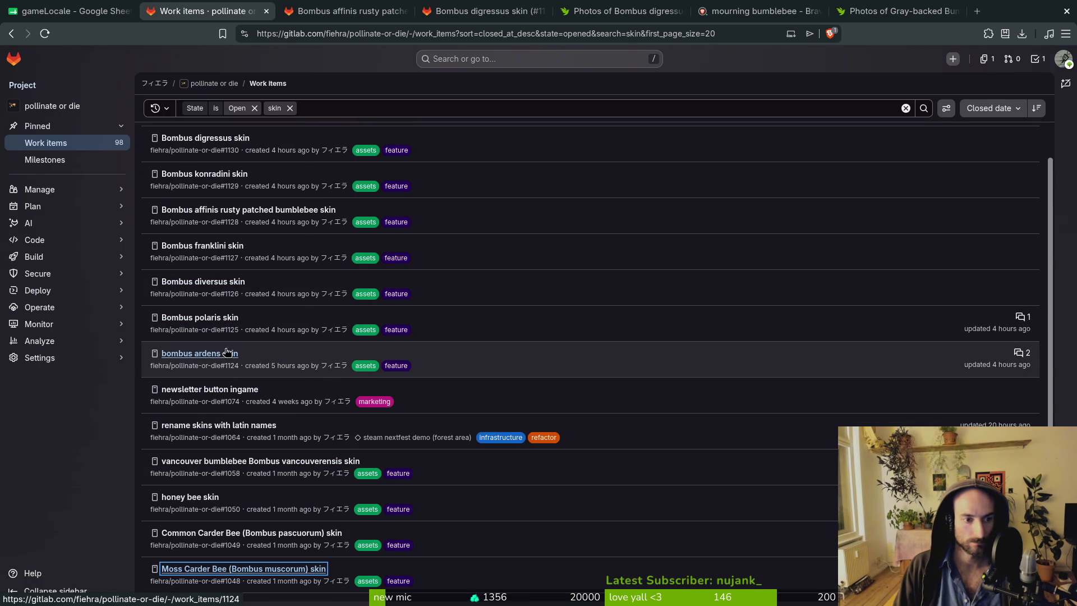
pyautogui.scroll(2, 208, 252)
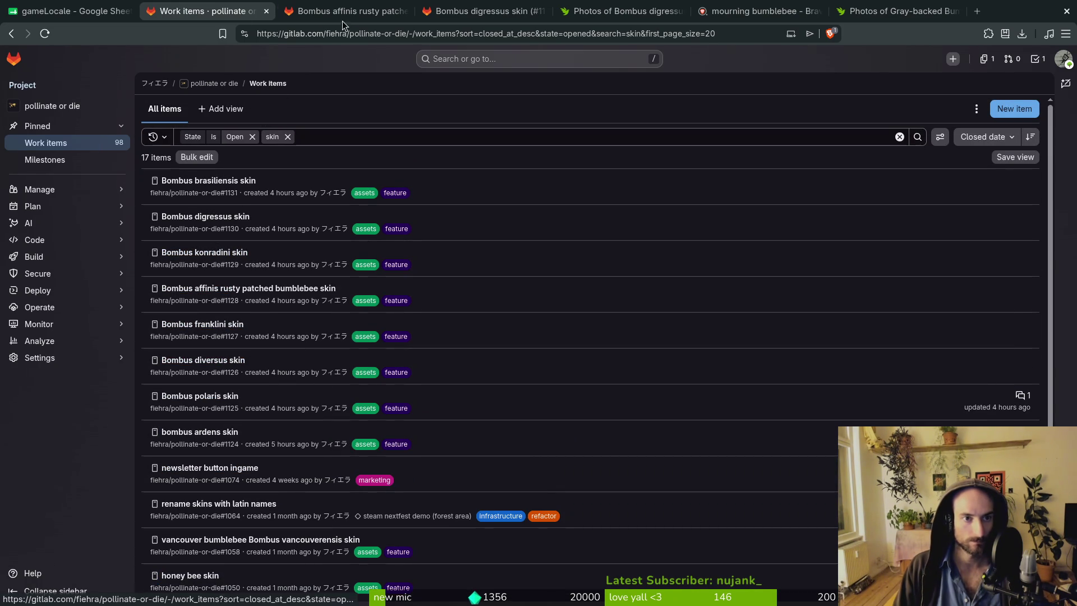
pyautogui.click(893, 12)
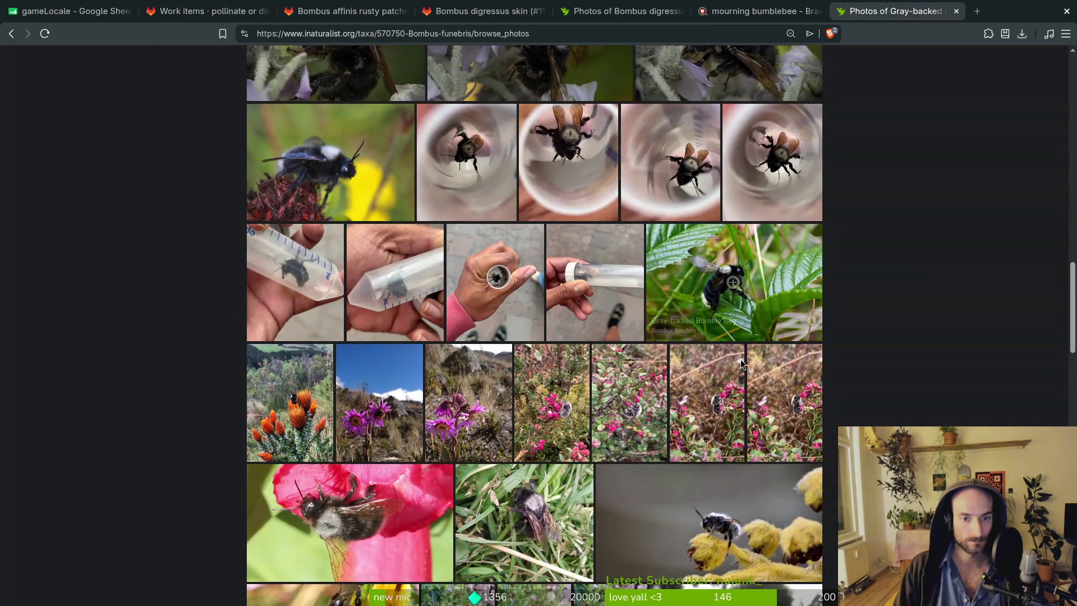
# Enlarge a Gray-backed Bumble Bee photo on yellow flowers, then begin a 'white grmblebee' search in a new tab.
pyautogui.scroll(3, 211, 378)
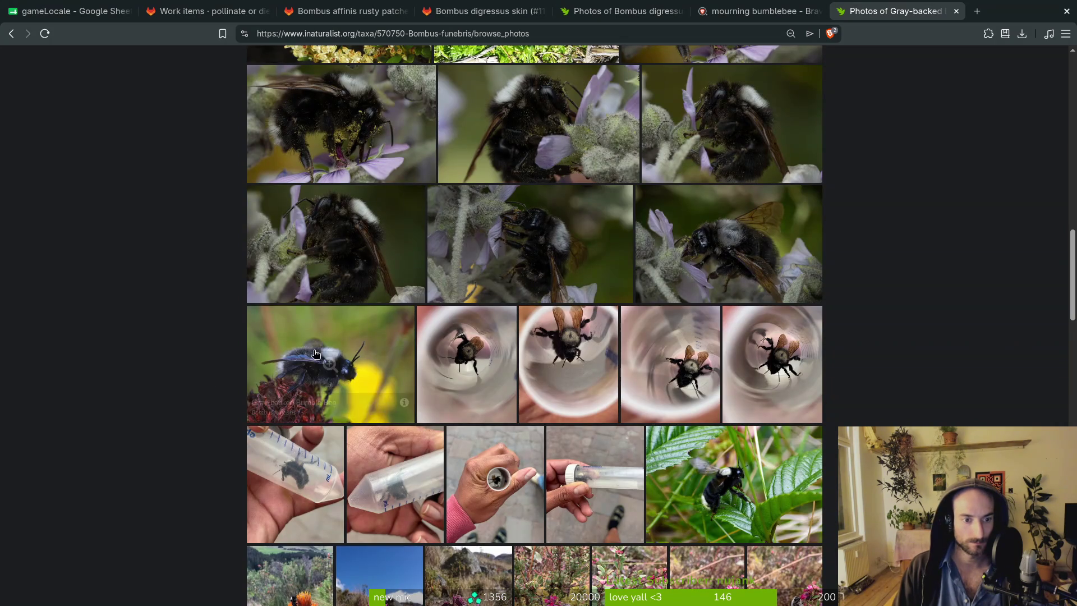
pyautogui.scroll(2, 682, 276)
pyautogui.scroll(3, 682, 276)
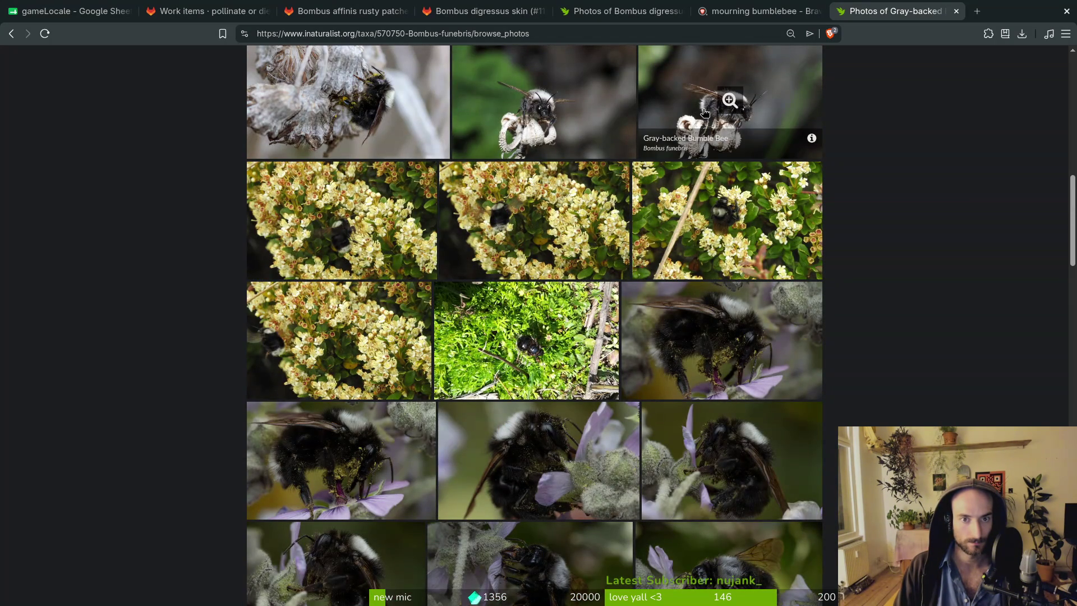
pyautogui.scroll(-15, 533, 219)
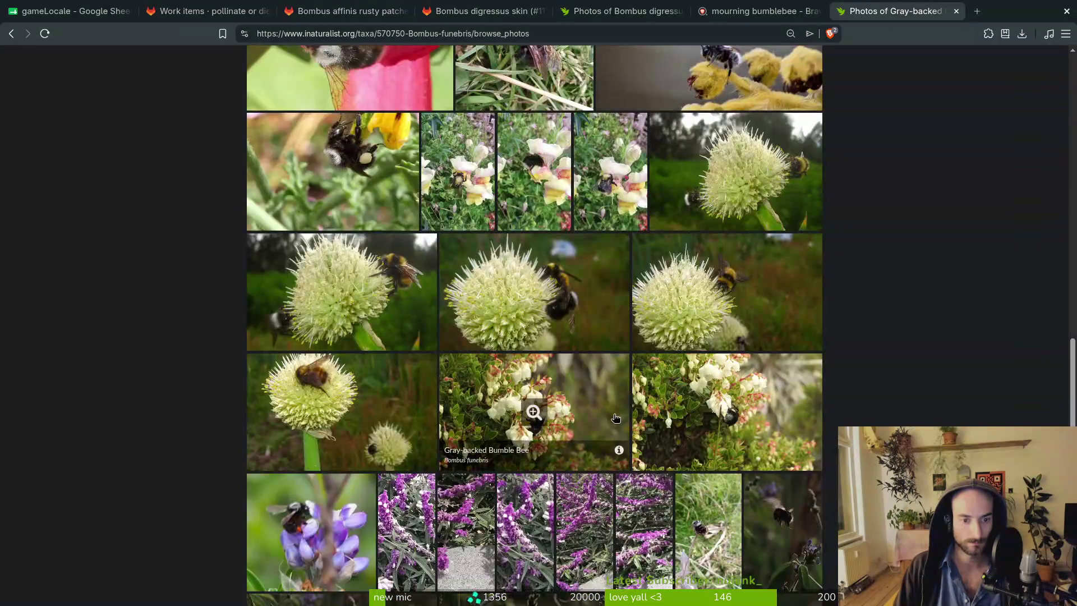
pyautogui.scroll(-12, 615, 418)
pyautogui.scroll(-1, 575, 360)
pyautogui.scroll(10, 222, 340)
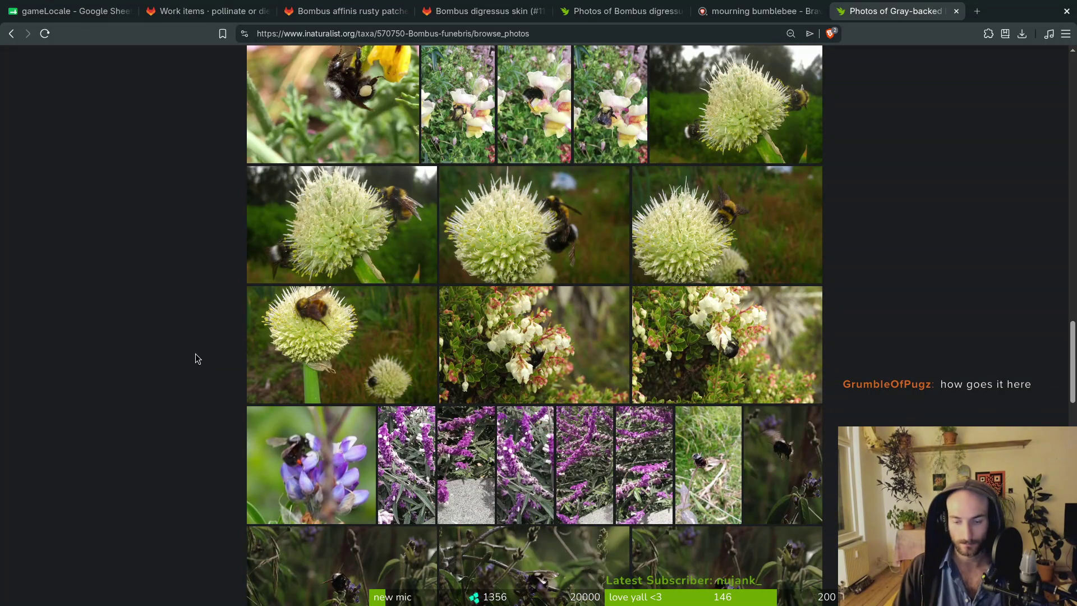
pyautogui.scroll(5, 220, 348)
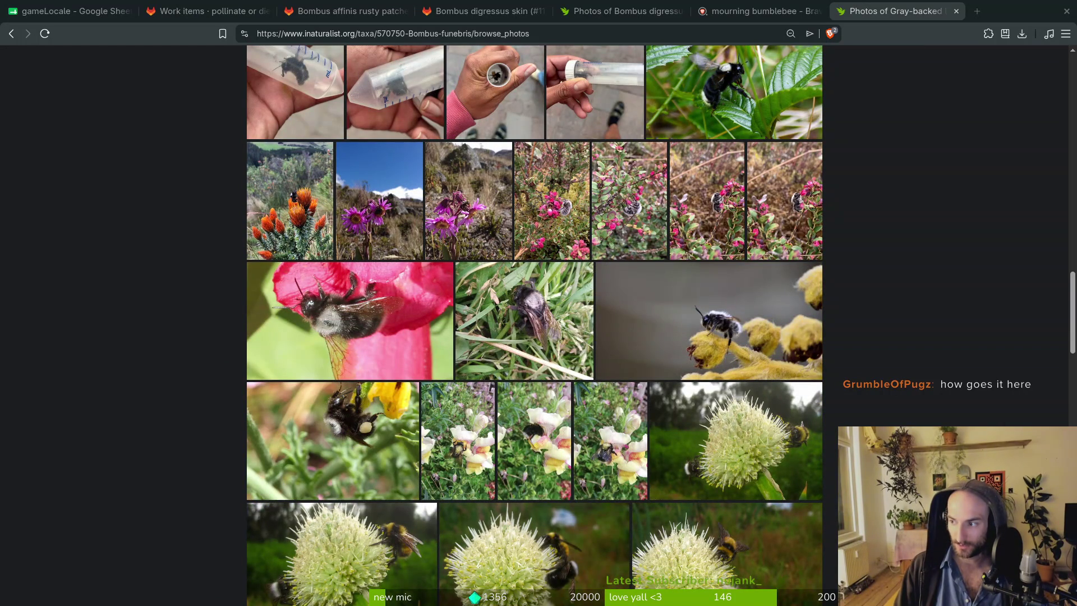
pyautogui.scroll(8, 174, 379)
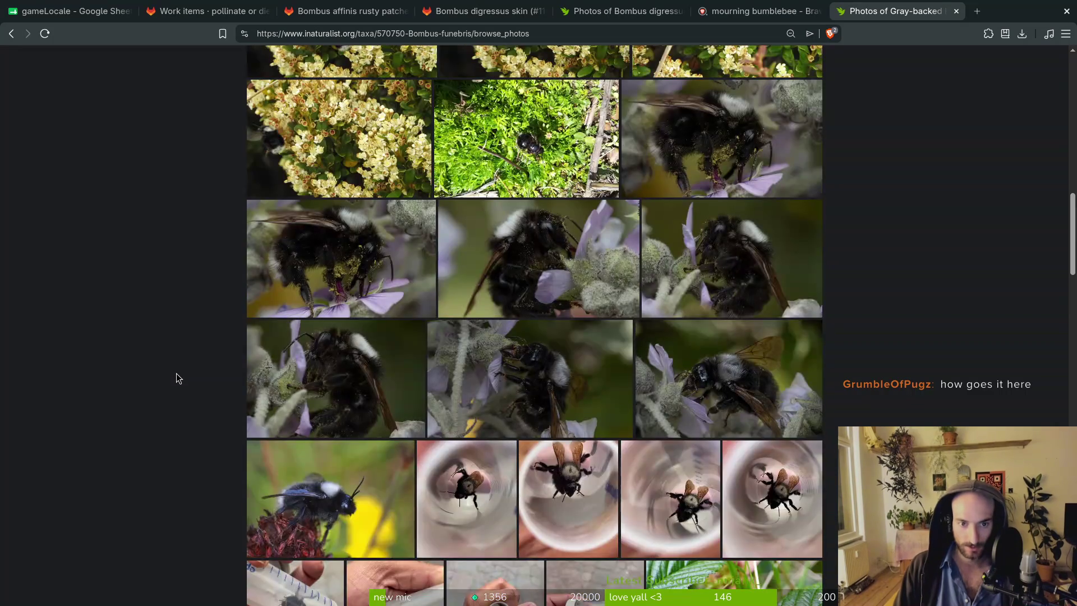
pyautogui.scroll(10, 549, 411)
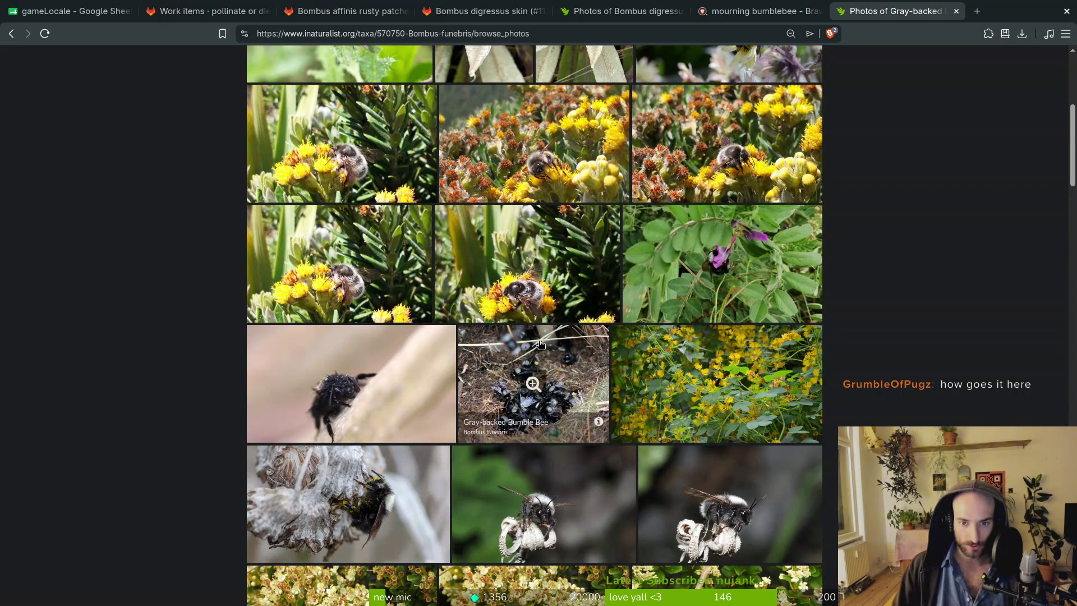
pyautogui.click(564, 283)
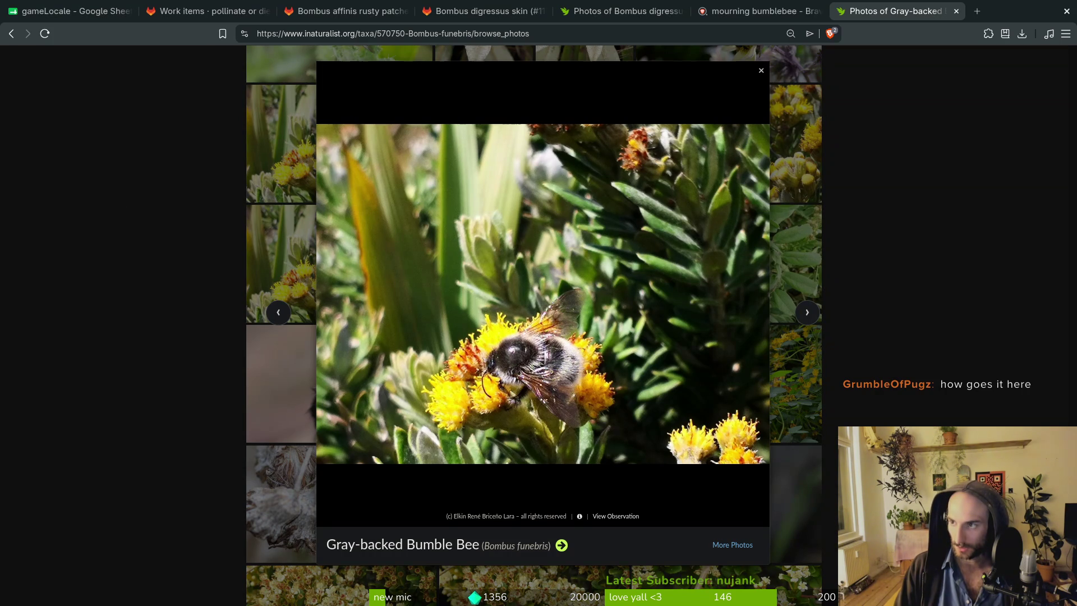
pyautogui.click(975, 12)
pyautogui.write('whi')
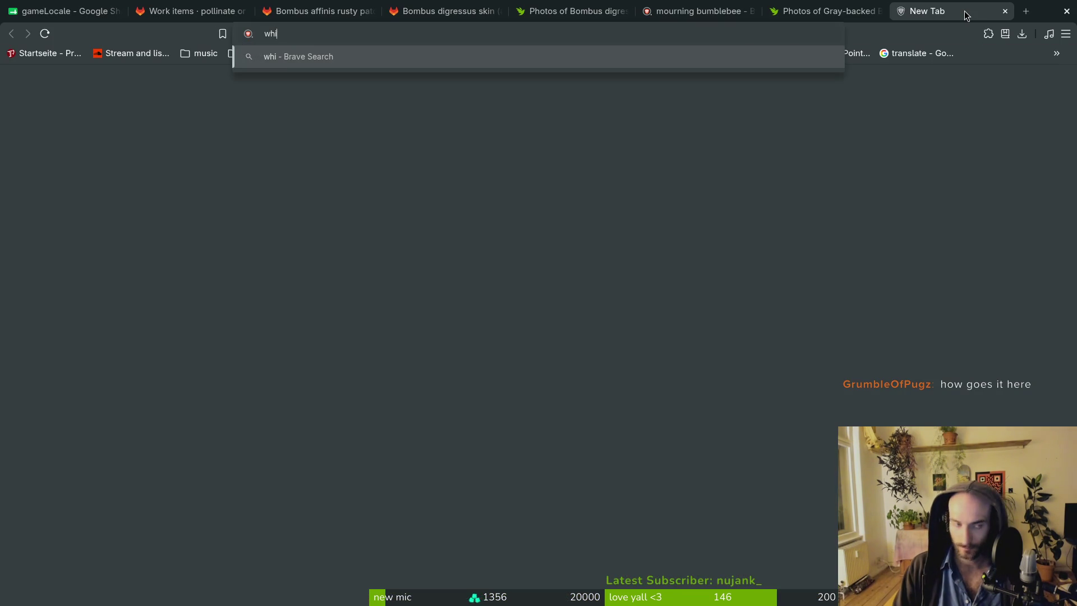
pyautogui.write('te gra')
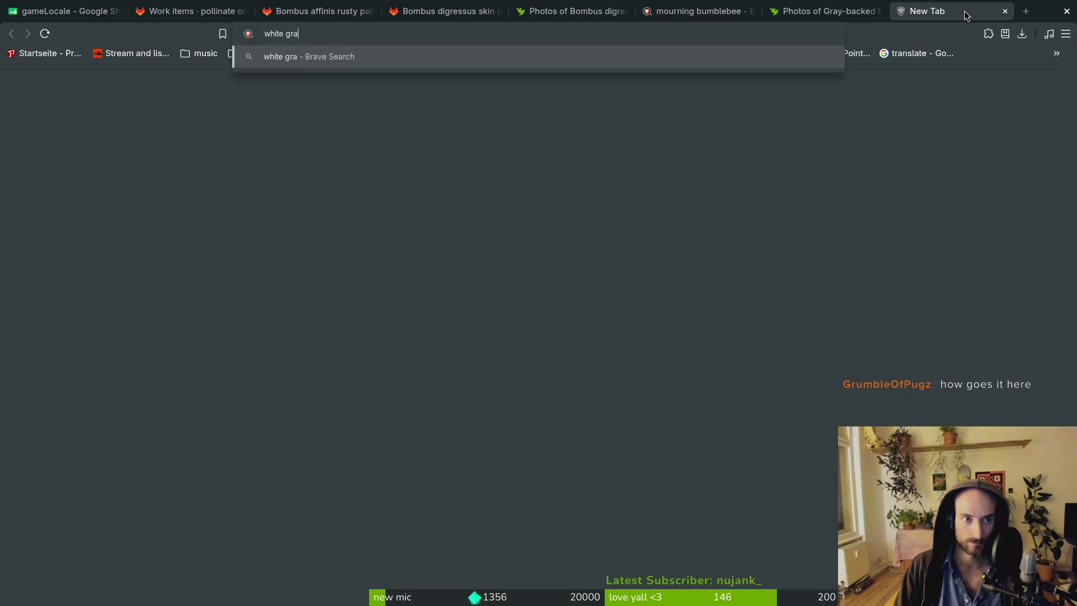
pyautogui.write('mblebee')
# Run the white bumblebee search and open Google Gemini in another new tab.
pyautogui.press('Return')
pyautogui.hotkey('ctrl', 't')
pyautogui.write('gemin')
pyautogui.press('Down')
pyautogui.press('Return')
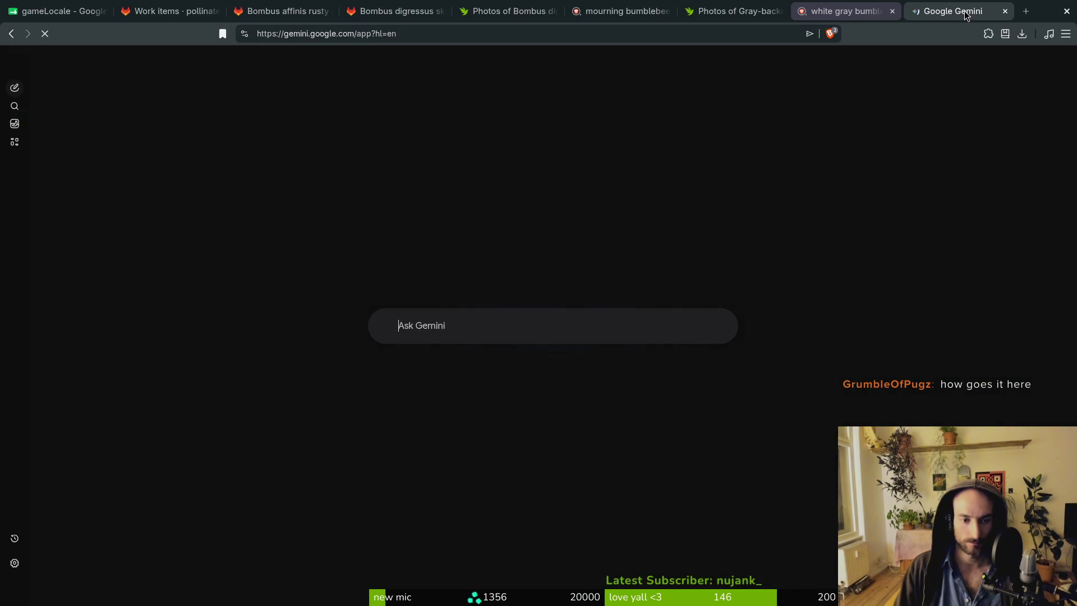
# Ask Gemini which bumblebee species are ash-gray or white, then return to the search results.
pyautogui.write('what are ashgray or whit')
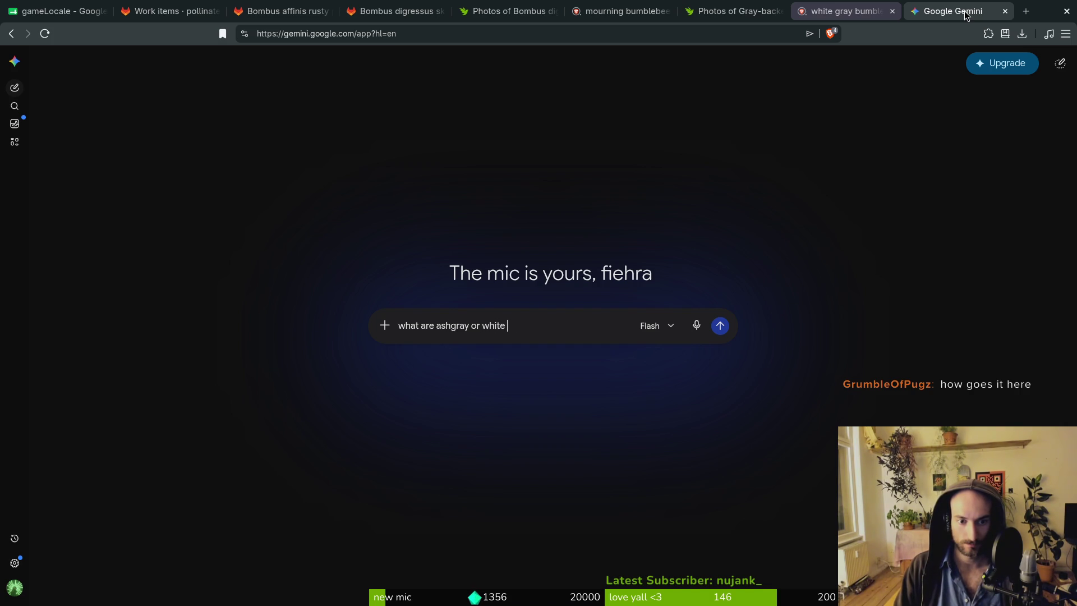
pyautogui.write('ed bumblebee spec')
pyautogui.write('ies?')
pyautogui.press('Return')
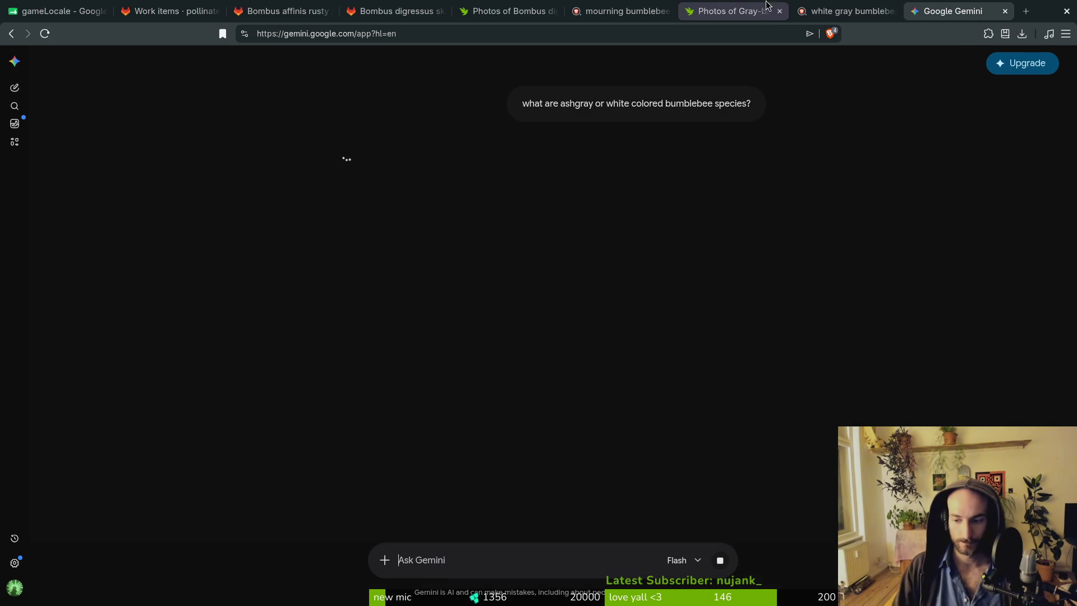
pyautogui.hotkey('ctrl', 'shift', 'Tab')
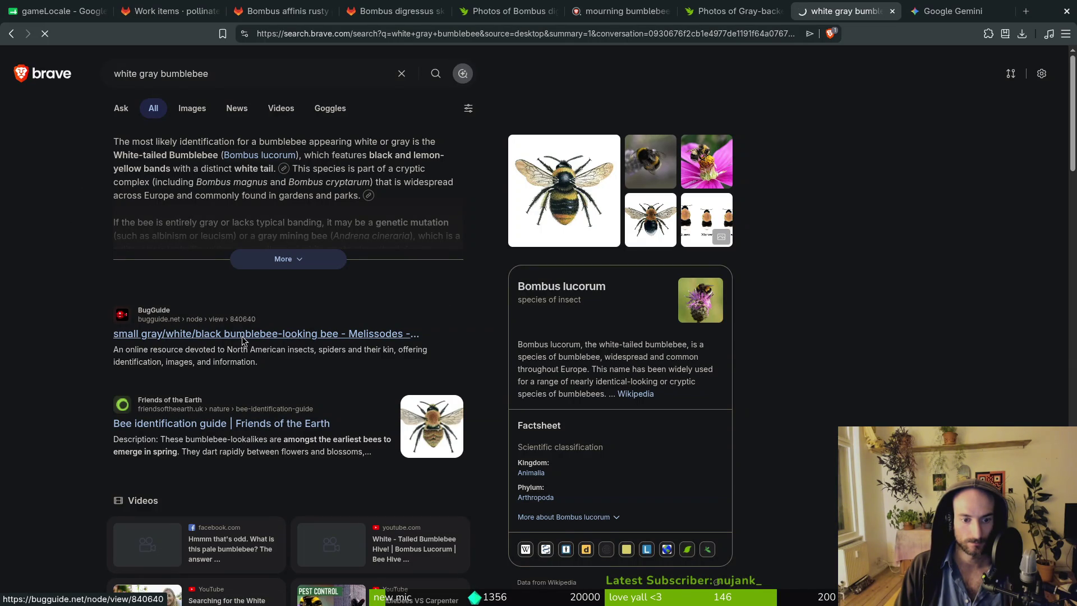
# Open the BugGuide gray/white bee result's larger photo and select its genus name Melissodes.
pyautogui.click(201, 332)
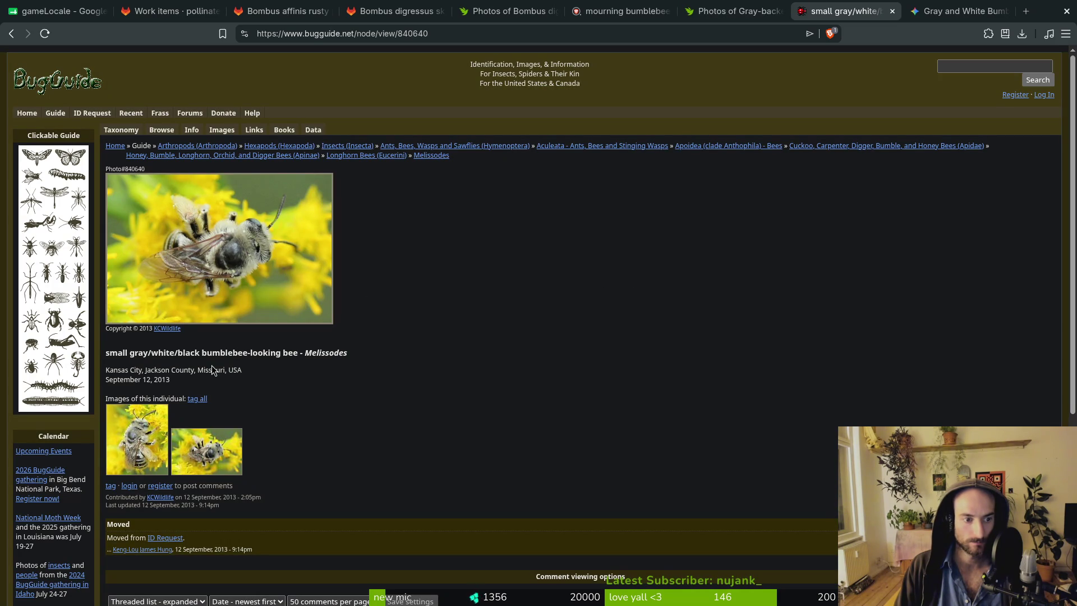
pyautogui.click(146, 443)
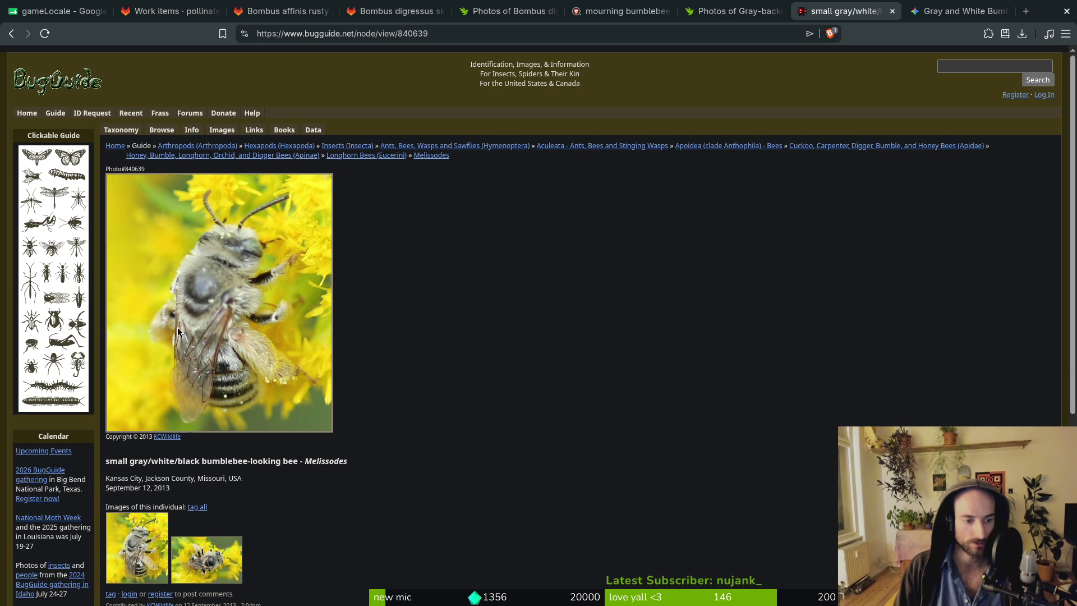
pyautogui.scroll(-3, 297, 483)
pyautogui.scroll(3, 326, 476)
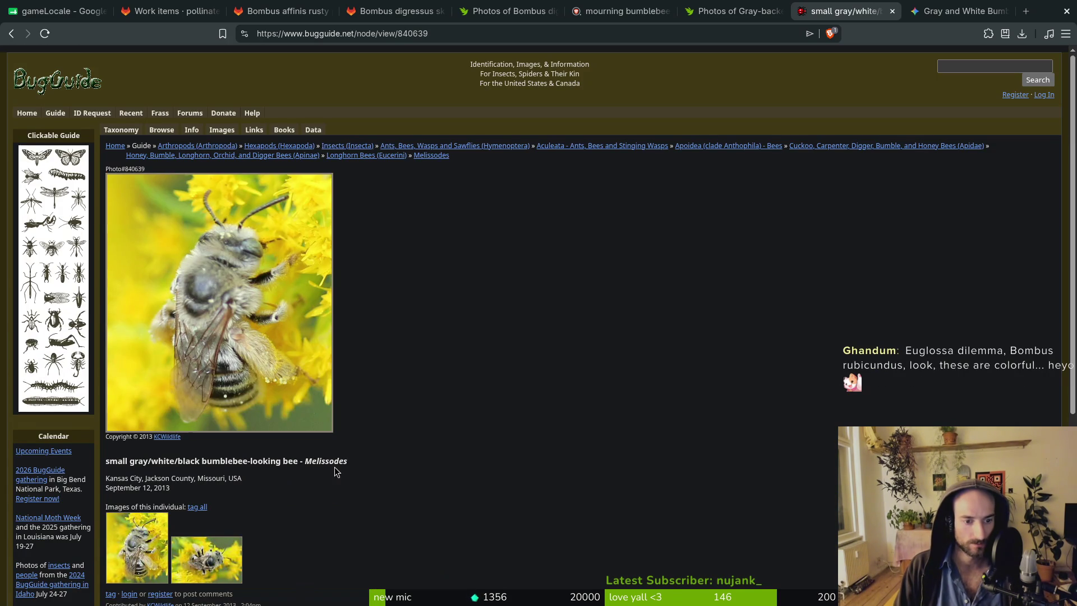
pyautogui.moveTo(348, 462); pyautogui.dragTo(314, 465)
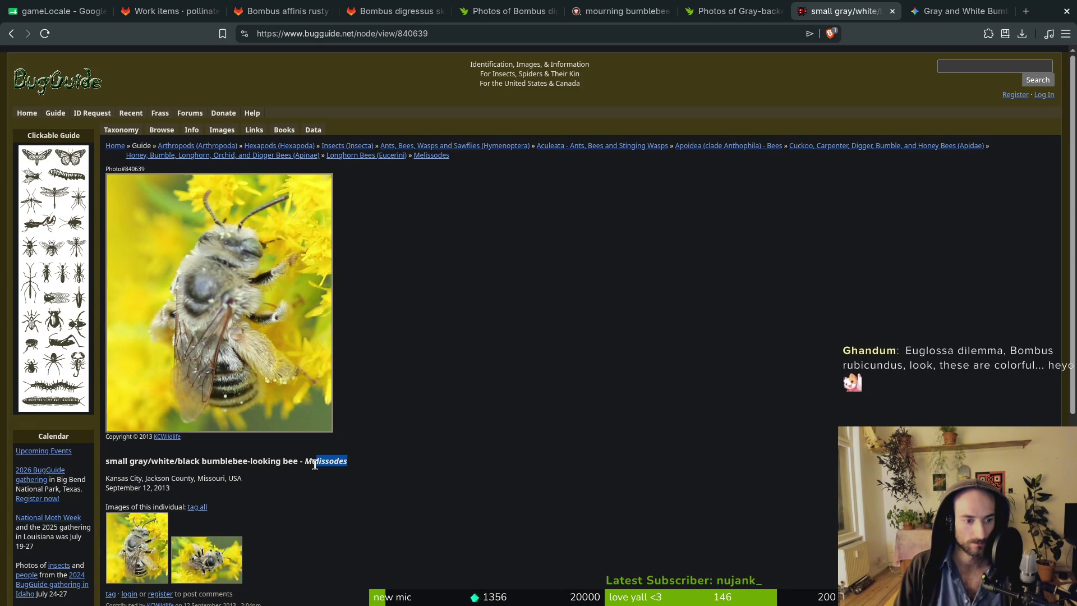
pyautogui.doubleClick(306, 461)
pyautogui.hotkey('ctrl', 'c')
pyautogui.scroll(-5, 314, 454)
pyautogui.scroll(5, 313, 449)
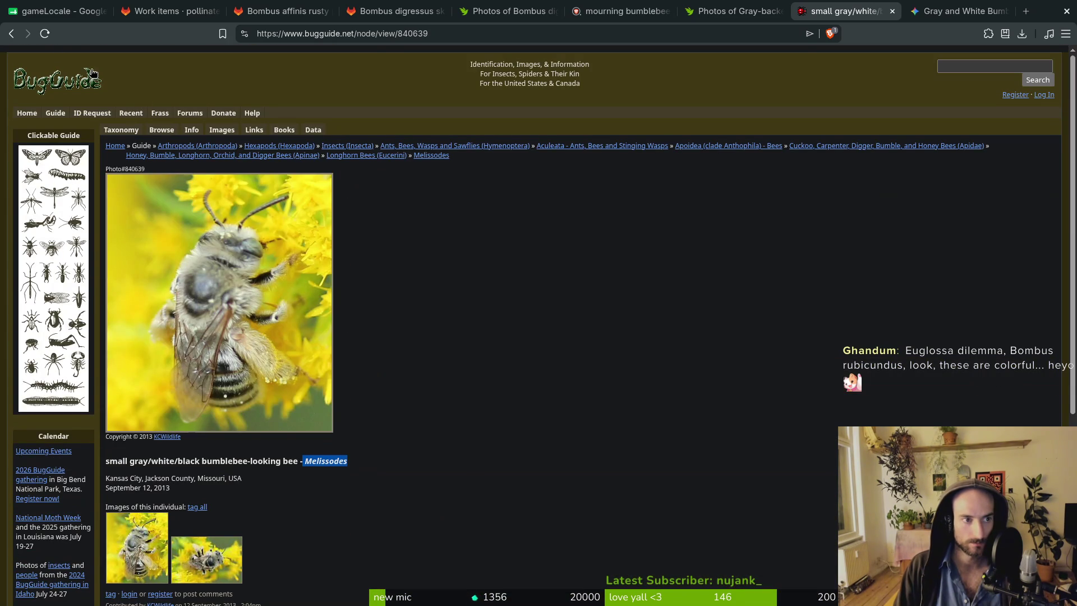
# Look up the genus Melissodes on iNaturalist, then close that page.
pyautogui.click(487, 5)
pyautogui.click(782, 92)
pyautogui.hotkey('ctrl', 'v')
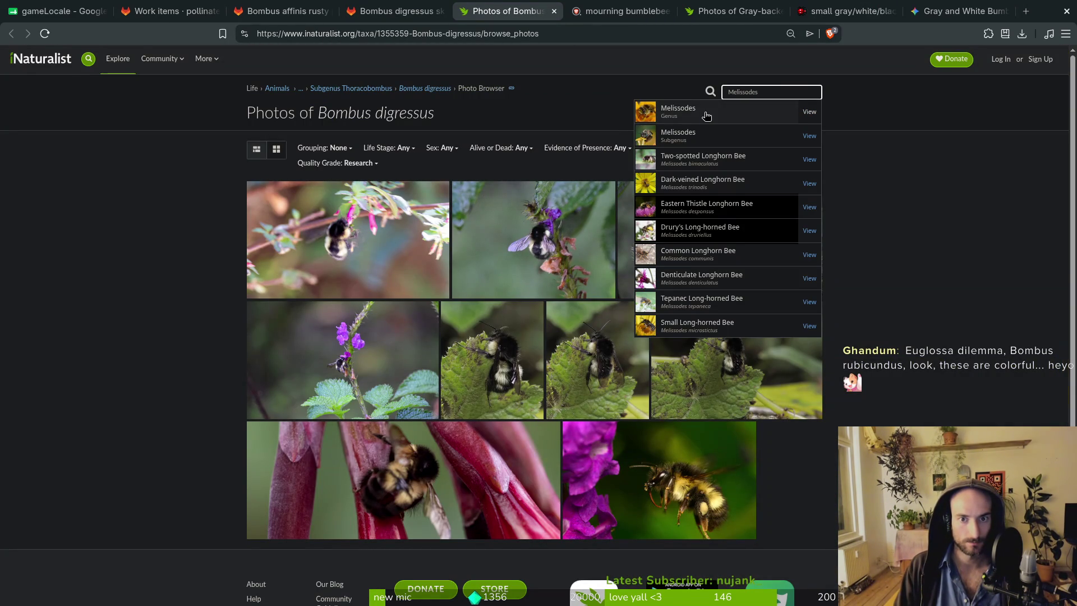
pyautogui.click(704, 109)
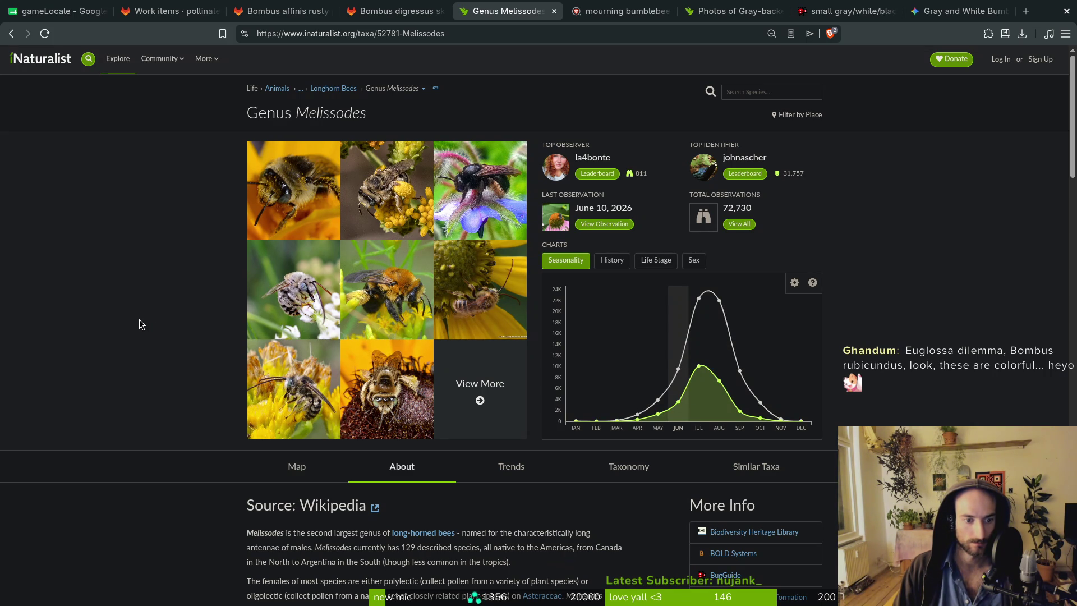
pyautogui.hotkey('ctrl', 'w')
pyautogui.hotkey('ctrl', 'Tab')
pyautogui.hotkey('ctrl', 'Tab')
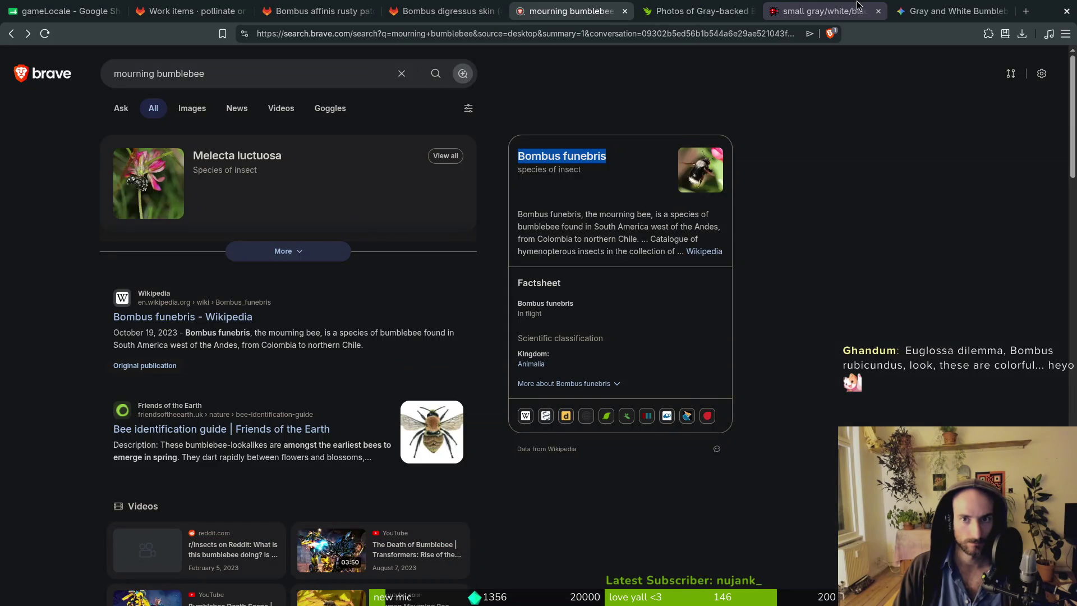
# Copy 'The Gray-White Bumblebee' from Gemini's answer and search the web for it in a new tab.
pyautogui.hotkey('ctrl', 'Tab')
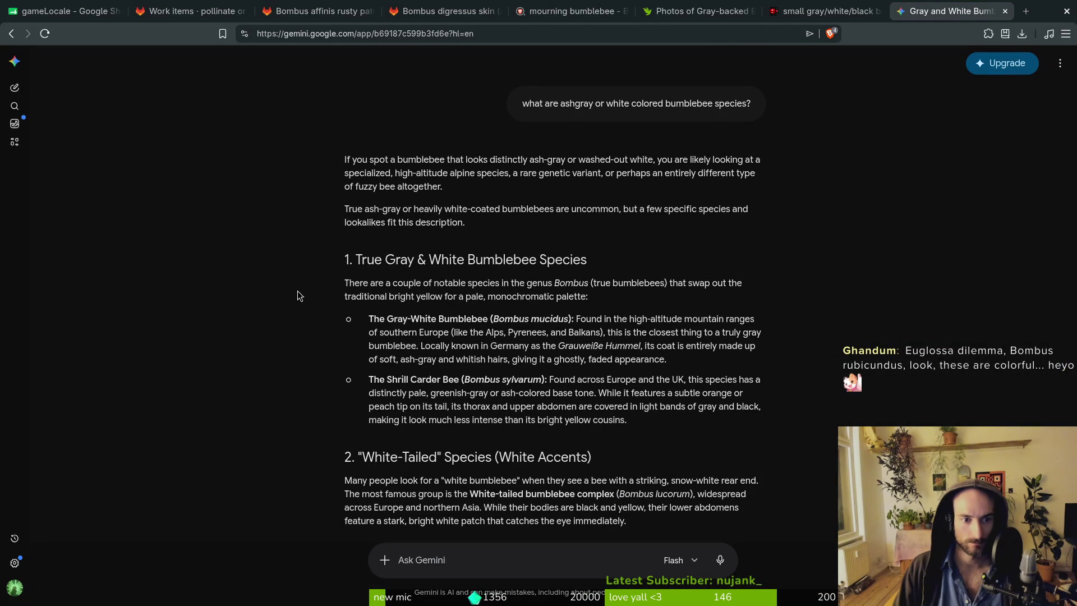
pyautogui.moveTo(369, 321); pyautogui.dragTo(486, 321)
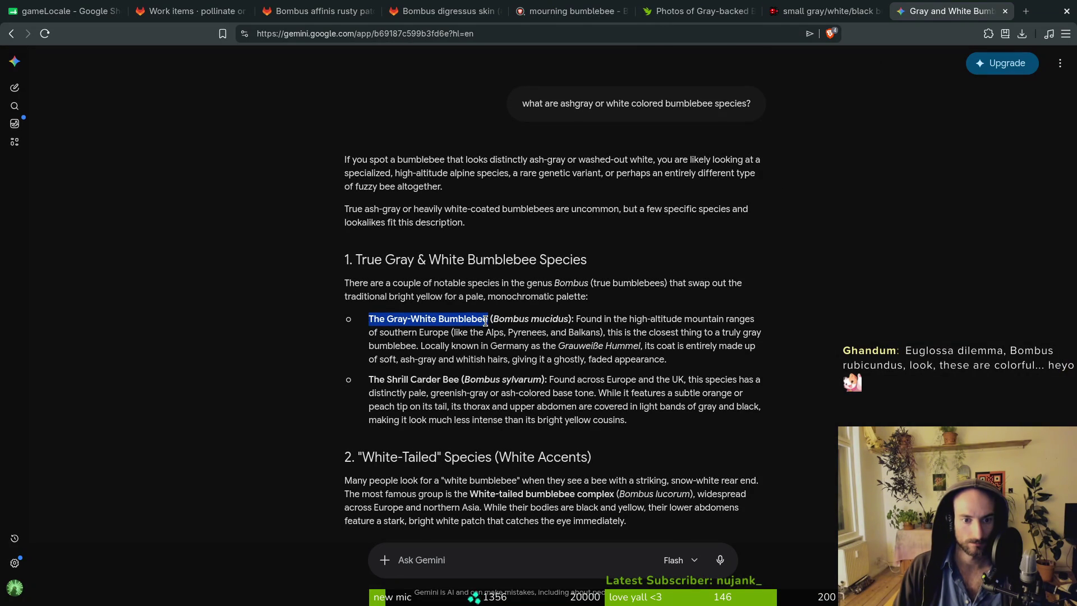
pyautogui.hotkey('ctrl', 'c')
pyautogui.hotkey('ctrl', 't')
pyautogui.hotkey('ctrl', 'v')
pyautogui.press('Return')
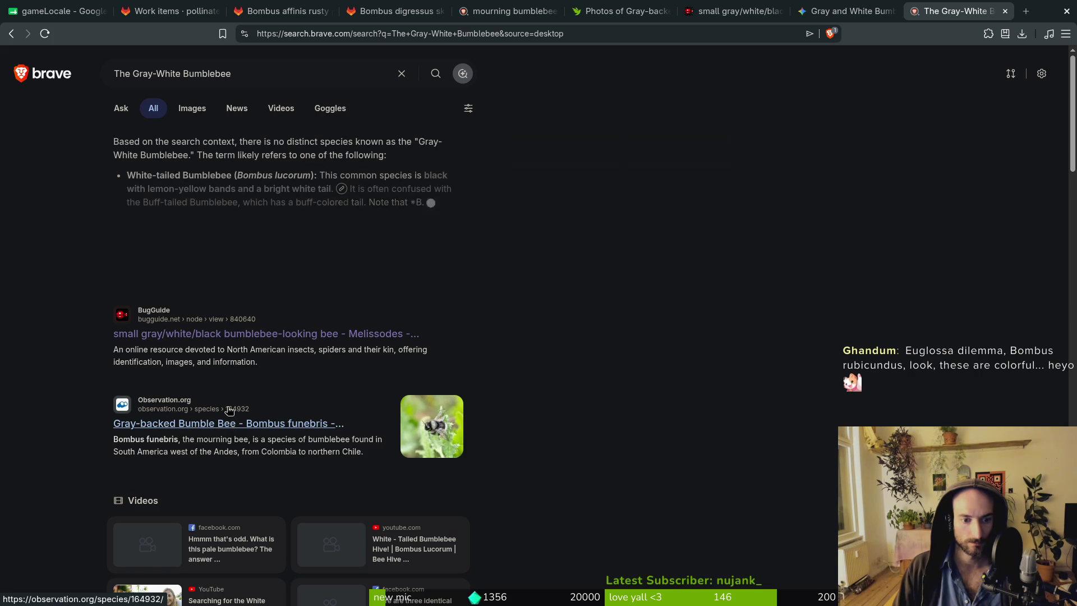
# Select 'Bombus mucidus' in Gemini's answer, then close the enlarged photo in the Gray-backed gallery.
pyautogui.click(841, 11)
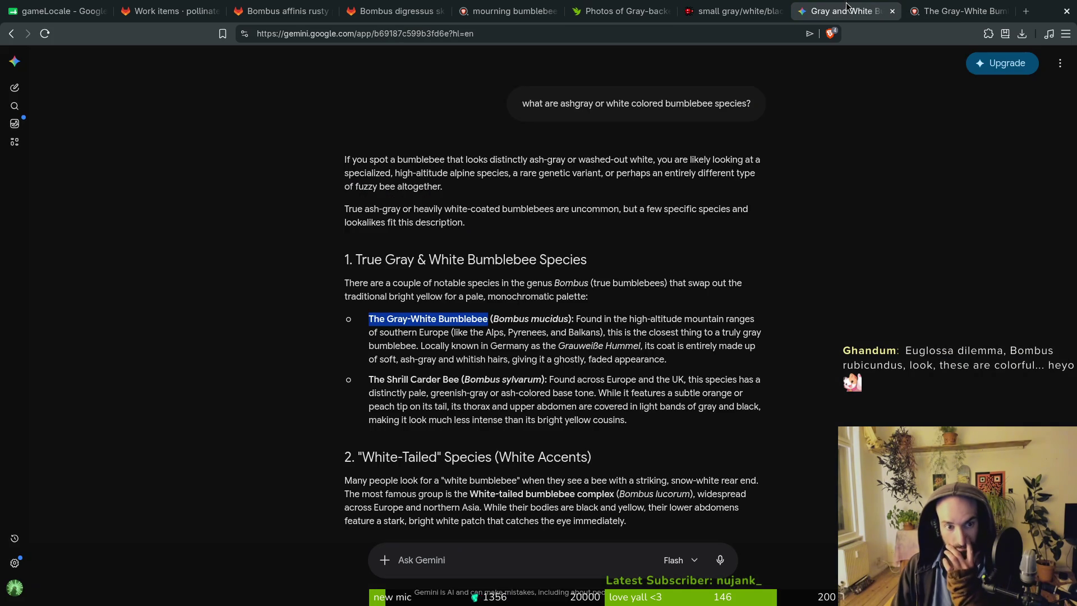
pyautogui.moveTo(493, 319); pyautogui.dragTo(570, 318)
pyautogui.hotkey('ctrl', 't')
pyautogui.click(558, 11)
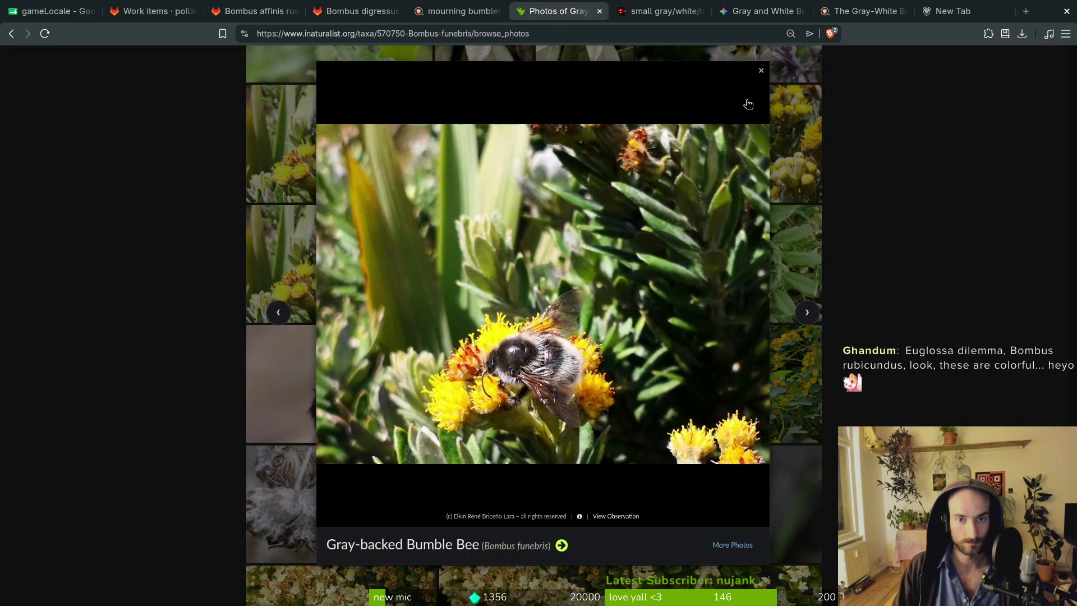
pyautogui.click(761, 73)
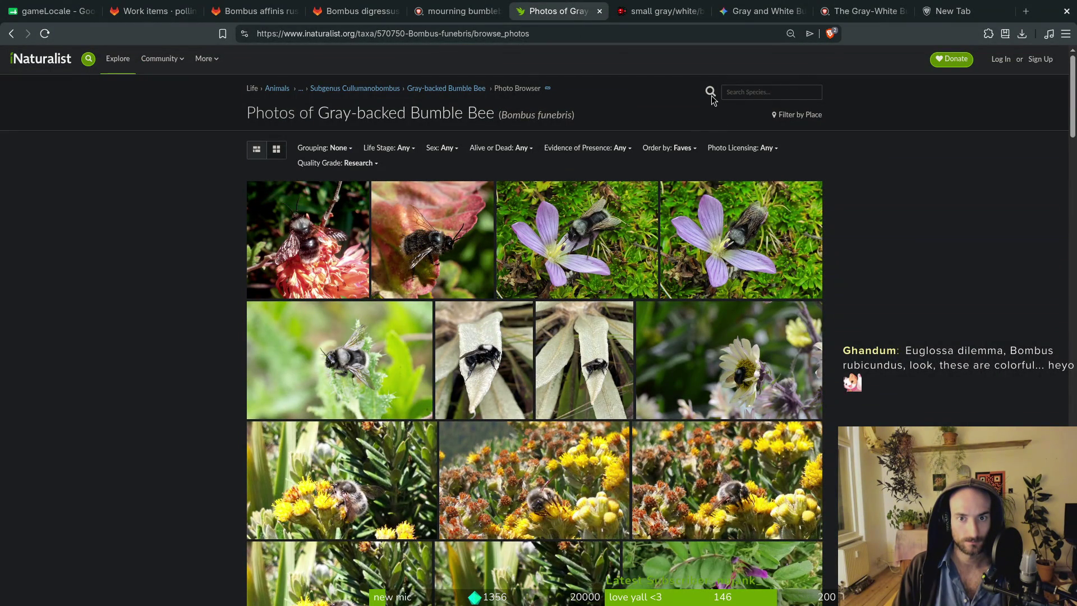
# Search iNaturalist for 'Bombus mucidus' and open the species' full photo gallery.
pyautogui.middleClick(446, 88)
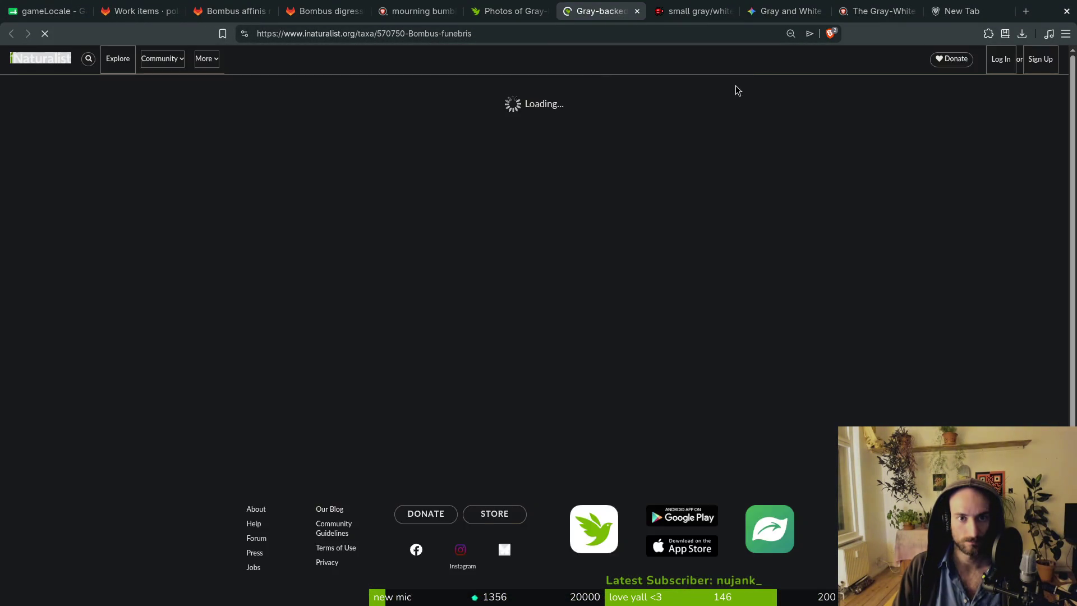
pyautogui.click(765, 92)
pyautogui.write('Bombus mucidus')
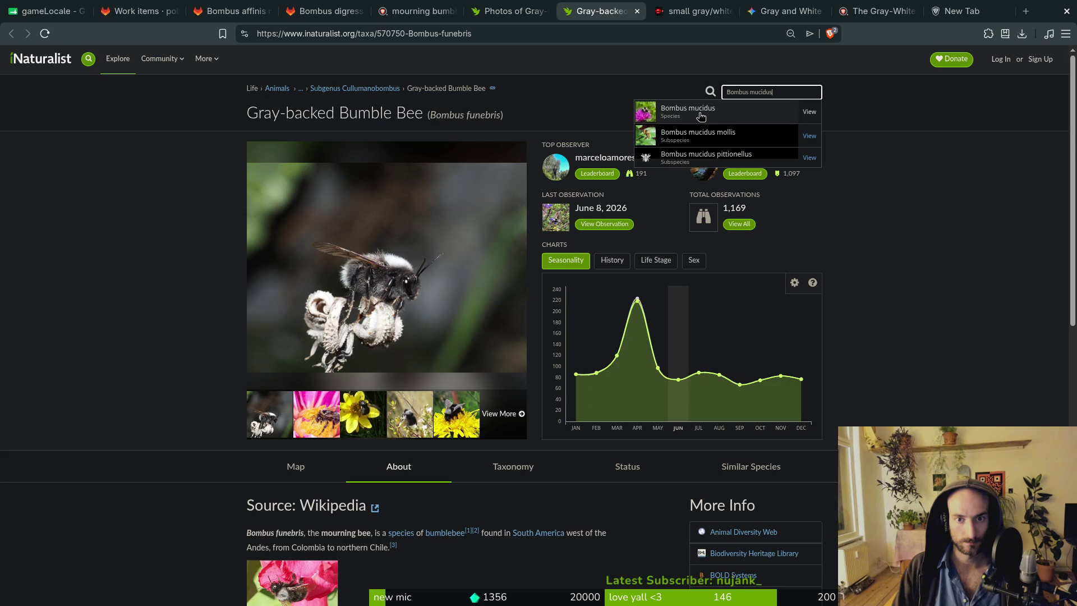
pyautogui.click(701, 117)
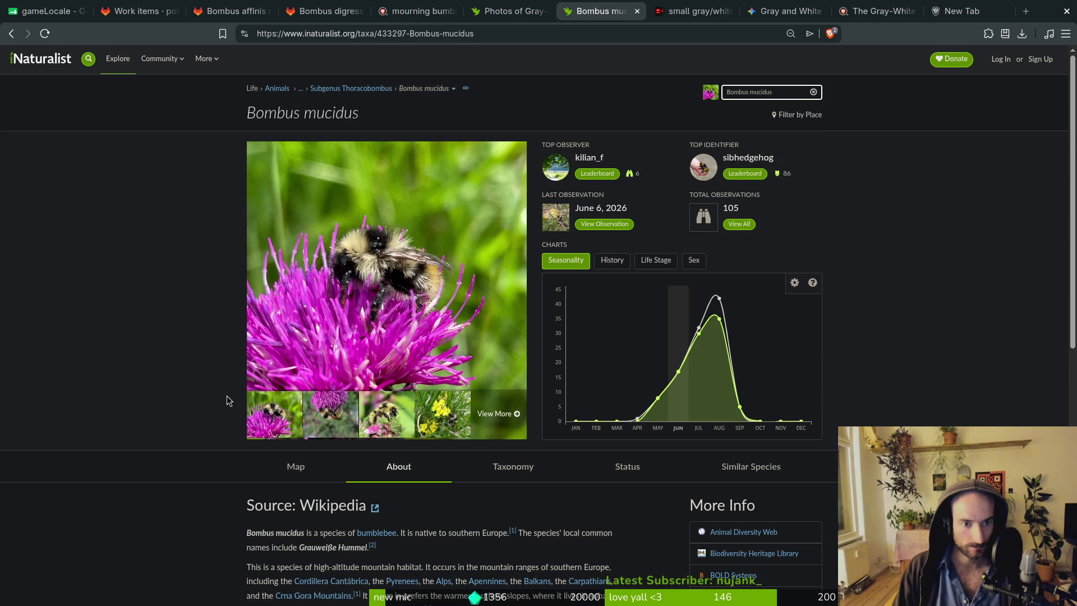
pyautogui.click(497, 413)
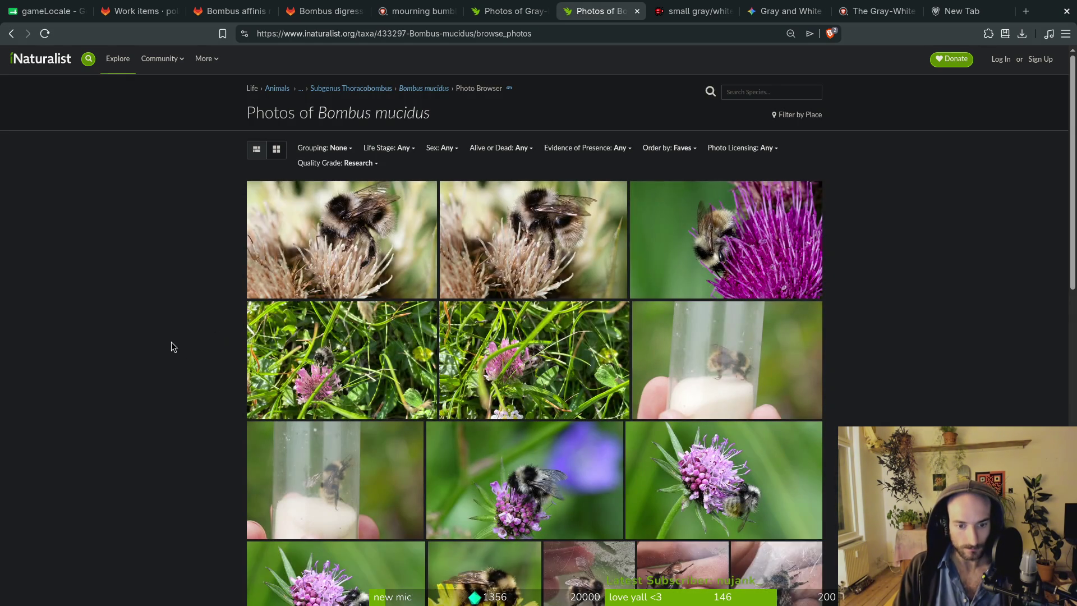
# Browse the Bombus mucidus photos, enlarging and closing the one on a pink flower, then open a blank tab.
pyautogui.scroll(-3, 171, 343)
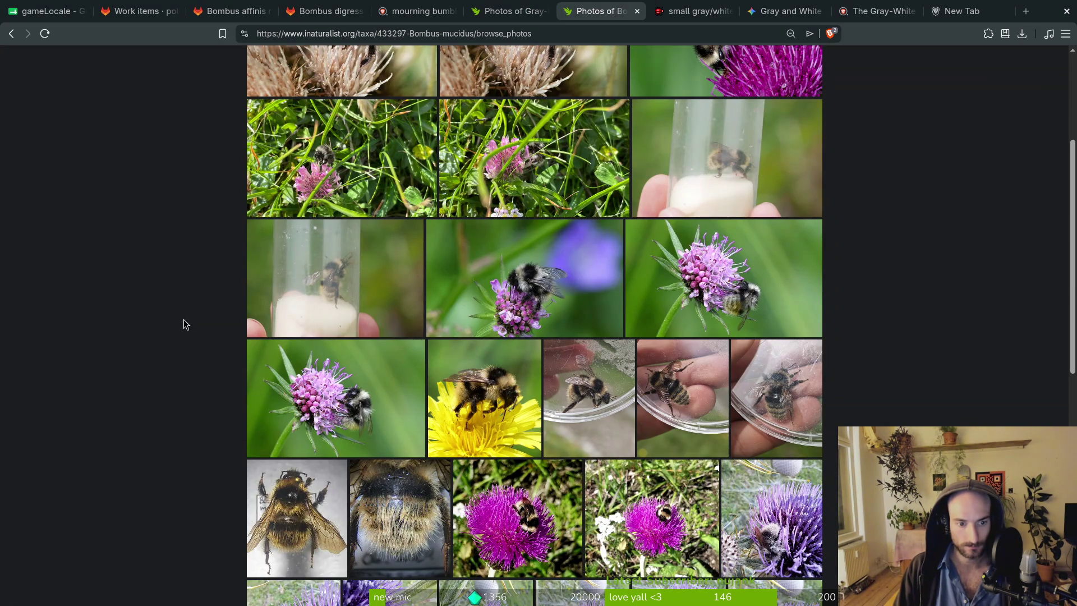
pyautogui.scroll(-1, 185, 324)
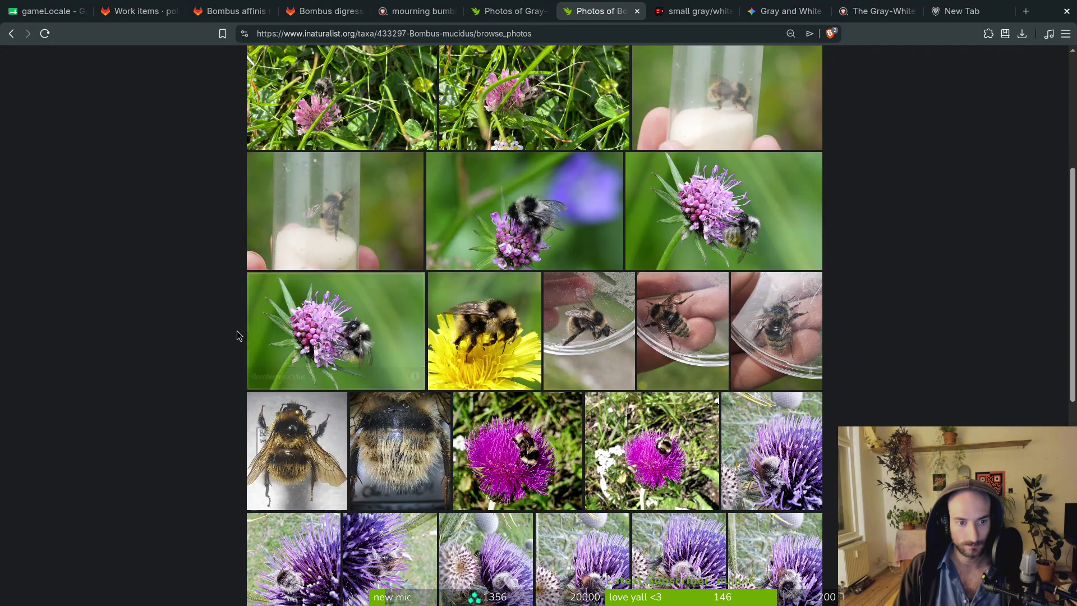
pyautogui.scroll(-4, 242, 332)
pyautogui.scroll(3, 227, 301)
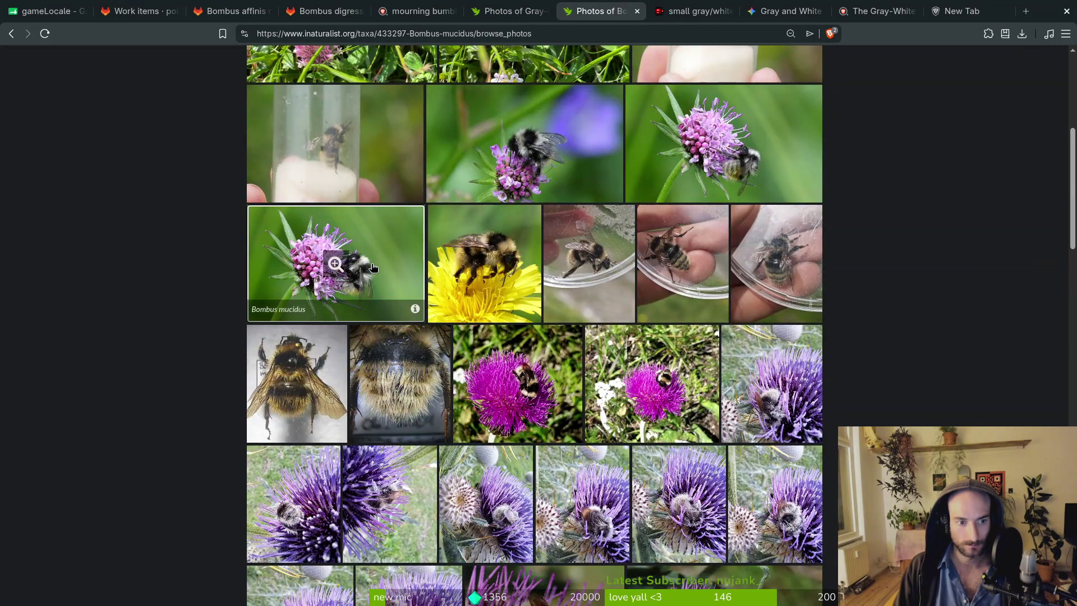
pyautogui.click(382, 274)
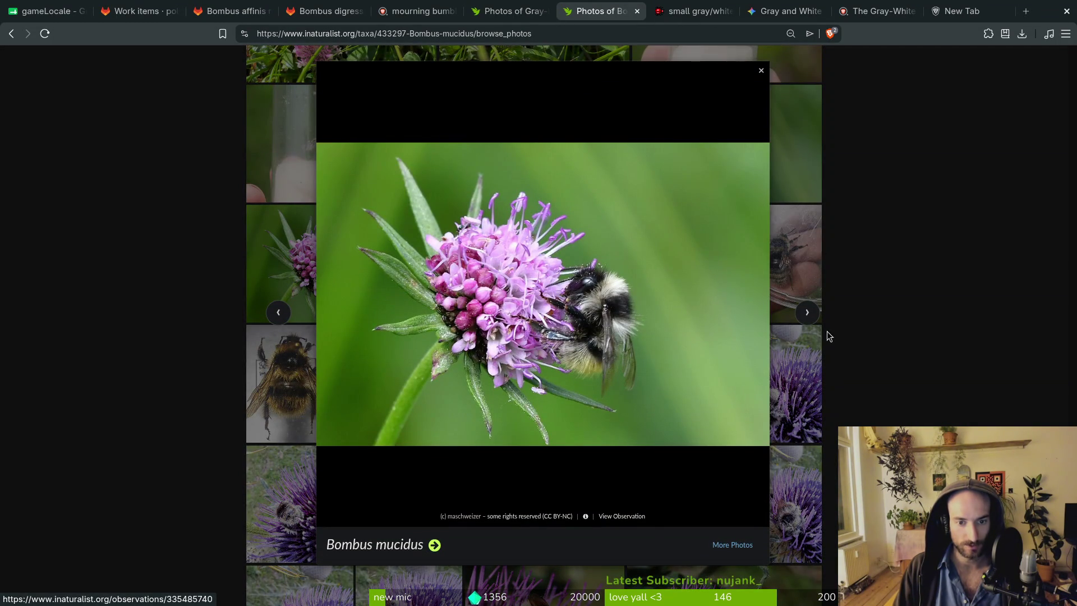
pyautogui.click(890, 339)
pyautogui.scroll(-5, 885, 346)
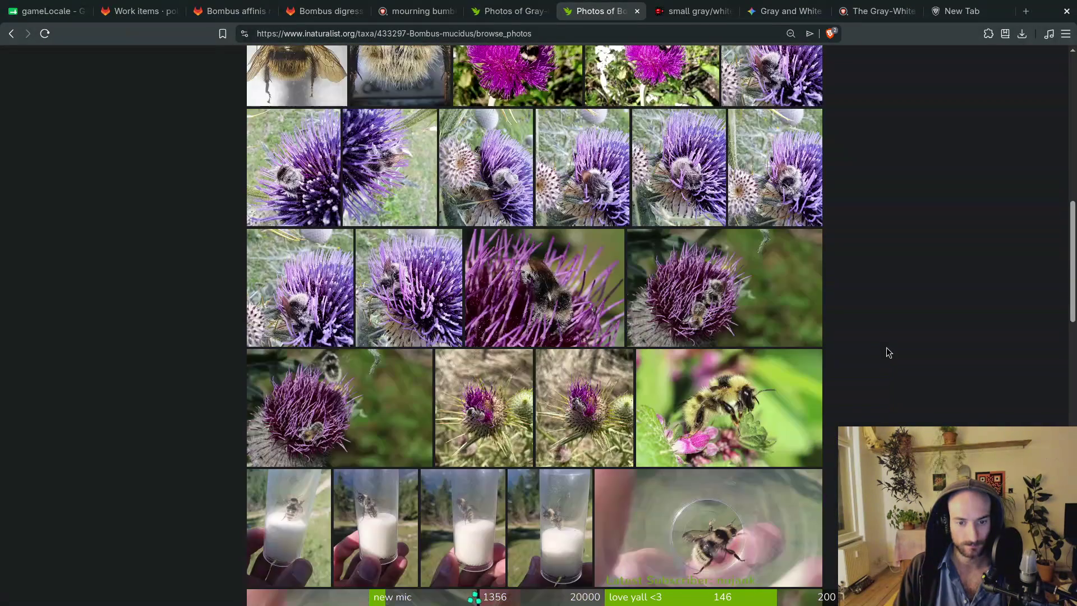
pyautogui.scroll(-4, 887, 353)
pyautogui.scroll(6, 887, 355)
pyautogui.hotkey('ctrl', 't')
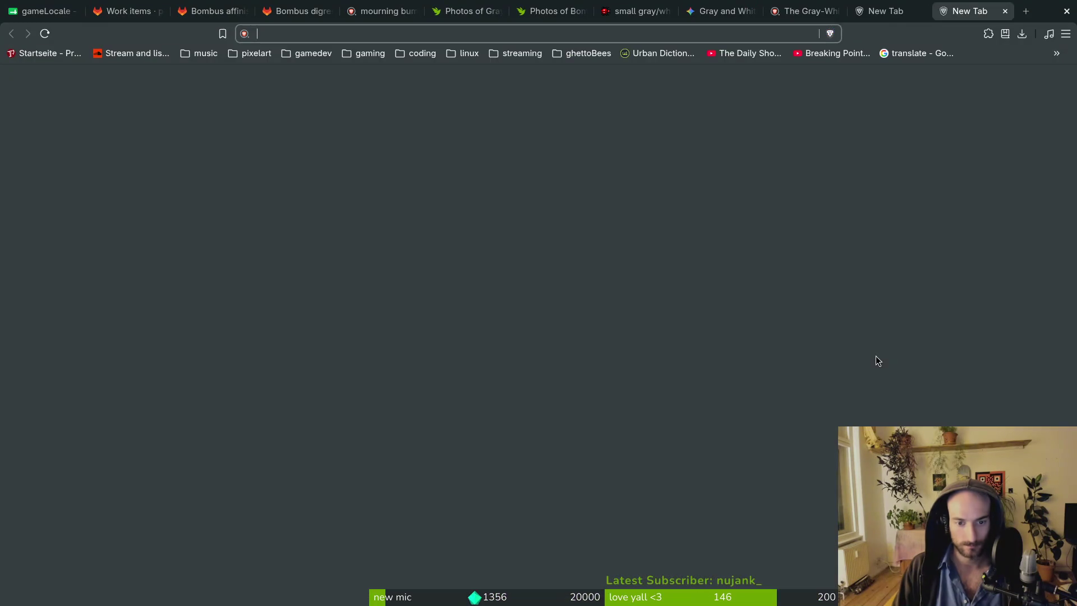
# Discard a mistyped 'icred list' search and review the affinis and digressus issues and gameLocale sheet.
pyautogui.write('icred list')
pyautogui.press('Return')
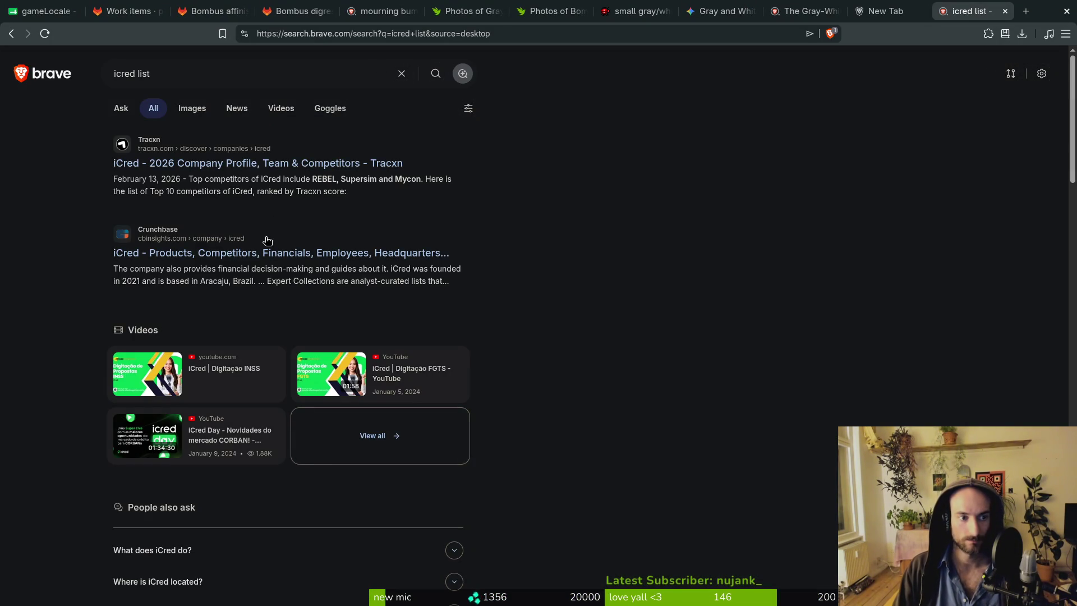
pyautogui.middleClick(936, 7)
pyautogui.click(227, 11)
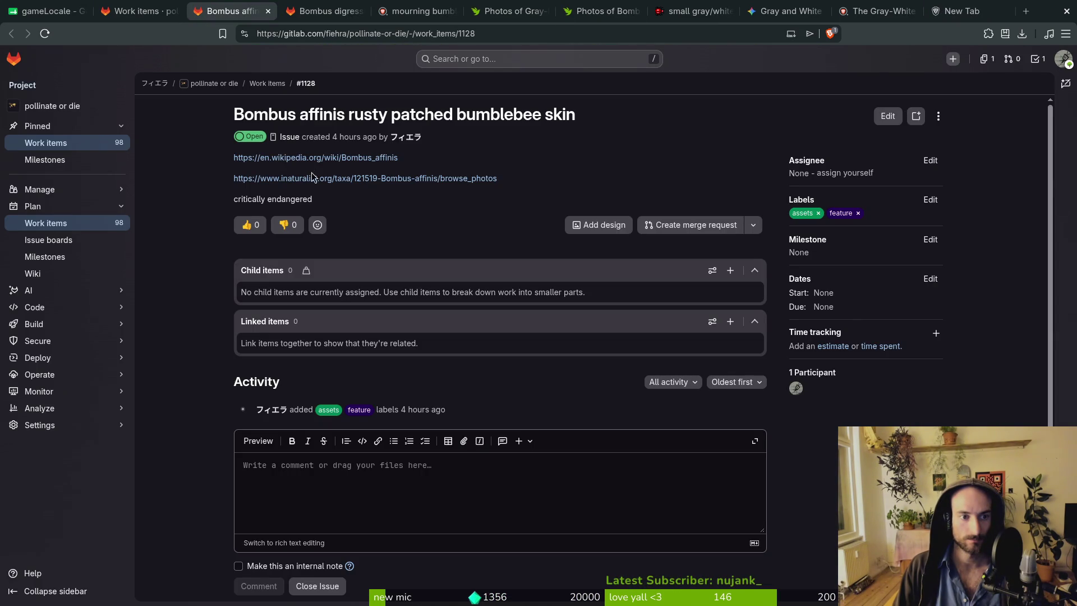
pyautogui.click(169, 11)
pyautogui.click(226, 12)
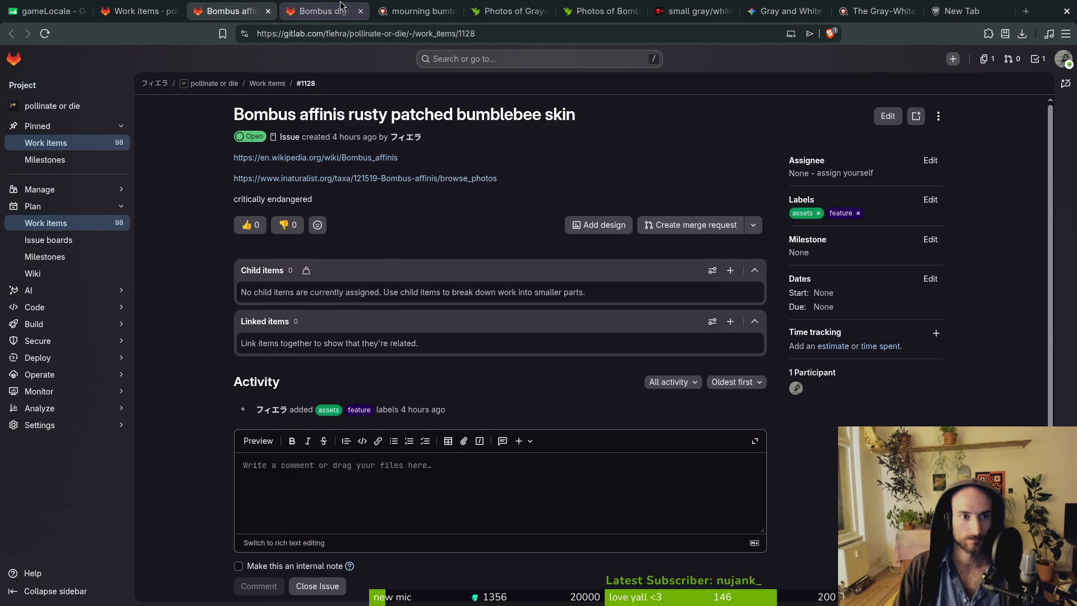
pyautogui.click(342, 8)
pyautogui.click(45, 10)
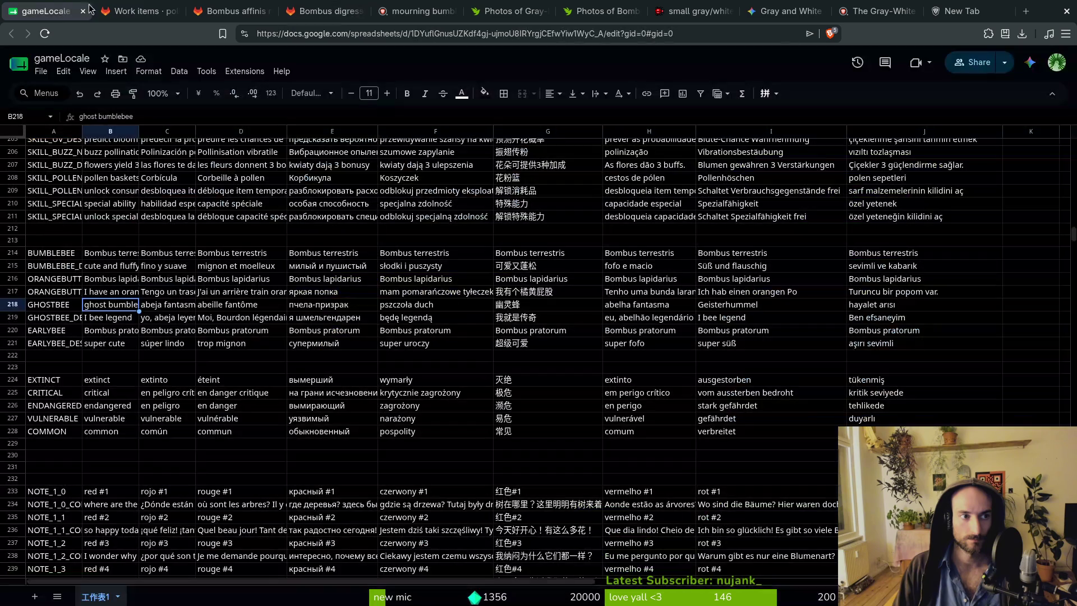
# Search 'red lsit' in the blank tab and open the IUCN Red List website.
pyautogui.click(956, 11)
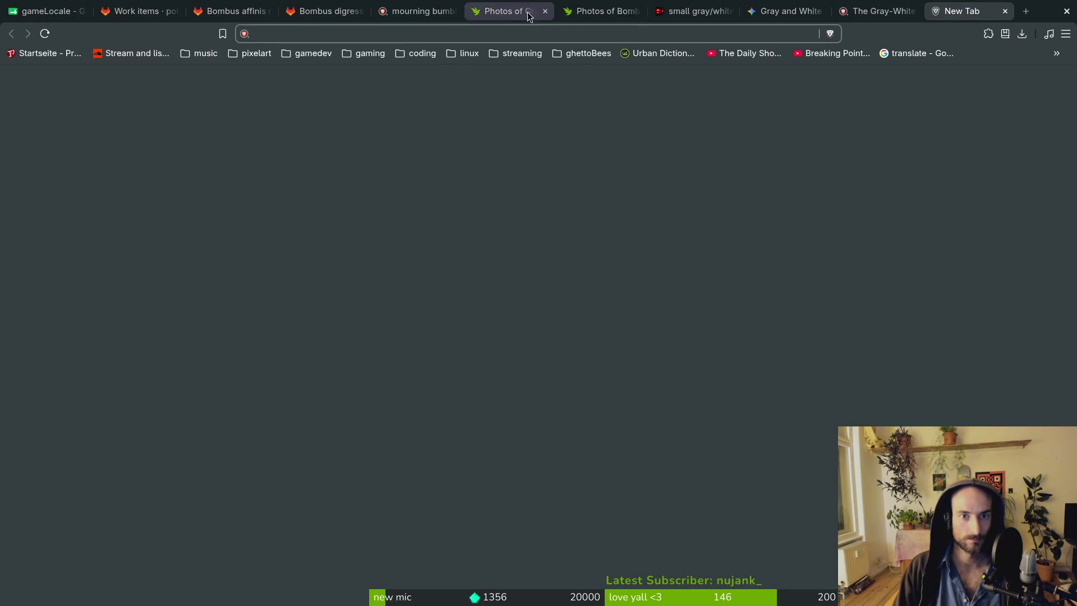
pyautogui.click(598, 12)
pyautogui.hotkey('ctrl', 'Tab')
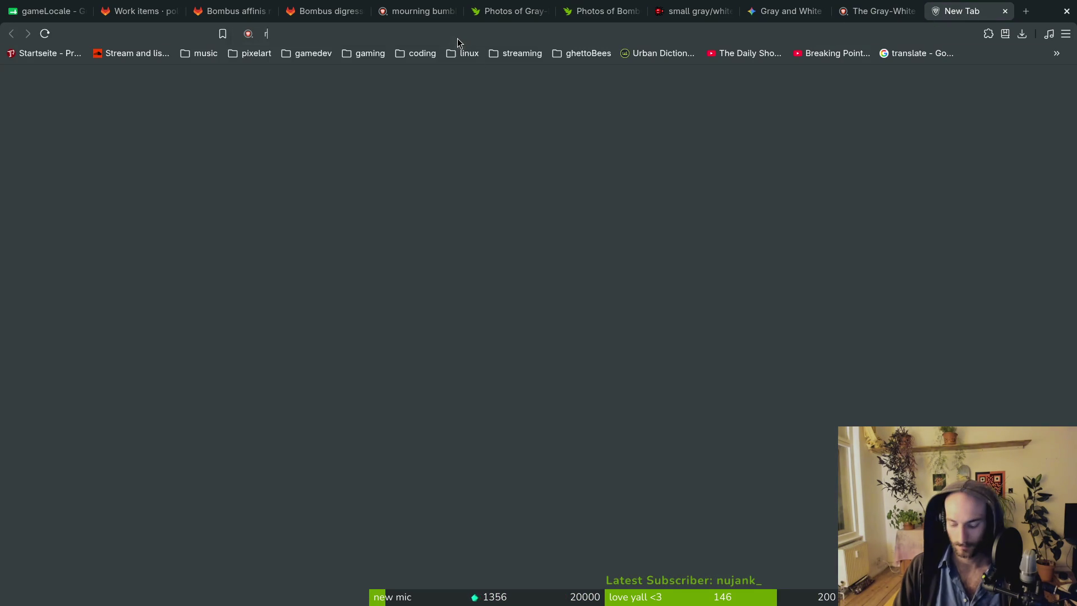
pyautogui.click(456, 37)
pyautogui.write('red lsit')
pyautogui.press('Return')
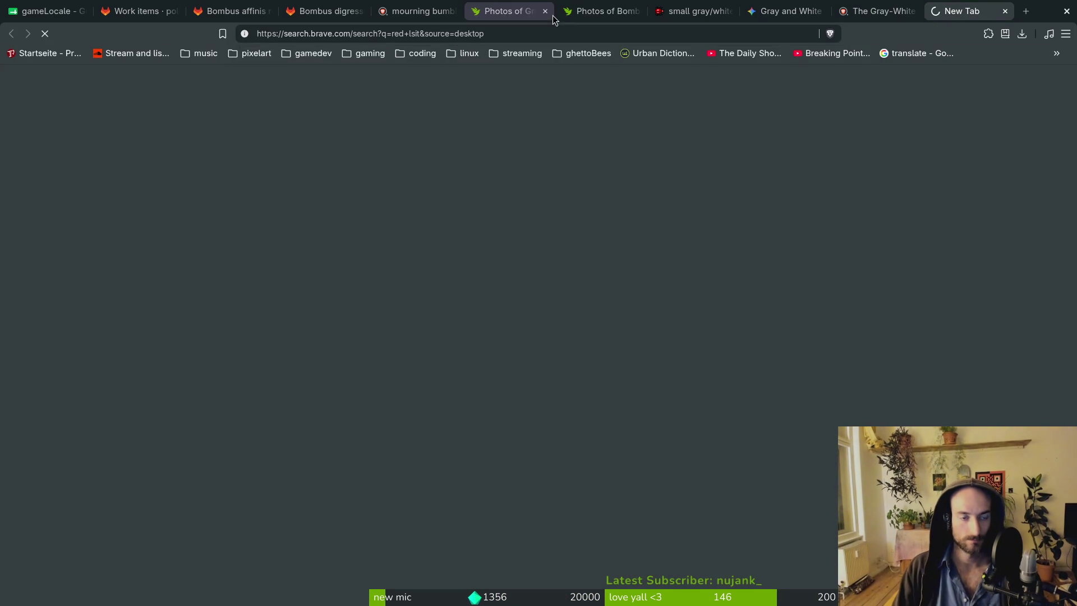
pyautogui.click(326, 200)
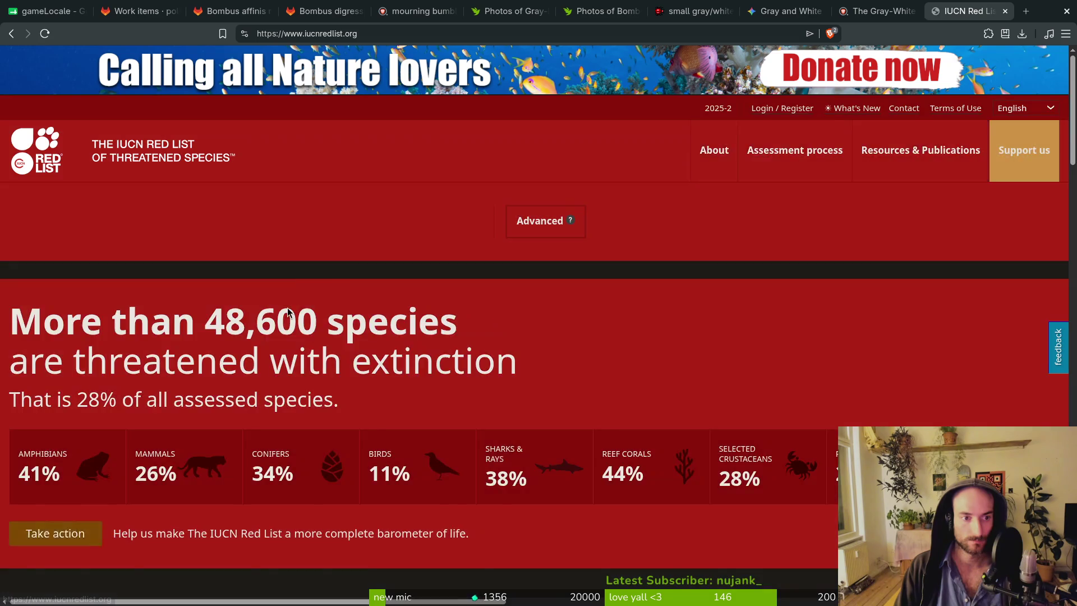
# Search the Red List for 'bombus', open Morrison Bumble Bee, and list all Bombus genus species.
pyautogui.click(430, 231)
pyautogui.write('bombus')
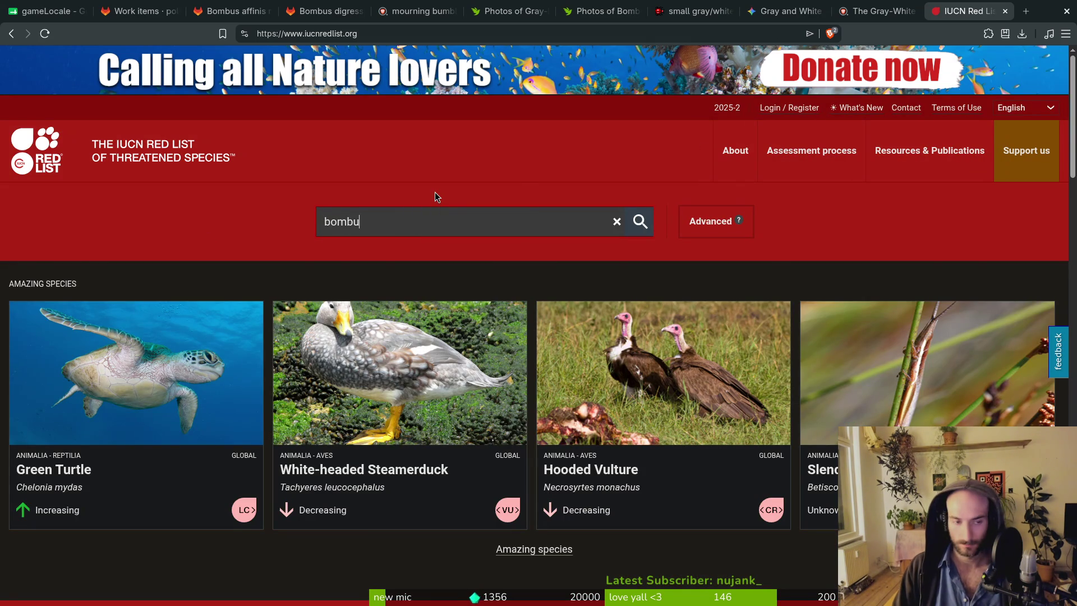
pyautogui.press('Return')
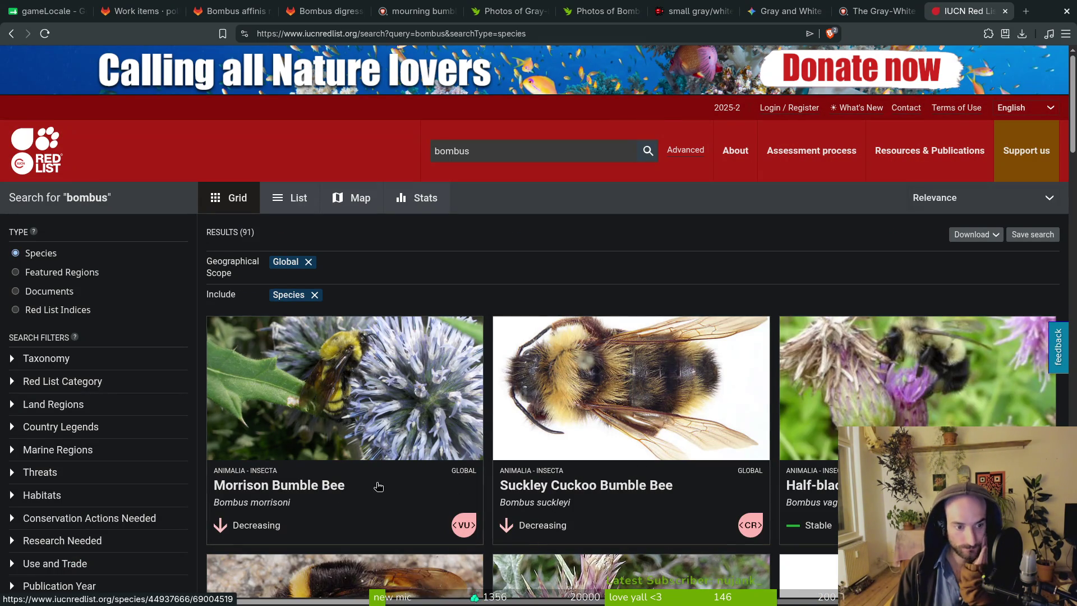
pyautogui.click(386, 527)
pyautogui.scroll(-4, 797, 433)
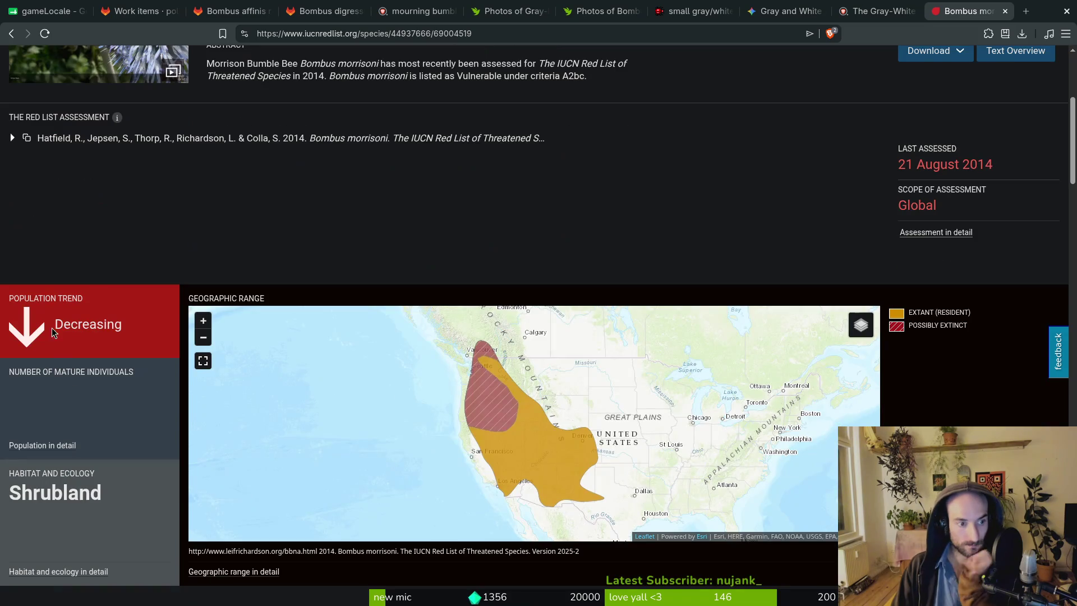
pyautogui.scroll(4, 245, 319)
pyautogui.scroll(-8, 666, 293)
pyautogui.click(746, 343)
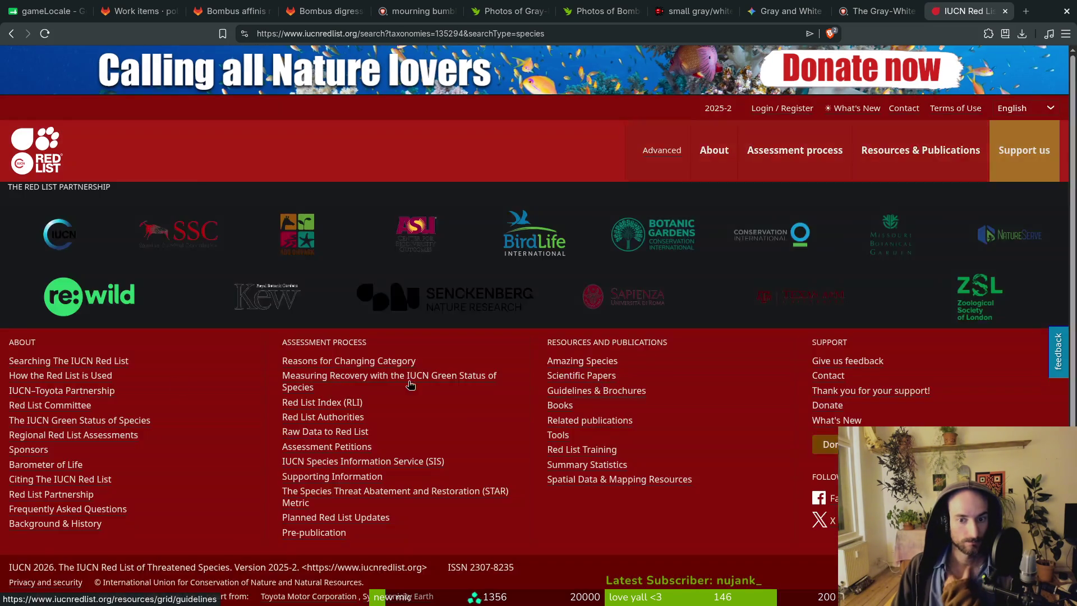
pyautogui.scroll(-5, 75, 461)
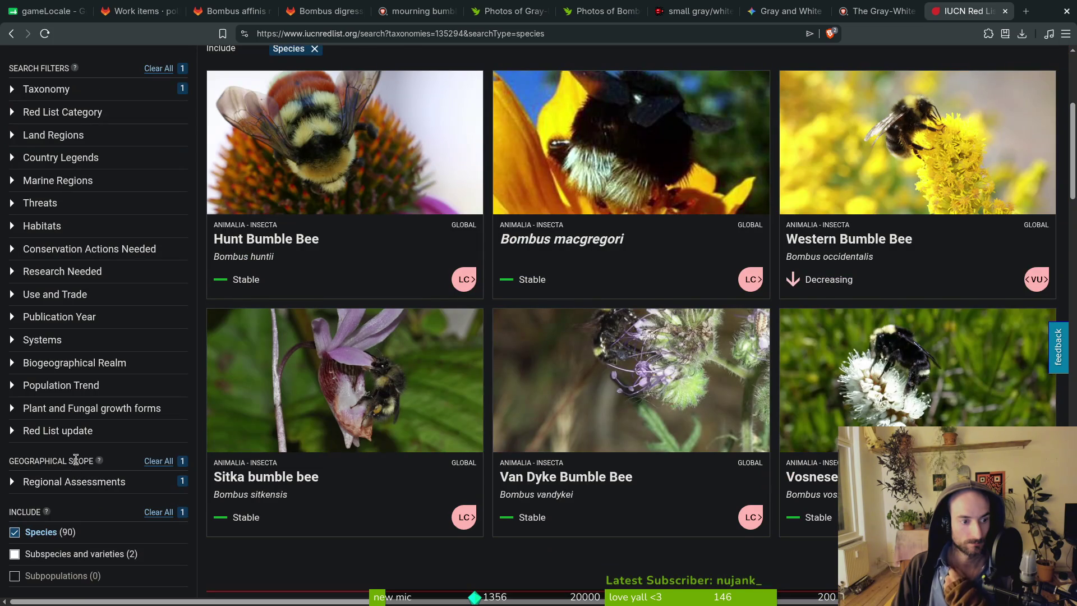
pyautogui.scroll(1, 32, 314)
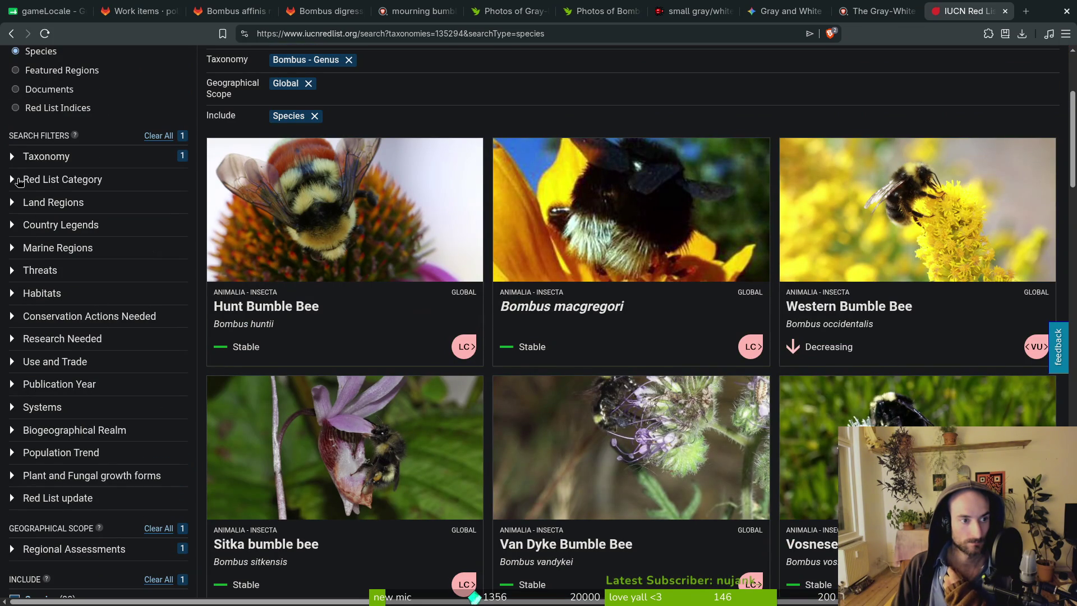
pyautogui.click(19, 180)
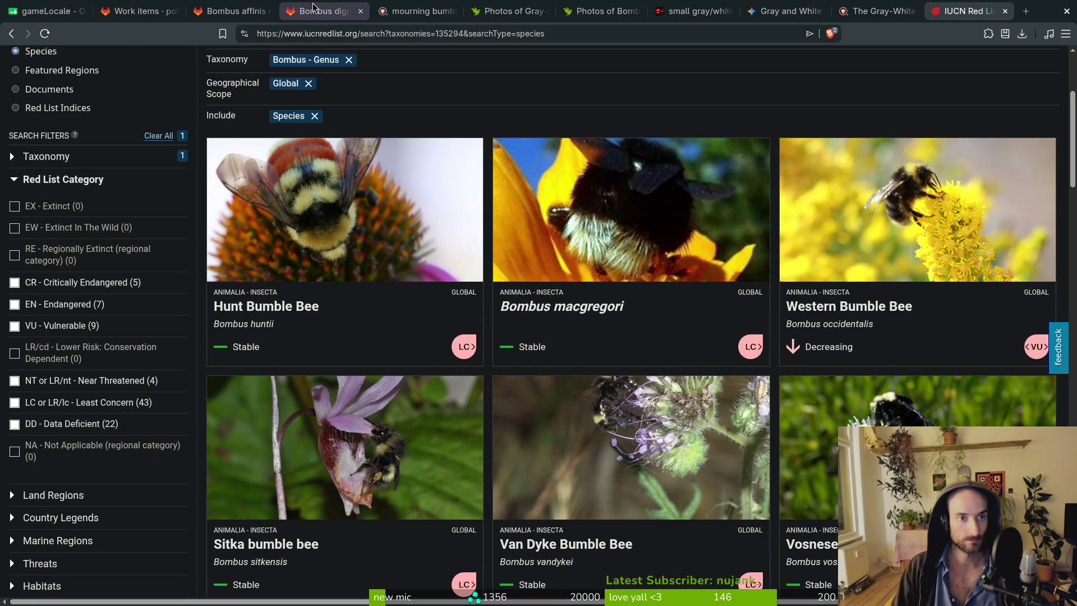
# Close the BugGuide bee page, then open the Red List's Musty Bumblebee (Bombus mucidus) page.
pyautogui.click(313, 8)
pyautogui.click(695, 11)
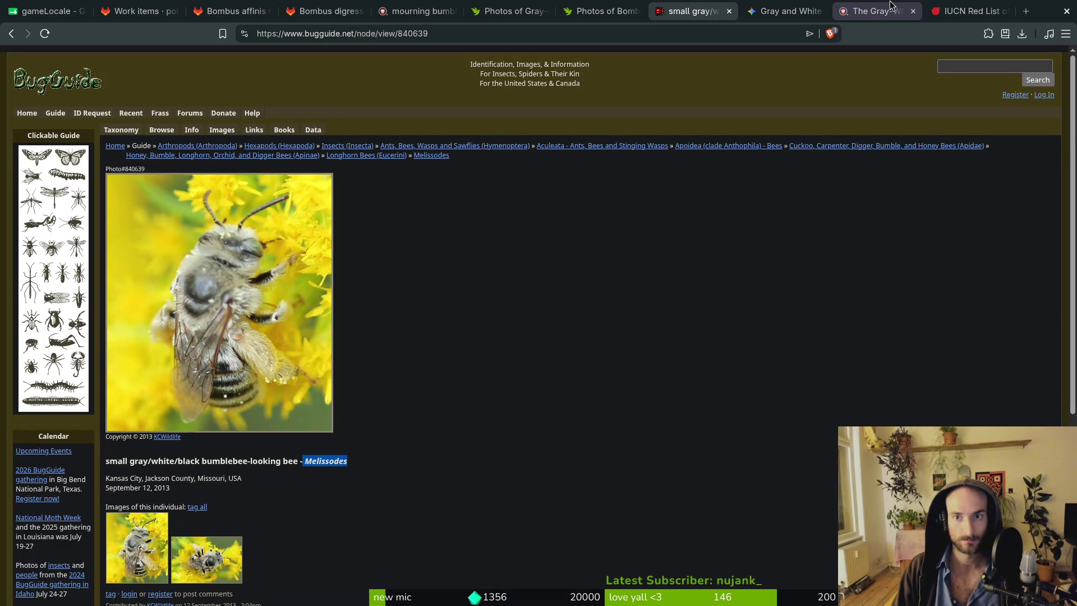
pyautogui.click(729, 11)
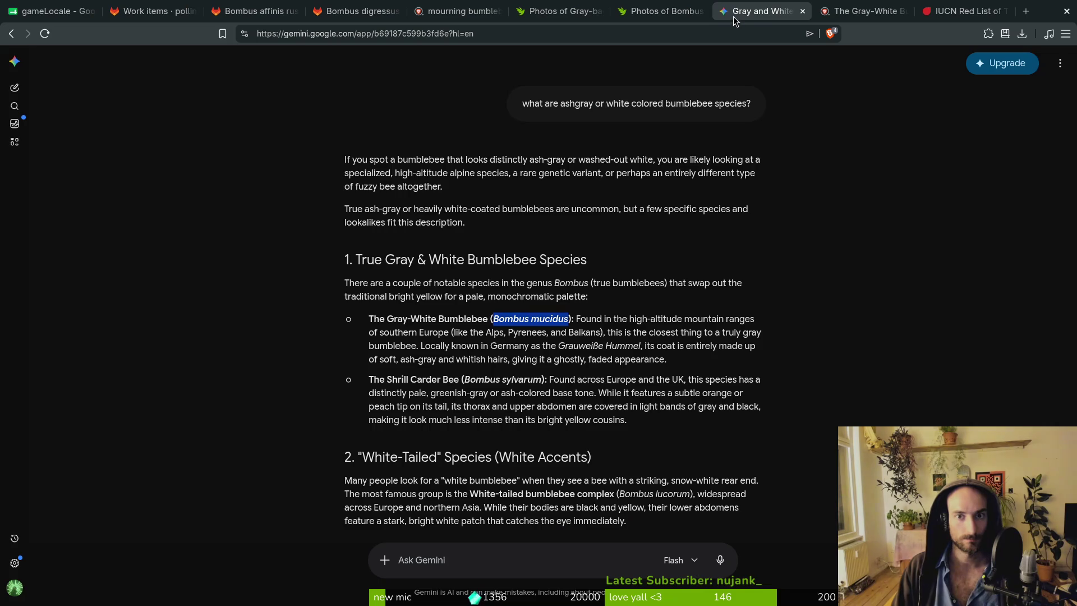
pyautogui.click(965, 11)
pyautogui.scroll(4, 505, 280)
pyautogui.click(496, 151)
pyautogui.write('Bombus mucidus')
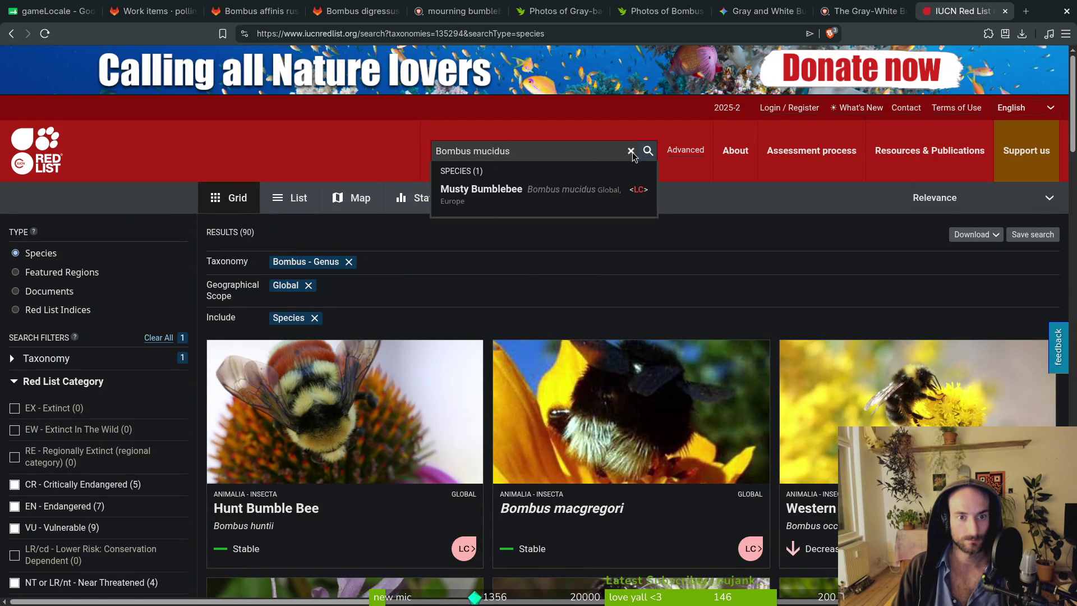
pyautogui.click(527, 196)
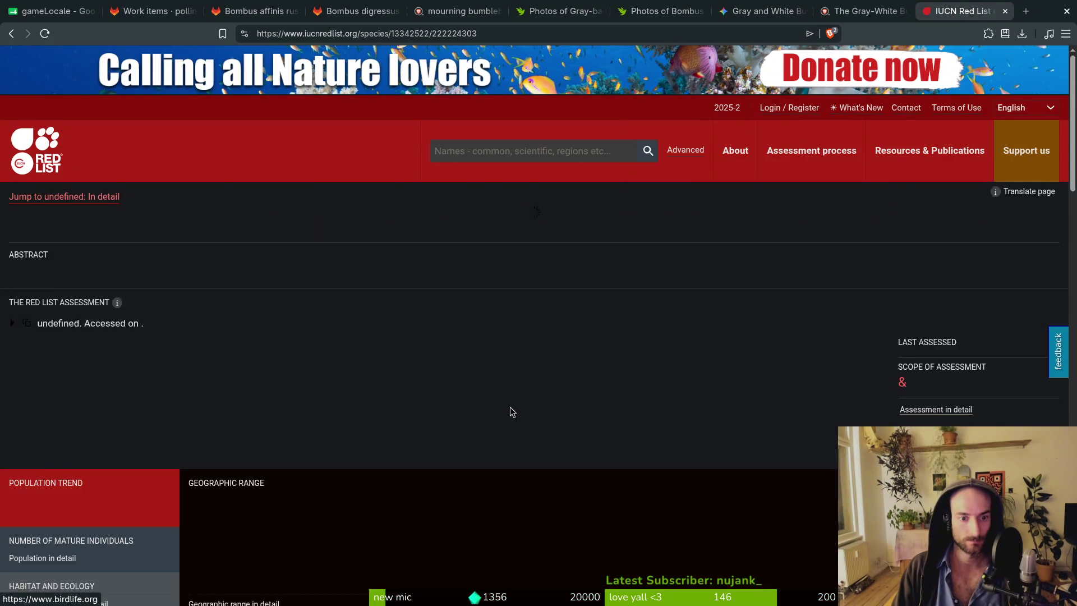
pyautogui.scroll(-5, 580, 343)
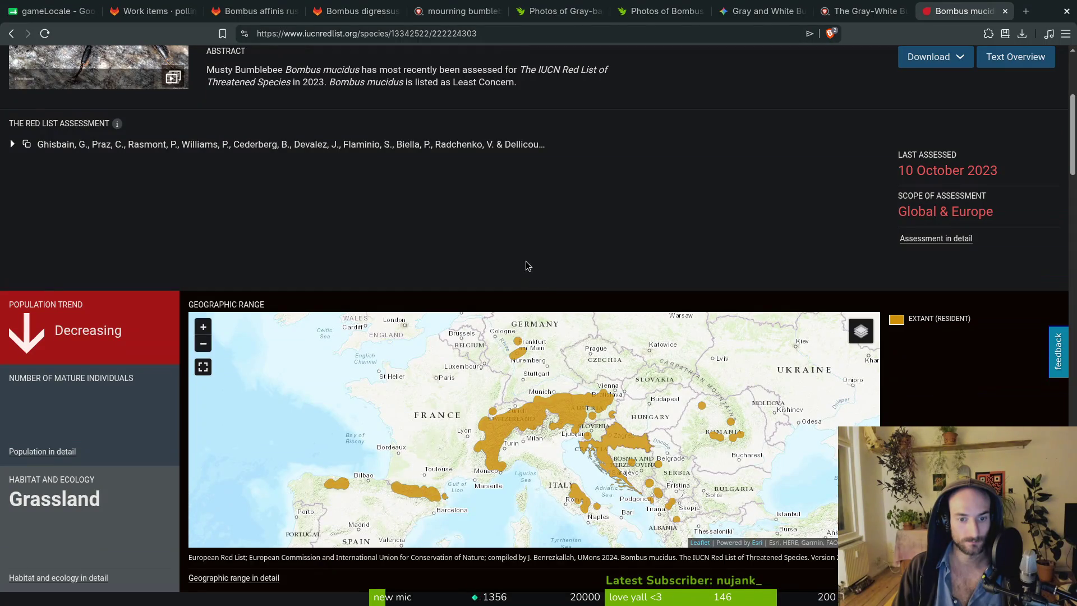
pyautogui.scroll(5, 527, 262)
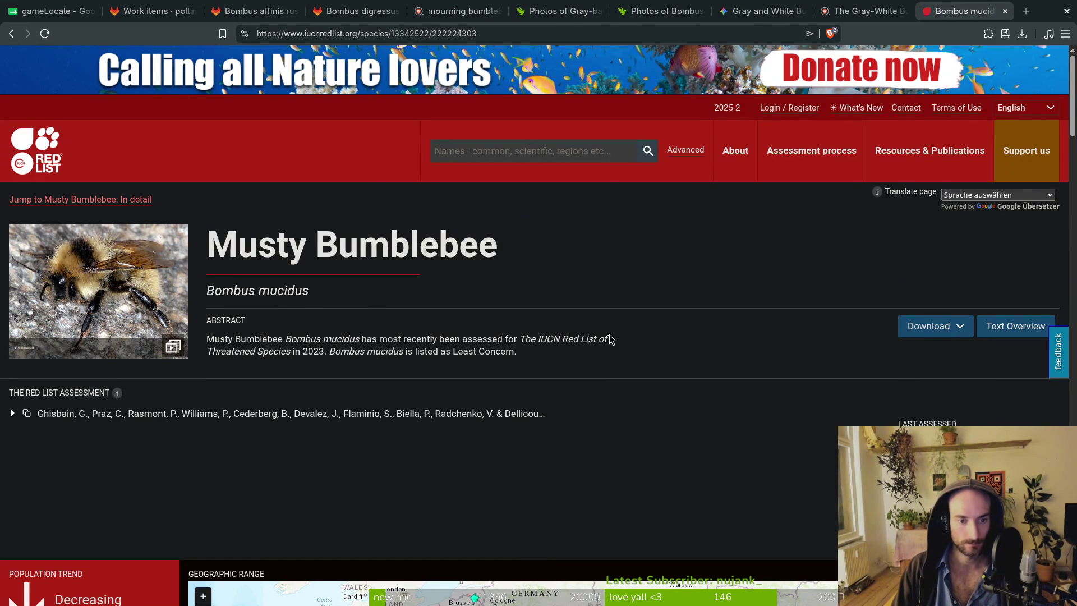
pyautogui.click(862, 11)
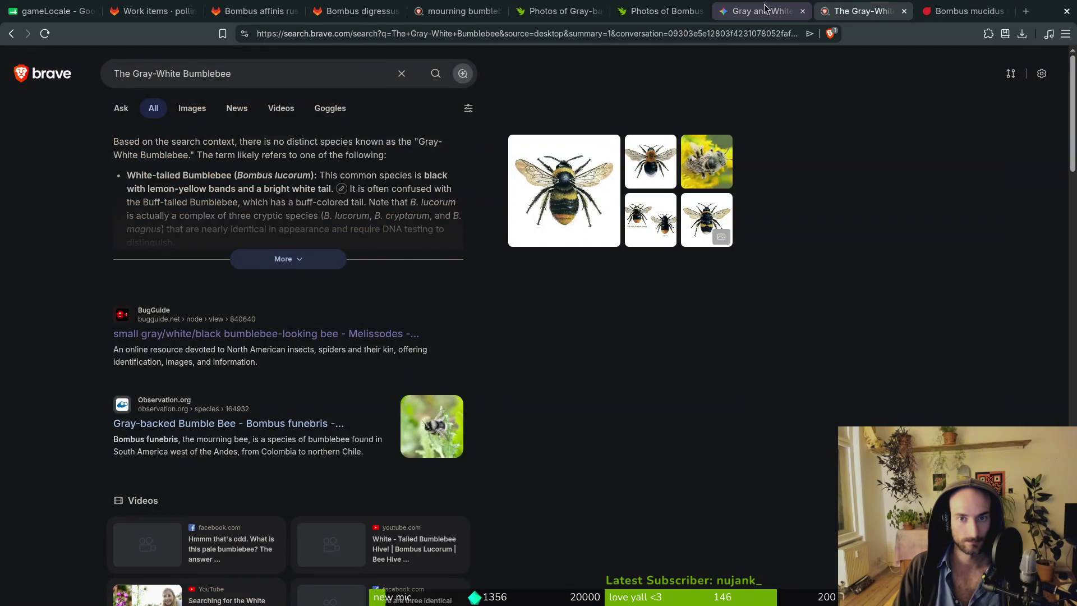
# Select Bombus sylvarum, then Bombus lucorum, in Gemini's answer and go back to the Gray-backed Bumble Bee photos.
pyautogui.click(774, 11)
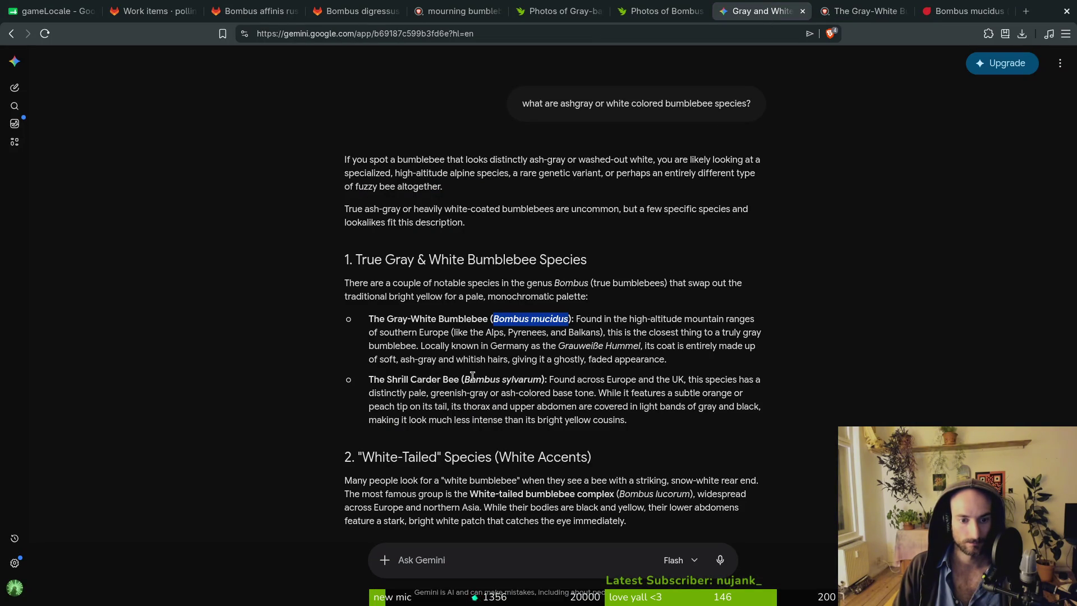
pyautogui.click(379, 409)
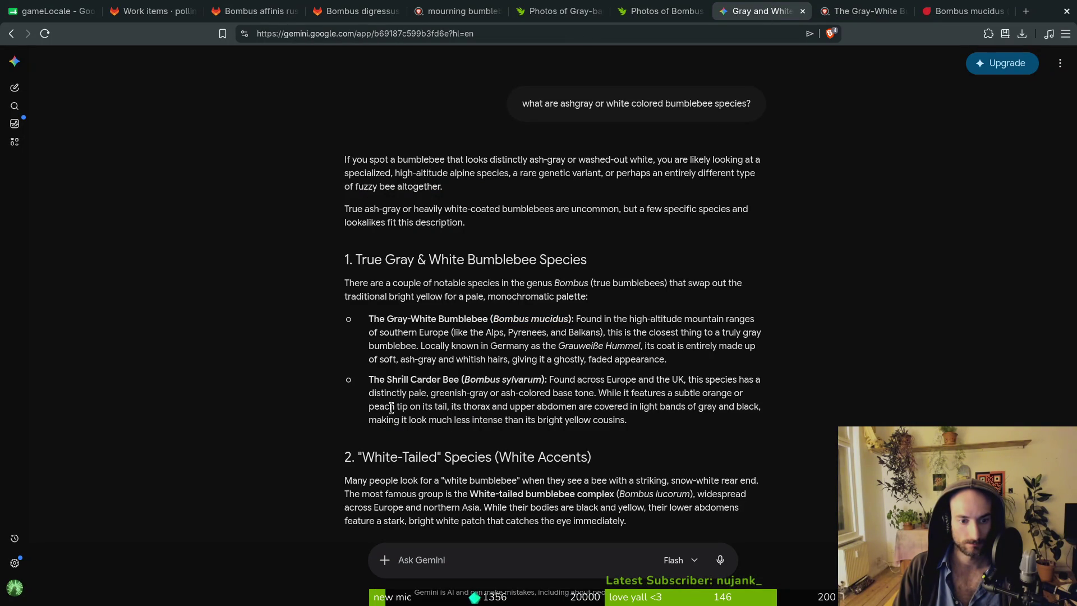
pyautogui.moveTo(469, 378); pyautogui.dragTo(539, 379)
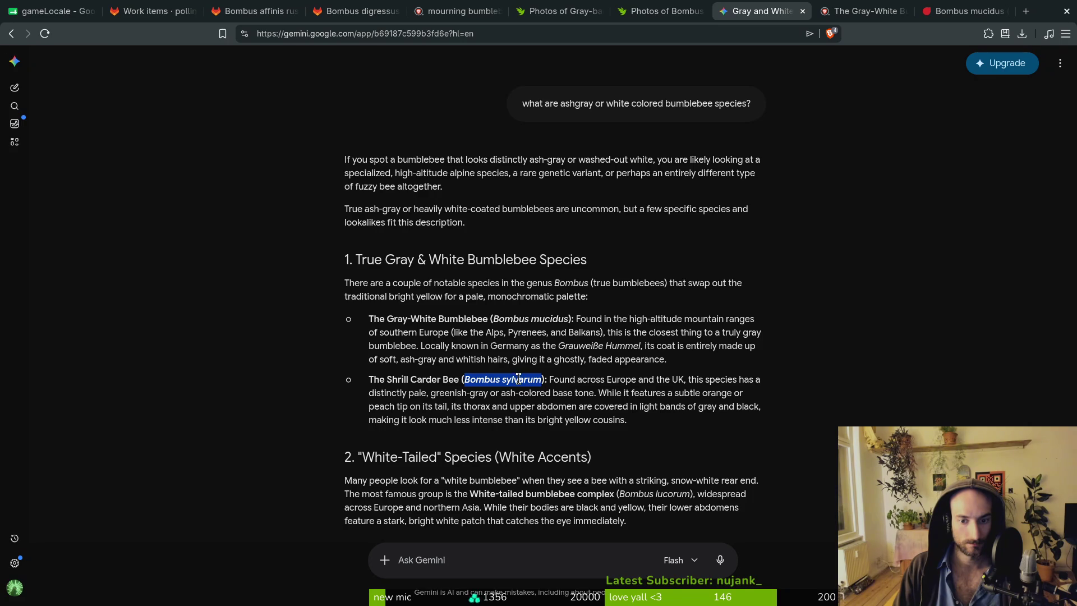
pyautogui.scroll(-3, 493, 425)
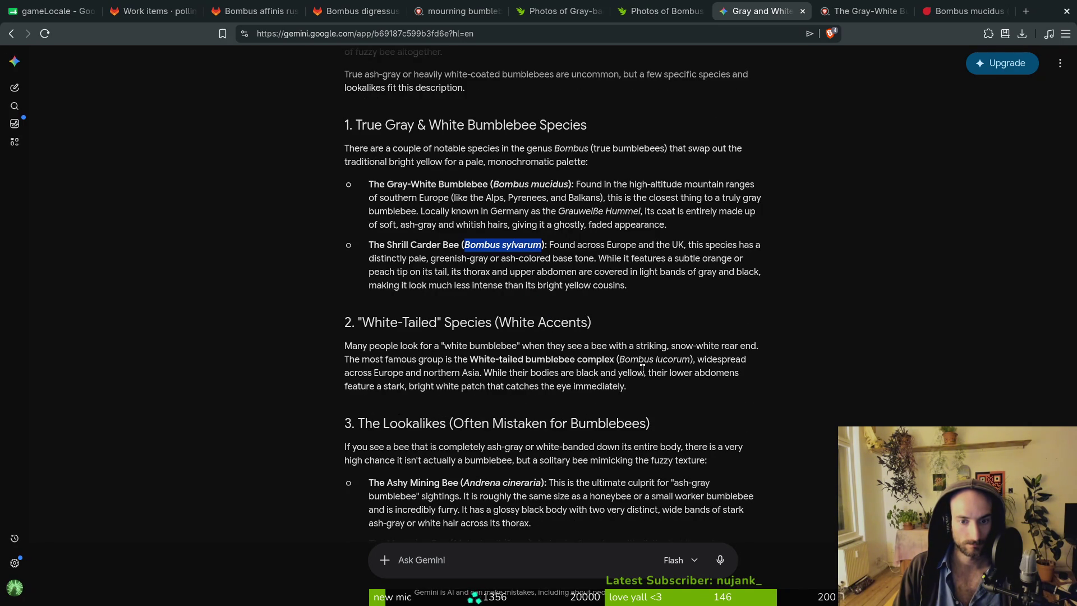
pyautogui.moveTo(619, 362); pyautogui.dragTo(688, 360)
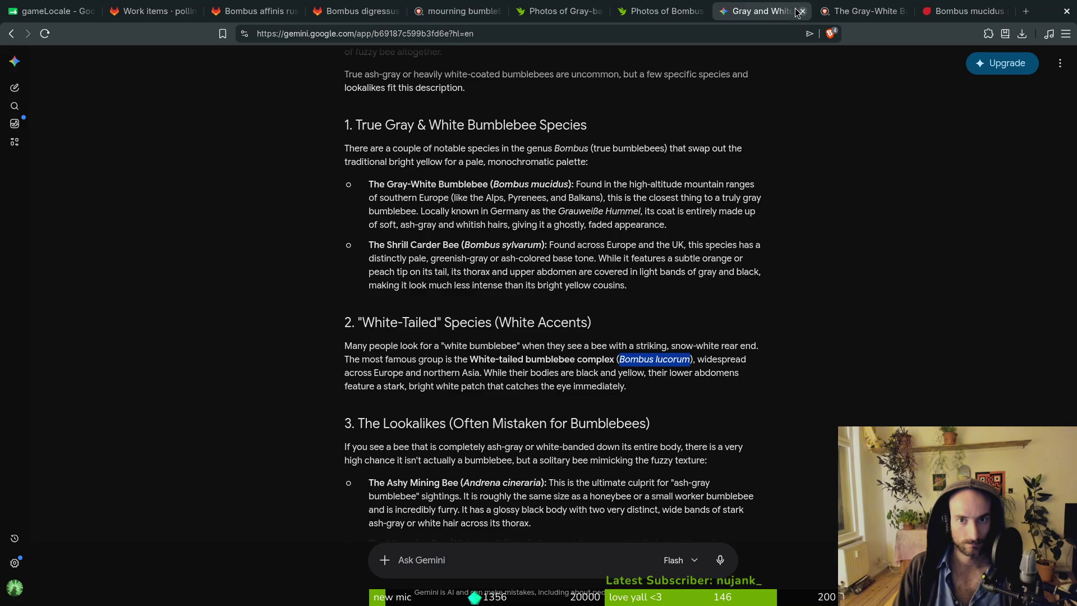
pyautogui.click(662, 11)
pyautogui.click(552, 11)
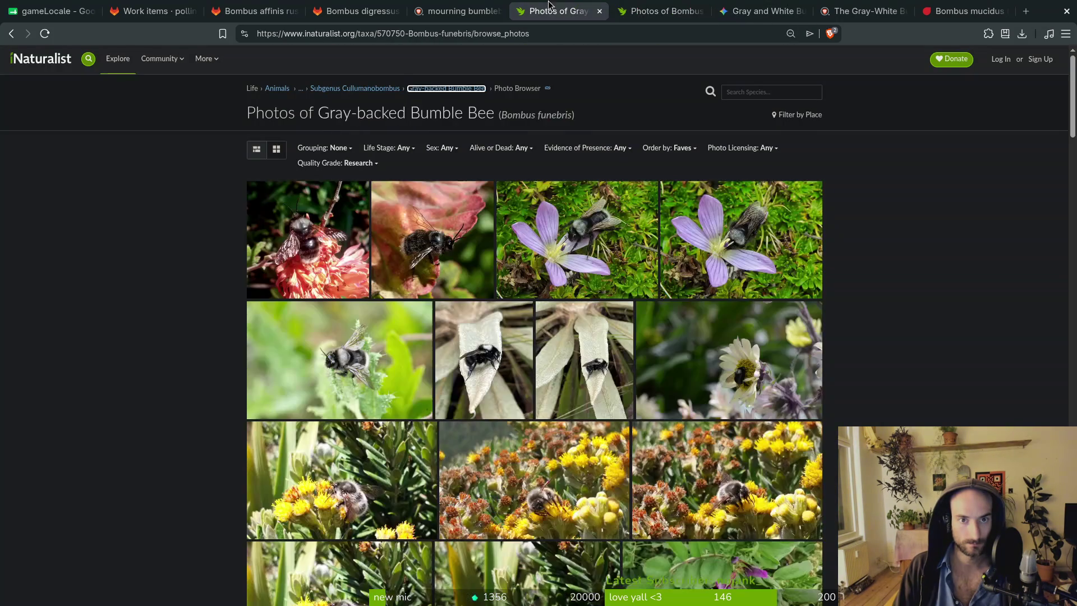
# Search iNaturalist for Bombus lucorum and open the White-tailed Bumble Bee page in a new tab.
pyautogui.click(761, 92)
pyautogui.write('Bombus lucorum')
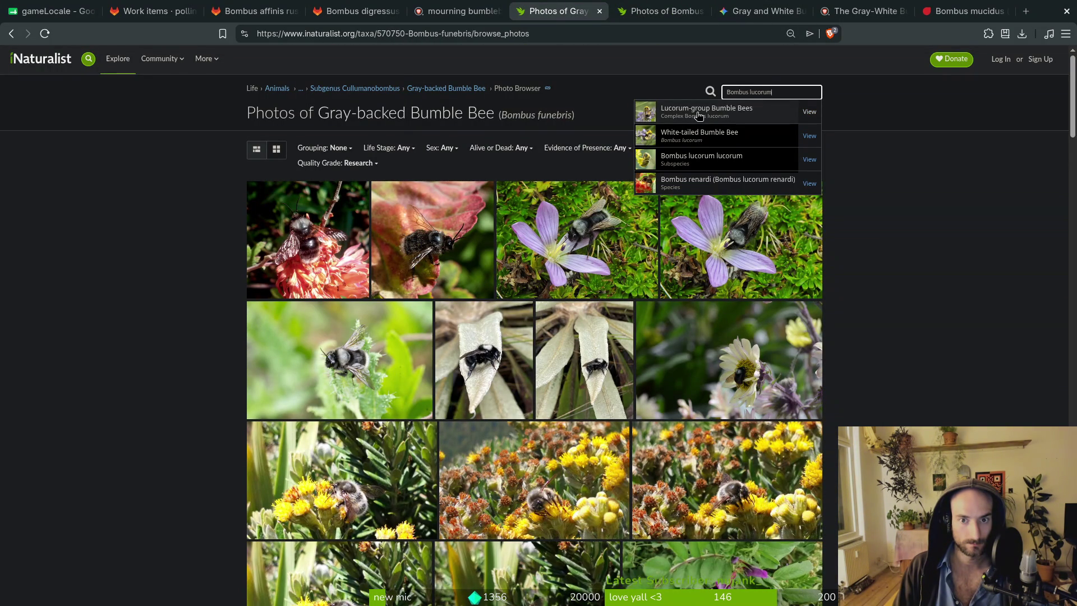
pyautogui.click(814, 136)
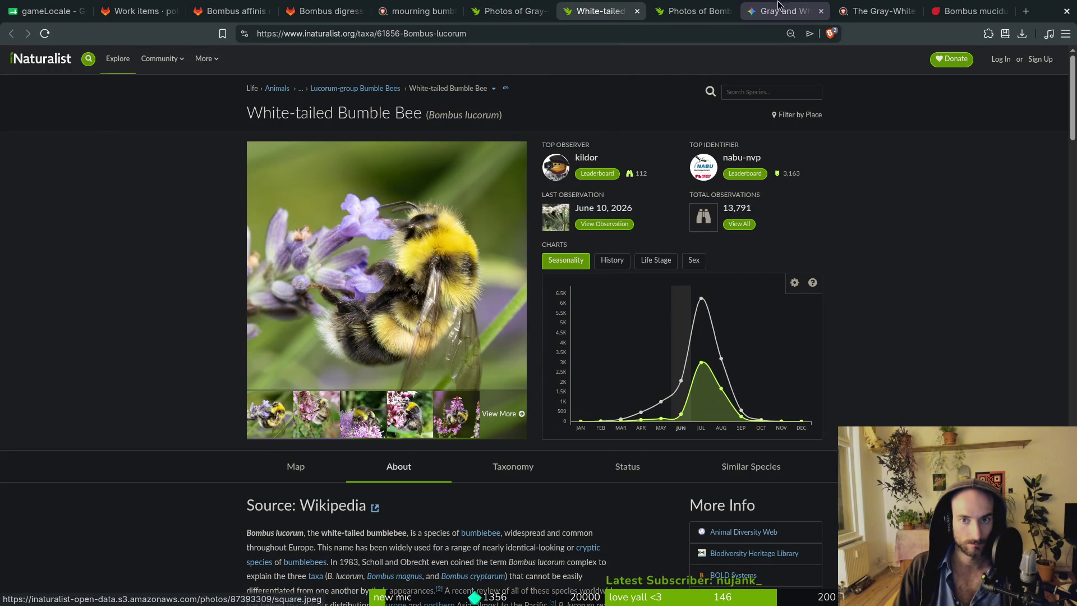
# Compare the Gemini answer with the Bombus mucidus photos and the White-tailed Bumble Bee page.
pyautogui.click(755, 16)
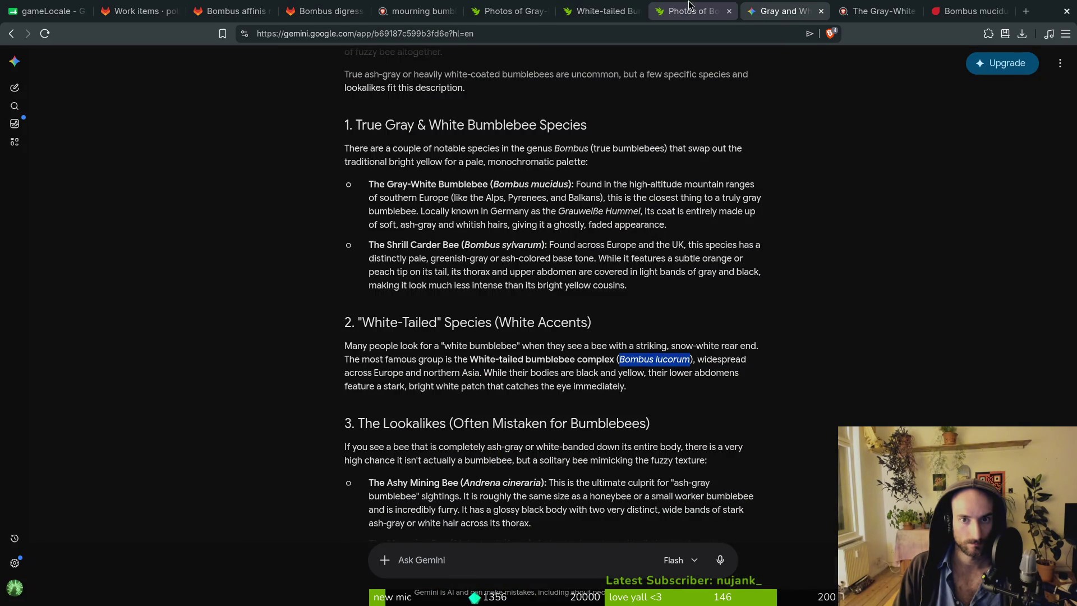
pyautogui.click(695, 11)
pyautogui.click(596, 5)
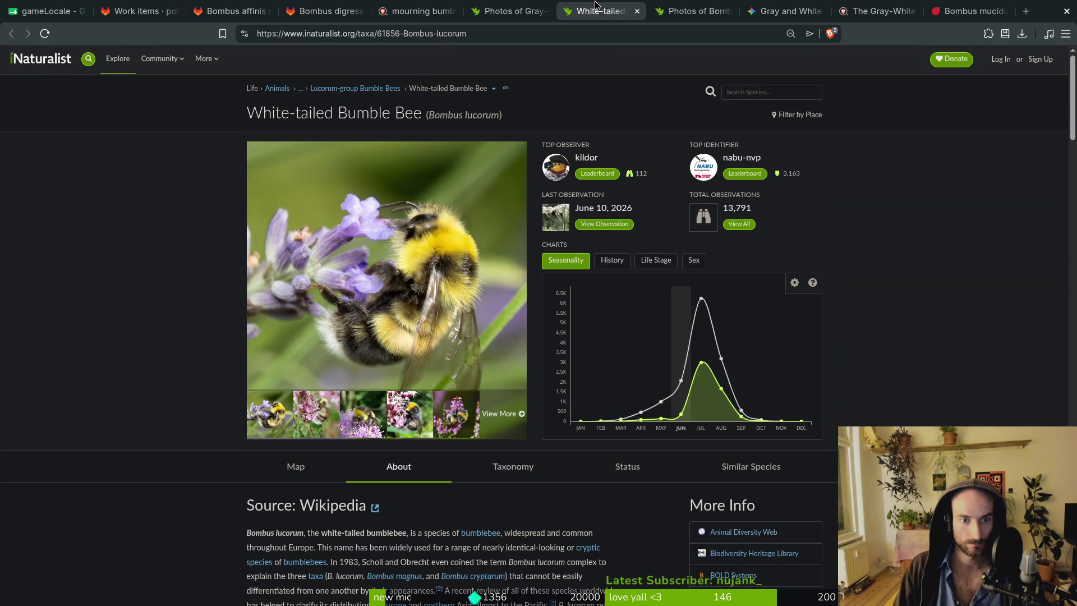
pyautogui.click(784, 6)
pyautogui.scroll(-3, 385, 440)
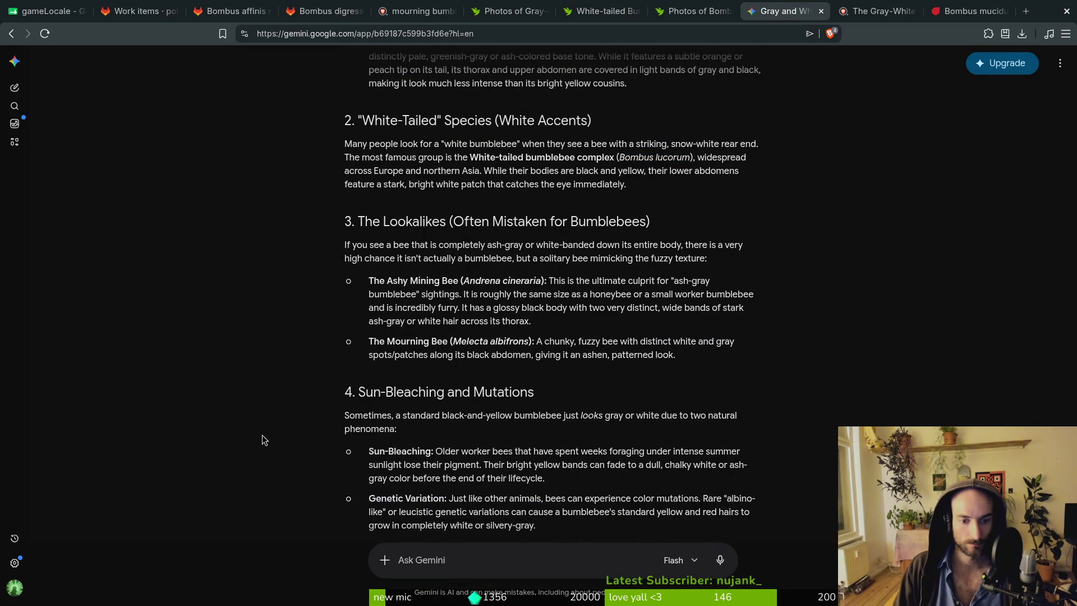
# Select the Ashy Mining Bee's name Andrena cineraria in Gemini and go back to the Bombus mucidus photos.
pyautogui.scroll(-2, 264, 436)
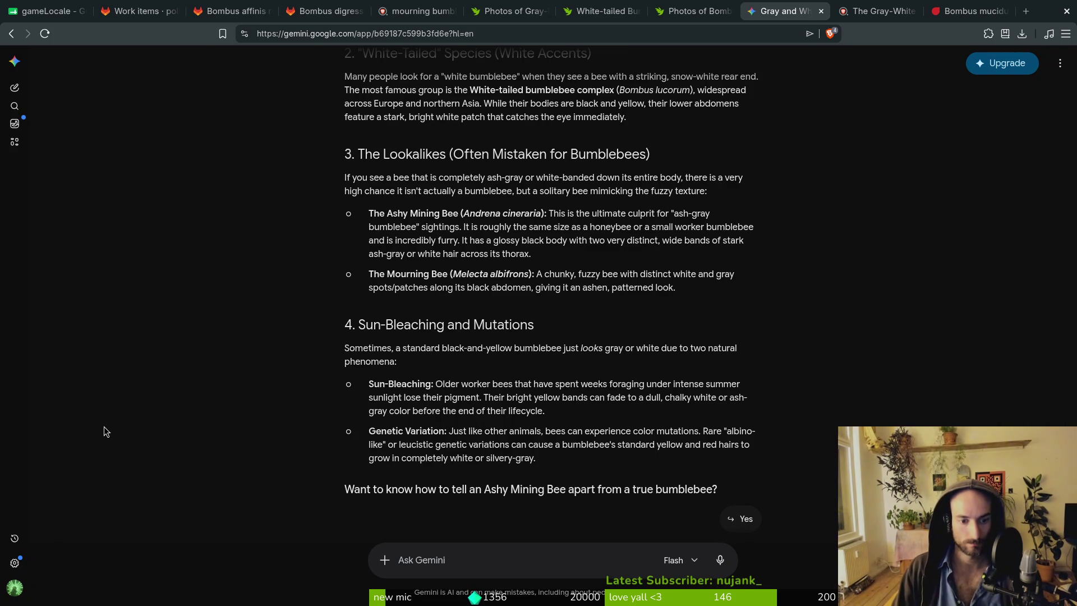
pyautogui.scroll(-1, 300, 355)
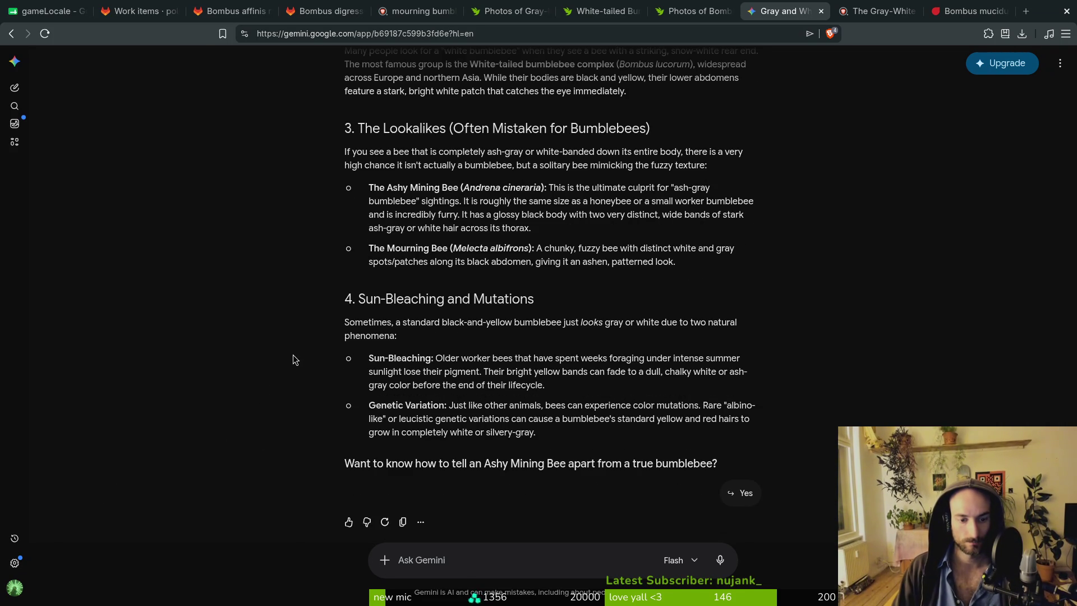
pyautogui.scroll(5, 293, 373)
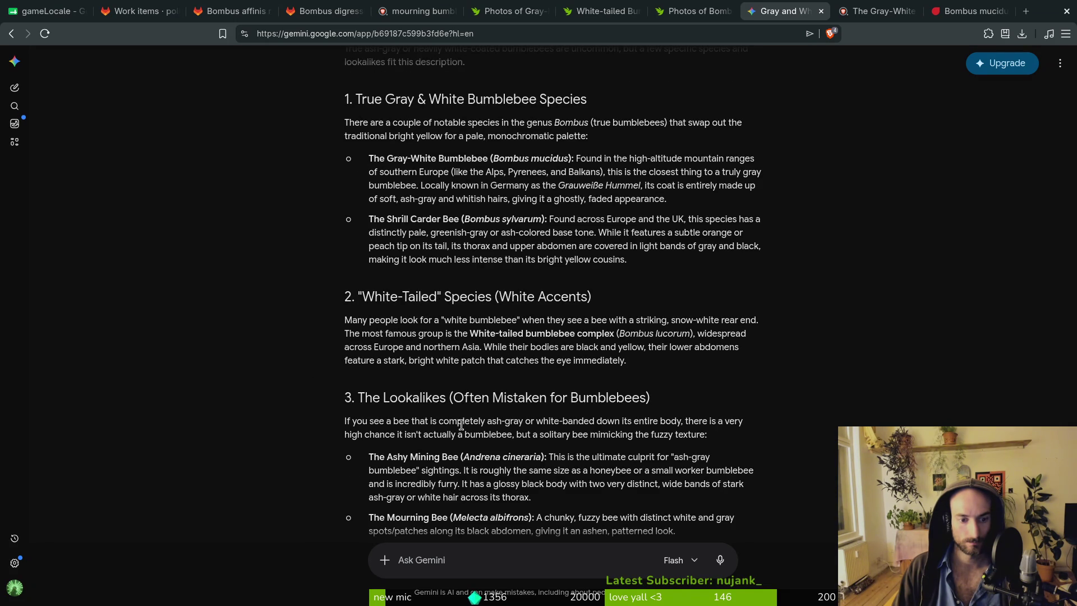
pyautogui.moveTo(464, 457); pyautogui.dragTo(540, 456)
pyautogui.hotkey('ctrl', 'Tab')
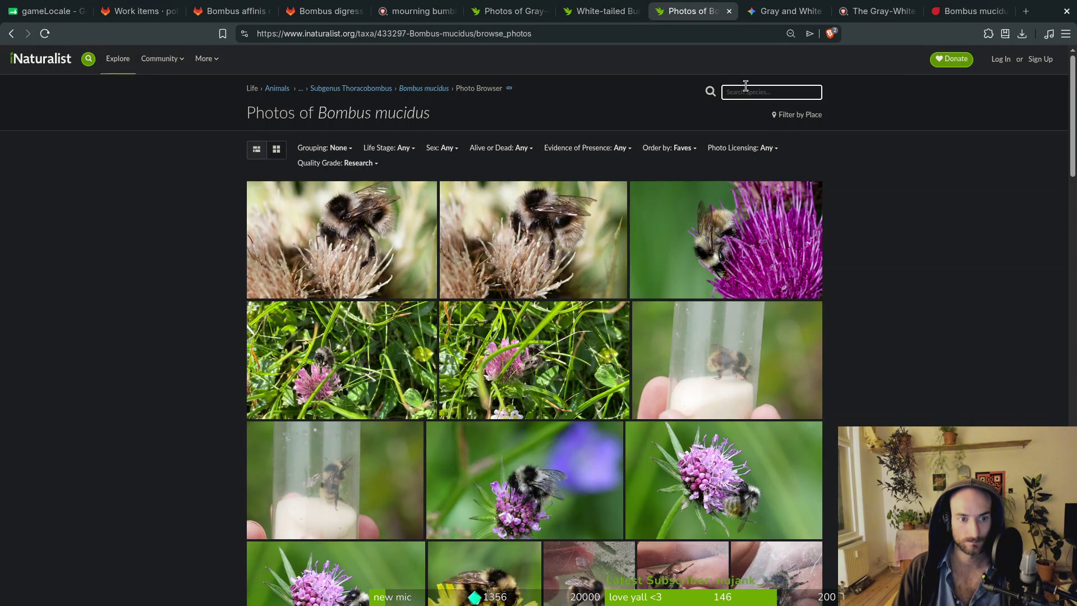
# Look up Andrena cineraria and browse the Ashy Mining Bee photos, enlarging one.
pyautogui.click(617, 5)
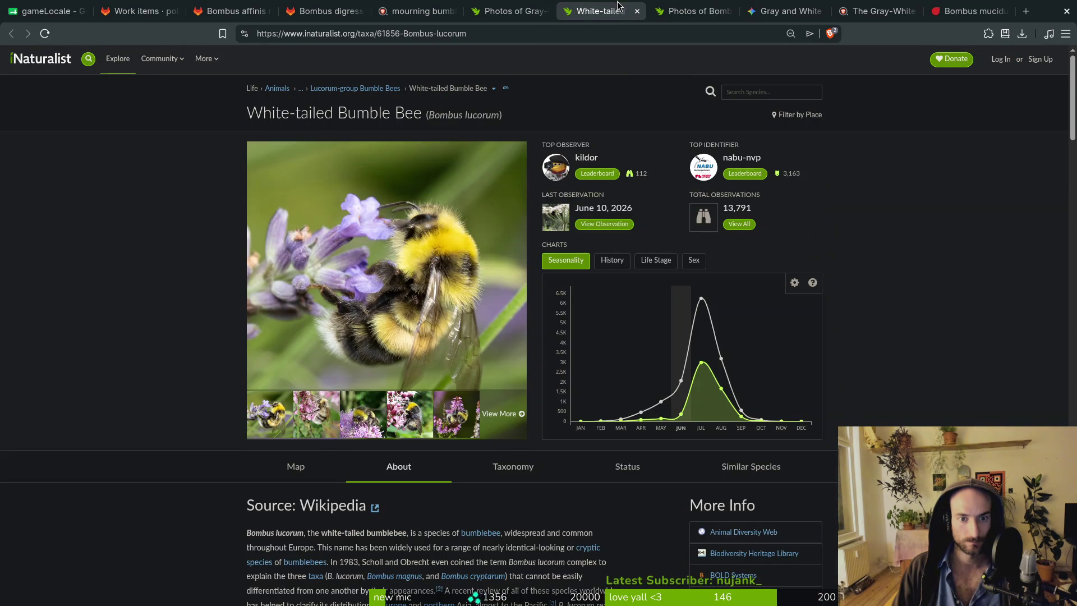
pyautogui.click(770, 91)
pyautogui.write('Andrena cineraria')
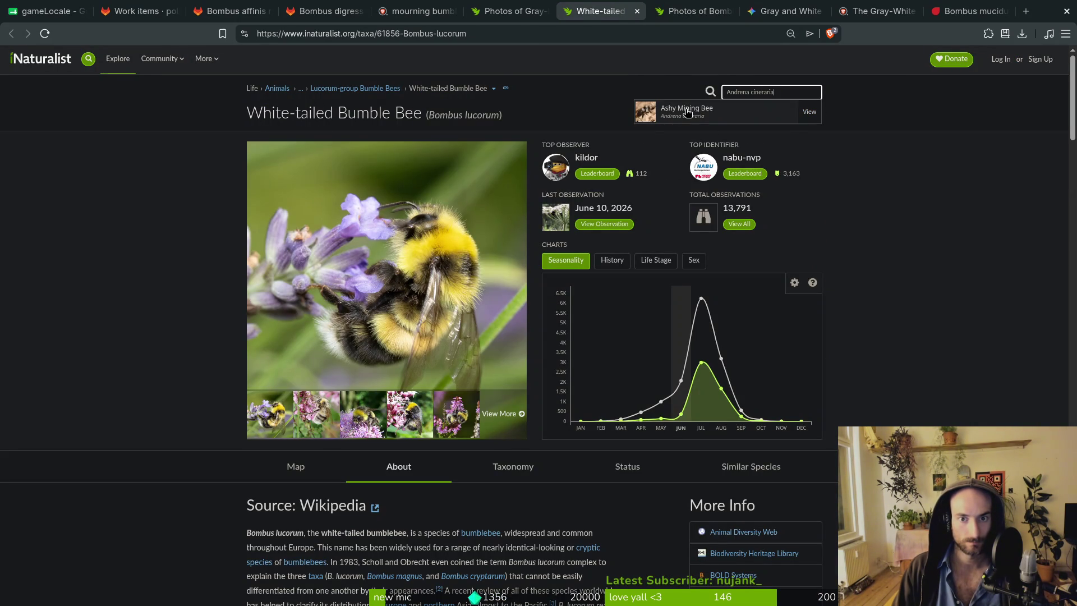
pyautogui.click(715, 115)
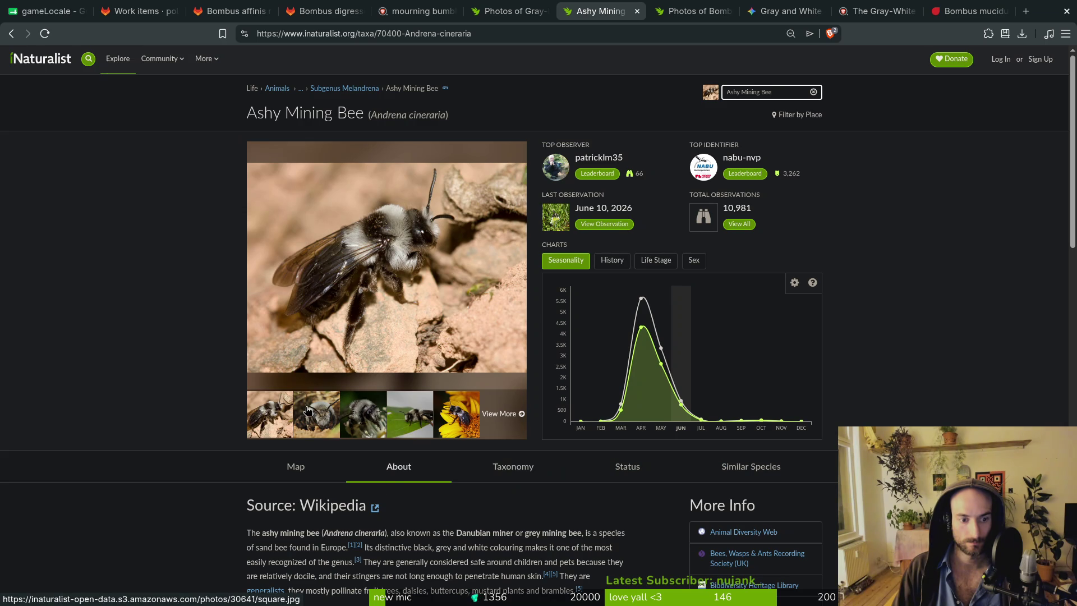
pyautogui.click(363, 425)
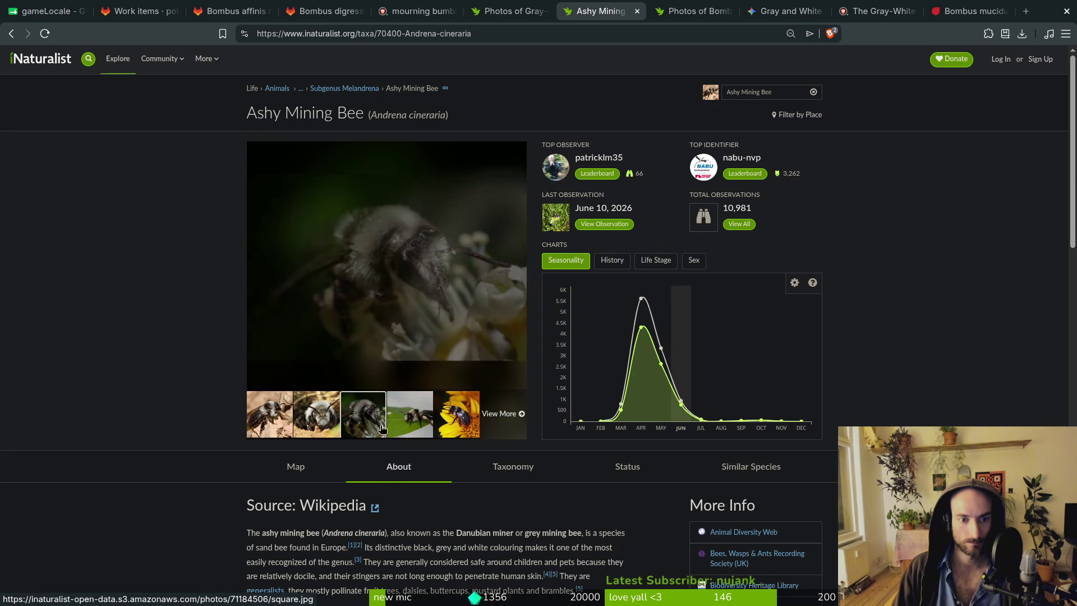
pyautogui.click(385, 268)
pyautogui.click(848, 333)
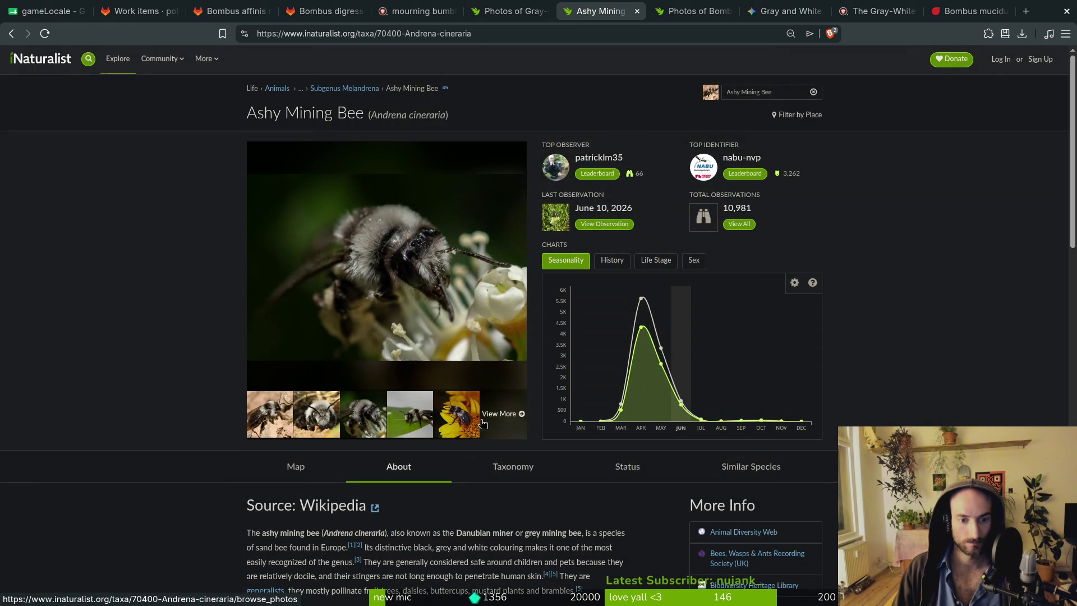
pyautogui.click(499, 416)
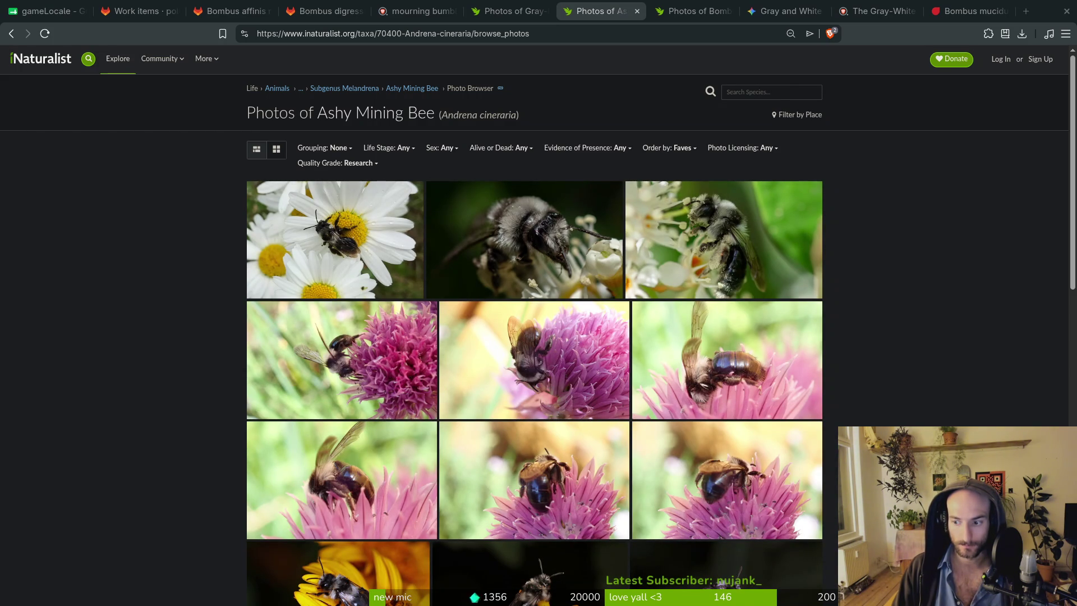
# Look up the Dilemma Orchid Bee species page.
pyautogui.click(790, 93)
pyautogui.write('Dilemma Orchid Bee')
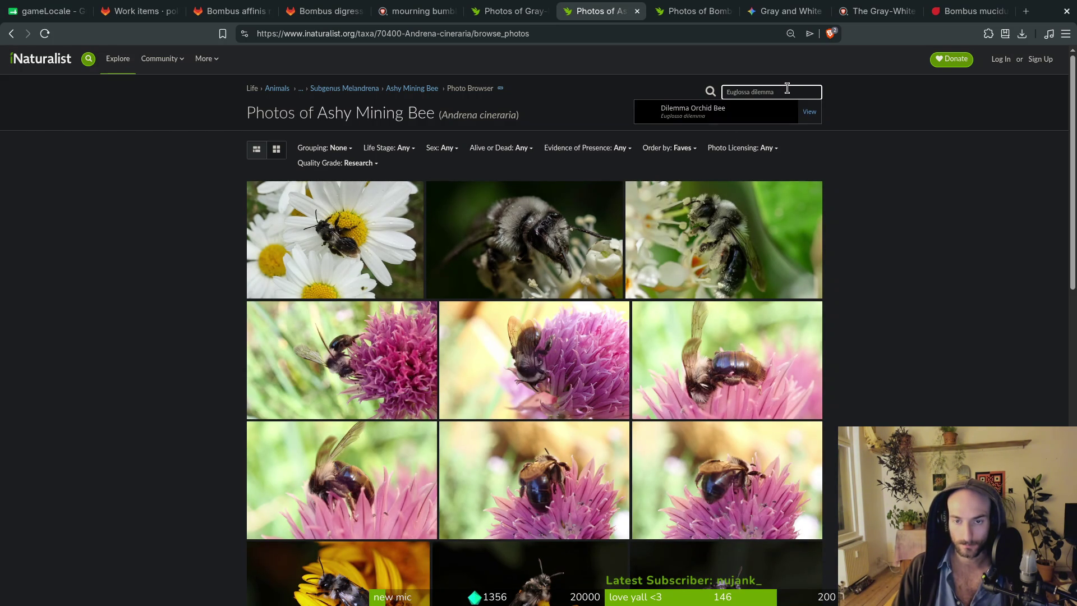
pyautogui.click(740, 116)
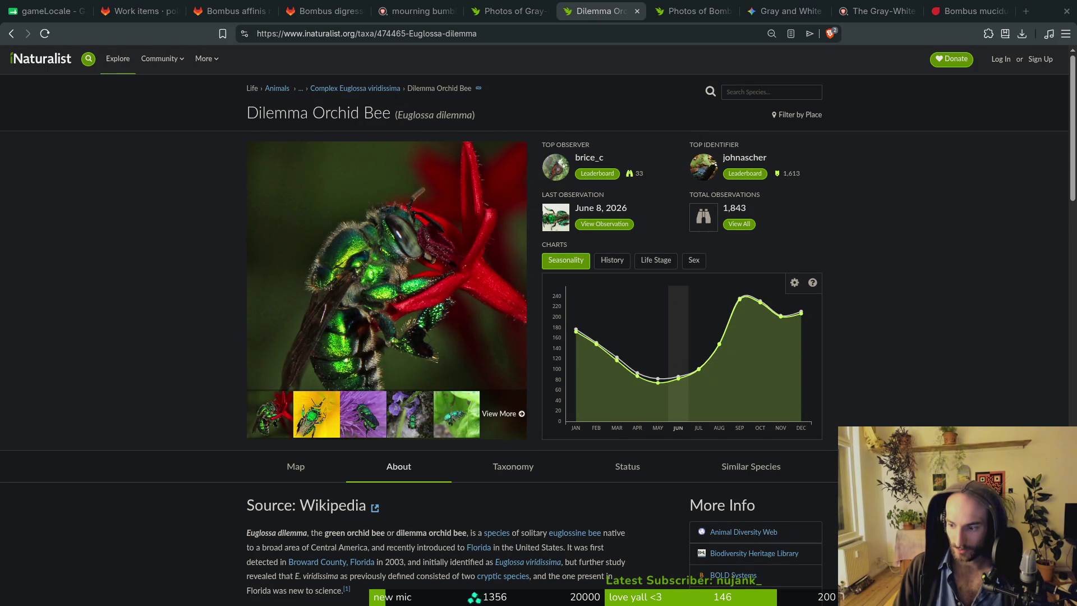
# Look up Bombus rubicundus, browse the Andean Red Bumble Bee photos, then close that tab.
pyautogui.click(736, 91)
pyautogui.write('Bombus rubicundus')
pyautogui.click(705, 112)
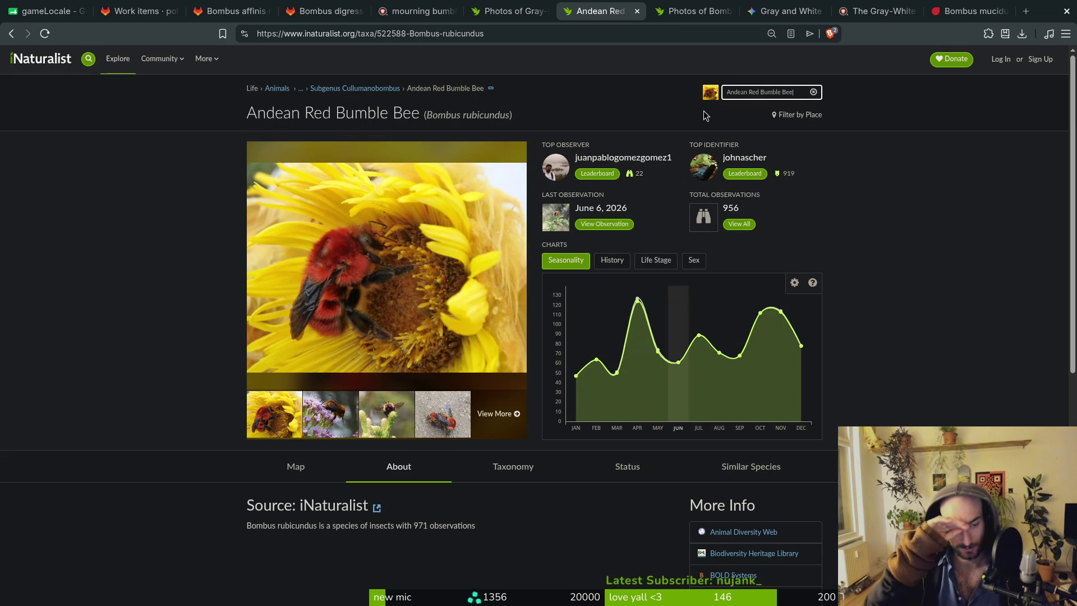
pyautogui.click(497, 413)
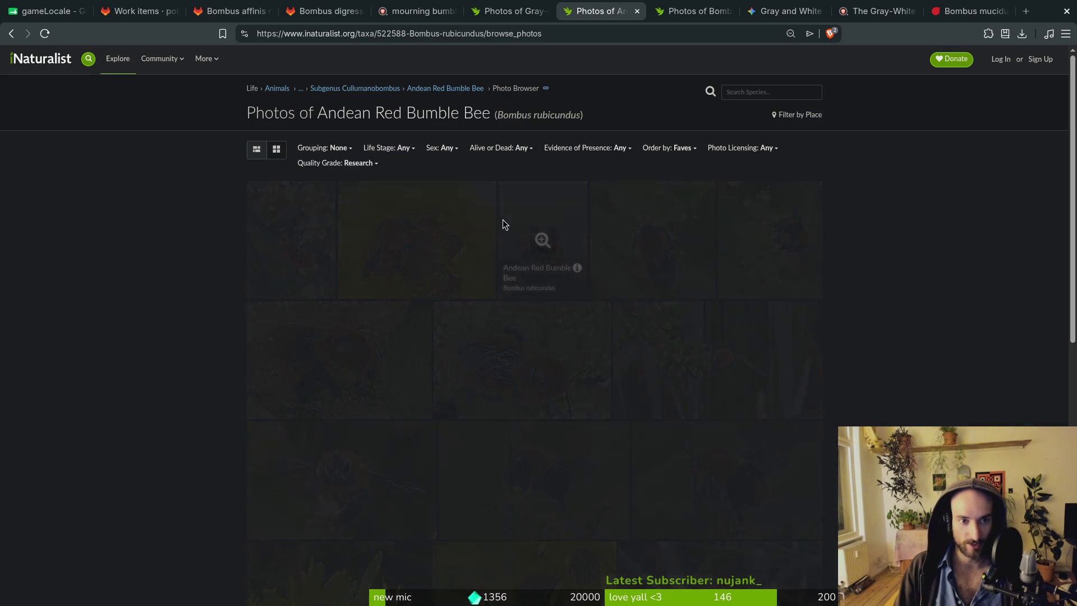
pyautogui.scroll(-6, 860, 320)
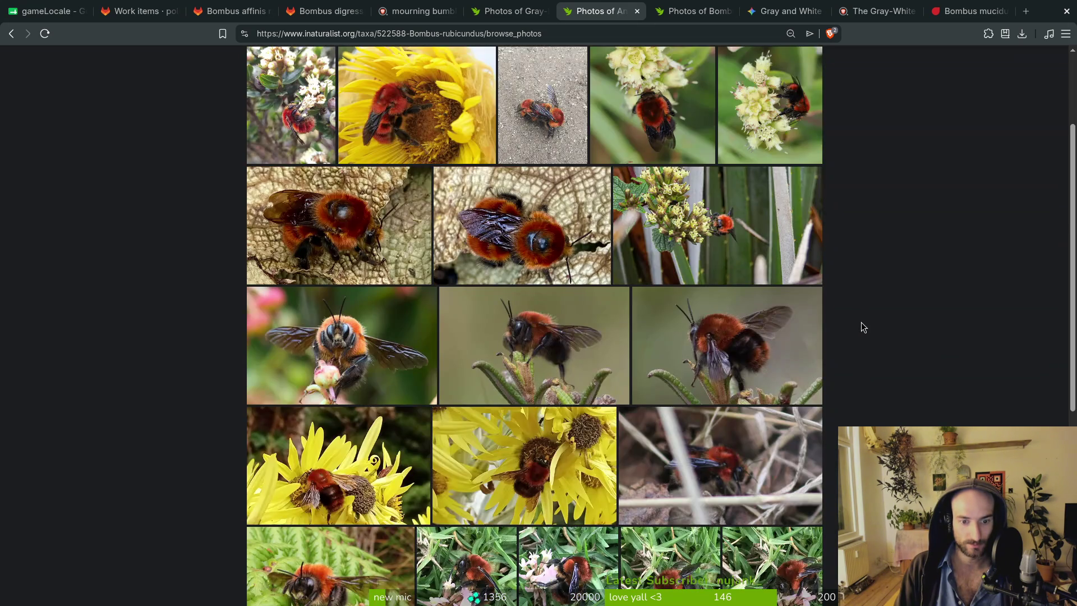
pyautogui.scroll(-5, 866, 321)
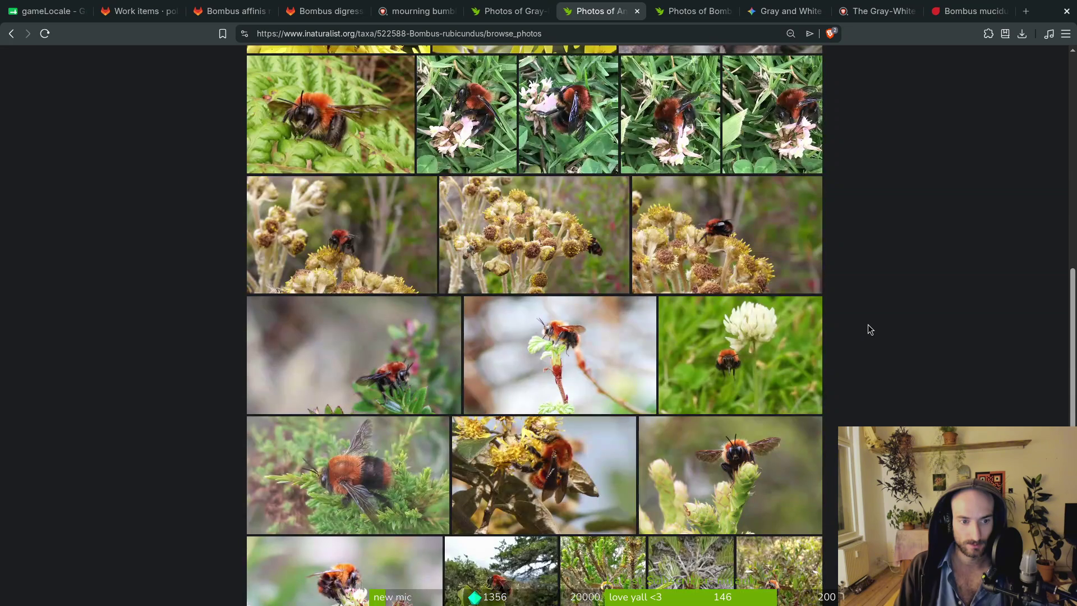
pyautogui.moveTo(382, 477)
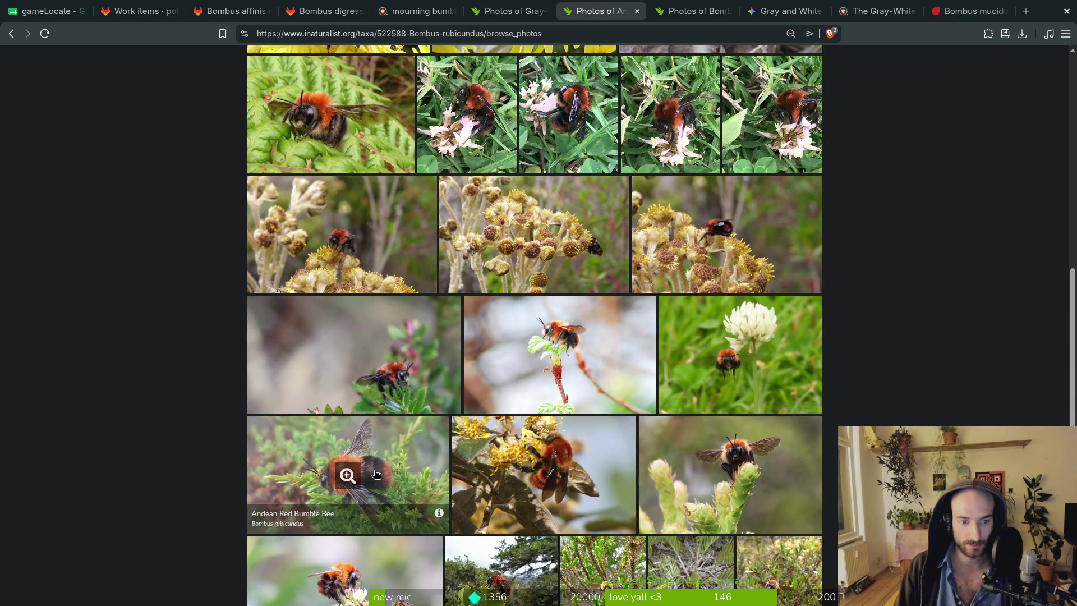
pyautogui.scroll(-6, 376, 474)
pyautogui.scroll(6, 696, 382)
pyautogui.hotkey('ctrl', 'w')
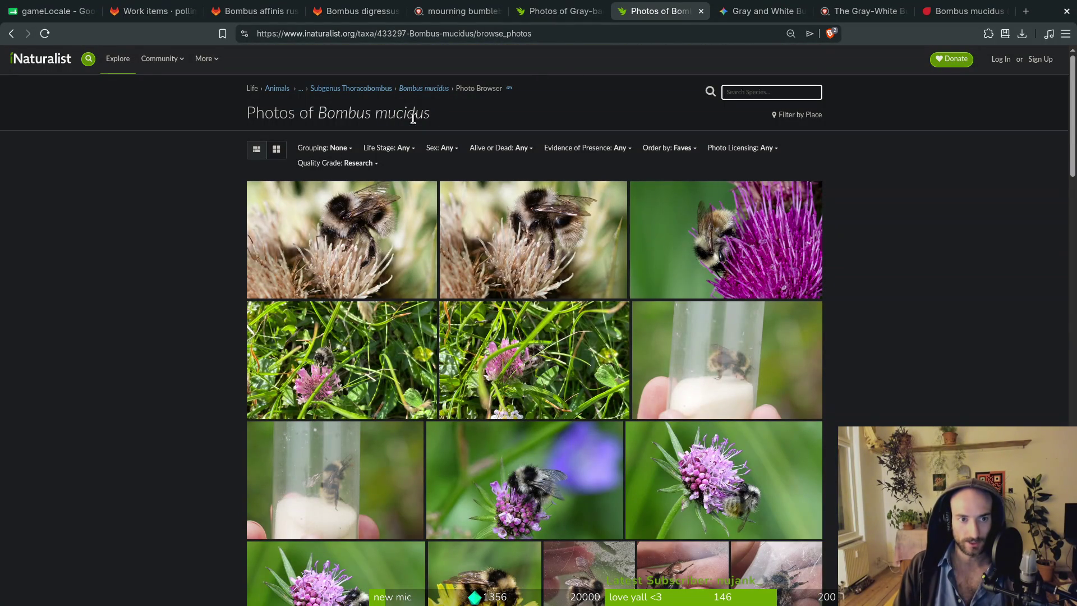
# Enlarge a Bombus mucidus thistle photo, then select the Bombus mucidus heading name.
pyautogui.scroll(-3, 473, 381)
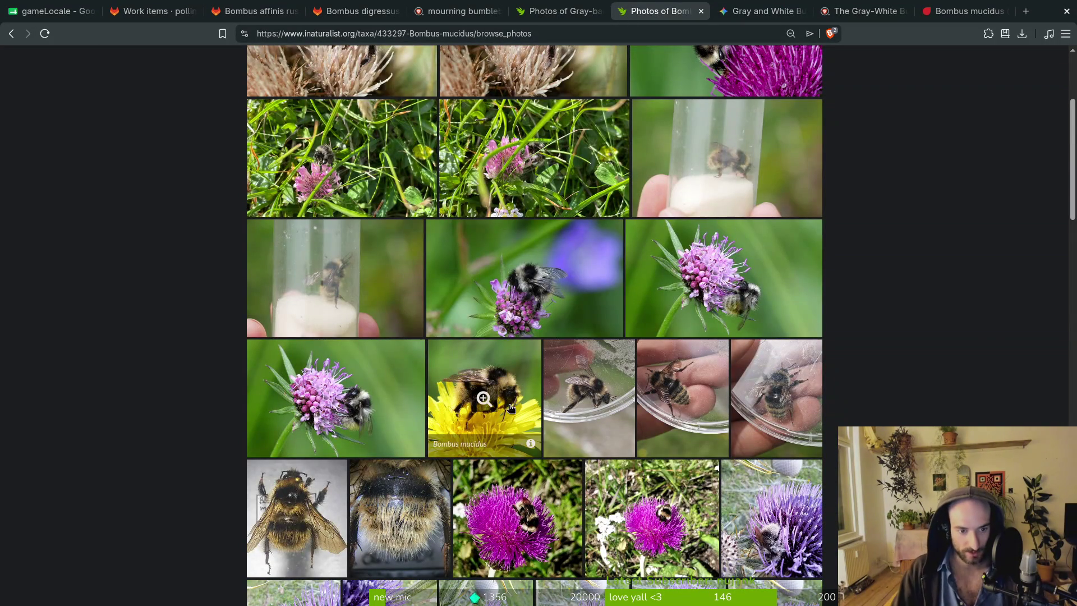
pyautogui.scroll(2, 539, 307)
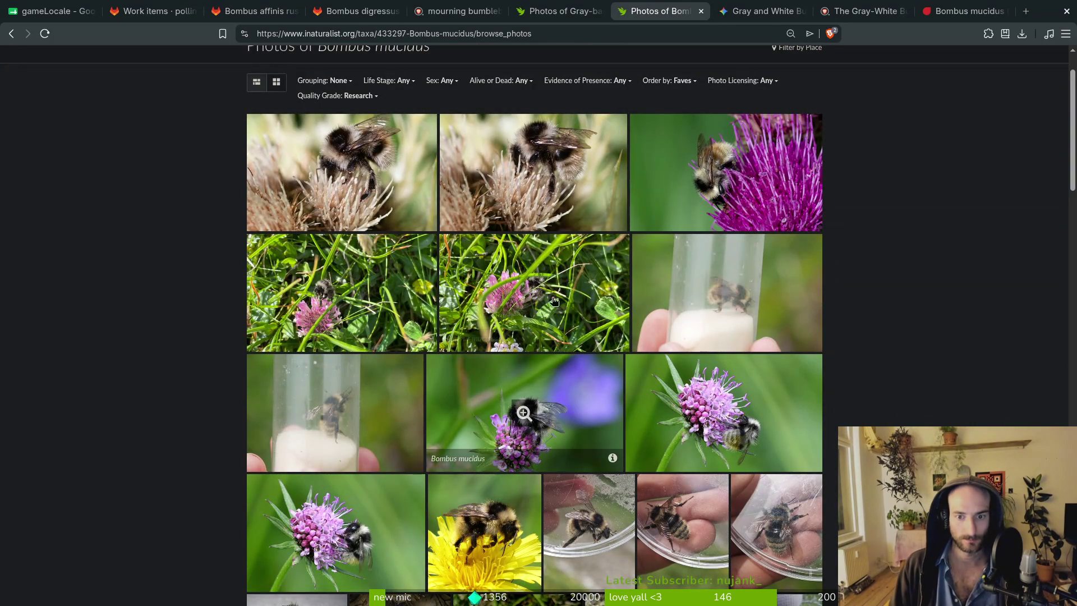
pyautogui.click(552, 172)
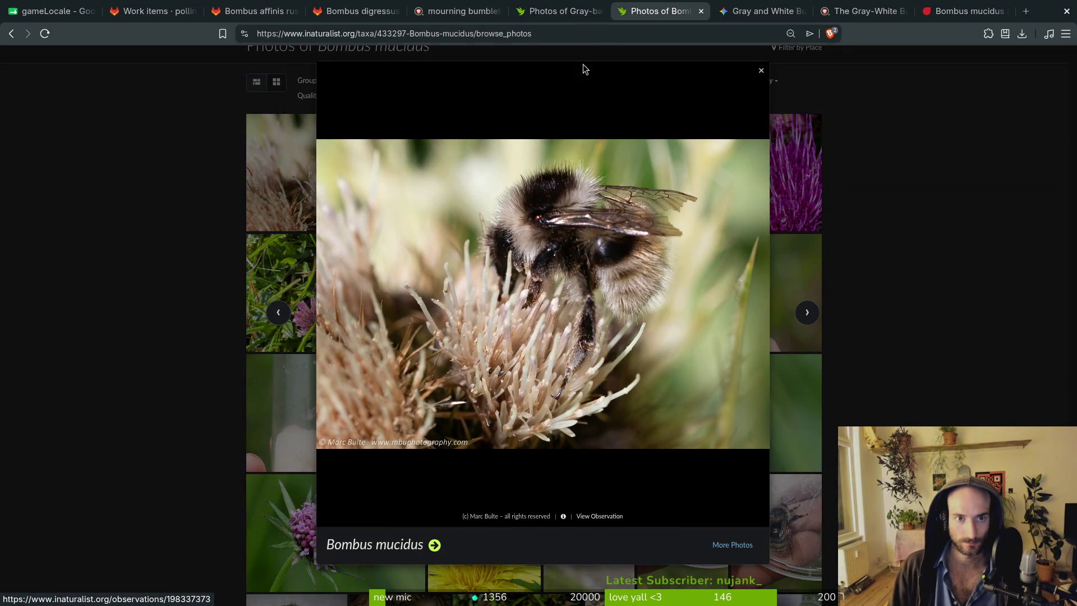
pyautogui.click(414, 84)
pyautogui.scroll(1, 416, 128)
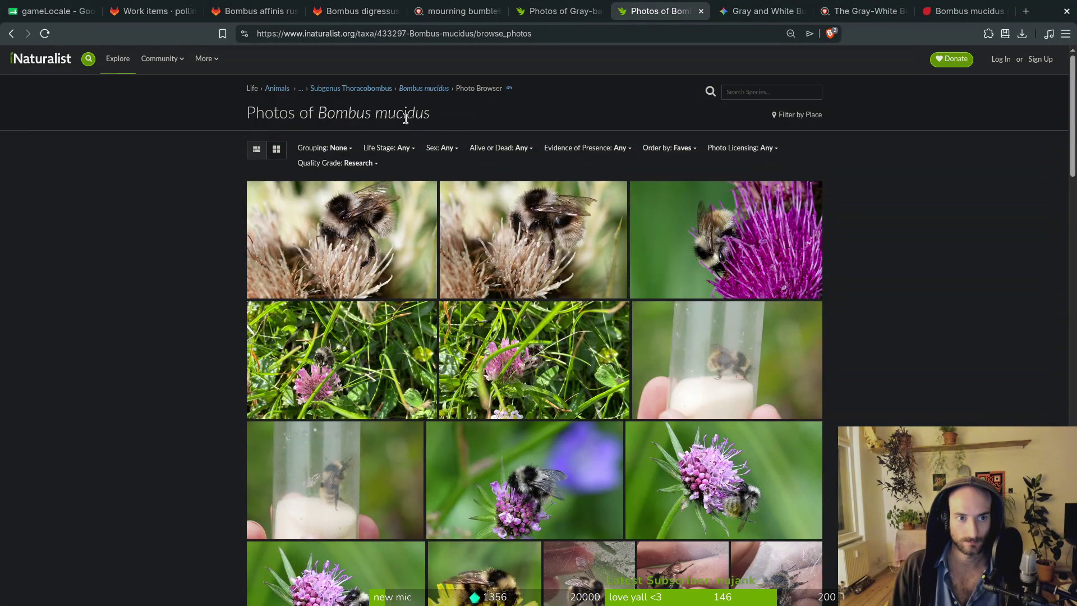
pyautogui.moveTo(319, 115); pyautogui.dragTo(440, 123)
pyautogui.hotkey('ctrl', 'c')
# Paste Bombus mucidus into cells B218 through F218 of the gameLocale sheet.
pyautogui.click(119, 8)
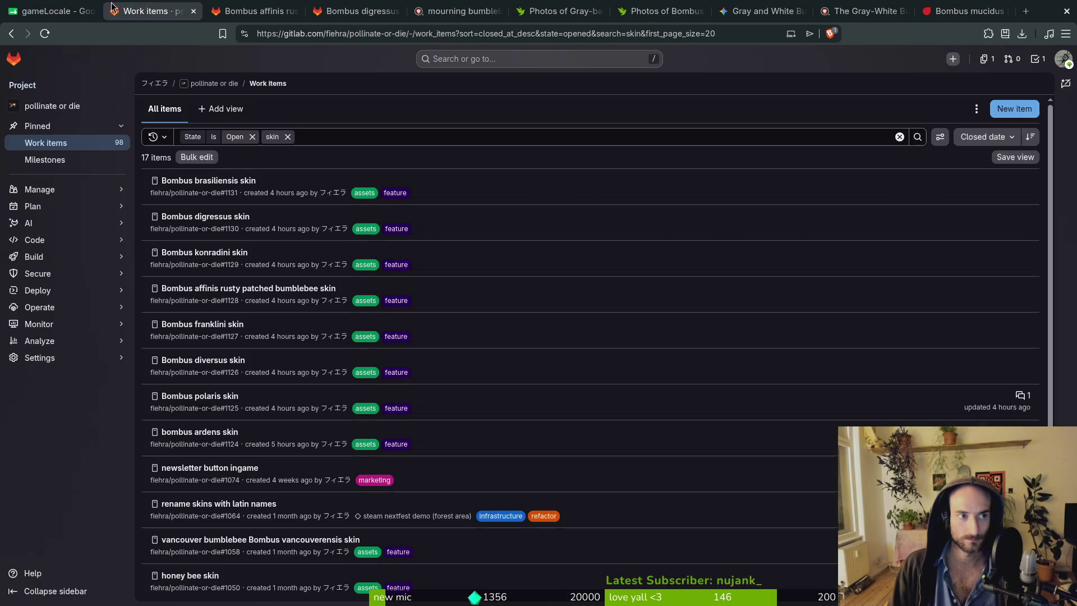
pyautogui.click(56, 10)
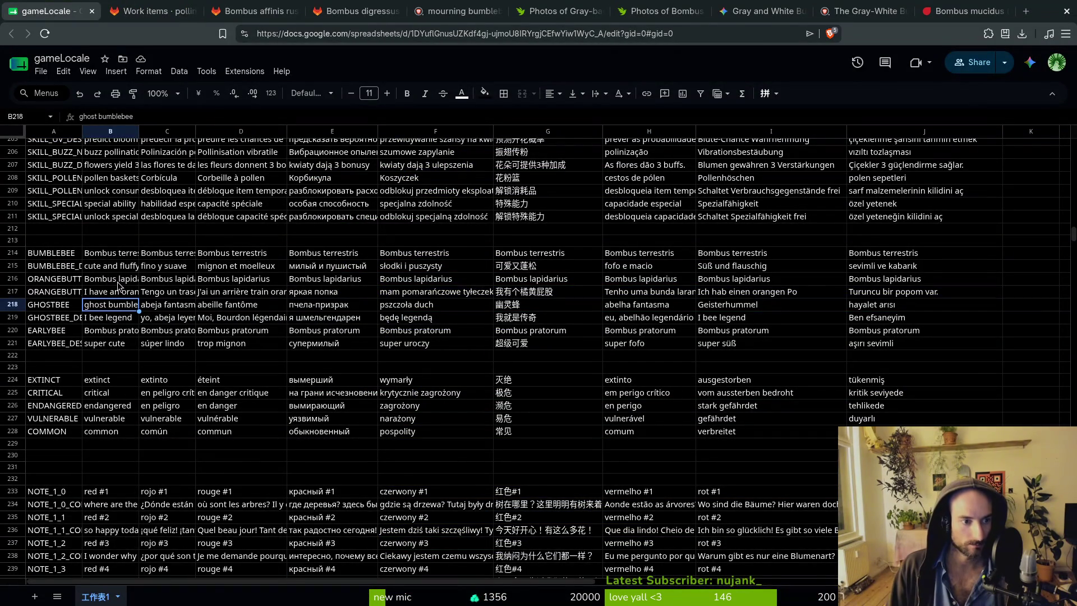
pyautogui.hotkey('ctrl', 'v')
pyautogui.click(155, 311)
pyautogui.hotkey('ctrl', 'v')
pyautogui.click(224, 311)
pyautogui.hotkey('ctrl', 'v')
pyautogui.click(299, 310)
pyautogui.hotkey('ctrl', 'v')
pyautogui.click(395, 306)
pyautogui.hotkey('ctrl', 'v')
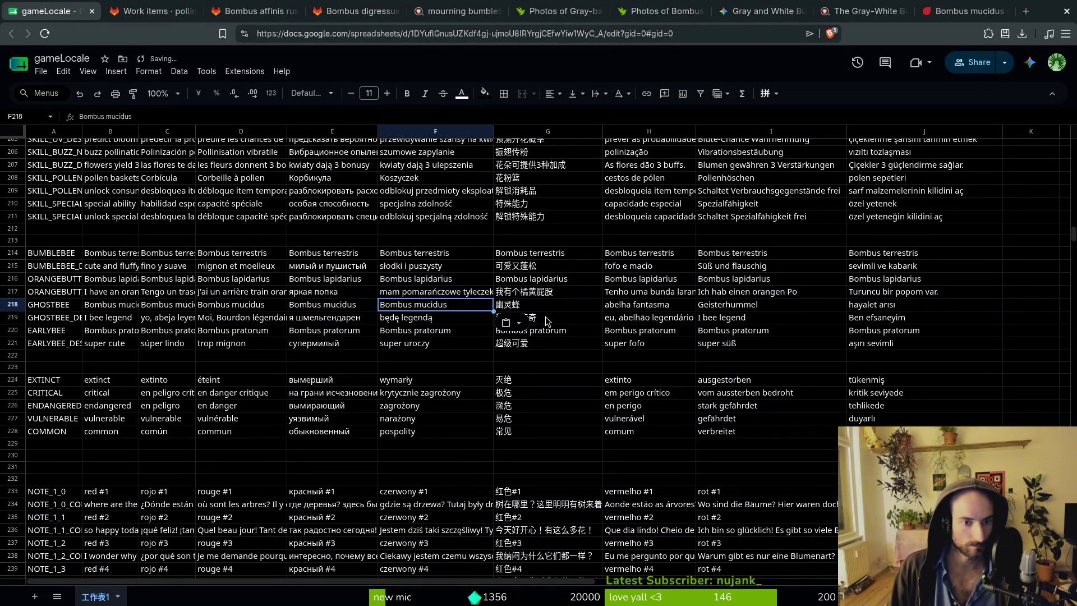
# Paste Bombus mucidus into G218–J218, redoing G218 as plain text instead of oversized italics.
pyautogui.click(541, 307)
pyautogui.hotkey('ctrl', 'v')
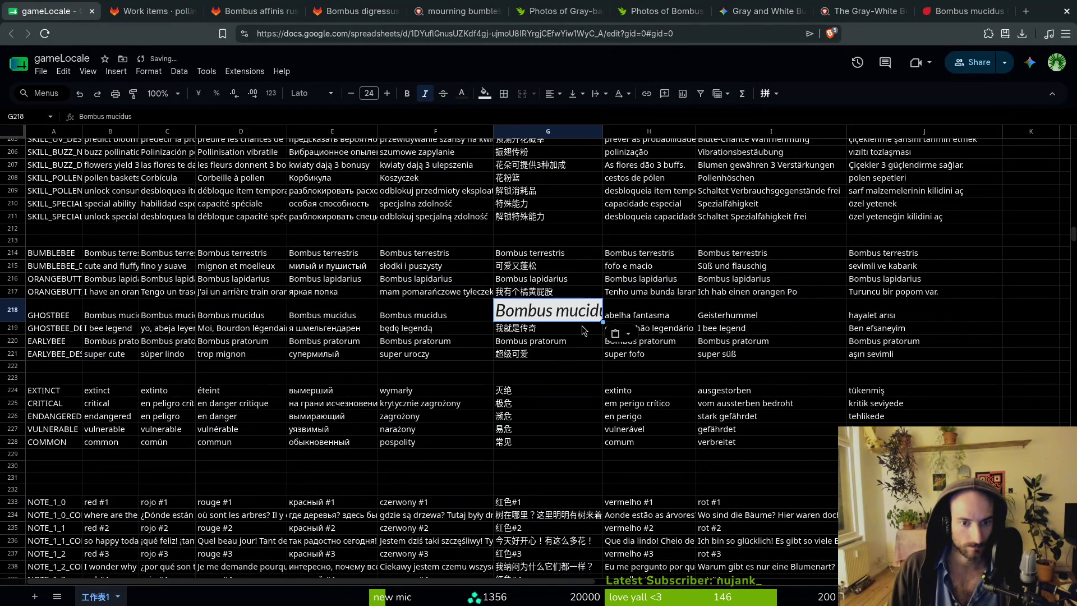
pyautogui.hotkey('ctrl', 'z')
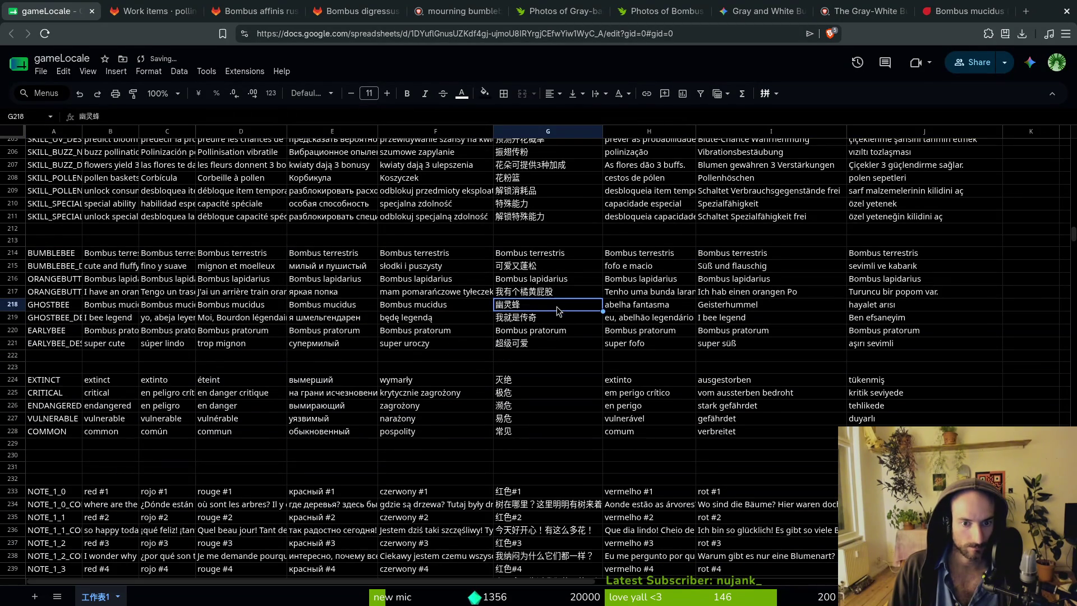
pyautogui.hotkey('ctrl', 'v')
pyautogui.press('Right')
pyautogui.hotkey('ctrl', 'v')
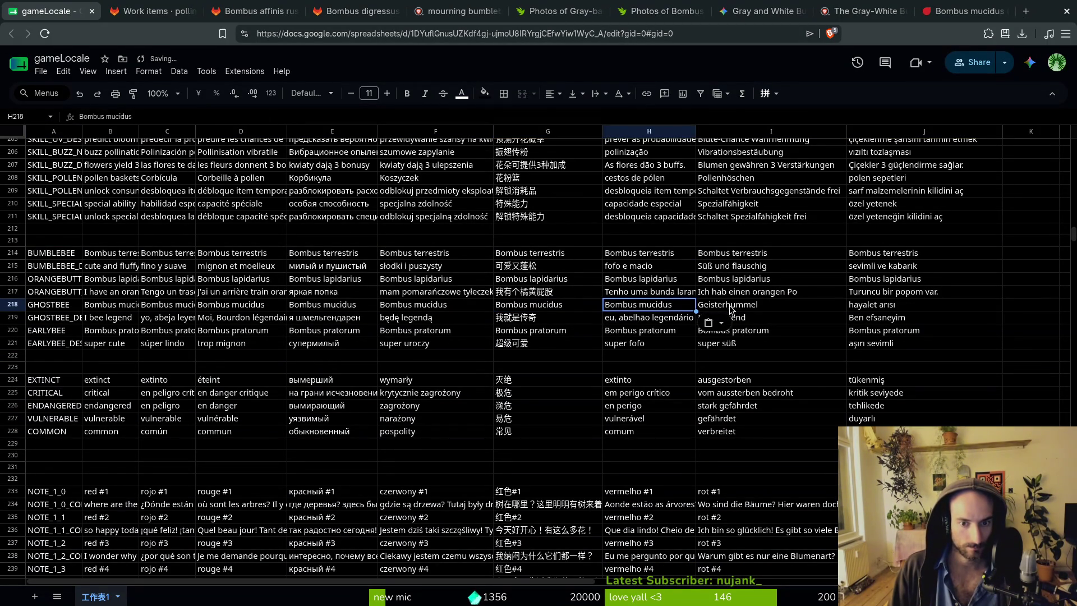
pyautogui.keyDown('shift'); pyautogui.click(783, 308); pyautogui.keyUp('shift')
pyautogui.keyDown('shift'); pyautogui.click(887, 307); pyautogui.keyUp('shift')
pyautogui.hotkey('ctrl', 'v')
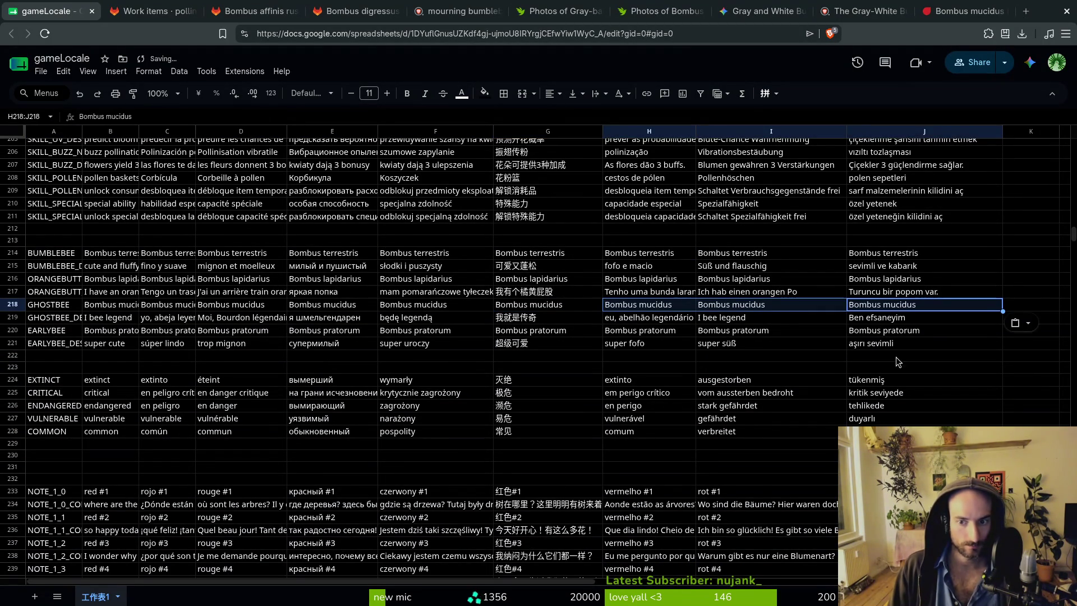
# Select cell G219 and bring the Aseprite start page forward.
pyautogui.click(597, 319)
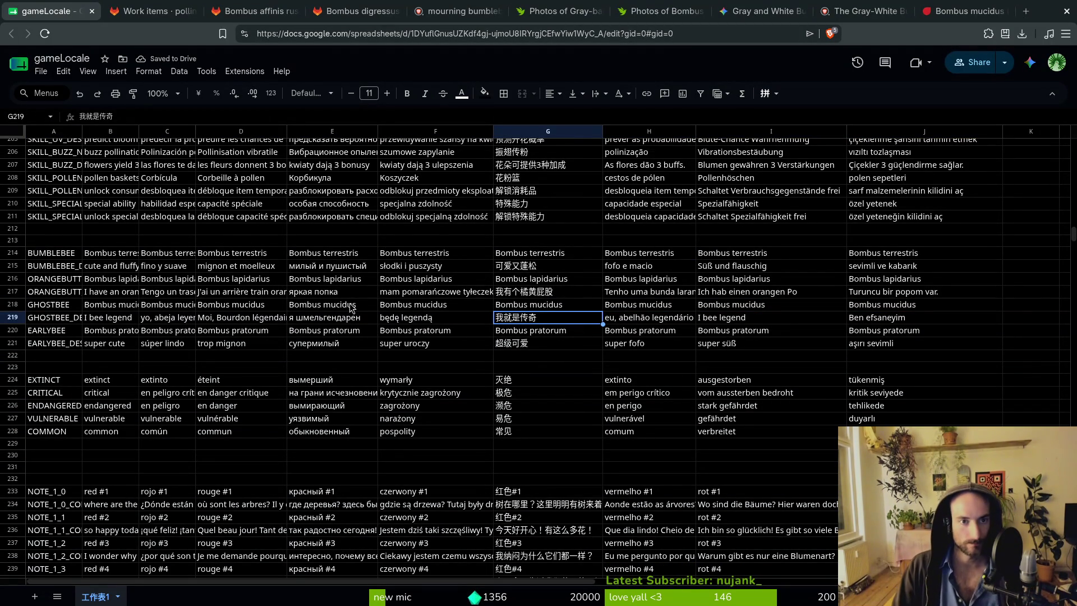
pyautogui.press('super')
pyautogui.press('super')
pyautogui.press('super')
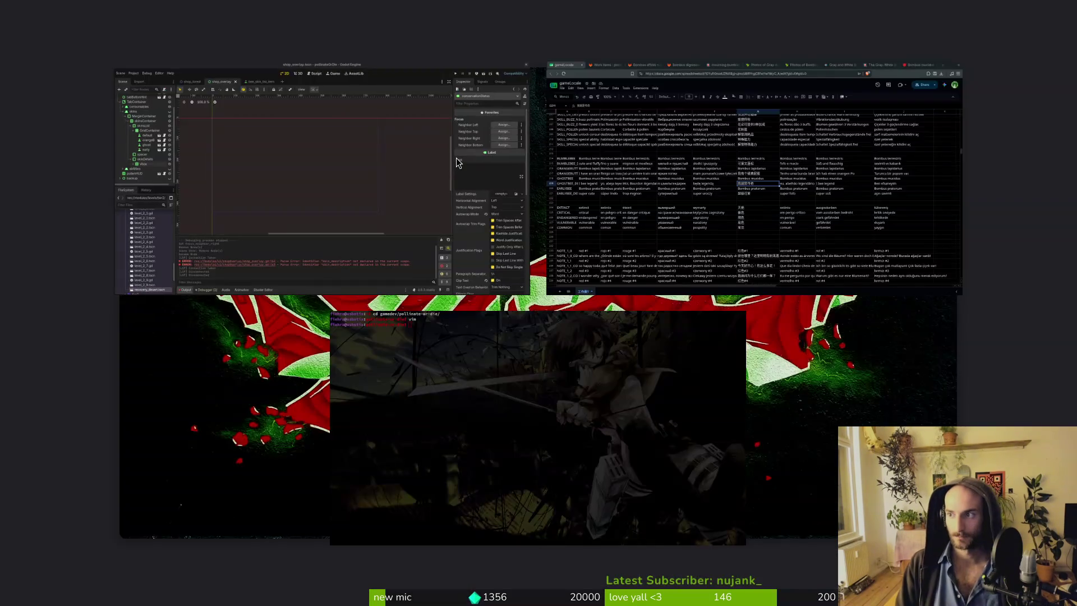
pyautogui.click(458, 163)
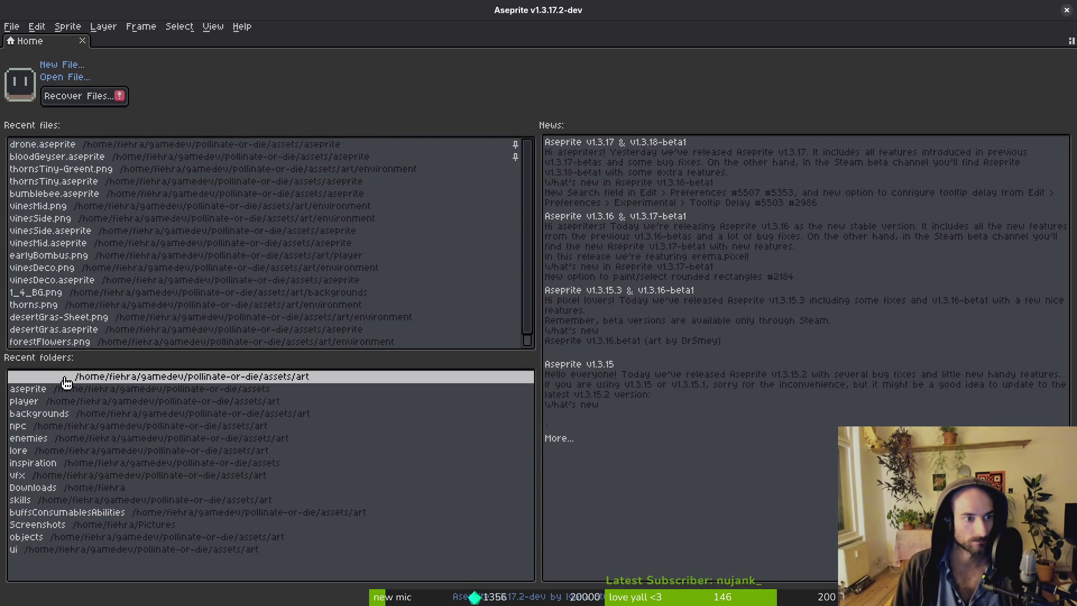
# Open bumblebee.aseprite from recent files and enlarge the timeline panel.
pyautogui.click(90, 194)
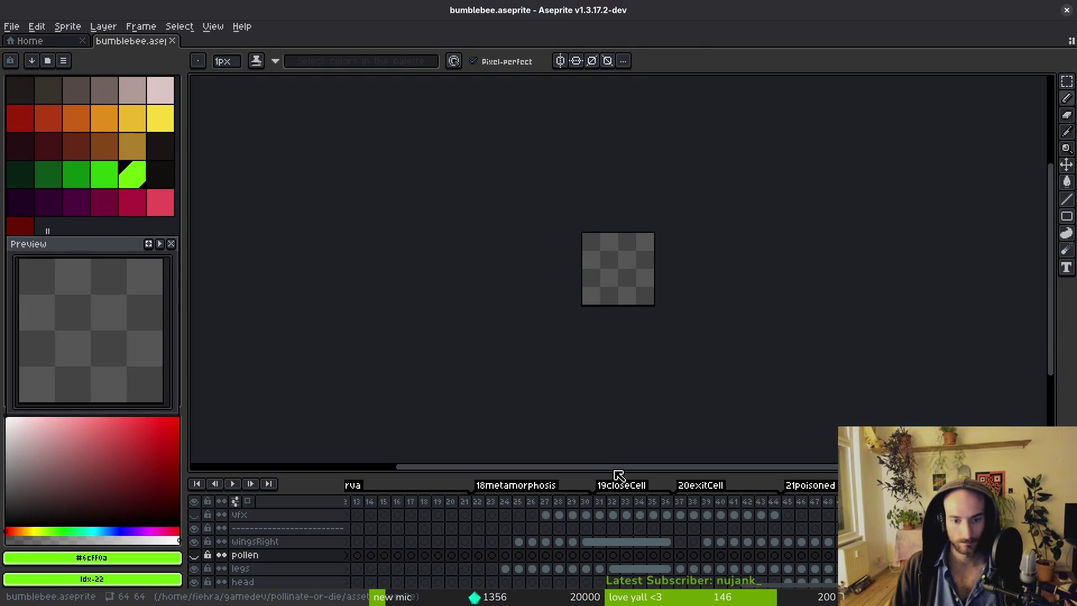
pyautogui.moveTo(620, 472); pyautogui.dragTo(620, 319)
pyautogui.scroll(-1, 729, 437)
pyautogui.hscroll(10, 833, 441)
pyautogui.hscroll(-10, 834, 441)
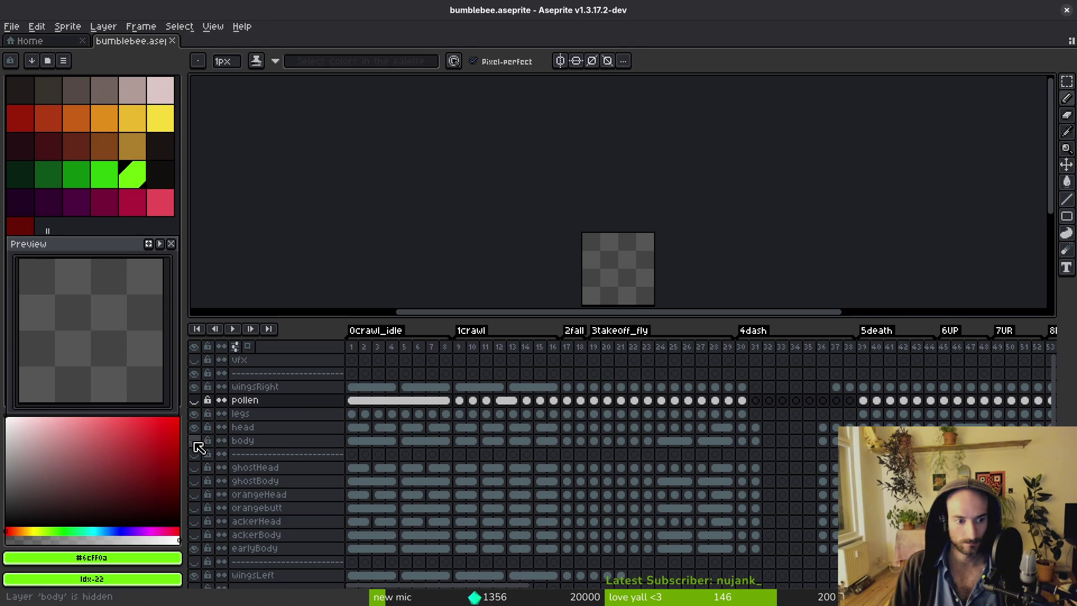
# Hide the legs, head and body layers, show ghostHead and ghostBody, and step through frames.
pyautogui.moveTo(194, 442); pyautogui.dragTo(194, 415)
pyautogui.click(194, 480)
pyautogui.click(194, 467)
pyautogui.click(378, 481)
pyautogui.scroll(-3, 622, 258)
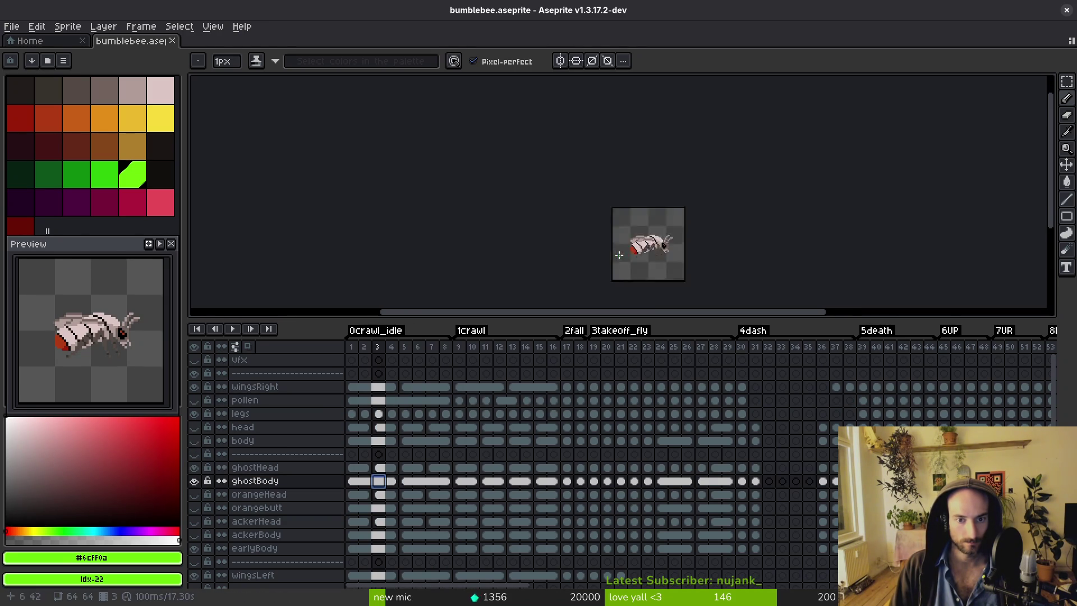
pyautogui.scroll(6, 733, 184)
pyautogui.scroll(-1, 772, 413)
pyautogui.press('Left')
pyautogui.press('Left')
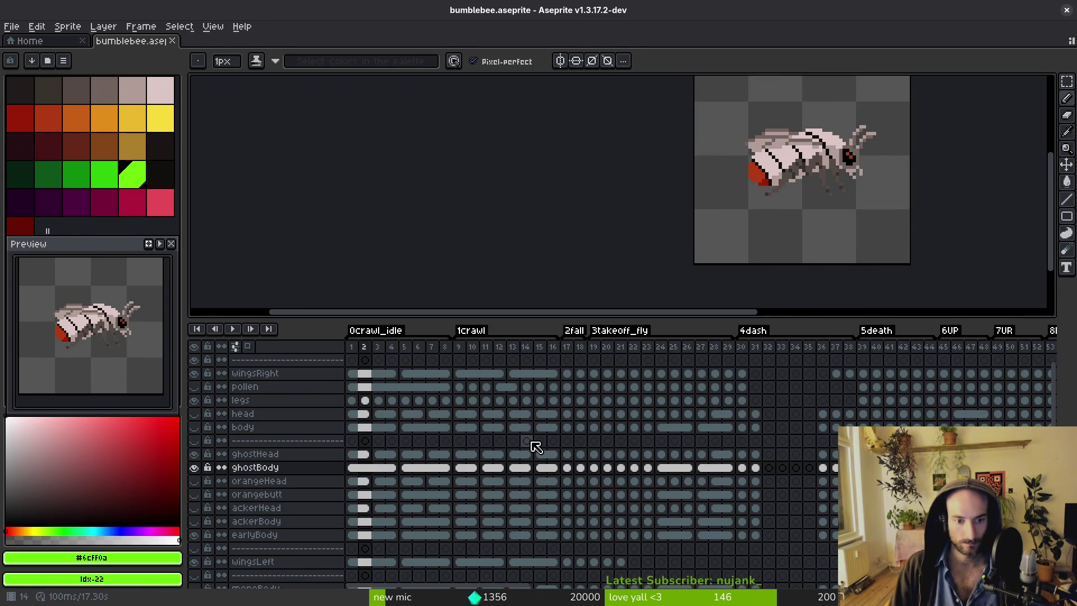
pyautogui.press('Right')
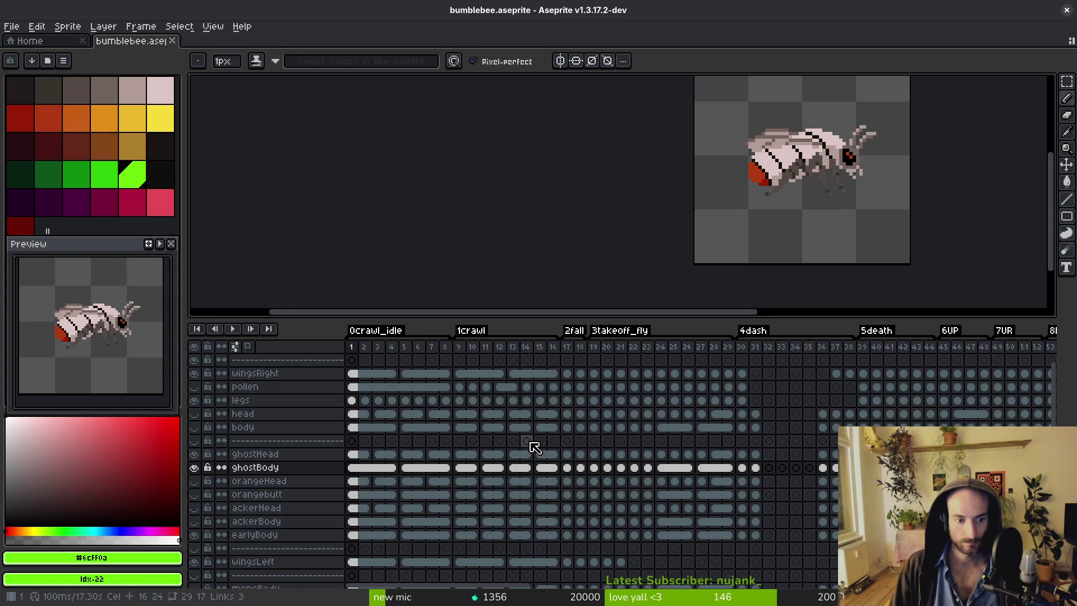
# Center the ghost bee on the canvas and switch back to the browser.
pyautogui.moveTo(779, 208); pyautogui.dragTo(756, 217)
pyautogui.press('alt')
pyautogui.hscroll(2, 776, 212)
pyautogui.hscroll(-3, 479, 197)
pyautogui.hotkey('alt', 'Tab')
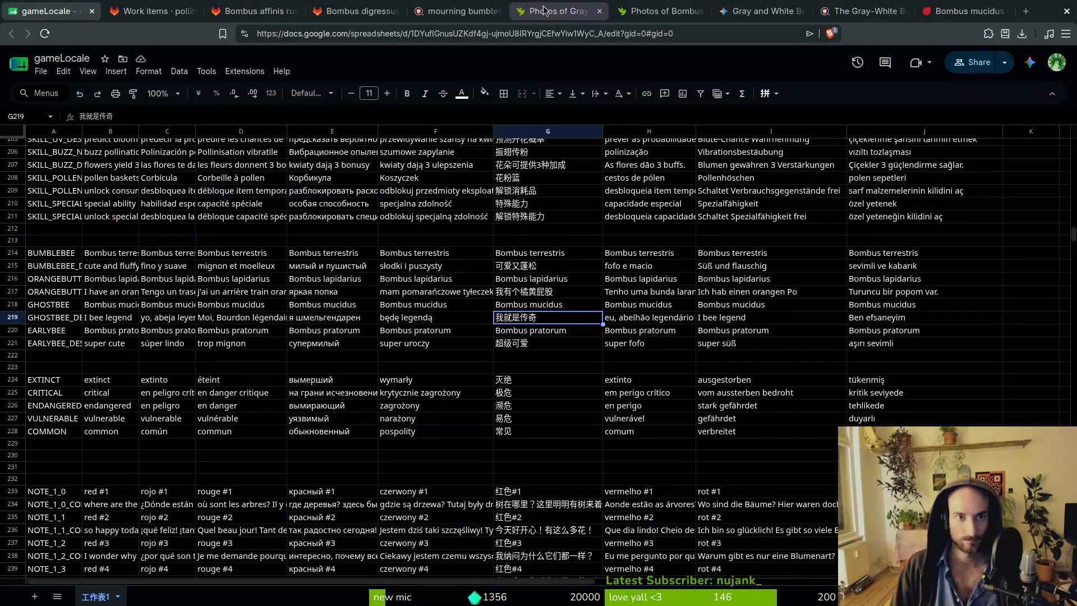
# Bring up the Bombus mucidus photo page, closing and reopening it.
pyautogui.click(555, 10)
pyautogui.click(653, 7)
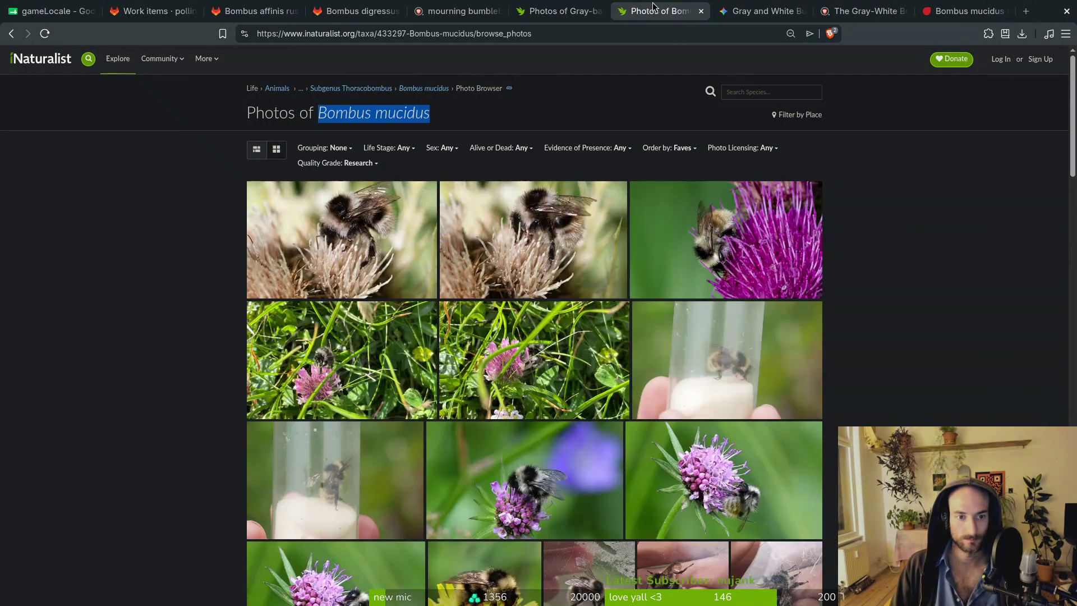
pyautogui.hotkey('ctrl', 'w')
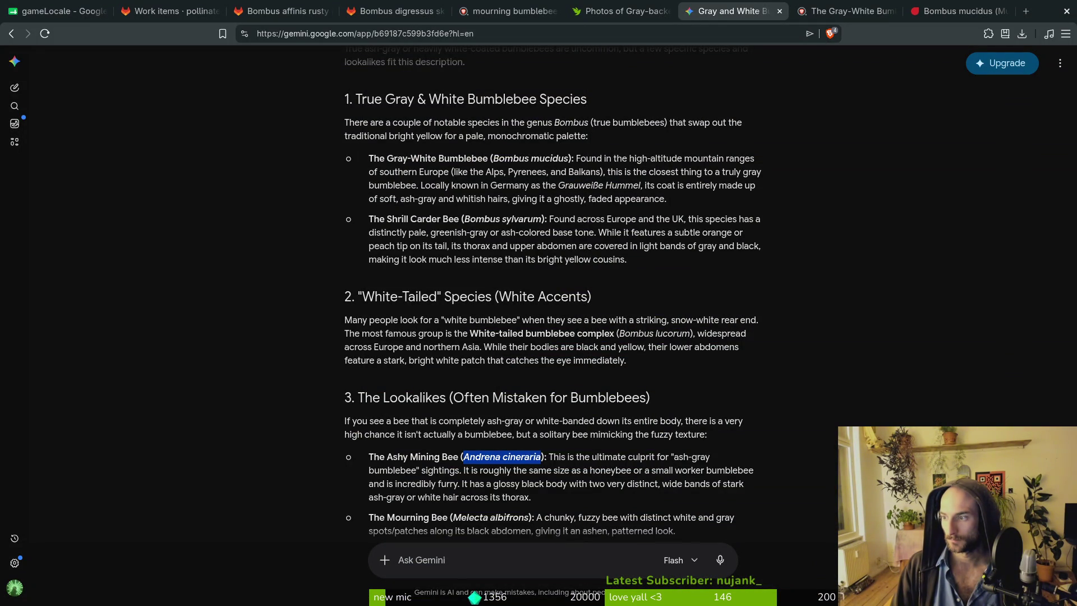
pyautogui.hotkey('ctrl', 'shift', 't')
# Scroll through the Bombus mucidus photo grid.
pyautogui.scroll(-10, 887, 350)
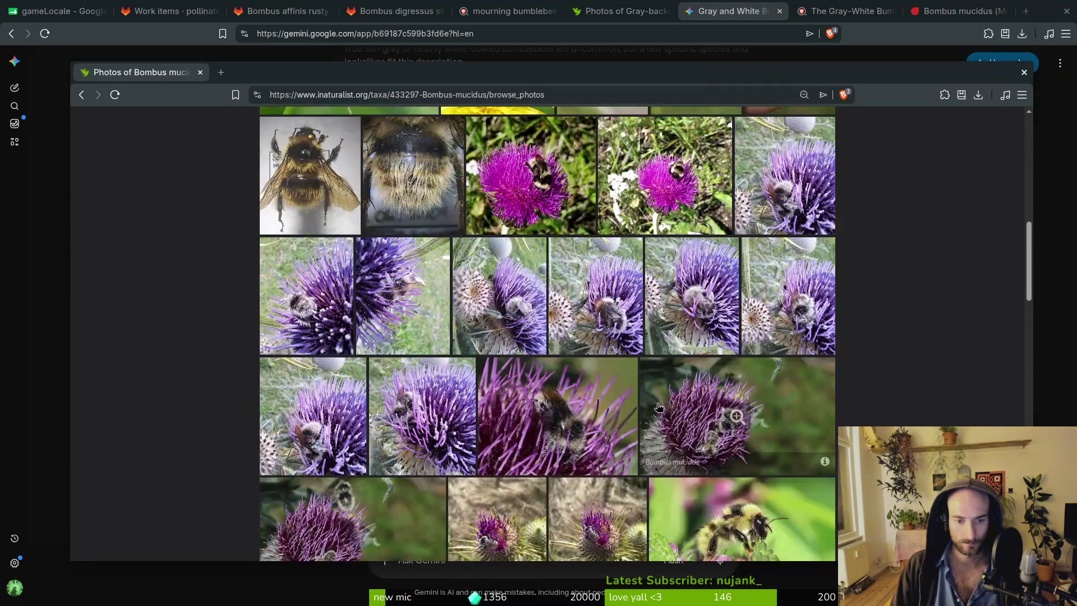
pyautogui.scroll(-2, 883, 351)
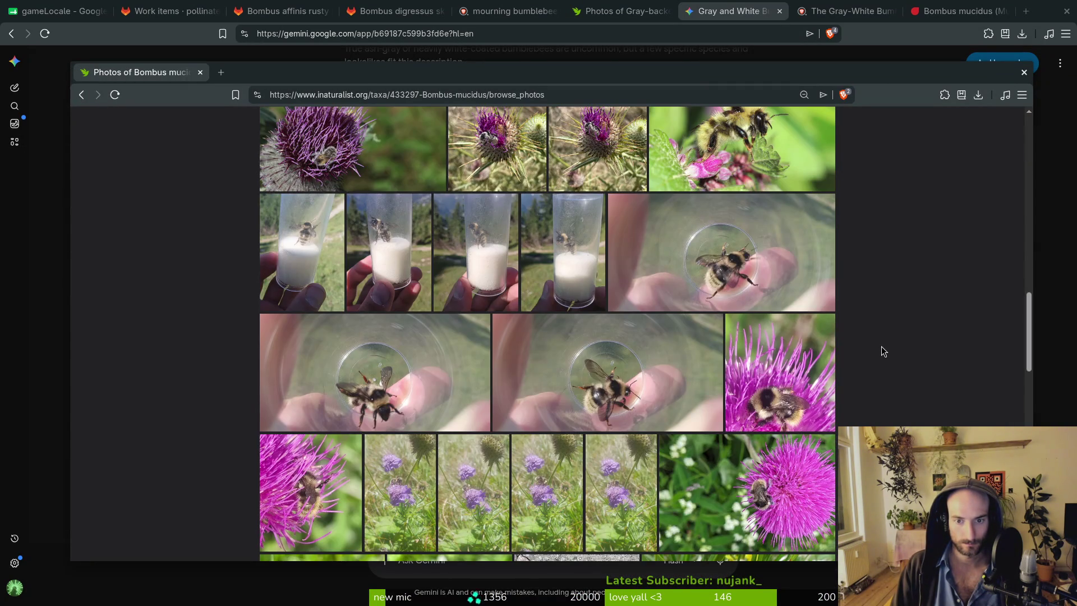
pyautogui.scroll(-3, 873, 348)
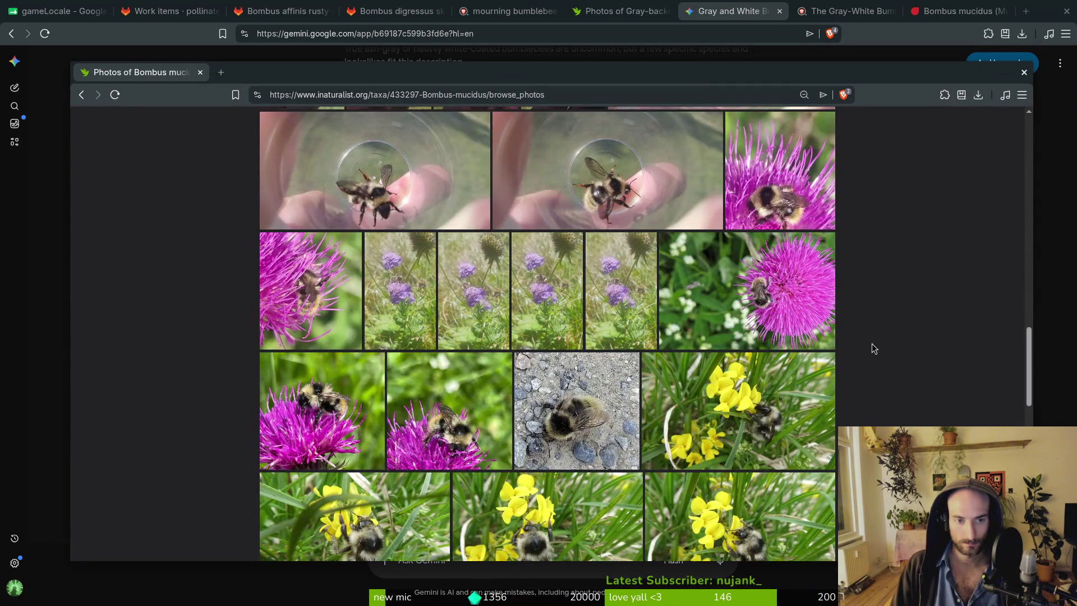
pyautogui.scroll(-2, 872, 348)
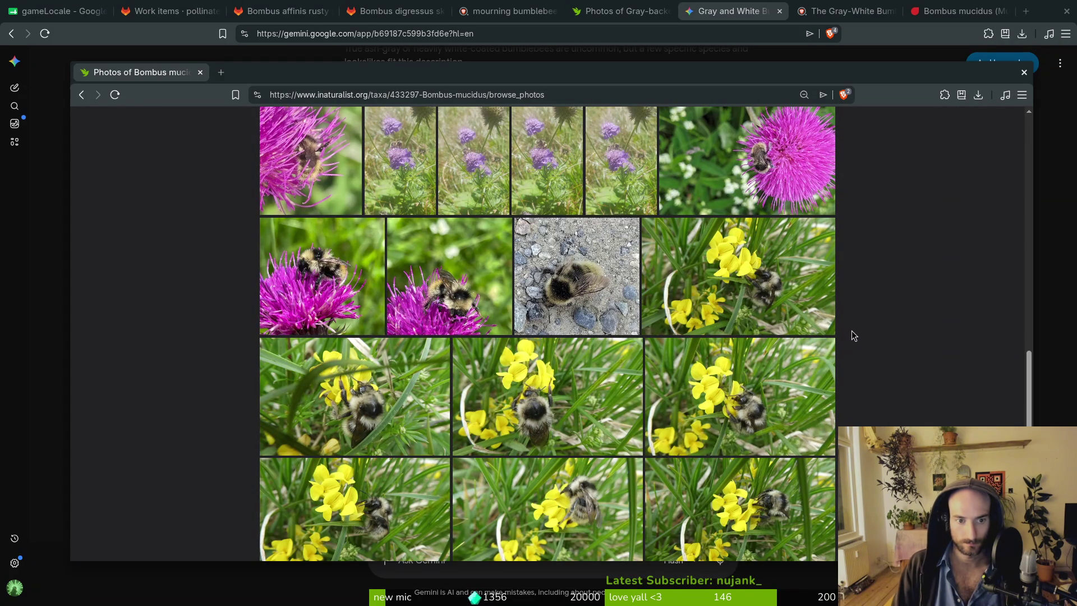
pyautogui.scroll(-3, 852, 335)
pyautogui.scroll(-2, 853, 342)
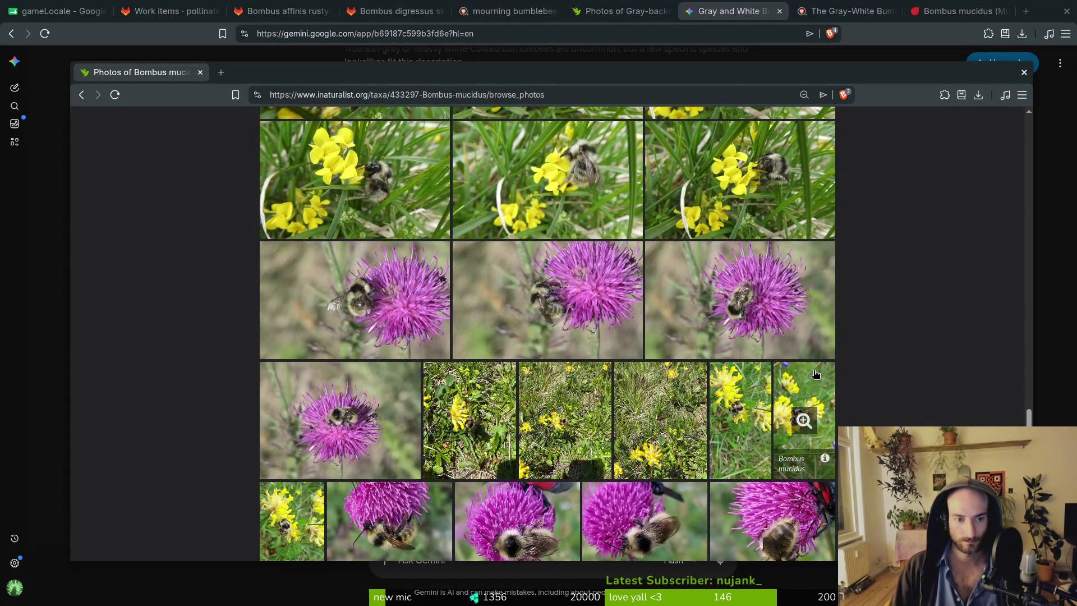
pyautogui.scroll(-1, 842, 331)
pyautogui.scroll(-1, 841, 331)
pyautogui.scroll(-3, 867, 327)
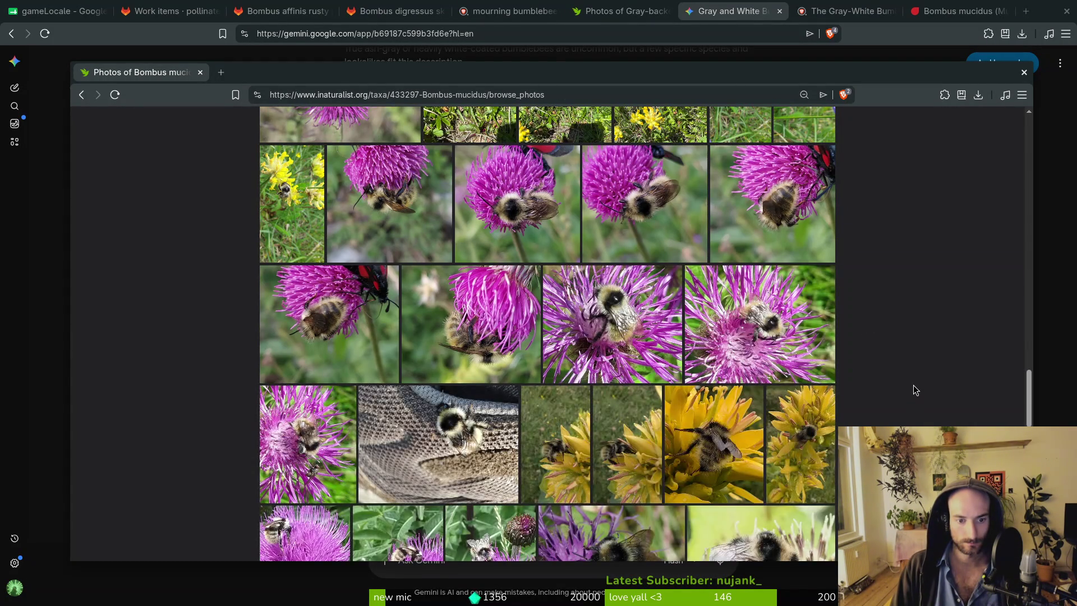
pyautogui.scroll(-3, 914, 389)
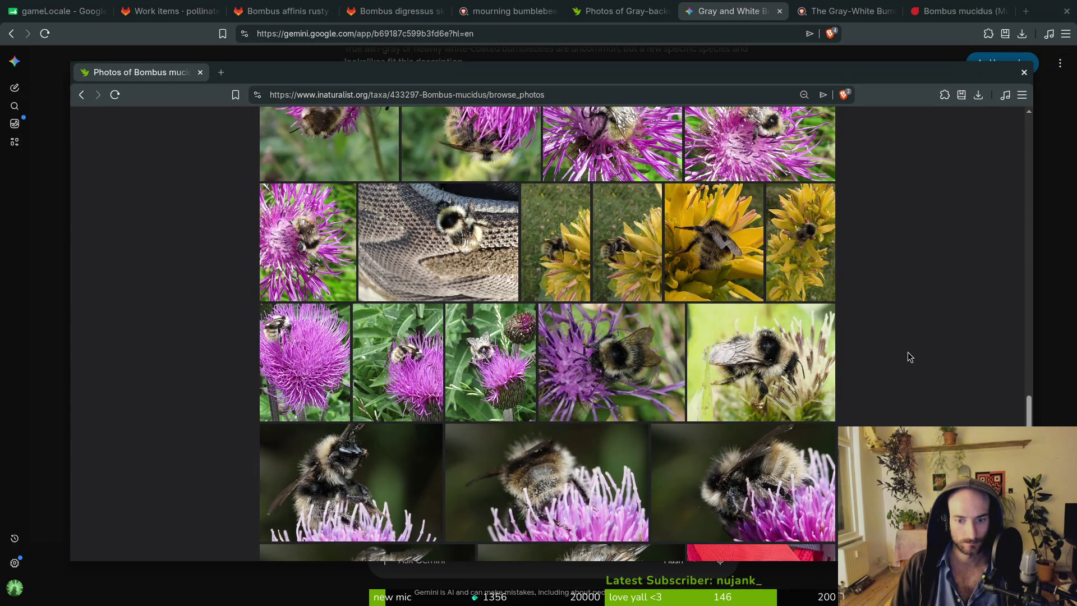
pyautogui.scroll(-1, 900, 344)
pyautogui.scroll(-2, 900, 344)
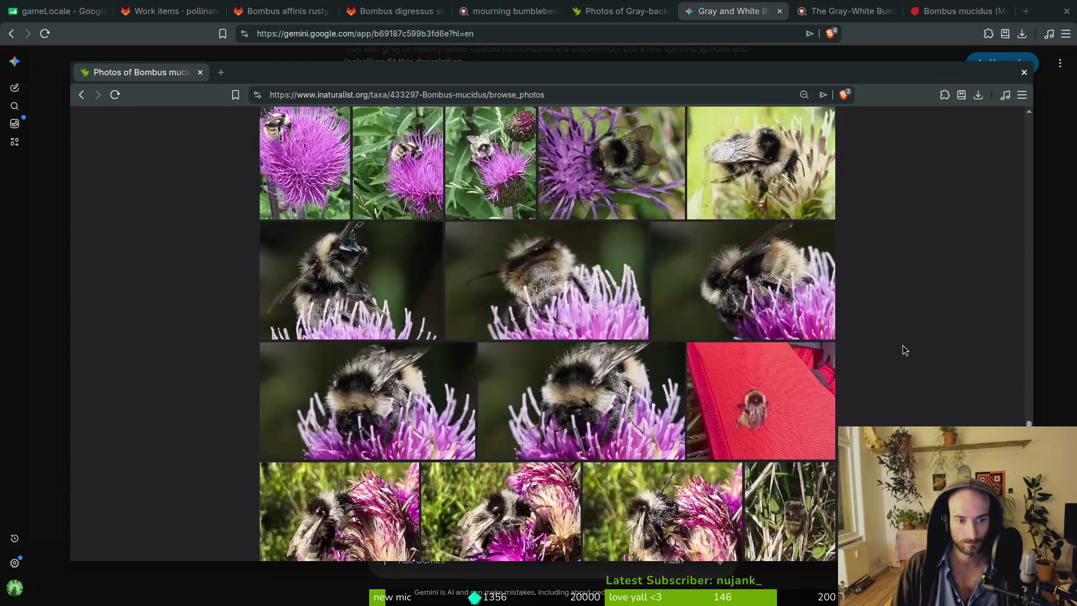
pyautogui.scroll(-3, 852, 322)
pyautogui.scroll(-4, 868, 320)
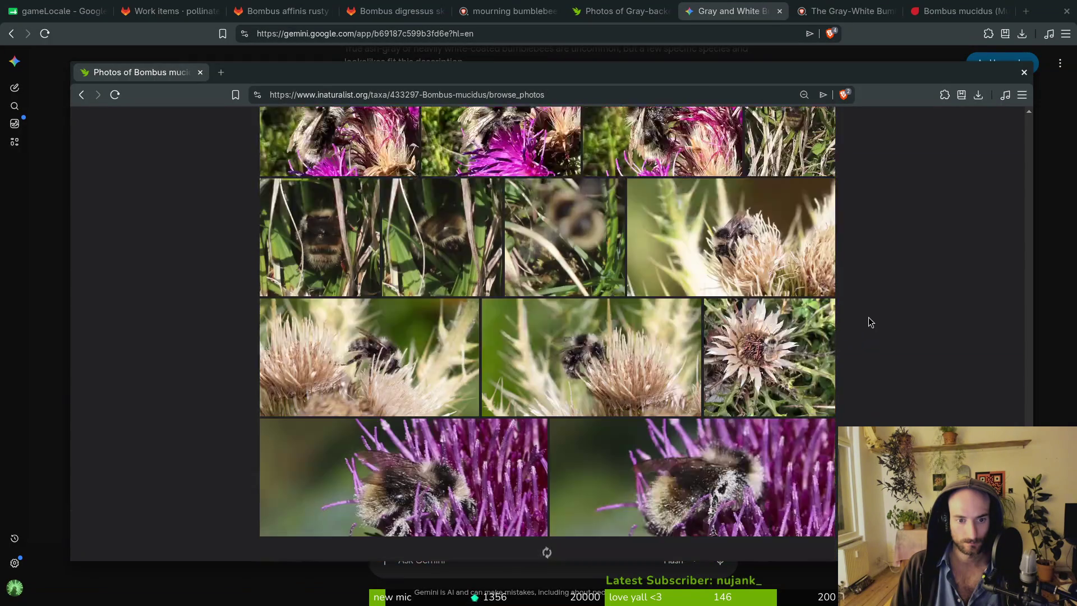
pyautogui.scroll(8, 866, 322)
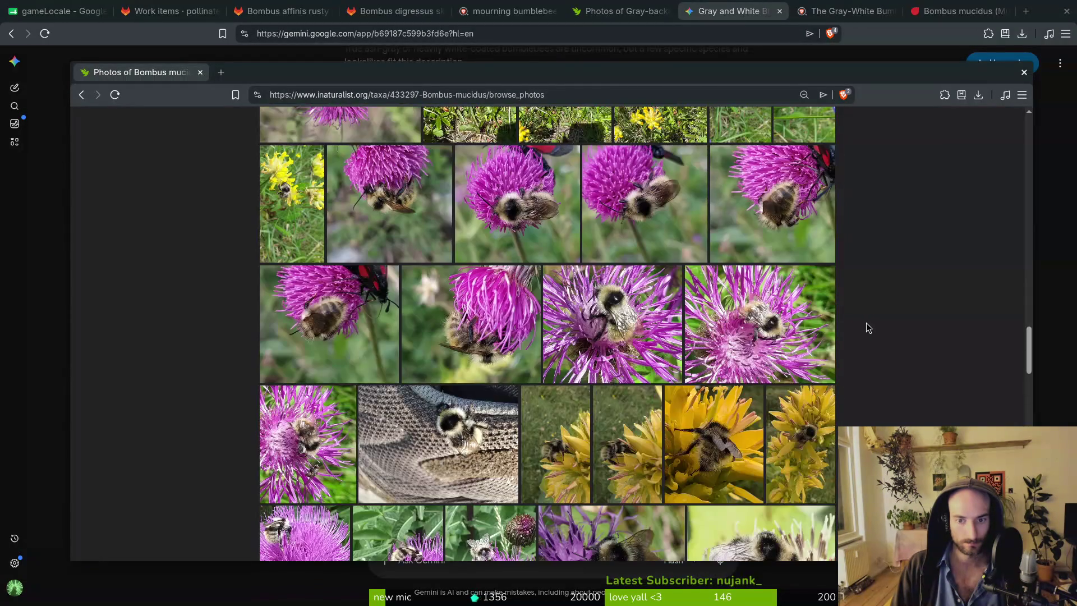
pyautogui.scroll(5, 866, 322)
pyautogui.scroll(10, 861, 326)
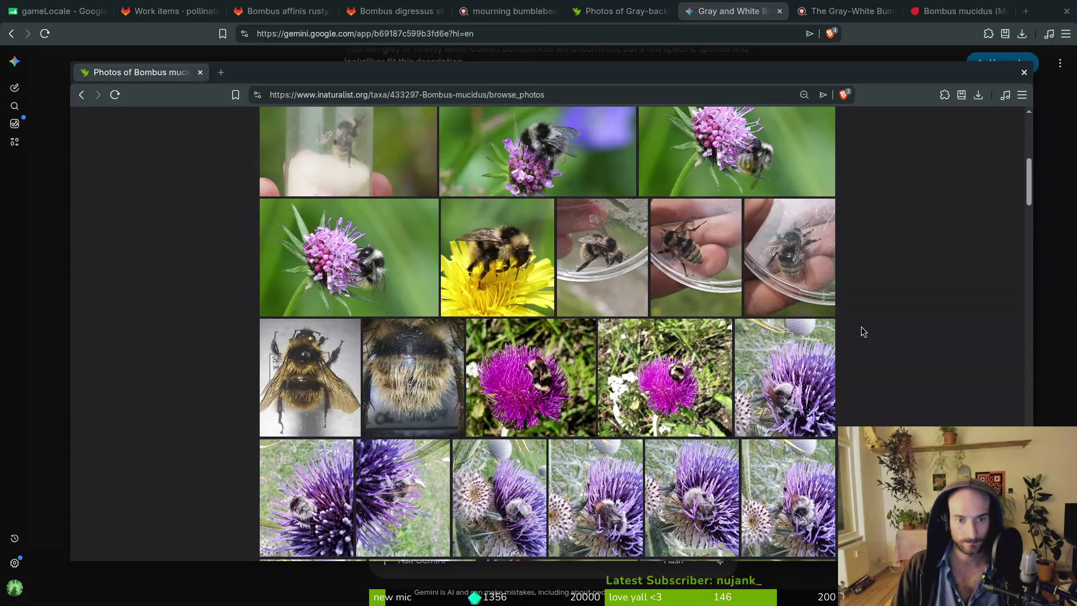
pyautogui.scroll(4, 870, 334)
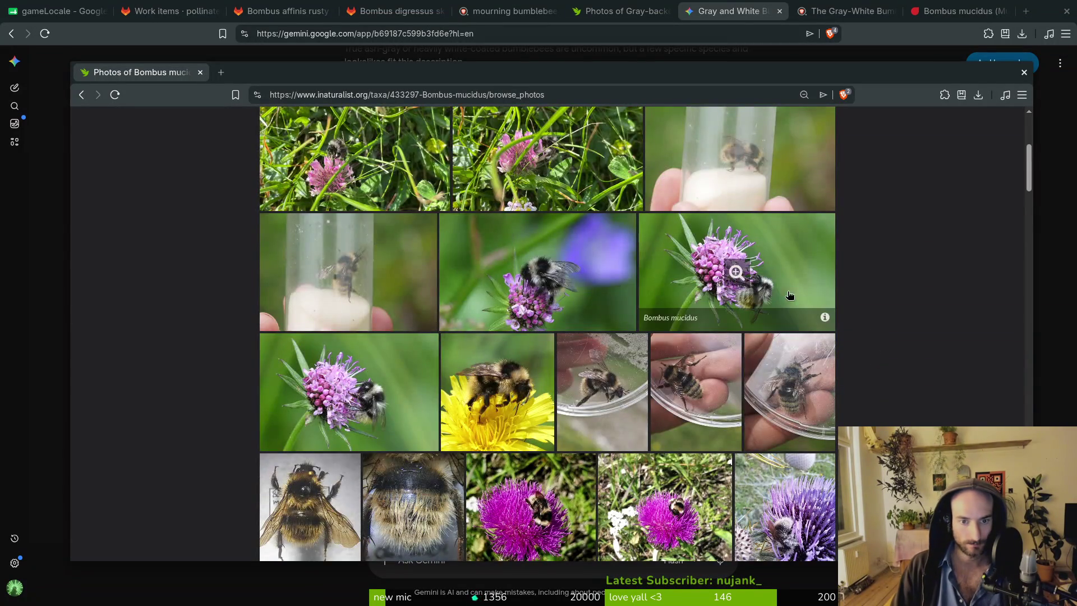
pyautogui.scroll(5, 913, 317)
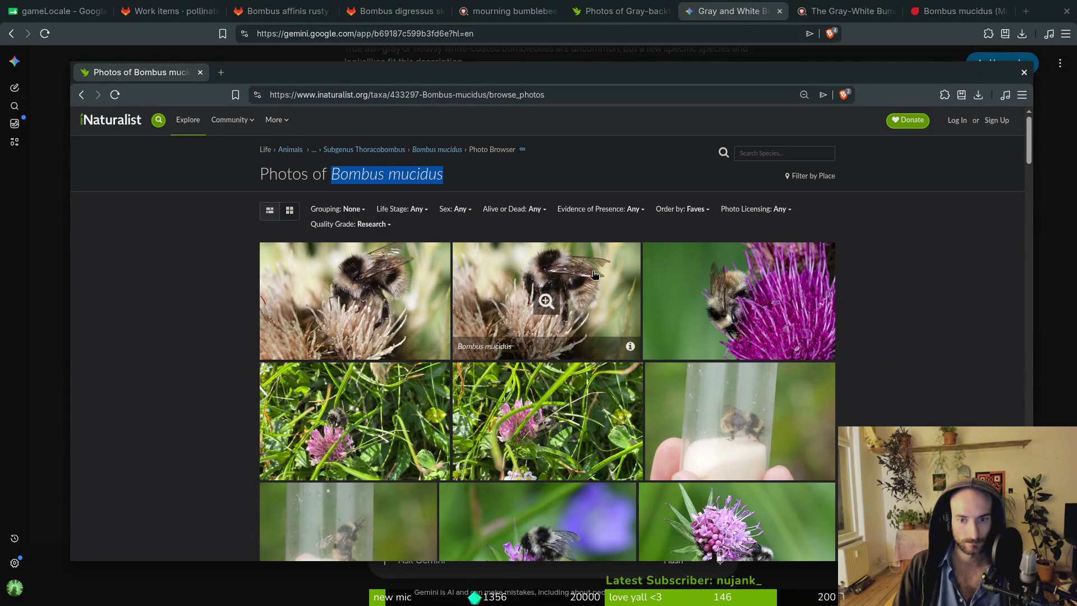
# Enlarge two bee-on-thistle photos, then close the Gemini chat tab.
pyautogui.click(552, 288)
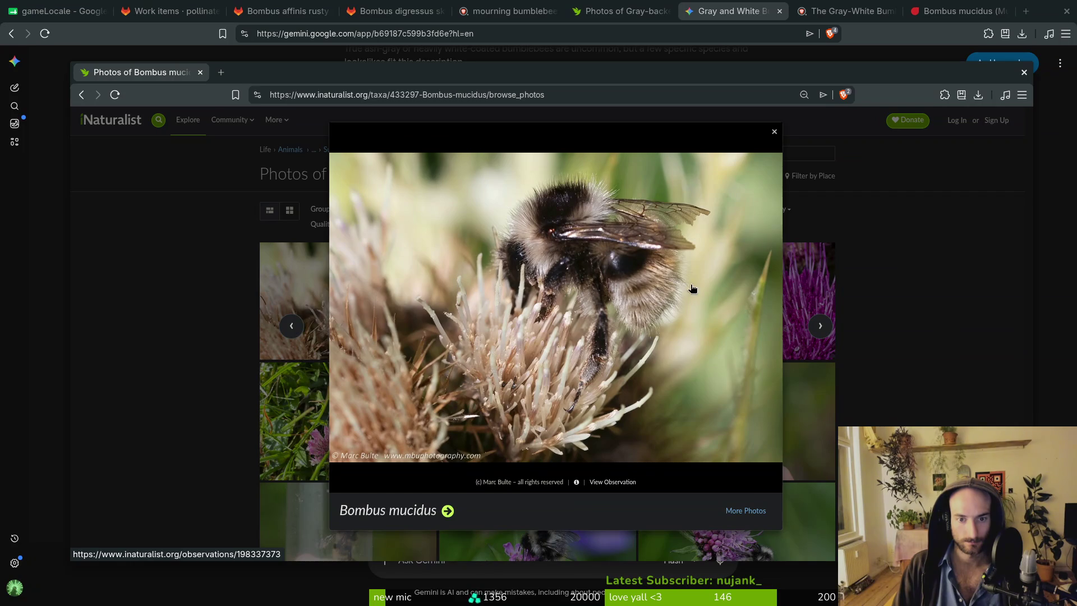
pyautogui.click(782, 302)
pyautogui.click(770, 285)
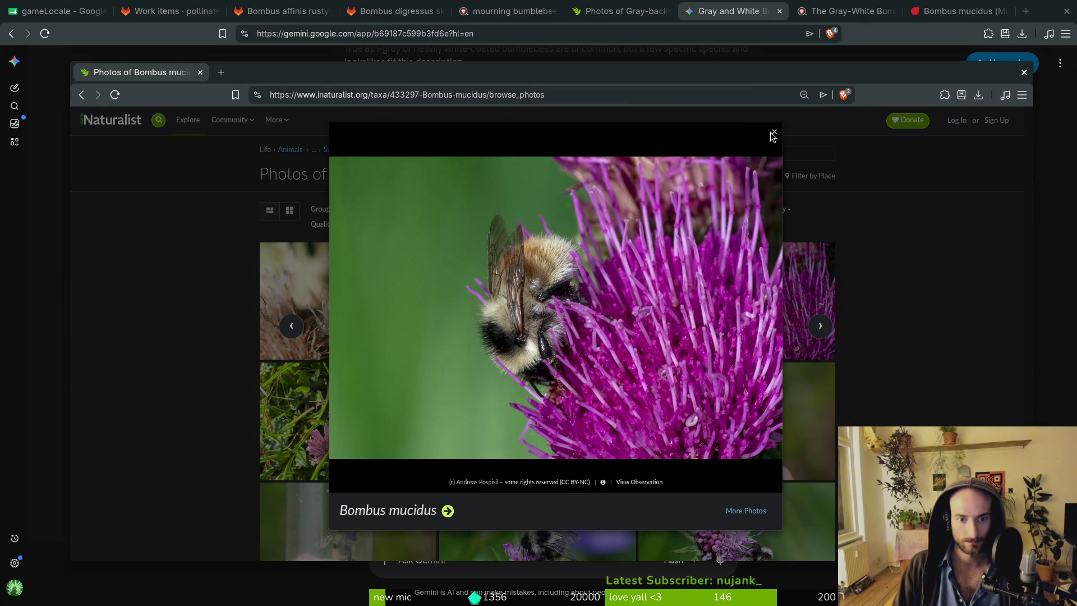
pyautogui.press('Escape')
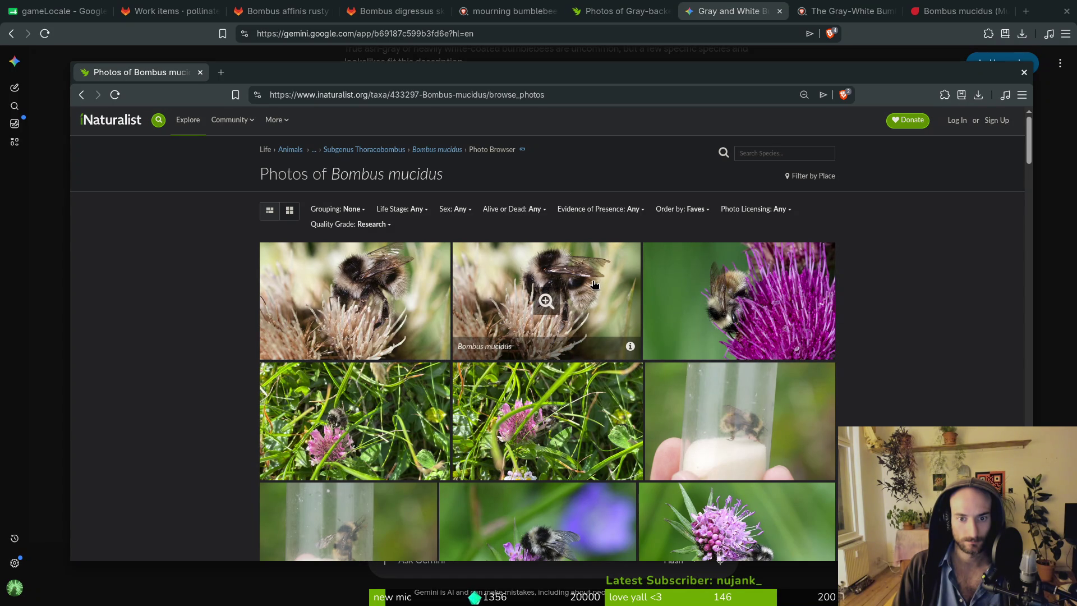
pyautogui.click(780, 11)
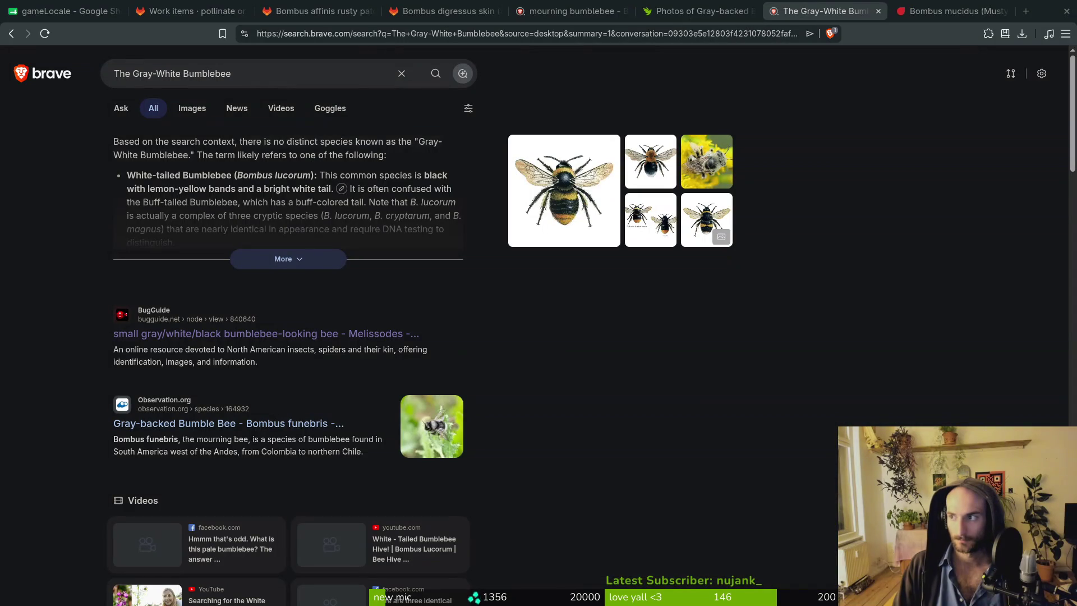
# Show the Gray-backed Bumble Bee (Bombus funebris) photos and close the separate Bombus mucidus window.
pyautogui.hotkey('alt', 'Tab')
pyautogui.hotkey('alt', 'Tab')
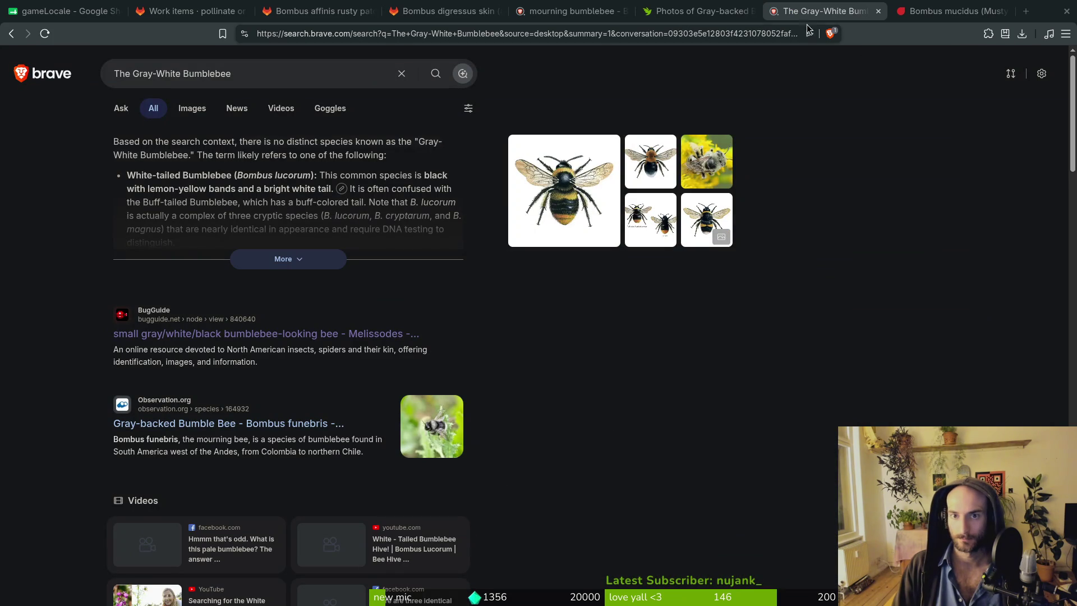
pyautogui.click(680, 8)
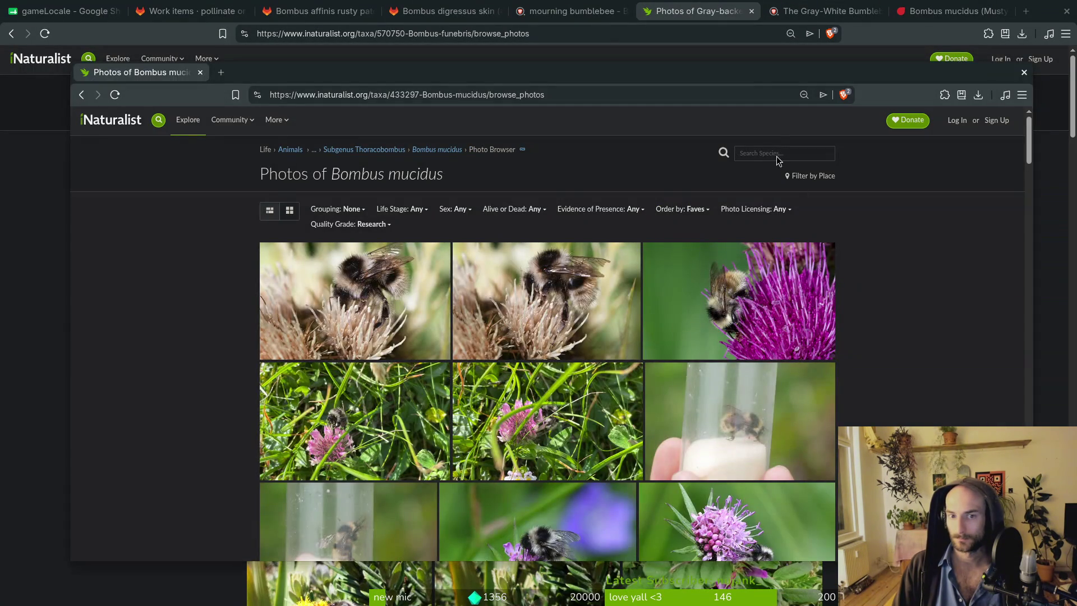
pyautogui.hotkey('ctrl', 'w')
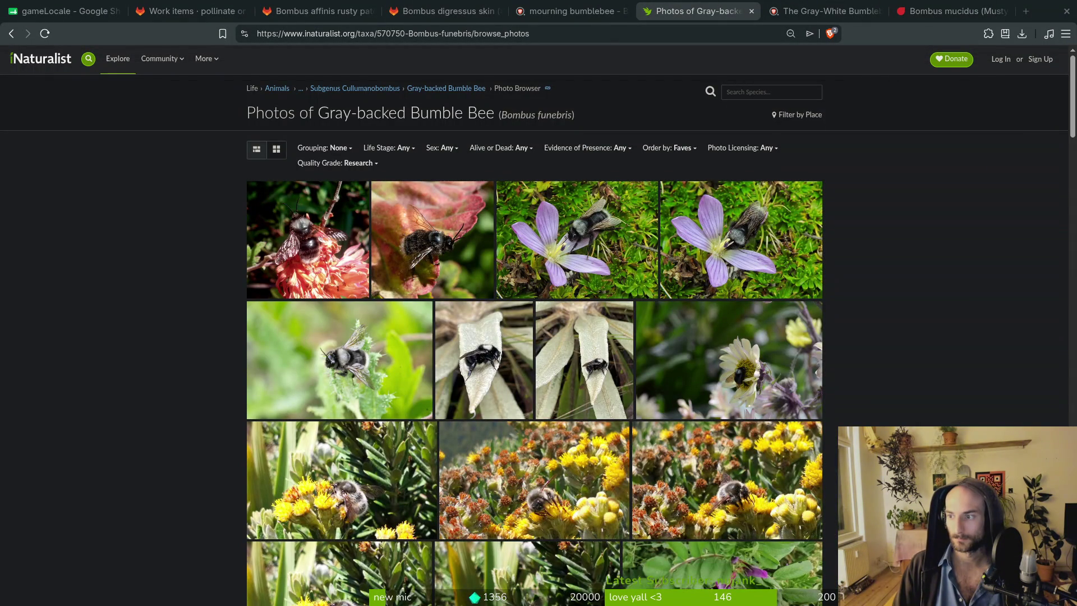
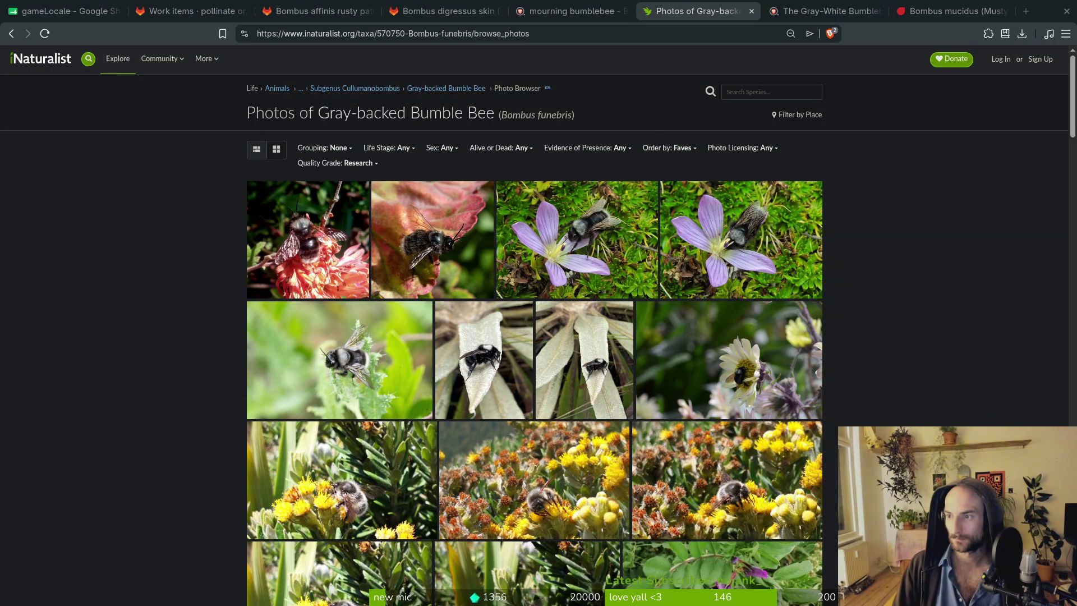
# Preview a bee photo, then close the iNaturalist, Gray-White Bumblebee and Musty Bumblebee Red List tabs.
pyautogui.click(309, 280)
pyautogui.click(860, 244)
pyautogui.hotkey('ctrl', 'w')
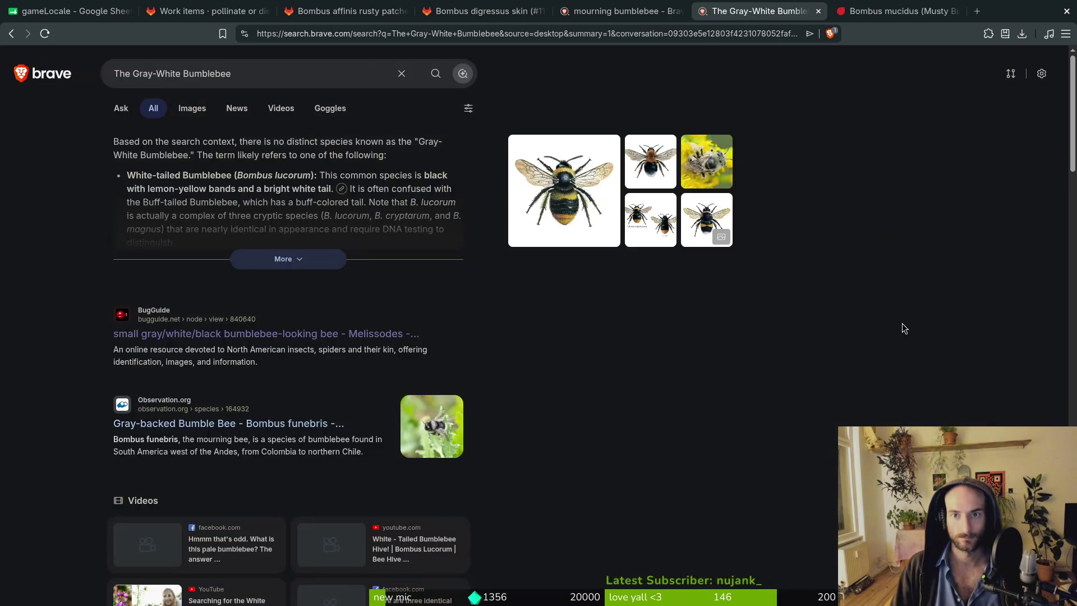
pyautogui.hotkey('ctrl', 'w')
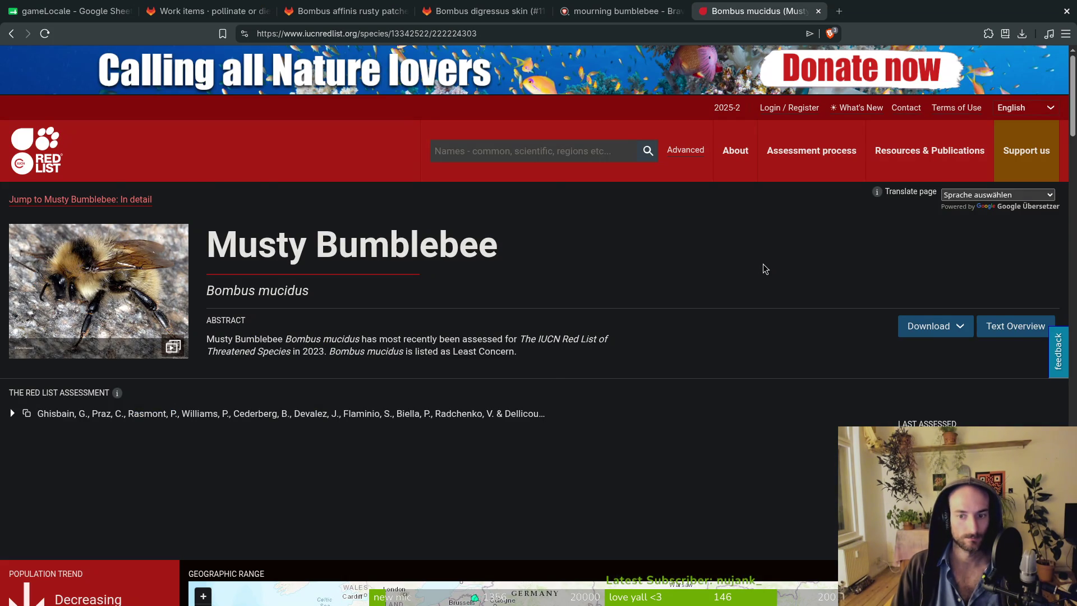
pyautogui.hotkey('ctrl', 'w')
pyautogui.hotkey('ctrl', 'w')
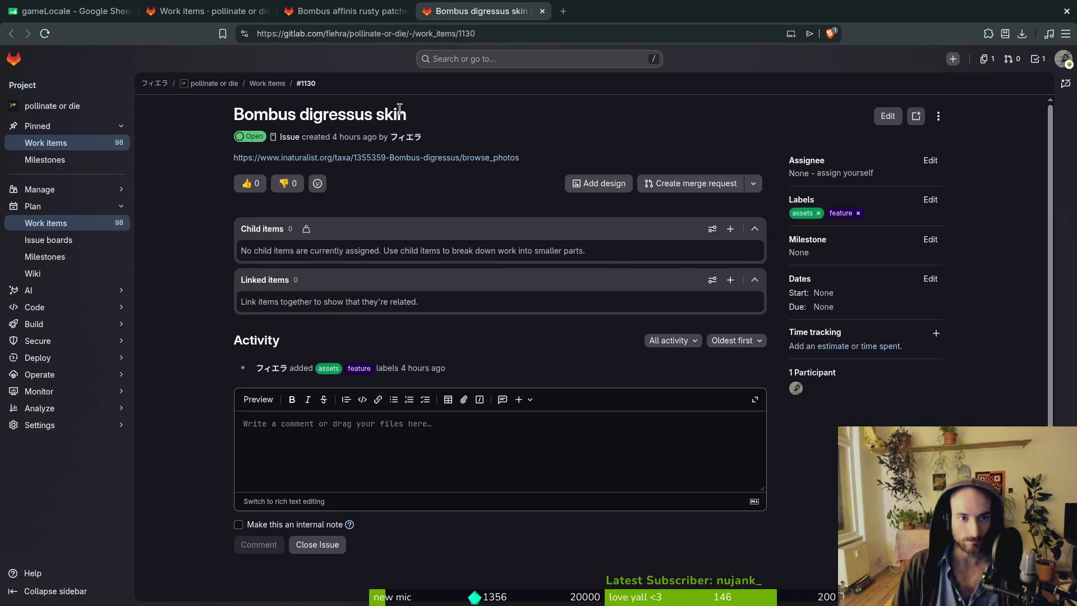
# Open the GitLab project's work items list.
pyautogui.click(42, 142)
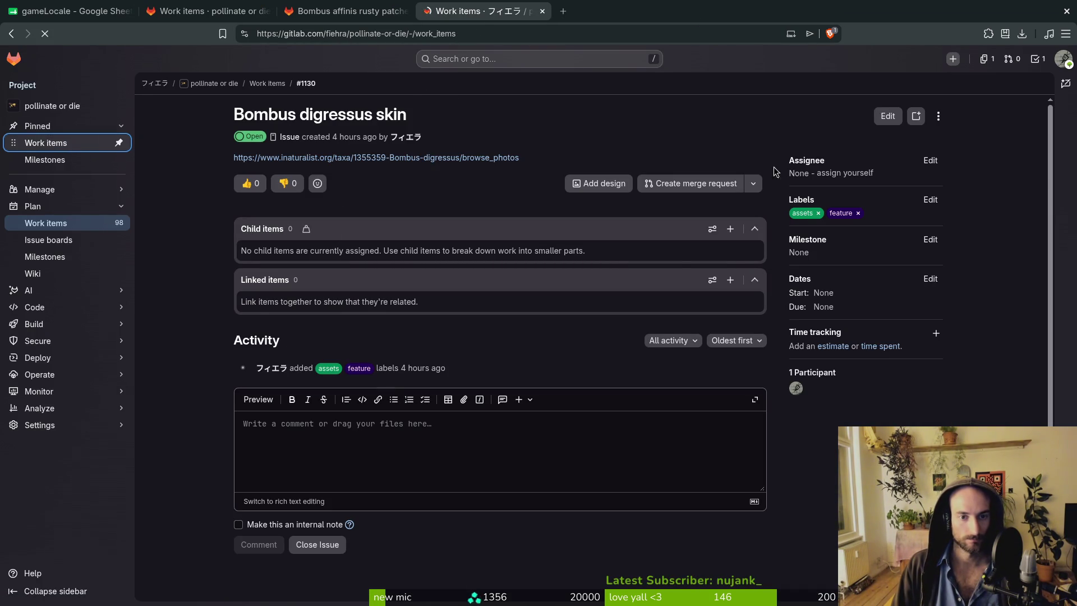
pyautogui.click(1006, 110)
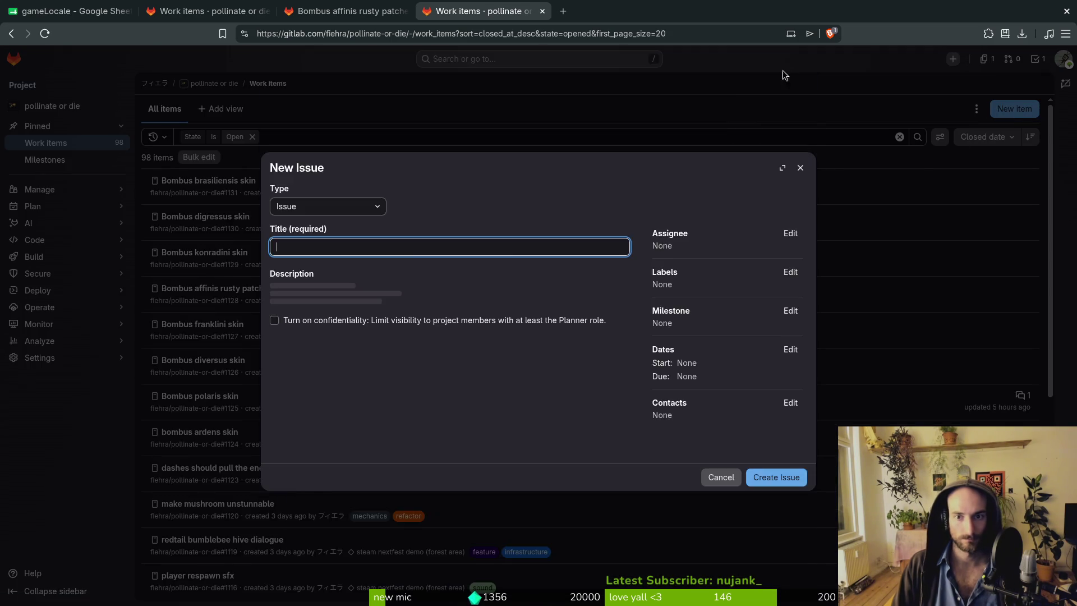
pyautogui.click(805, 99)
pyautogui.click(331, 11)
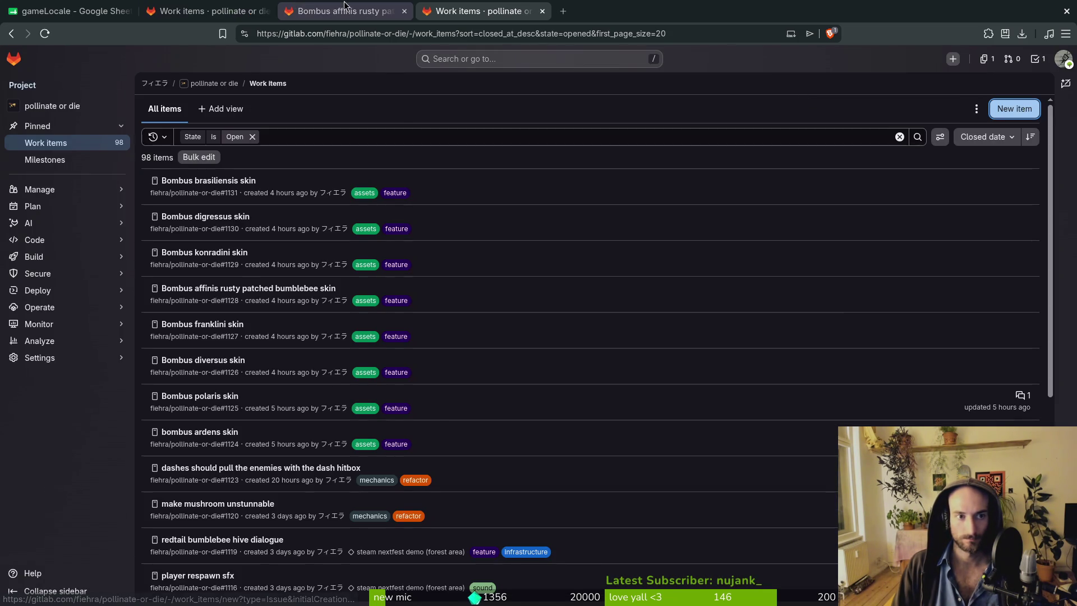
pyautogui.click(173, 5)
pyautogui.click(482, 10)
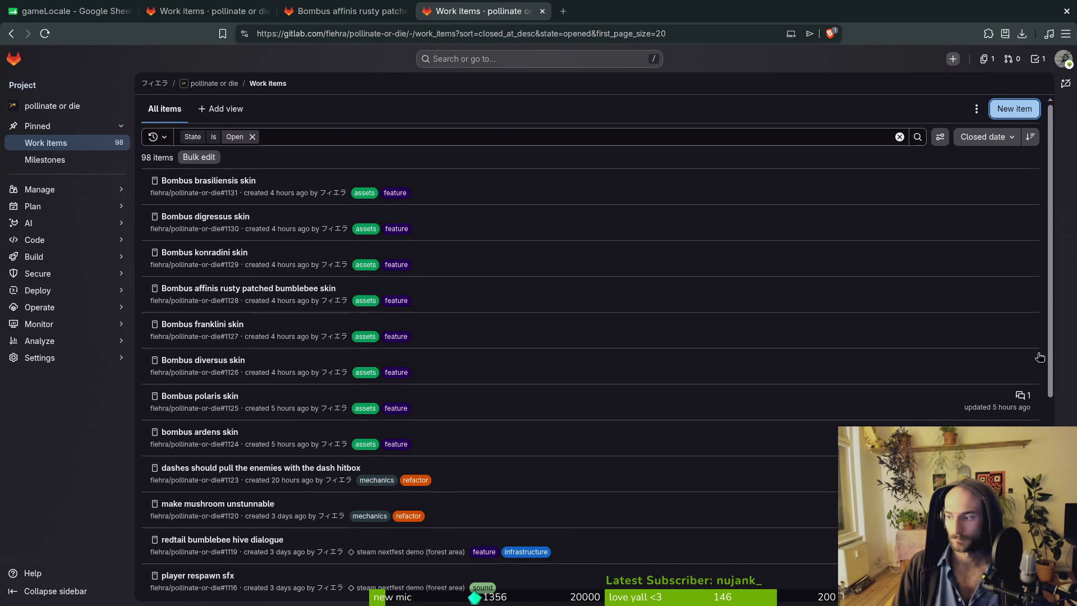
# Create the 'bombus mucidus skin' issue labelled assets and feature.
pyautogui.click(1009, 112)
pyautogui.write('bombus mucidus')
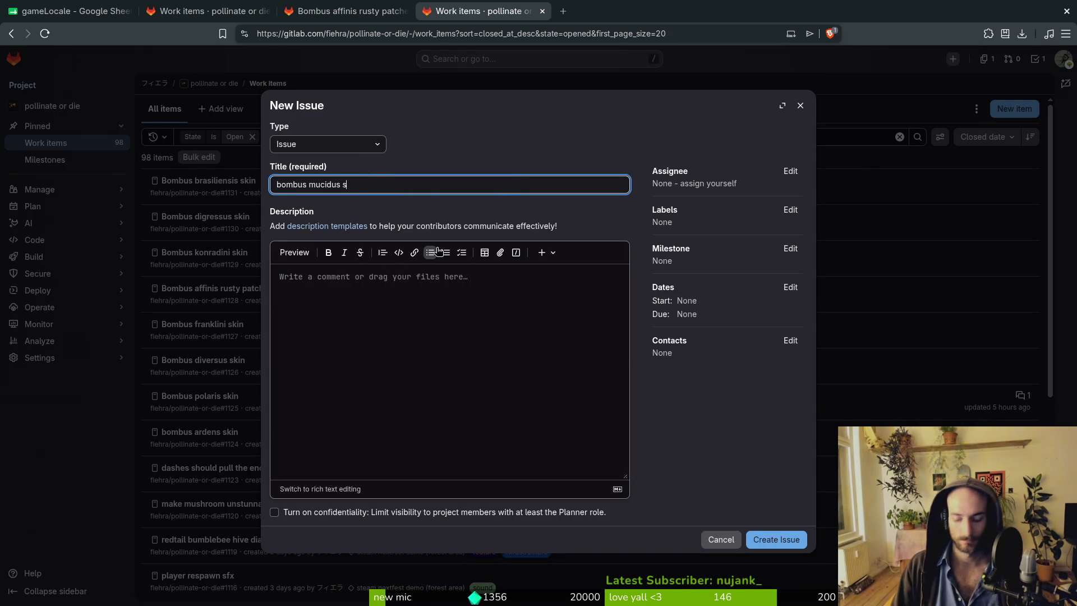
pyautogui.write('skin')
pyautogui.click(790, 209)
pyautogui.click(733, 295)
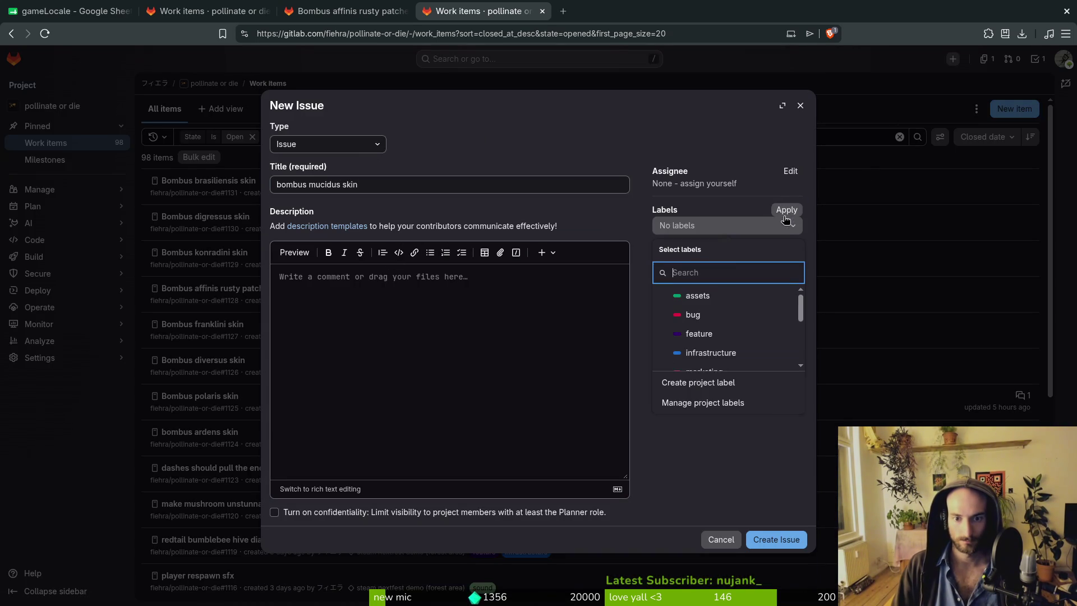
pyautogui.click(716, 331)
pyautogui.click(733, 477)
pyautogui.click(777, 539)
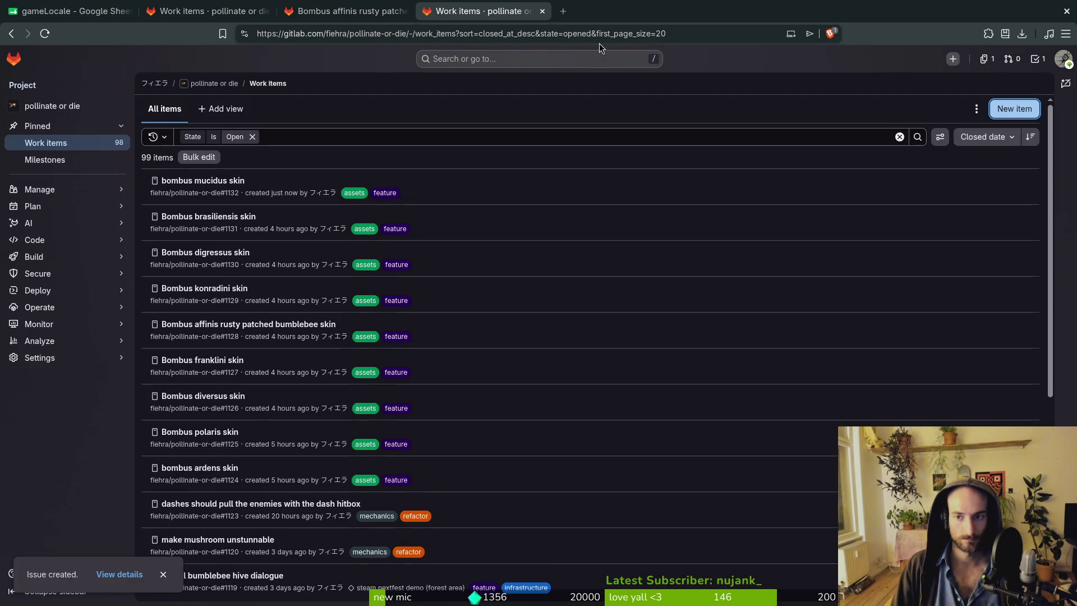
# Create the 'mourning bumblebee skin' issue labelled feature and assets.
pyautogui.click(1014, 109)
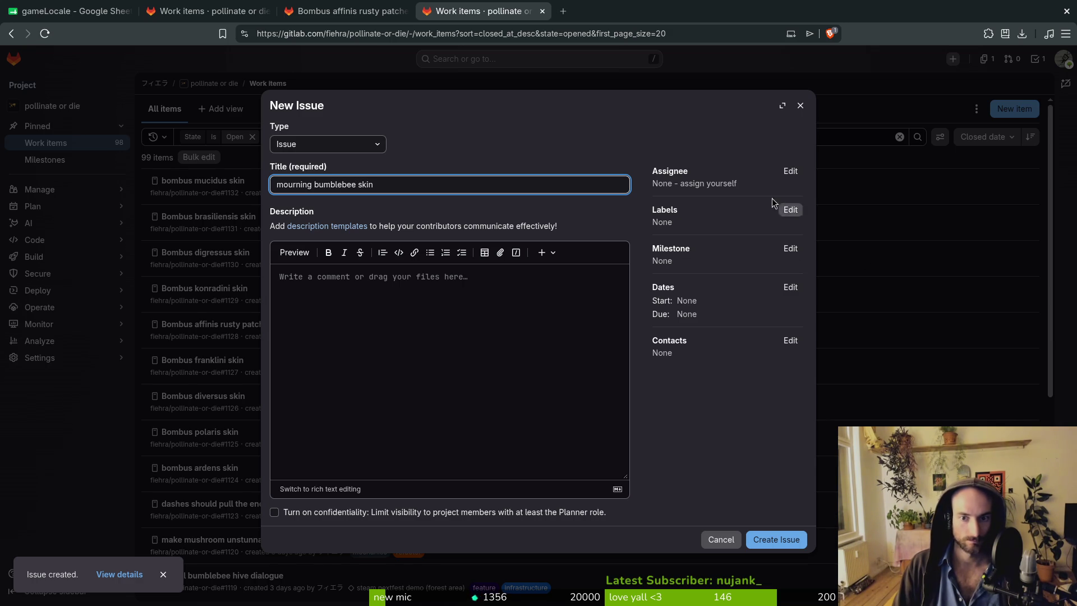
pyautogui.click(791, 210)
pyautogui.click(735, 333)
pyautogui.click(741, 295)
pyautogui.click(720, 478)
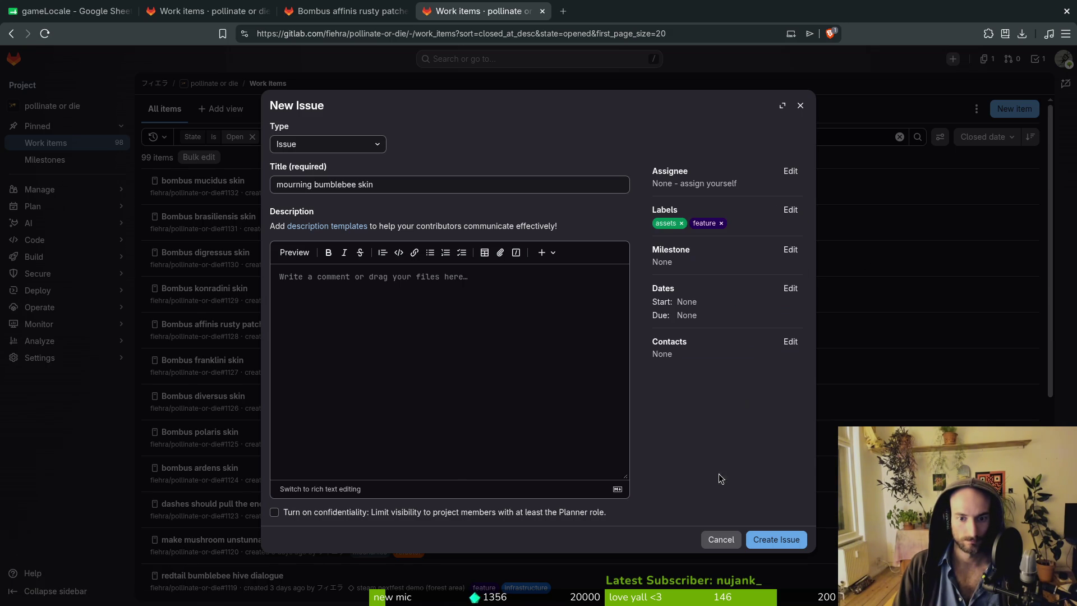
pyautogui.click(771, 539)
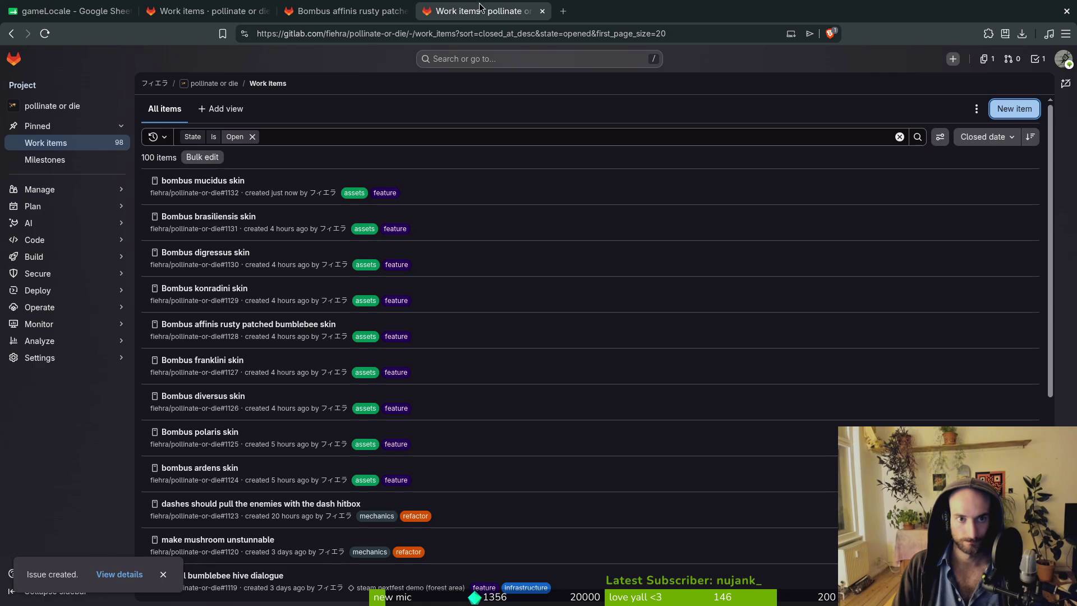
# Close the remaining GitLab tabs and the browser to return to the sprite.
pyautogui.hotkey('ctrl', 'w')
pyautogui.hotkey('ctrl', 'w')
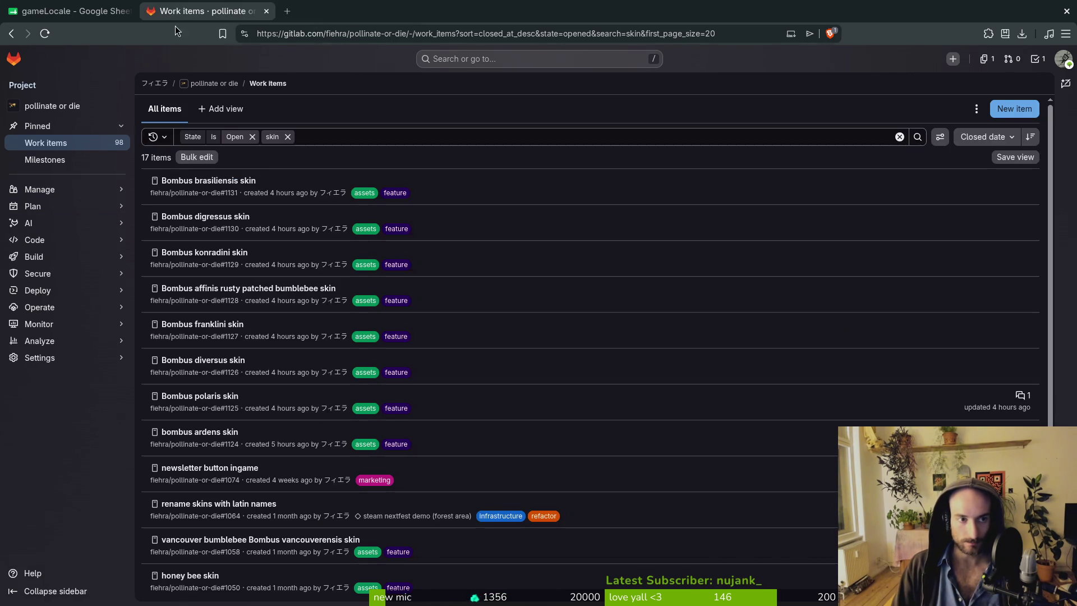
pyautogui.hotkey('ctrl', 'w')
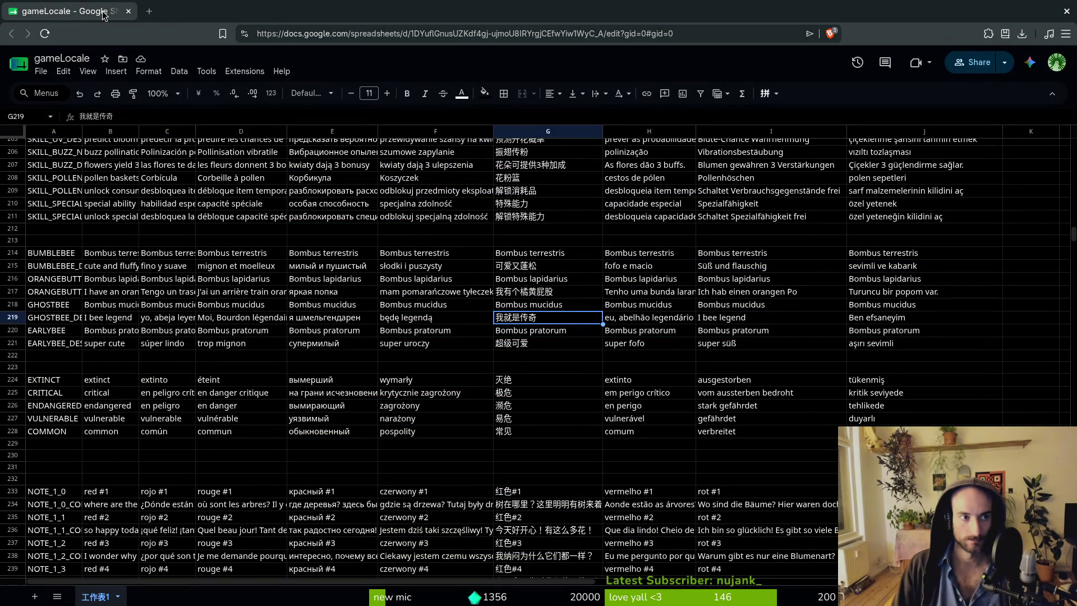
pyautogui.hotkey('ctrl', 'w')
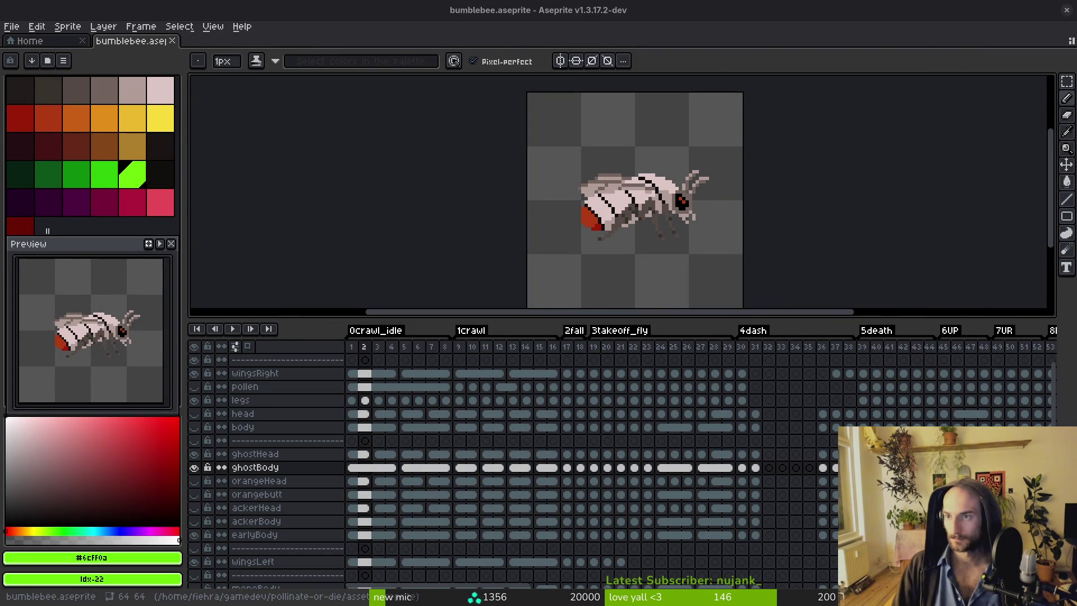
# Choose black as the drawing colour and hide the legs, wingsRight, ghostHead and wingsLeft layers.
pyautogui.hscroll(2, 712, 247)
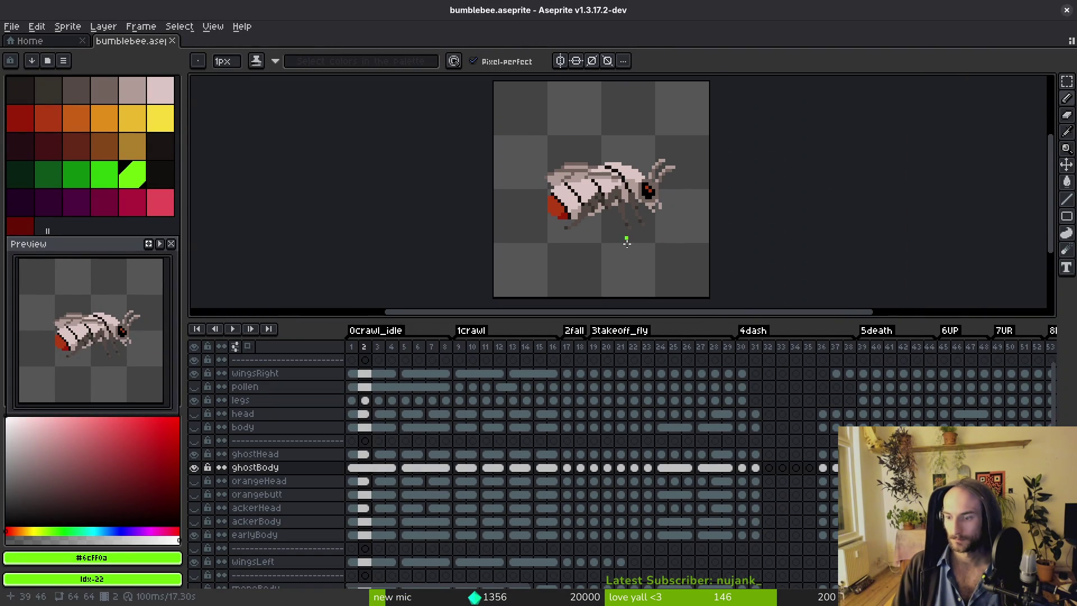
pyautogui.click(161, 174)
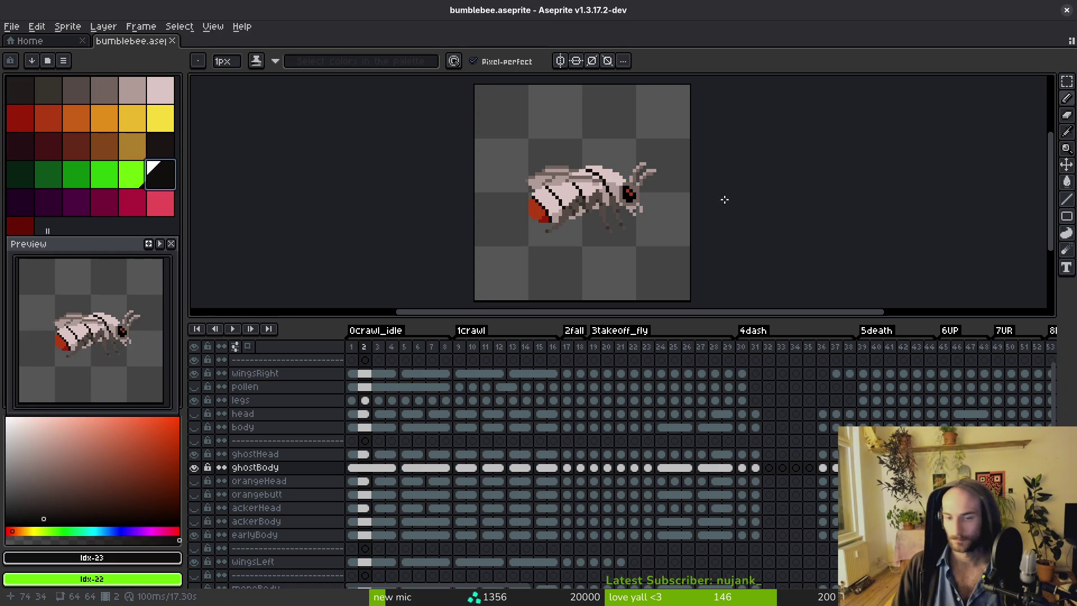
pyautogui.scroll(3, 576, 164)
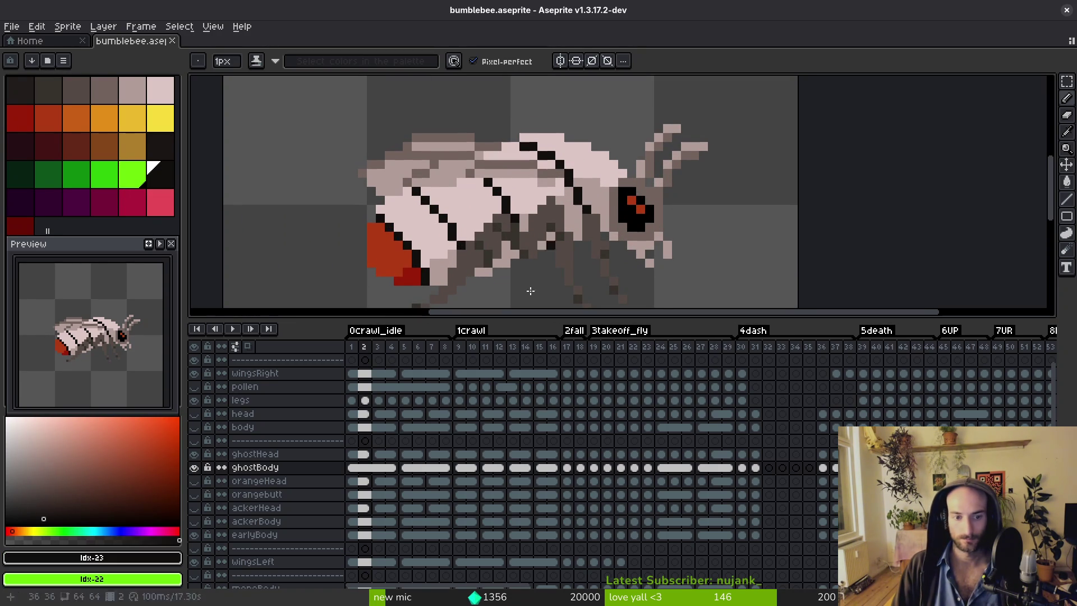
pyautogui.click(193, 400)
pyautogui.click(193, 373)
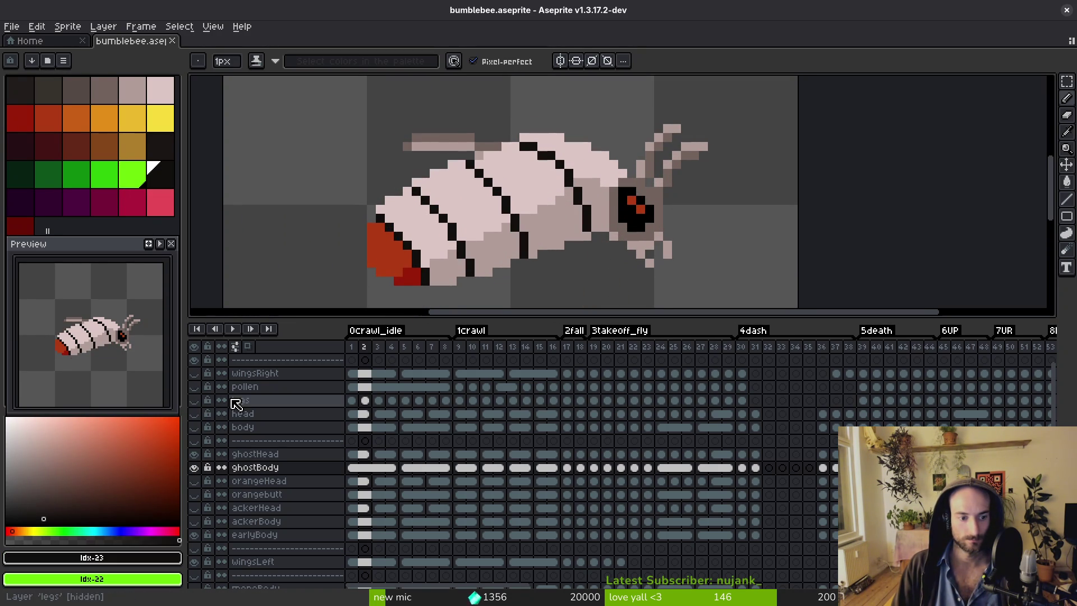
pyautogui.click(195, 454)
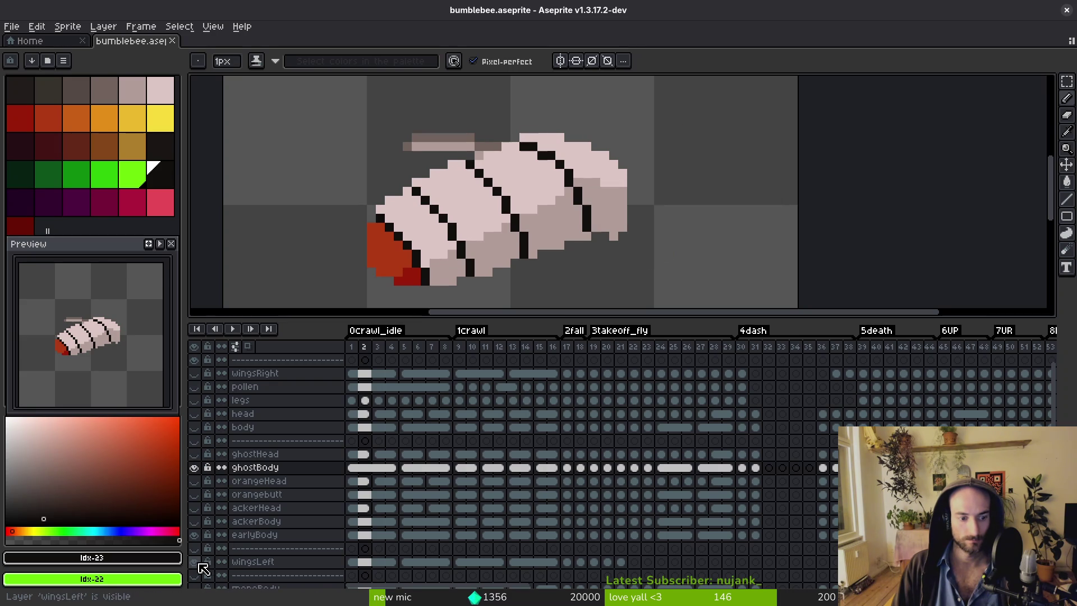
pyautogui.click(193, 562)
# Centre and zoom the view on the bee's body.
pyautogui.scroll(-1, 597, 256)
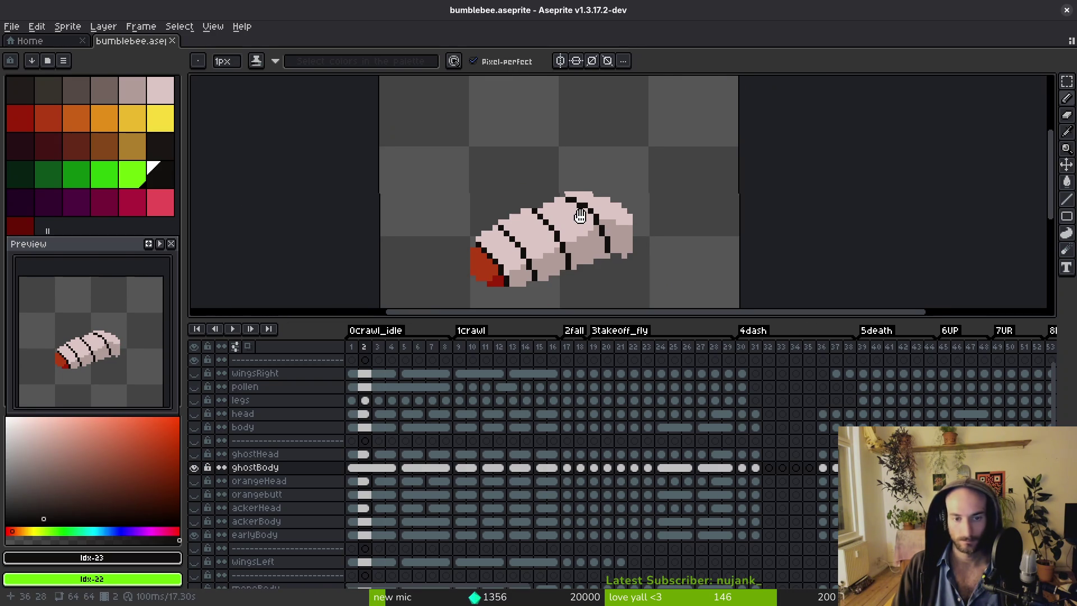
pyautogui.moveTo(581, 217); pyautogui.dragTo(578, 213)
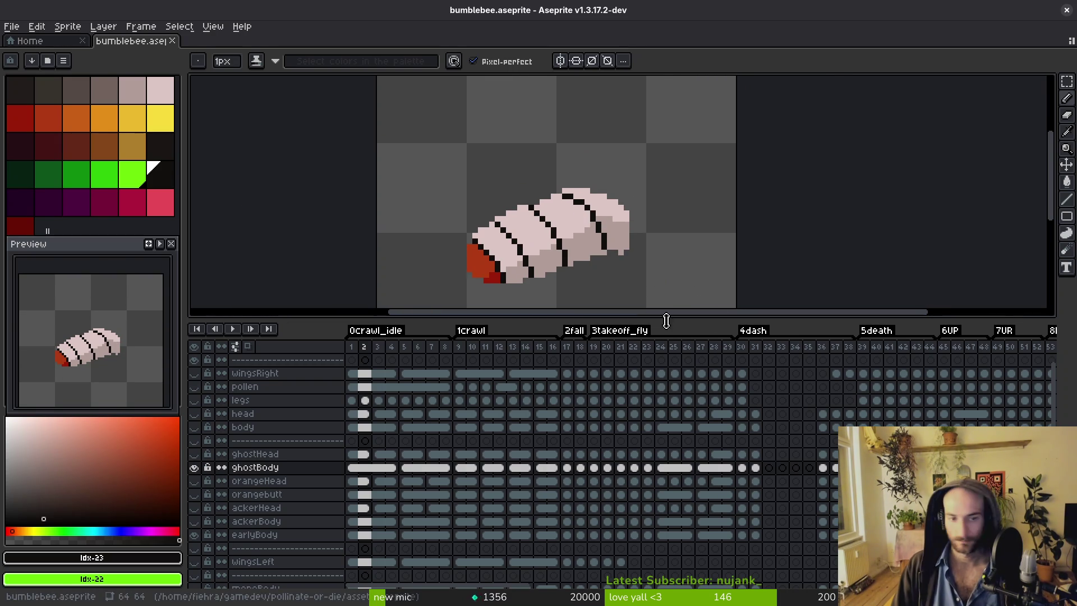
pyautogui.scroll(2, 515, 183)
pyautogui.scroll(3, 474, 149)
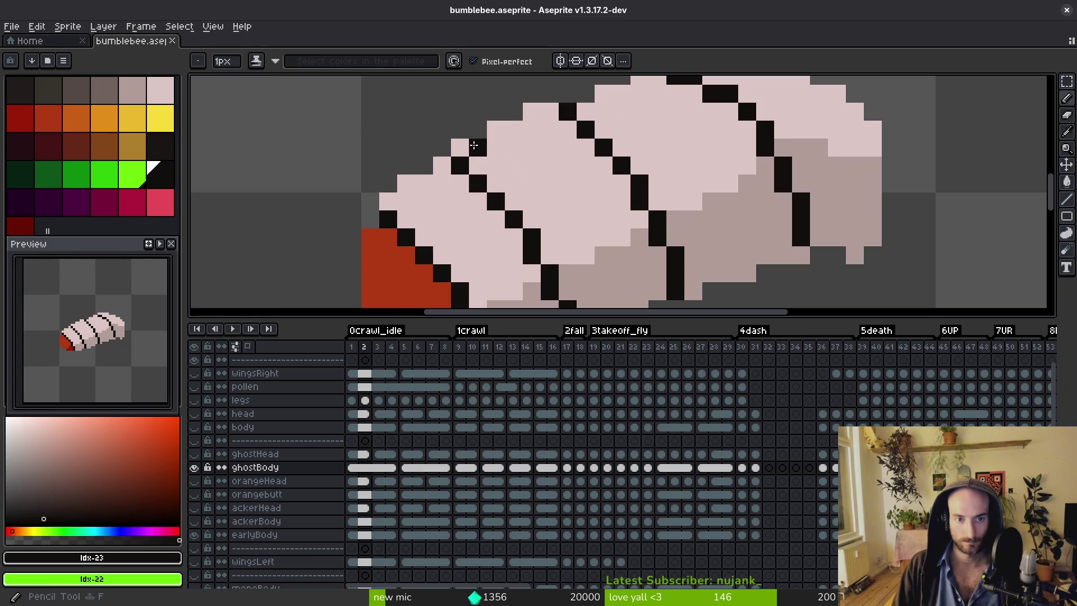
# Try out thickening the front body band with black pencil strokes on ghostBody.
pyautogui.moveTo(539, 219)
pyautogui.mouseDown()
pyautogui.moveTo(549, 257)
pyautogui.moveTo(521, 177)
pyautogui.moveTo(552, 275)
pyautogui.mouseUp()
pyautogui.press('i')
pyautogui.click(528, 175)
pyautogui.click(528, 174)
pyautogui.press('b')
pyautogui.click(528, 192)
pyautogui.moveTo(507, 185); pyautogui.dragTo(426, 92)
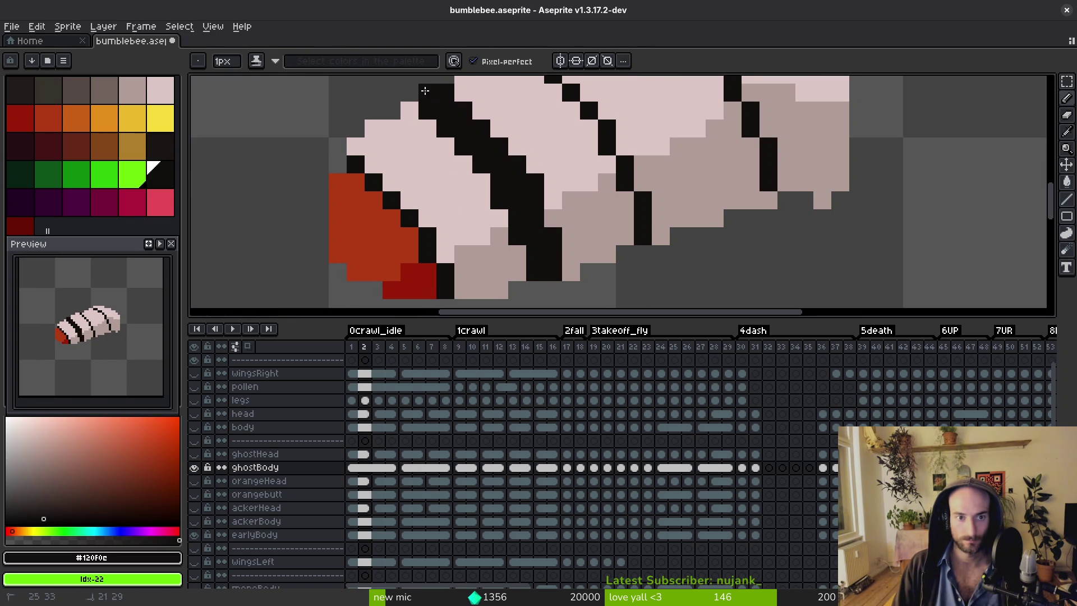
pyautogui.scroll(-4, 524, 220)
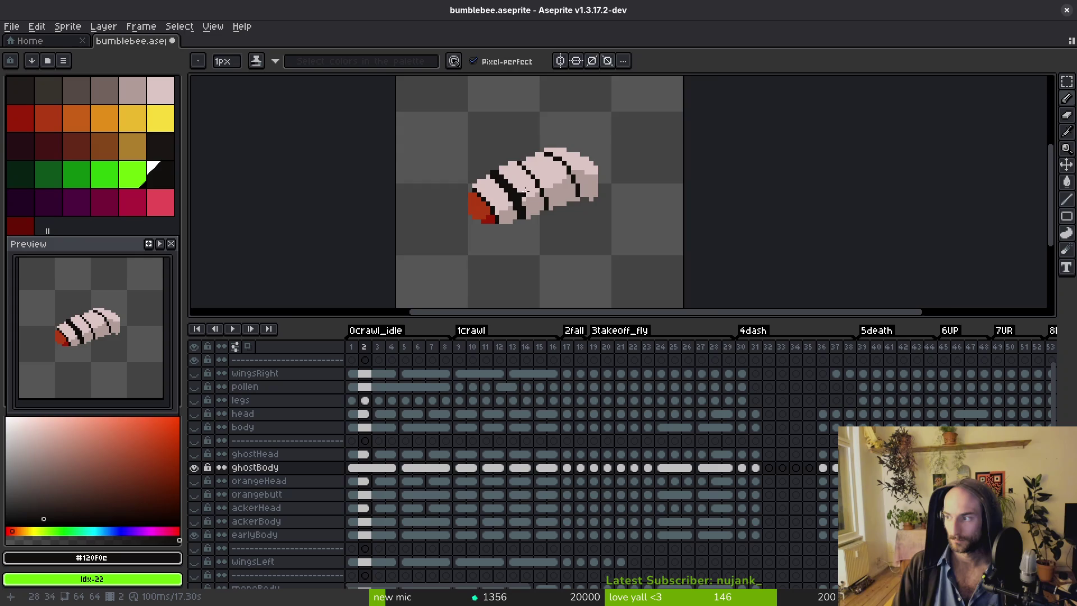
pyautogui.scroll(4, 527, 194)
# Repaint a stray pixel pale and add black pixels and a diagonal stroke near the head.
pyautogui.keyDown('alt'); pyautogui.click(455, 166); pyautogui.keyUp('alt')
pyautogui.moveTo(455, 166); pyautogui.dragTo(436, 165)
pyautogui.scroll(-4, 506, 197)
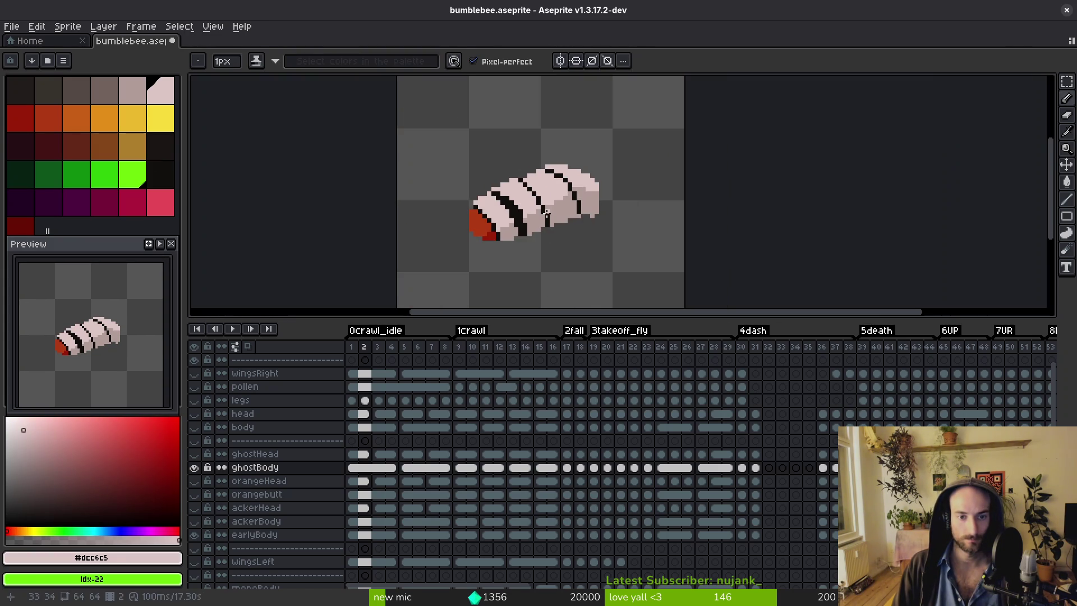
pyautogui.scroll(3, 470, 194)
pyautogui.moveTo(470, 193); pyautogui.dragTo(457, 163)
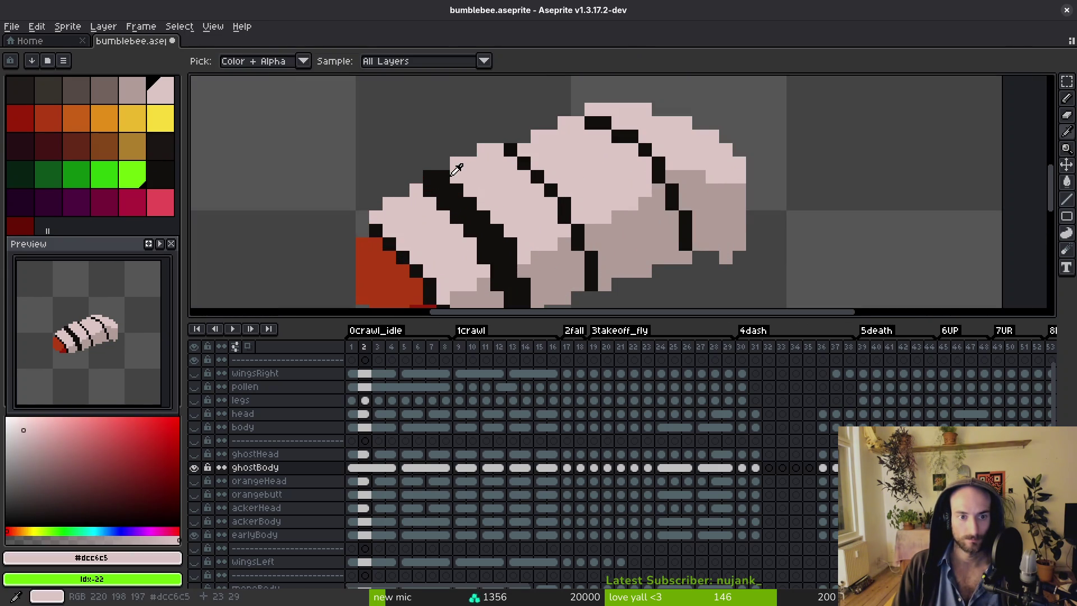
pyautogui.keyDown('alt'); pyautogui.click(433, 180); pyautogui.keyUp('alt')
pyautogui.click(430, 203)
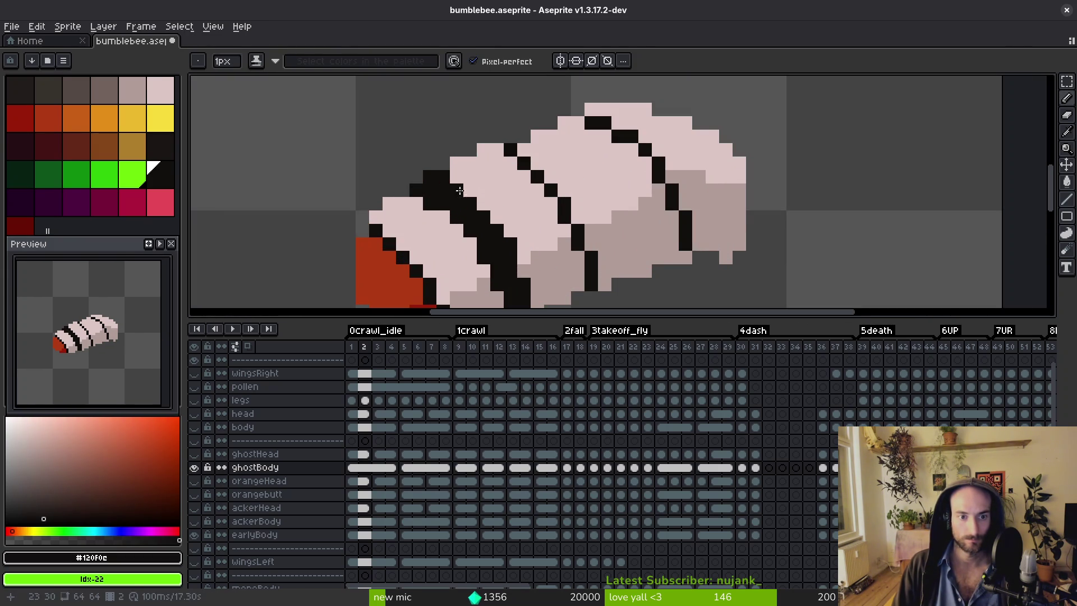
pyautogui.scroll(-4, 480, 216)
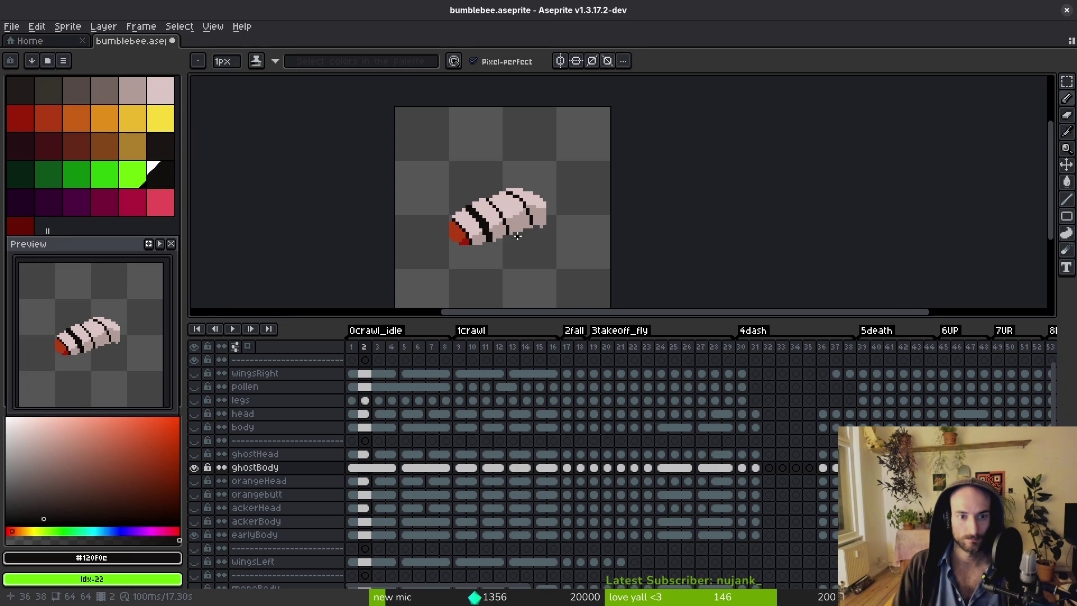
pyautogui.scroll(-4, 517, 236)
pyautogui.scroll(8, 530, 231)
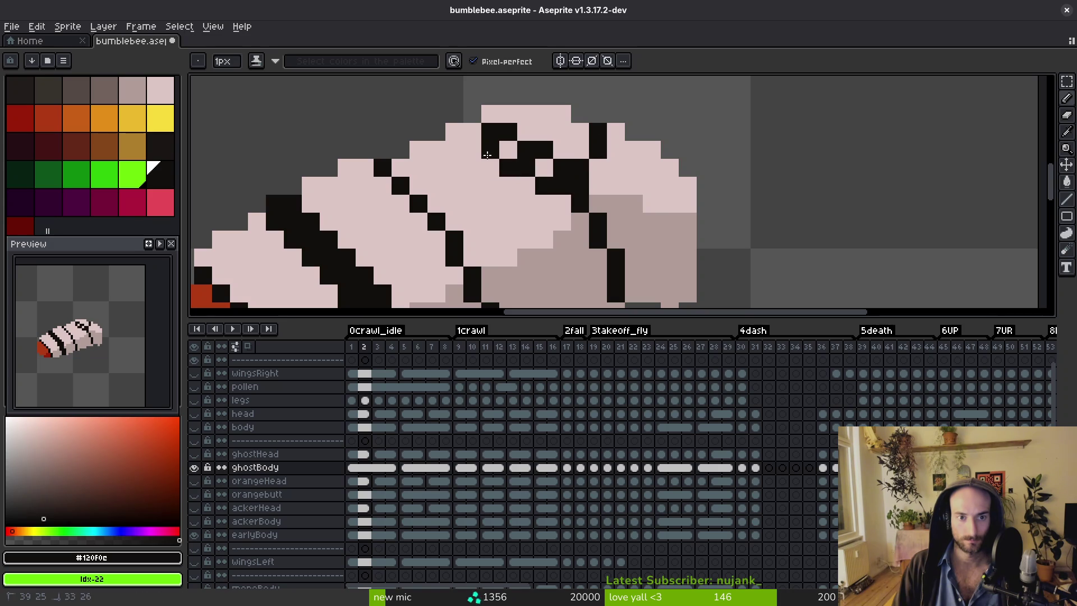
pyautogui.moveTo(531, 185)
pyautogui.mouseDown()
pyautogui.moveTo(482, 164)
pyautogui.moveTo(468, 143)
pyautogui.moveTo(544, 163)
pyautogui.moveTo(499, 144)
pyautogui.moveTo(524, 165)
pyautogui.mouseUp()
pyautogui.scroll(-6, 572, 191)
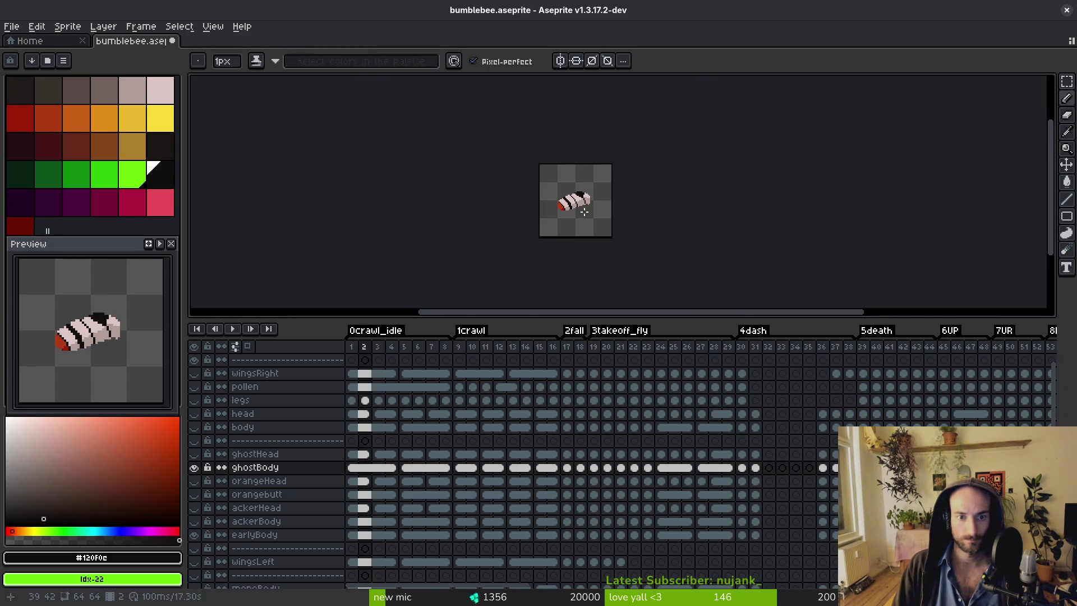
pyautogui.scroll(7, 587, 211)
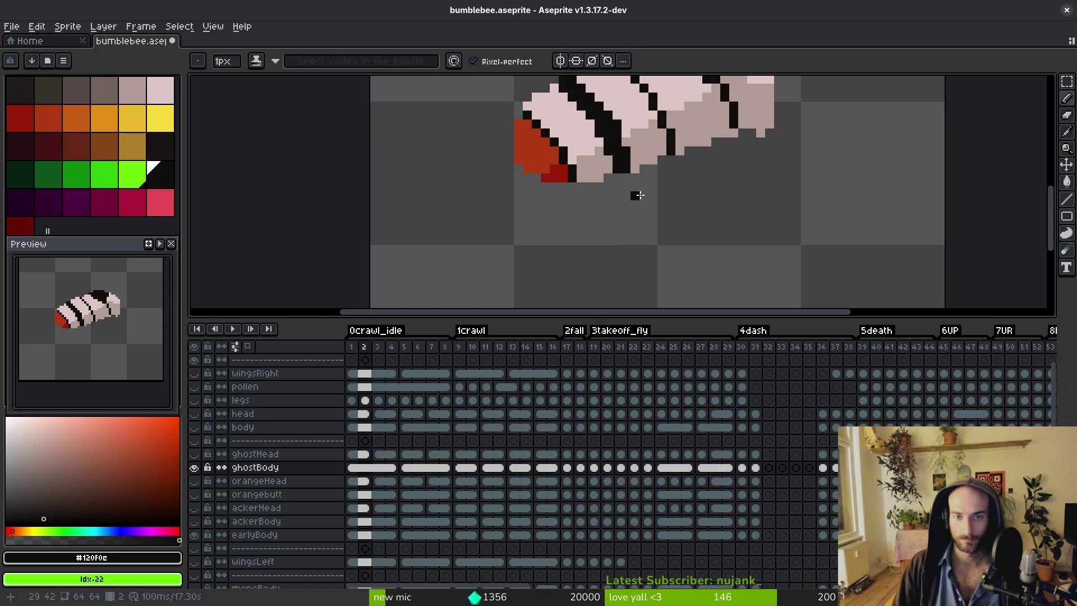
pyautogui.scroll(3, 650, 185)
# Undo the trial fill and strokes to restore the thin stripes, then pick the pale pink colour.
pyautogui.hotkey('ctrl', 'z')
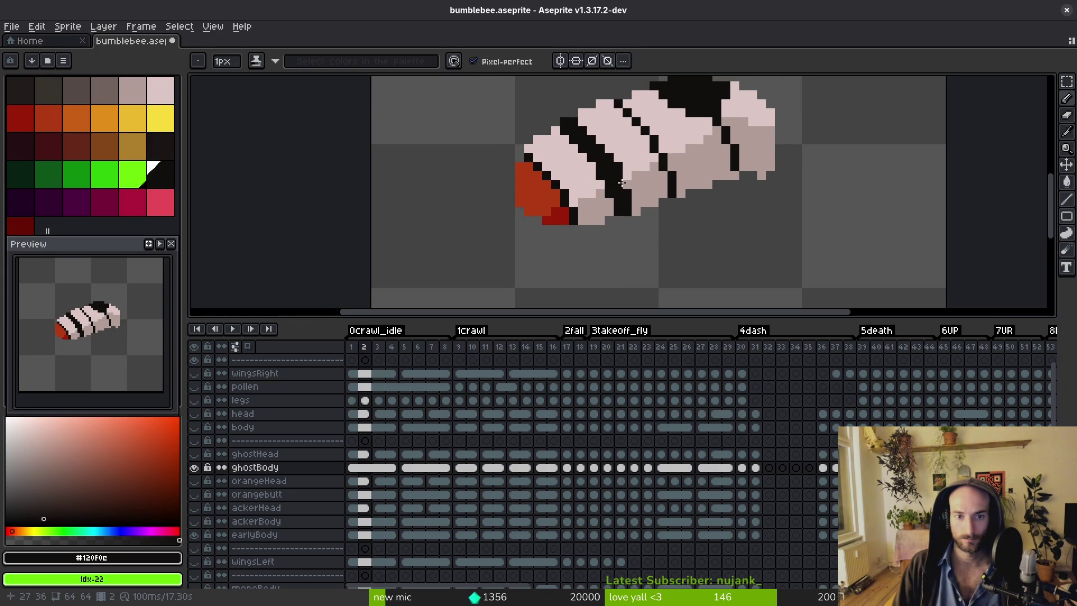
pyautogui.hotkey('ctrl', 'z')
pyautogui.hotkey('ctrl', 'z')
pyautogui.hotkey('ctrl', 'z')
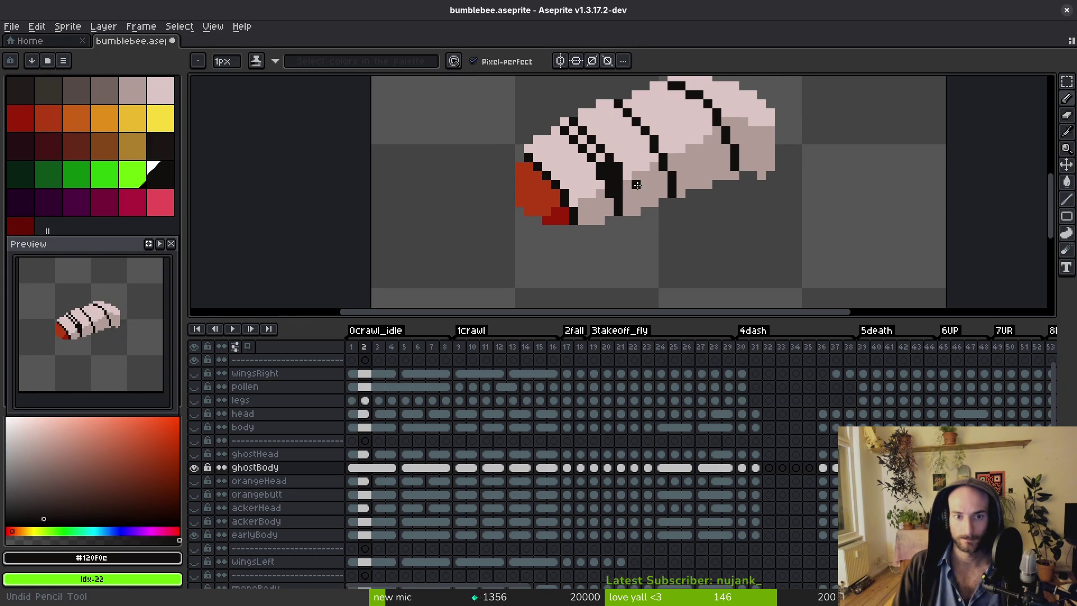
pyautogui.hotkey('ctrl', 'z')
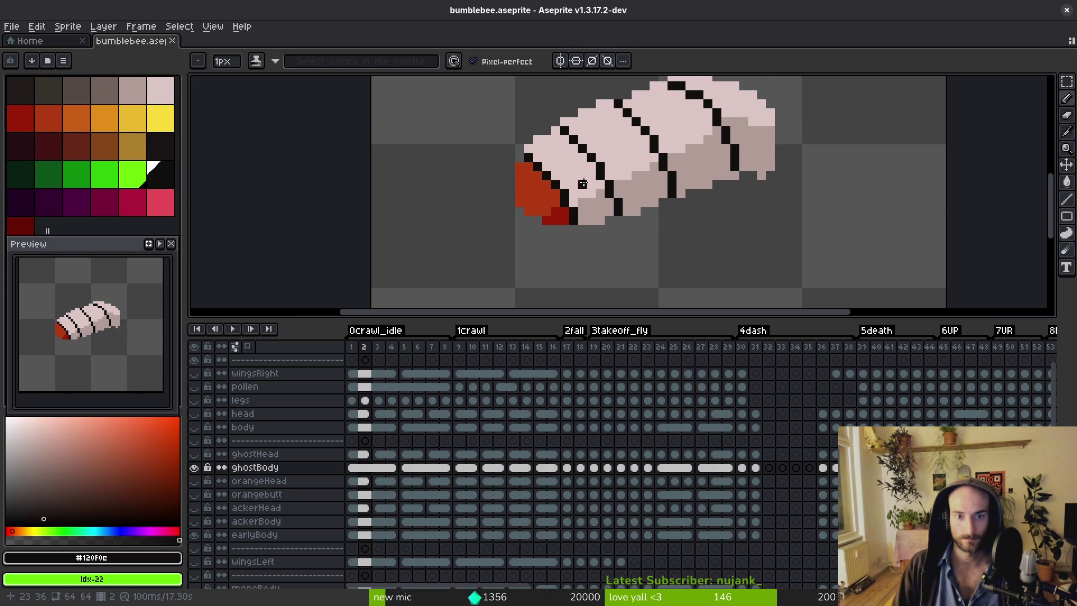
pyautogui.scroll(2, 577, 179)
pyautogui.scroll(-1, 572, 154)
pyautogui.keyDown('alt'); pyautogui.click(523, 135); pyautogui.keyUp('alt')
# Fill the red tail with pale pink and pinkish-grey #b19d99.
pyautogui.press('g')
pyautogui.click(476, 180)
pyautogui.keyDown('alt'); pyautogui.click(546, 213); pyautogui.keyUp('alt')
pyautogui.click(505, 219)
# Fill the pink gaps between the first stripes with black.
pyautogui.scroll(2, 561, 169)
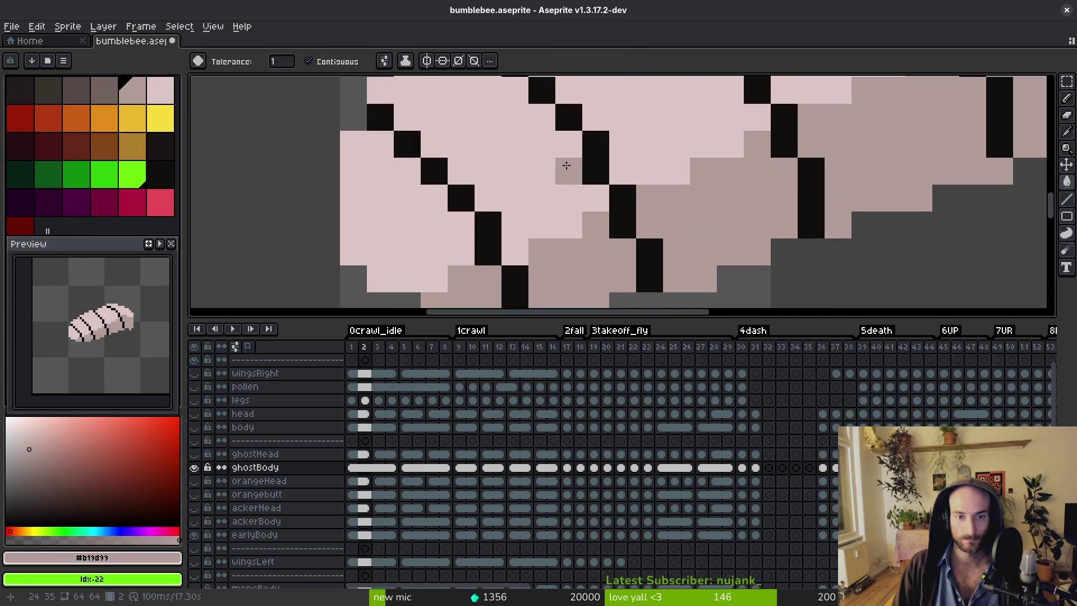
pyautogui.keyDown('alt'); pyautogui.click(596, 149); pyautogui.keyUp('alt')
pyautogui.scroll(-6, 561, 179)
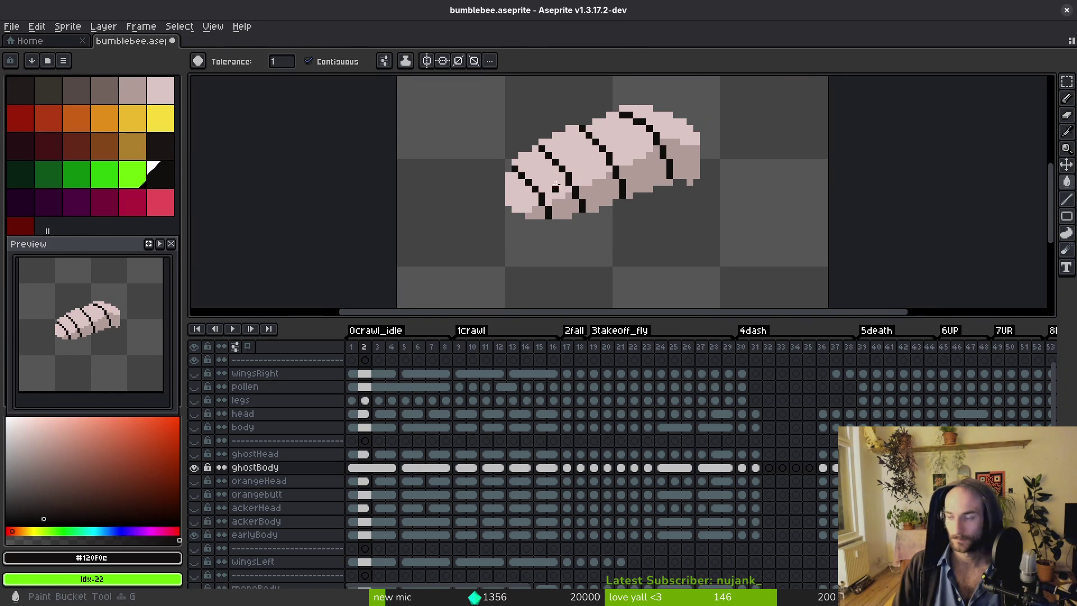
pyautogui.click(558, 187)
pyautogui.click(99, 522)
pyautogui.scroll(2, 543, 231)
pyautogui.click(595, 163)
pyautogui.scroll(-6, 597, 236)
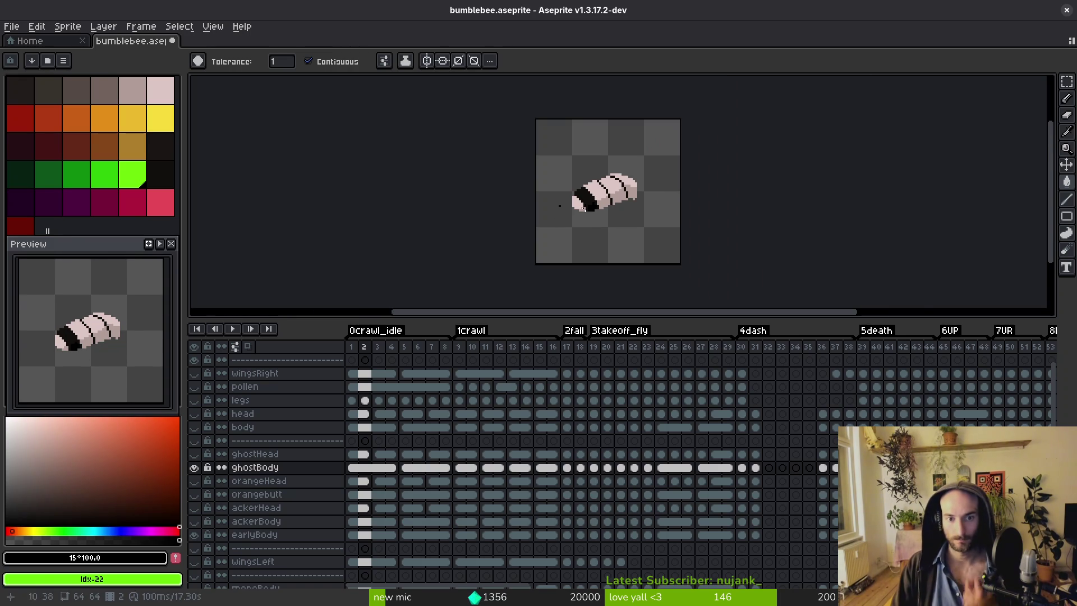
pyautogui.scroll(5, 552, 205)
# Widen a band with a black #120f0c zig-zag and fill three enclosed pink areas black.
pyautogui.press('b')
pyautogui.keyDown('alt'); pyautogui.click(624, 147); pyautogui.keyUp('alt')
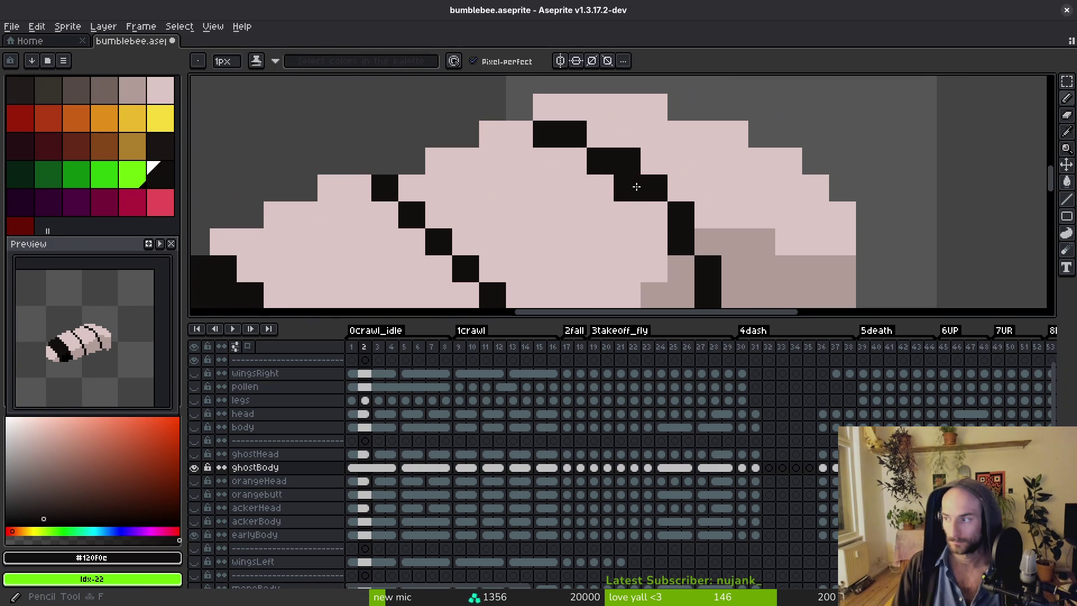
pyautogui.moveTo(524, 135)
pyautogui.mouseDown()
pyautogui.moveTo(616, 238)
pyautogui.moveTo(704, 185)
pyautogui.moveTo(729, 140)
pyautogui.moveTo(654, 241)
pyautogui.moveTo(553, 106)
pyautogui.moveTo(671, 142)
pyautogui.mouseUp()
pyautogui.press('g')
pyautogui.click(671, 143)
pyautogui.click(618, 212)
pyautogui.click(600, 188)
pyautogui.scroll(-3, 697, 200)
pyautogui.press('b')
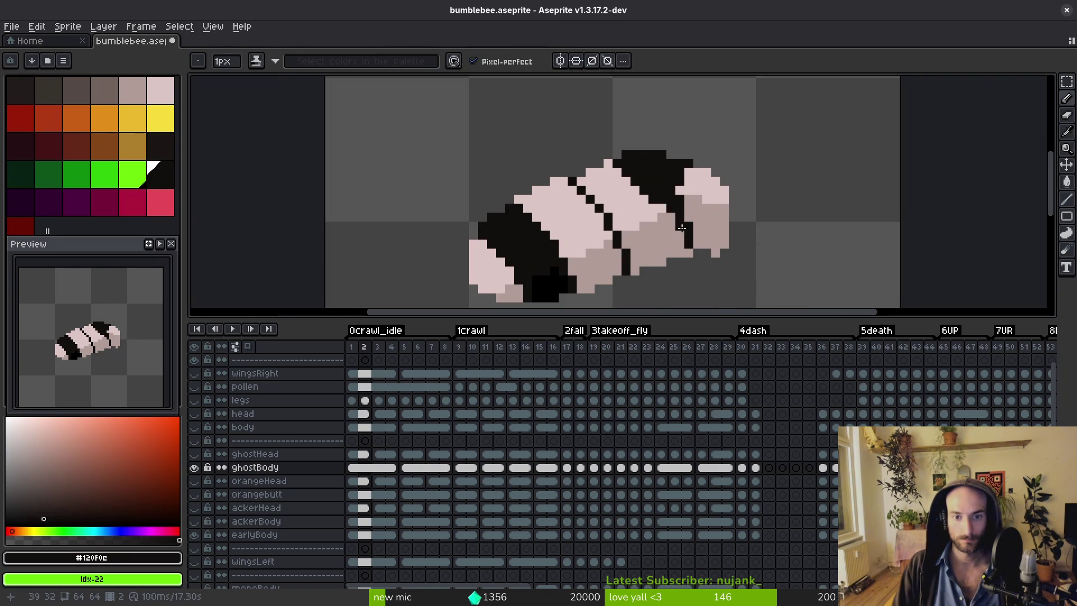
# Paint over stray black pixels with pinkish-grey #b19d99.
pyautogui.scroll(-4, 715, 217)
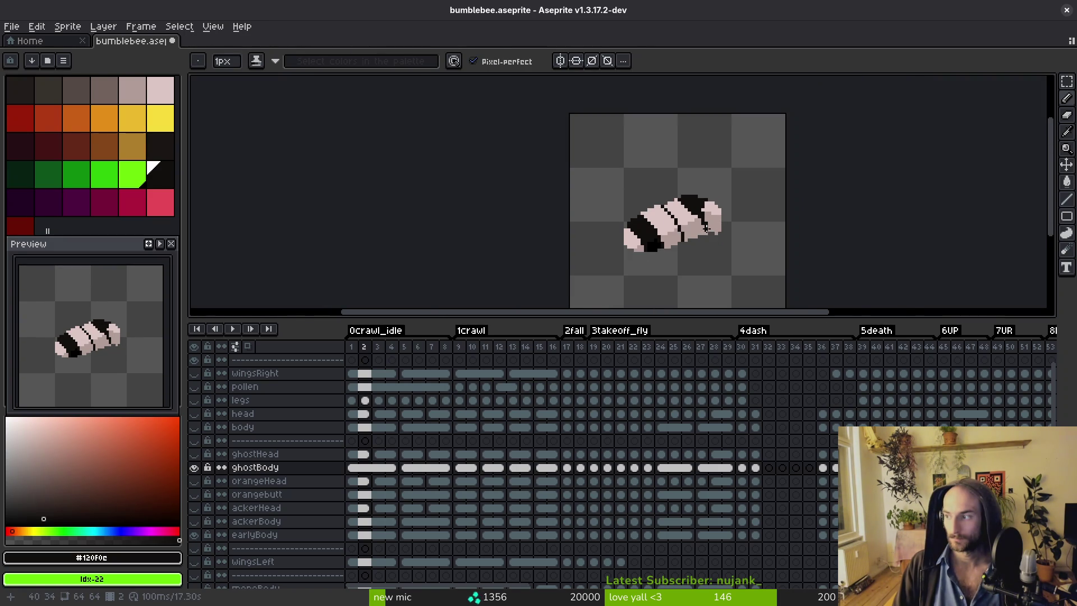
pyautogui.scroll(2, 705, 228)
pyautogui.keyDown('alt'); pyautogui.click(714, 200); pyautogui.keyUp('alt')
pyautogui.scroll(3, 713, 199)
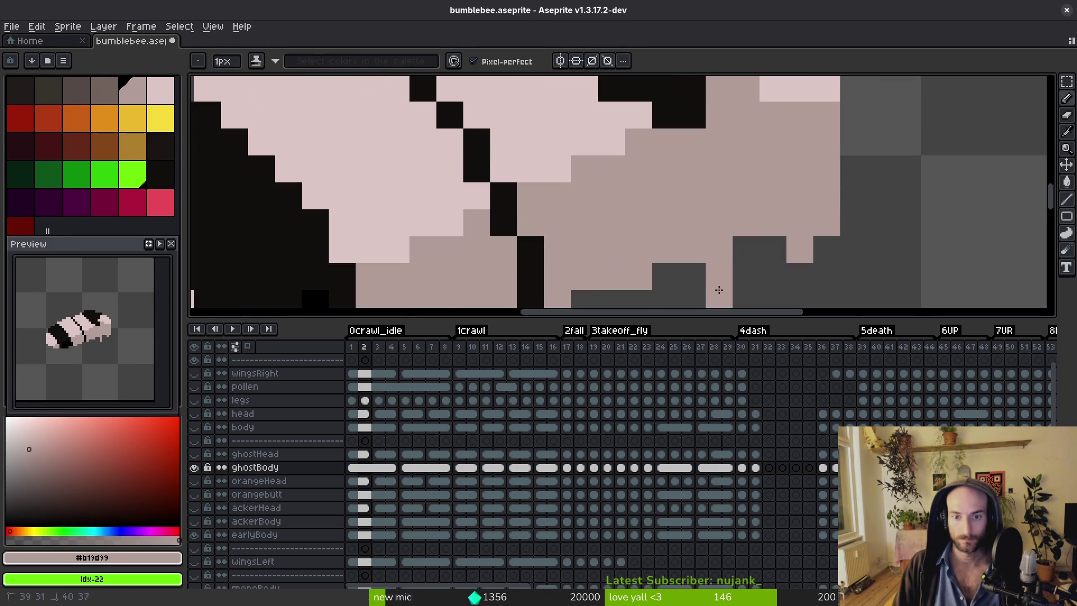
pyautogui.moveTo(714, 241)
pyautogui.mouseDown()
pyautogui.moveTo(685, 140)
pyautogui.moveTo(673, 183)
pyautogui.moveTo(645, 195)
pyautogui.mouseUp()
pyautogui.scroll(-5, 687, 151)
pyautogui.scroll(3, 681, 168)
# Add black pixels along the band's corner, edge and top to complete the broad band.
pyautogui.keyDown('alt'); pyautogui.click(680, 175); pyautogui.keyUp('alt')
pyautogui.keyDown('alt'); pyautogui.click(605, 168); pyautogui.keyUp('alt')
pyautogui.click(528, 115)
pyautogui.click(547, 134)
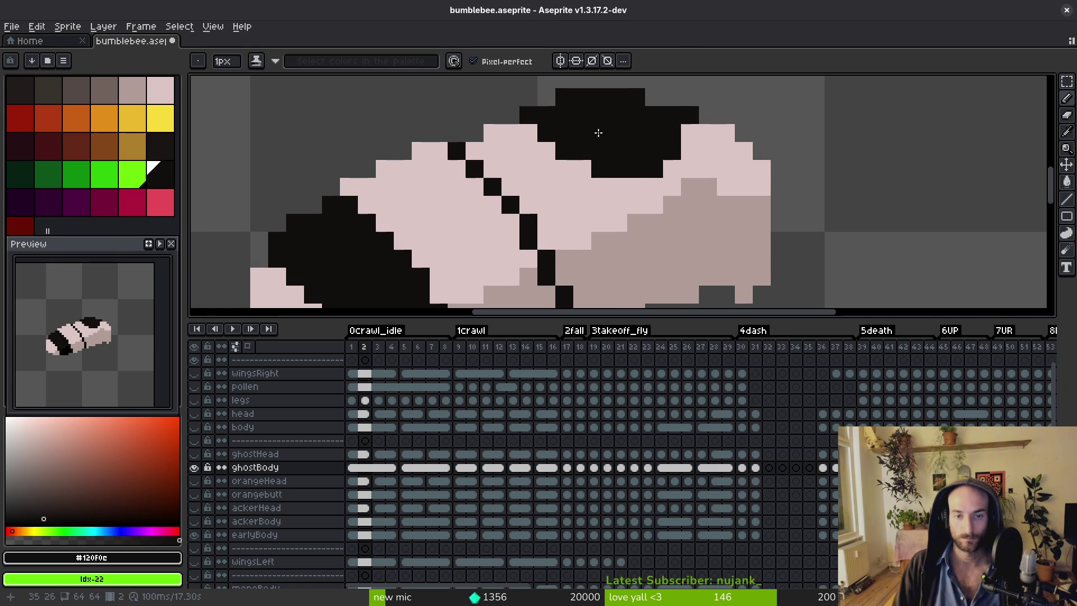
pyautogui.scroll(-4, 592, 133)
pyautogui.scroll(5, 637, 214)
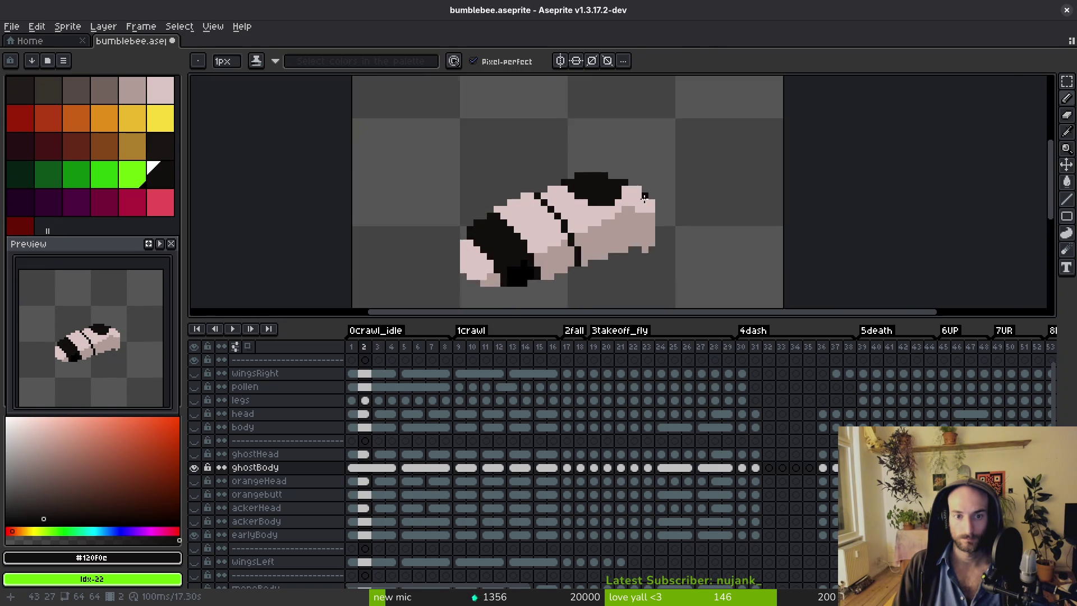
pyautogui.click(593, 191)
pyautogui.click(593, 173)
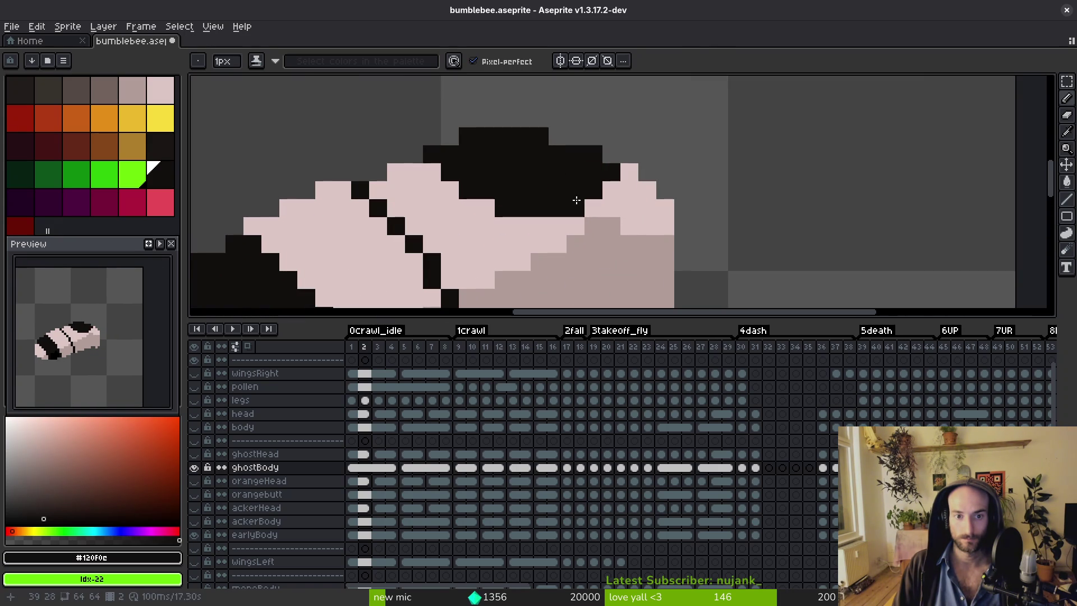
pyautogui.scroll(-3, 576, 200)
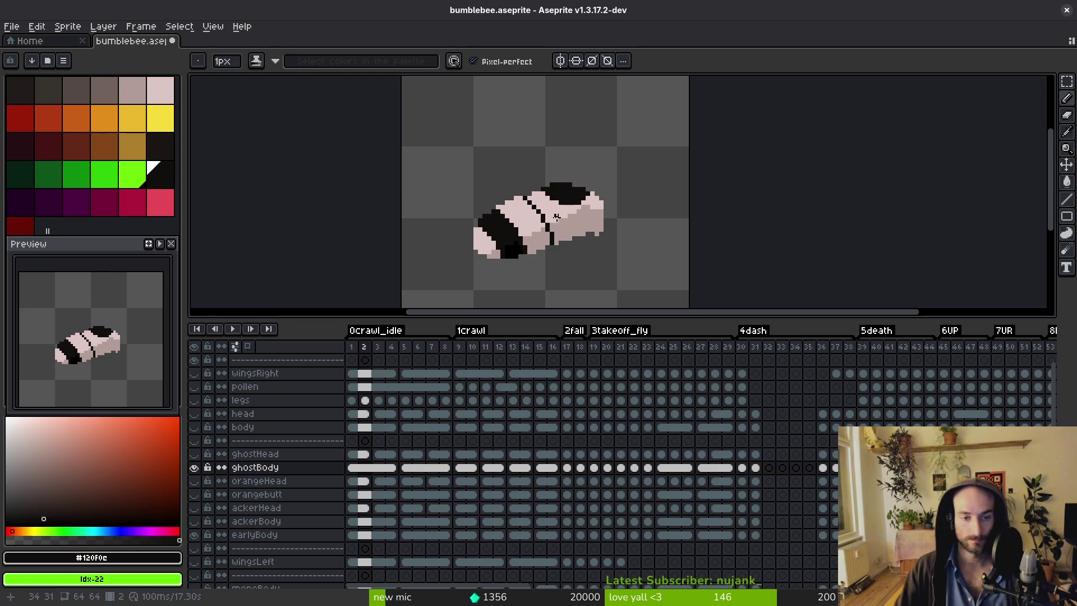
# Draw a diagonal red-orange pixel line along the black band's edge.
pyautogui.click(50, 115)
pyautogui.scroll(3, 494, 212)
pyautogui.click(440, 169)
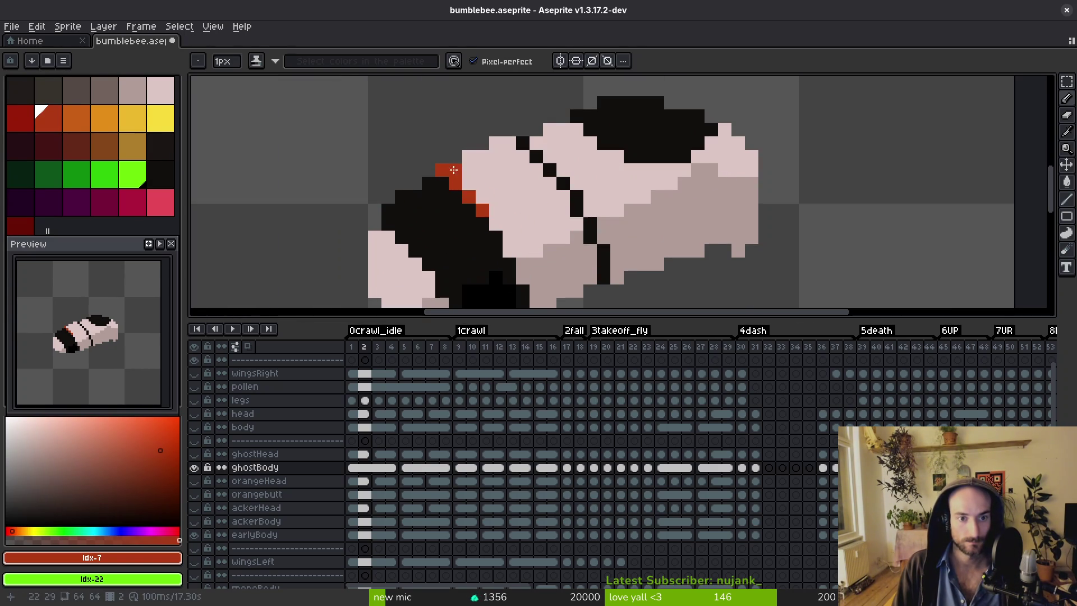
pyautogui.moveTo(467, 183); pyautogui.dragTo(491, 225)
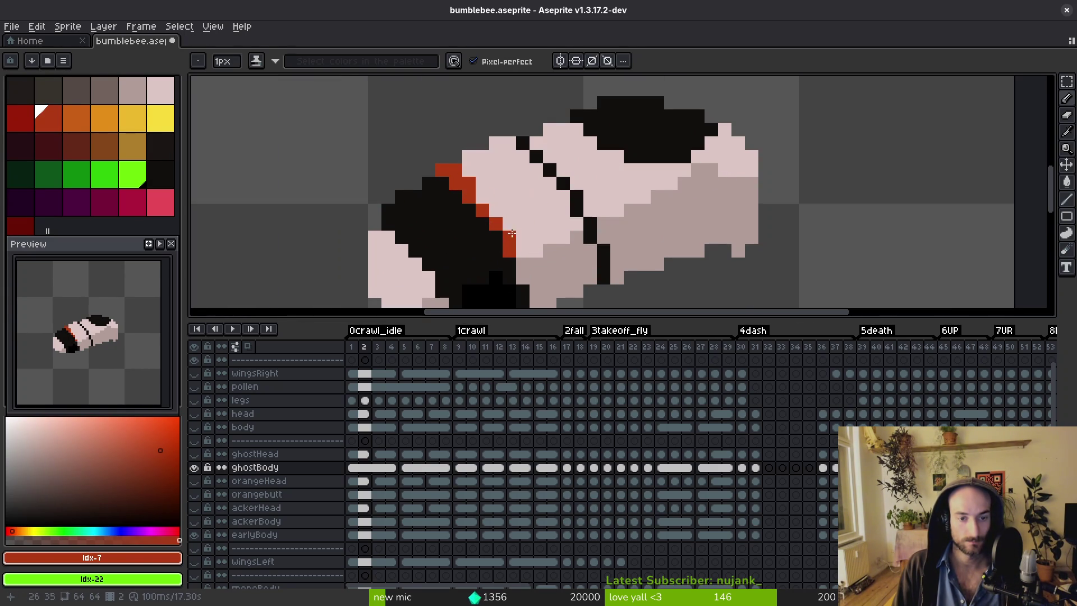
# Switch to Brave and enlarge a Bombus mucidus reference photo.
pyautogui.scroll(-10, 504, 249)
pyautogui.scroll(5, 541, 185)
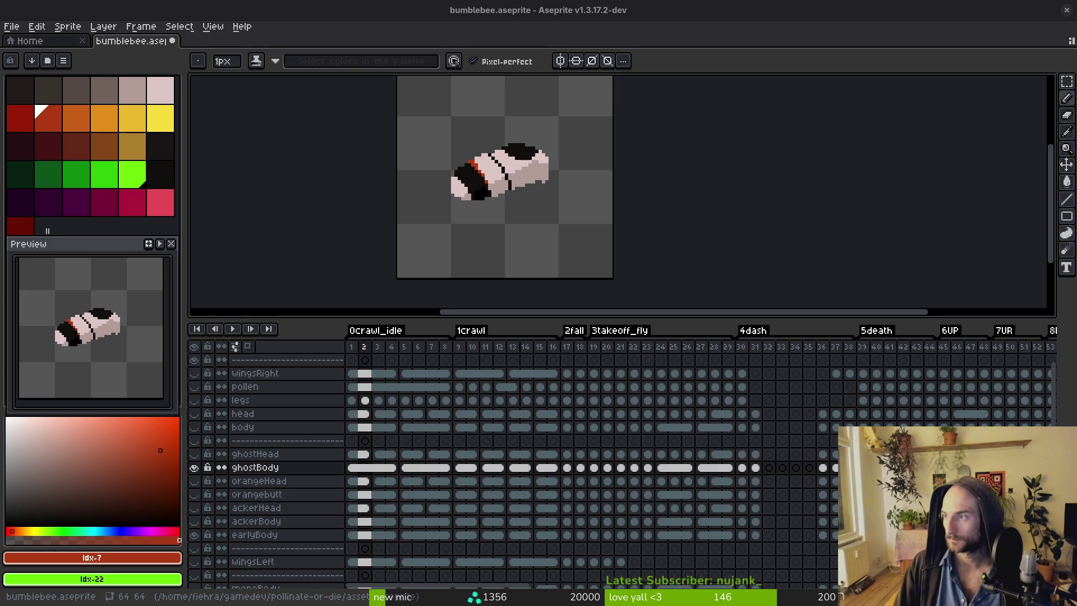
pyautogui.hotkey('alt', 'Tab')
pyautogui.click(729, 308)
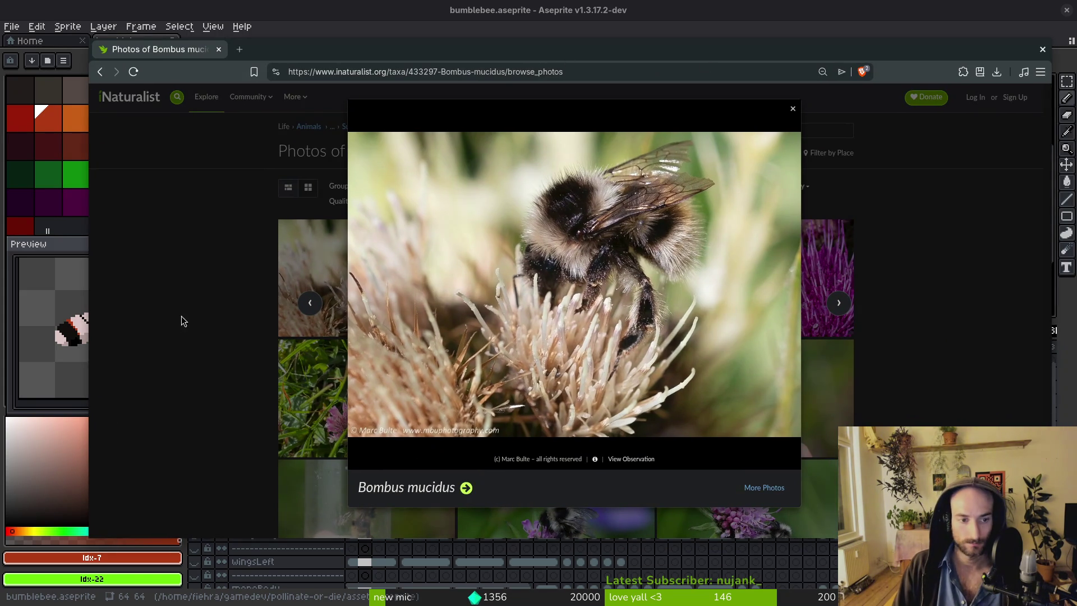
# Browse the Bombus mucidus photo grid on iNaturalist, then close Brave.
pyautogui.click(180, 321)
pyautogui.scroll(-2, 204, 323)
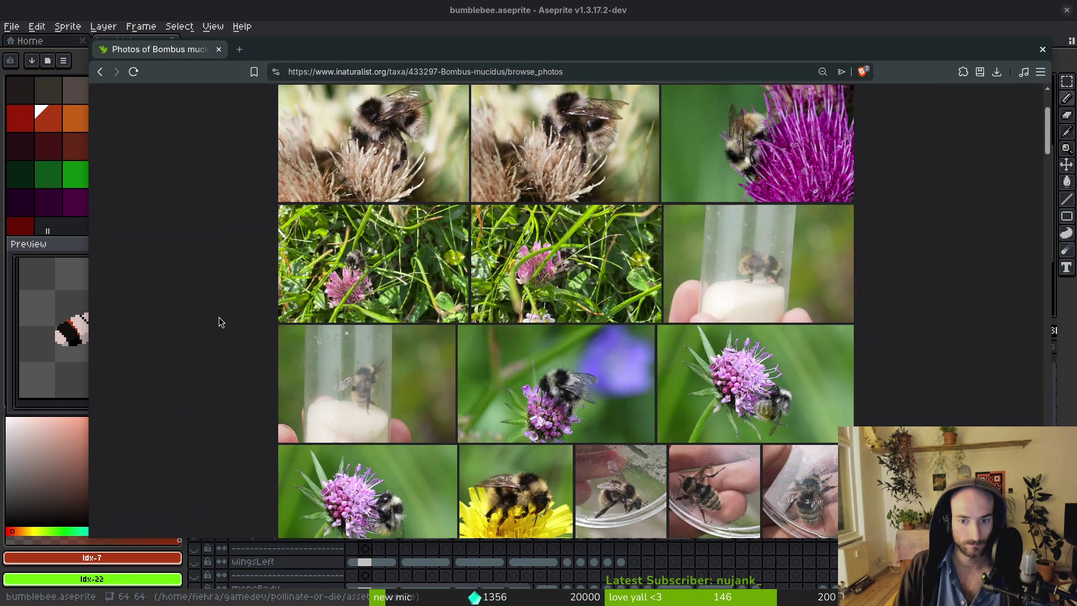
pyautogui.scroll(-1, 221, 321)
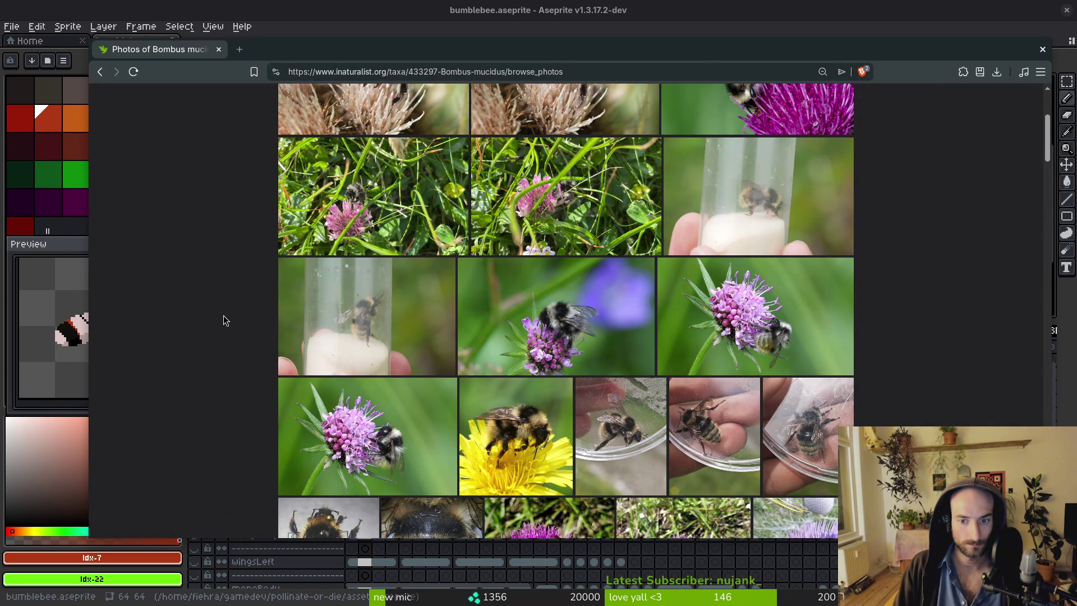
pyautogui.moveTo(537, 49)
pyautogui.mouseDown()
pyautogui.moveTo(1074, 113)
pyautogui.moveTo(526, 81)
pyautogui.mouseUp()
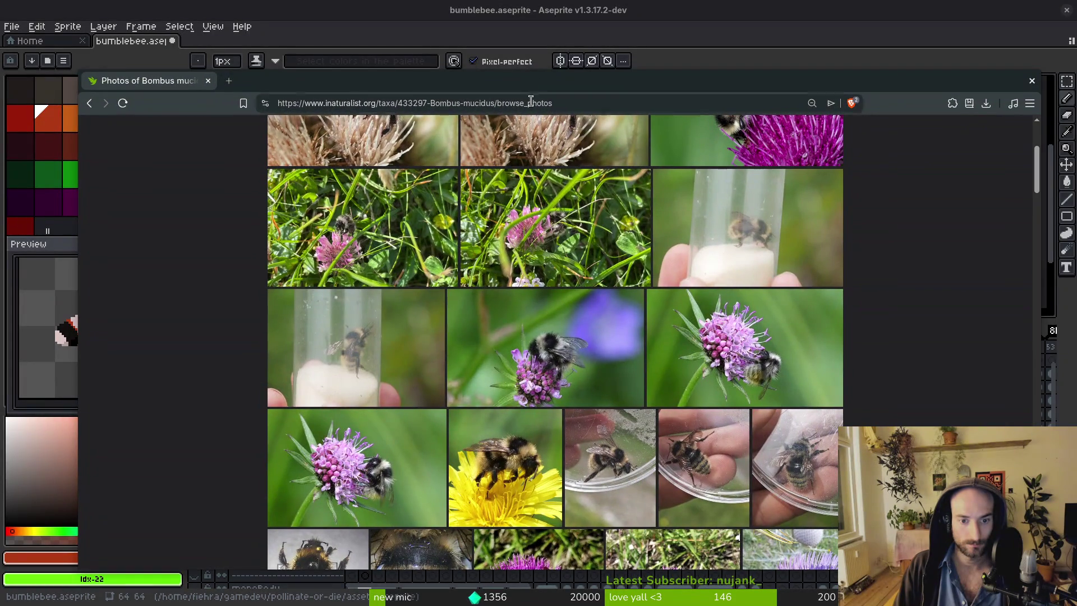
pyautogui.scroll(3, 545, 348)
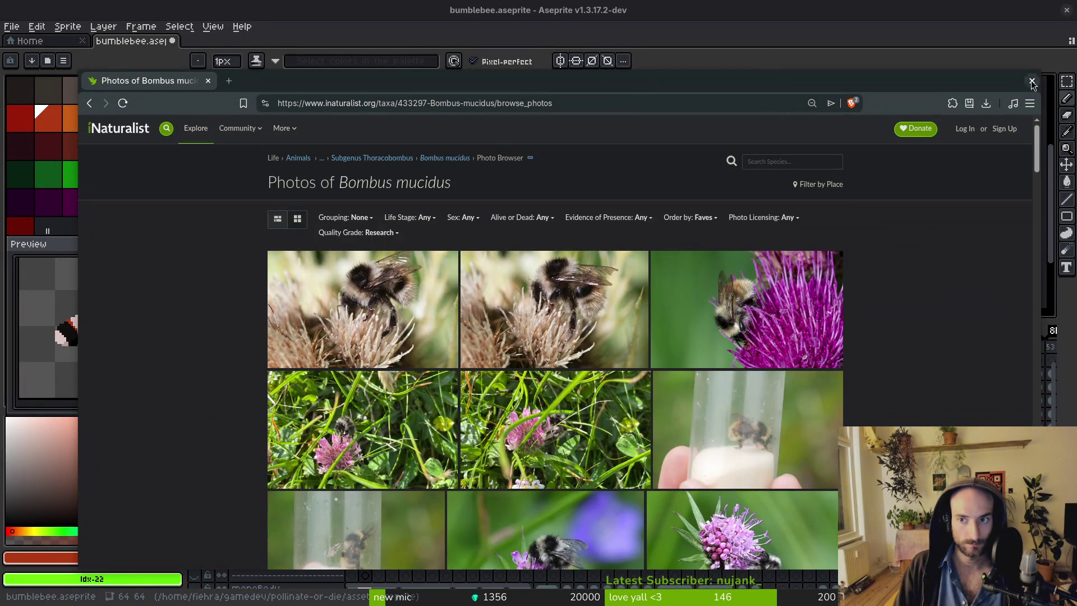
pyautogui.click(1031, 79)
pyautogui.scroll(3, 565, 219)
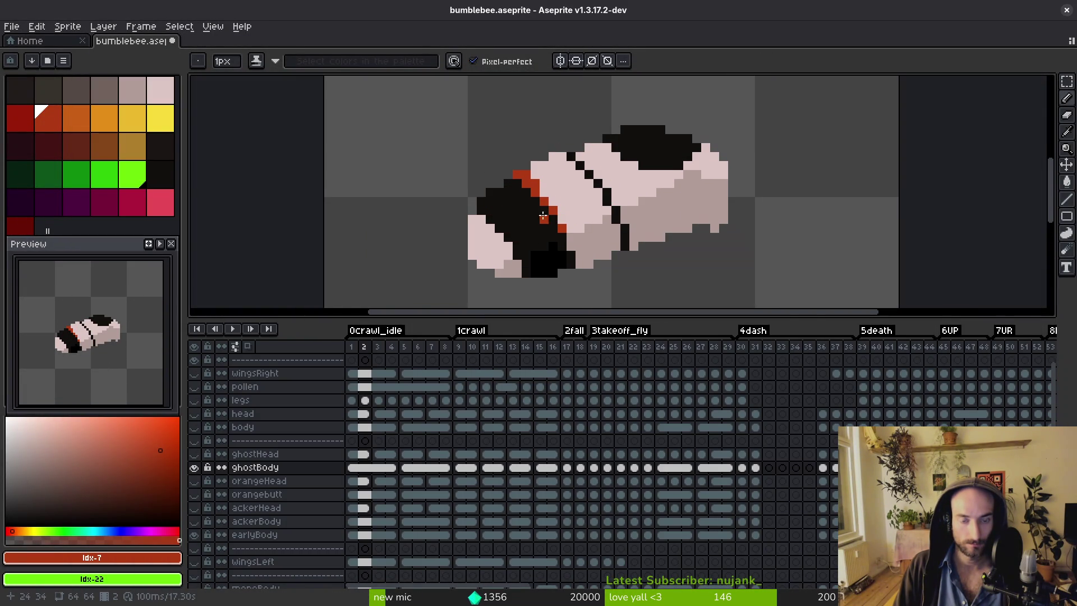
# Paint pale pink #dcc6c5 pixels and a diagonal line into the middle black band.
pyautogui.keyDown('alt'); pyautogui.click(570, 210); pyautogui.keyUp('alt')
pyautogui.hotkey('ctrl', 'z')
pyautogui.click(543, 237)
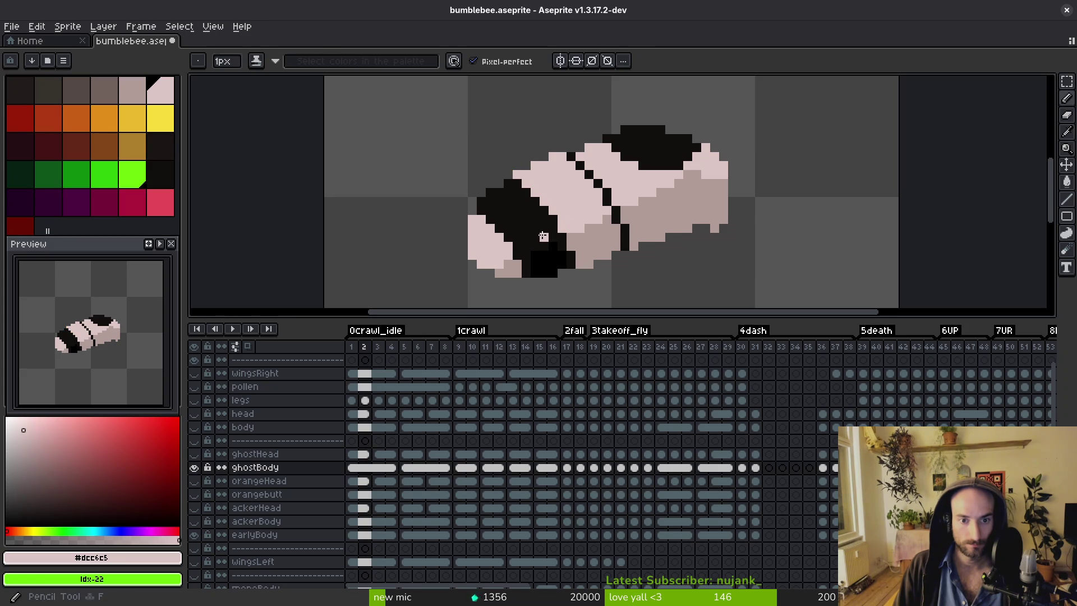
pyautogui.scroll(3, 549, 237)
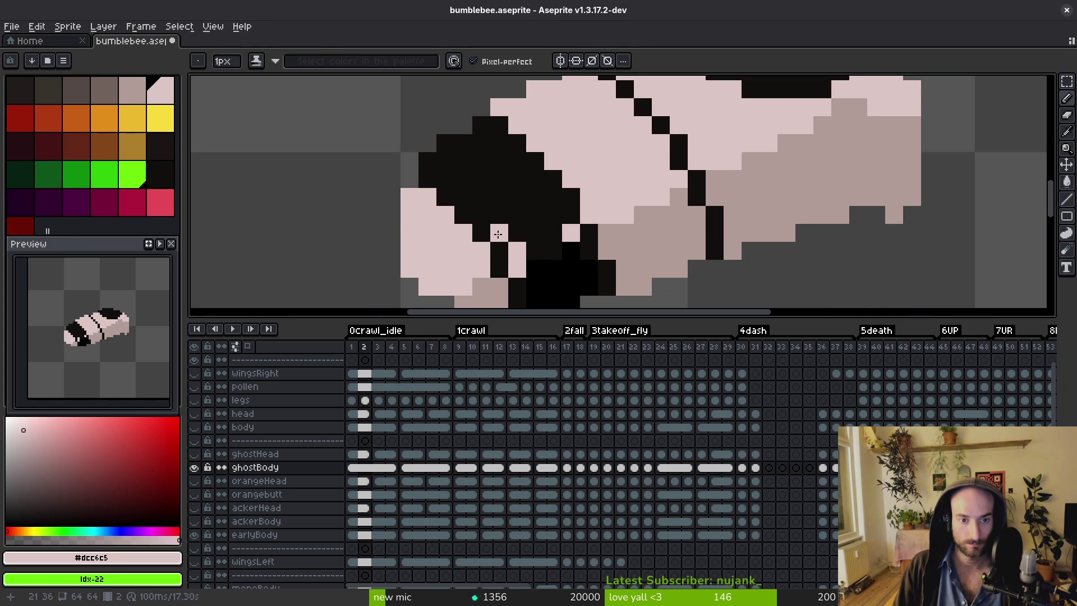
pyautogui.click(450, 183)
pyautogui.keyDown('shift'); pyautogui.click(499, 232); pyautogui.keyUp('shift')
pyautogui.click(433, 157)
pyautogui.moveTo(553, 214); pyautogui.dragTo(535, 232)
# Flood-fill part of the band pink, then refill three band regions with sampled black.
pyautogui.press('g')
pyautogui.click(519, 201)
pyautogui.scroll(-4, 521, 205)
pyautogui.press('i')
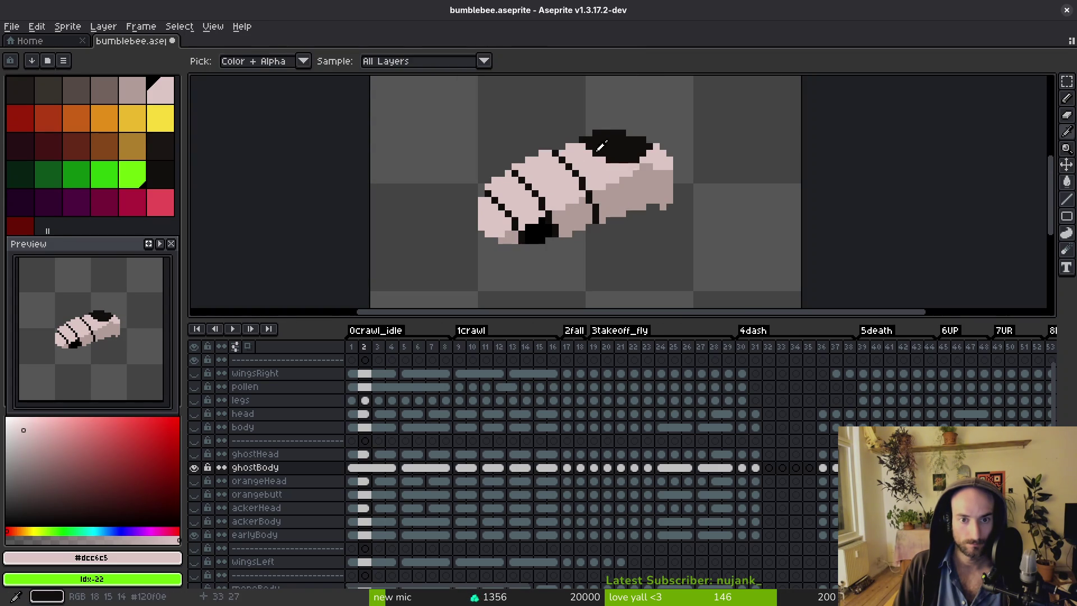
pyautogui.click(599, 146)
pyautogui.press('g')
pyautogui.scroll(2, 561, 185)
pyautogui.click(541, 180)
pyautogui.click(528, 298)
pyautogui.click(567, 257)
# Flood-fill a band area with pinkish-grey #b19d99 sampled from the body.
pyautogui.press('i')
pyautogui.click(455, 290)
pyautogui.press('g')
pyautogui.scroll(-8, 561, 264)
pyautogui.moveTo(560, 263); pyautogui.dragTo(536, 247)
pyautogui.press('i')
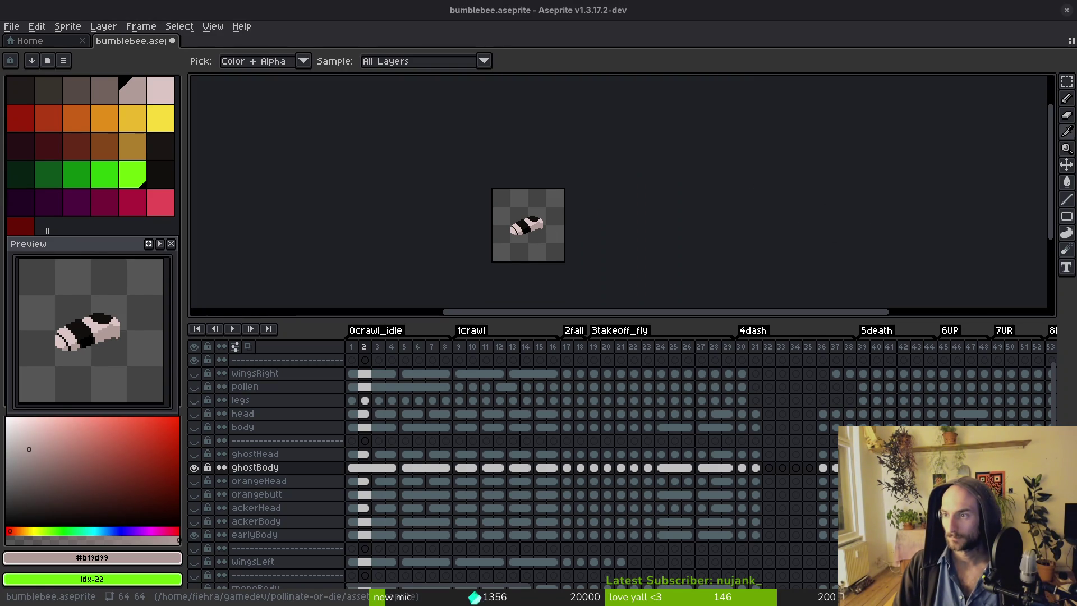
pyautogui.press('g')
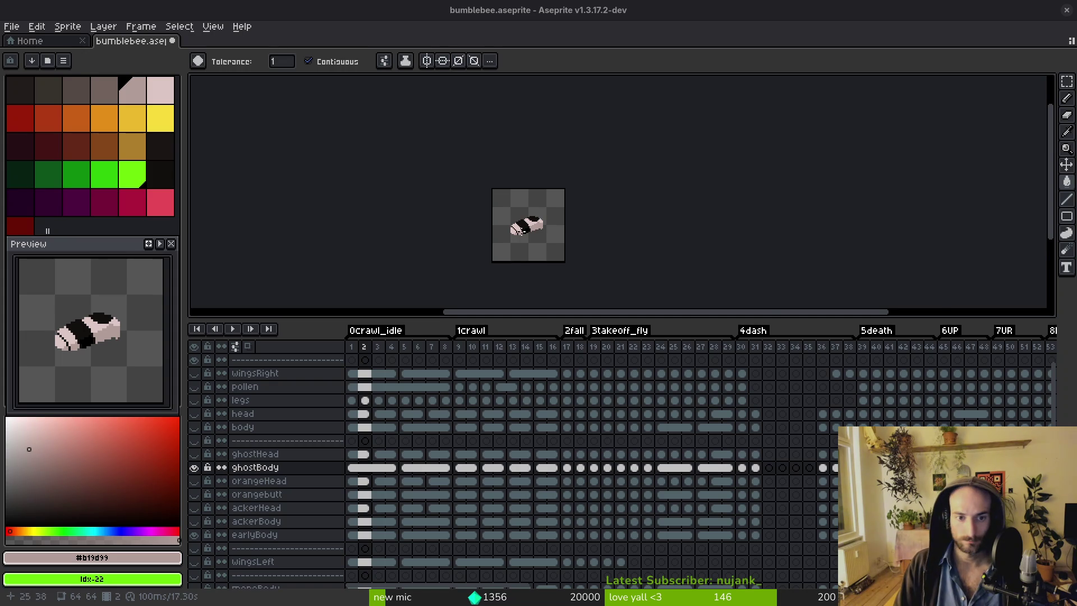
pyautogui.scroll(8, 520, 232)
# With the Pencil, repaint the black band's diagonal and stray black pixels pale pink.
pyautogui.press('b')
pyautogui.keyDown('alt'); pyautogui.click(503, 123); pyautogui.keyUp('alt')
pyautogui.moveTo(518, 133)
pyautogui.mouseDown()
pyautogui.moveTo(575, 213)
pyautogui.moveTo(593, 212)
pyautogui.mouseUp()
pyautogui.click(557, 194)
pyautogui.moveTo(575, 176); pyautogui.dragTo(560, 155)
pyautogui.click(589, 192)
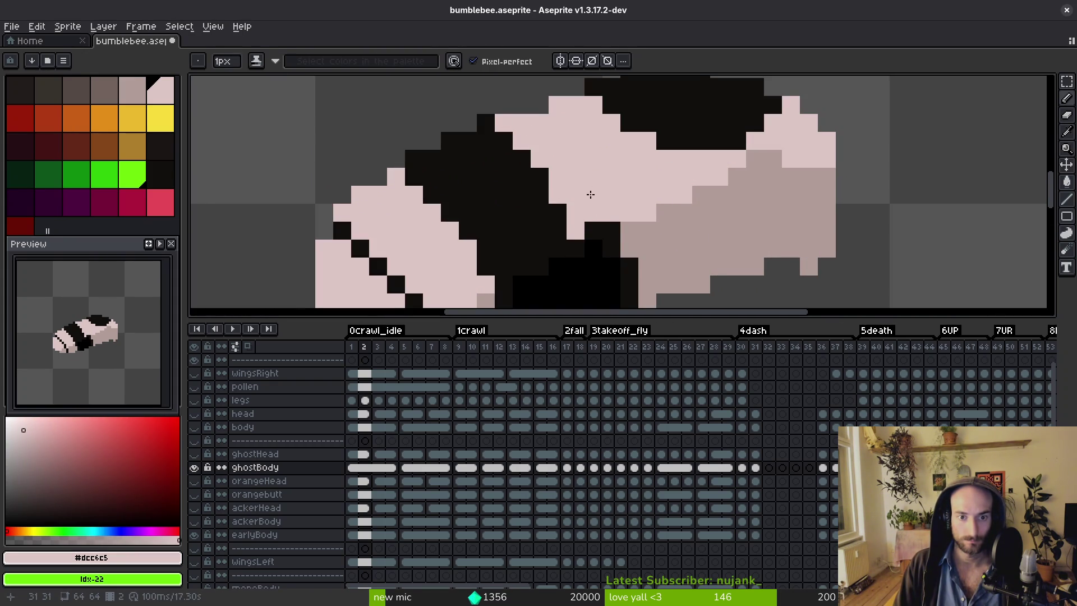
pyautogui.scroll(-4, 589, 192)
pyautogui.scroll(4, 501, 127)
# Add #b19d99 grey shading pixels beside the black band, then resample the band colours.
pyautogui.moveTo(494, 127); pyautogui.dragTo(523, 154)
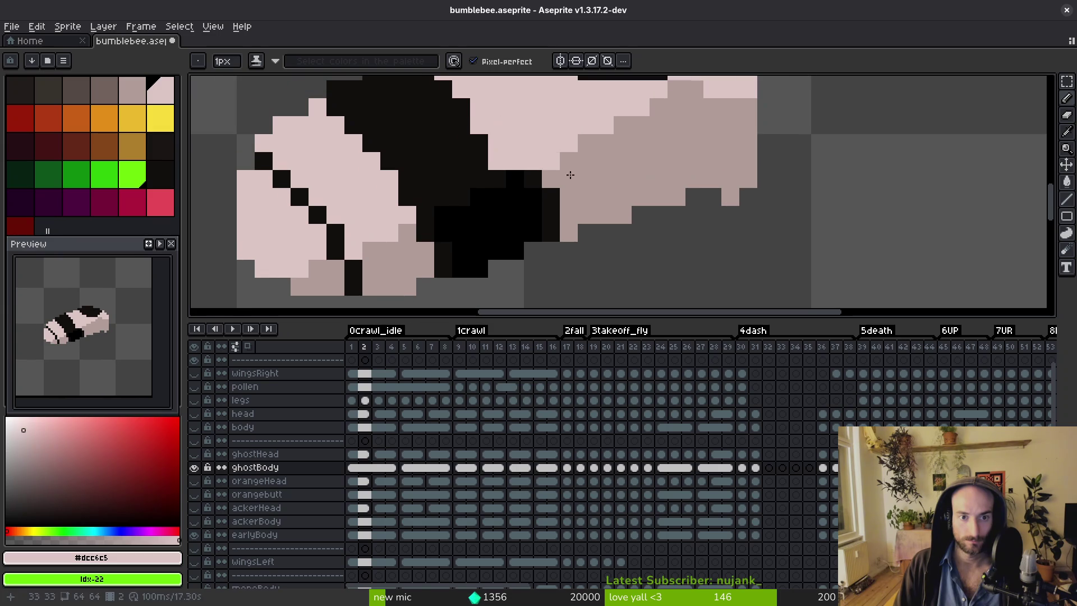
pyautogui.keyDown('alt'); pyautogui.click(569, 173); pyautogui.keyUp('alt')
pyautogui.moveTo(552, 200); pyautogui.dragTo(551, 236)
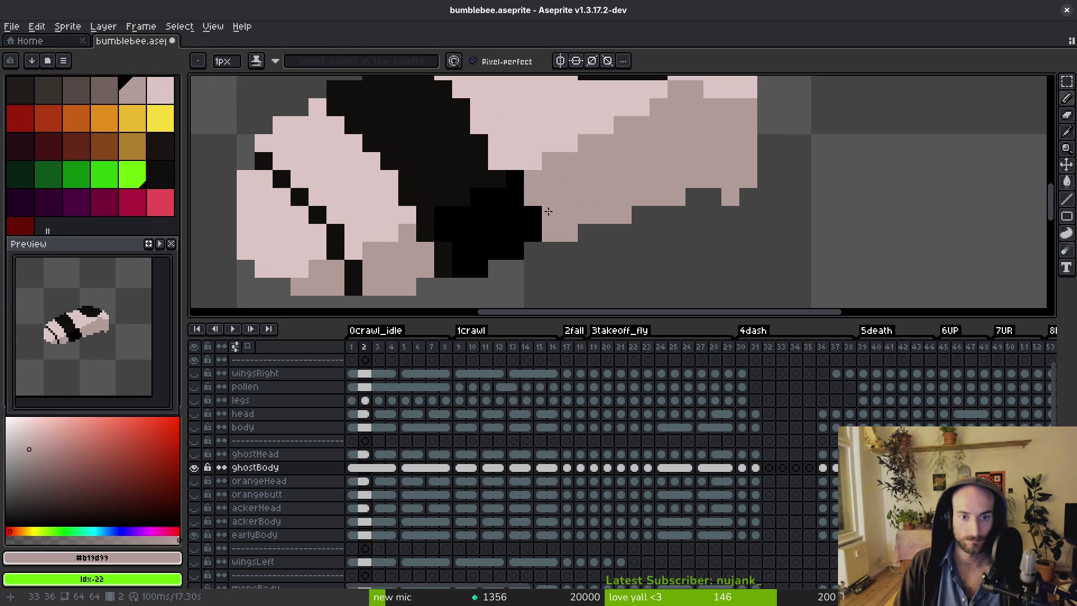
pyautogui.moveTo(513, 181); pyautogui.dragTo(525, 210)
pyautogui.keyDown('alt'); pyautogui.click(526, 210); pyautogui.keyUp('alt')
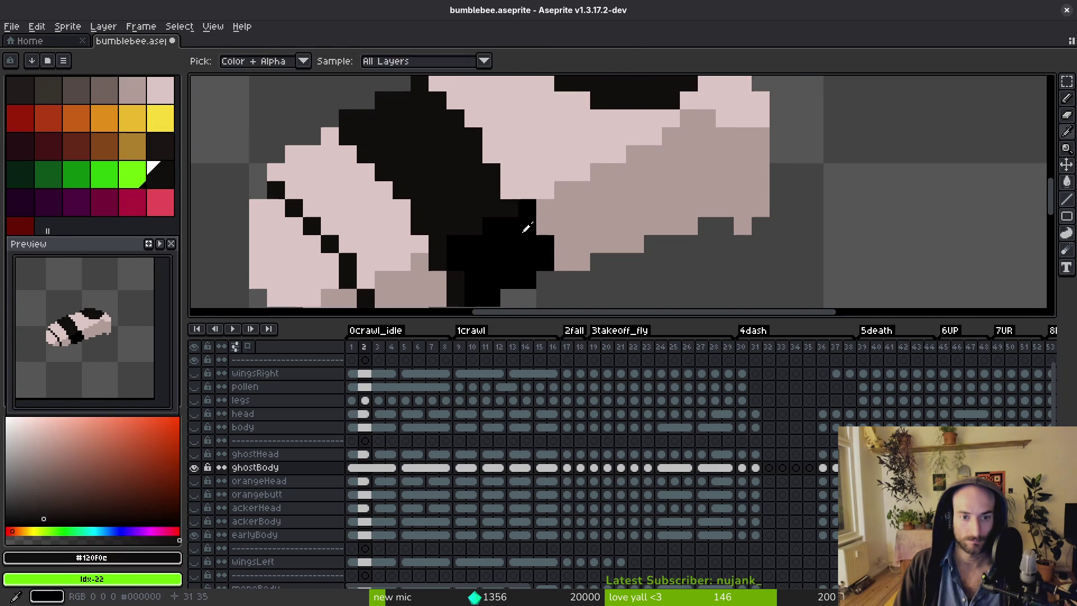
pyautogui.keyDown('alt'); pyautogui.click(524, 223); pyautogui.keyUp('alt')
pyautogui.scroll(-3, 552, 200)
pyautogui.keyDown('alt'); pyautogui.click(544, 188); pyautogui.keyUp('alt')
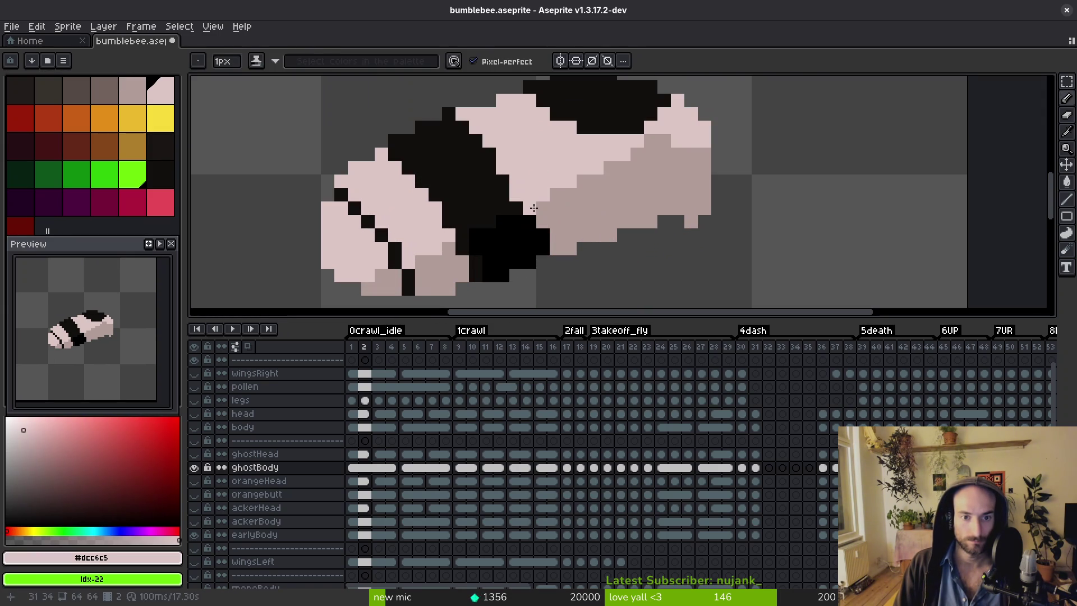
# Save, then paint a few pale pink #dcc6c5 pixels on the bee's back.
pyautogui.keyDown('alt'); pyautogui.click(559, 225); pyautogui.keyUp('alt')
pyautogui.scroll(-5, 561, 226)
pyautogui.hotkey('ctrl', 's')
pyautogui.scroll(3, 589, 218)
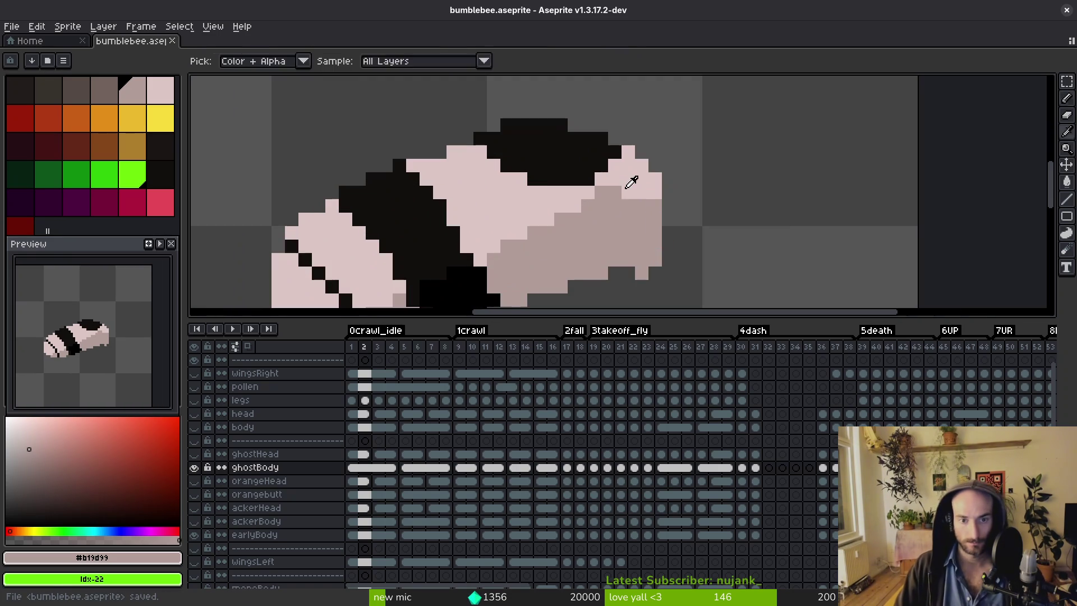
pyautogui.keyDown('alt'); pyautogui.click(625, 186); pyautogui.keyUp('alt')
pyautogui.click(615, 206)
pyautogui.click(602, 192)
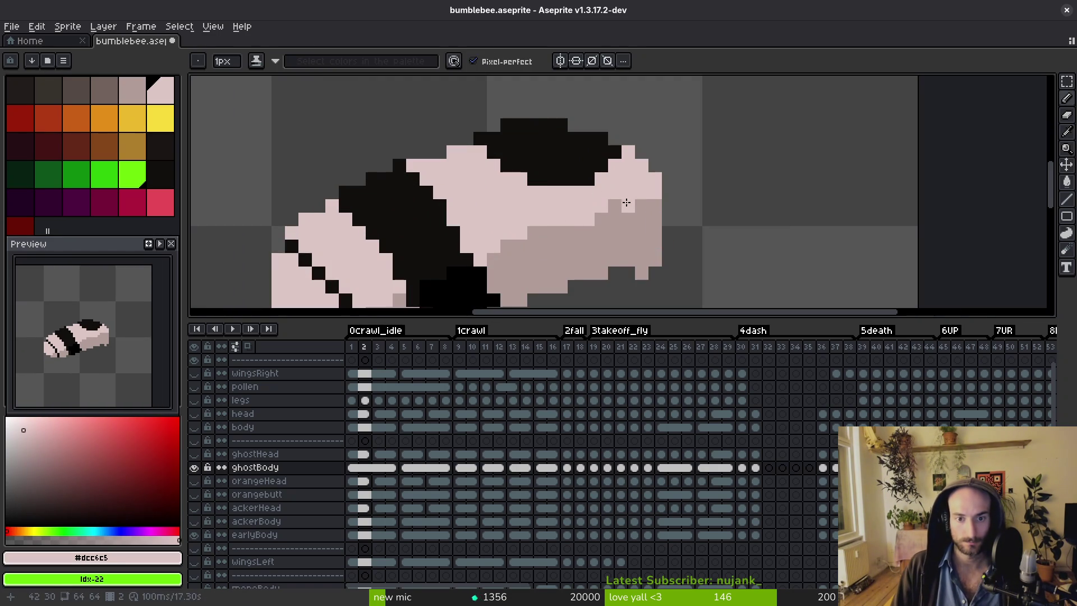
pyautogui.scroll(-3, 561, 262)
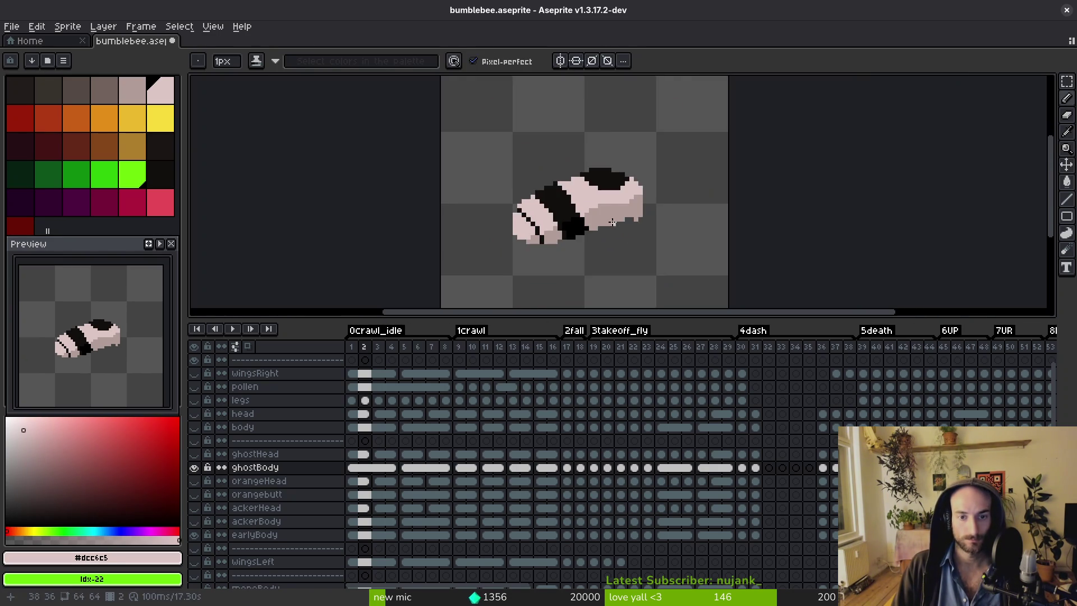
pyautogui.scroll(3, 613, 220)
# Add a grey #b19d99 shading pixel on the body, resample both colours, and save.
pyautogui.keyDown('alt'); pyautogui.click(667, 187); pyautogui.keyUp('alt')
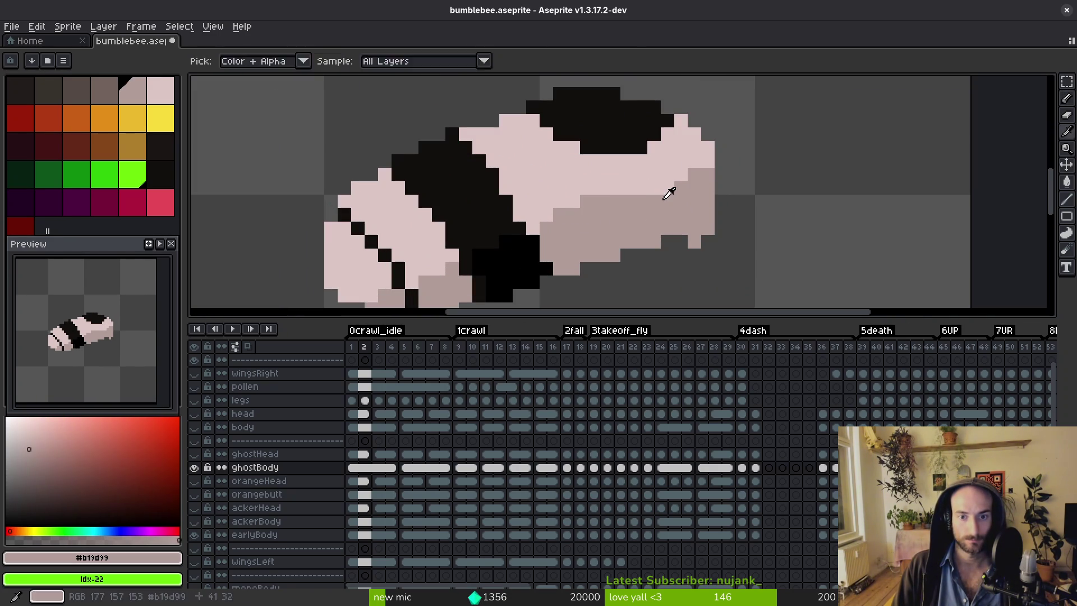
pyautogui.click(569, 203)
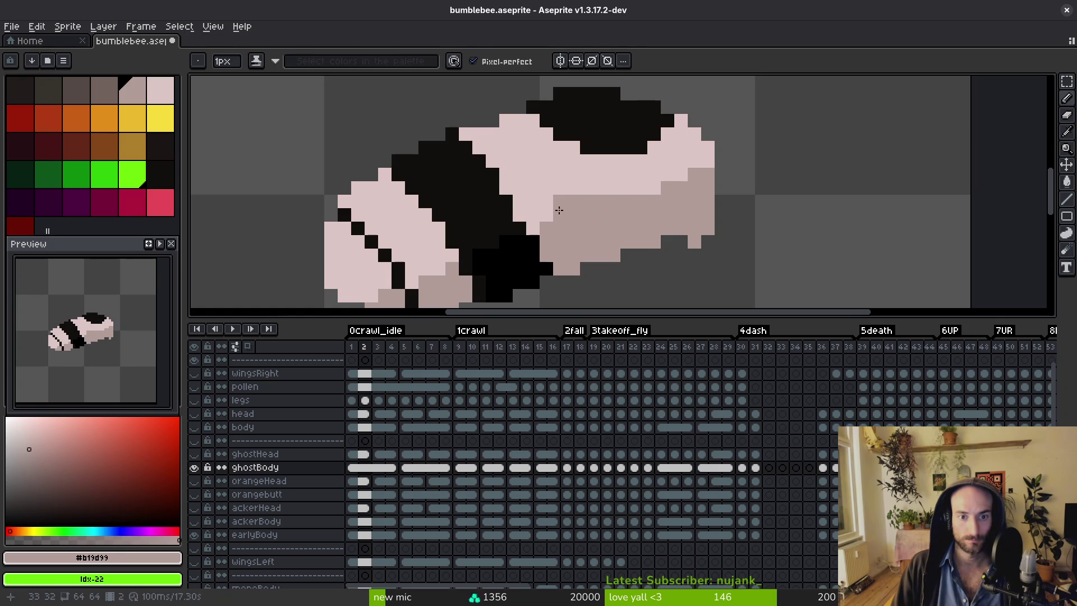
pyautogui.keyDown('alt'); pyautogui.click(579, 176); pyautogui.keyUp('alt')
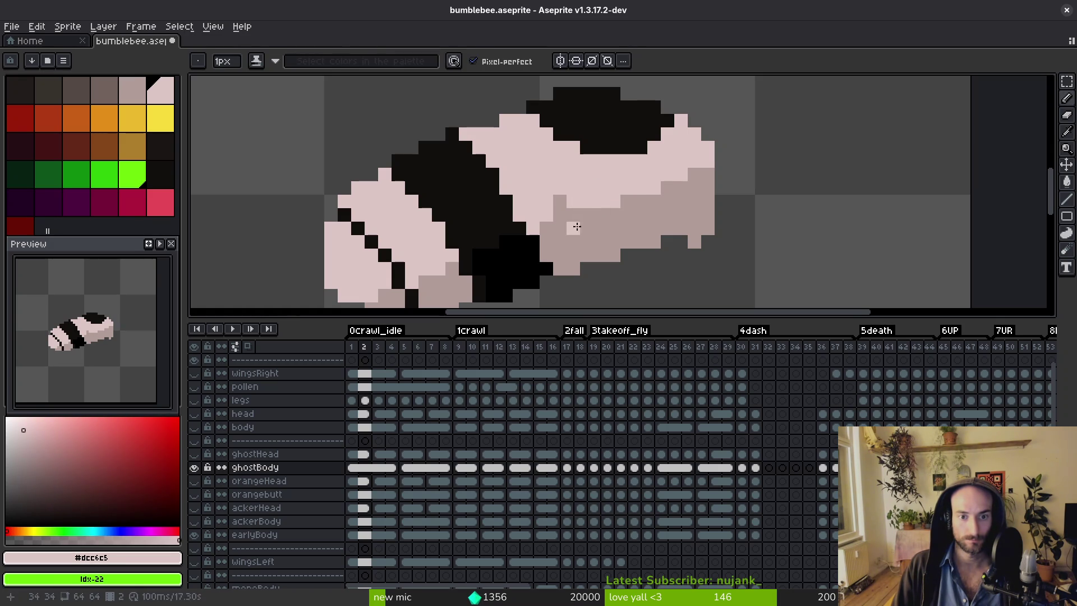
pyautogui.keyDown('alt'); pyautogui.click(577, 196); pyautogui.keyUp('alt')
pyautogui.scroll(-4, 606, 235)
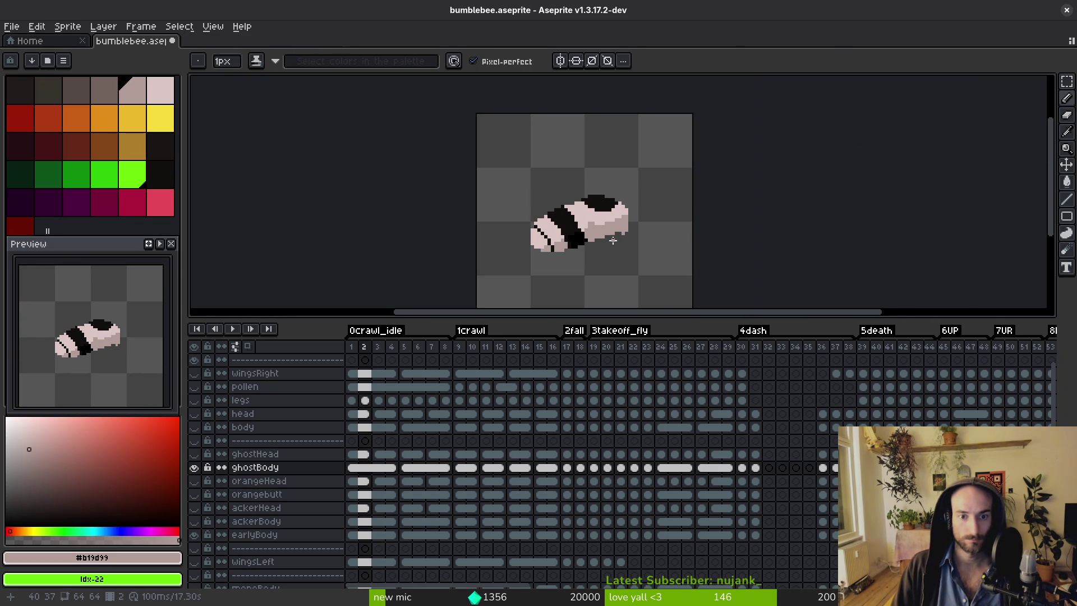
pyautogui.scroll(4, 613, 240)
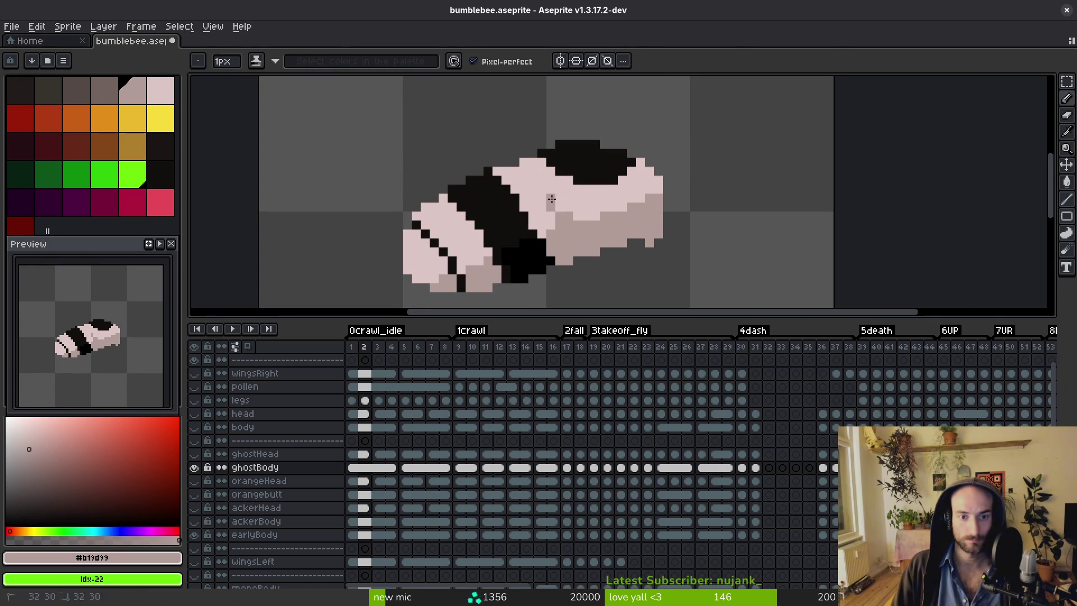
pyautogui.keyDown('alt'); pyautogui.click(557, 216); pyautogui.keyUp('alt')
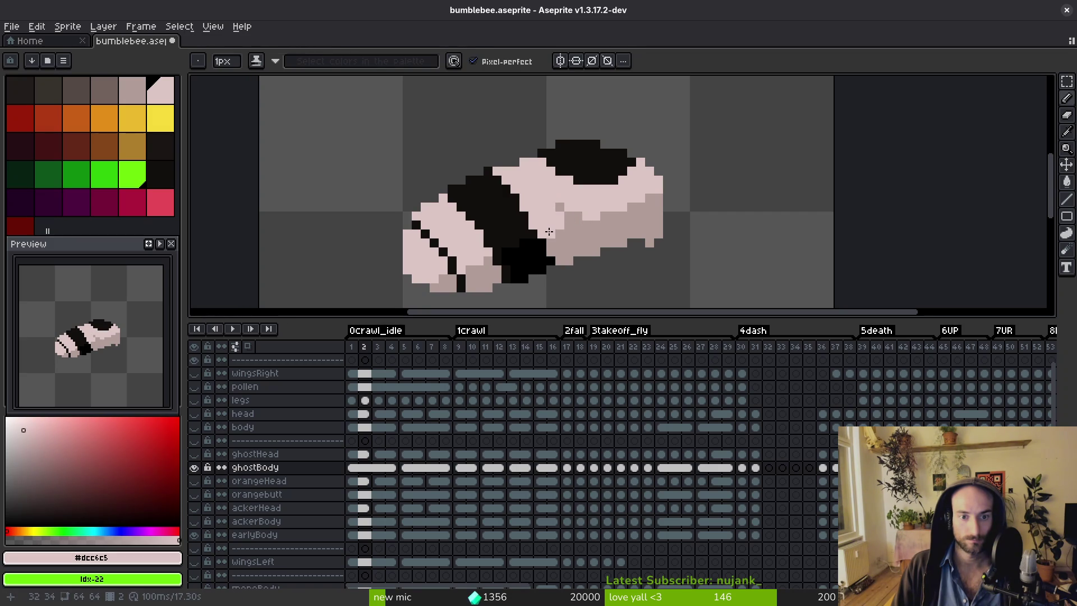
pyautogui.keyDown('alt'); pyautogui.click(568, 217); pyautogui.keyUp('alt')
pyautogui.scroll(-4, 592, 229)
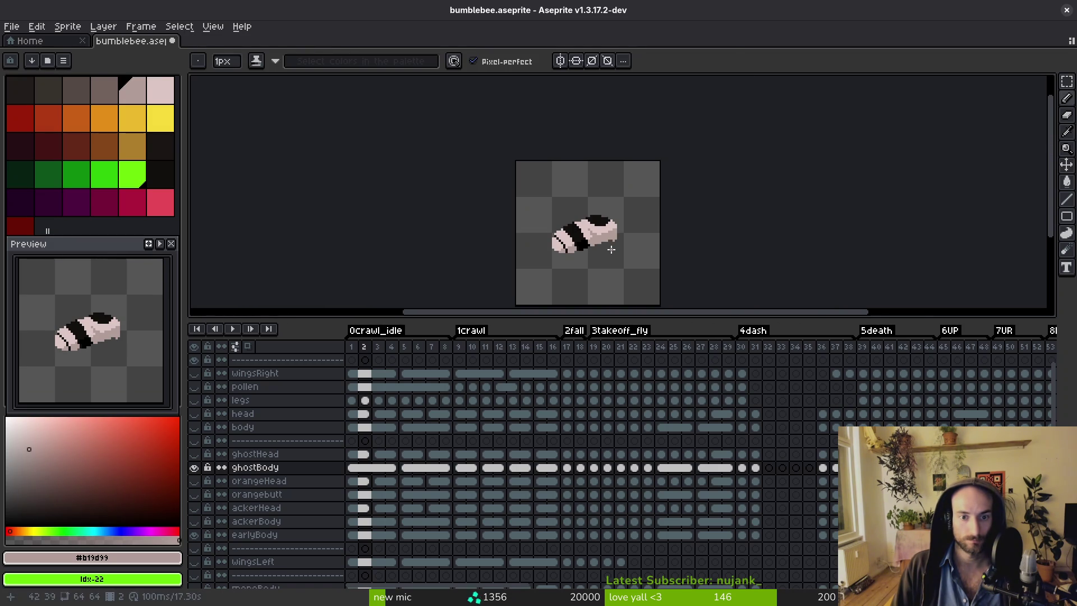
pyautogui.scroll(-3, 603, 246)
pyautogui.scroll(4, 604, 249)
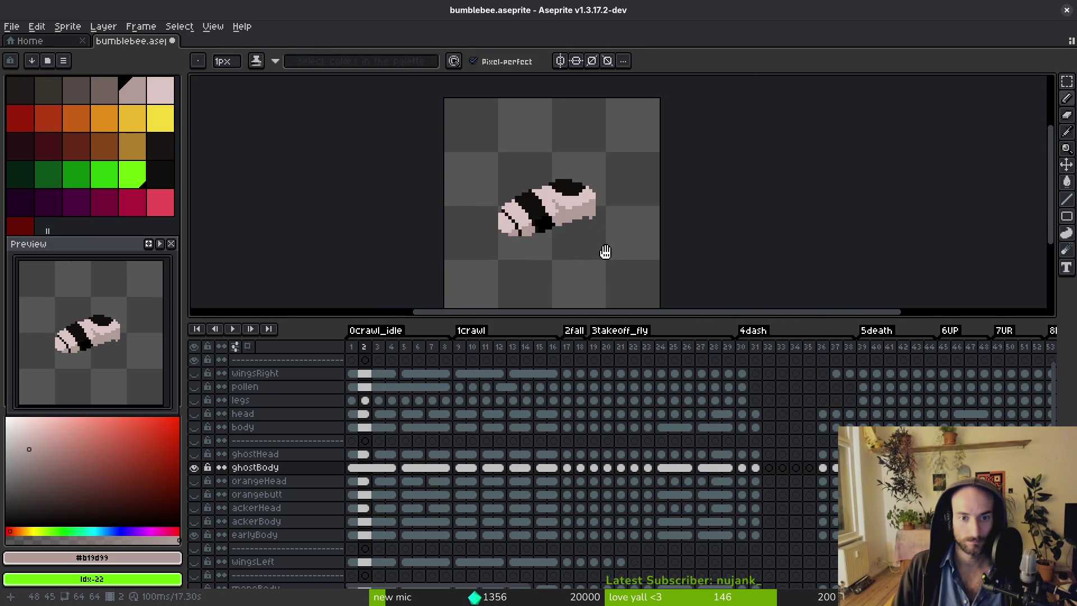
pyautogui.scroll(3, 604, 250)
pyautogui.scroll(-1, 552, 214)
pyautogui.scroll(1, 555, 235)
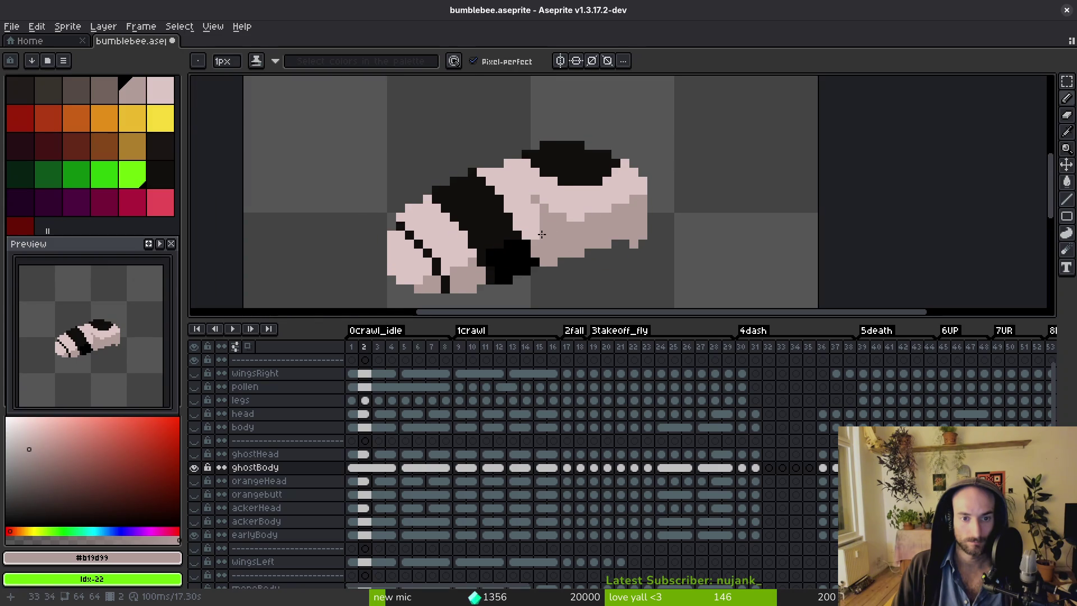
pyautogui.scroll(-3, 556, 231)
pyautogui.hotkey('ctrl', 's')
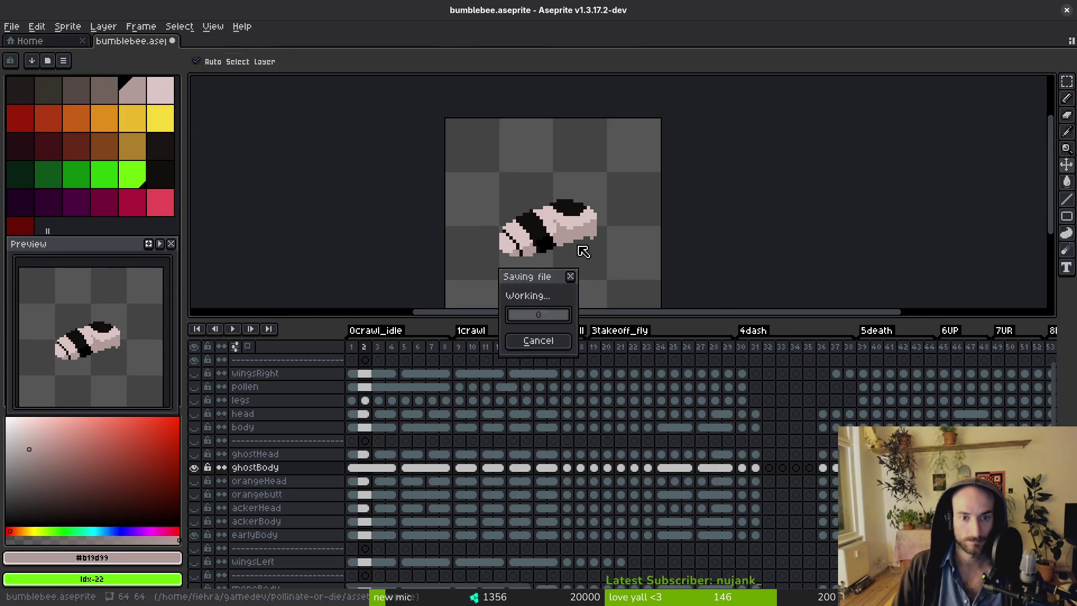
# Resample pale pink and grey from the rear body and save bumblebee.aseprite again.
pyautogui.scroll(4, 584, 258)
pyautogui.keyDown('alt'); pyautogui.click(477, 177); pyautogui.keyUp('alt')
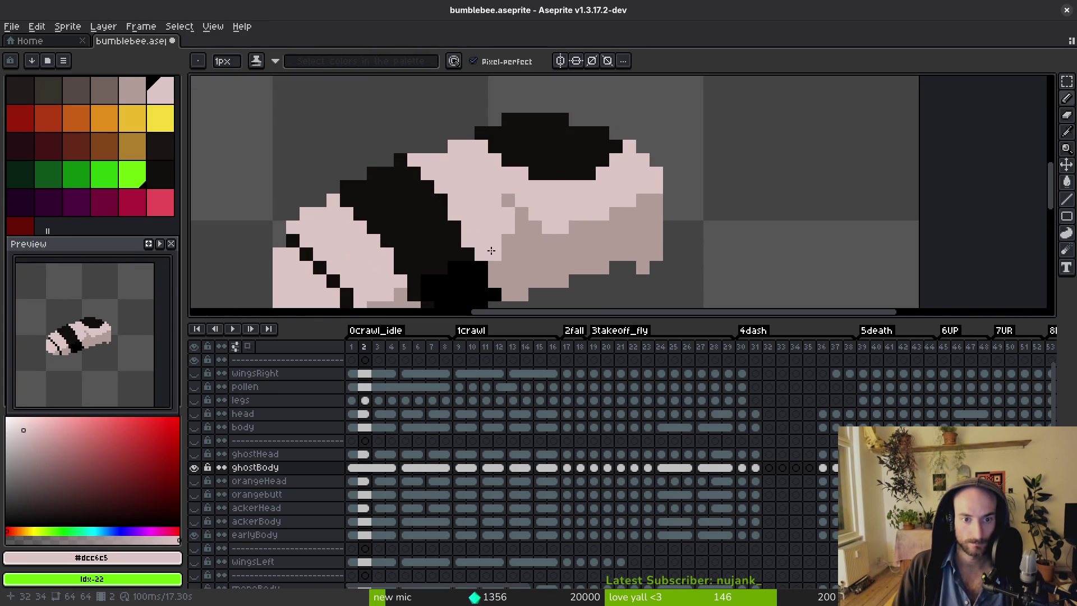
pyautogui.scroll(-2, 510, 236)
pyautogui.scroll(2, 556, 248)
pyautogui.keyDown('alt'); pyautogui.click(555, 248); pyautogui.keyUp('alt')
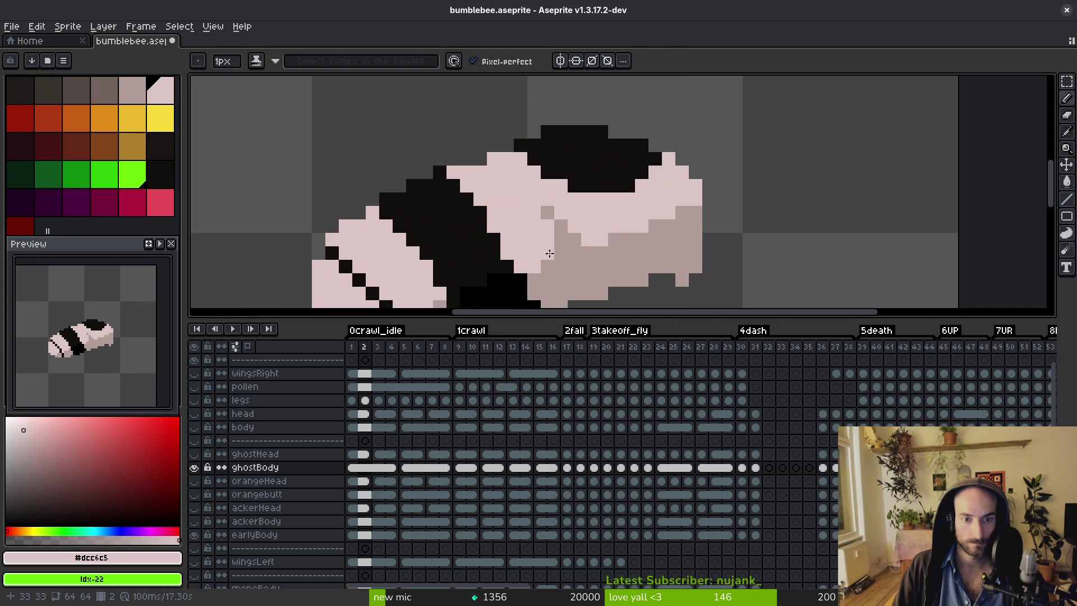
pyautogui.scroll(-4, 555, 249)
pyautogui.hotkey('ctrl', 's')
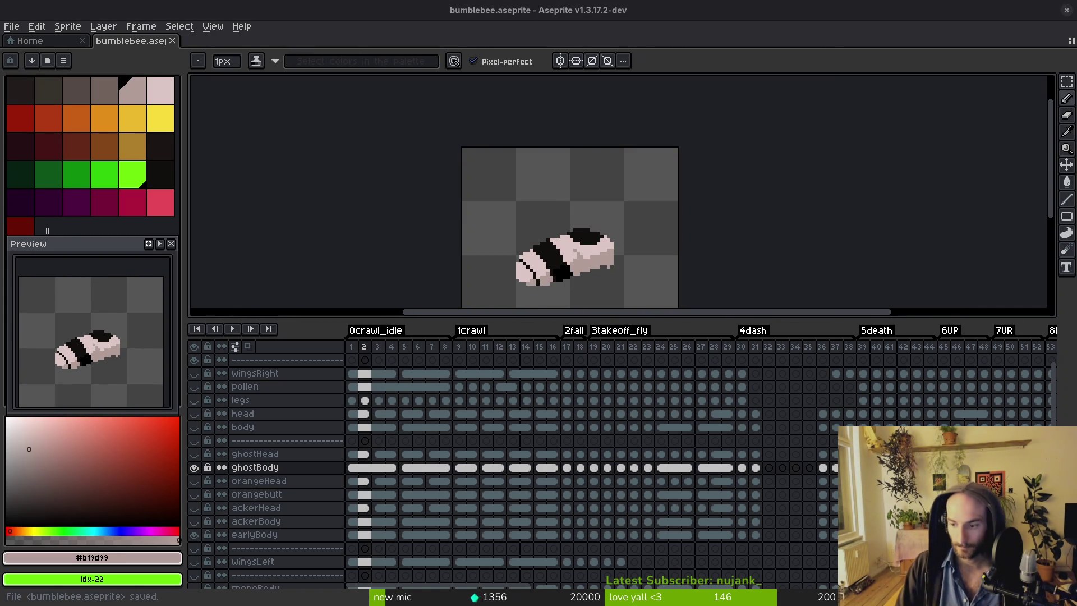
pyautogui.scroll(-1, 586, 235)
pyautogui.hotkey('ctrl', 's')
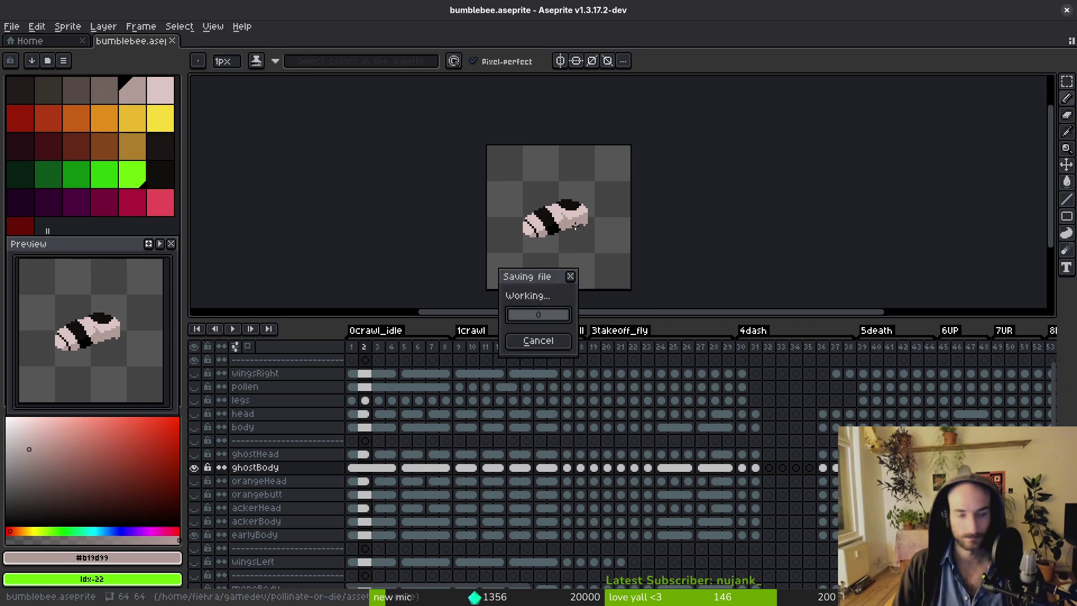
# Draw near-black lines extending the rear band downward and filling its lower right part.
pyautogui.scroll(6, 583, 174)
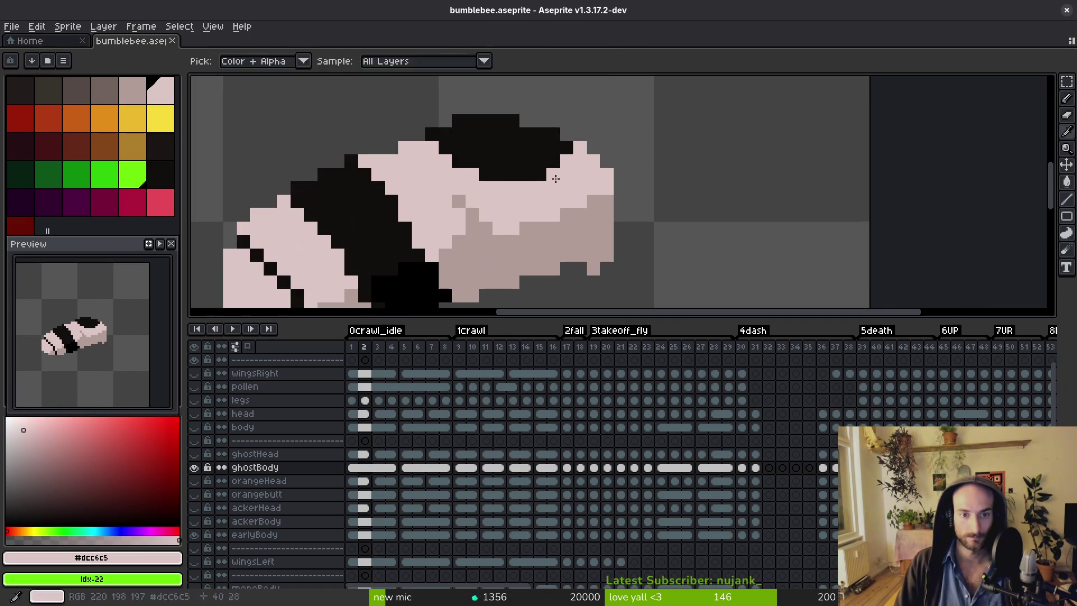
pyautogui.keyDown('alt'); pyautogui.click(565, 151); pyautogui.keyUp('alt')
pyautogui.moveTo(565, 151); pyautogui.dragTo(544, 226)
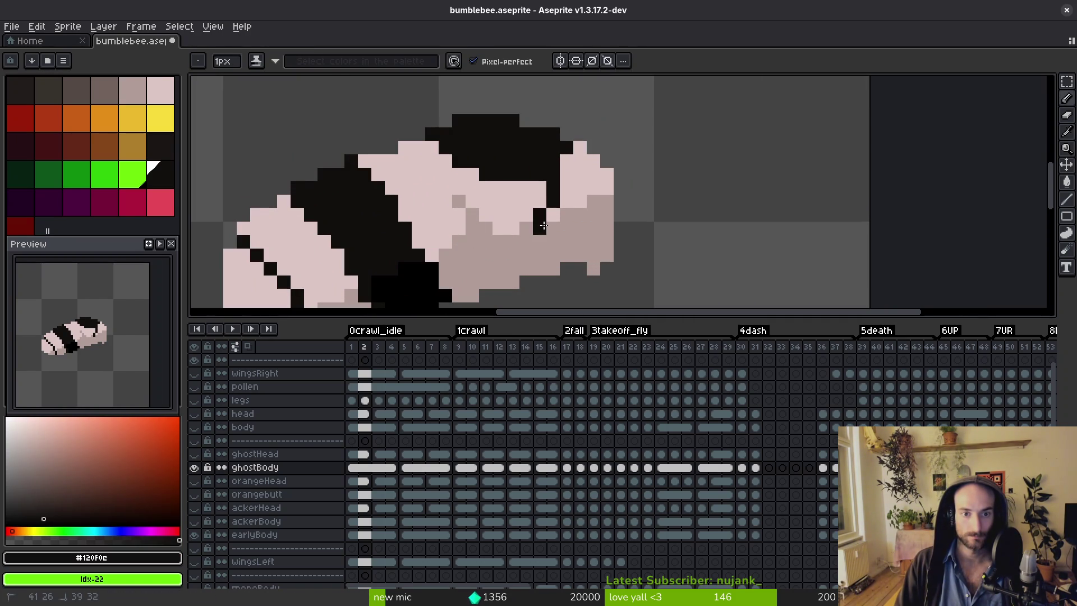
pyautogui.moveTo(499, 187); pyautogui.dragTo(534, 231)
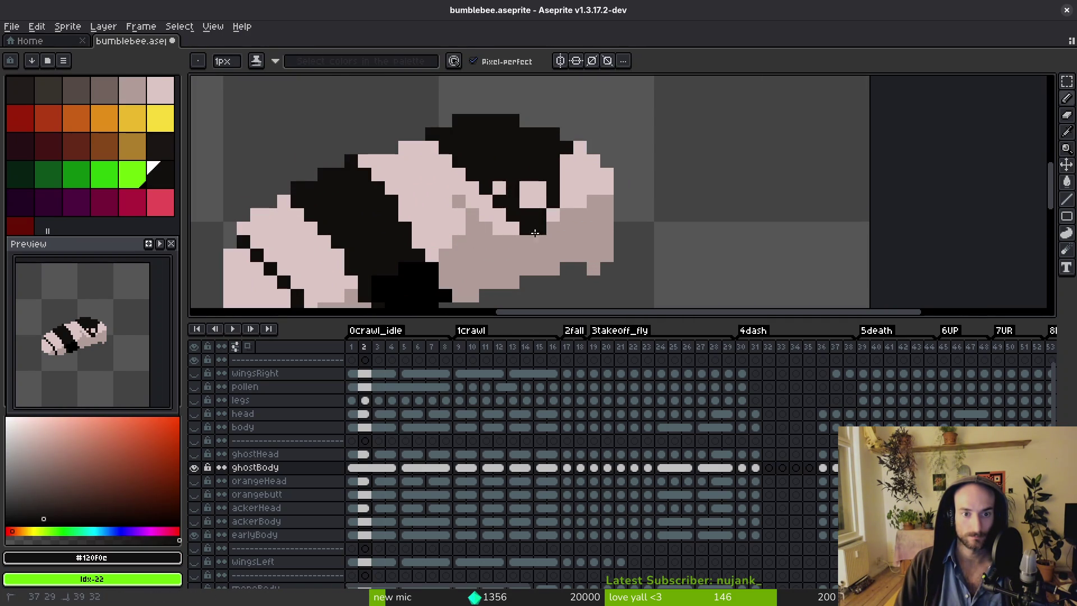
pyautogui.scroll(-6, 503, 188)
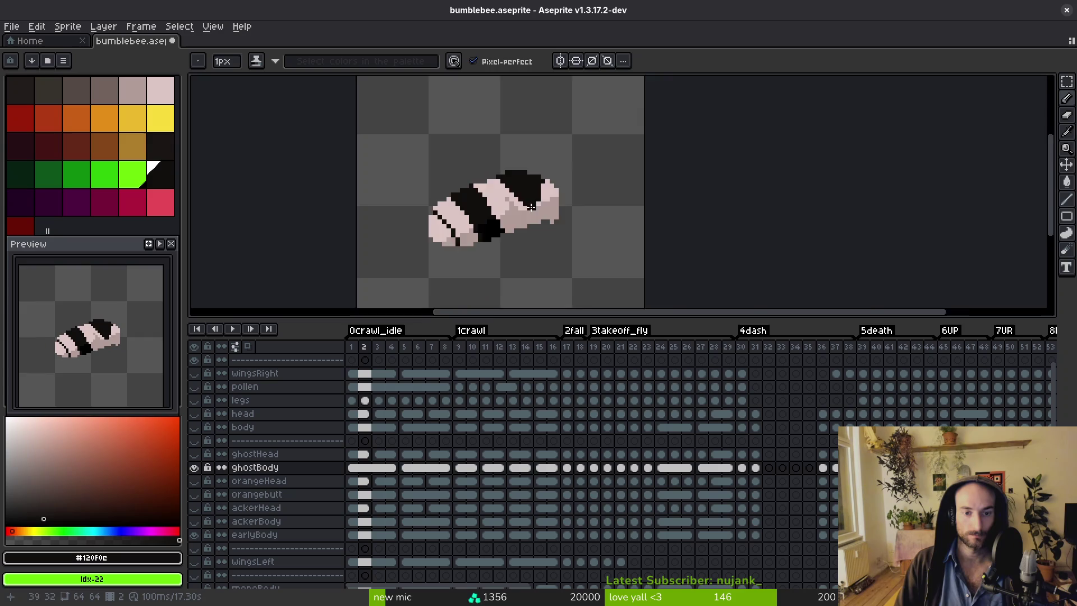
pyautogui.scroll(6, 516, 207)
# Repaint part of the rear band pale pink and save bumblebee.aseprite.
pyautogui.keyDown('alt'); pyautogui.click(572, 168); pyautogui.keyUp('alt')
pyautogui.moveTo(544, 210); pyautogui.dragTo(554, 190)
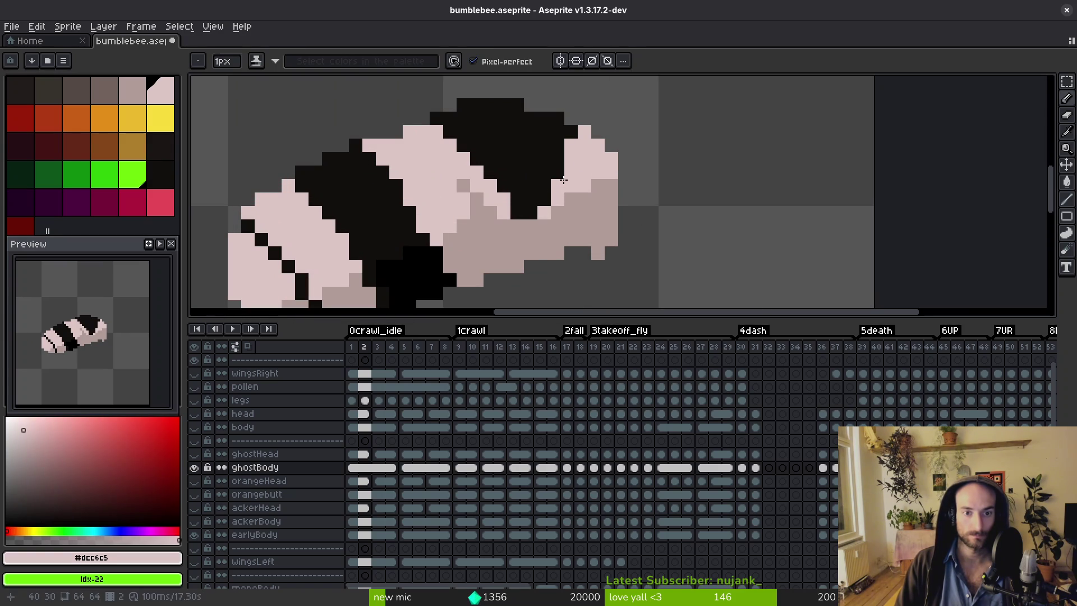
pyautogui.keyDown('alt'); pyautogui.click(531, 192); pyautogui.keyUp('alt')
pyautogui.scroll(-4, 564, 200)
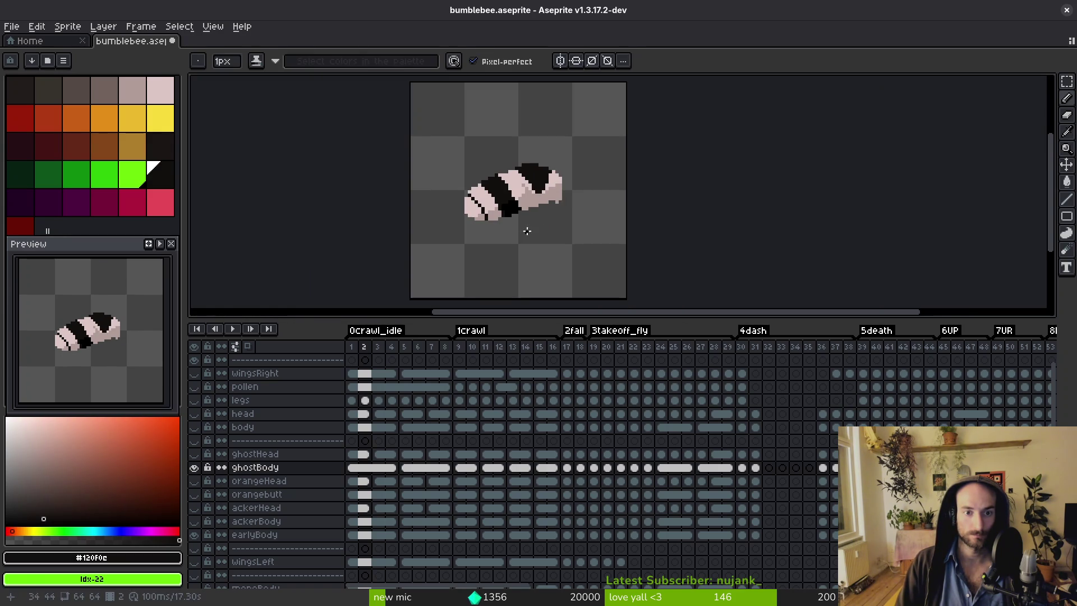
pyautogui.scroll(3, 567, 208)
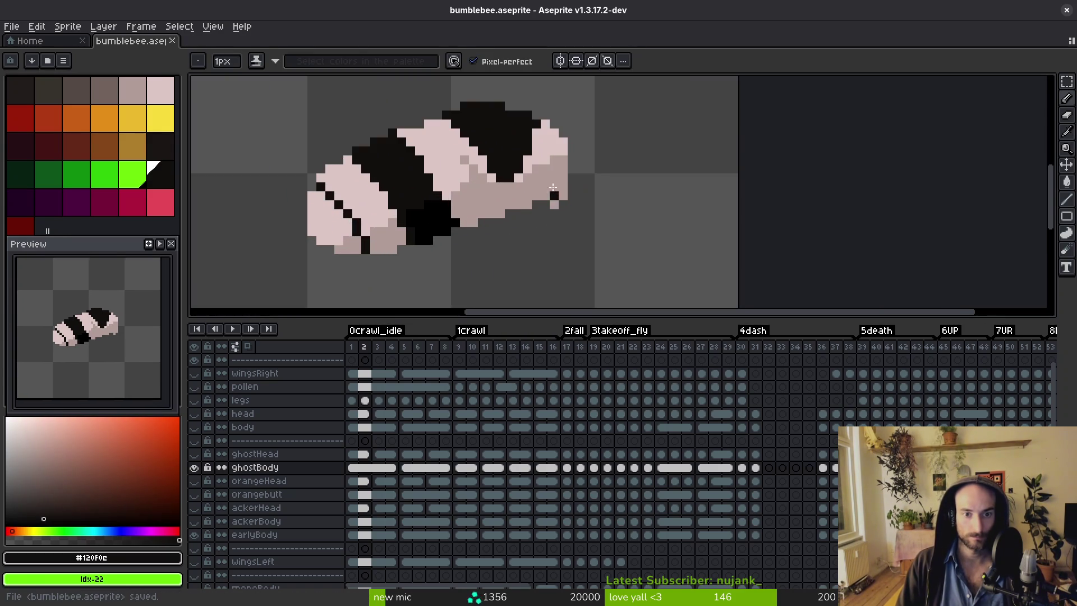
pyautogui.keyDown('alt'); pyautogui.click(533, 170); pyautogui.keyUp('alt')
pyautogui.scroll(-4, 526, 198)
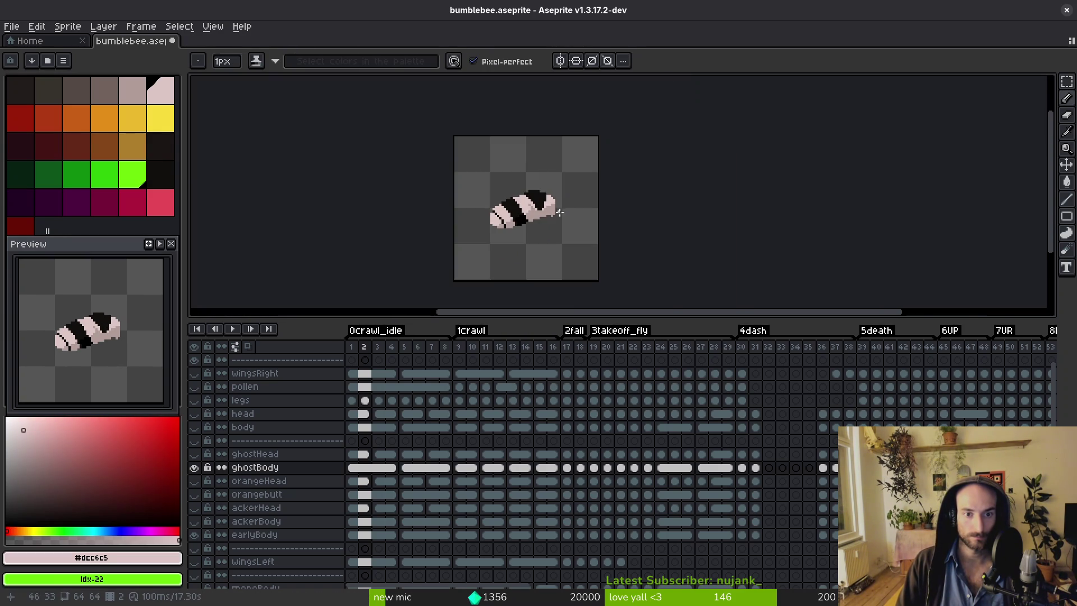
pyautogui.hotkey('ctrl', 's')
# Step to frame 5, compare it with frame 4, and centre the bee body in view.
pyautogui.press('Right')
pyautogui.press('Right')
pyautogui.press('Right')
pyautogui.press('Left')
pyautogui.press('Right')
pyautogui.press('Left')
pyautogui.scroll(3, 559, 224)
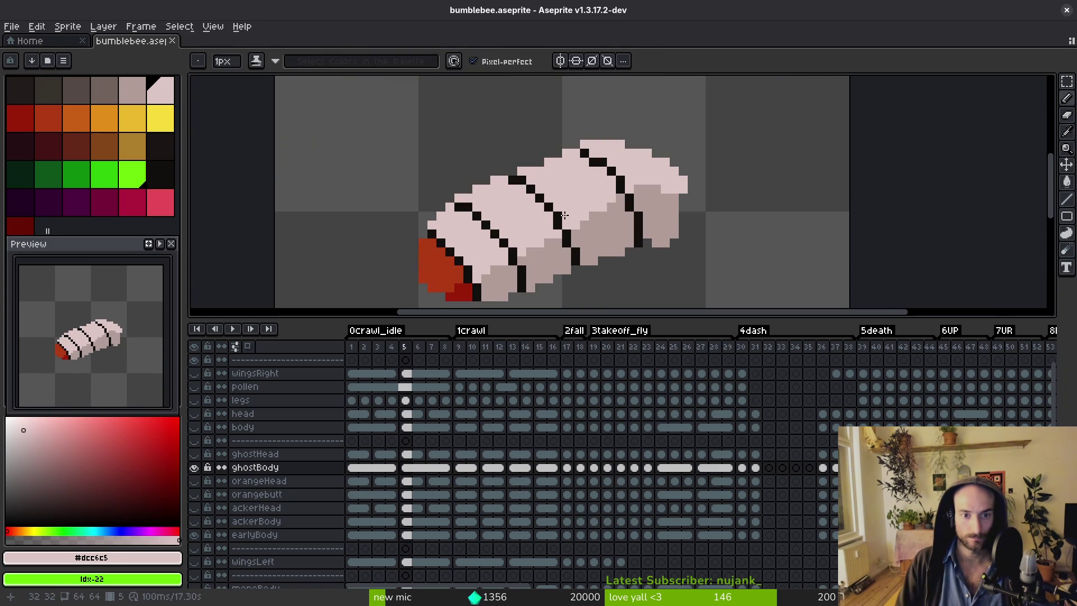
pyautogui.moveTo(500, 227); pyautogui.dragTo(530, 178)
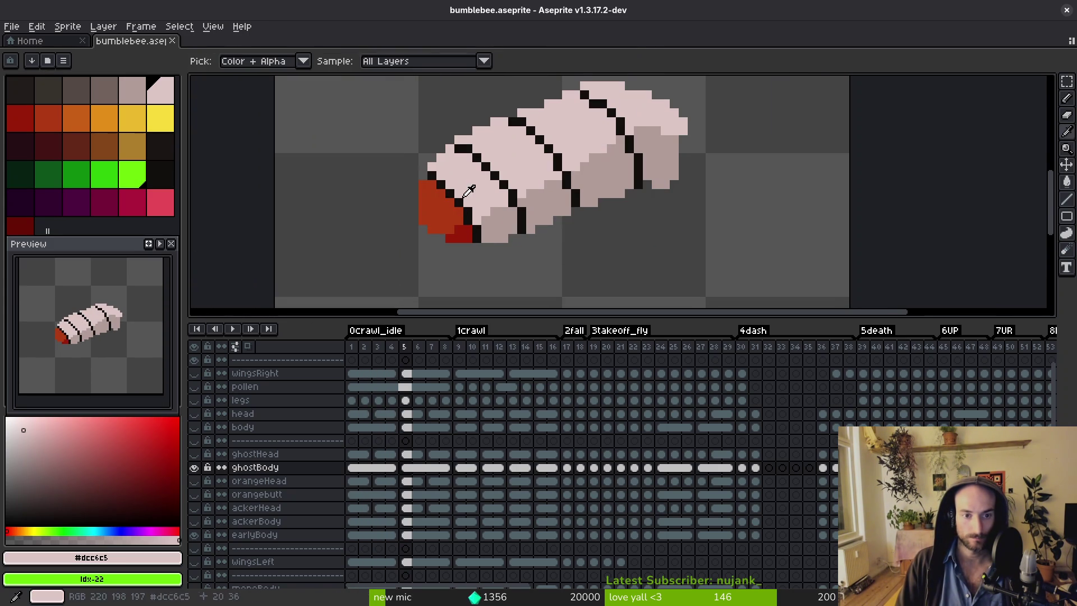
# Sample the black band colour and fill a body segment and the shaded underside black.
pyautogui.keyDown('alt'); pyautogui.rightClick(447, 202); pyautogui.keyUp('alt')
pyautogui.press('g')
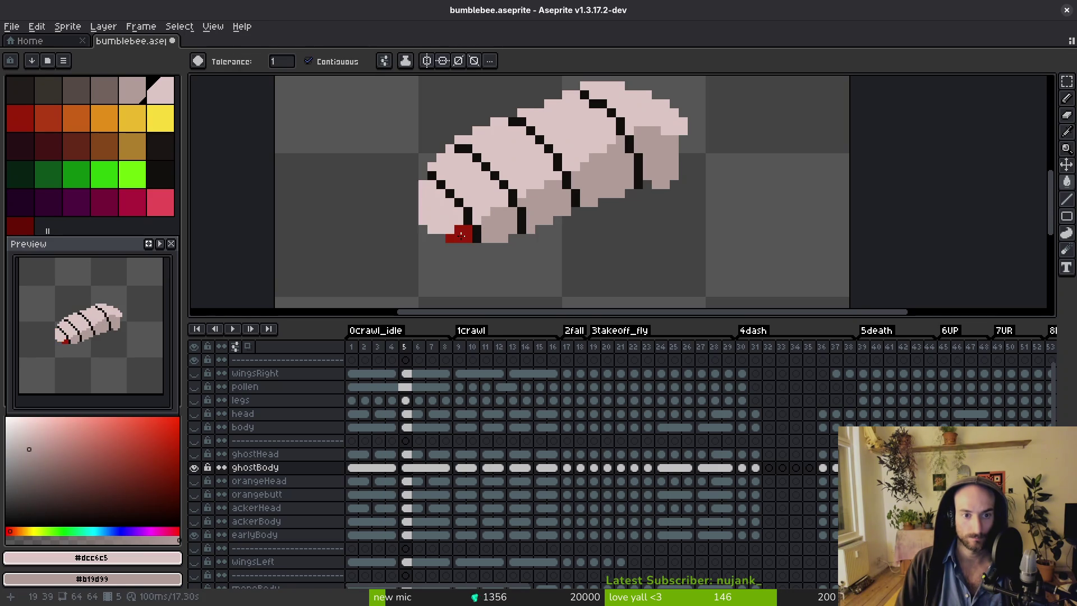
pyautogui.press('alt')
pyautogui.click(508, 150)
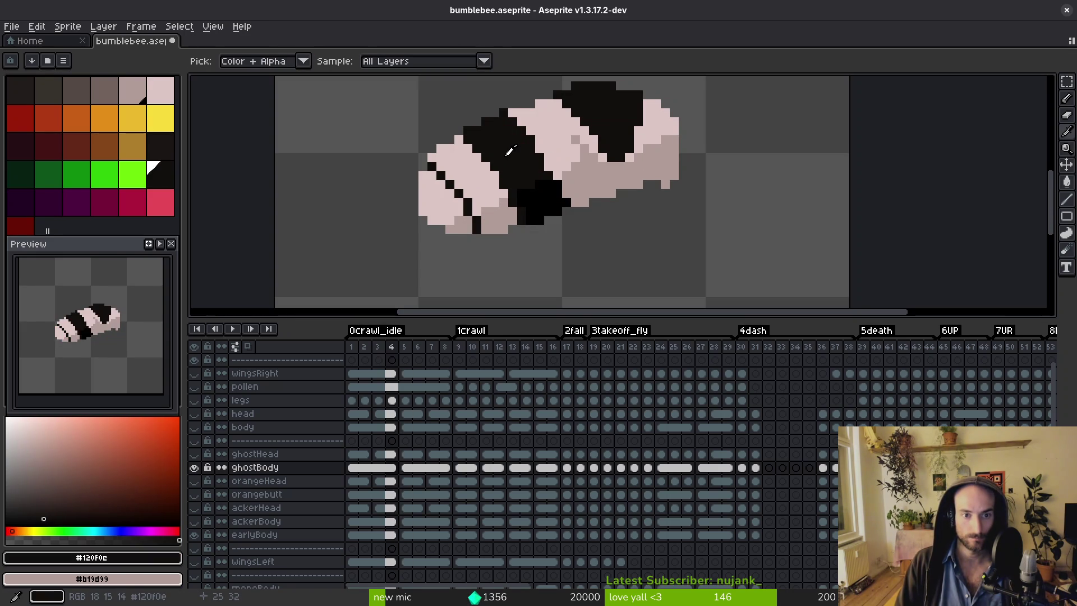
pyautogui.press('.')
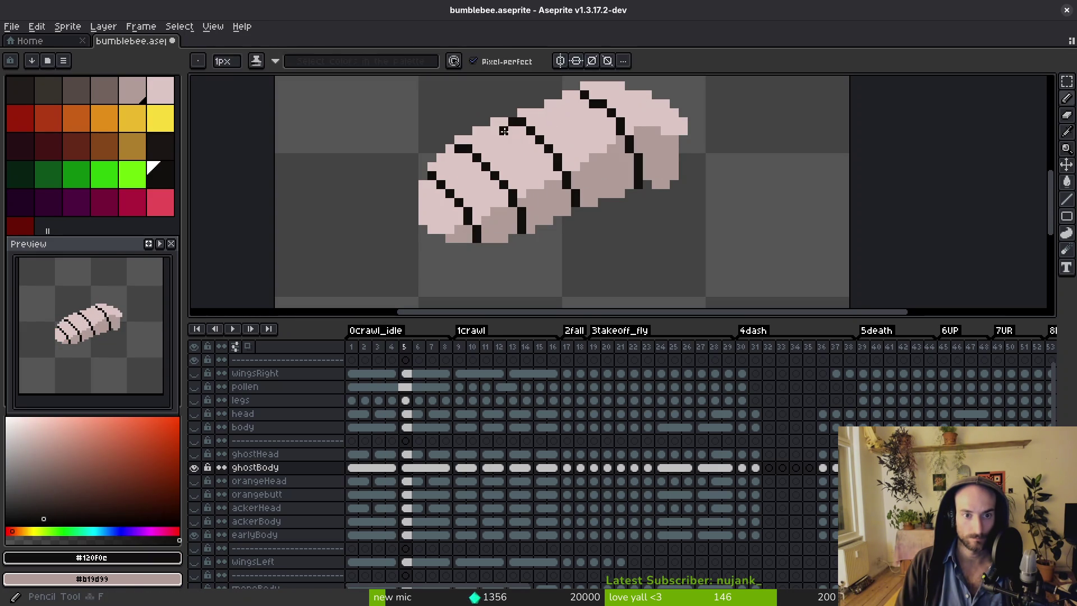
pyautogui.click(513, 160)
pyautogui.press('alt')
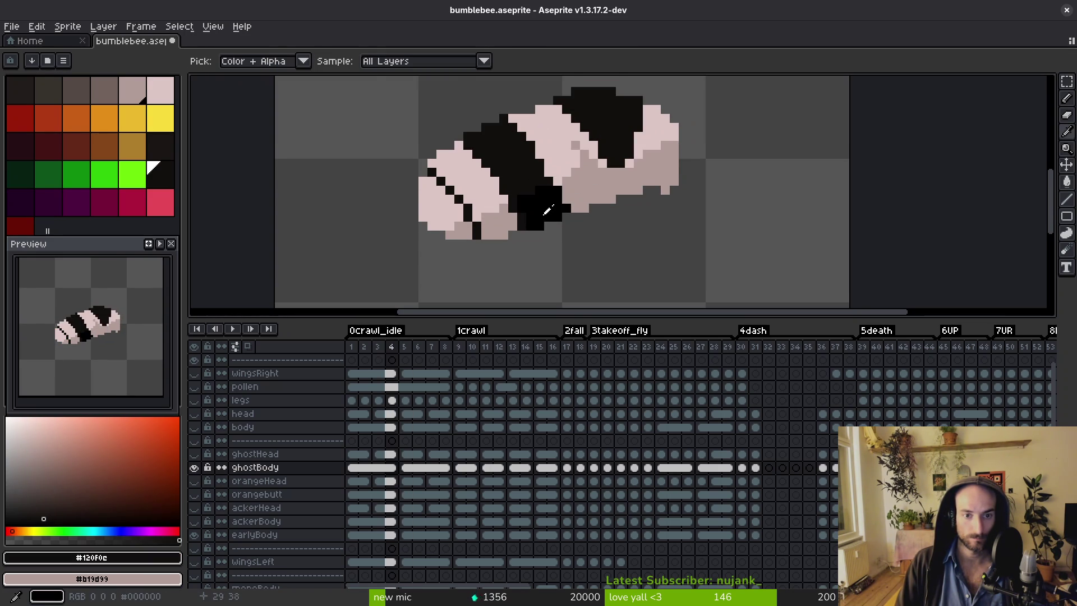
pyautogui.click(547, 210)
# Sample the pale pink and shaded body tones from the frame 5 bee.
pyautogui.scroll(2, 558, 195)
pyautogui.keyDown('alt'); pyautogui.click(547, 197); pyautogui.keyUp('alt')
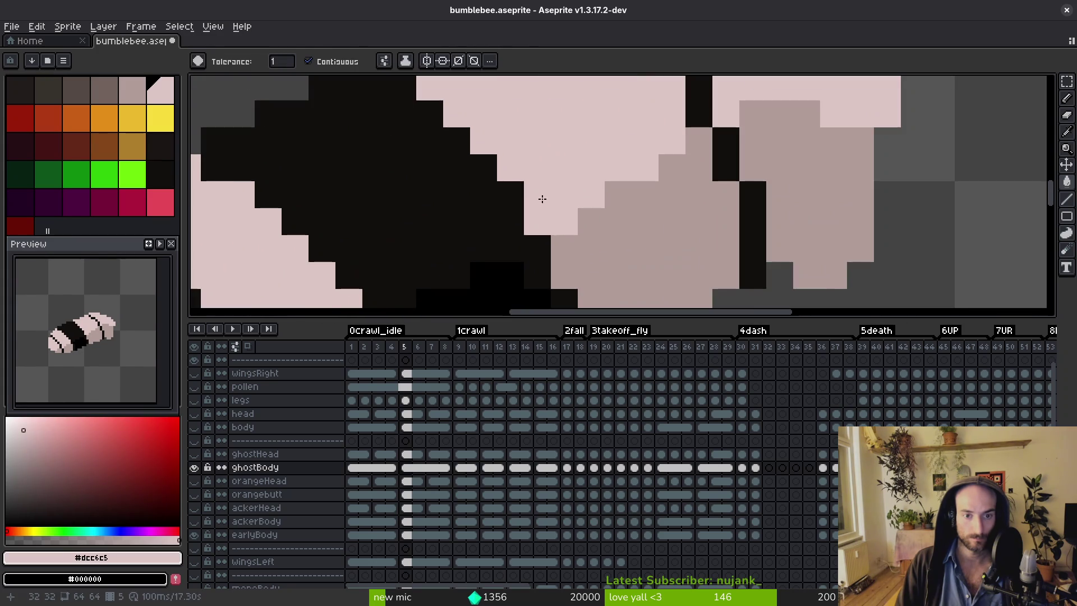
pyautogui.scroll(-2, 532, 190)
pyautogui.scroll(2, 509, 177)
pyautogui.press('f')
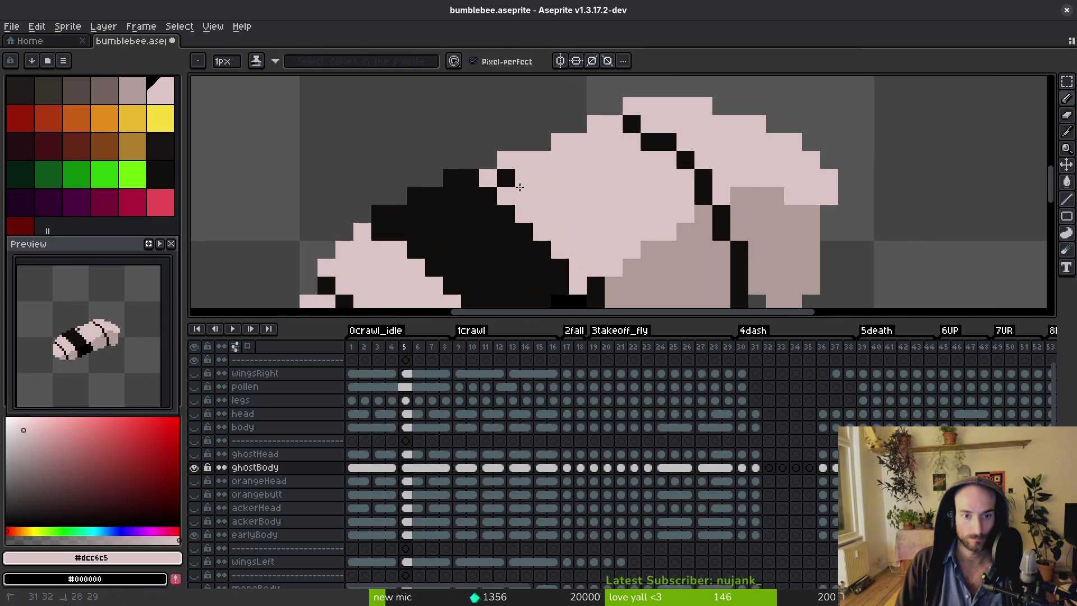
pyautogui.scroll(-2, 548, 188)
pyautogui.scroll(2, 547, 174)
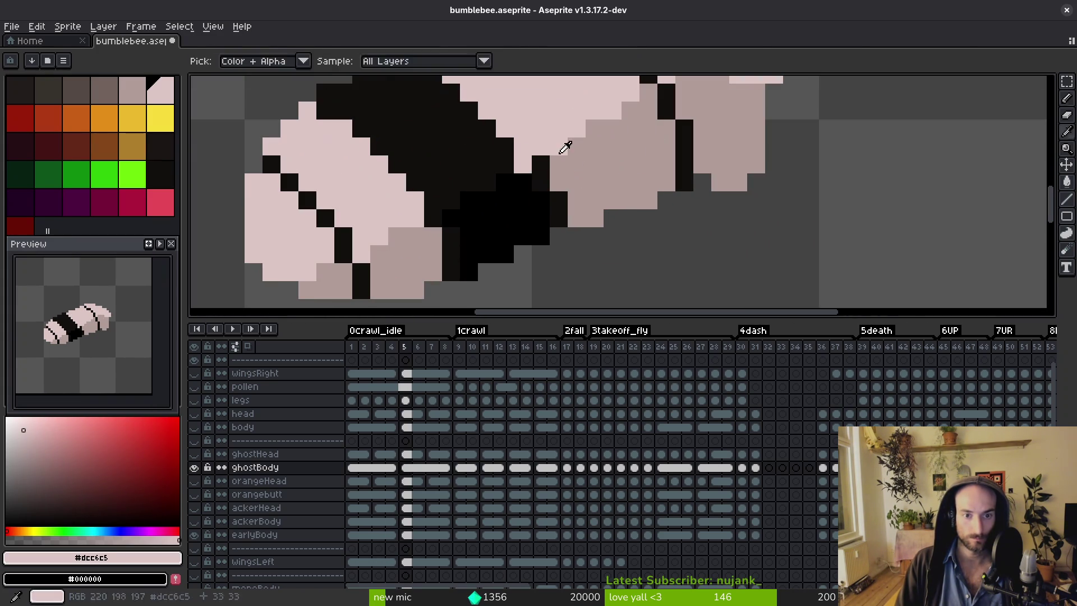
pyautogui.keyDown('alt'); pyautogui.click(547, 169); pyautogui.keyUp('alt')
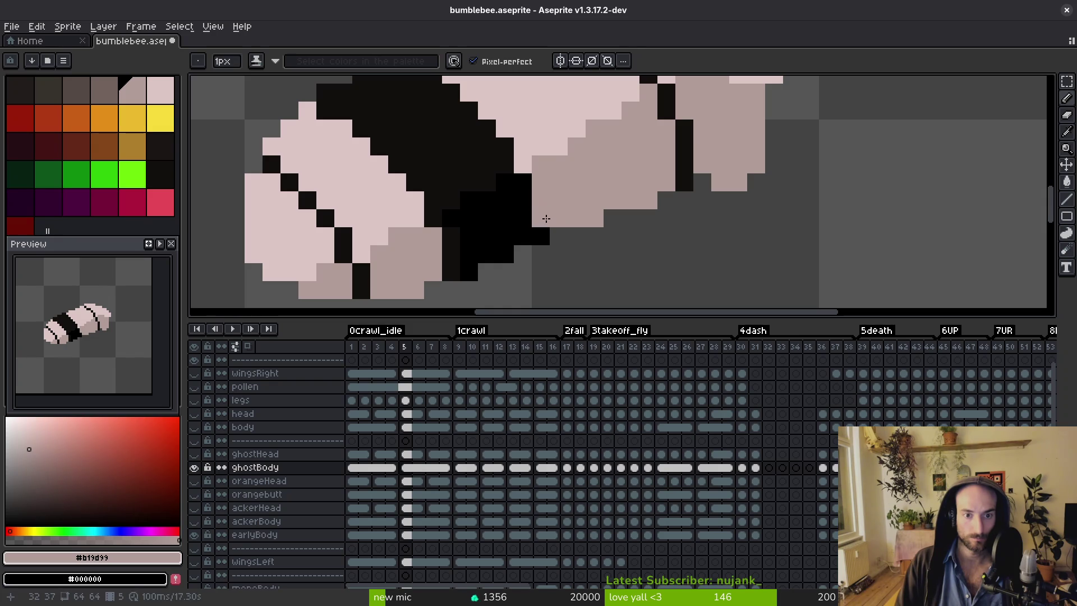
pyautogui.scroll(-2, 537, 184)
pyautogui.scroll(2, 538, 178)
pyautogui.keyDown('alt'); pyautogui.click(538, 178); pyautogui.keyUp('alt')
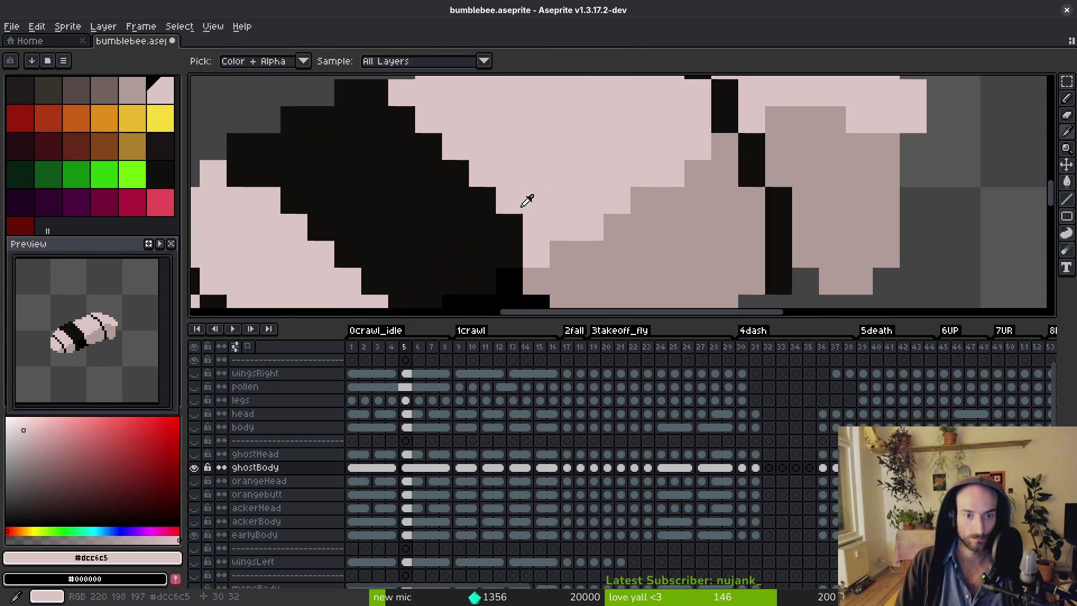
pyautogui.scroll(-2, 541, 179)
# Compare frame 5 against frame 4 repeatedly and sample the shaded underside tone.
pyautogui.press(',')
pyautogui.press('.')
pyautogui.press(',')
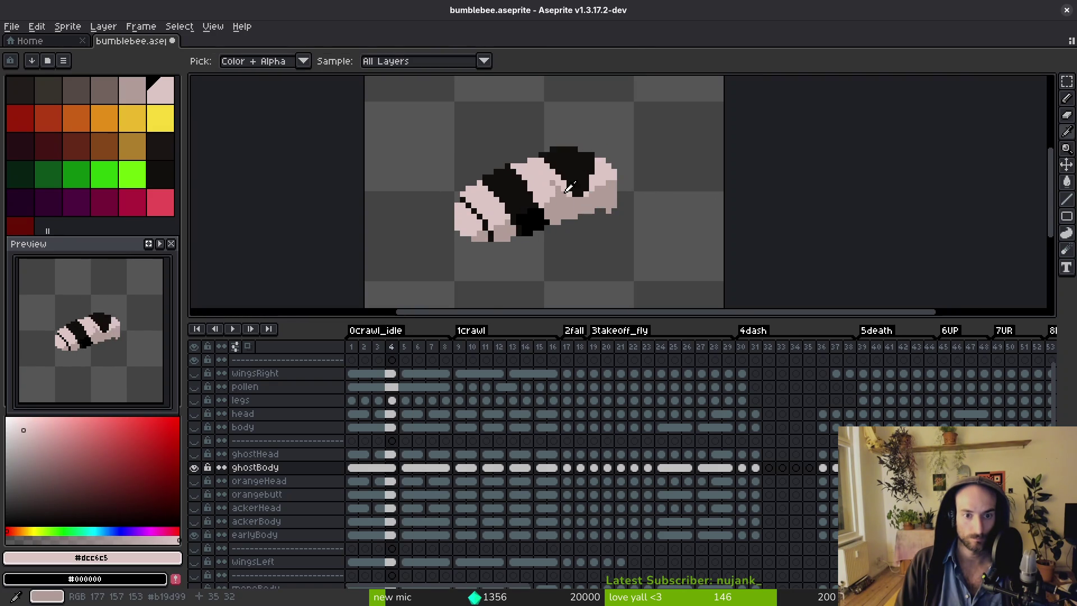
pyautogui.press('.')
pyautogui.scroll(3, 554, 222)
pyautogui.keyDown('alt'); pyautogui.click(554, 222); pyautogui.keyUp('alt')
pyautogui.scroll(-3, 555, 227)
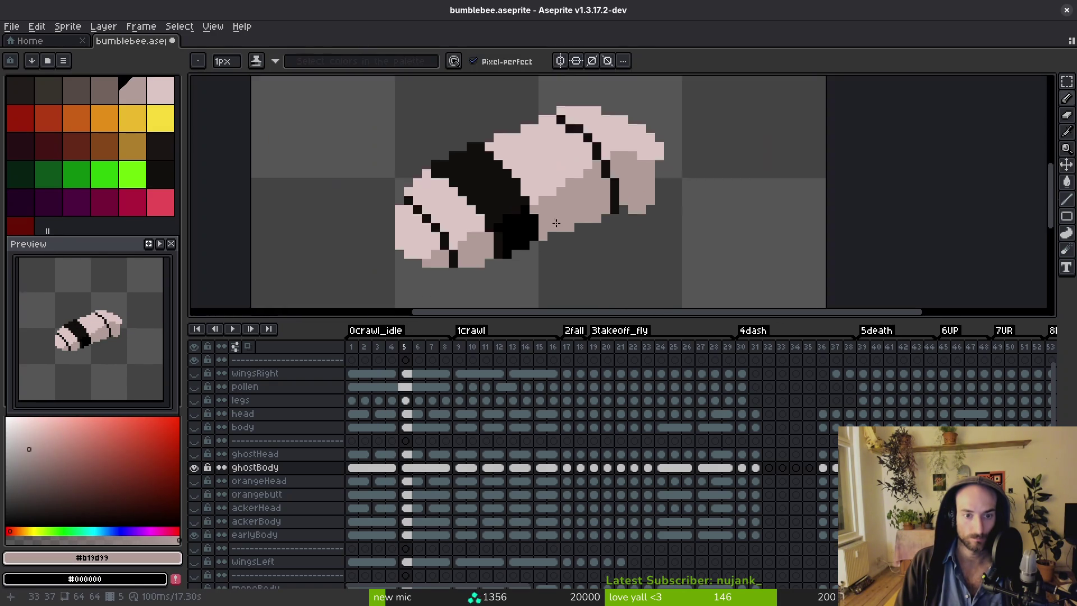
pyautogui.scroll(-3, 559, 210)
pyautogui.press(',')
pyautogui.press('.')
pyautogui.press(',')
pyautogui.press('.')
pyautogui.press(',')
pyautogui.press('.')
pyautogui.scroll(4, 561, 216)
pyautogui.press(',')
pyautogui.press('.')
# Recolour the underside's dark pixels to the shaded tone and paint pale pink over it.
pyautogui.press('g')
pyautogui.click(568, 218)
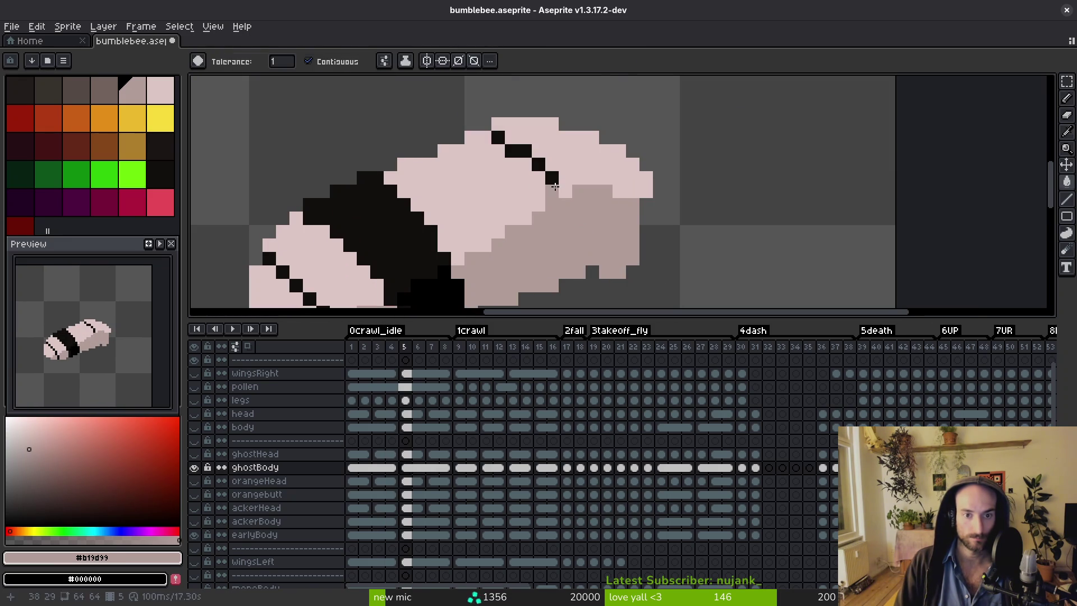
pyautogui.press('b')
pyautogui.rightClick(554, 187)
pyautogui.keyDown('alt'); pyautogui.click(611, 180); pyautogui.keyUp('alt')
pyautogui.press(',')
pyautogui.press('.')
pyautogui.moveTo(606, 203)
pyautogui.mouseDown()
pyautogui.moveTo(558, 232)
pyautogui.moveTo(537, 230)
pyautogui.moveTo(562, 198)
pyautogui.mouseUp()
pyautogui.press('i')
pyautogui.press(',')
pyautogui.press('.')
# Outline a new black band across the bee's back on frame 5 and fill it solid black.
pyautogui.press(',')
pyautogui.press('b')
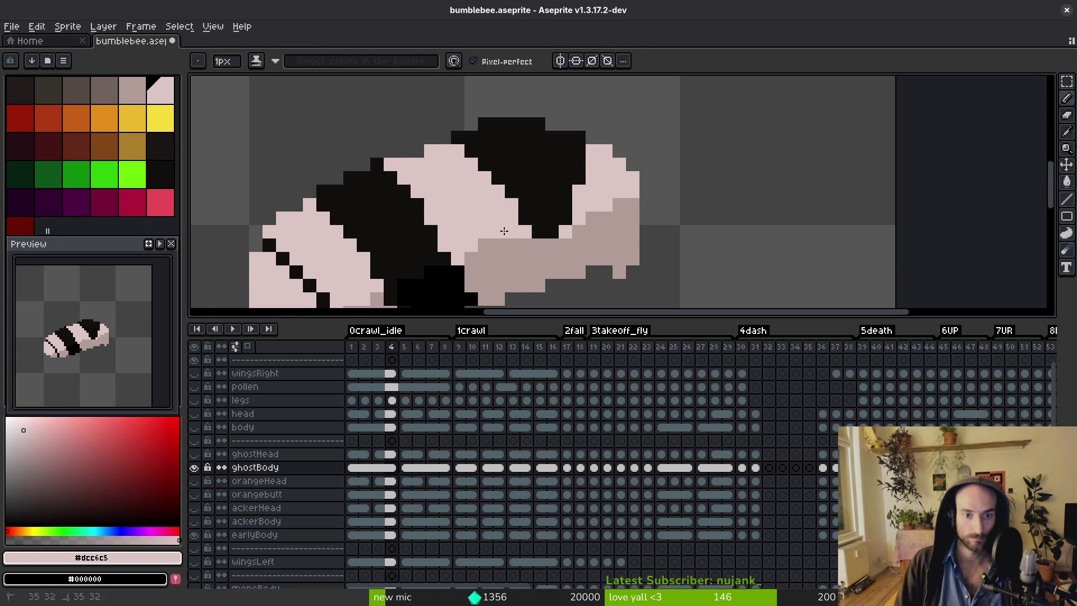
pyautogui.scroll(-4, 555, 255)
pyautogui.press('.')
pyautogui.press('i')
pyautogui.scroll(6, 541, 241)
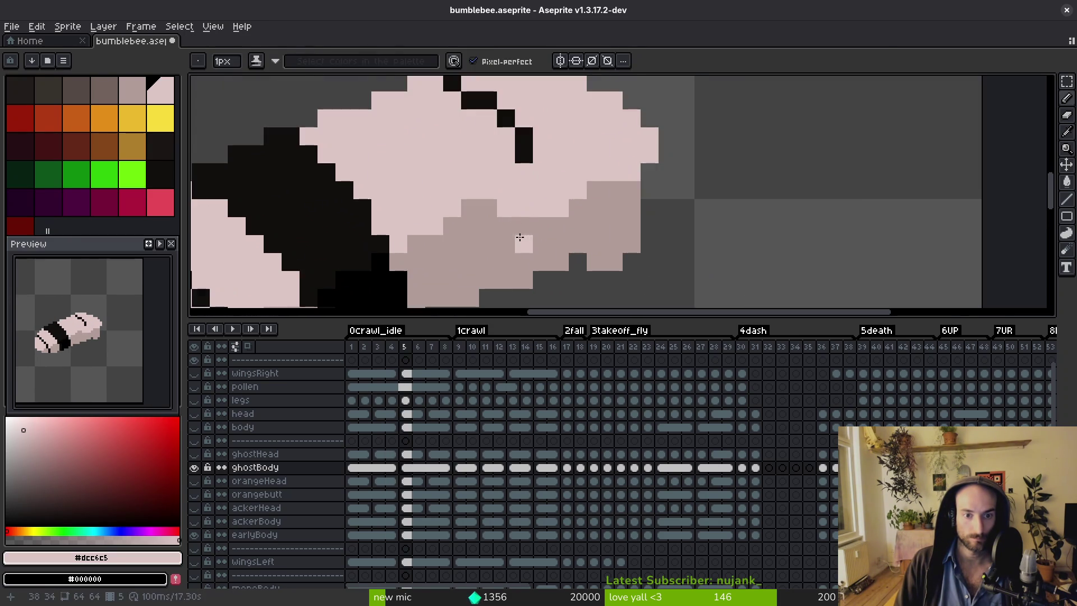
pyautogui.click(533, 144)
pyautogui.press('b')
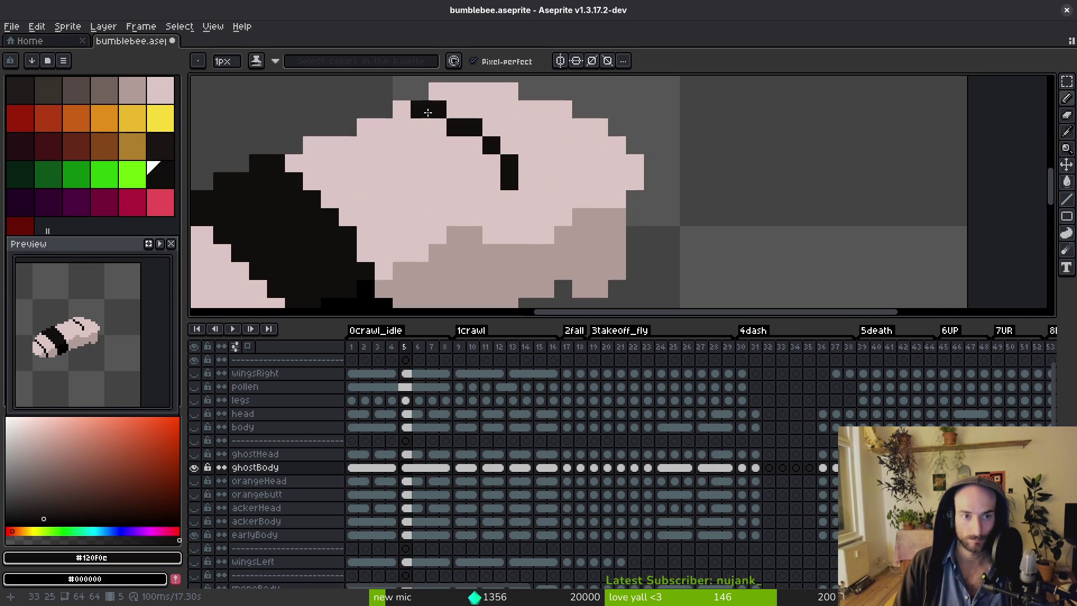
pyautogui.moveTo(401, 111); pyautogui.dragTo(529, 234)
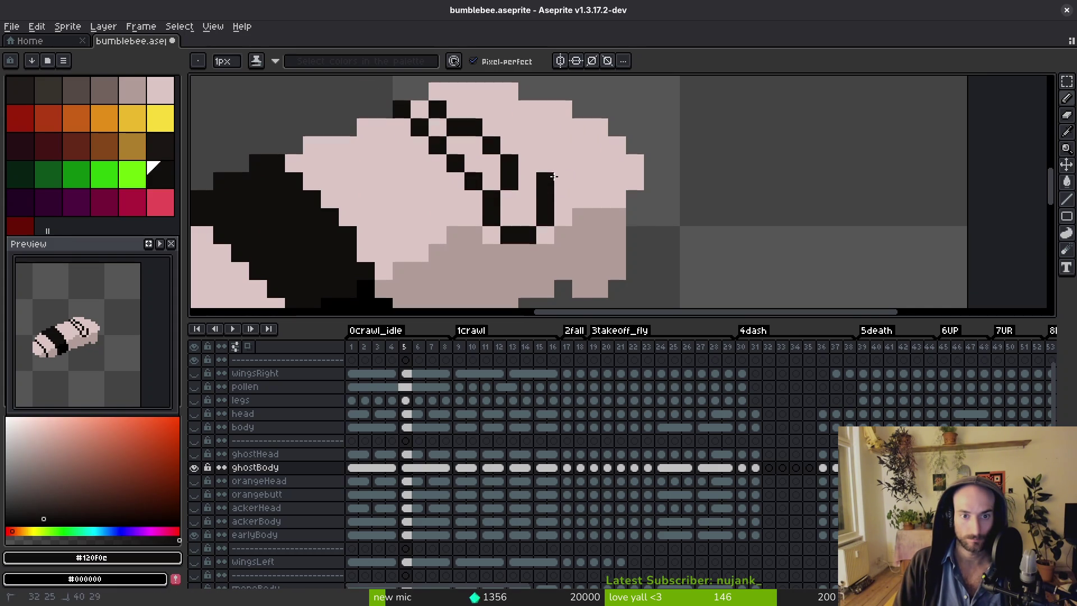
pyautogui.moveTo(553, 177); pyautogui.dragTo(563, 127)
pyautogui.press('g')
pyautogui.click(529, 149)
pyautogui.click(471, 163)
pyautogui.click(429, 127)
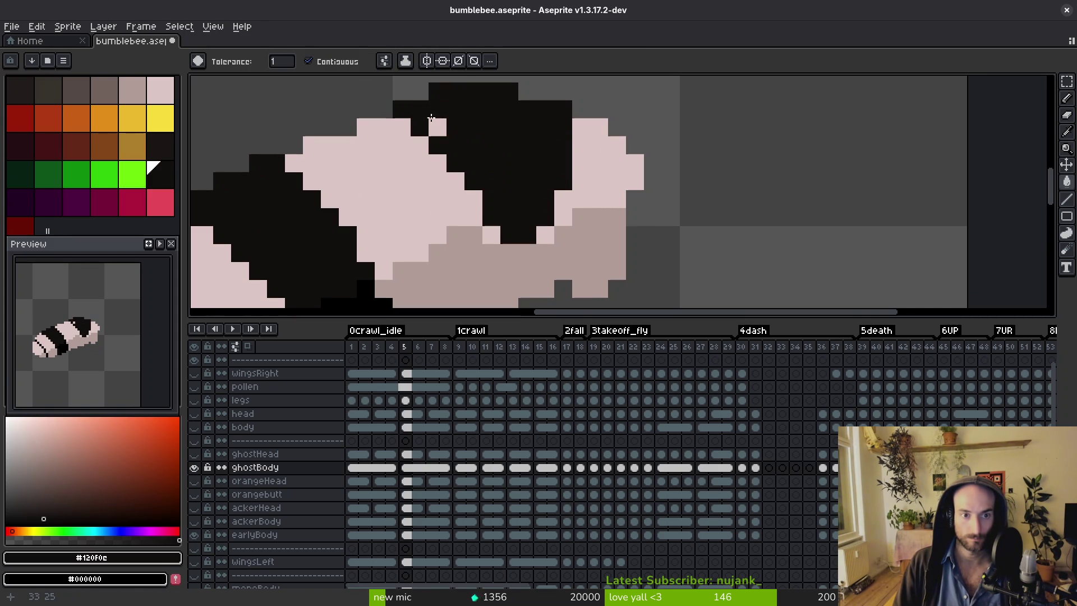
# Check the result against frame 4, sample the pale pink body colour, and advance to frame 9.
pyautogui.press('Left')
pyautogui.press('Right')
pyautogui.press('i')
pyautogui.scroll(-5, 599, 241)
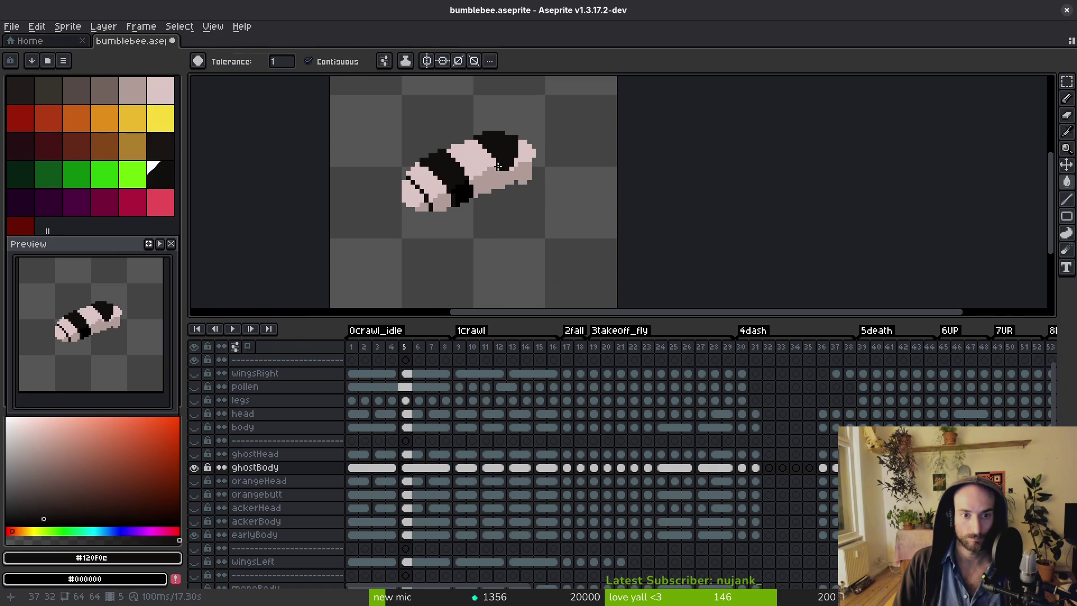
pyautogui.scroll(2, 465, 148)
pyautogui.click(466, 148)
pyautogui.press('f')
pyautogui.scroll(-5, 484, 183)
pyautogui.press('i')
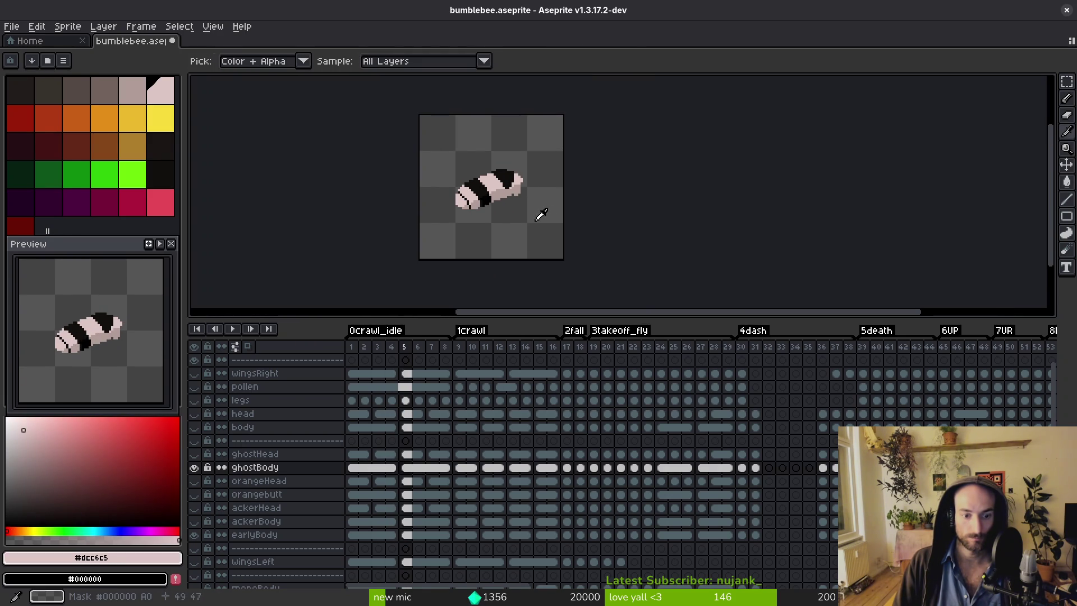
pyautogui.press('Right')
pyautogui.press('Right')
pyautogui.press('Right')
pyautogui.press('b')
pyautogui.scroll(5, 538, 217)
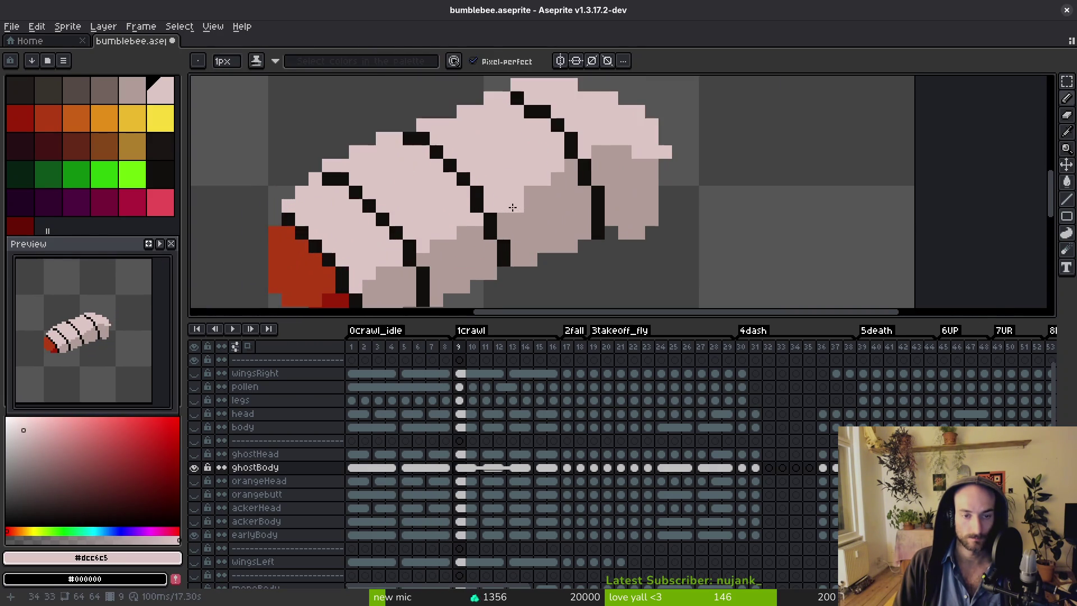
# Draw the rear band's diagonal black edge on frame 9, thicken it, and fill the band black.
pyautogui.press('i')
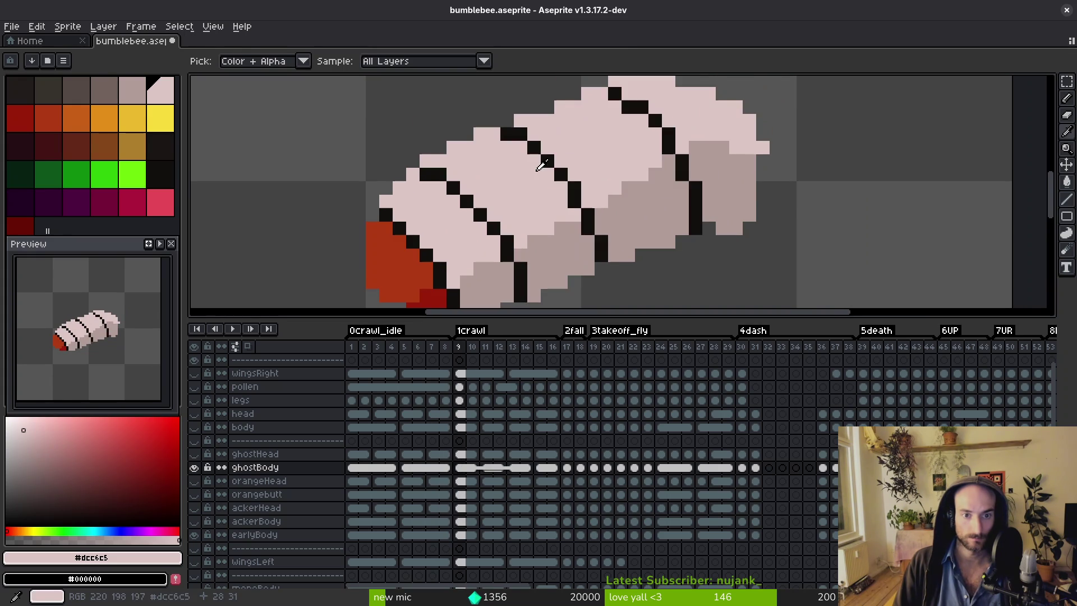
pyautogui.click(520, 126)
pyautogui.press('b')
pyautogui.moveTo(480, 133); pyautogui.dragTo(531, 176)
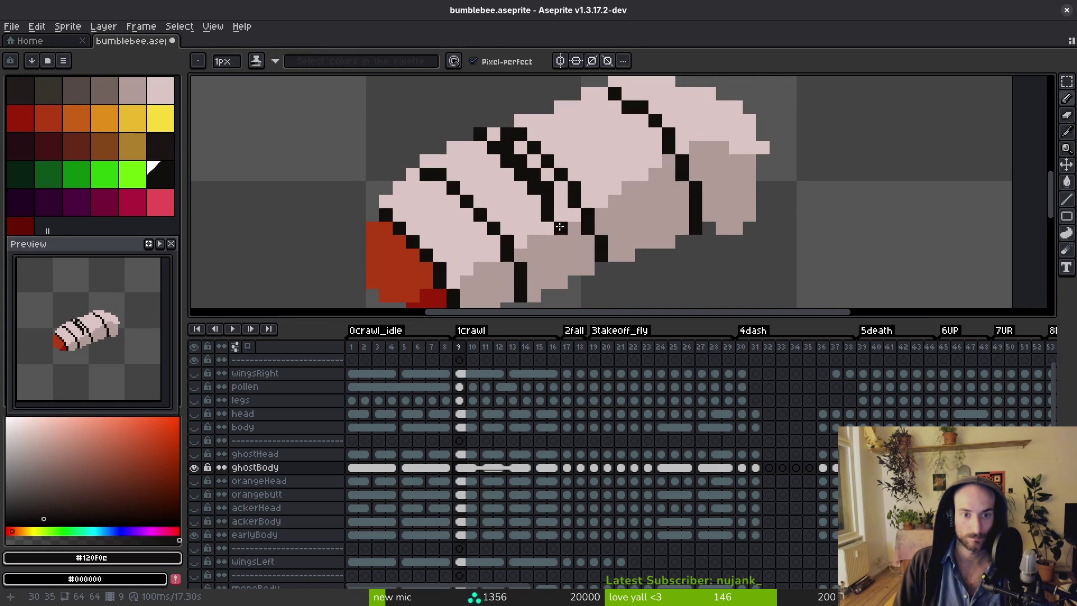
pyautogui.press('i')
pyautogui.click(553, 240)
pyautogui.press('b')
pyautogui.scroll(2, 558, 229)
pyautogui.click(559, 211)
pyautogui.moveTo(553, 228); pyautogui.dragTo(554, 181)
pyautogui.press('g')
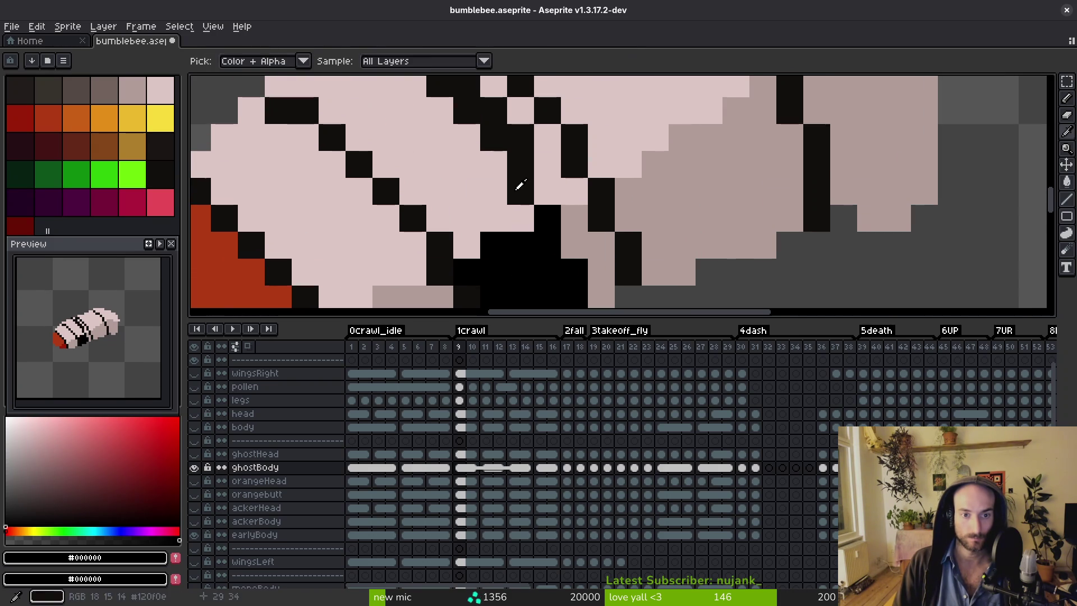
pyautogui.keyDown('alt'); pyautogui.click(512, 192); pyautogui.keyUp('alt')
pyautogui.click(459, 175)
pyautogui.scroll(-1, 512, 191)
# Paint stray pixels pale pink and recolour the black right-side outline to the shaded tone.
pyautogui.press('b')
pyautogui.keyDown('alt'); pyautogui.click(517, 171); pyautogui.keyUp('alt')
pyautogui.click(507, 141)
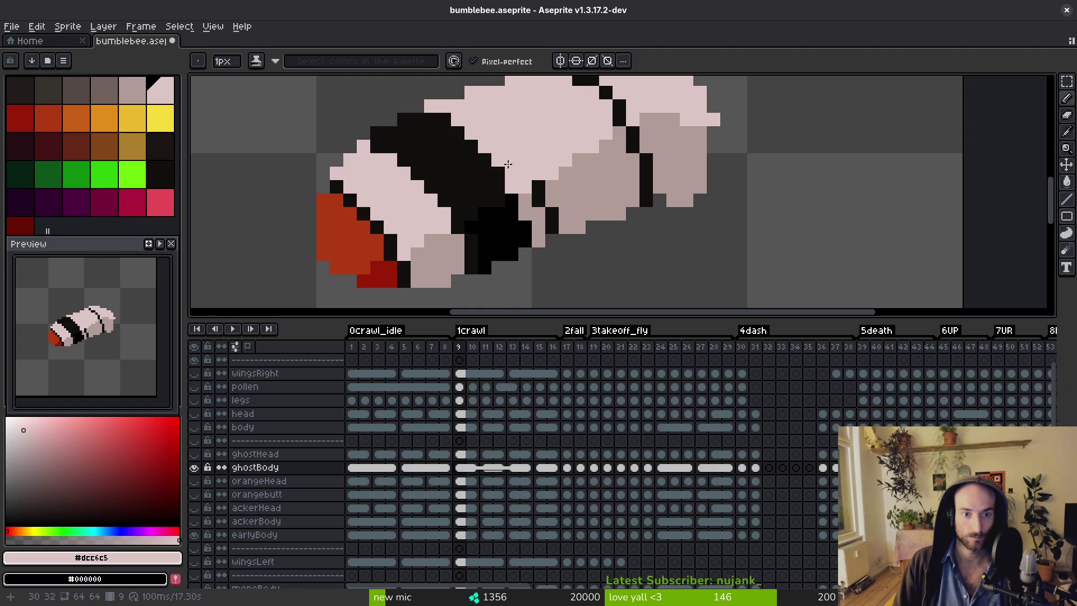
pyautogui.keyDown('alt'); pyautogui.click(513, 201); pyautogui.keyUp('alt')
pyautogui.click(540, 191)
pyautogui.scroll(2, 555, 208)
pyautogui.moveTo(631, 195); pyautogui.dragTo(650, 247)
# Fill the old outline pale pink, cover the old stripe, and extend the black band edge.
pyautogui.keyDown('alt'); pyautogui.click(630, 168); pyautogui.keyUp('alt')
pyautogui.press('g')
pyautogui.click(620, 175)
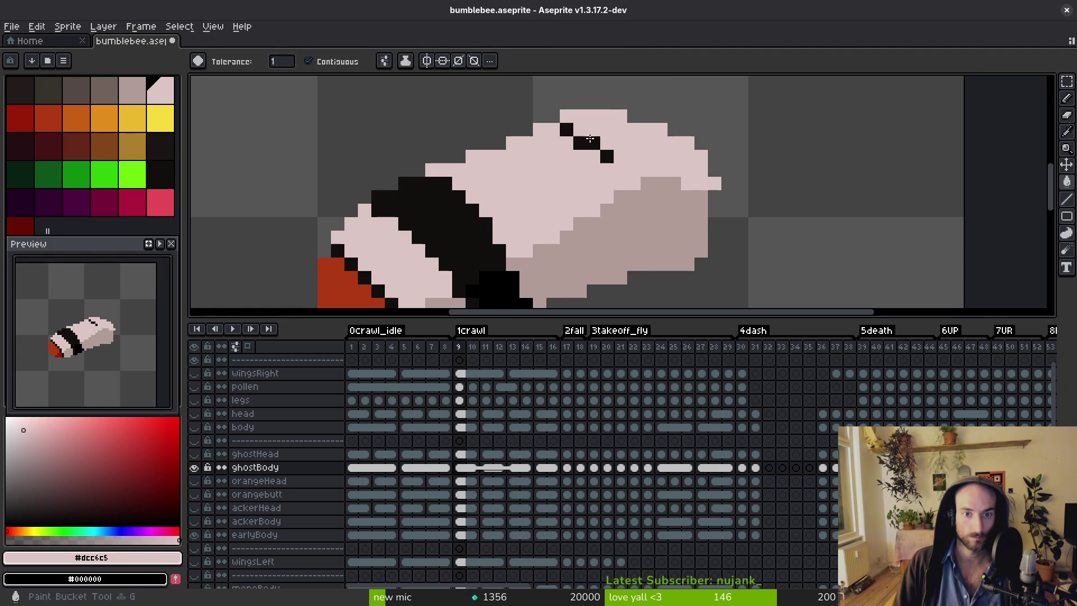
pyautogui.press('b')
pyautogui.moveTo(688, 197); pyautogui.dragTo(599, 221)
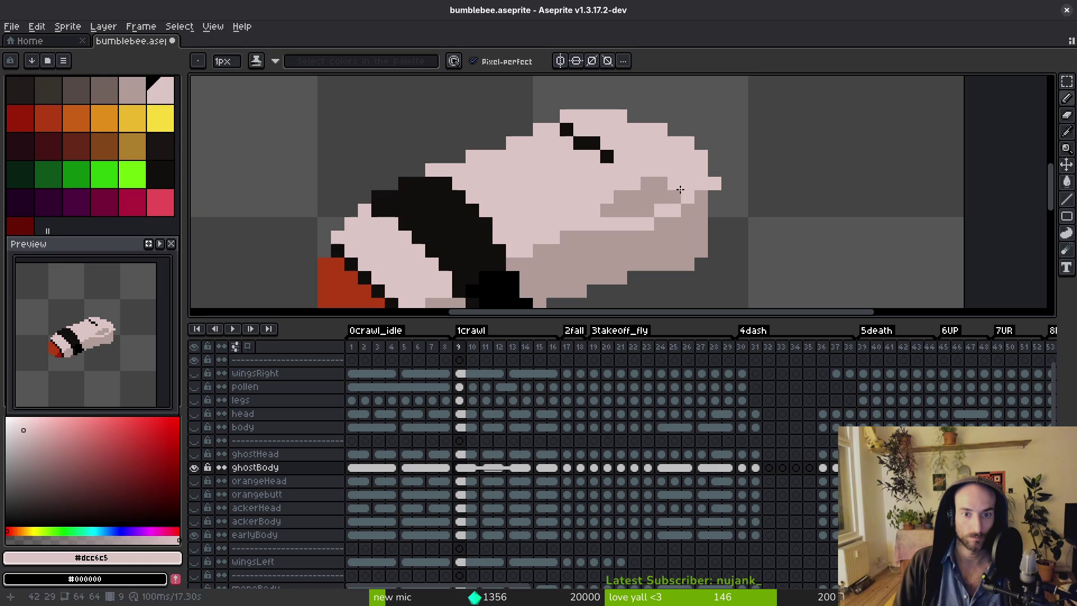
pyautogui.moveTo(598, 146); pyautogui.dragTo(581, 134)
pyautogui.keyDown('alt'); pyautogui.click(580, 143); pyautogui.keyUp('alt')
pyautogui.click(552, 170)
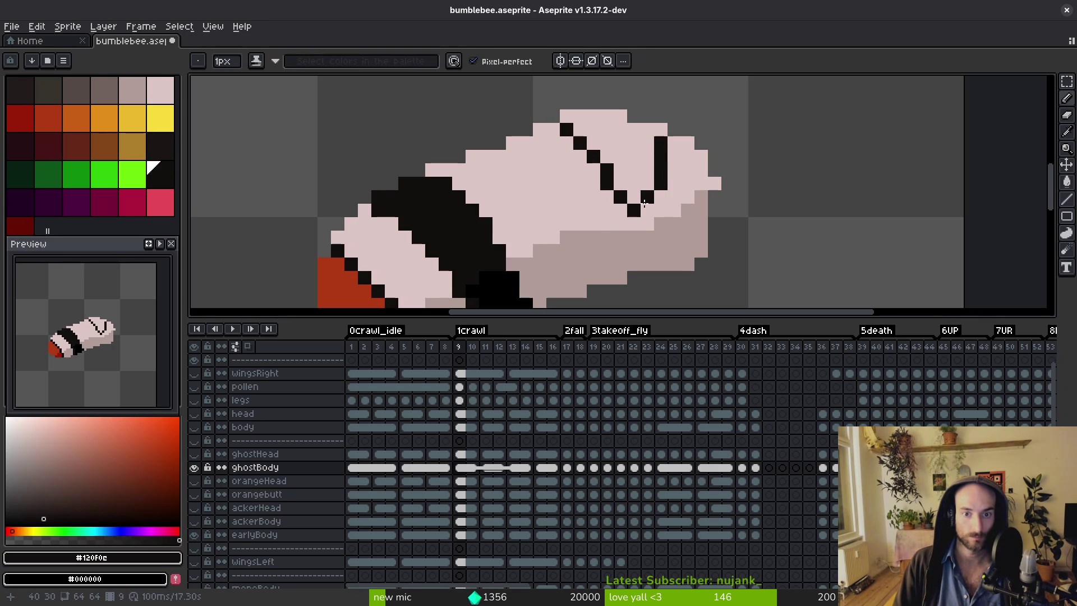
# Fill the rear band region black and draw a diagonal black edge along it.
pyautogui.press('g')
pyautogui.click(603, 174)
pyautogui.scroll(-3, 603, 174)
pyautogui.scroll(2, 621, 174)
pyautogui.scroll(2, 621, 175)
pyautogui.press('b')
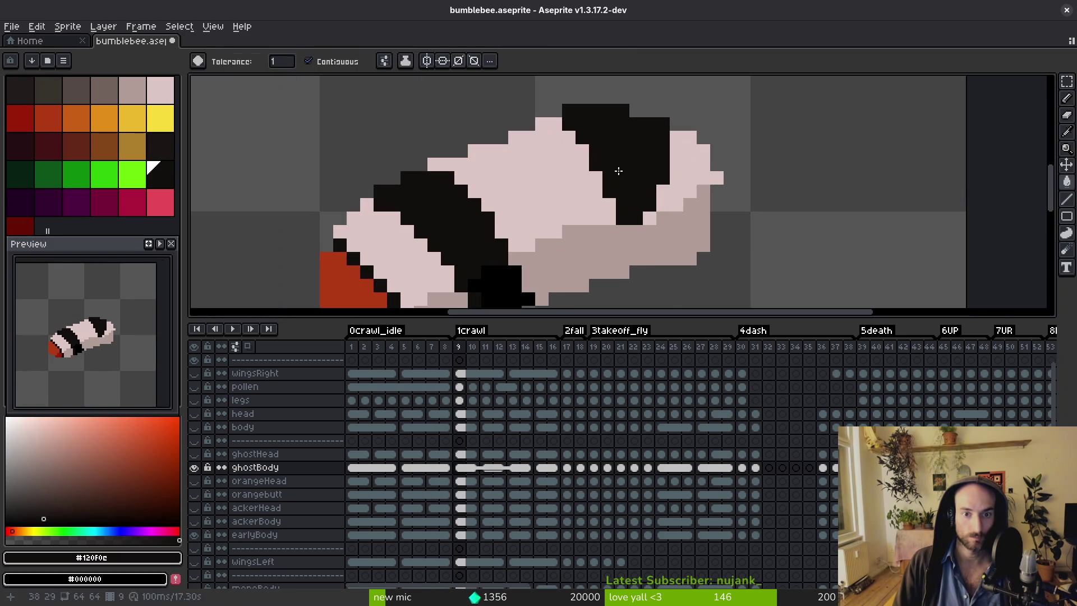
pyautogui.moveTo(542, 124); pyautogui.dragTo(588, 158)
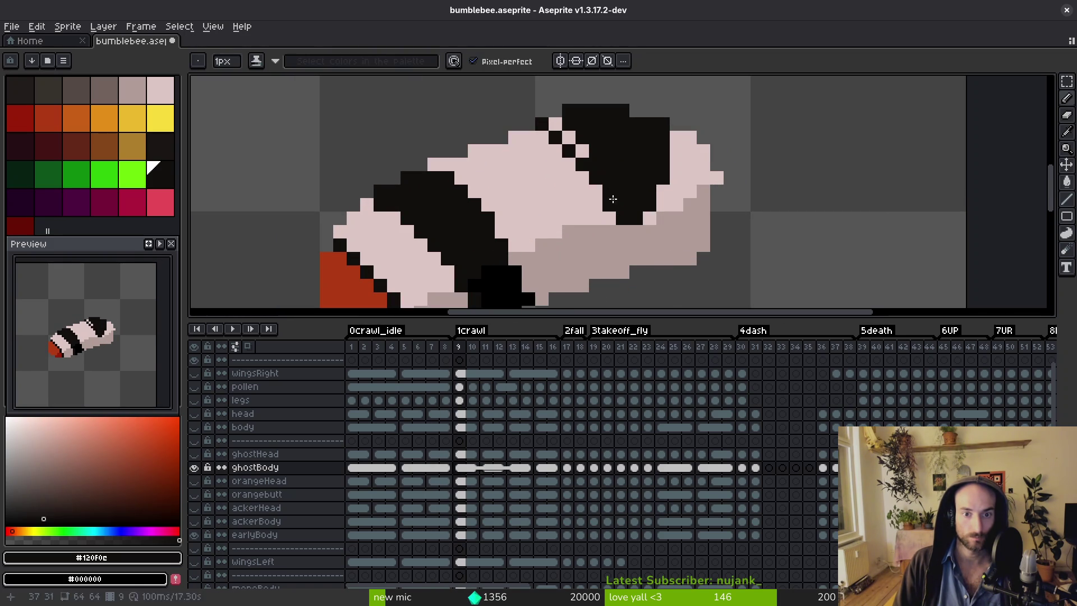
pyautogui.scroll(-3, 586, 152)
# Flip between frames 7, 8 and 9 to compare, sampling the mauve and pale pink body colours.
pyautogui.press('i')
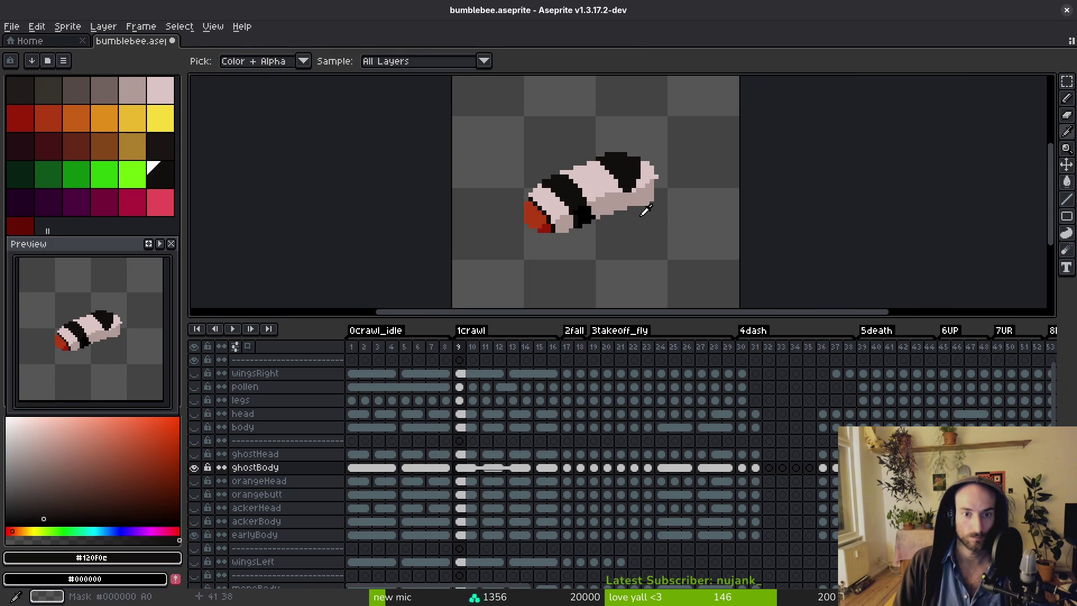
pyautogui.press('Left')
pyautogui.press('Right')
pyautogui.click(655, 178)
pyautogui.press('Left')
pyautogui.press('Right')
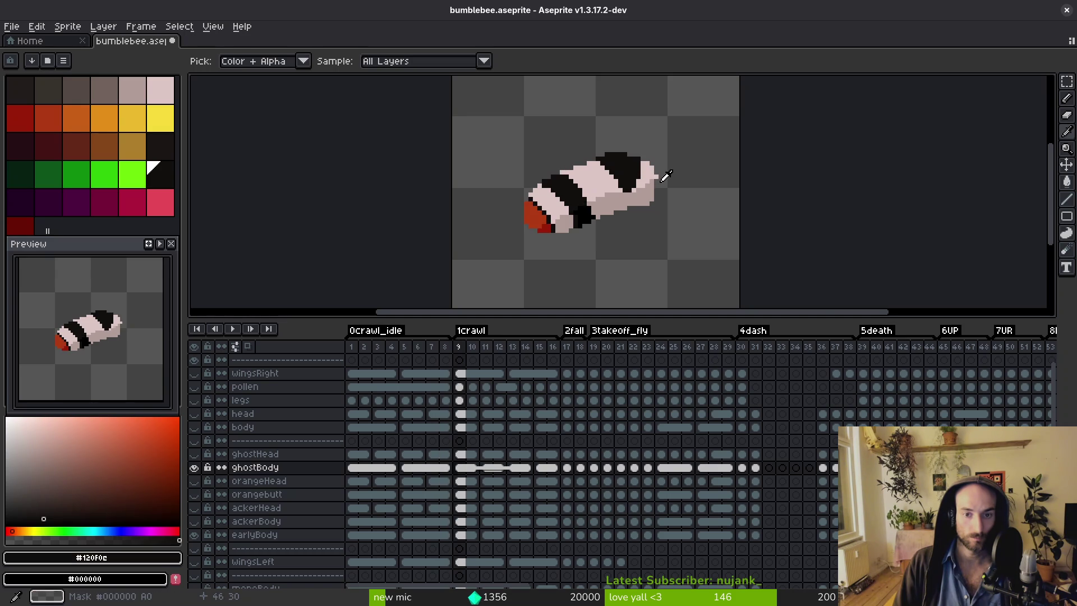
pyautogui.scroll(2, 655, 177)
pyautogui.press('Left')
pyautogui.click(650, 181)
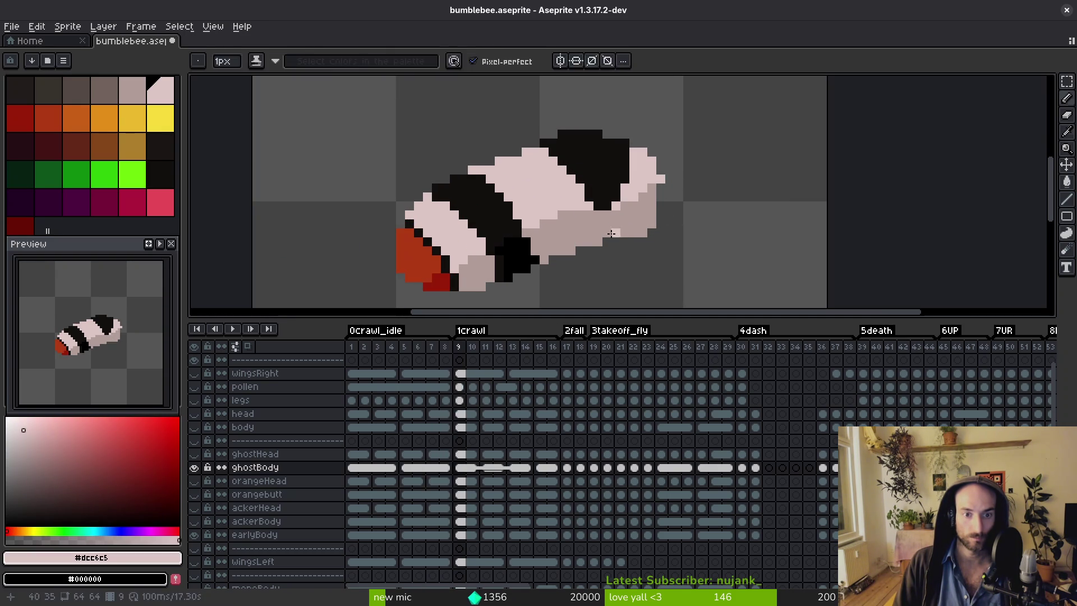
pyautogui.press('Left')
pyautogui.press('Right')
pyautogui.press('Right')
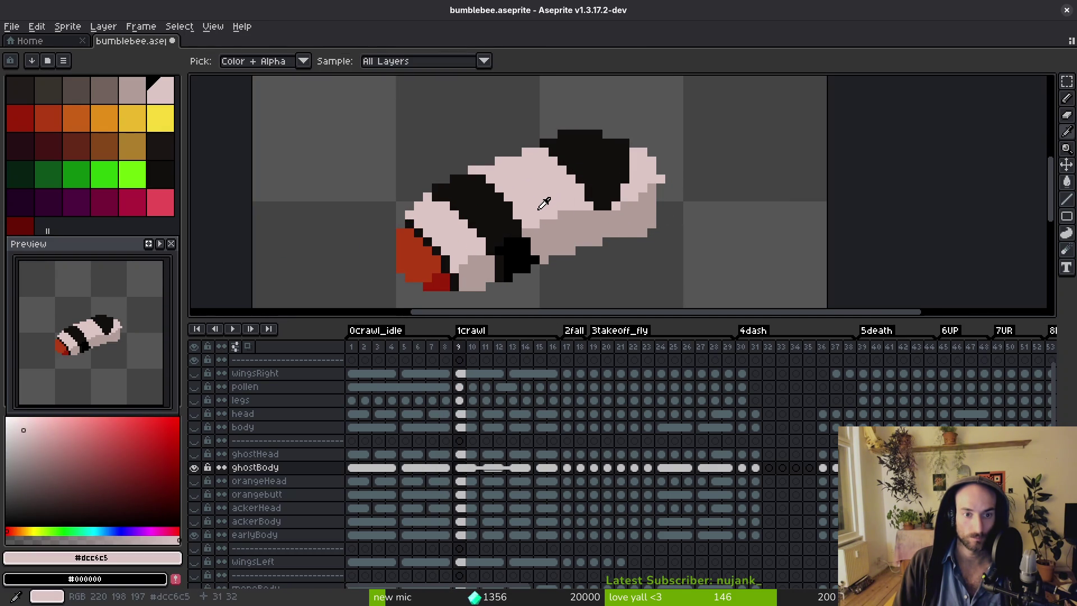
pyautogui.press('Left')
# Step back through the early idle frames, then forward through the crawl frames to frame 9.
pyautogui.press('Left')
pyautogui.press('Left')
pyautogui.press('b')
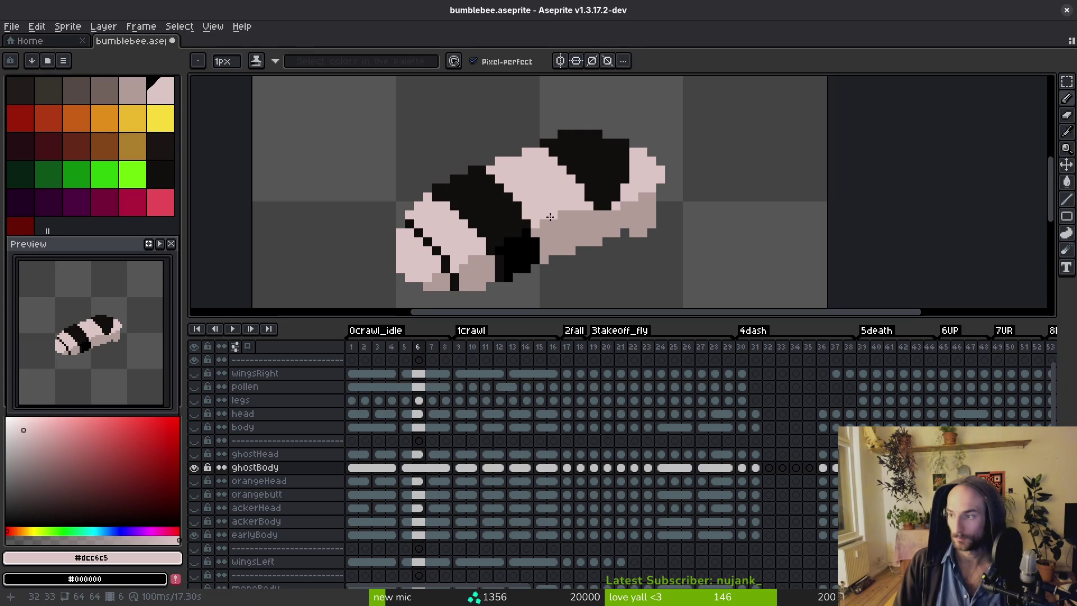
pyautogui.scroll(-2, 547, 235)
pyautogui.press('Left')
pyautogui.press('Left')
pyautogui.press('Left')
pyautogui.press('i')
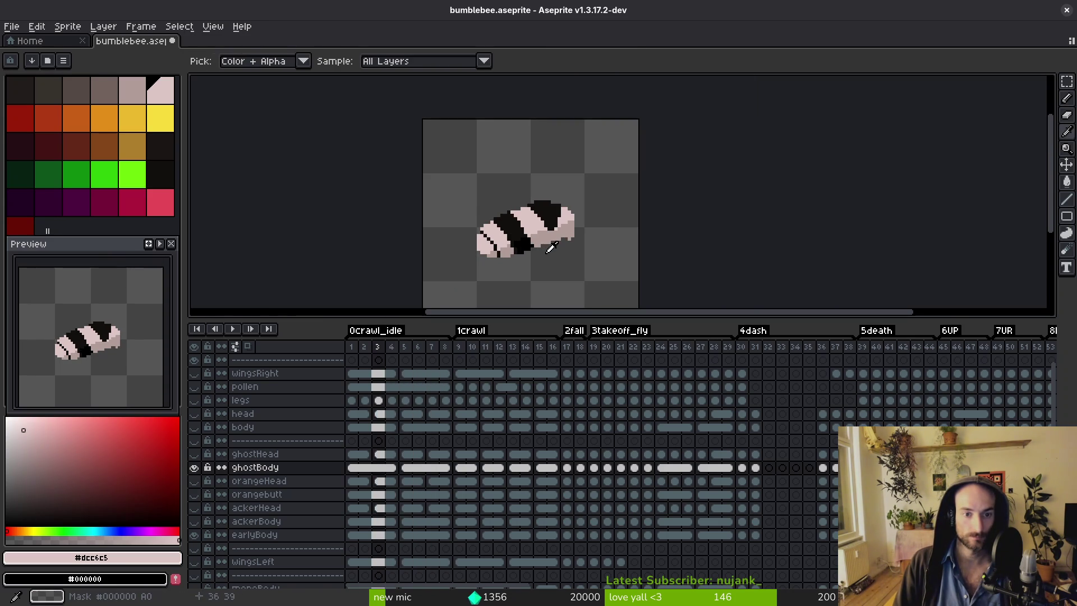
pyautogui.press('Right')
pyautogui.press('Right')
pyautogui.press('Right')
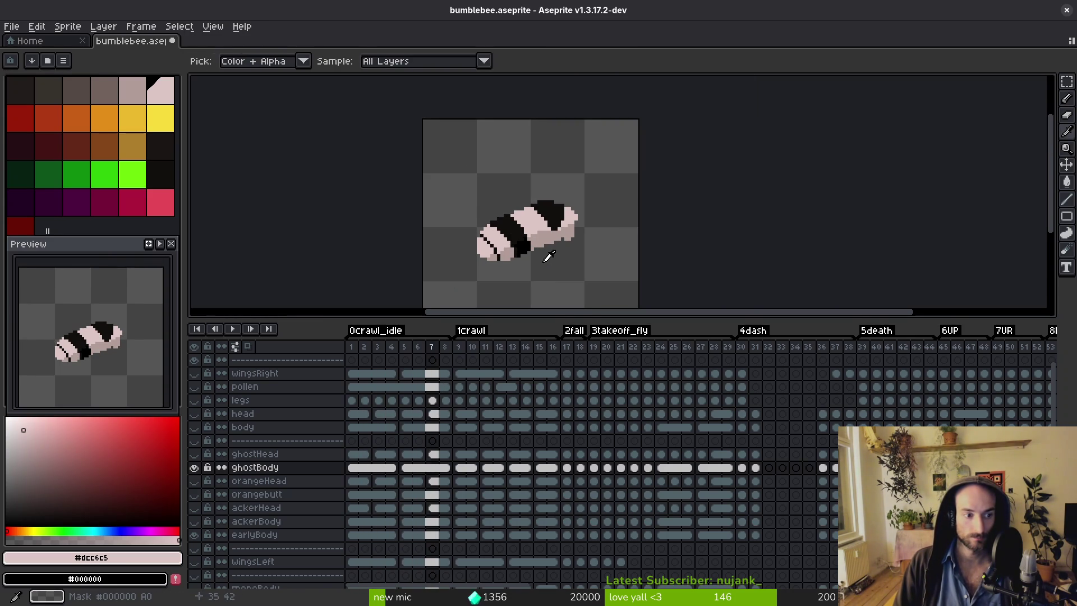
pyautogui.press('b')
pyautogui.scroll(3, 561, 235)
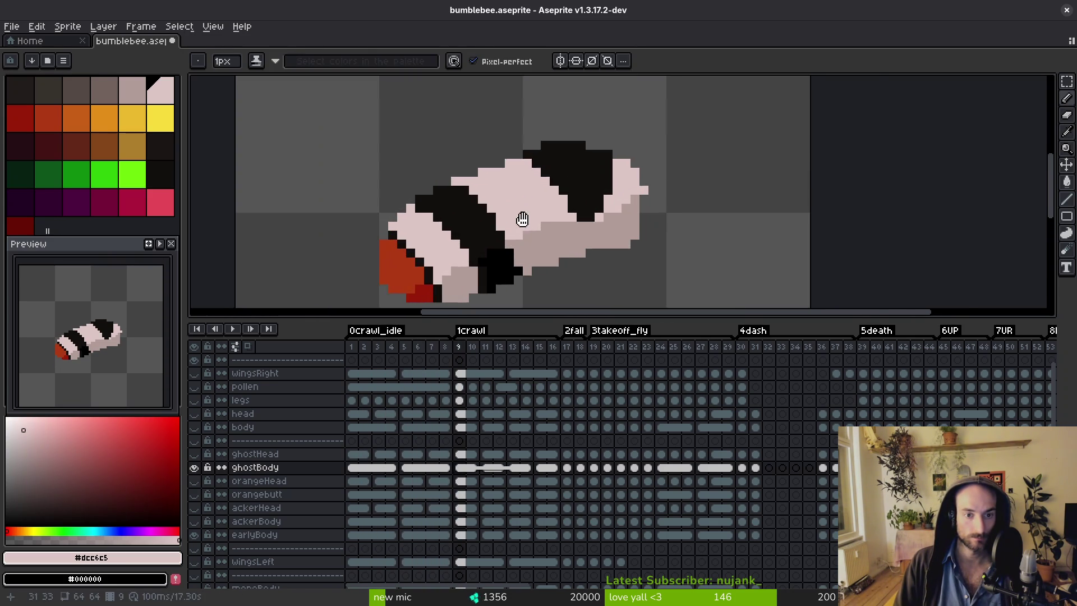
# Flip between frames 8 and 9 to compare their bands, toggling Pencil and Eyedropper.
pyautogui.press('i')
pyautogui.press('Left')
pyautogui.press('b')
pyautogui.press('i')
pyautogui.press('Right')
pyautogui.scroll(1, 599, 192)
pyautogui.scroll(-2, 588, 193)
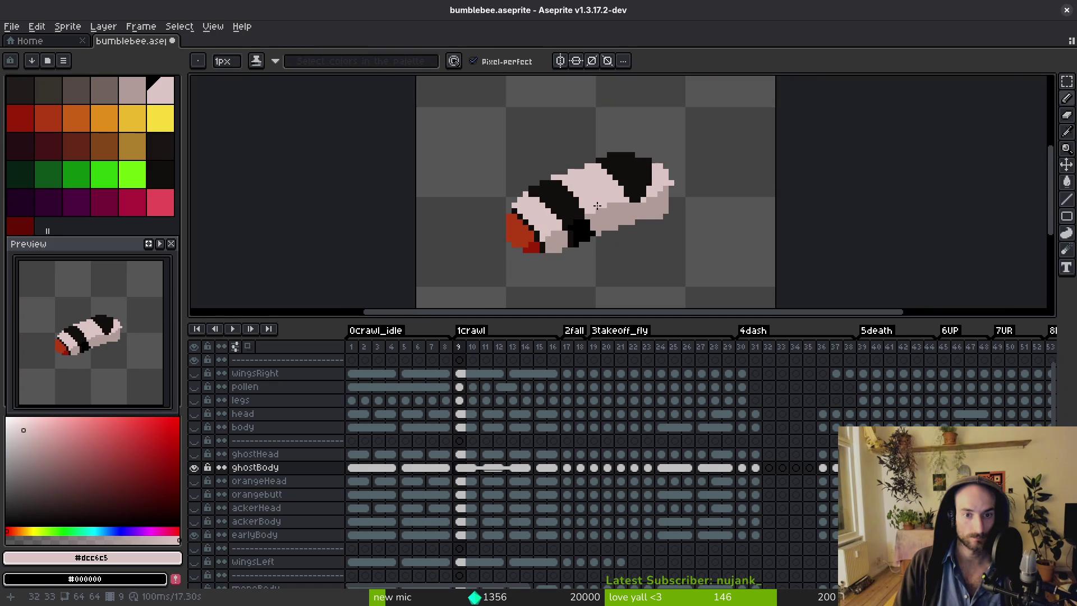
pyautogui.press('Left')
pyautogui.press('b')
pyautogui.press('i')
# Step between frames 6 and 9, finishing on frame 8 with its bold bands and pink tail.
pyautogui.press('Left')
pyautogui.press('Left')
pyautogui.press('Right')
pyautogui.press('Right')
pyautogui.press('Right')
pyautogui.press('b')
pyautogui.press('i')
pyautogui.scroll(2, 584, 180)
pyautogui.press('Left')
pyautogui.press('Right')
pyautogui.press('Left')
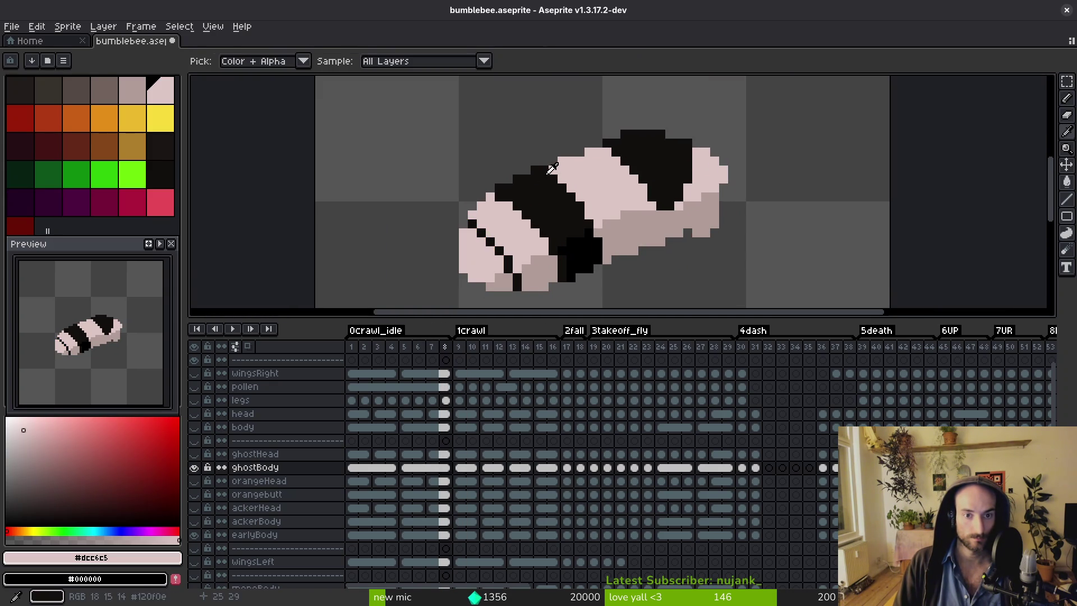
# Redraw frame 8's bands, sampling black and pale pink and comparing against frame 9.
pyautogui.click(549, 171)
pyautogui.press('b')
pyautogui.press('Right')
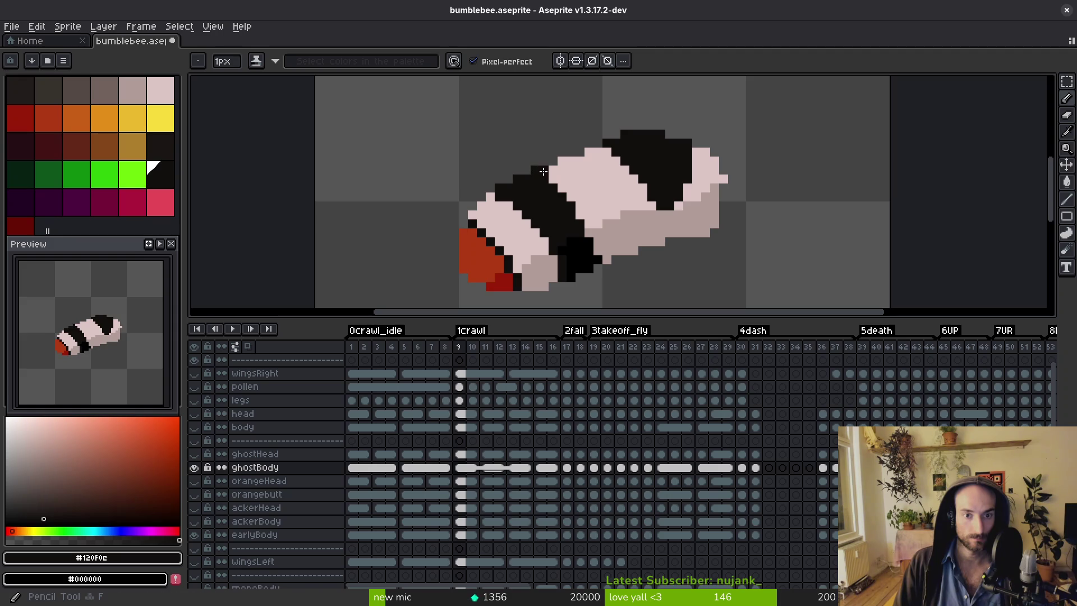
pyautogui.press('i')
pyautogui.click(586, 227)
pyautogui.press('b')
pyautogui.press('i')
pyautogui.press('Left')
pyautogui.press('Right')
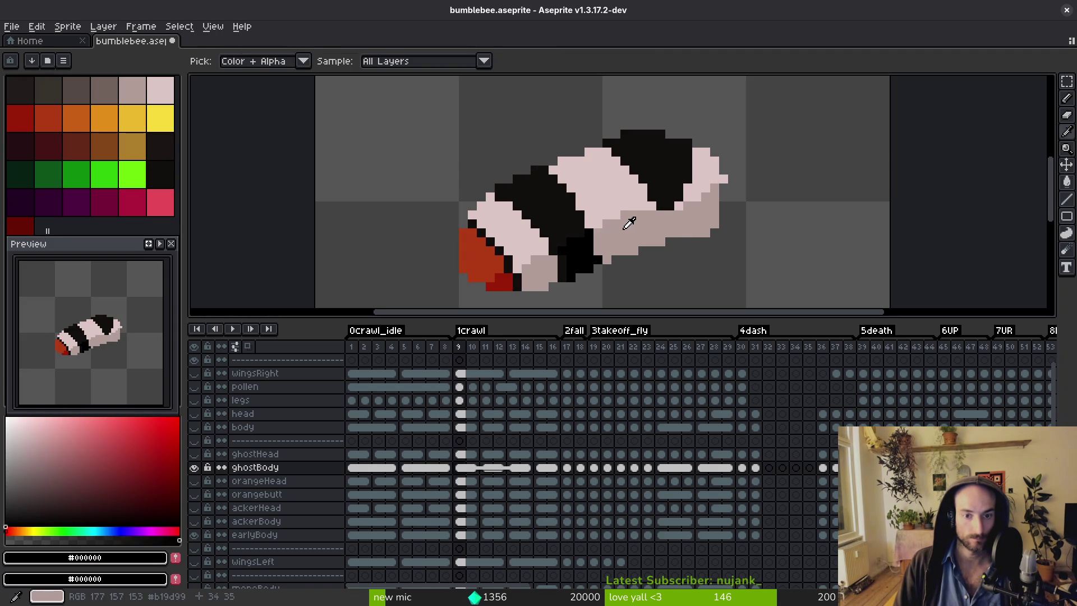
pyautogui.press('b')
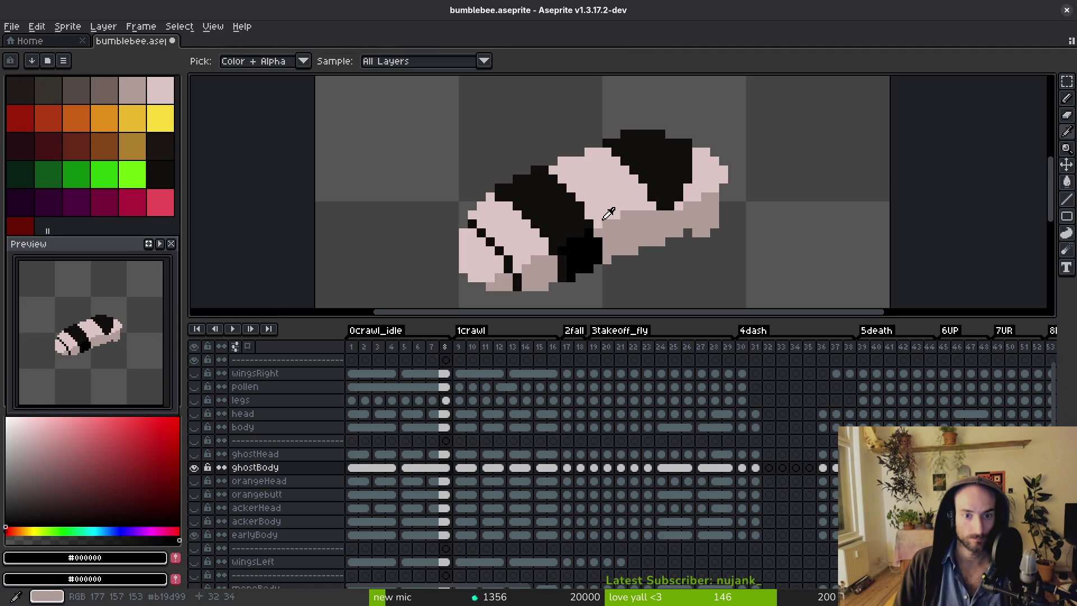
pyautogui.press('Right')
pyautogui.press('Left')
pyautogui.press('Right')
pyautogui.press('Left')
pyautogui.keyDown('alt'); pyautogui.click(594, 194); pyautogui.keyUp('alt')
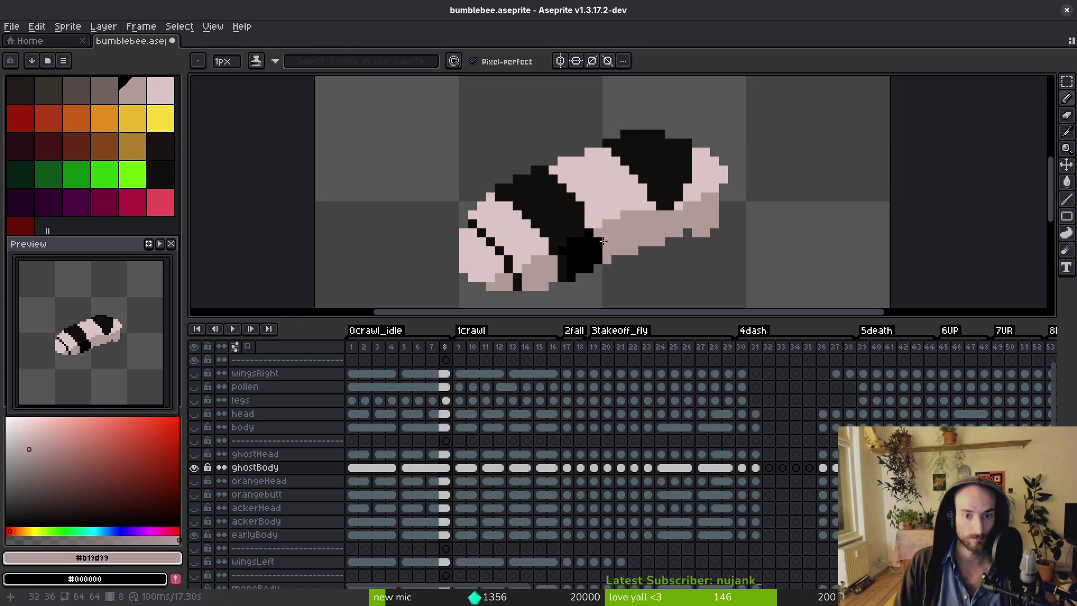
# On frame 4, repaint the body bands using sampled black, mauve and pale pink.
pyautogui.press('Left')
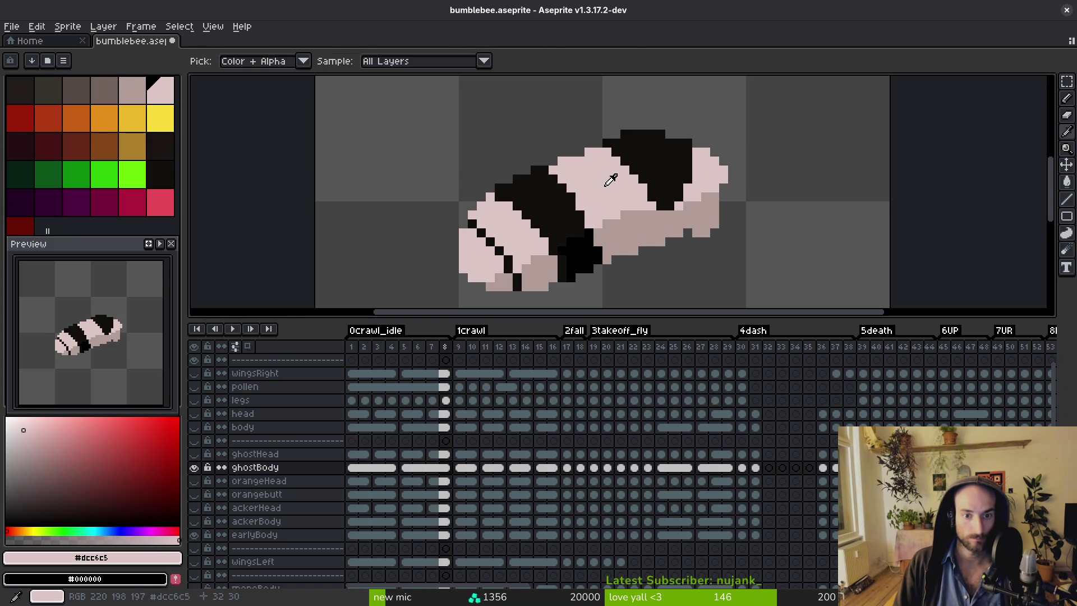
pyautogui.press('Left')
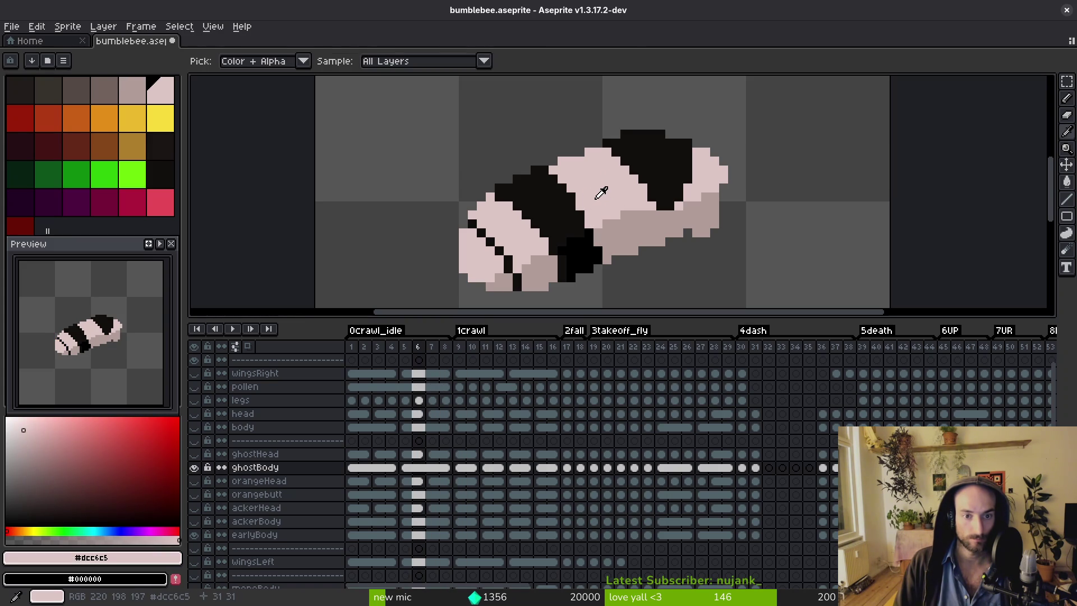
pyautogui.press('Left')
pyautogui.press('Left')
pyautogui.keyDown('alt'); pyautogui.click(606, 255); pyautogui.keyUp('alt')
pyautogui.scroll(3, 607, 256)
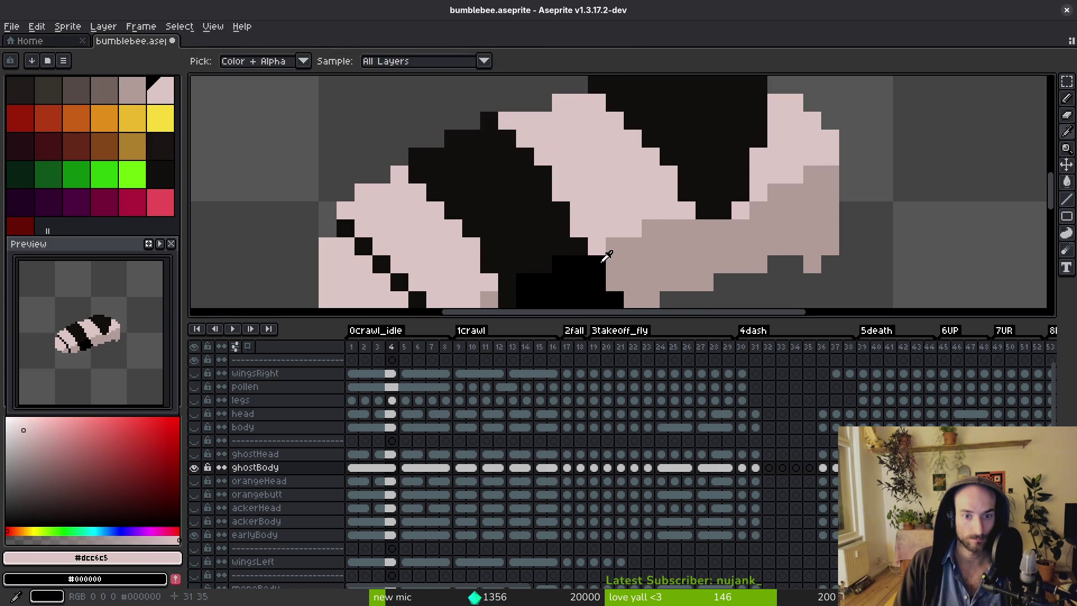
pyautogui.moveTo(629, 262); pyautogui.dragTo(577, 149)
pyautogui.keyDown('alt'); pyautogui.click(577, 149); pyautogui.keyUp('alt')
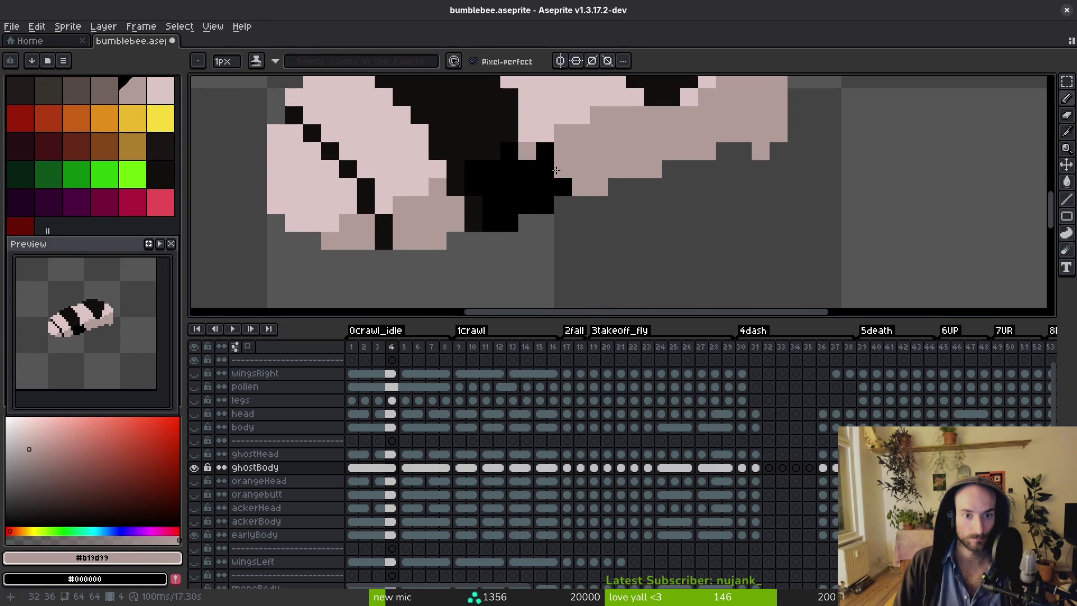
pyautogui.scroll(-3, 568, 176)
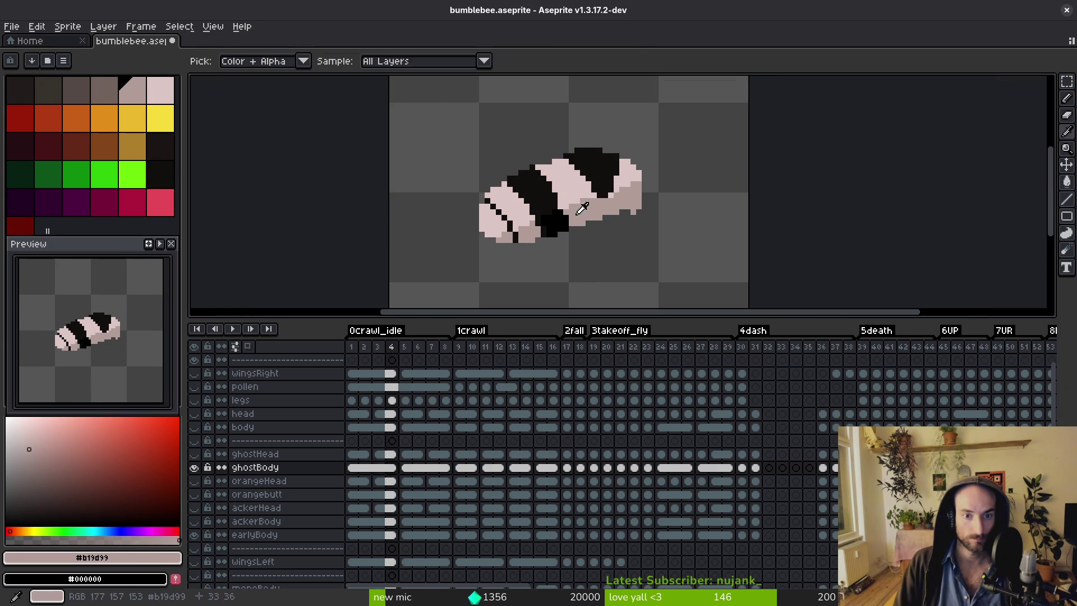
pyautogui.scroll(3, 543, 197)
pyautogui.keyDown('alt'); pyautogui.click(542, 198); pyautogui.keyUp('alt')
pyautogui.scroll(-4, 542, 196)
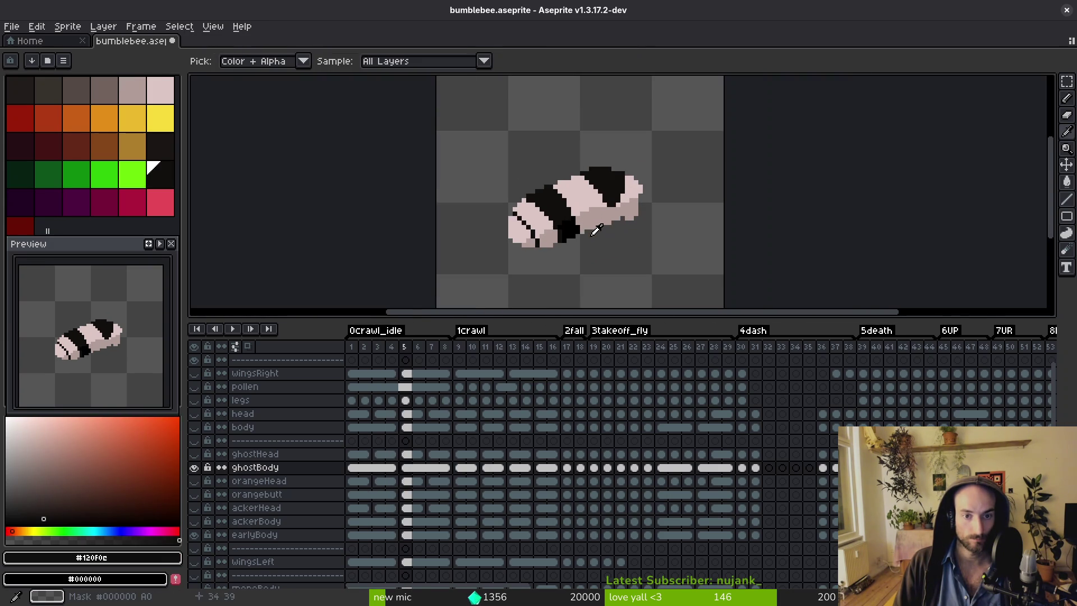
pyautogui.scroll(3, 525, 197)
pyautogui.keyDown('alt'); pyautogui.click(524, 197); pyautogui.keyUp('alt')
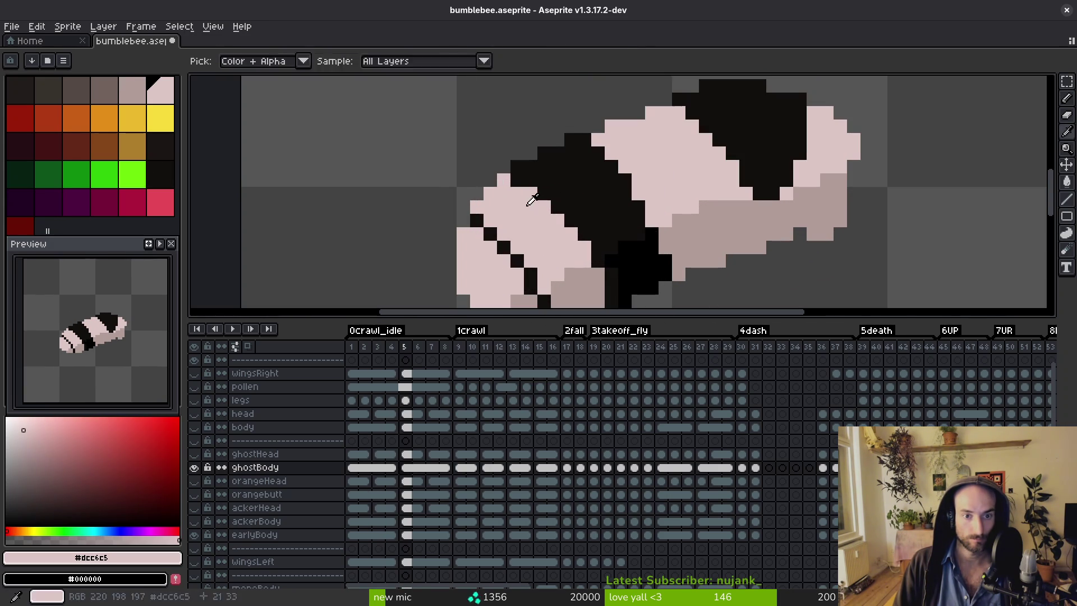
pyautogui.scroll(-4, 557, 229)
# Rework frame 5's bands, then advance to frame 9.
pyautogui.press('.')
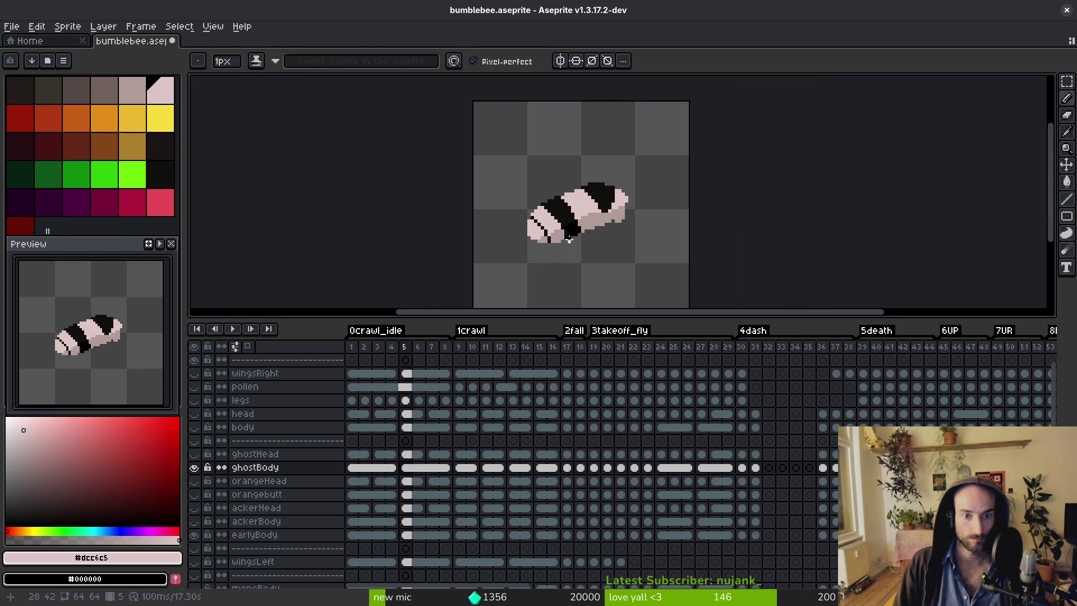
pyautogui.scroll(4, 528, 179)
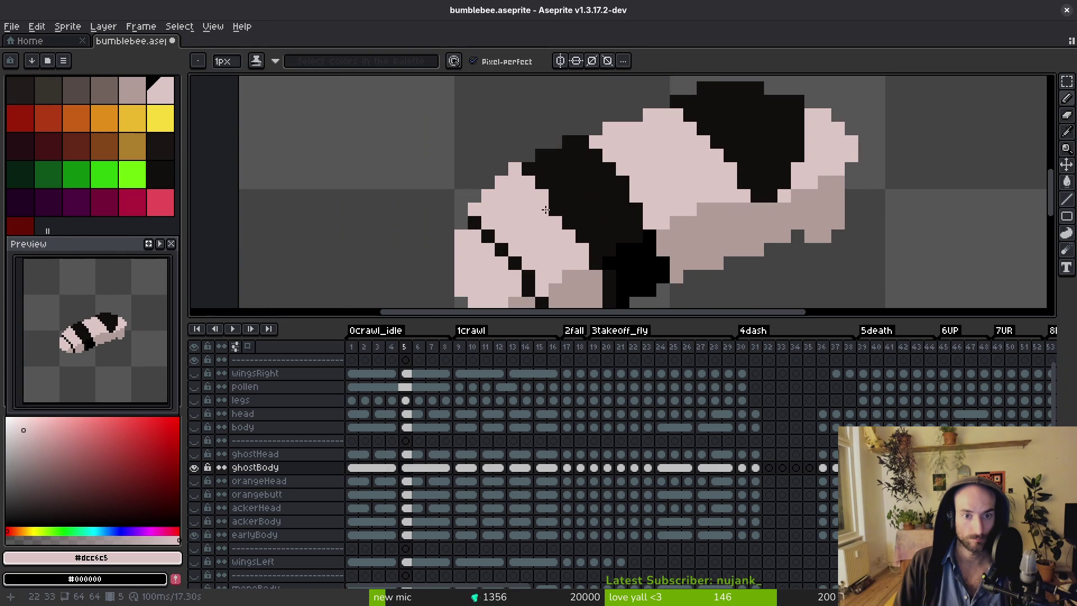
pyautogui.scroll(-3, 551, 211)
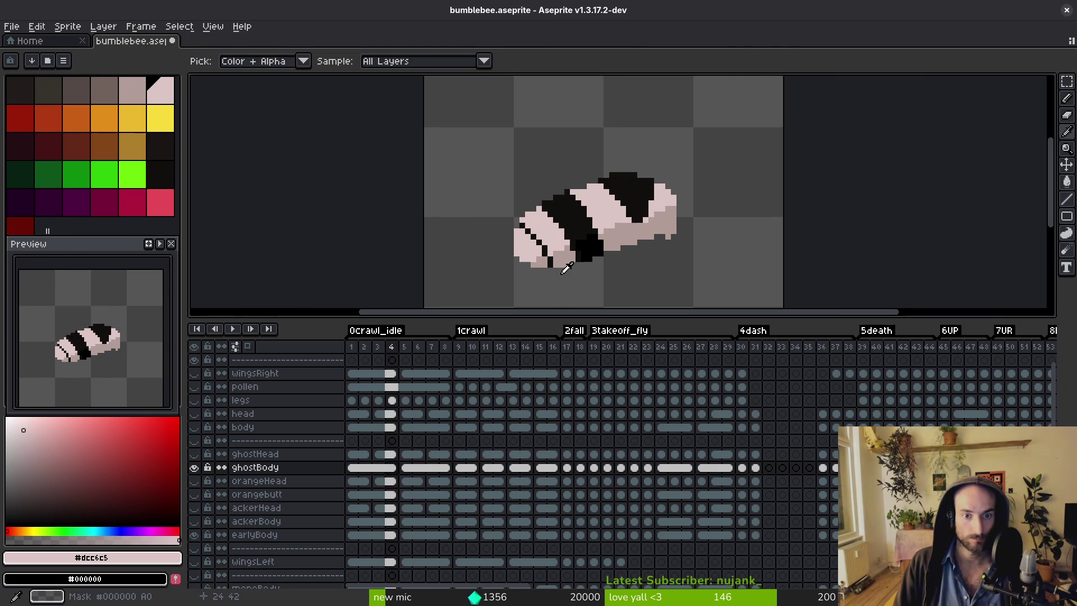
pyautogui.press('.')
pyautogui.press('.')
pyautogui.press('.')
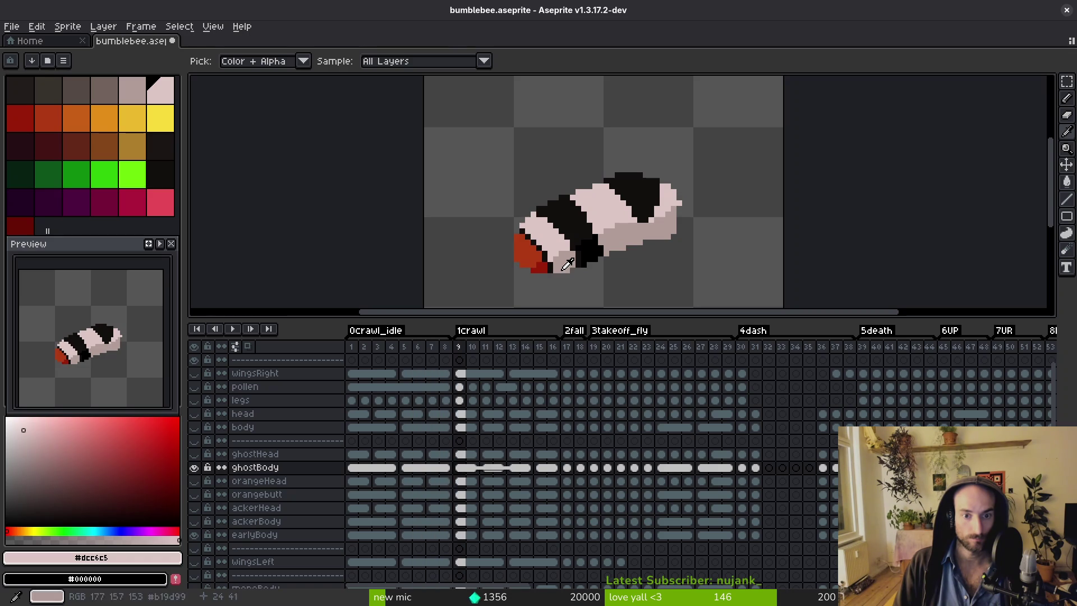
# Advance from frame 9 to frame 11, comparing against frames 8 and 10.
pyautogui.scroll(3, 546, 218)
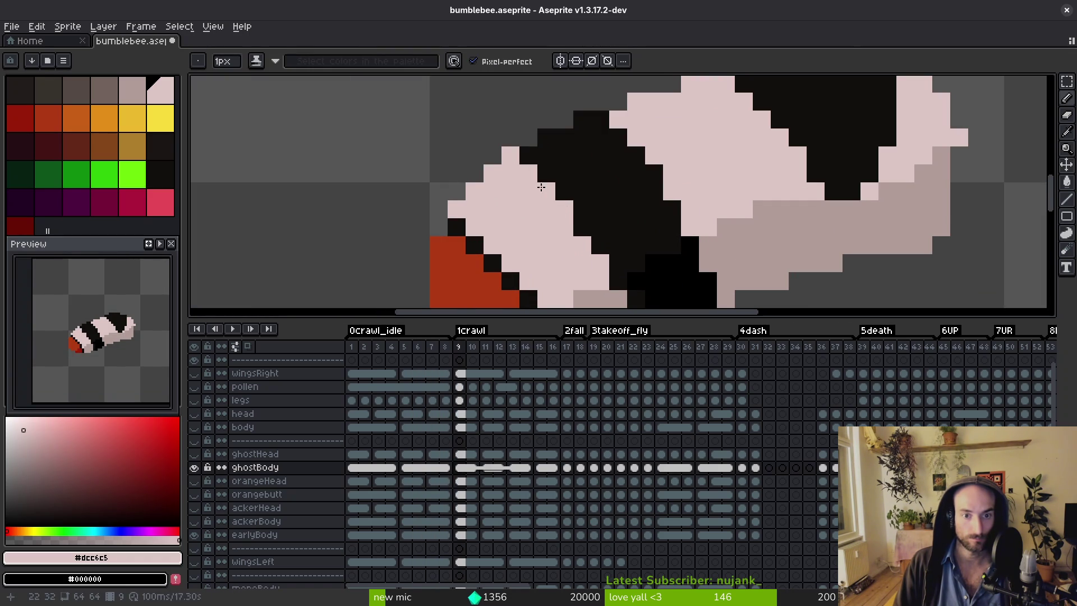
pyautogui.scroll(-3, 578, 228)
pyautogui.press(',')
pyautogui.press('.')
pyautogui.press(',')
pyautogui.press('.')
pyautogui.press('.')
pyautogui.press('.')
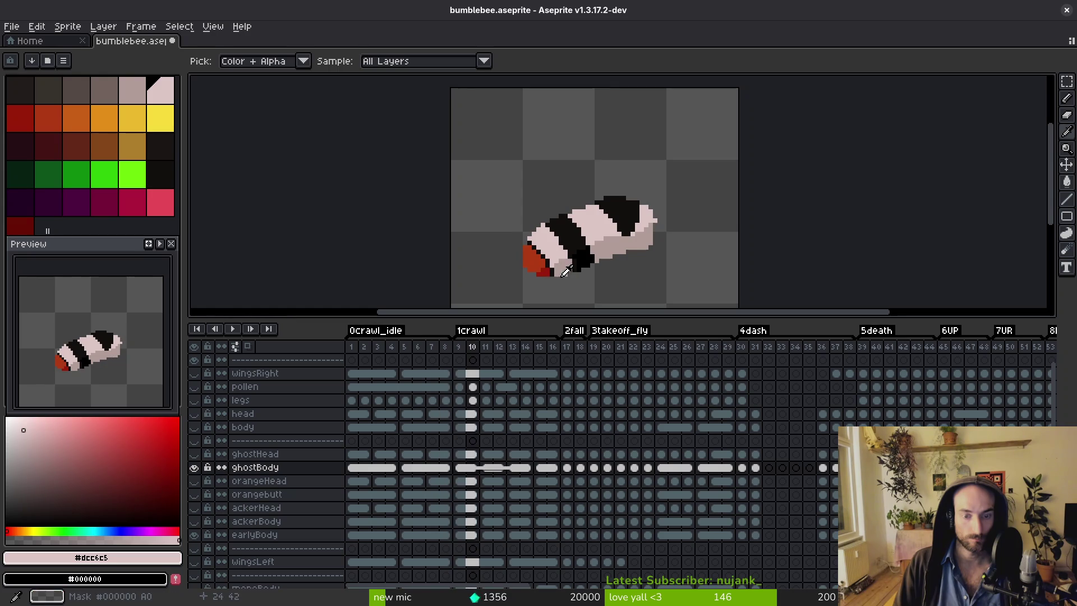
pyautogui.press(',')
pyautogui.press('.')
pyautogui.scroll(2, 583, 255)
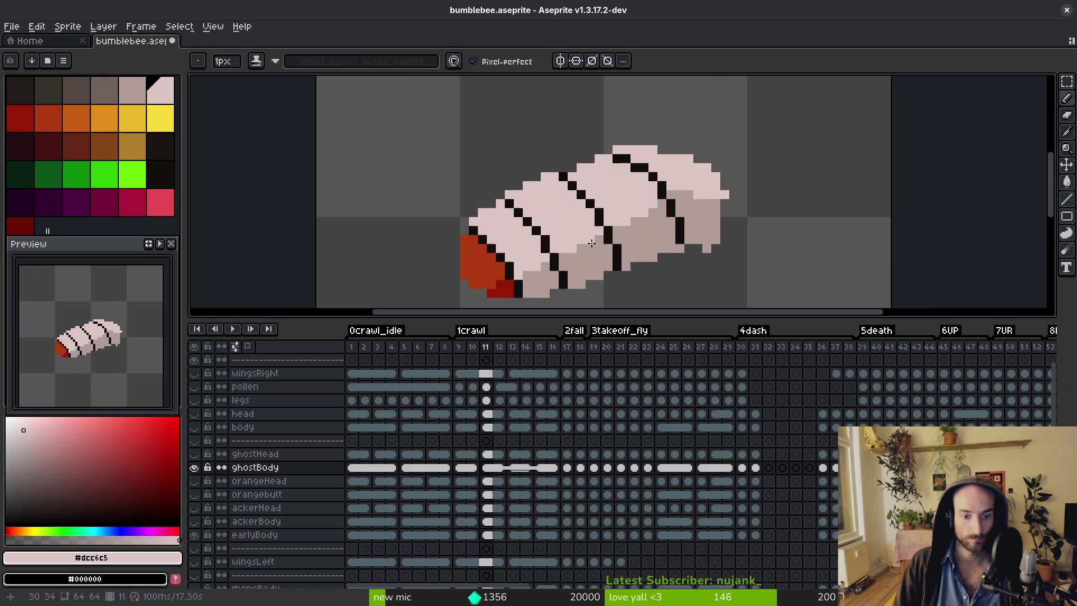
pyautogui.press(',')
# Sample the near-black band colour from frame 10 while toggling between frames 10 and 11.
pyautogui.keyDown('alt'); pyautogui.click(591, 259); pyautogui.keyUp('alt')
pyautogui.press('.')
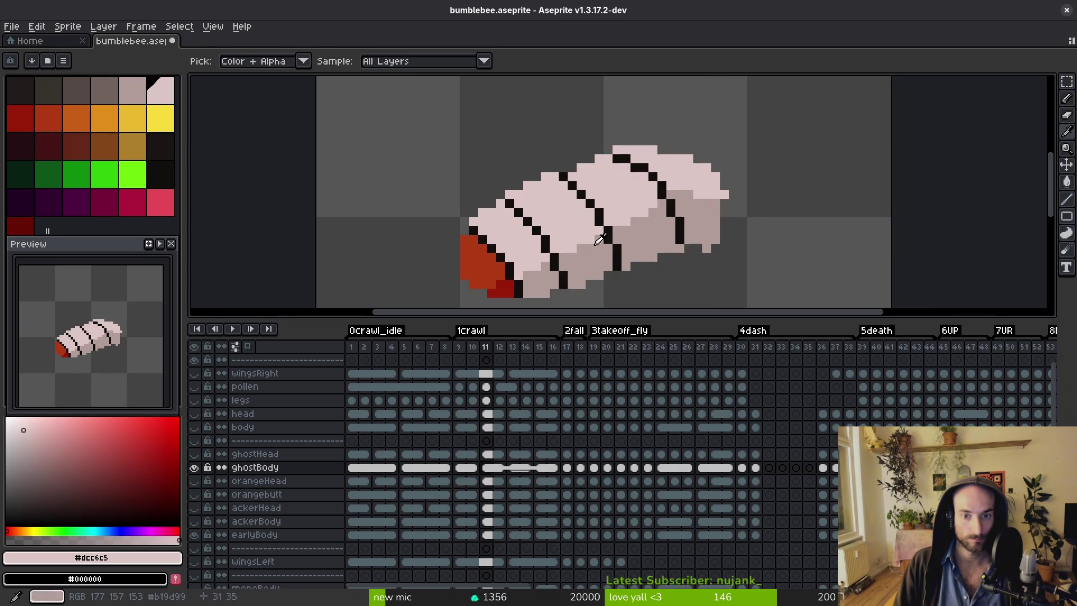
pyautogui.press(',')
pyautogui.scroll(-1, 598, 208)
pyautogui.press('.')
pyautogui.press(',')
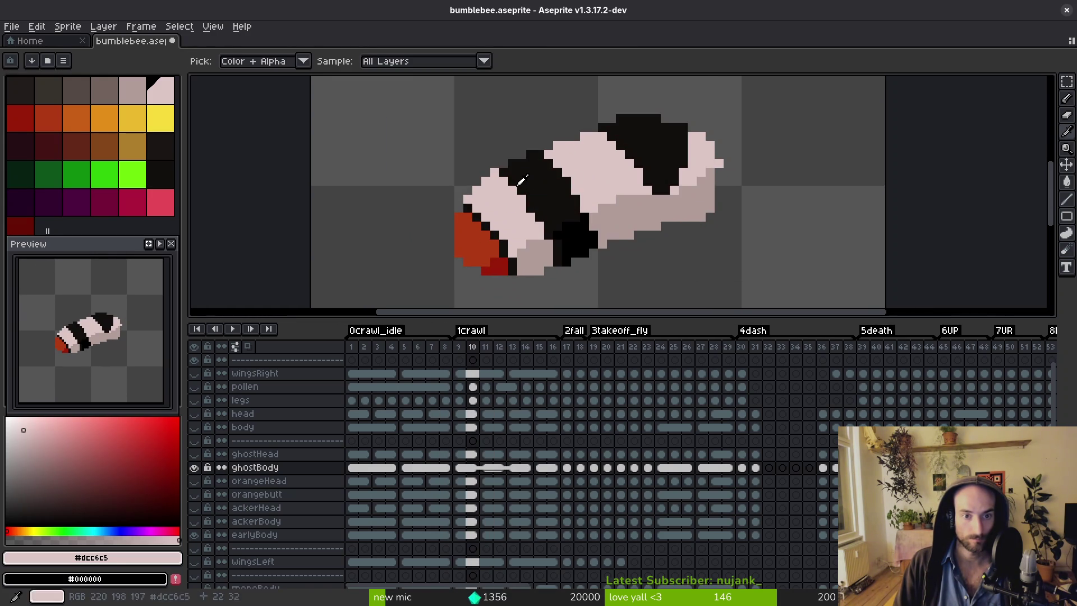
pyautogui.keyDown('alt'); pyautogui.click(530, 178); pyautogui.keyUp('alt')
pyautogui.press('.')
pyautogui.press(',')
pyautogui.press('.')
# On frame 11, paint black pixels across the bee's lower body band.
pyautogui.scroll(4, 548, 178)
pyautogui.press(',')
pyautogui.scroll(-2, 545, 163)
pyautogui.press('.')
pyautogui.keyDown('alt'); pyautogui.click(546, 155); pyautogui.keyUp('alt')
pyautogui.click(537, 151)
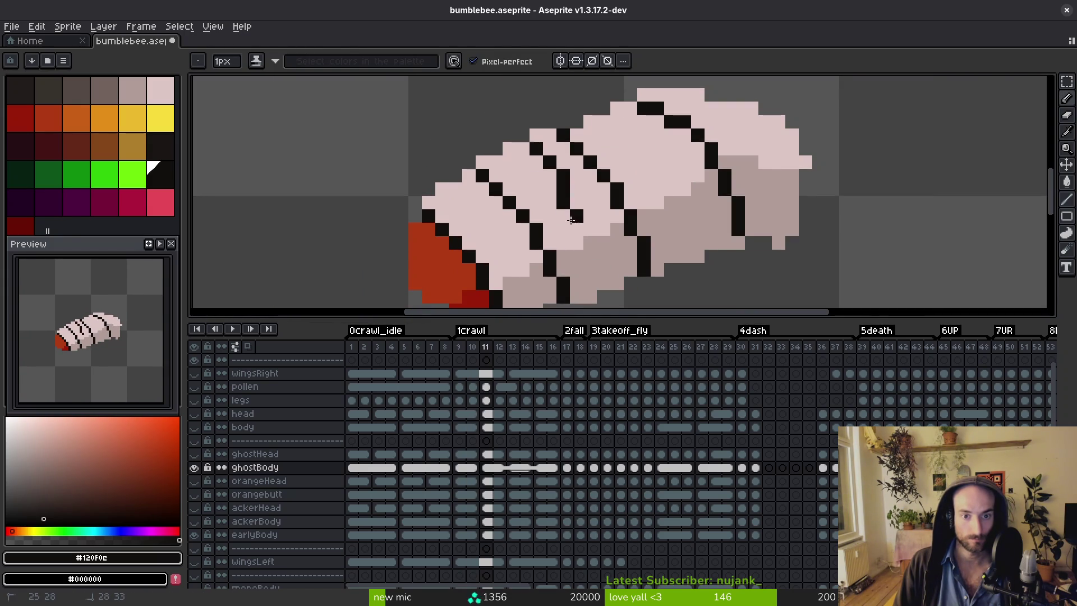
pyautogui.moveTo(570, 197); pyautogui.dragTo(544, 152)
pyautogui.press('alt')
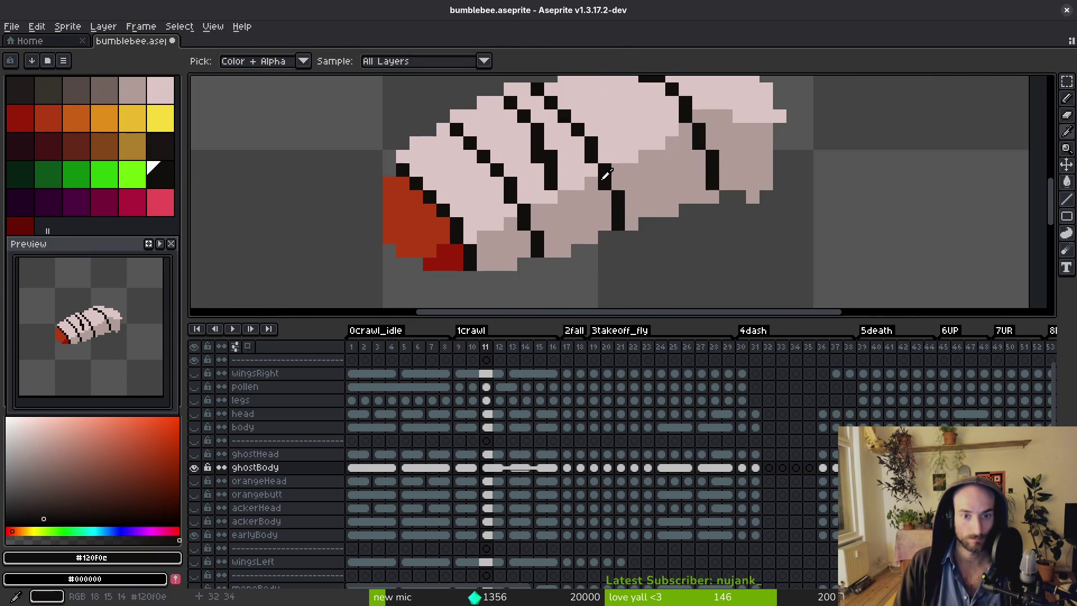
pyautogui.keyDown('alt'); pyautogui.click(540, 222); pyautogui.keyUp('alt')
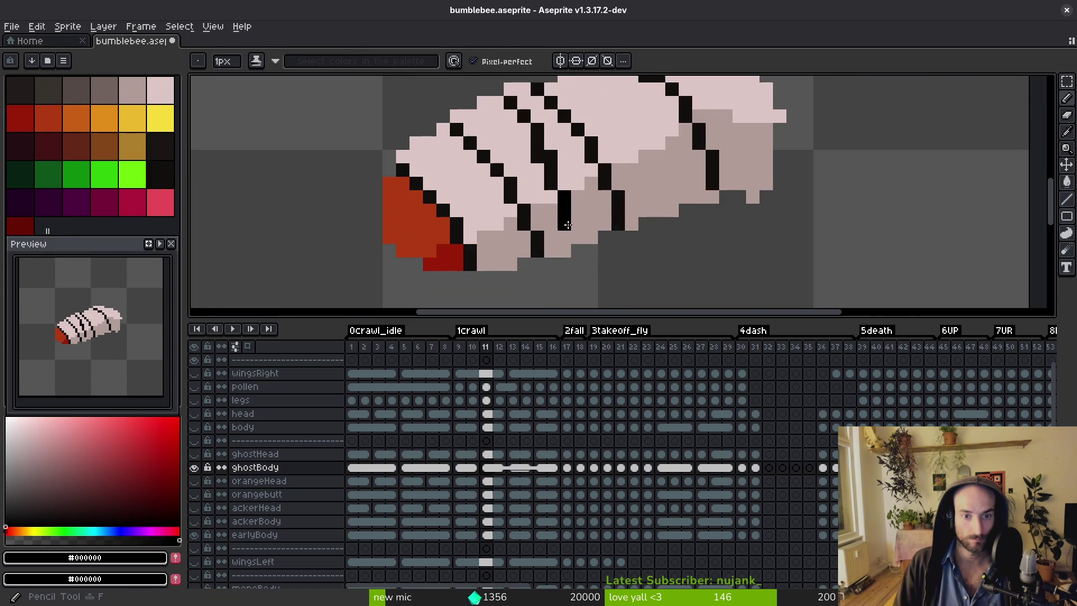
pyautogui.moveTo(536, 217); pyautogui.dragTo(565, 251)
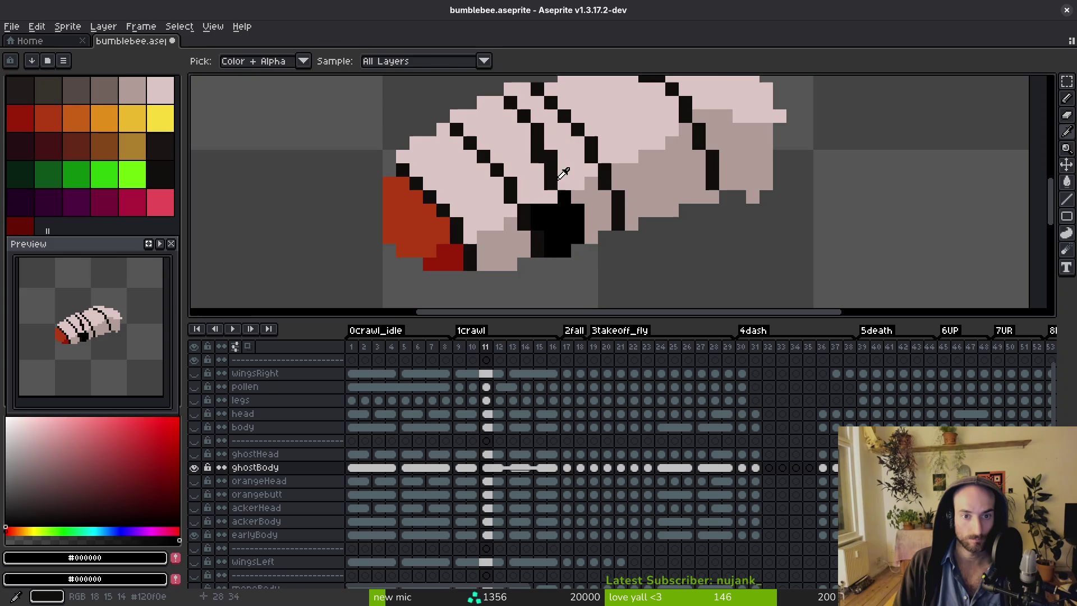
pyautogui.keyDown('alt'); pyautogui.click(552, 180); pyautogui.keyUp('alt')
pyautogui.scroll(1, 555, 193)
# Compare frame 11's new band with frame 10, ending on frame 11 with the Pencil active.
pyautogui.press('Left')
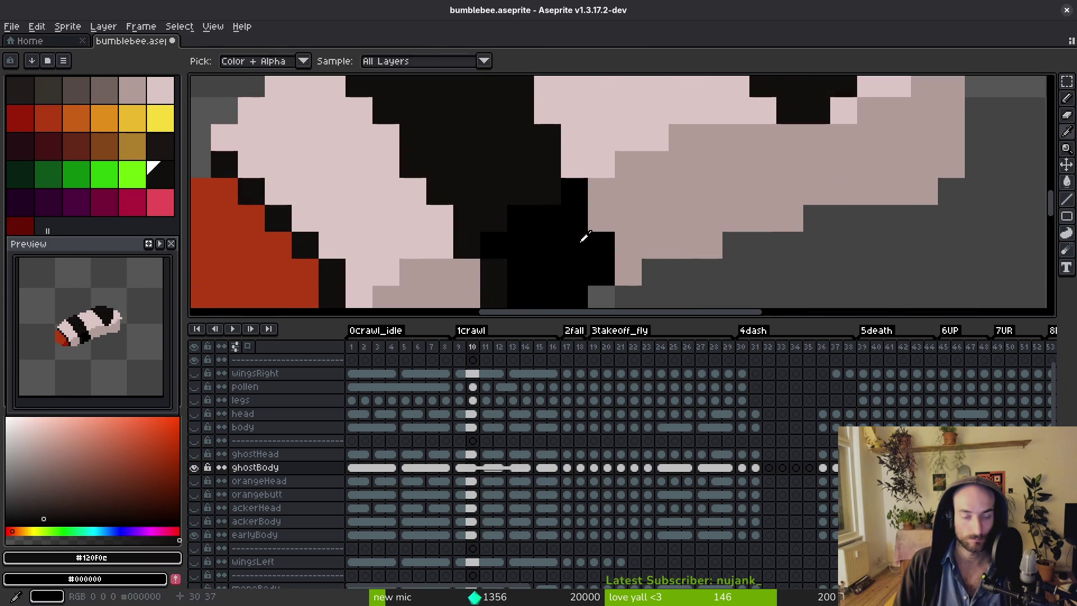
pyautogui.scroll(-2, 606, 254)
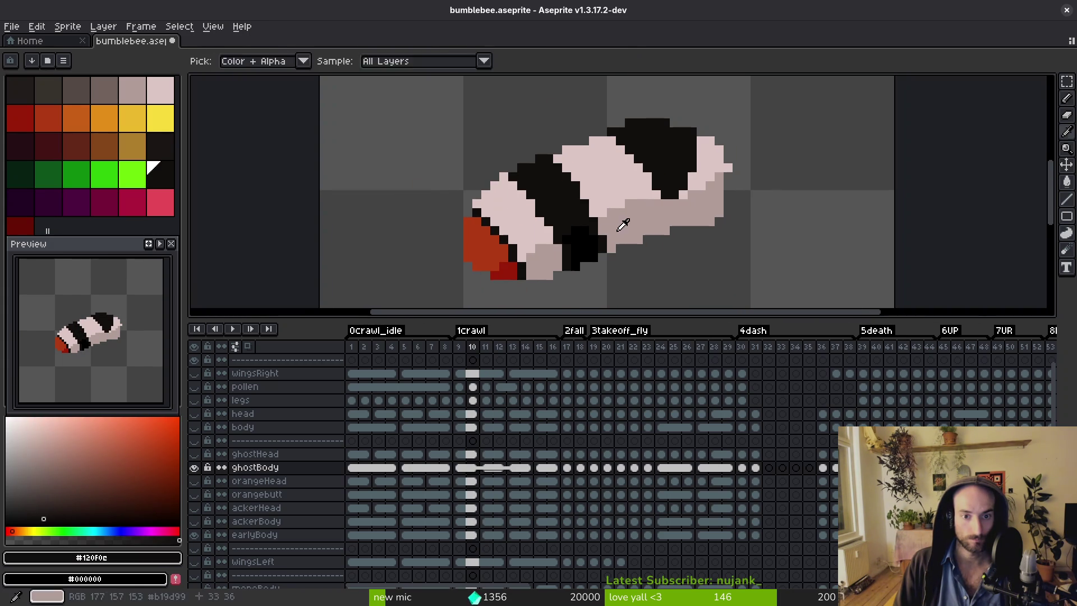
pyautogui.scroll(2, 545, 226)
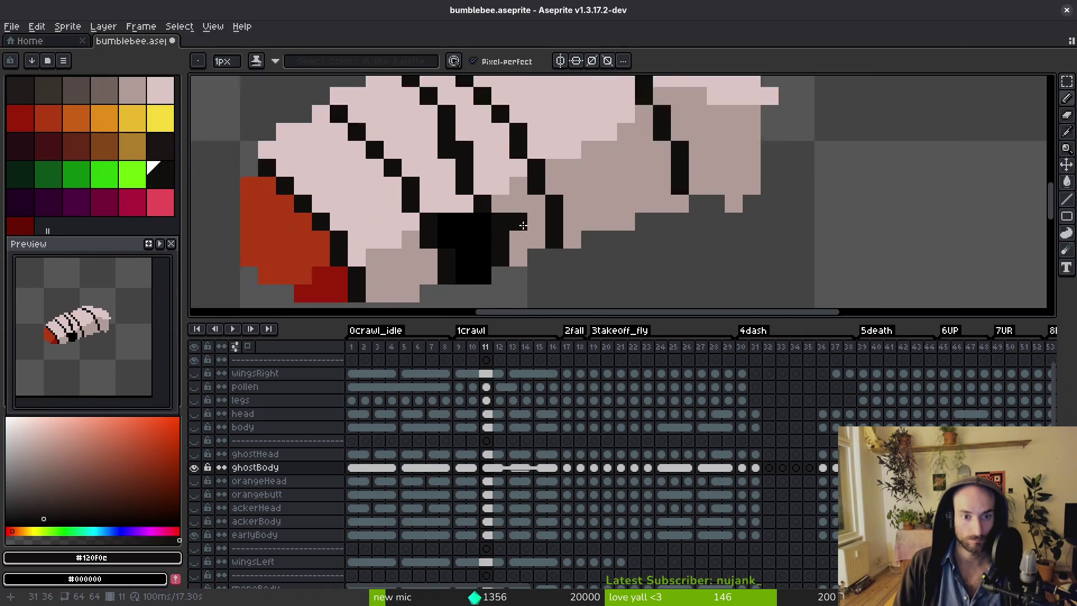
pyautogui.scroll(-3, 551, 217)
pyautogui.press('Right')
pyautogui.press('Left')
pyautogui.press('Right')
pyautogui.press('b')
pyautogui.scroll(2, 536, 208)
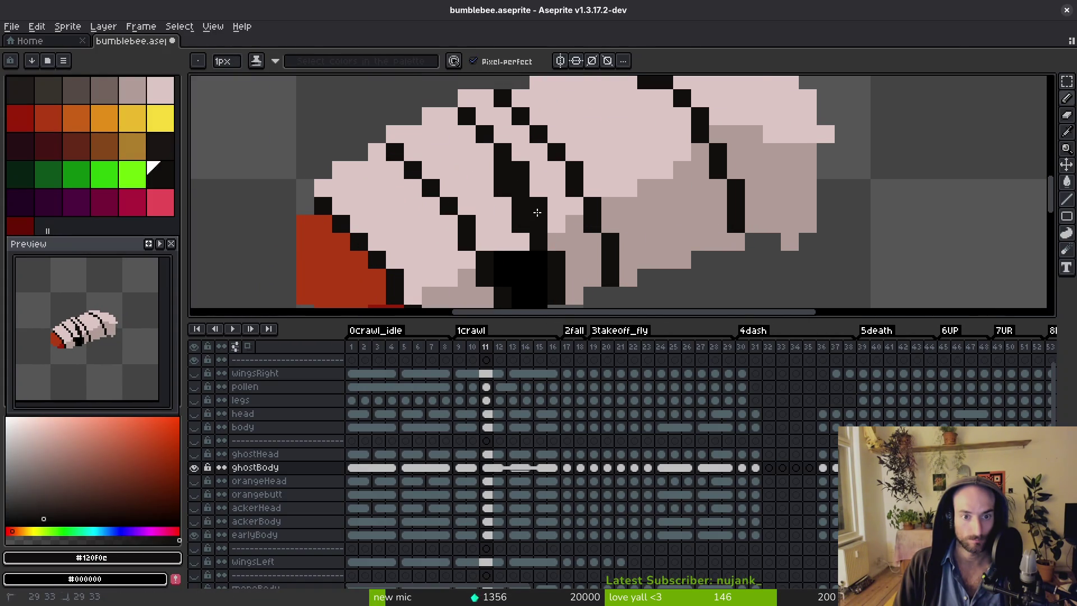
pyautogui.press('i')
pyautogui.scroll(-3, 558, 223)
pyautogui.press('Left')
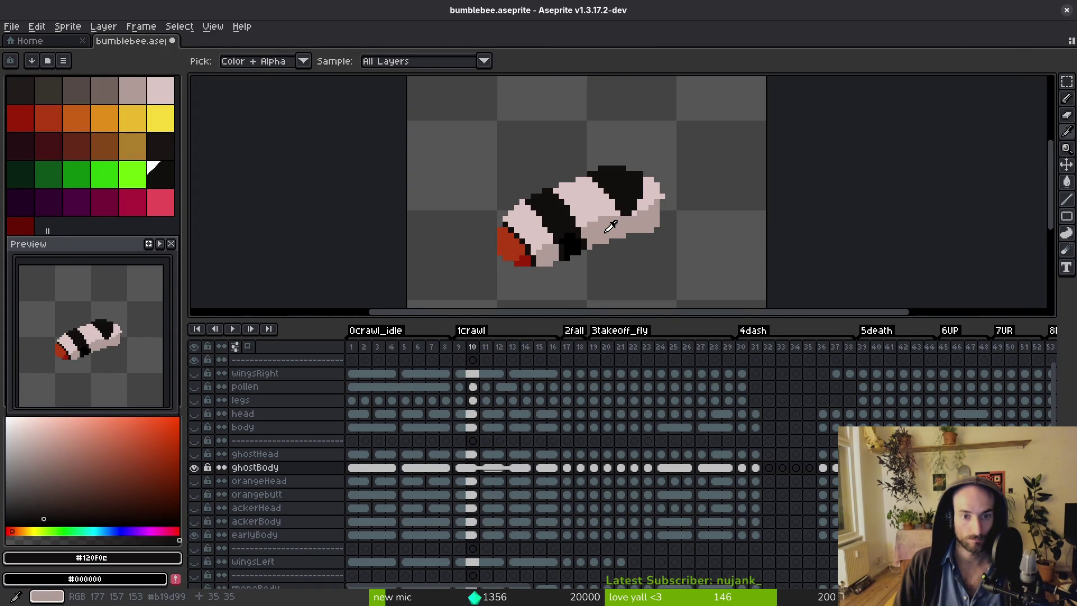
pyautogui.press('Right')
pyautogui.press('b')
pyautogui.scroll(3, 568, 228)
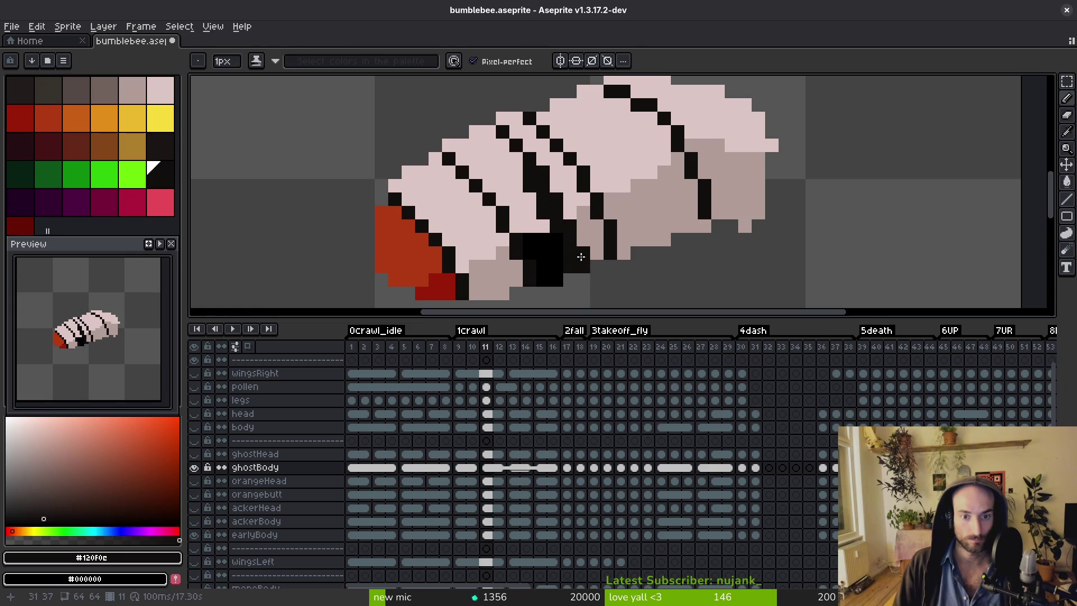
# Recolour single frame 11 pixels in shaded grey, pale pink and near-black to shape the band.
pyautogui.keyDown('alt'); pyautogui.click(597, 253); pyautogui.keyUp('alt')
pyautogui.click(610, 252)
pyautogui.keyDown('alt'); pyautogui.click(600, 174); pyautogui.keyUp('alt')
pyautogui.click(595, 193)
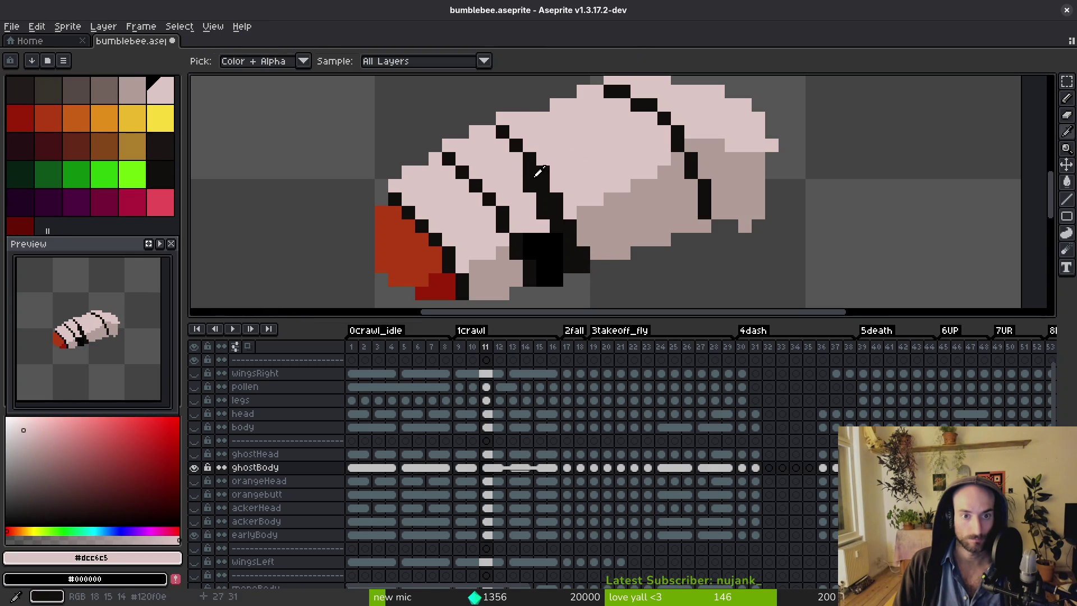
pyautogui.keyDown('alt'); pyautogui.click(529, 174); pyautogui.keyUp('alt')
pyautogui.press('g')
pyautogui.click(497, 177)
# Flip between frames 10 and 11 to compare the band layout.
pyautogui.press('Left')
pyautogui.scroll(-3, 558, 231)
pyautogui.press('i')
pyautogui.press('Right')
pyautogui.press('Left')
pyautogui.press('Right')
pyautogui.press('Left')
pyautogui.press('Left')
pyautogui.press('Right')
pyautogui.press('Right')
pyautogui.press('Left')
pyautogui.press('Right')
pyautogui.press('g')
pyautogui.scroll(3, 579, 200)
# Try black fills on the body and pale pink over the wing lines, undoing the body fills.
pyautogui.click(572, 185)
pyautogui.hotkey('ctrl', 'z')
pyautogui.click(539, 190)
pyautogui.hotkey('ctrl', 'z')
pyautogui.press('f')
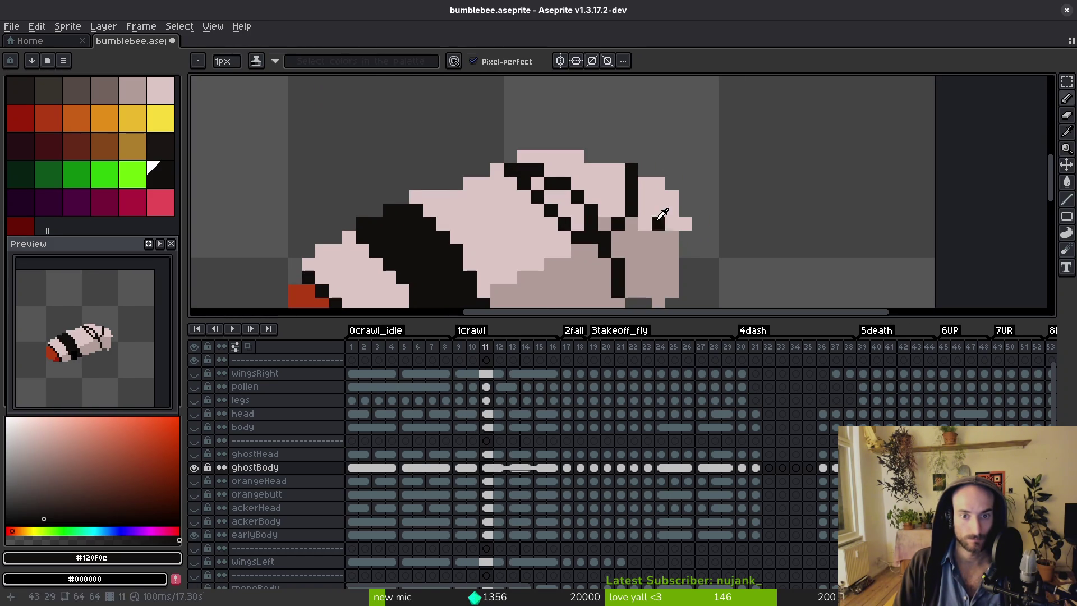
pyautogui.keyDown('alt'); pyautogui.click(652, 217); pyautogui.keyUp('alt')
pyautogui.hotkey('ctrl', 'z')
pyautogui.hotkey('ctrl', 'y')
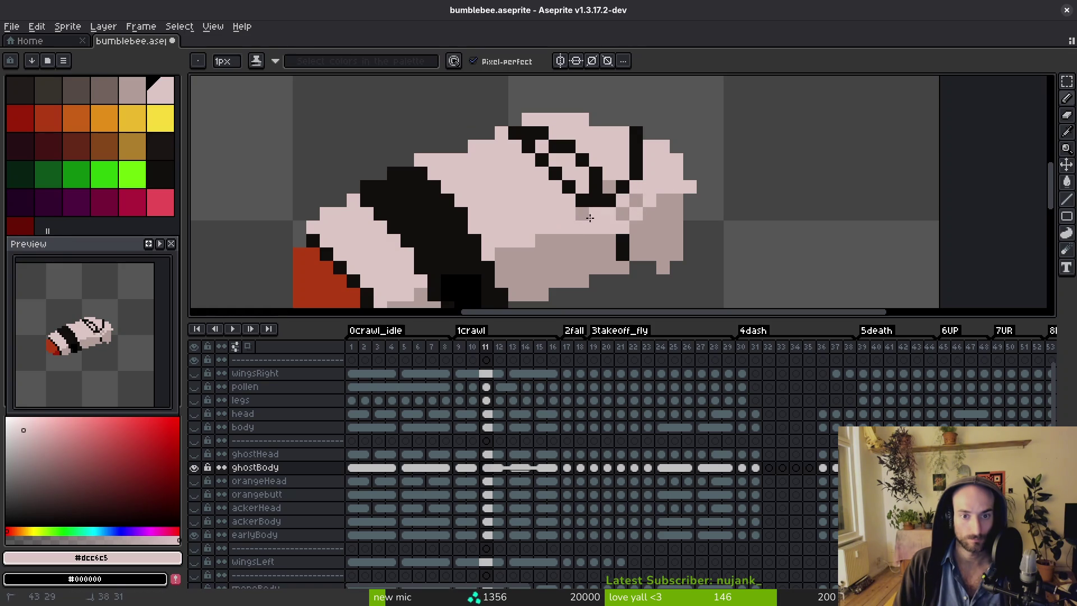
# Add a black outline pixel and fill the pink stripe black for a bold band.
pyautogui.keyDown('alt'); pyautogui.click(624, 241); pyautogui.keyUp('alt')
pyautogui.keyDown('alt'); pyautogui.click(620, 187); pyautogui.keyUp('alt')
pyautogui.click(618, 200)
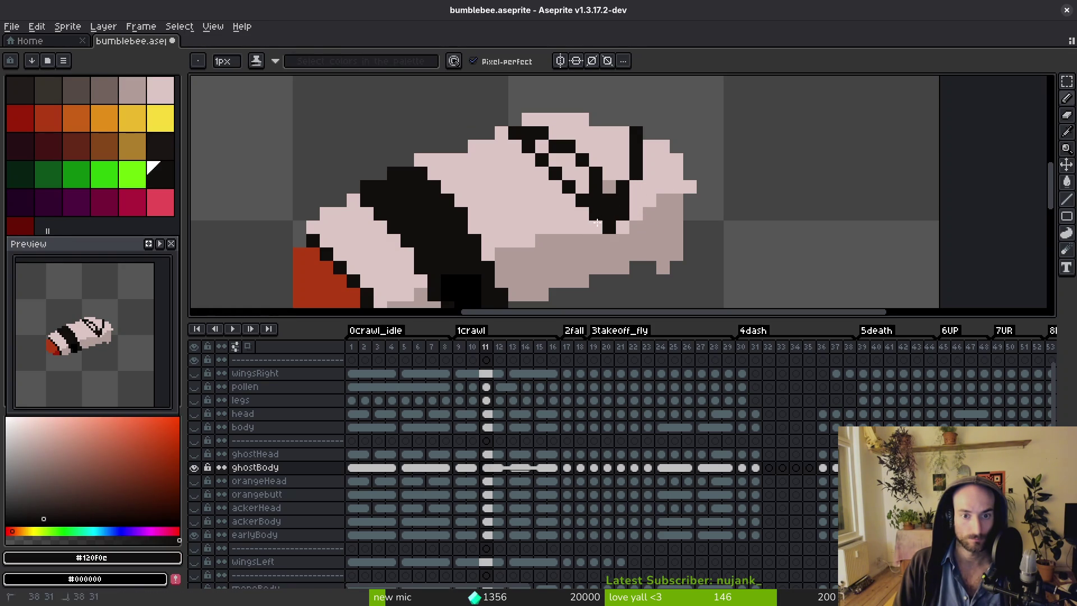
pyautogui.press('g')
pyautogui.click(609, 168)
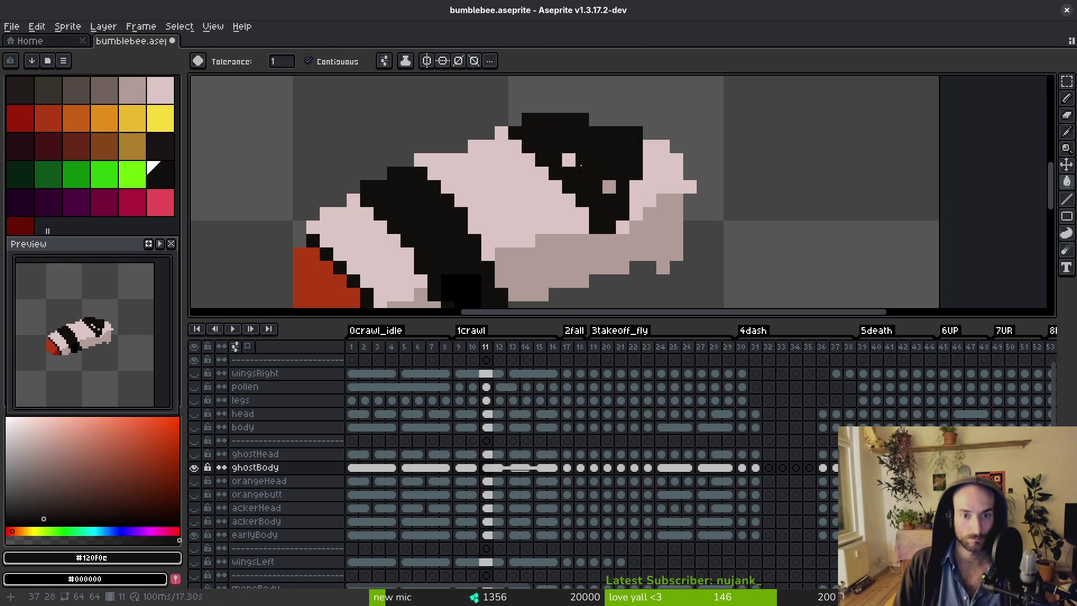
pyautogui.press('i')
pyautogui.press('b')
# Compare frame 11 against frame 10 again.
pyautogui.scroll(-3, 603, 196)
pyautogui.press('Left')
pyautogui.press('i')
pyautogui.press('Right')
pyautogui.press('Left')
pyautogui.press('Left')
pyautogui.press('Right')
pyautogui.press('Right')
pyautogui.press('b')
pyautogui.scroll(2, 622, 194)
pyautogui.scroll(-1, 638, 216)
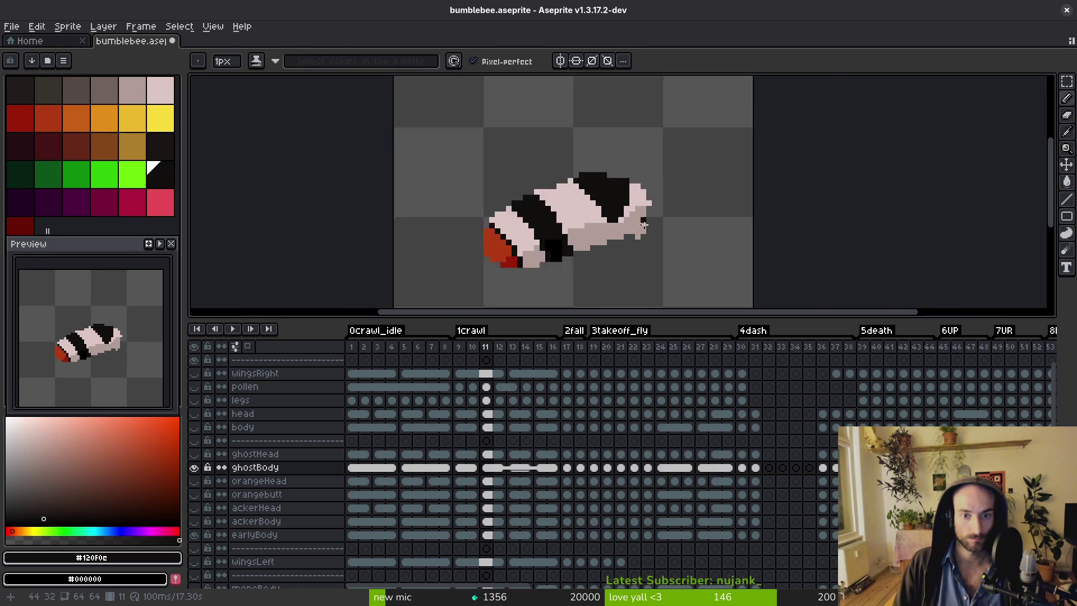
pyautogui.scroll(1, 642, 205)
# Paint a shaded body pixel pale pink, save bumblebee.aseprite, and pick the shaded grey.
pyautogui.keyDown('alt'); pyautogui.click(642, 204); pyautogui.keyUp('alt')
pyautogui.scroll(1, 642, 204)
pyautogui.click(624, 227)
pyautogui.scroll(-3, 622, 225)
pyautogui.hotkey('ctrl', 's')
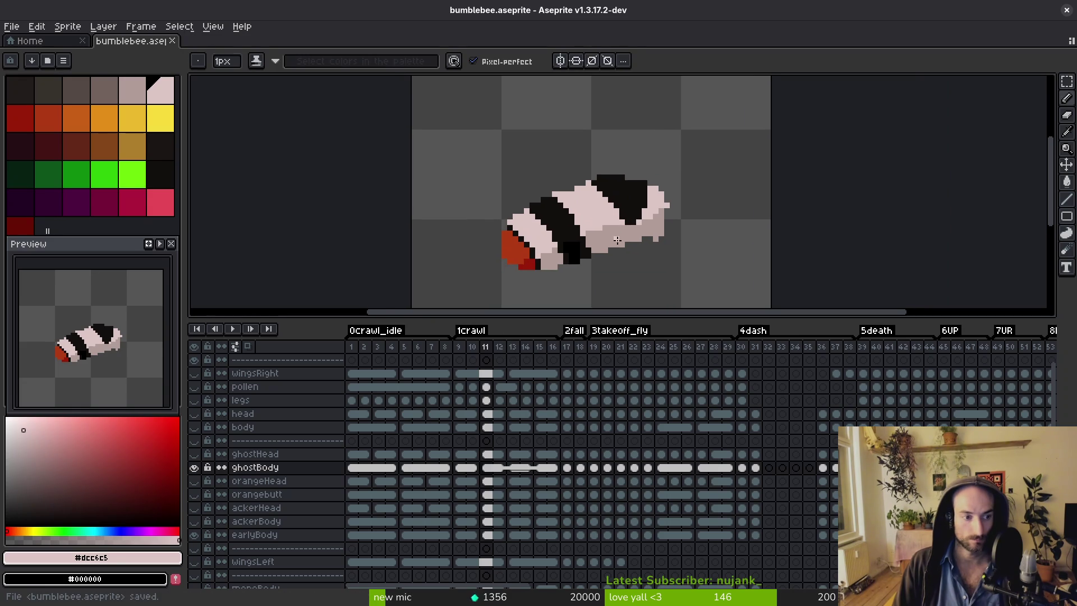
pyautogui.scroll(2, 617, 240)
pyautogui.scroll(1, 560, 235)
pyautogui.keyDown('alt'); pyautogui.click(555, 233); pyautogui.keyUp('alt')
pyautogui.scroll(-3, 568, 237)
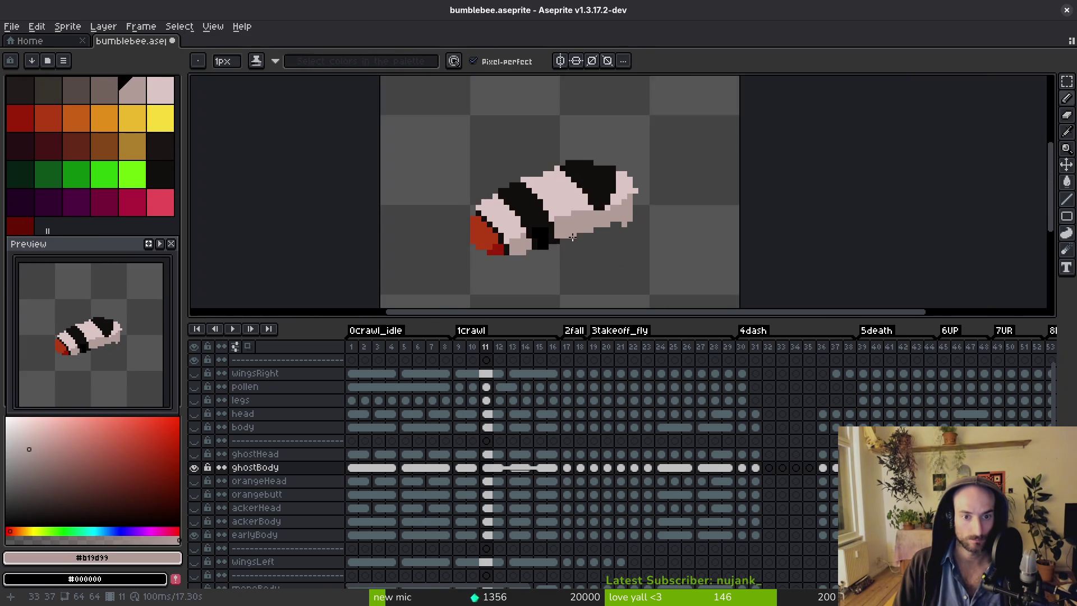
# Recentre the bee and compare frames 10 and 11.
pyautogui.moveTo(568, 238); pyautogui.dragTo(580, 252)
pyautogui.scroll(3, 589, 249)
pyautogui.press('Left')
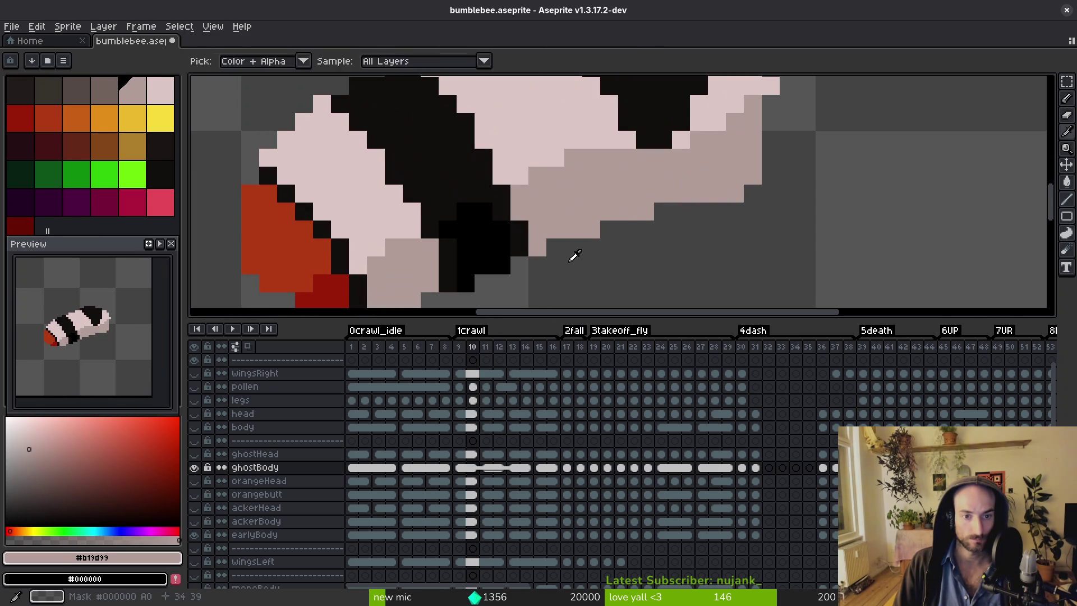
pyautogui.scroll(-3, 585, 220)
pyautogui.scroll(-1, 585, 219)
pyautogui.press('Right')
pyautogui.hotkey('ctrl', 's')
# Check the bands on crawl frames 12 to 15, then return to frame 11.
pyautogui.press('Right')
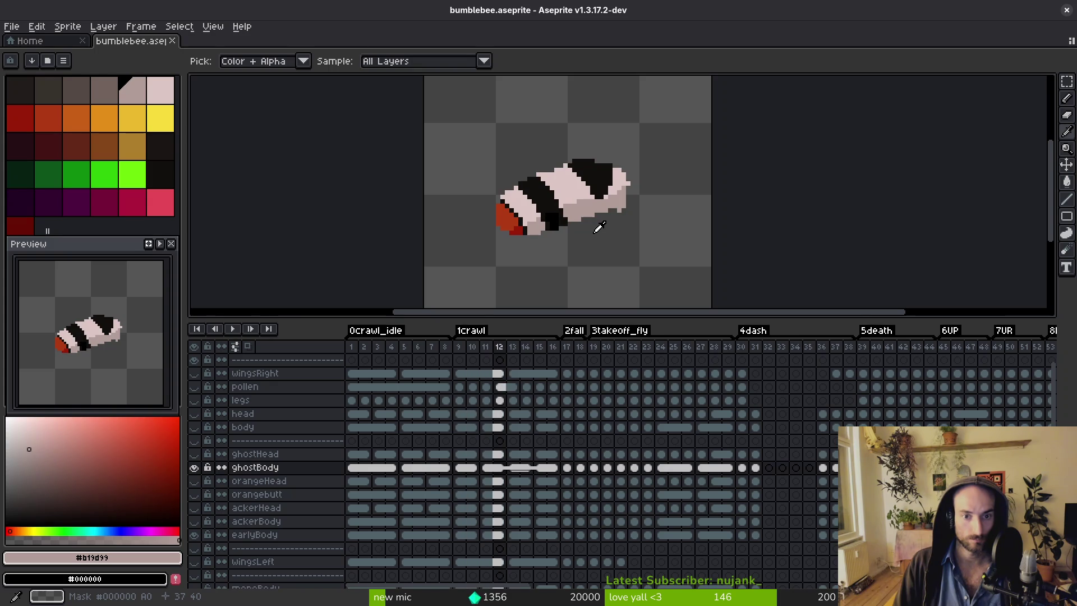
pyautogui.press('Right')
pyautogui.press('Right')
pyautogui.press('Right')
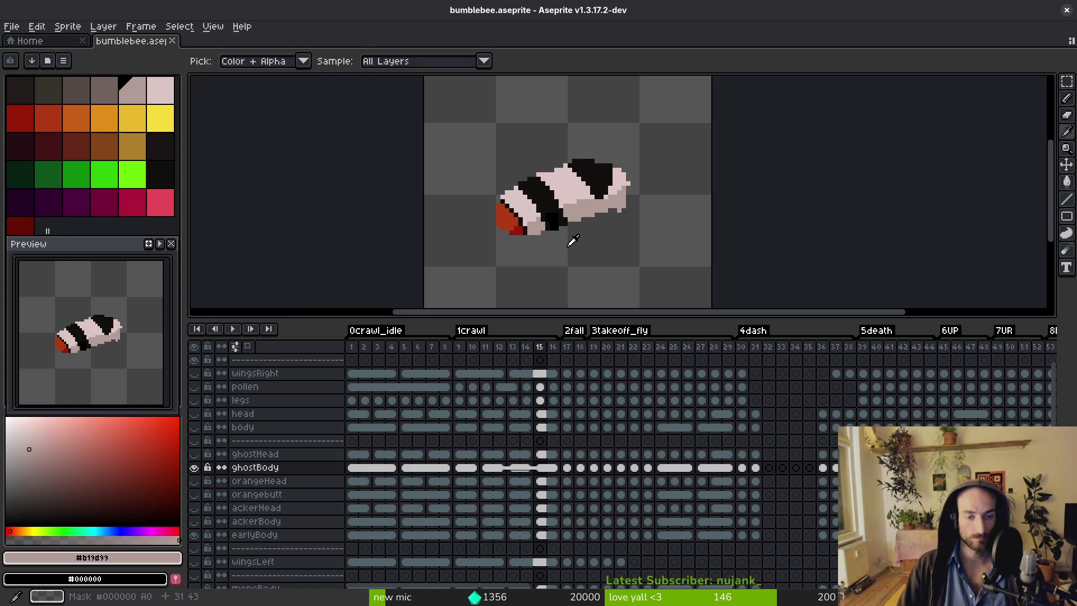
pyautogui.press('Left')
pyautogui.press('Left')
pyautogui.press('Left')
pyautogui.press('Left')
pyautogui.press('Right')
pyautogui.press('Right')
pyautogui.press('Left')
pyautogui.press('Left')
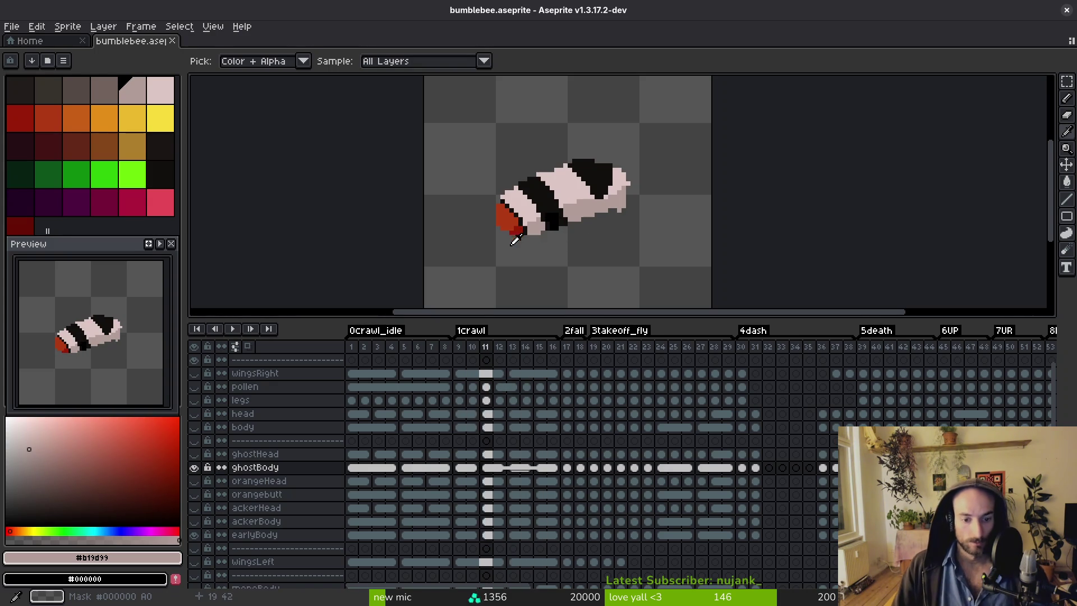
pyautogui.press('Left')
pyautogui.scroll(3, 514, 236)
# Fill the red tail tip and remaining red tail patch with pale pink #dcc6c5.
pyautogui.press('g')
pyautogui.click(481, 223)
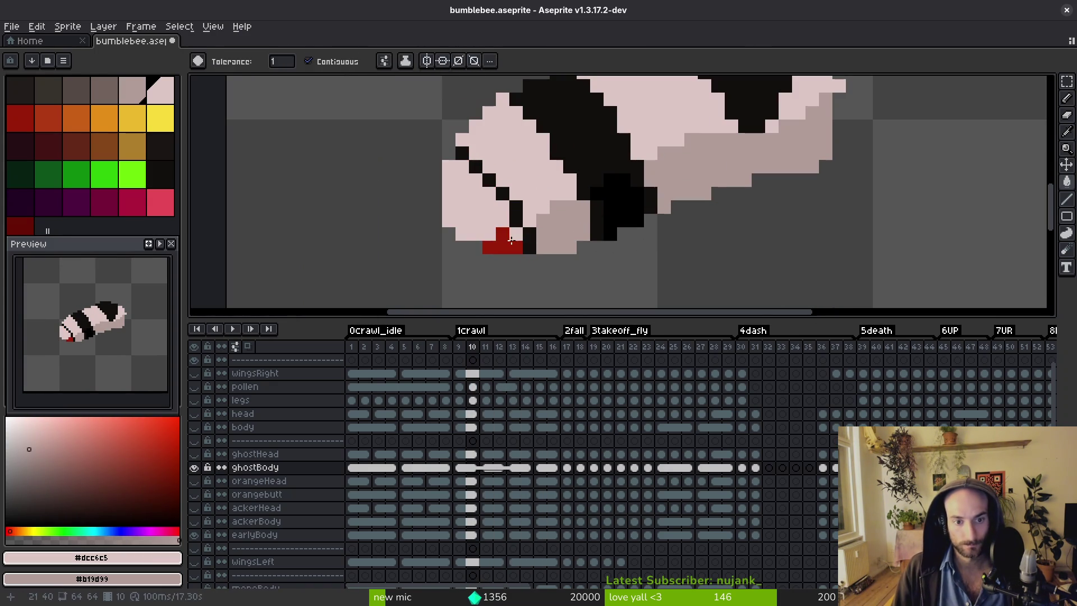
pyautogui.click(514, 240)
pyautogui.hotkey('ctrl', 'z')
pyautogui.hotkey('ctrl', 'z')
pyautogui.hotkey('ctrl', 'y')
pyautogui.hotkey('ctrl', 'y')
# Step forward through the crawl frames to frame 17.
pyautogui.press('Right')
pyautogui.scroll(-3, 565, 287)
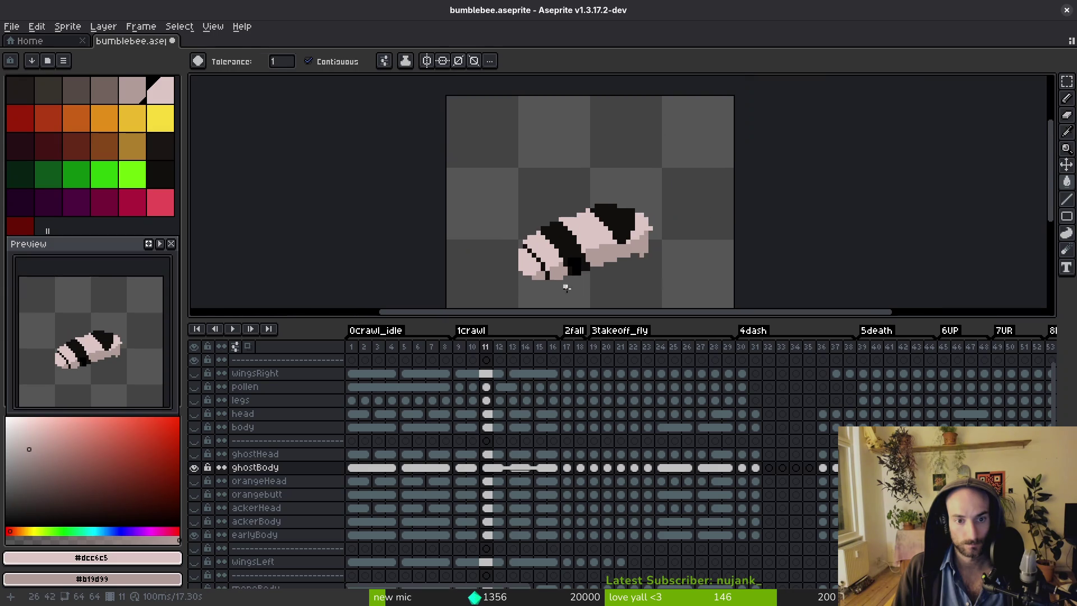
pyautogui.press('i')
pyautogui.press('Right')
pyautogui.press('Right')
pyautogui.press('Right')
pyautogui.press('Left')
pyautogui.press('Right')
pyautogui.press('Right')
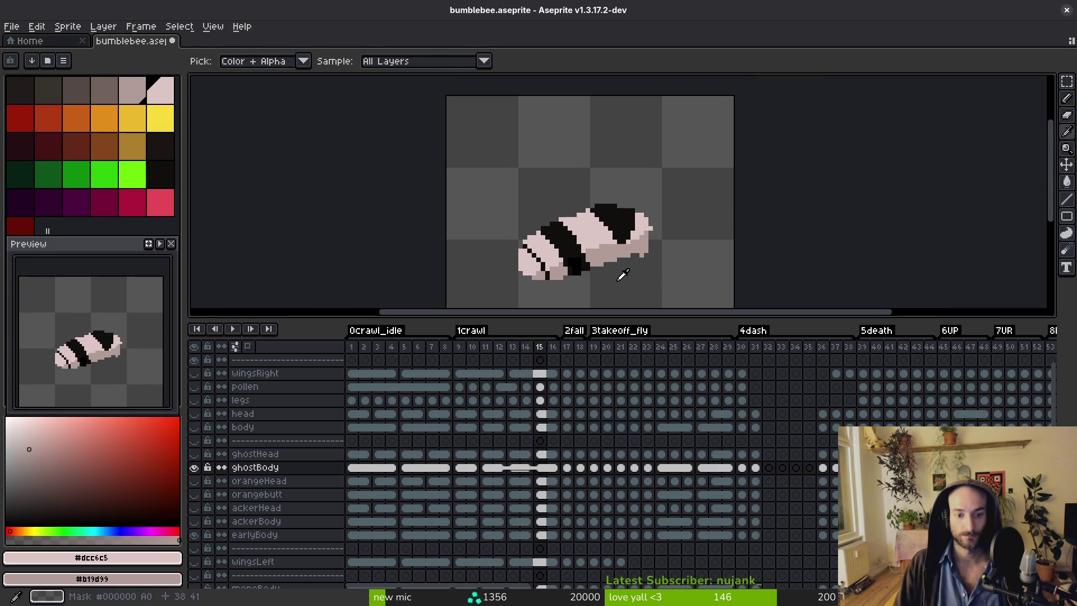
pyautogui.press('Right')
pyautogui.press('Right')
pyautogui.press('Left')
pyautogui.press('Right')
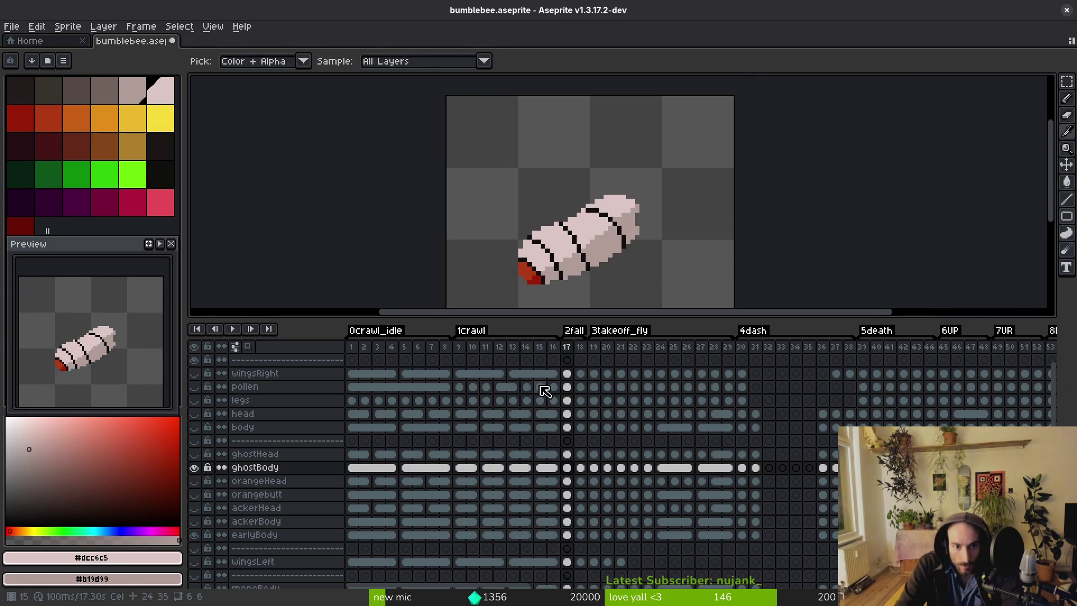
# With the Pencil and near-black, place a black pixel on the first thin stripe.
pyautogui.press('b')
pyautogui.scroll(4, 504, 157)
pyautogui.keyDown('alt'); pyautogui.click(449, 149); pyautogui.keyUp('alt')
pyautogui.scroll(-2, 498, 149)
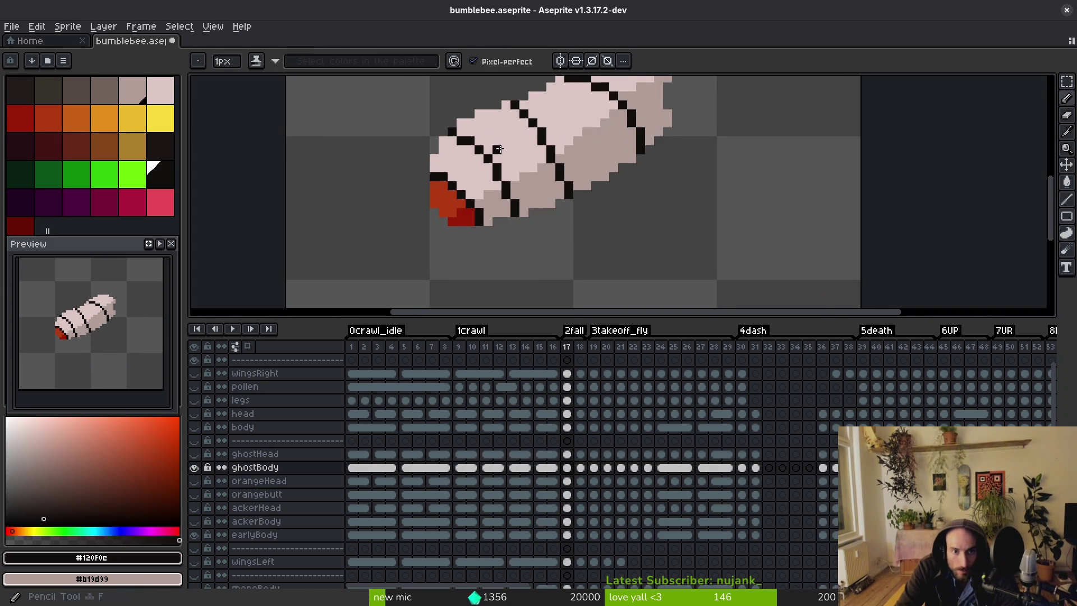
pyautogui.scroll(1, 478, 125)
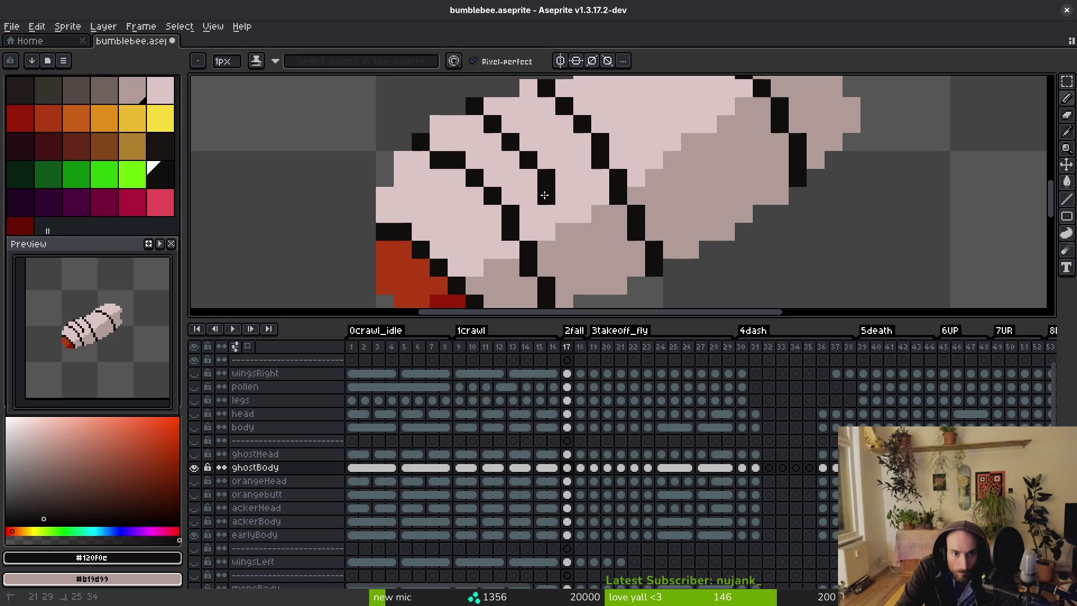
pyautogui.hotkey('ctrl', 'z')
pyautogui.click(555, 218)
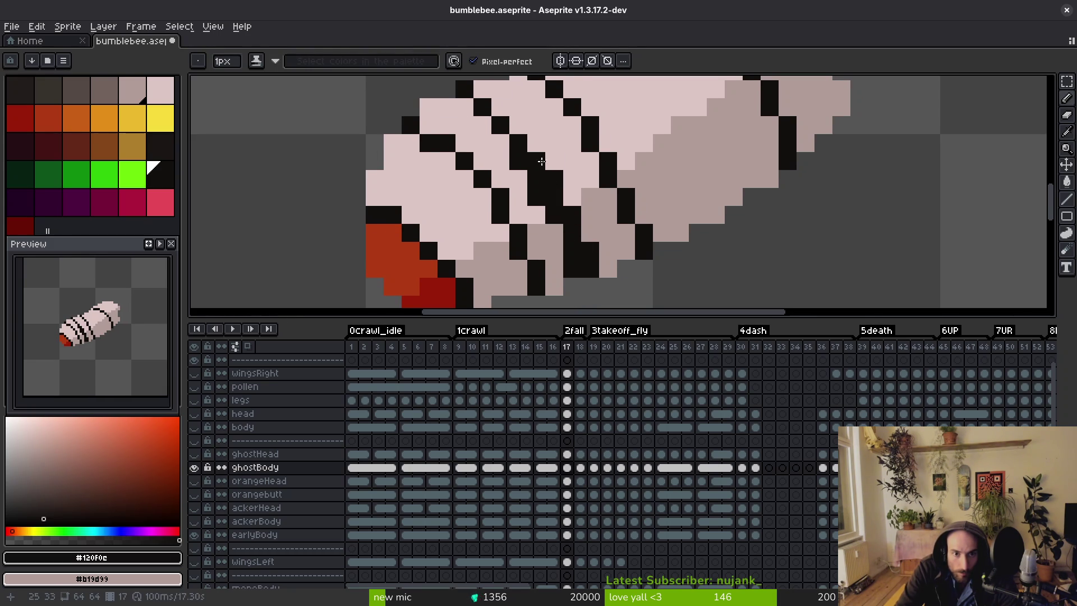
# Paint black pixels over the stripe to thicken it into a bold band.
pyautogui.scroll(-2, 545, 167)
pyautogui.press('g')
pyautogui.scroll(6, 545, 211)
pyautogui.scroll(-3, 545, 210)
pyautogui.press('b')
pyautogui.keyDown('alt'); pyautogui.click(544, 232); pyautogui.keyUp('alt')
pyautogui.scroll(3, 544, 232)
pyautogui.moveTo(544, 232)
pyautogui.mouseDown()
pyautogui.moveTo(524, 229)
pyautogui.moveTo(556, 257)
pyautogui.mouseUp()
pyautogui.scroll(-5, 581, 273)
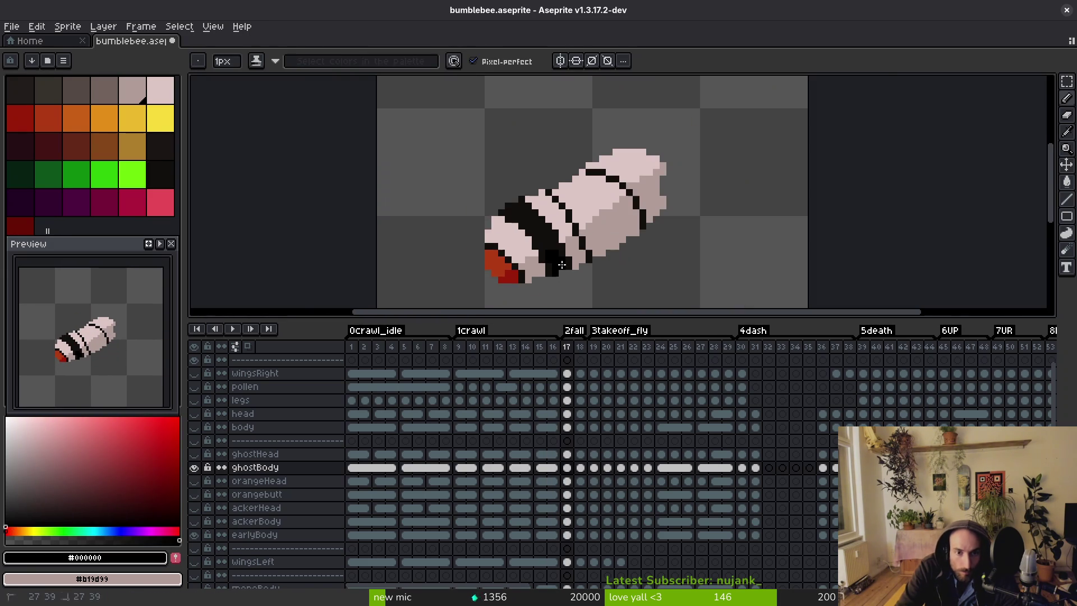
pyautogui.scroll(2, 561, 265)
pyautogui.scroll(-3, 561, 264)
# Repaint a stray black outline pixel in the body's grey shading colour.
pyautogui.press('Left')
pyautogui.press('Right')
pyautogui.press('Left')
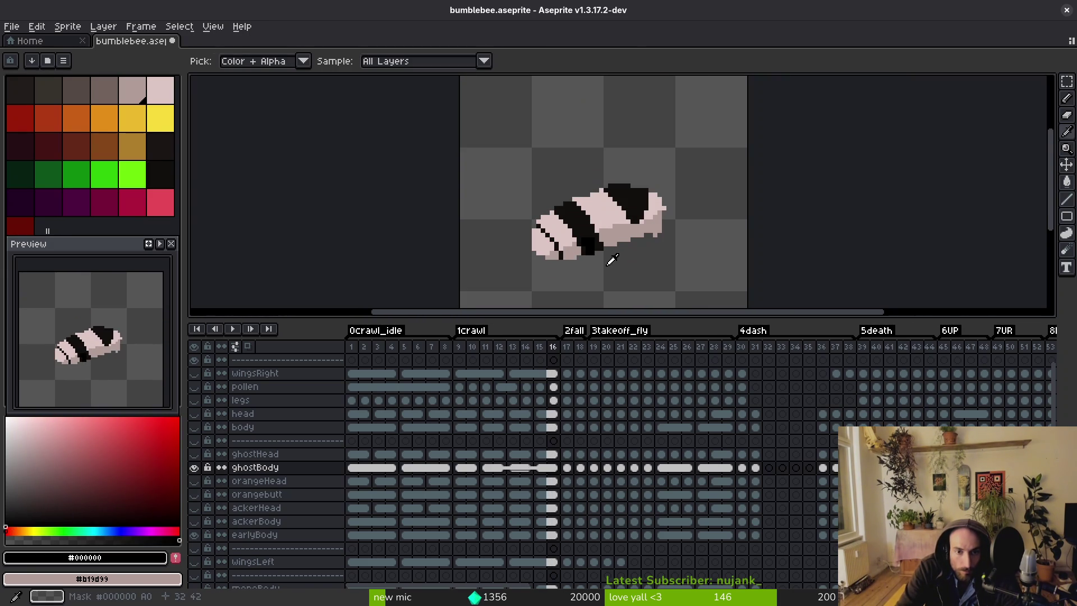
pyautogui.press('Right')
pyautogui.press('Left')
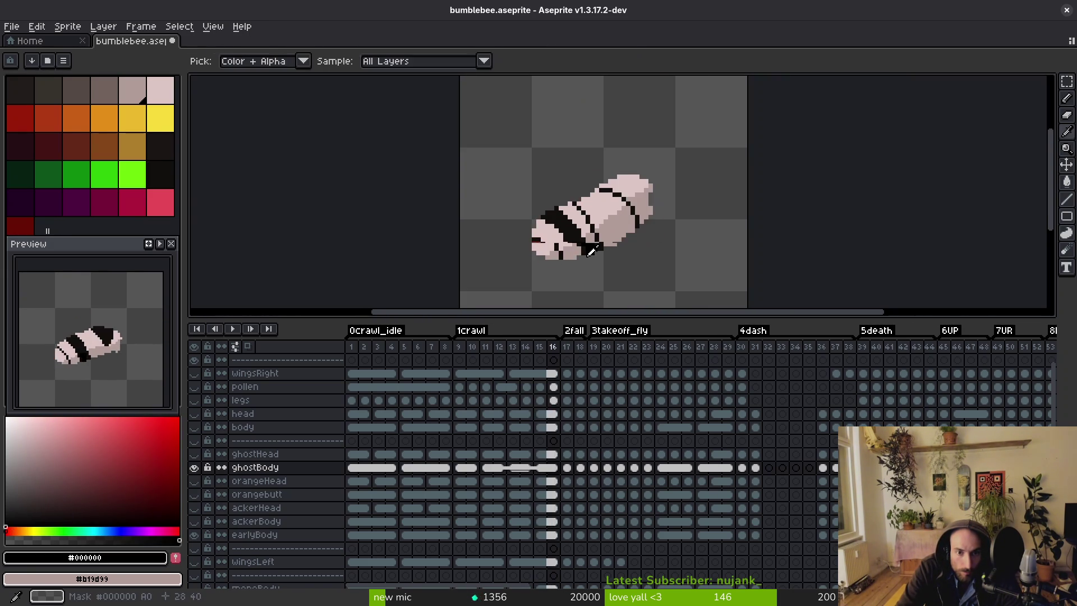
pyautogui.press('Right')
pyautogui.scroll(3, 592, 251)
pyautogui.keyDown('alt'); pyautogui.click(599, 218); pyautogui.keyUp('alt')
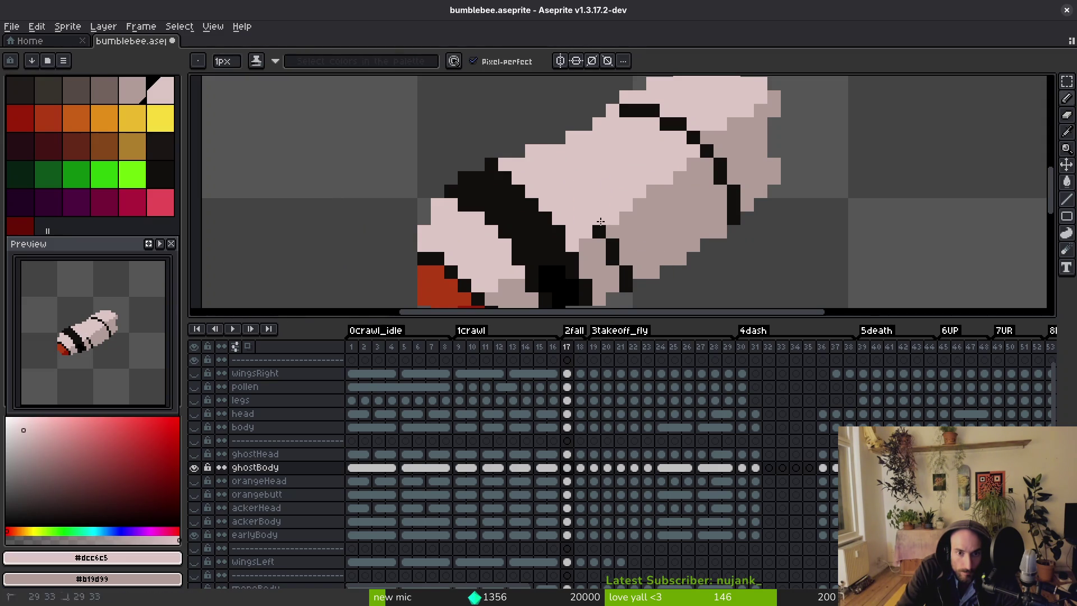
pyautogui.keyDown('alt'); pyautogui.click(609, 233); pyautogui.keyUp('alt')
pyautogui.click(599, 232)
# Fill a black stripe pixel pale pink, undoing the fill that spilled over the shading.
pyautogui.press('g')
pyautogui.click(614, 262)
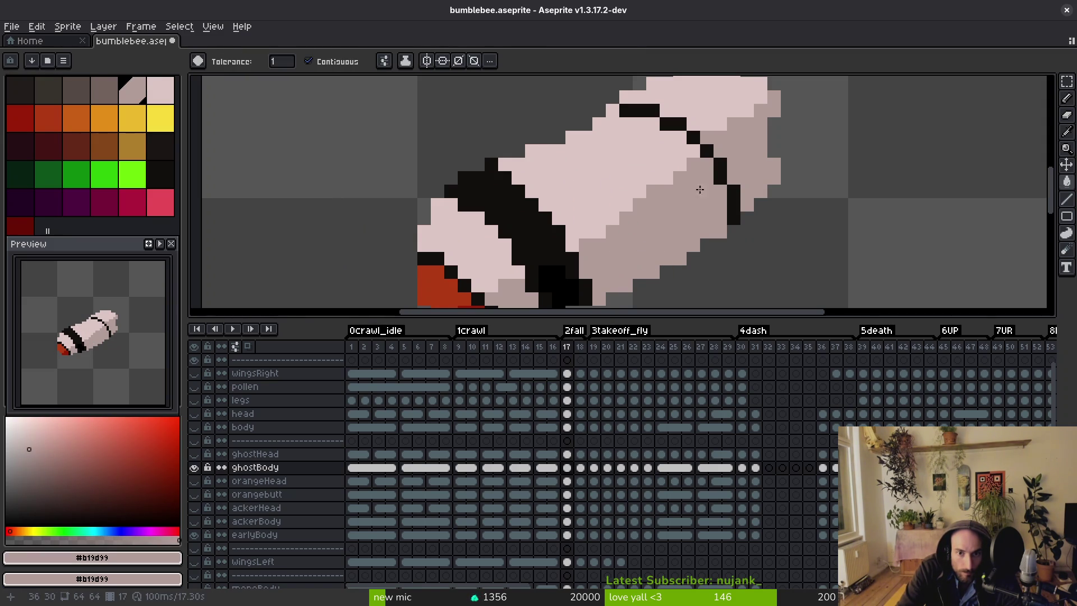
pyautogui.keyDown('alt'); pyautogui.click(703, 139); pyautogui.keyUp('alt')
pyautogui.click(695, 142)
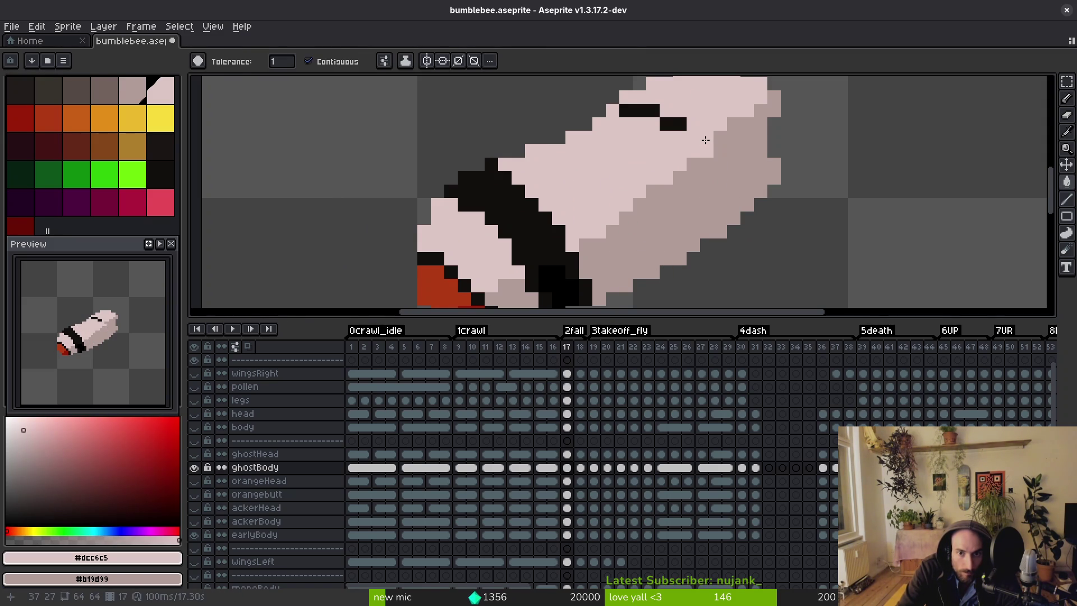
pyautogui.click(705, 140)
pyautogui.hotkey('ctrl', 'z')
# With the pixel grid shown, turn a leftover black pixel pale pink.
pyautogui.press('i')
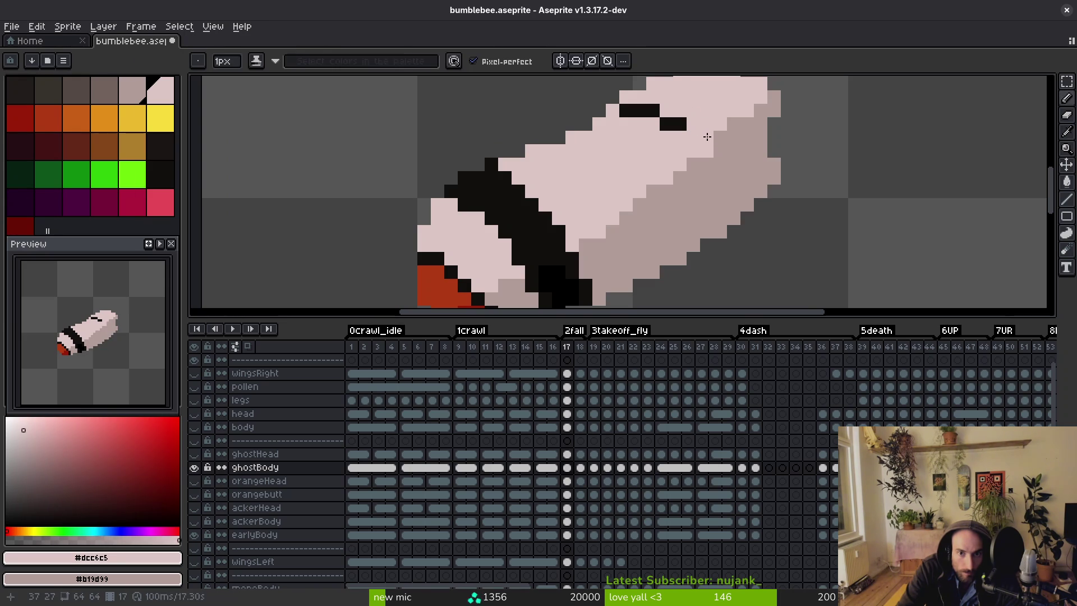
pyautogui.press('b')
pyautogui.hotkey('ctrl', "'")
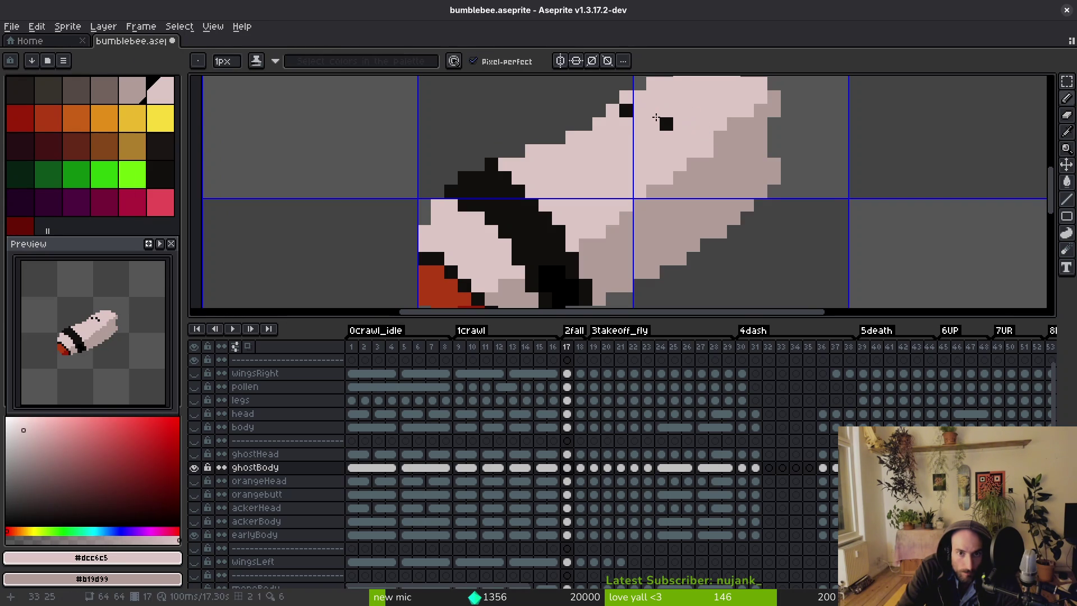
pyautogui.click(664, 125)
pyautogui.press('g')
pyautogui.scroll(-2, 637, 155)
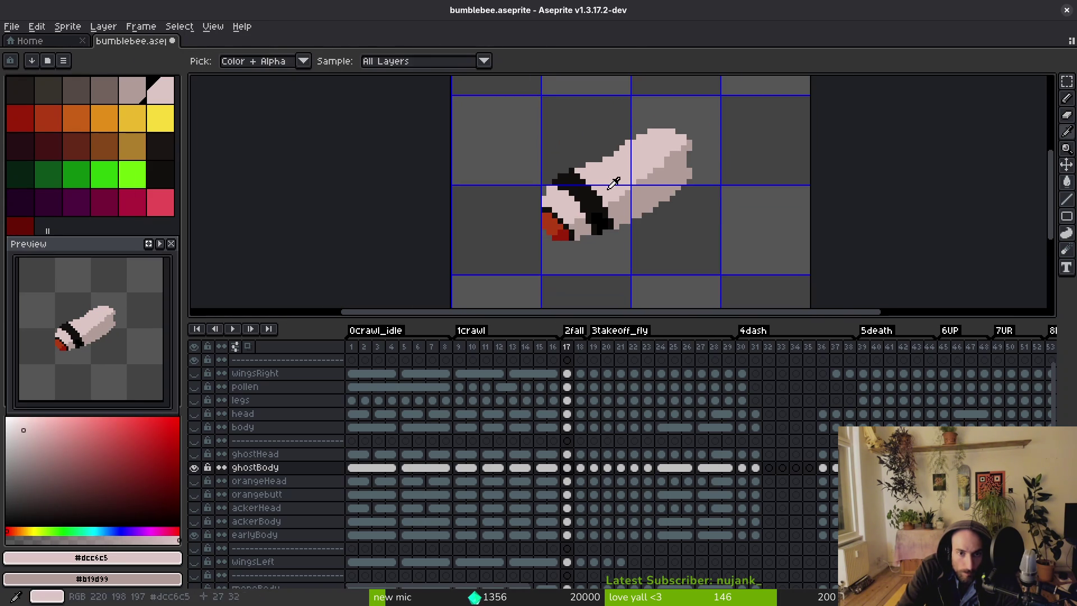
pyautogui.keyDown('alt'); pyautogui.click(609, 185); pyautogui.keyUp('alt')
pyautogui.click(636, 184)
pyautogui.hotkey('ctrl', 'z')
pyautogui.hotkey('ctrl', 'z')
pyautogui.scroll(2, 654, 154)
pyautogui.scroll(-1, 654, 154)
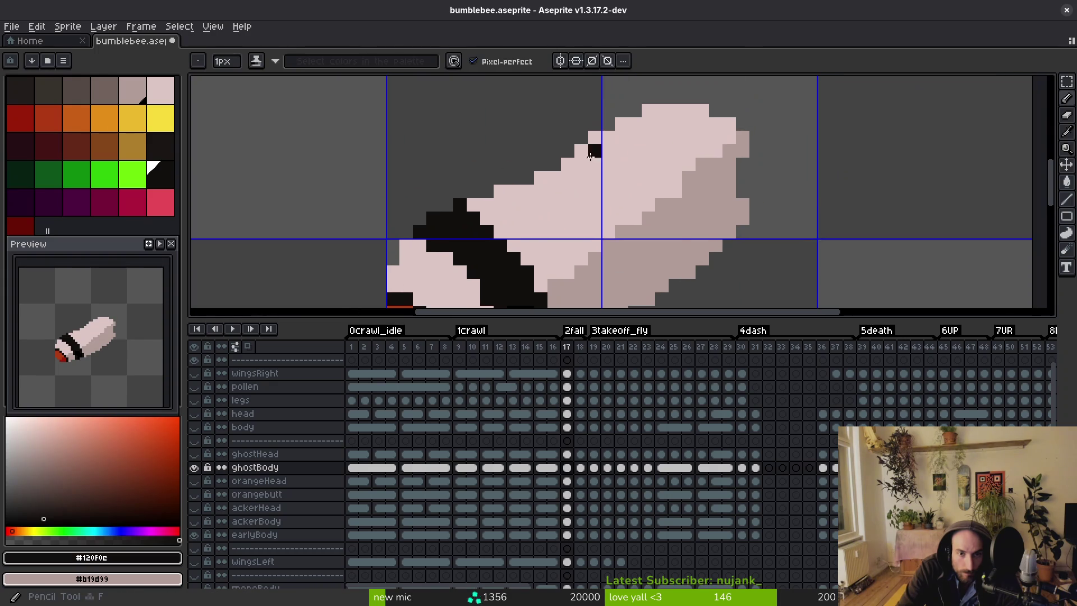
# Close the front band's outline with black edge pixels and flood-fill it black.
pyautogui.press('b')
pyautogui.click(666, 119)
pyautogui.press('g')
pyautogui.click(667, 119)
pyautogui.hotkey('ctrl', 'z')
pyautogui.hotkey('ctrl', 'z')
pyautogui.press('b')
pyautogui.click(677, 110)
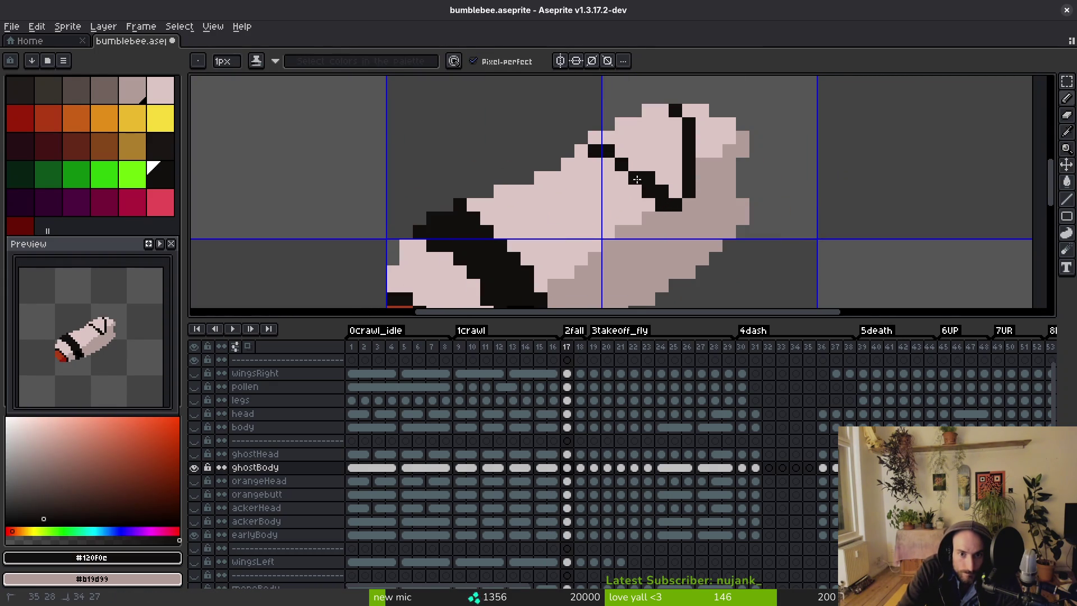
pyautogui.press('g')
pyautogui.click(644, 144)
# Compare frame 17's new bands against neighbouring frame 18.
pyautogui.scroll(-2, 644, 144)
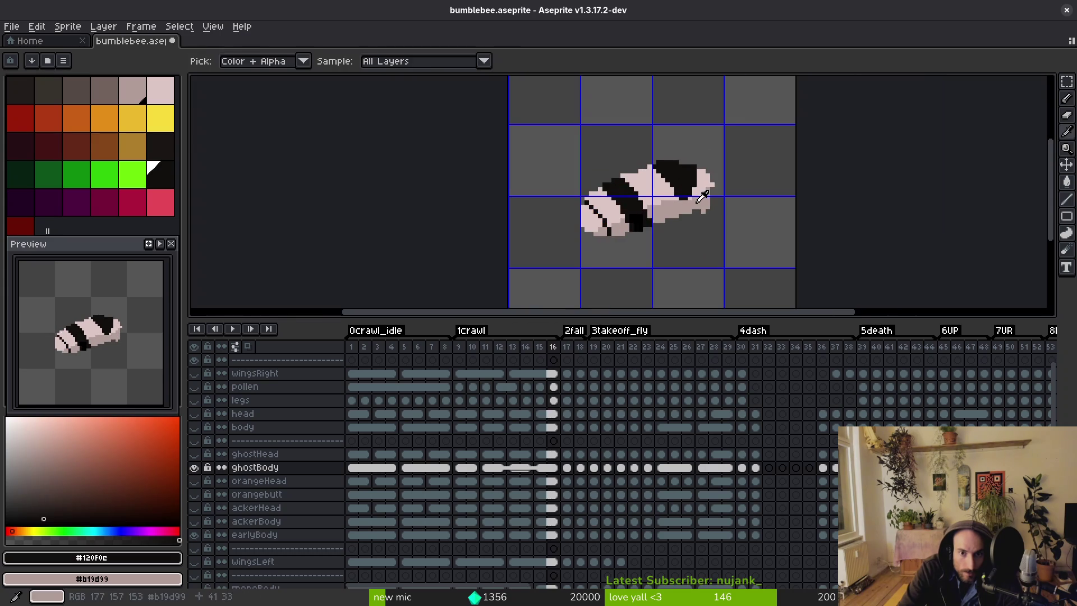
pyautogui.scroll(2, 673, 174)
pyautogui.press('Right')
pyautogui.press('Left')
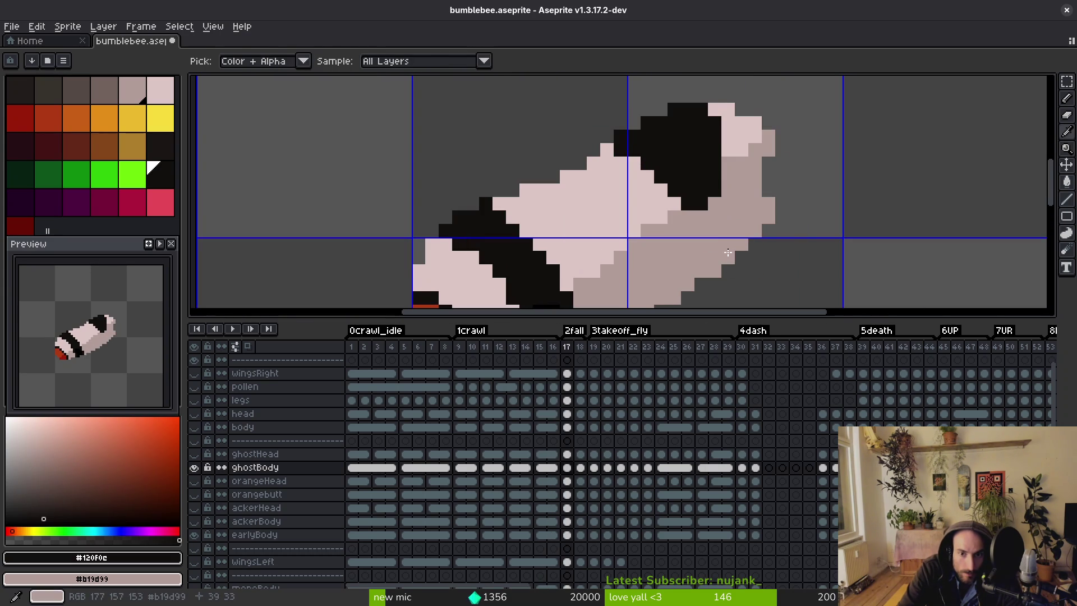
pyautogui.press('alt')
pyautogui.press('Right')
pyautogui.press('Left')
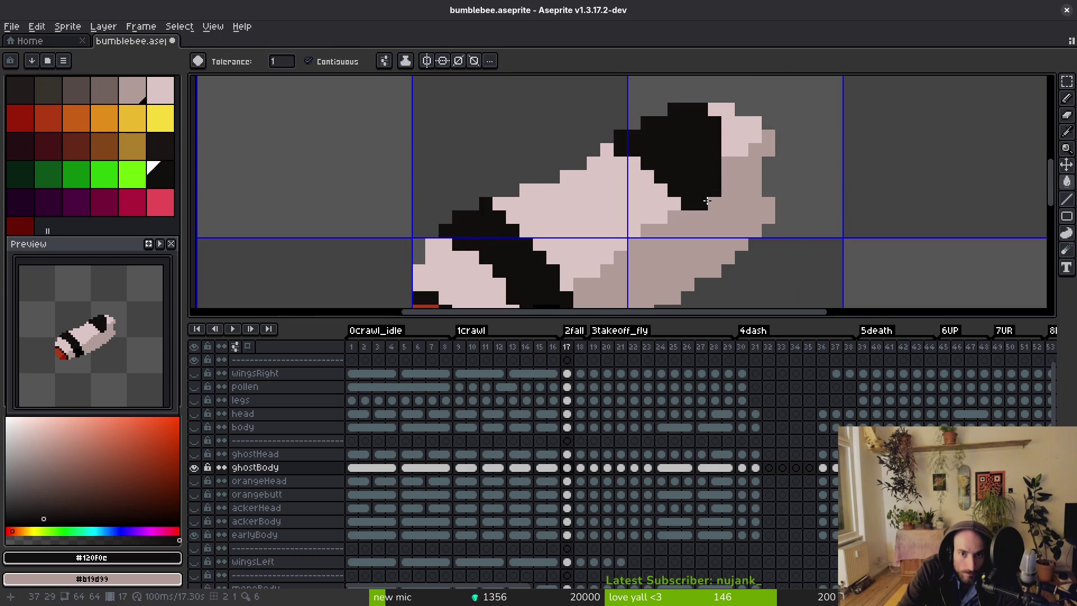
pyautogui.press('Right')
pyautogui.press('Left')
pyautogui.press('f')
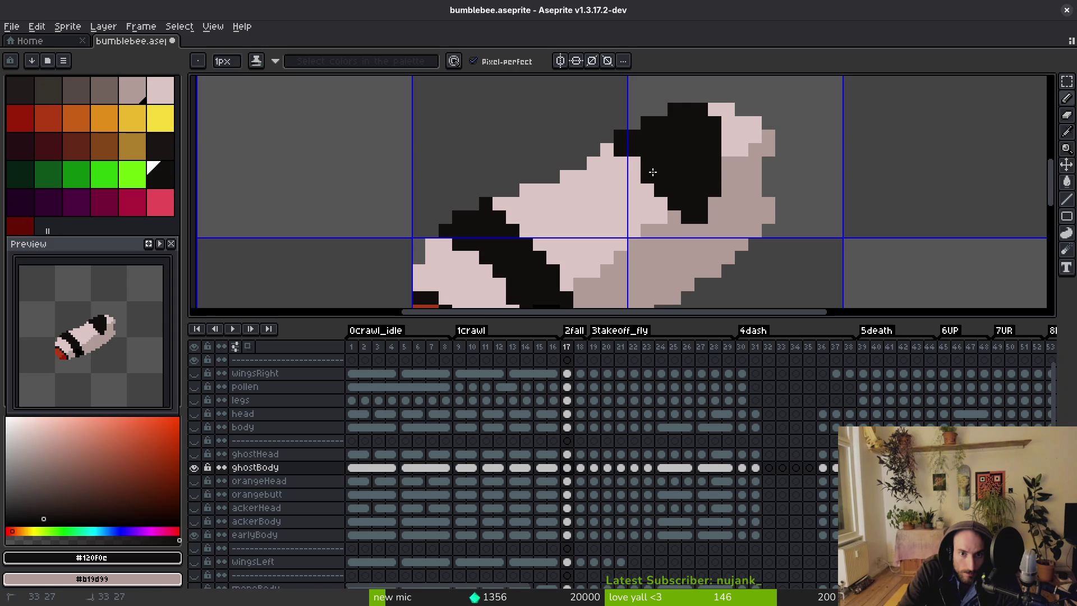
# Check frame 17's bands against frame 16 for consistency.
pyautogui.scroll(-5, 657, 164)
pyautogui.scroll(5, 616, 160)
pyautogui.scroll(-3, 662, 178)
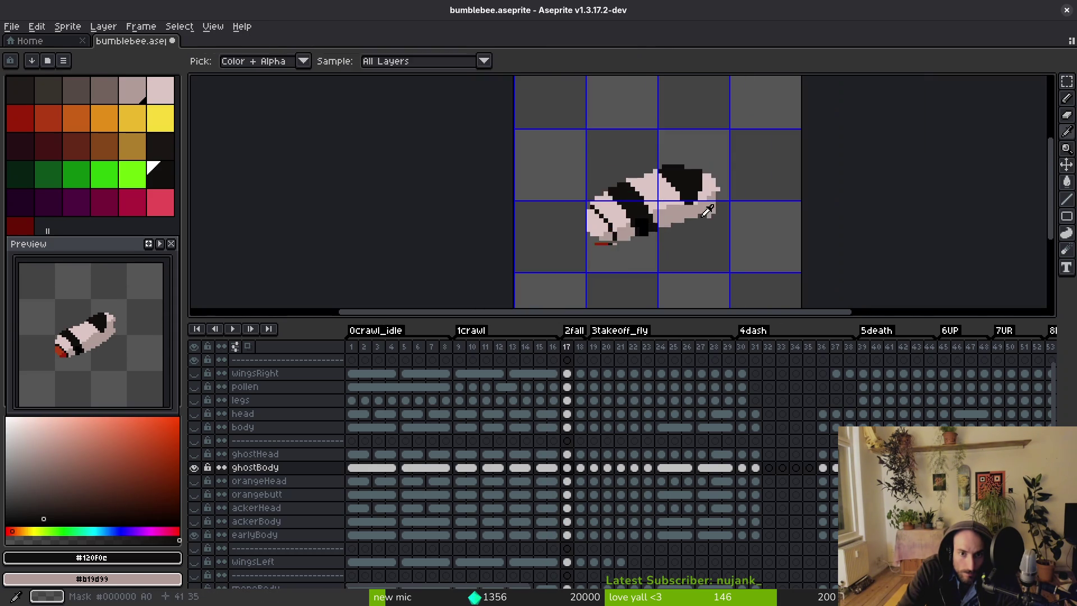
pyautogui.scroll(2, 691, 207)
pyautogui.press('Left')
pyautogui.press('i')
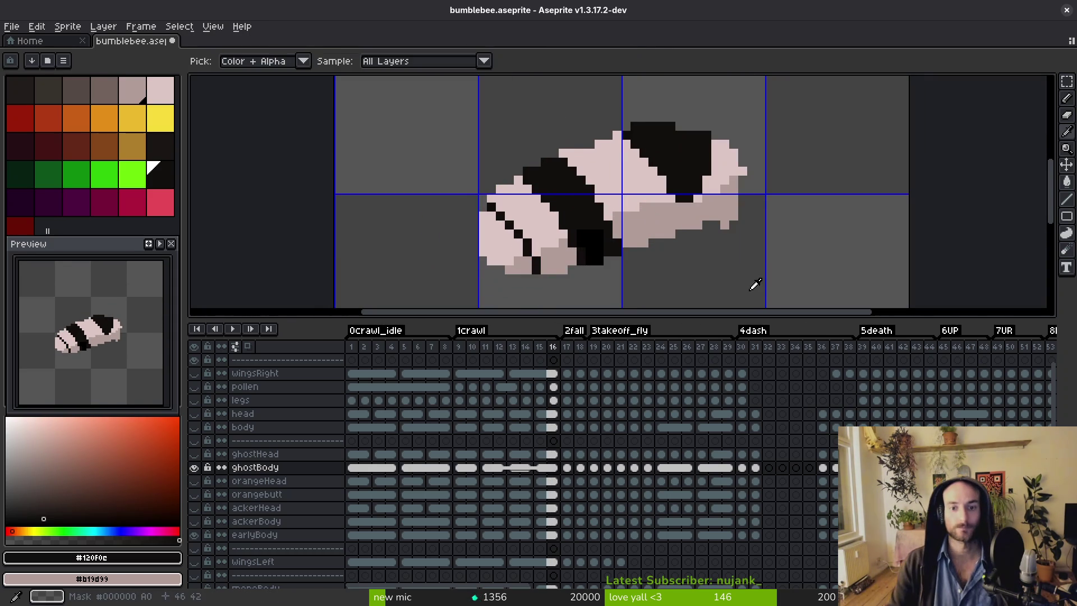
pyautogui.press('Right')
pyautogui.press('b')
pyautogui.press('i')
pyautogui.press('Left')
pyautogui.press('Right')
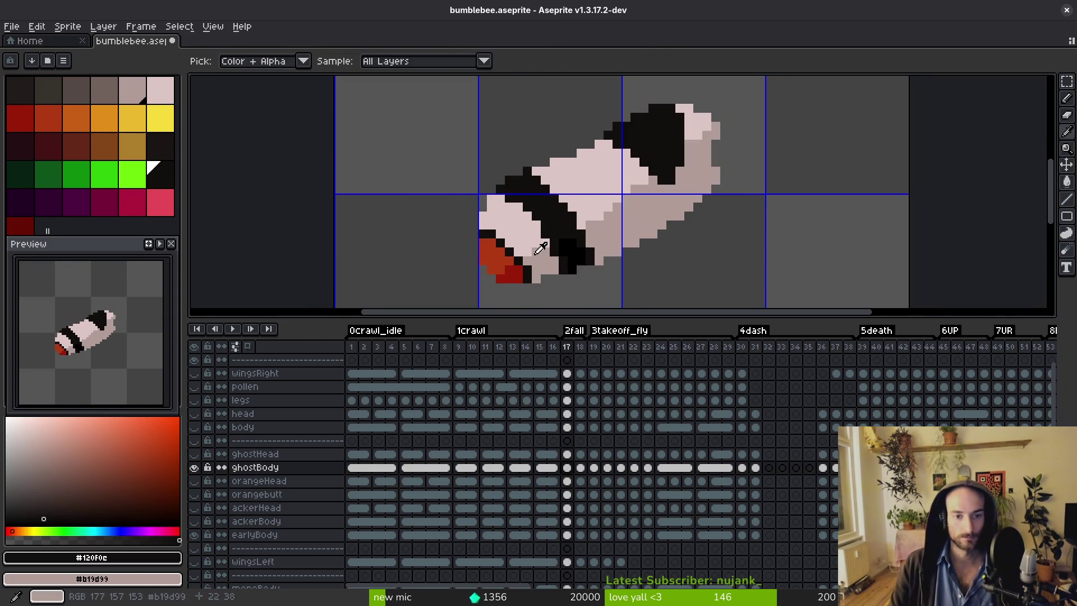
# Flood-fill the orange tail tip pale pink, reselect black, and advance to frame 18.
pyautogui.click(502, 236)
pyautogui.press('b')
pyautogui.press('g')
pyautogui.click(505, 259)
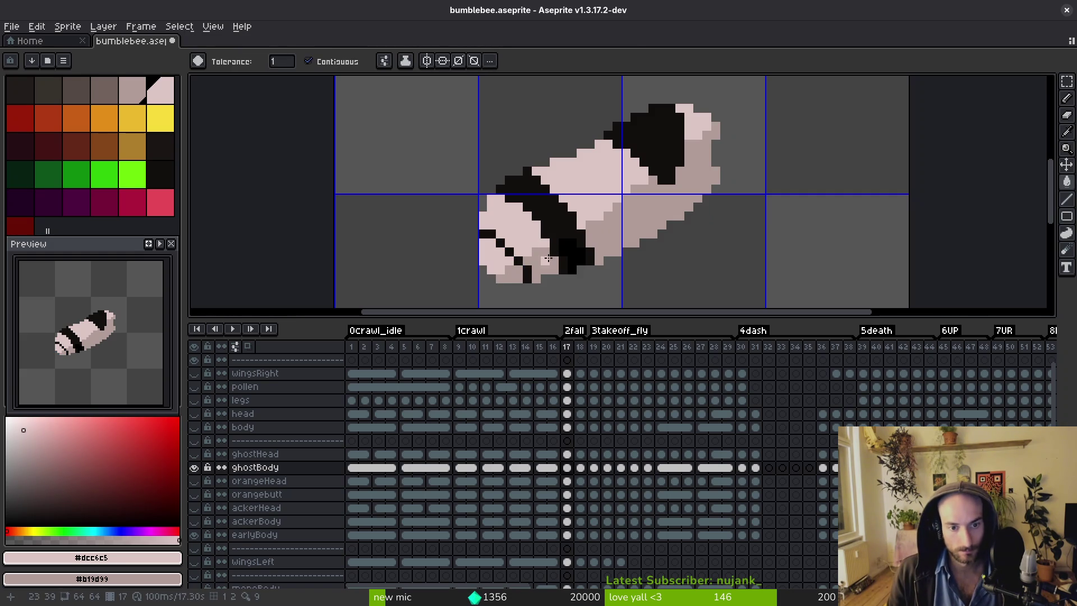
pyautogui.scroll(-2, 545, 261)
pyautogui.press('i')
pyautogui.click(555, 238)
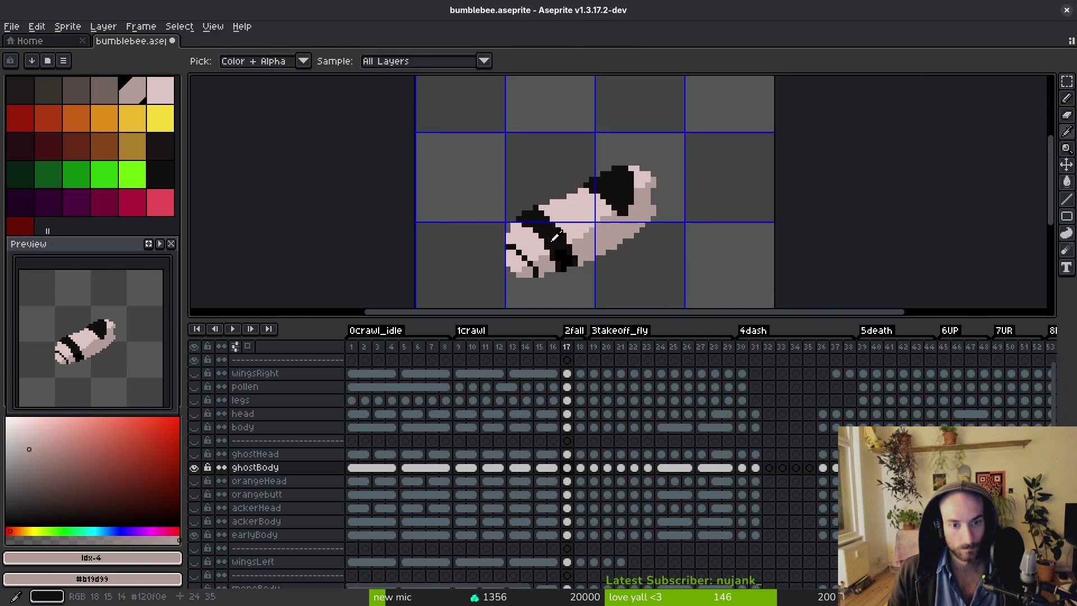
pyautogui.click(555, 238)
pyautogui.scroll(-1, 558, 238)
pyautogui.press('g')
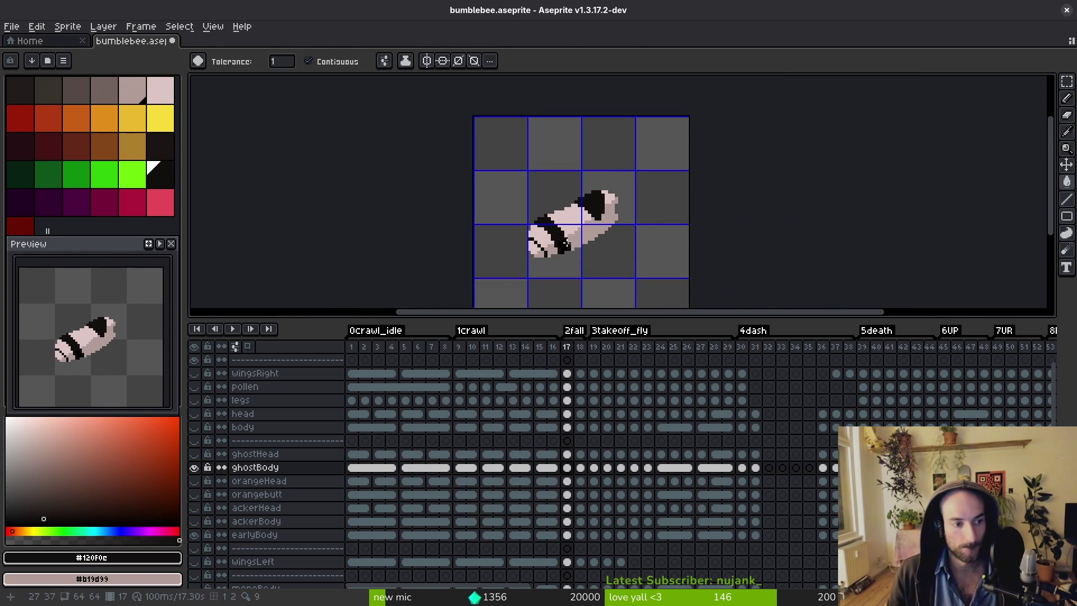
pyautogui.press('.')
pyautogui.scroll(2, 589, 247)
# Flip between frames 17 and 18 to compare their stripes.
pyautogui.press(',')
pyautogui.press('i')
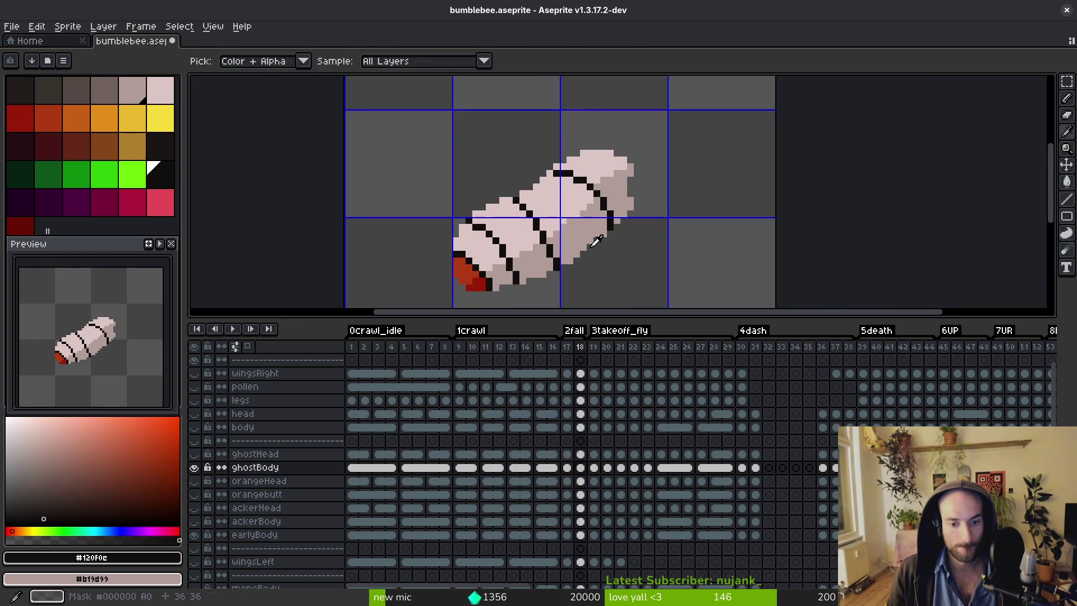
pyautogui.press('.')
pyautogui.press(',')
pyautogui.press('.')
pyautogui.press(',')
pyautogui.press('g')
pyautogui.press('.')
# Sample the pale pink body colour and fill the red tail tip pixels pink.
pyautogui.moveTo(513, 235); pyautogui.dragTo(521, 207)
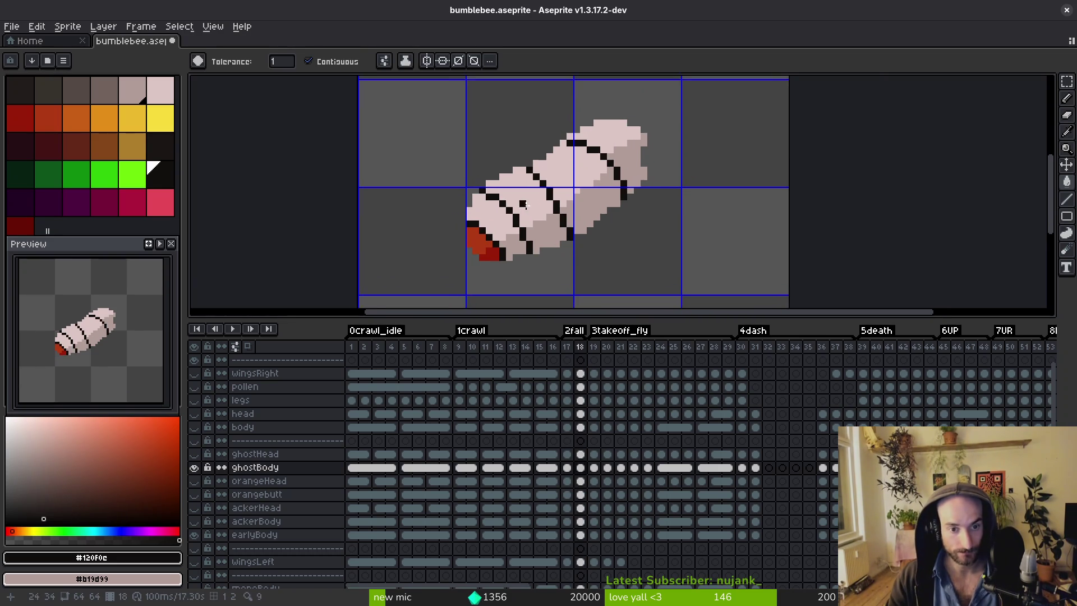
pyautogui.press('i')
pyautogui.scroll(2, 505, 224)
pyautogui.click(507, 250)
pyautogui.press('g')
pyautogui.moveTo(528, 257); pyautogui.dragTo(529, 173)
pyautogui.click(437, 168)
pyautogui.click(467, 192)
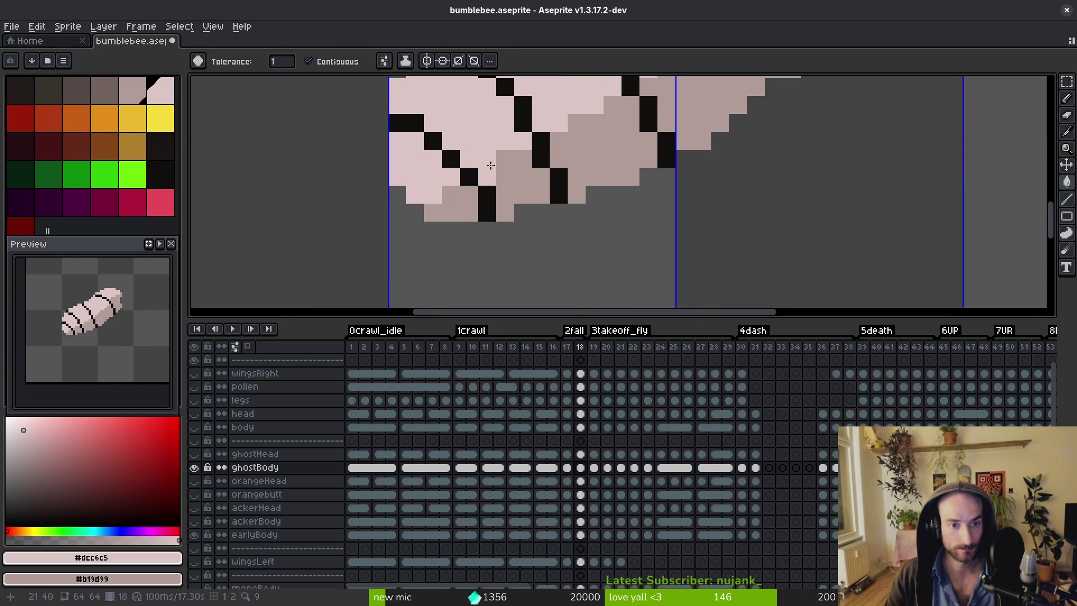
# Sample black, place a band-edge pixel and fill the pink strip between lines black.
pyautogui.scroll(-2, 467, 192)
pyautogui.press('i')
pyautogui.click(497, 136)
pyautogui.press('b')
pyautogui.scroll(2, 498, 137)
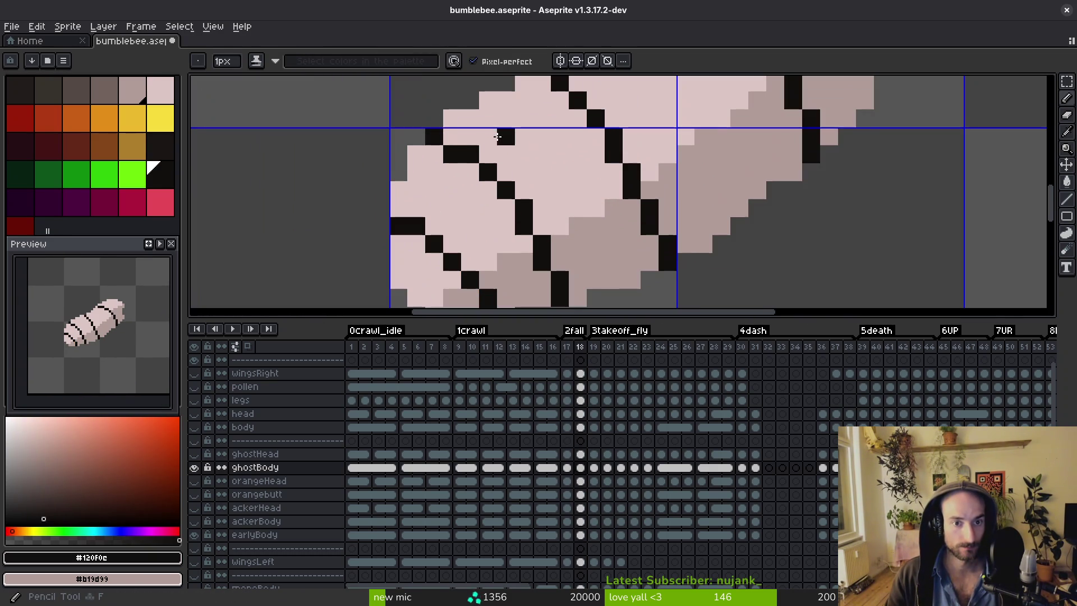
pyautogui.hotkey('ctrl', 'z')
pyautogui.click(488, 103)
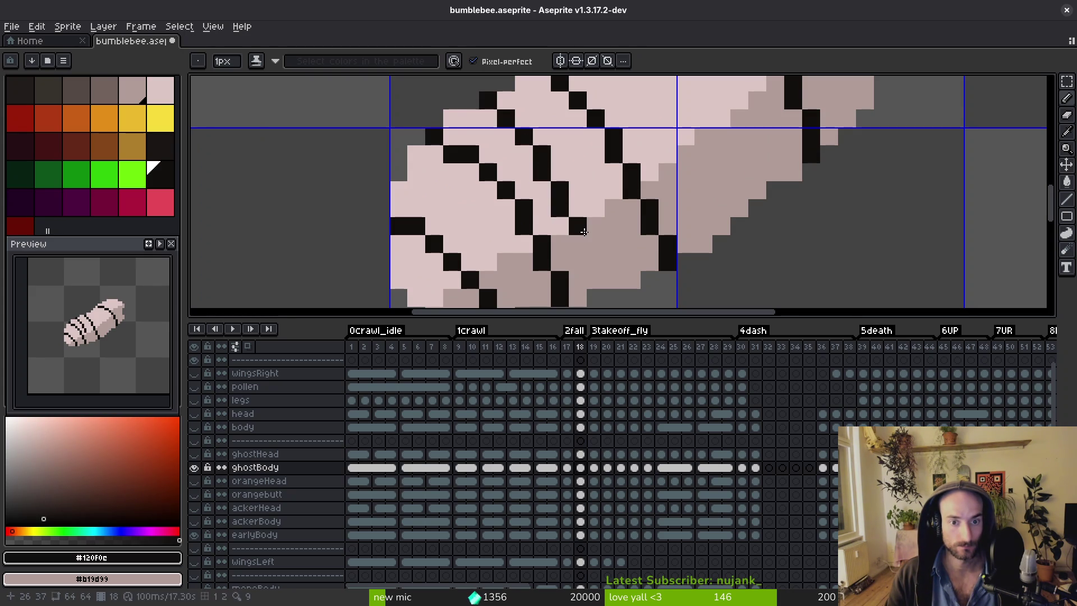
pyautogui.press('g')
pyautogui.click(522, 169)
# Pick black from frame 17's band as reference for frame 18.
pyautogui.scroll(-3, 596, 216)
pyautogui.press('i')
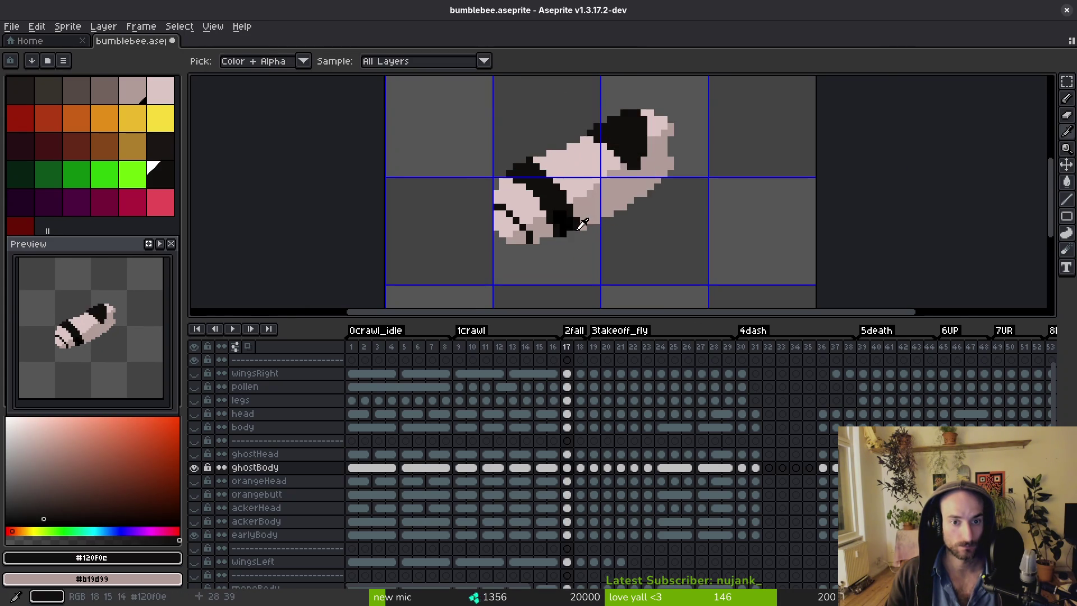
pyautogui.press(',')
pyautogui.scroll(4, 561, 258)
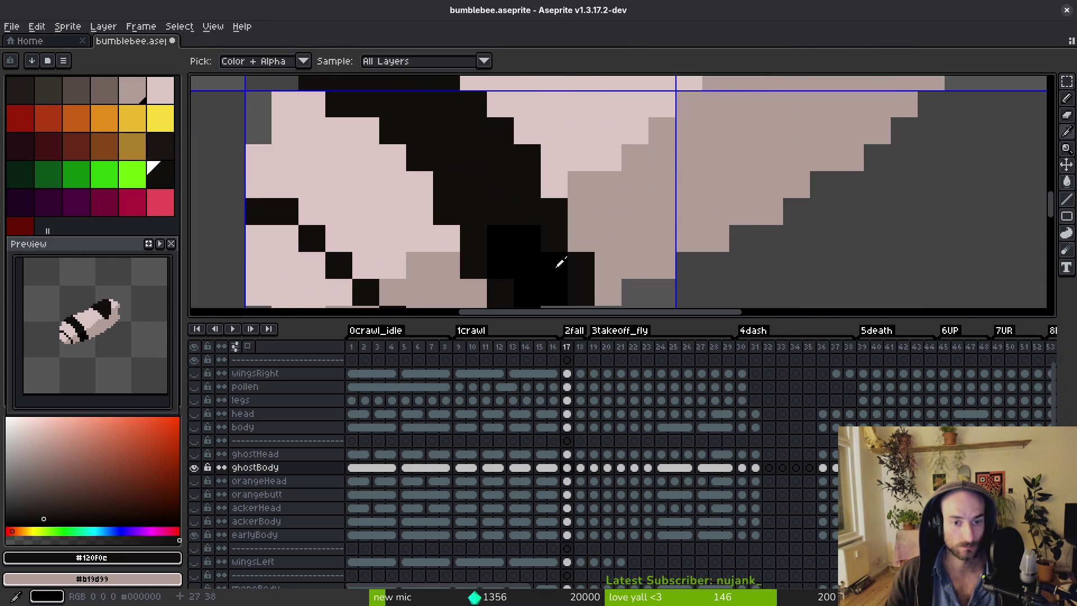
pyautogui.click(559, 264)
pyautogui.press('.')
pyautogui.press('g')
pyautogui.scroll(-3, 552, 171)
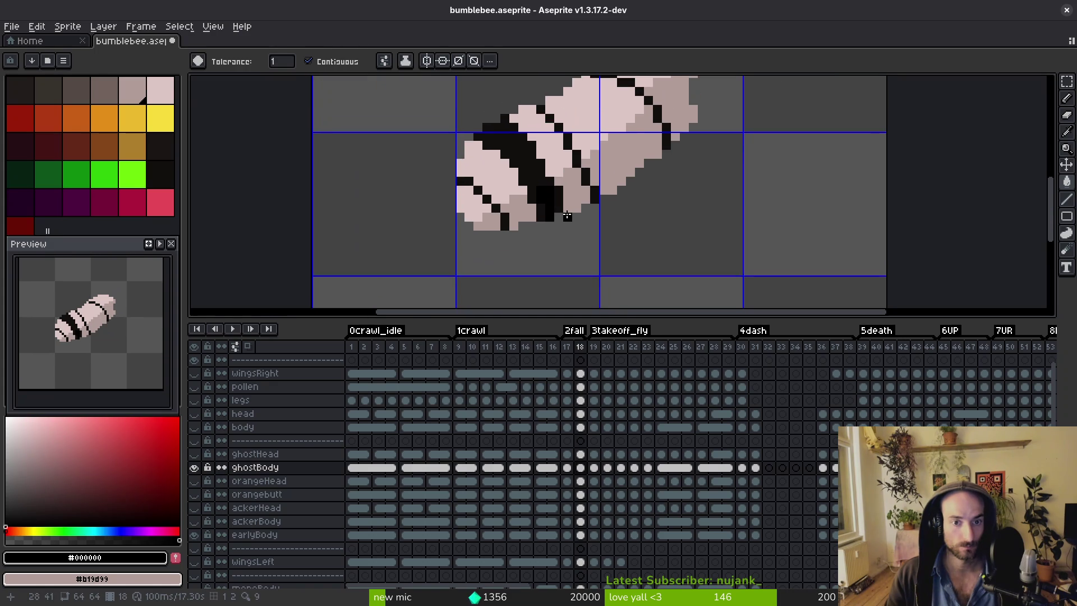
pyautogui.scroll(-1, 555, 213)
# Compare frames 17 and 18, then sample the dark band colour for the Pencil.
pyautogui.press('i')
pyautogui.press(',')
pyautogui.press('.')
pyautogui.press(',')
pyautogui.press('.')
pyautogui.press(',')
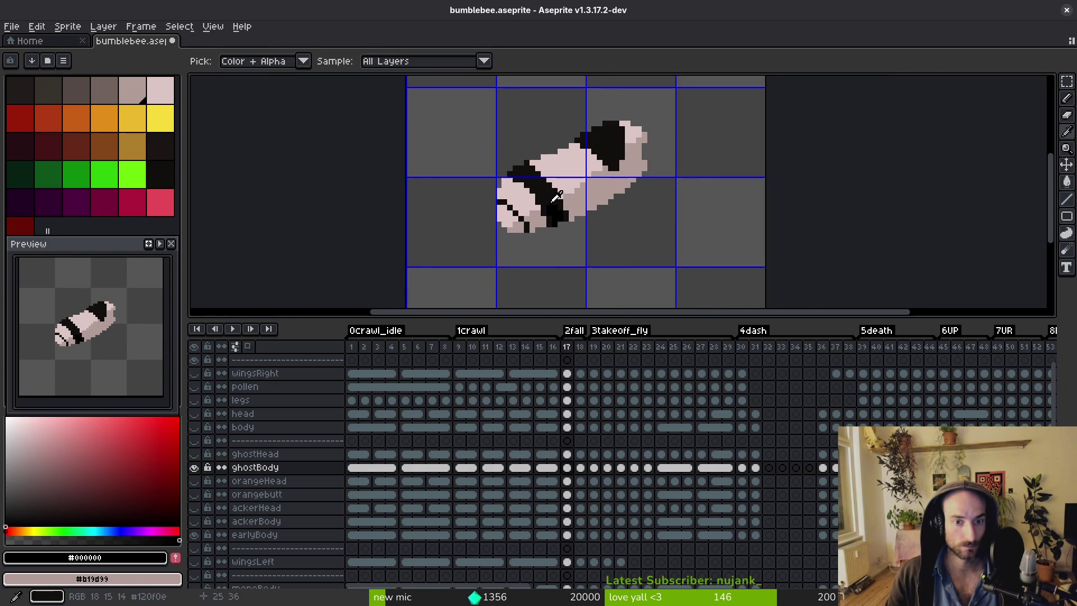
pyautogui.press('.')
pyautogui.scroll(3, 567, 187)
pyautogui.keyDown('alt'); pyautogui.click(567, 187); pyautogui.keyUp('alt')
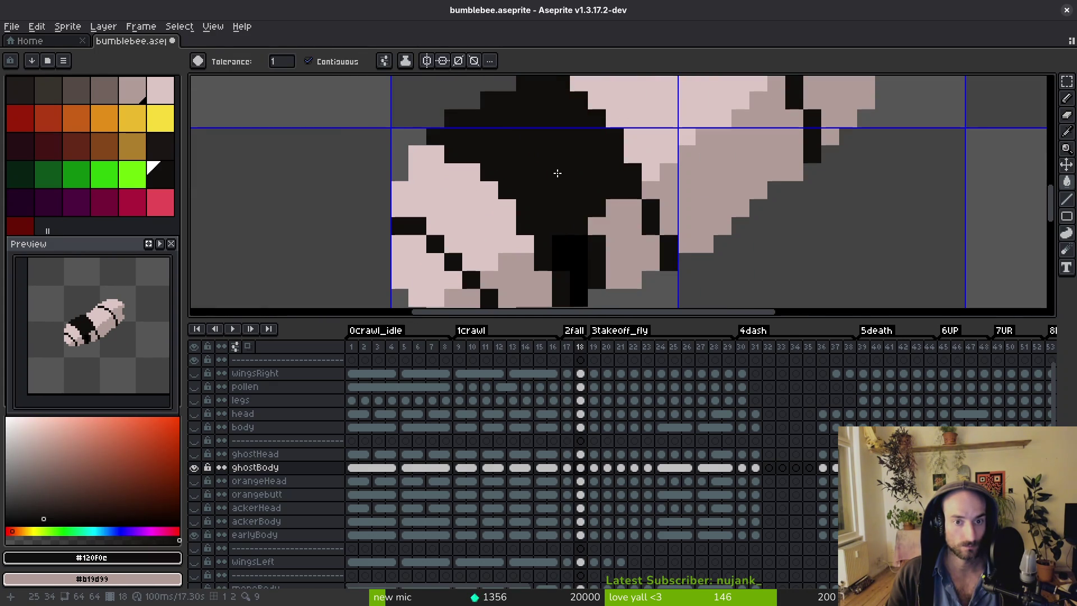
pyautogui.press('b')
# Add a black pixel to the rear band and resample the dark colour #120f0c.
pyautogui.scroll(-3, 561, 178)
pyautogui.press(',')
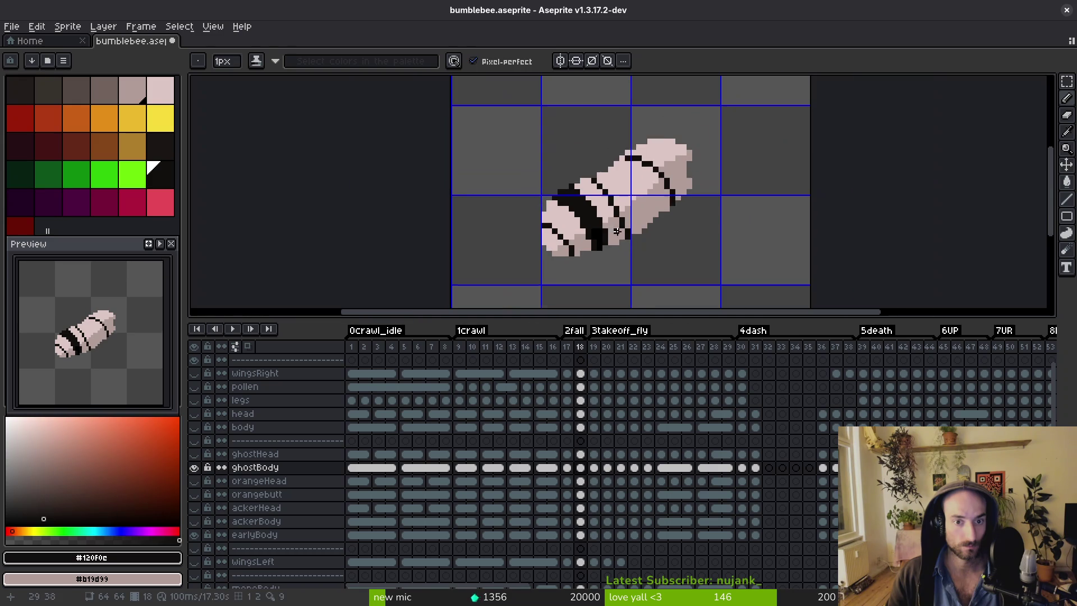
pyautogui.press('.')
pyautogui.scroll(3, 625, 226)
pyautogui.click(622, 226)
pyautogui.scroll(-1, 625, 226)
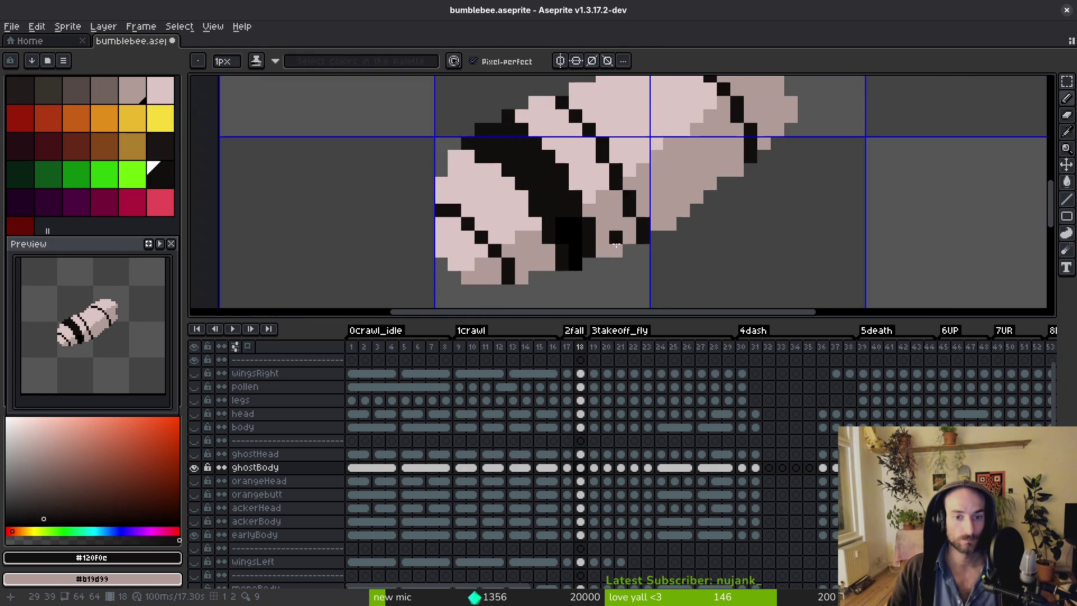
pyautogui.keyDown('alt'); pyautogui.click(588, 236); pyautogui.keyUp('alt')
pyautogui.keyDown('alt'); pyautogui.click(589, 238); pyautogui.keyUp('alt')
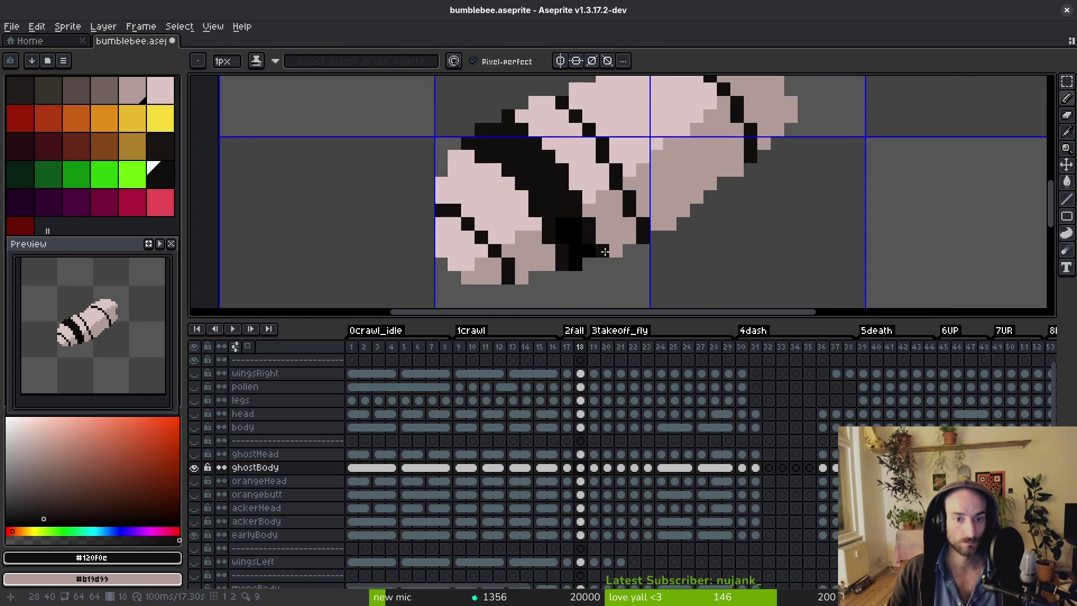
# Paint over old stripe pixels with the shaded body colour #b19d99.
pyautogui.scroll(-3, 625, 250)
pyautogui.scroll(-4, 638, 264)
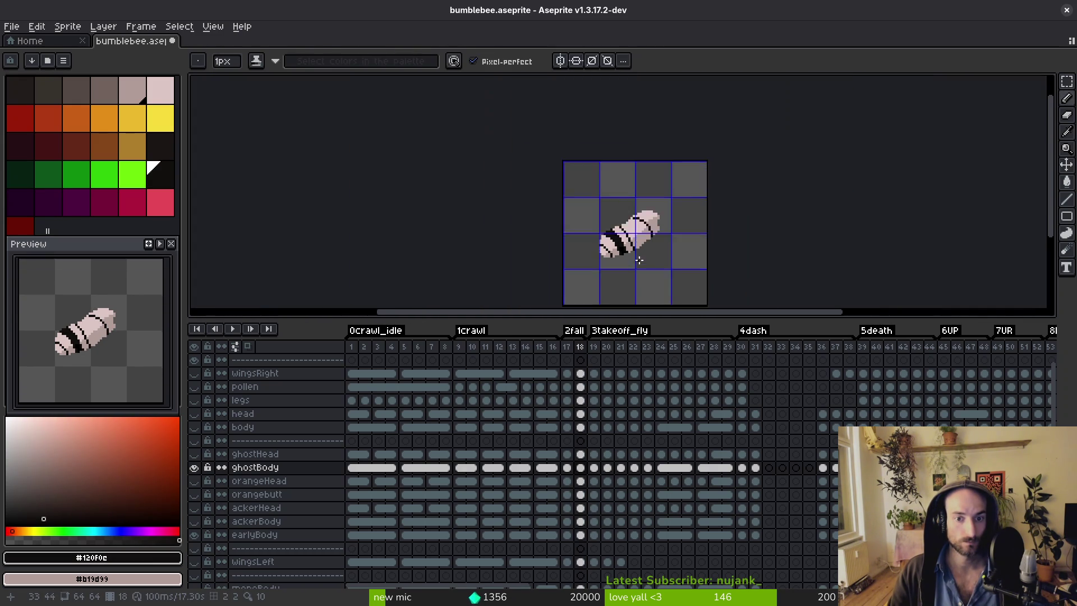
pyautogui.scroll(5, 645, 252)
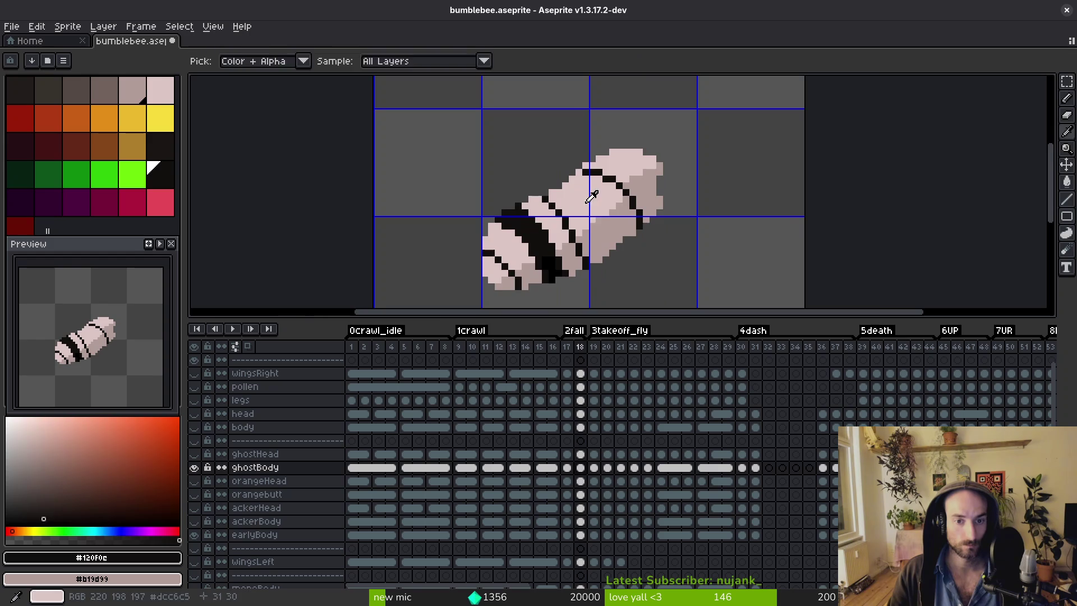
pyautogui.keyDown('alt'); pyautogui.click(600, 208); pyautogui.keyUp('alt')
pyautogui.scroll(2, 589, 233)
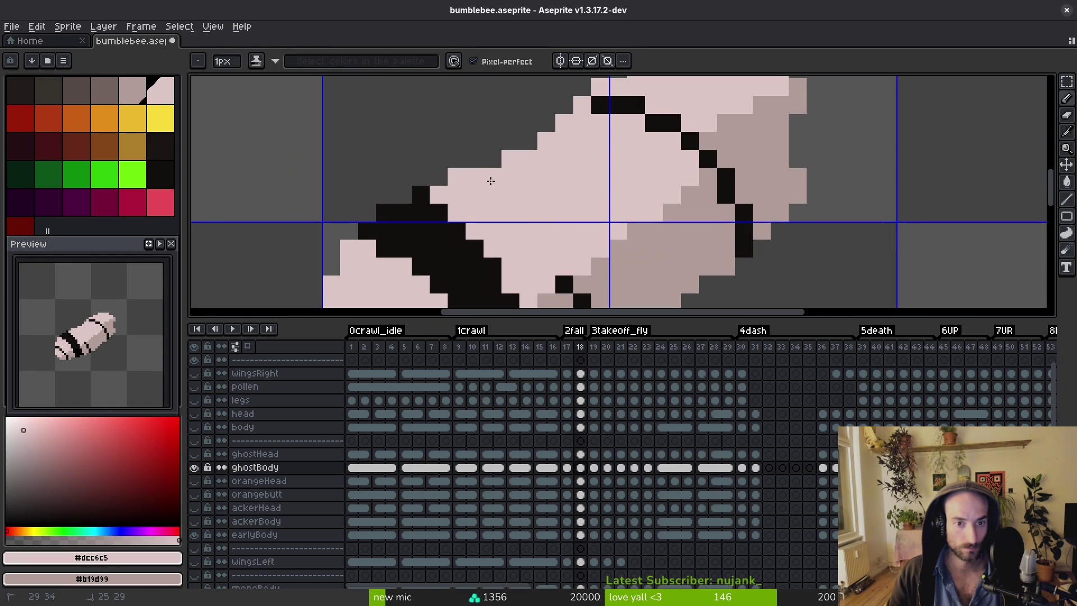
pyautogui.scroll(-1, 492, 182)
pyautogui.scroll(2, 538, 226)
pyautogui.keyDown('alt'); pyautogui.click(504, 180); pyautogui.keyUp('alt')
pyautogui.moveTo(522, 228); pyautogui.dragTo(522, 253)
pyautogui.click(494, 201)
# Fill the four leftover black stripe pieces with the shade colour.
pyautogui.scroll(-1, 561, 208)
pyautogui.scroll(2, 613, 207)
pyautogui.press('g')
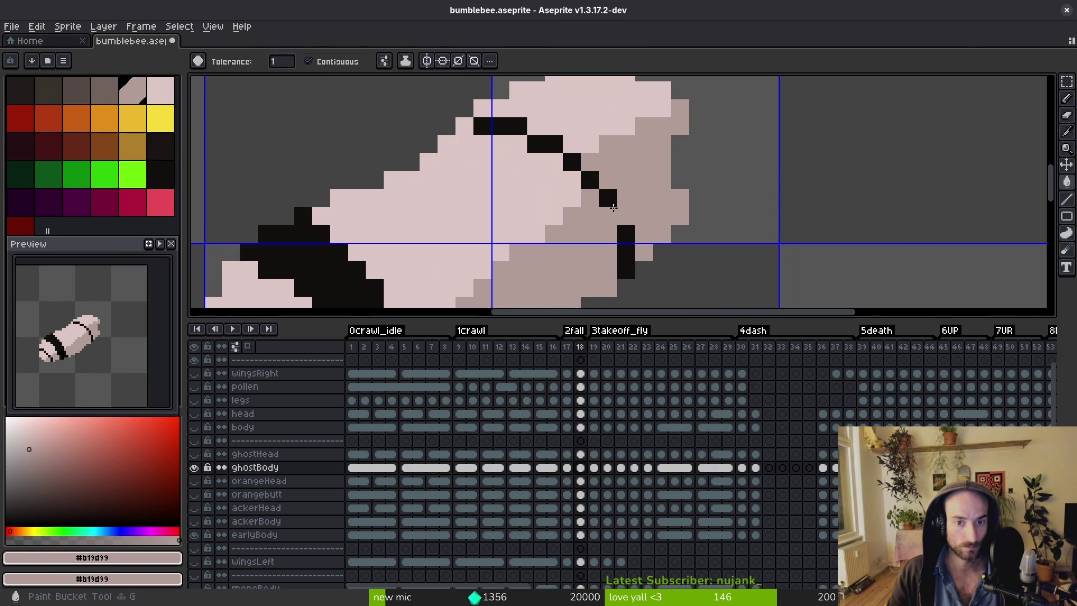
pyautogui.click(613, 207)
pyautogui.click(625, 233)
pyautogui.click(572, 161)
pyautogui.click(536, 144)
# Repaint two shaded pixels in the pale body colour #dcc6c5.
pyautogui.keyDown('alt'); pyautogui.click(577, 125); pyautogui.keyUp('alt')
pyautogui.press('b')
pyautogui.moveTo(570, 153); pyautogui.dragTo(557, 145)
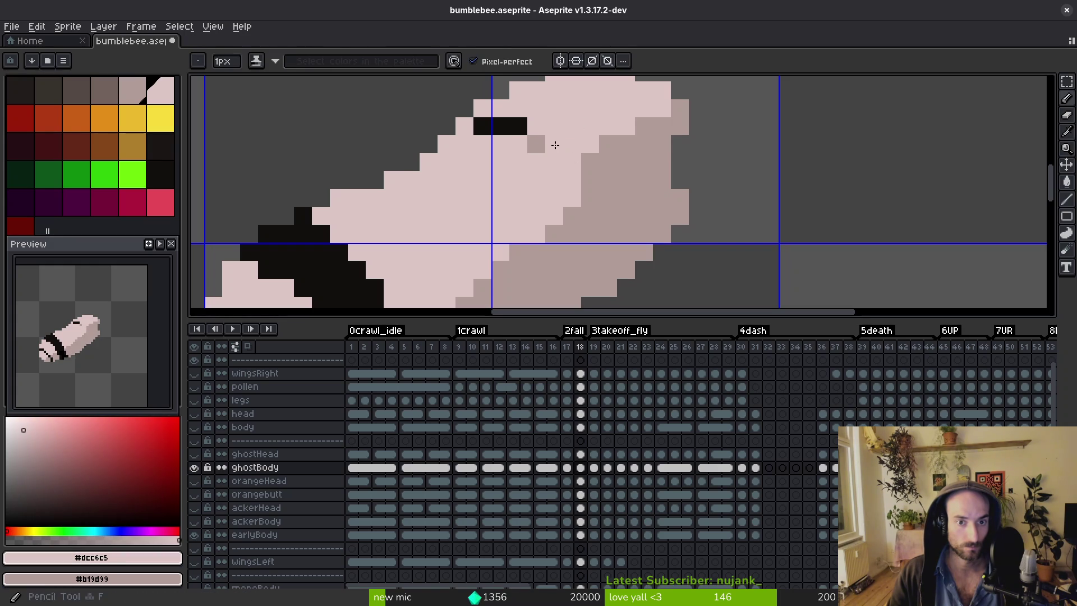
pyautogui.scroll(-5, 485, 124)
# Copy frame 17's black head band onto frame 18 via Magic Wand selection and black fill.
pyautogui.keyDown('alt'); pyautogui.click(488, 230); pyautogui.keyUp('alt')
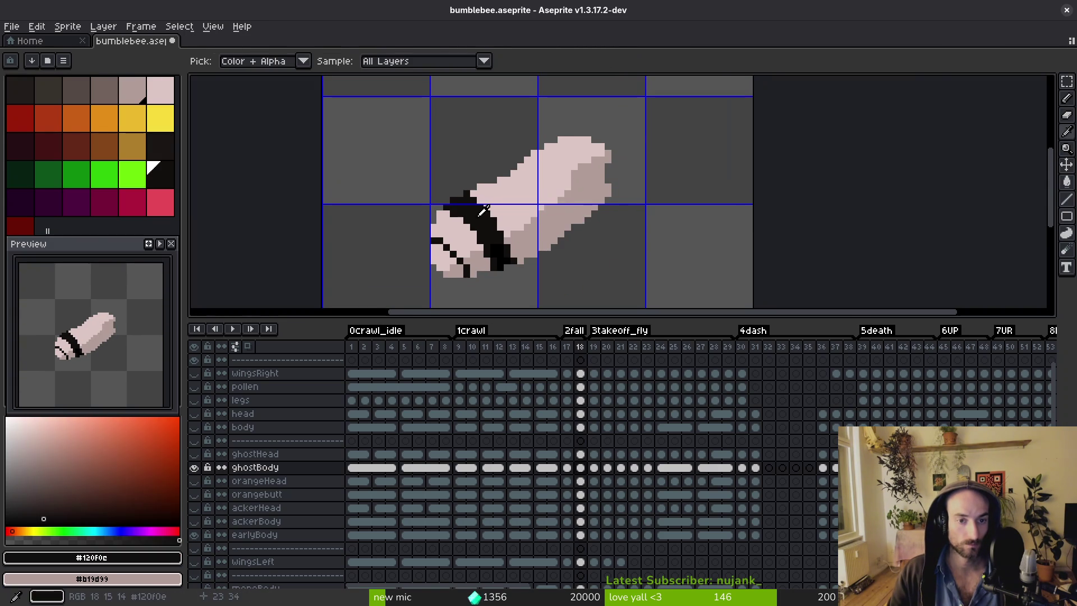
pyautogui.press(',')
pyautogui.press('w')
pyautogui.click(583, 167)
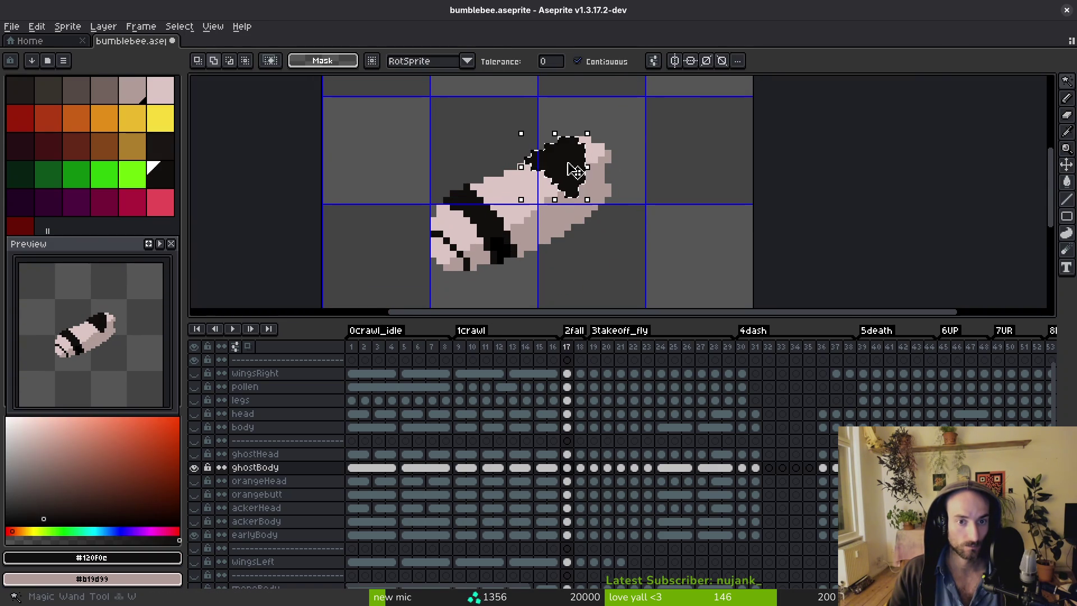
pyautogui.press('.')
pyautogui.press('f')
pyautogui.hotkey('ctrl', 'd')
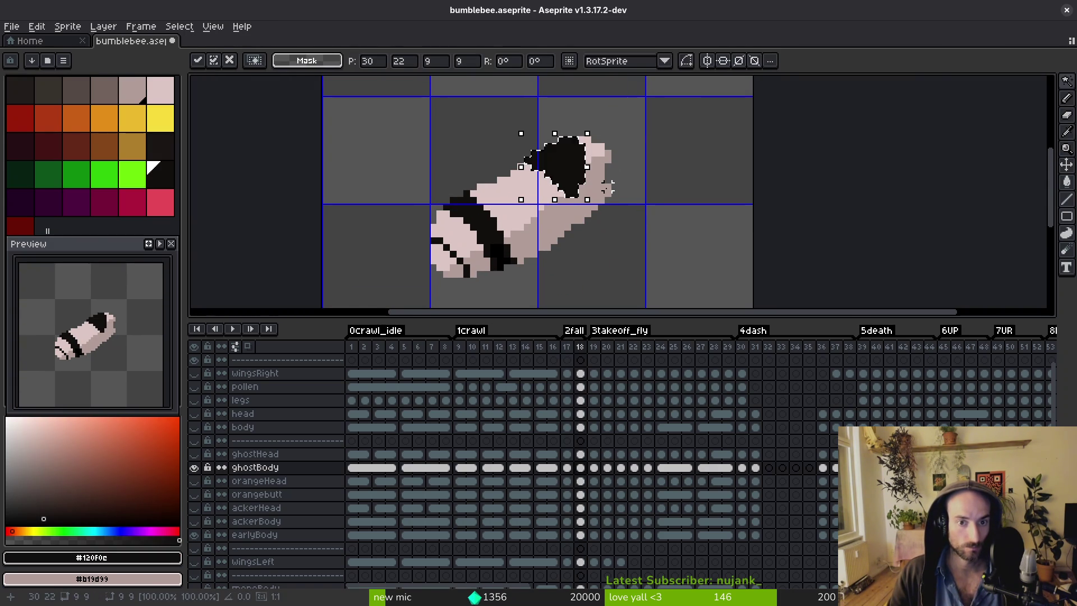
# Save bumblebee.aseprite and advance to frame 19.
pyautogui.scroll(-1, 603, 191)
pyautogui.scroll(-1, 603, 190)
pyautogui.scroll(3, 602, 197)
pyautogui.hotkey('ctrl', 's')
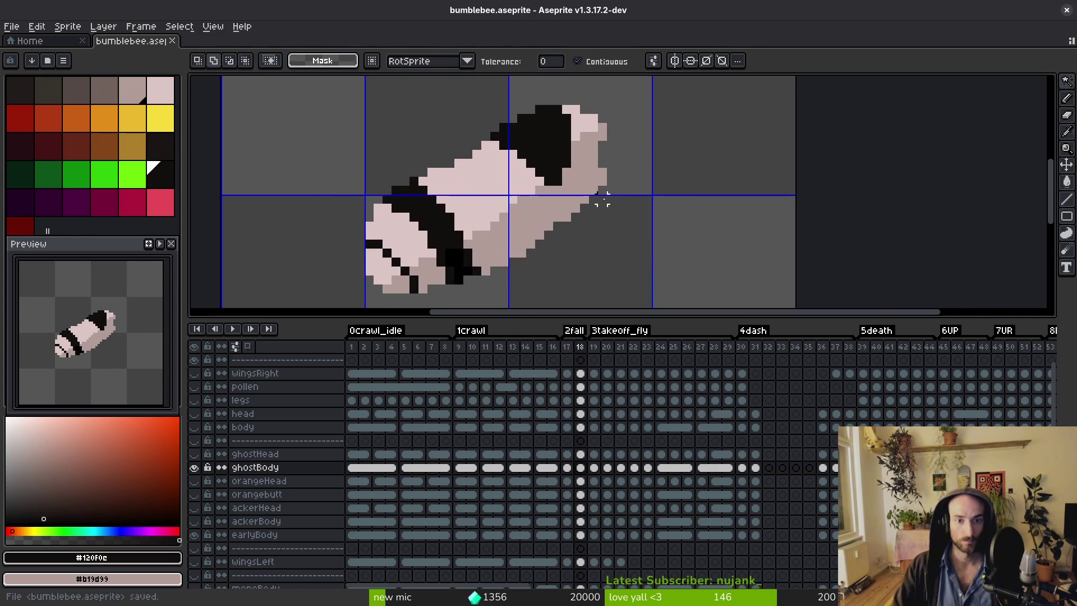
pyautogui.scroll(-2, 516, 190)
pyautogui.scroll(-1, 527, 188)
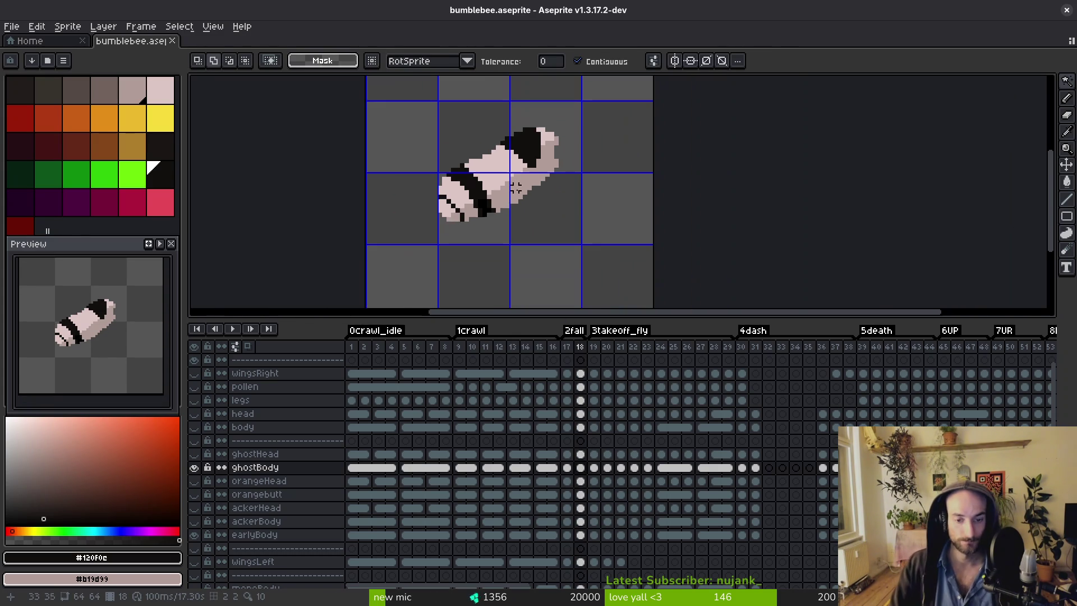
pyautogui.press('.')
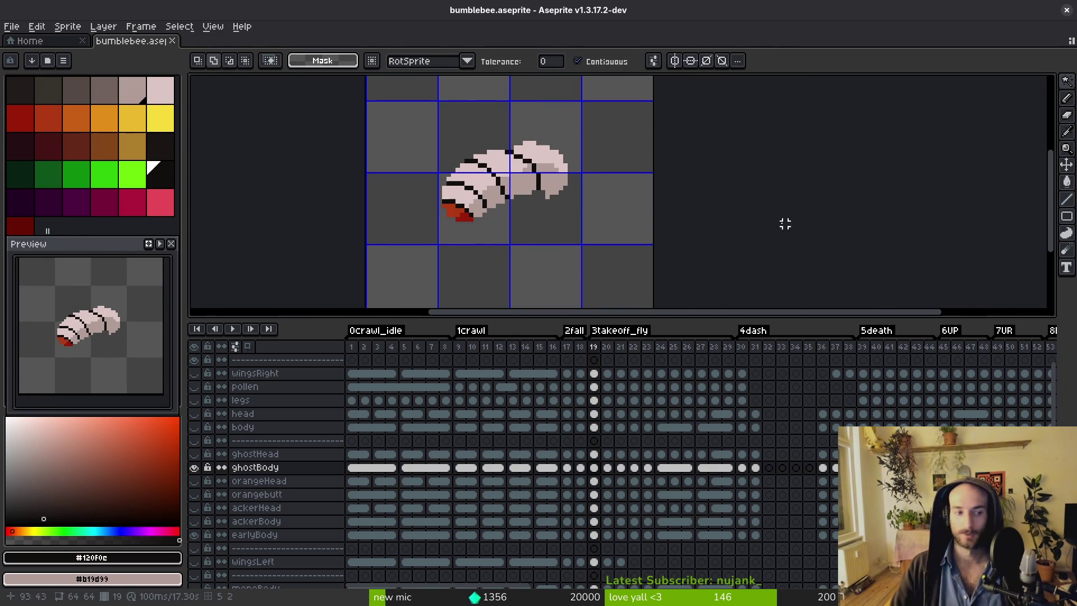
# Step back from frame 18 to frame 4 comparing bands, then forward to frame 5.
pyautogui.press(',')
pyautogui.scroll(-3, 520, 219)
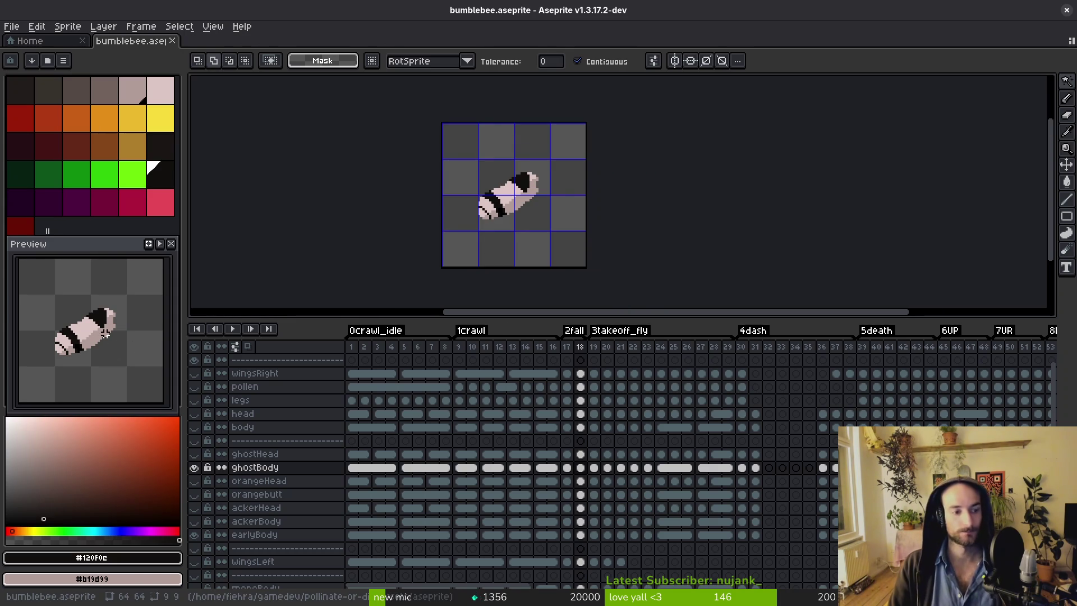
pyautogui.scroll(5, 498, 198)
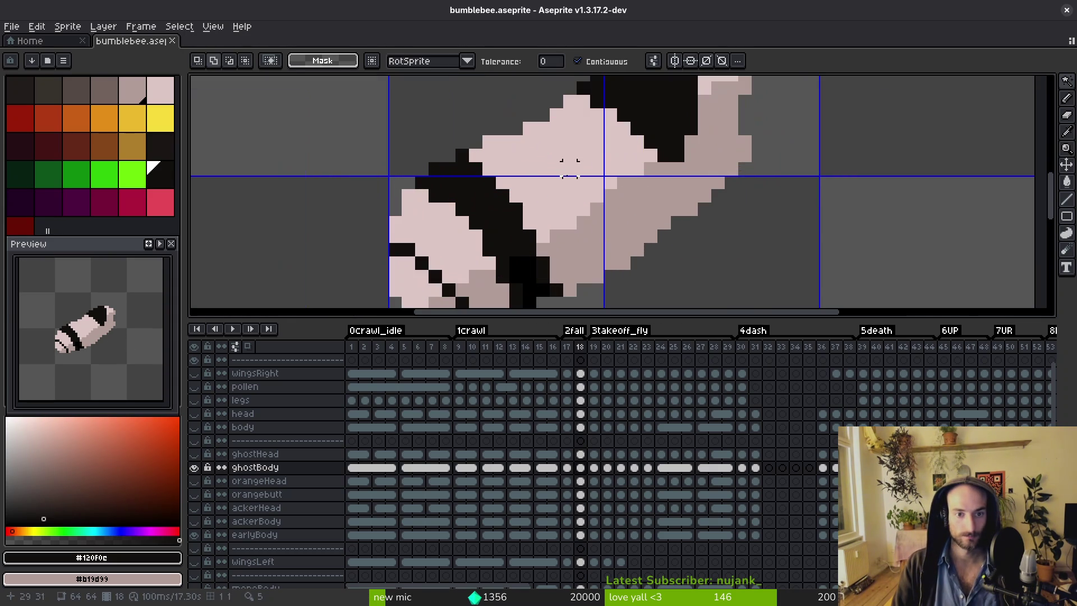
pyautogui.press('i')
pyautogui.press(',')
pyautogui.press(',')
pyautogui.press(',')
pyautogui.press(',')
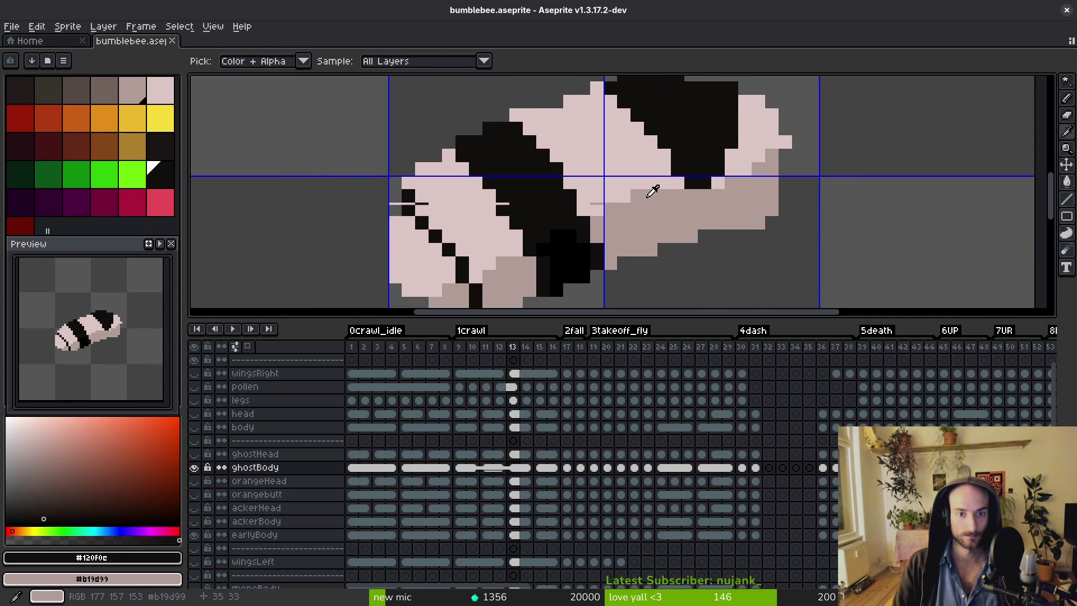
pyautogui.press(',')
pyautogui.press(',')
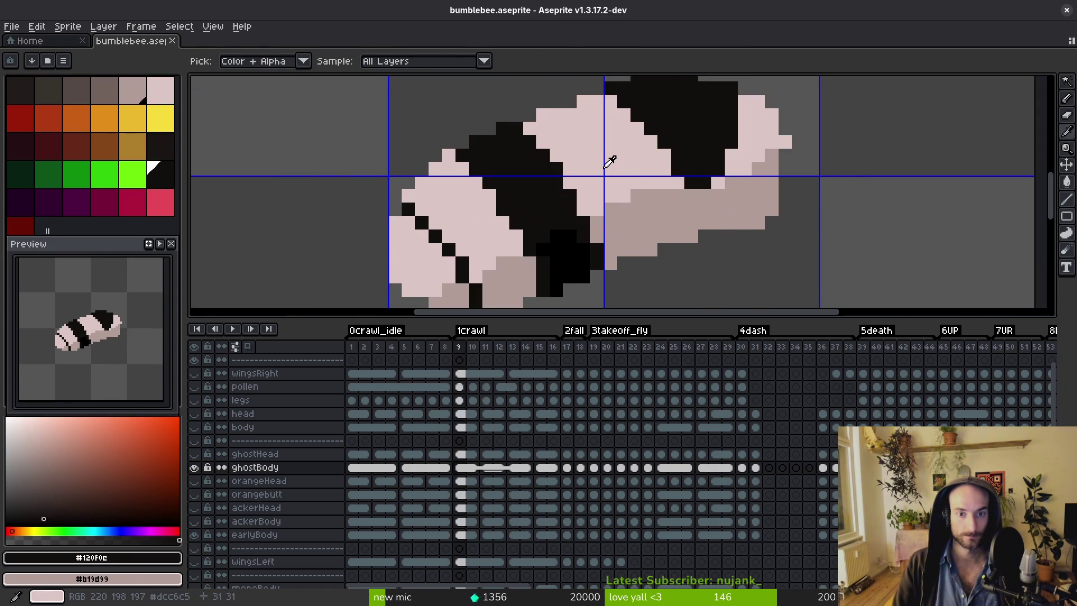
pyautogui.press(',')
pyautogui.press(',')
pyautogui.press(',')
pyautogui.press('b')
pyautogui.scroll(2, 587, 128)
pyautogui.scroll(-2, 583, 132)
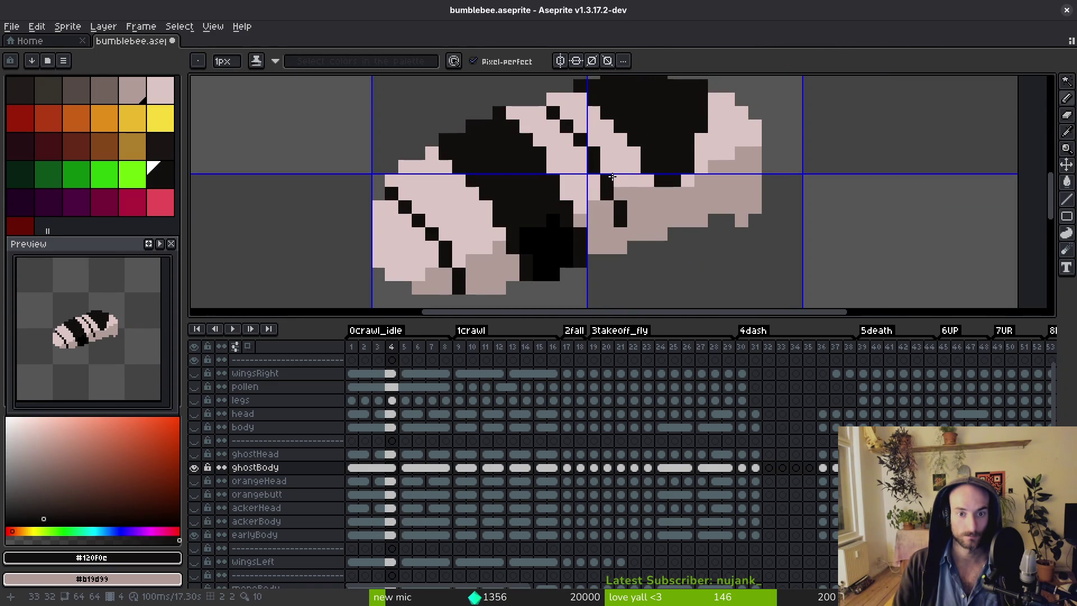
pyautogui.scroll(-3, 655, 260)
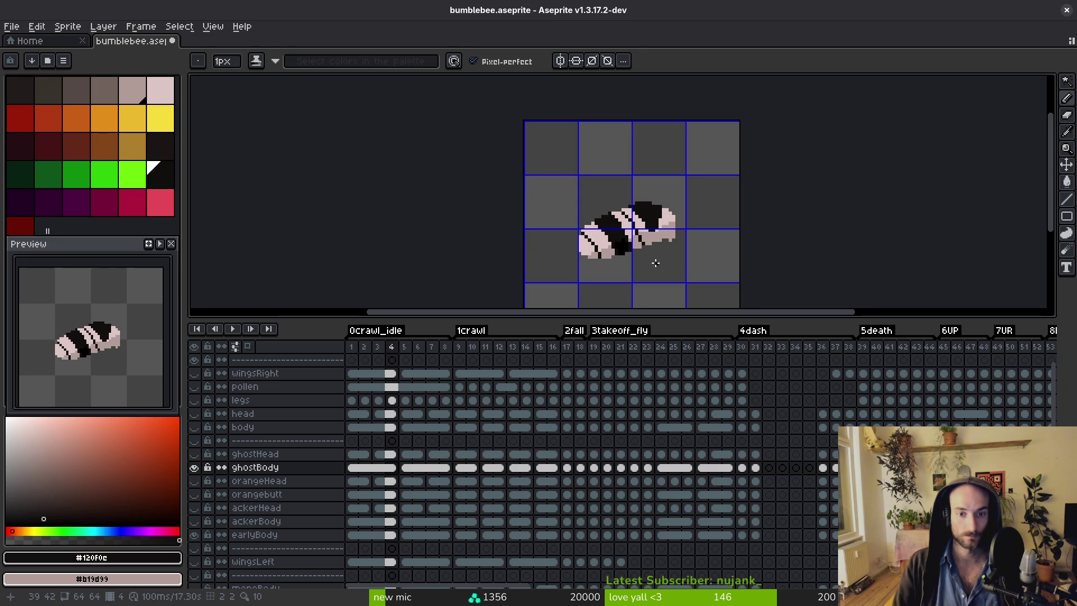
pyautogui.press('Right')
pyautogui.scroll(4, 663, 258)
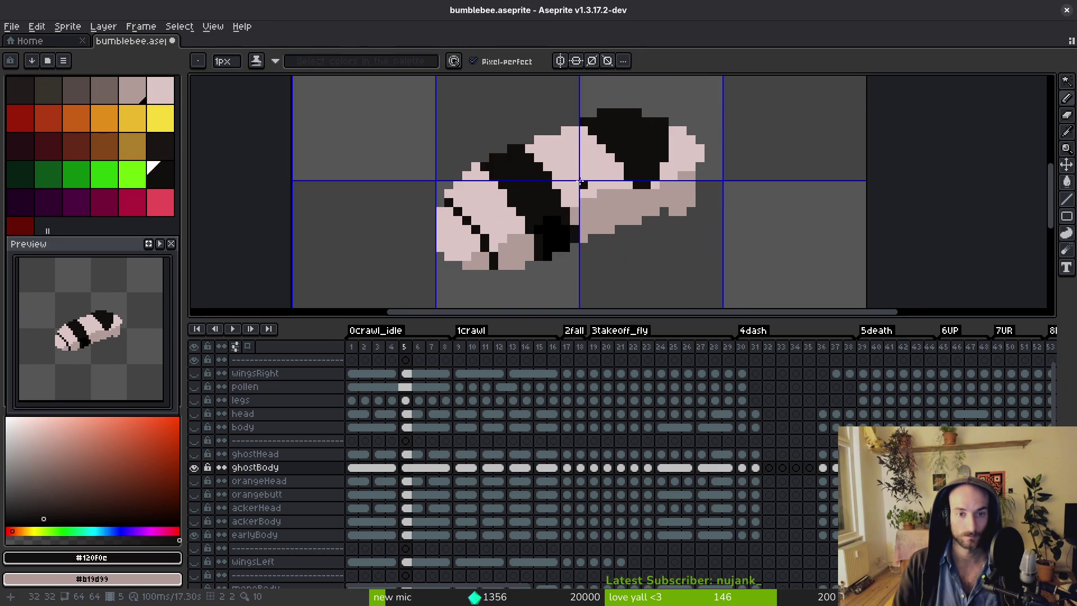
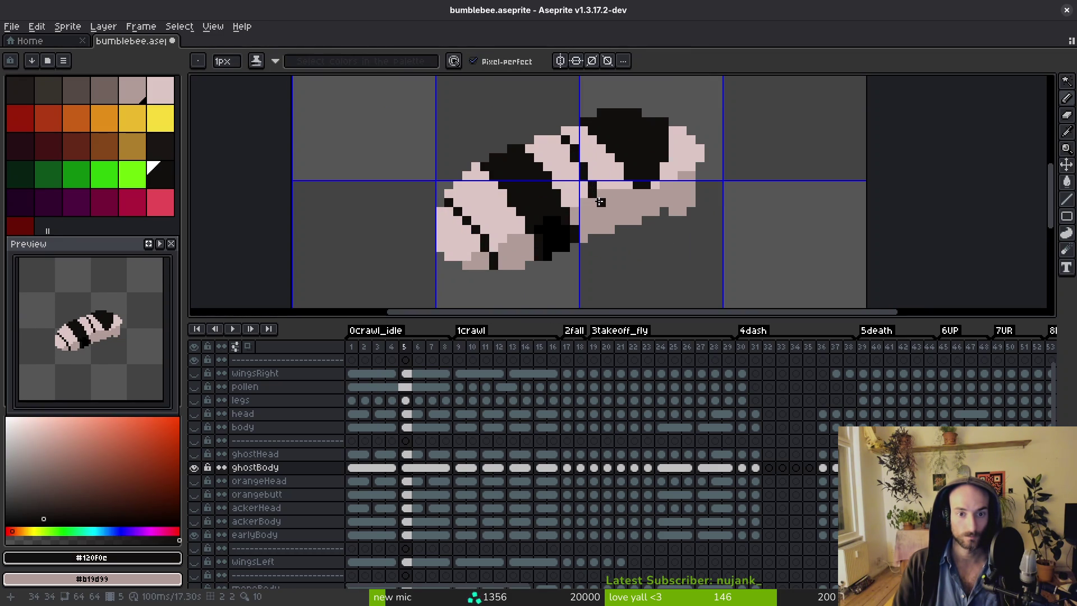
# Sample the light pink body colour and flip between frames 4 and 5 to compare.
pyautogui.keyDown('alt'); pyautogui.click(586, 171); pyautogui.keyUp('alt')
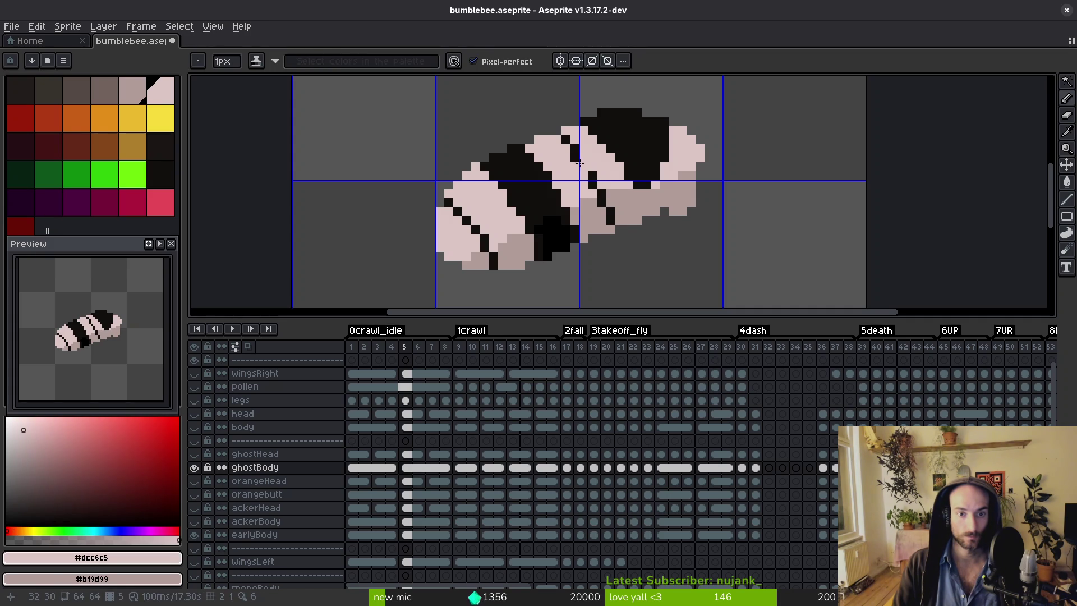
pyautogui.scroll(-4, 581, 163)
pyautogui.press('Left')
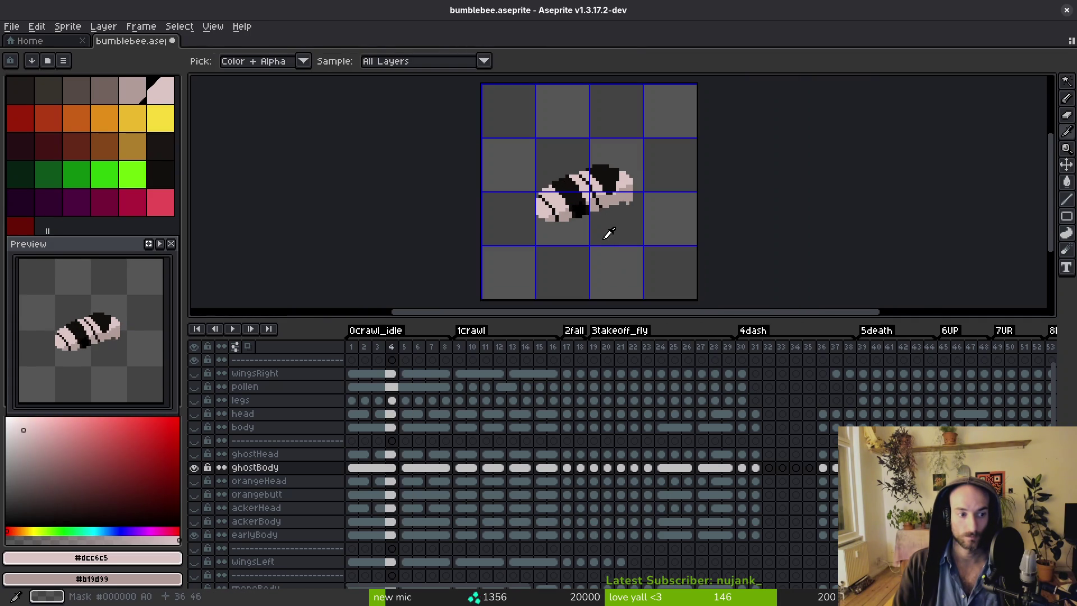
pyautogui.press('Right')
pyautogui.press('Left')
pyautogui.press('Right')
pyautogui.scroll(3, 617, 199)
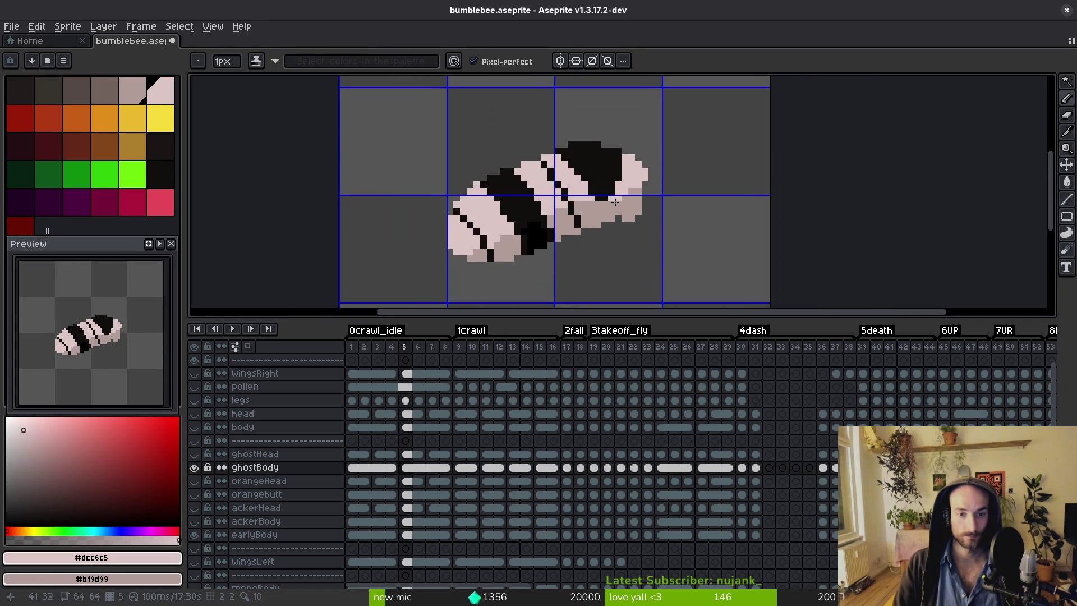
pyautogui.scroll(-2, 616, 199)
# On frame 8, paint red pixels above the black thorax band.
pyautogui.press('Right')
pyautogui.press('Right')
pyautogui.press('Right')
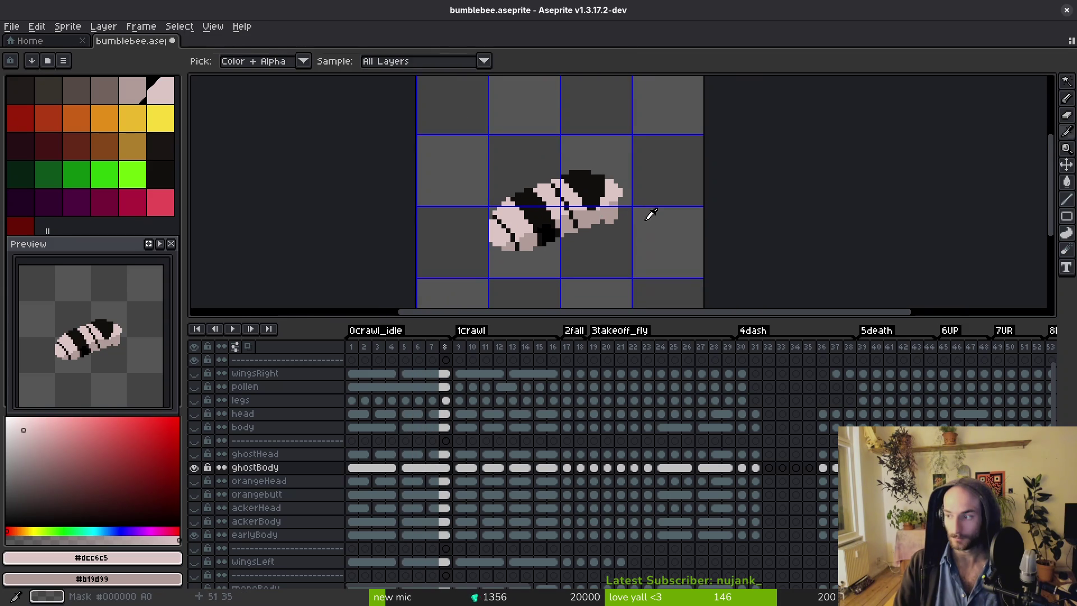
pyautogui.scroll(2, 600, 214)
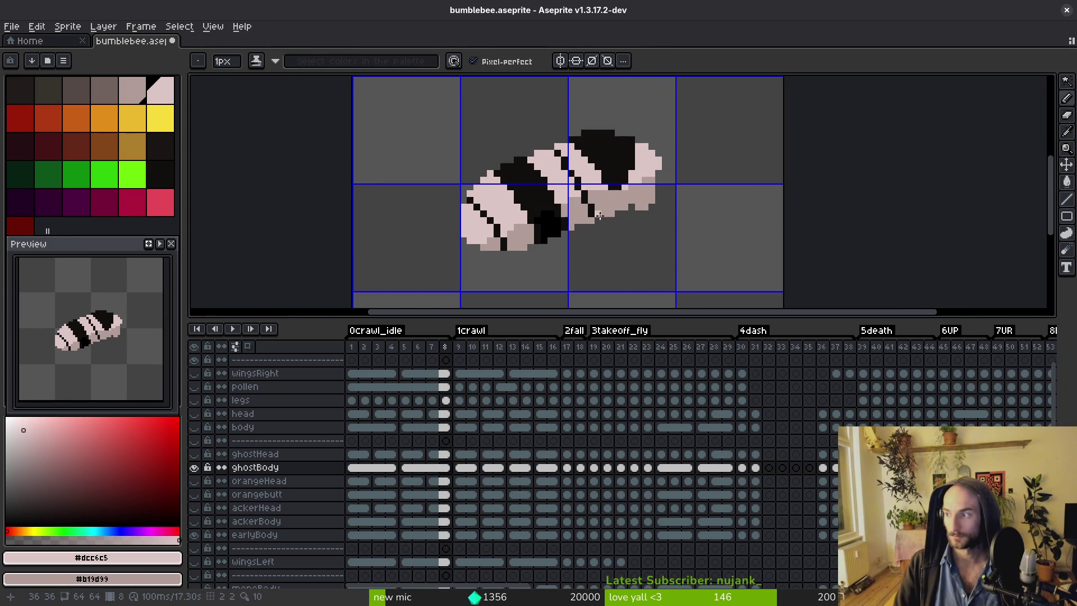
pyautogui.scroll(4, 600, 215)
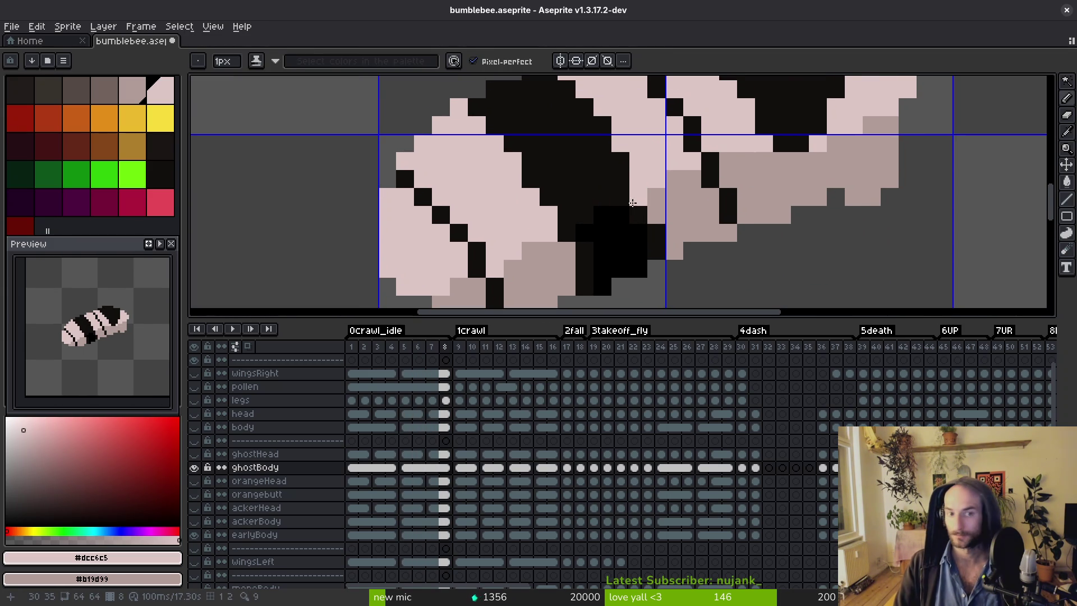
pyautogui.scroll(-3, 620, 201)
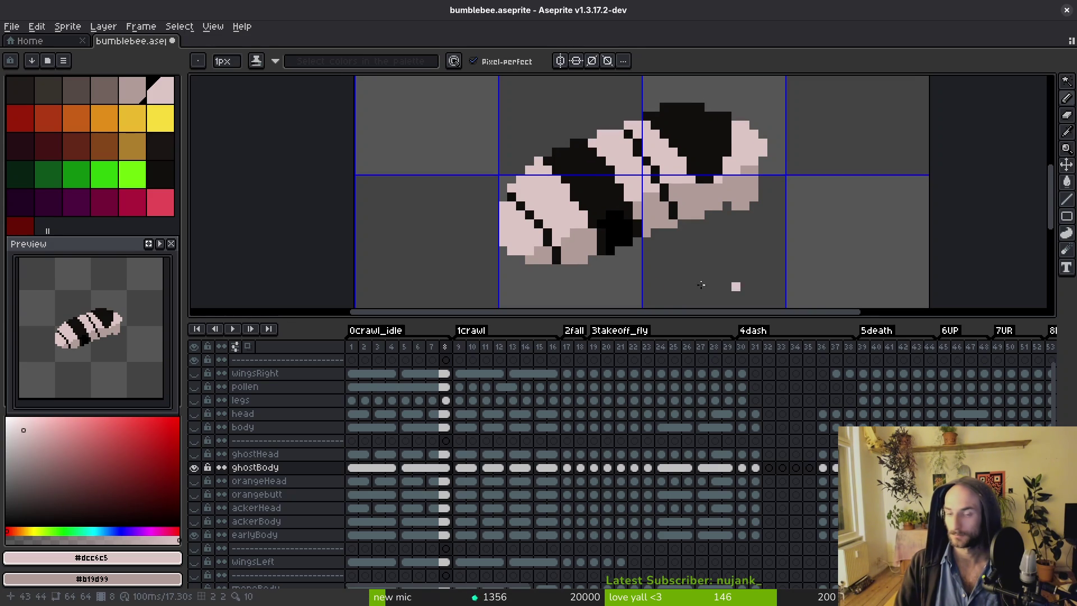
pyautogui.click(24, 122)
pyautogui.scroll(2, 652, 184)
pyautogui.click(425, 139)
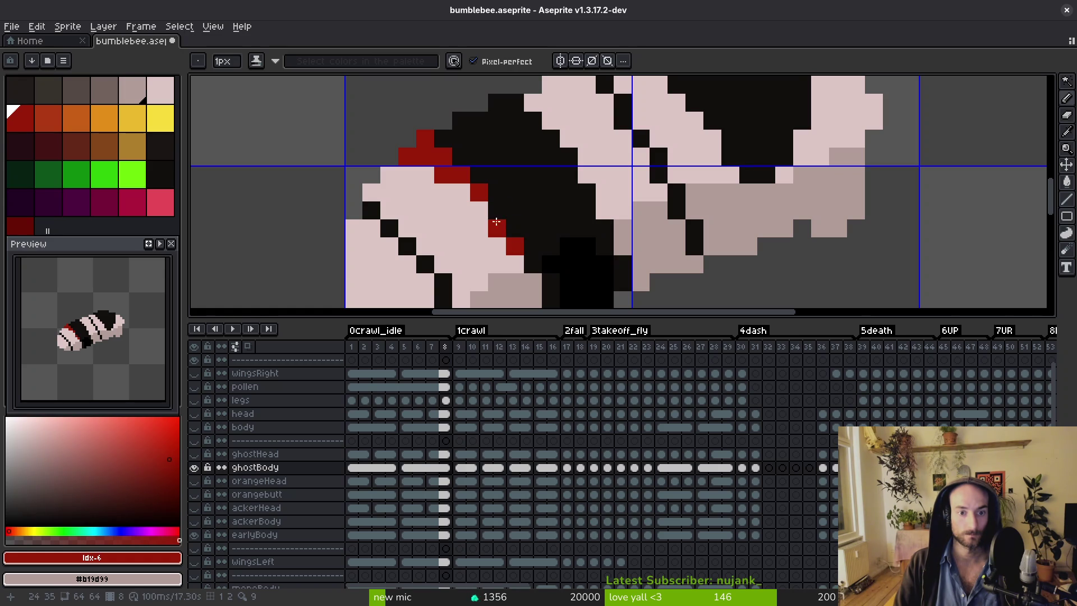
# Bucket-fill the red stripe on frame 8 with palette index 7, then index 8 orange.
pyautogui.scroll(-8, 478, 196)
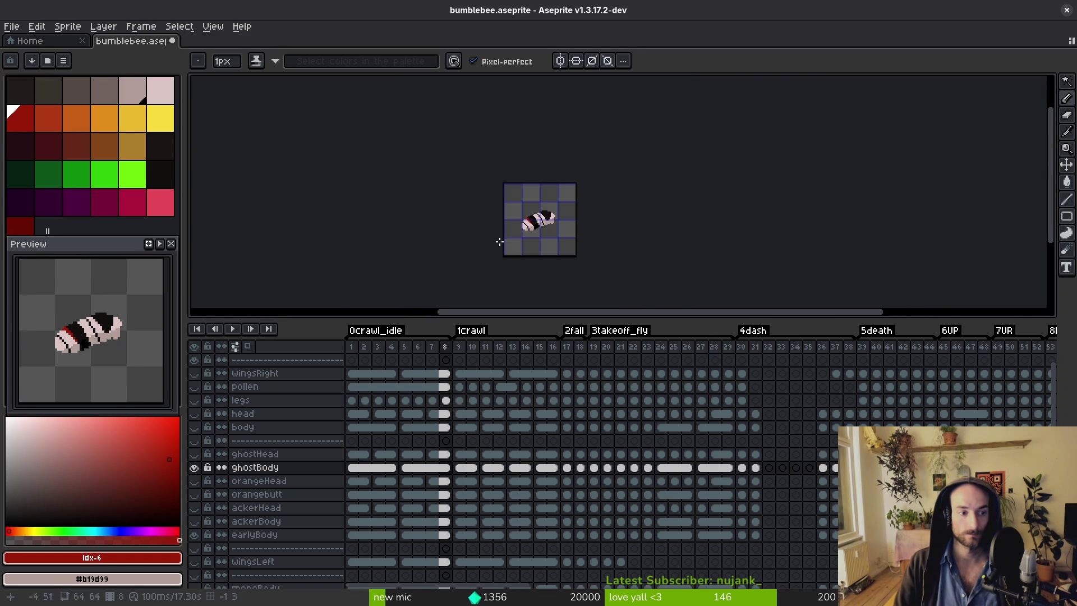
pyautogui.click(48, 118)
pyautogui.scroll(8, 460, 169)
pyautogui.press('g')
pyautogui.click(308, 174)
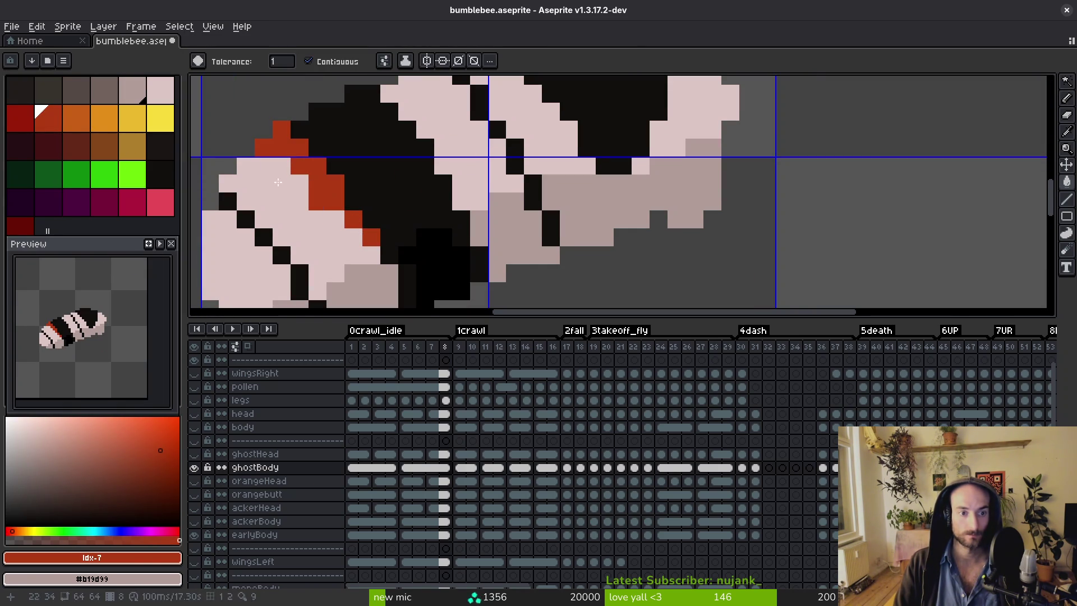
pyautogui.click(78, 117)
pyautogui.click(307, 160)
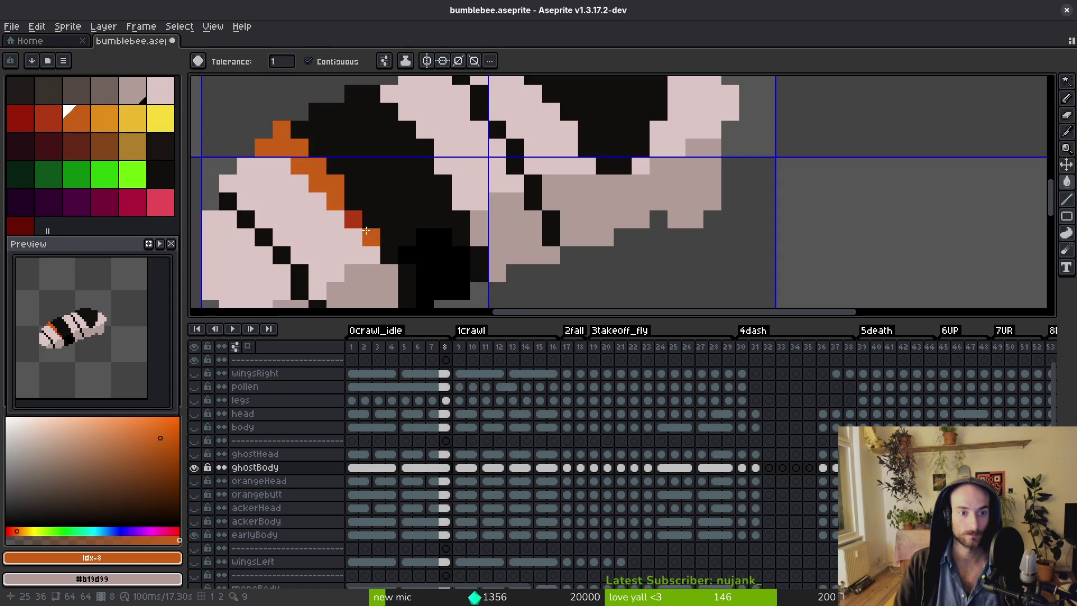
# On frame 4, pencil a matching orange diagonal edge along the thorax band's front.
pyautogui.scroll(-3, 373, 208)
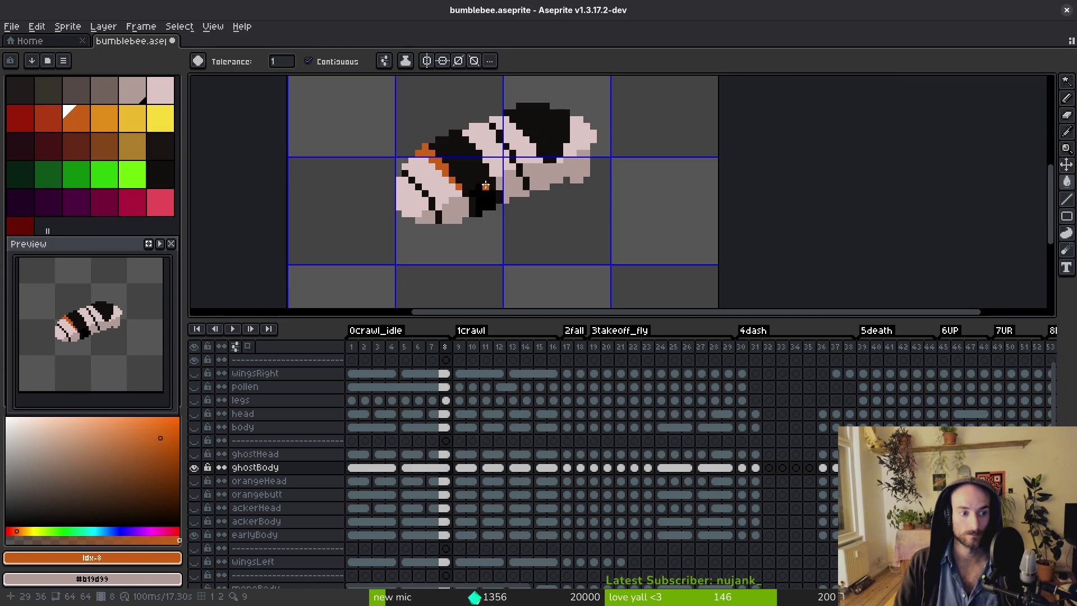
pyautogui.keyDown('ctrl'); pyautogui.scroll(4, 493, 213); pyautogui.keyUp('ctrl')
pyautogui.moveTo(493, 214); pyautogui.dragTo(641, 226)
pyautogui.scroll(3, 641, 226)
pyautogui.press('b')
pyautogui.click(612, 216)
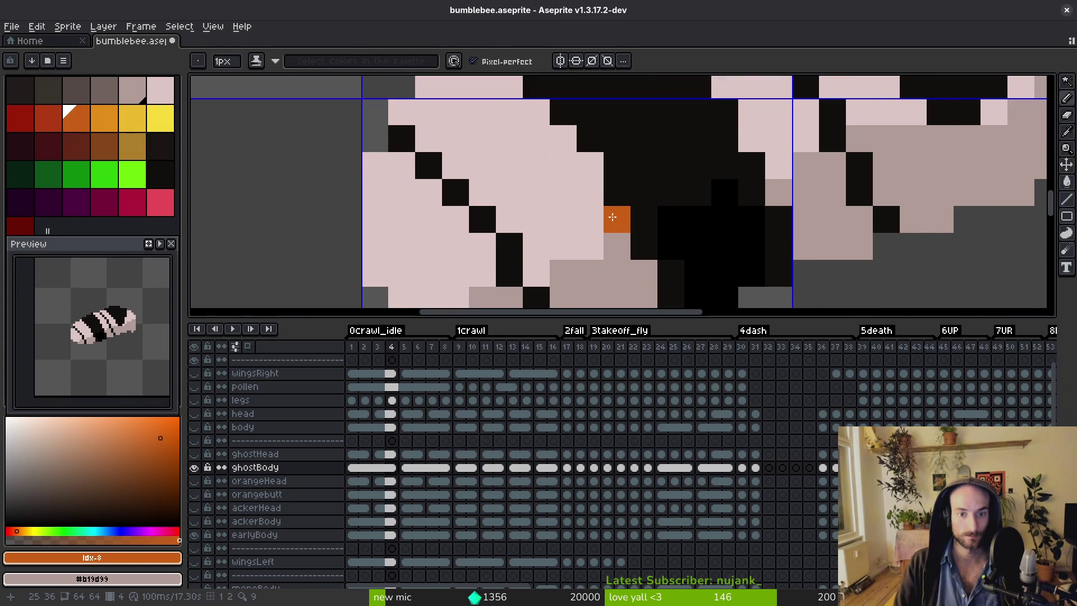
pyautogui.scroll(1, 563, 199)
pyautogui.click(563, 199)
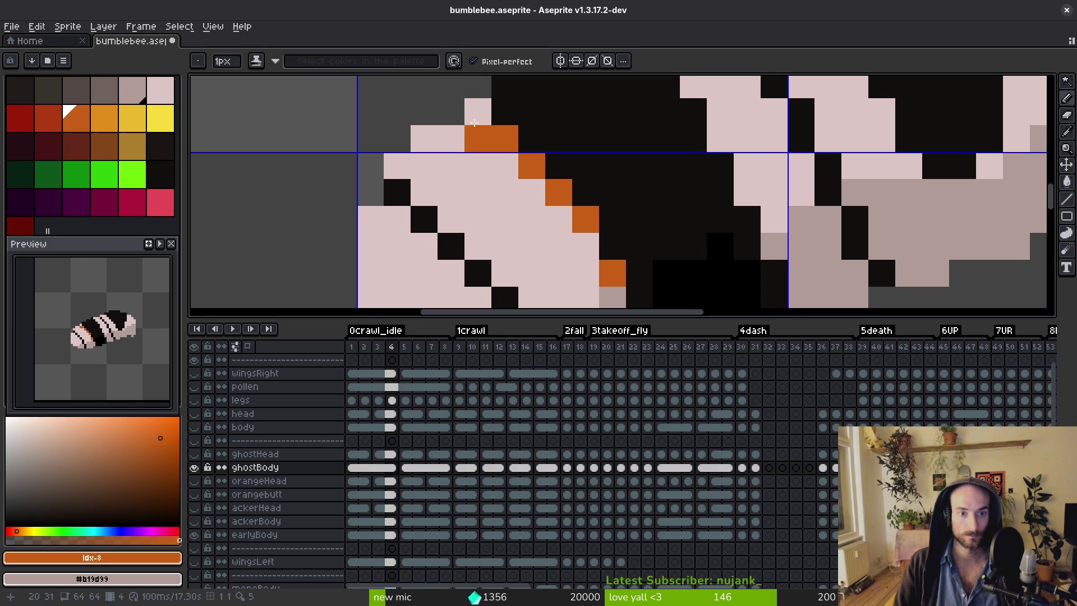
pyautogui.click(451, 138)
pyautogui.click(506, 163)
pyautogui.moveTo(531, 192); pyautogui.dragTo(564, 210)
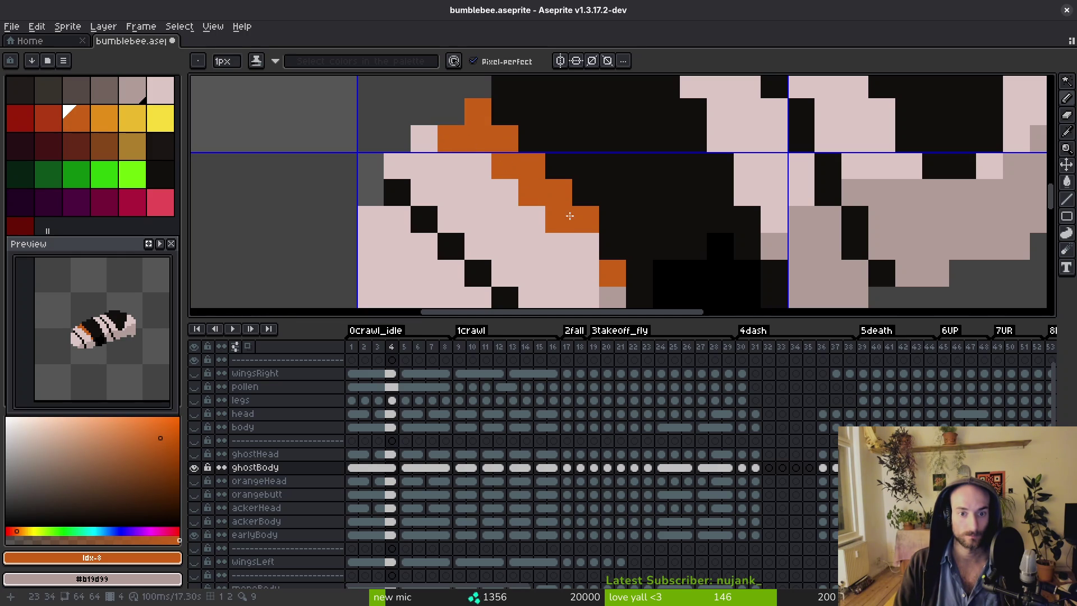
pyautogui.scroll(-3, 585, 234)
pyautogui.press('Right')
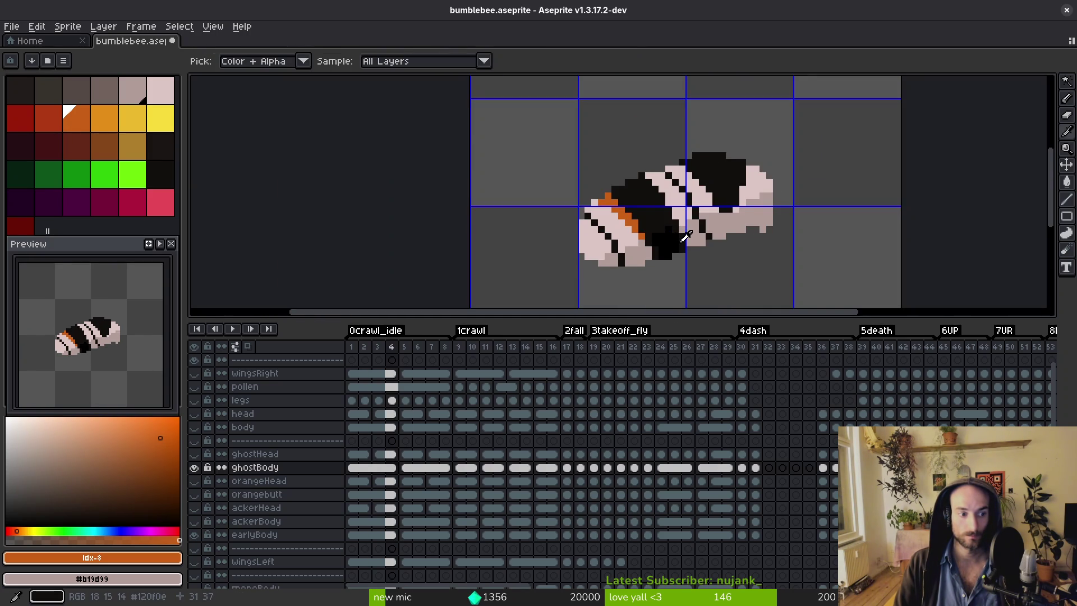
# Flip between frames 4 and 5 and reposition the view to compare the orange edge.
pyautogui.scroll(3, 678, 245)
pyautogui.press('Left')
pyautogui.press('Right')
pyautogui.press('Left')
pyautogui.scroll(-2, 576, 246)
pyautogui.press('Right')
pyautogui.press('Left')
pyautogui.moveTo(636, 207); pyautogui.dragTo(574, 150)
pyautogui.press('Right')
pyautogui.press('Right')
pyautogui.press('Right')
pyautogui.press('Left')
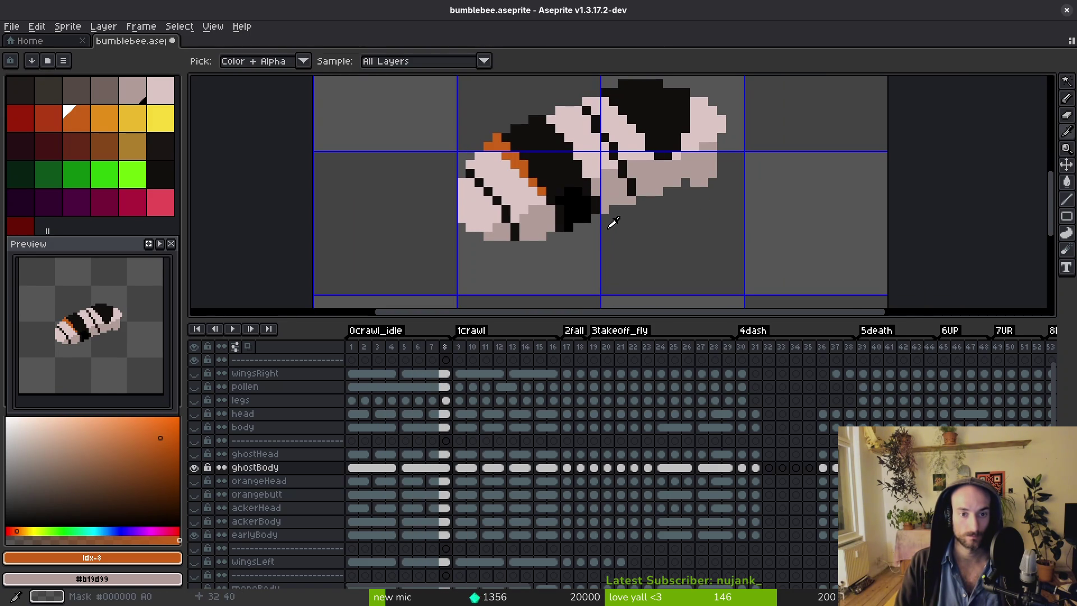
pyautogui.moveTo(608, 221); pyautogui.dragTo(565, 261)
pyautogui.press('Right')
# Step through the later animation frames to review the ghost body.
pyautogui.press('Right')
pyautogui.press('Right')
pyautogui.press('Right')
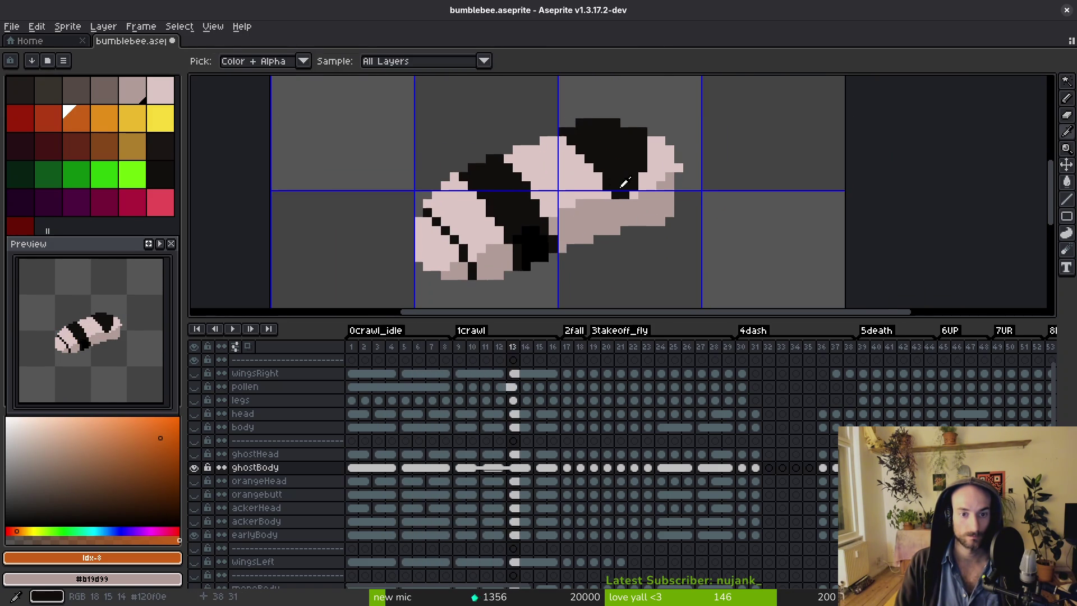
pyautogui.press('Right')
pyautogui.press('Right')
pyautogui.press('Right')
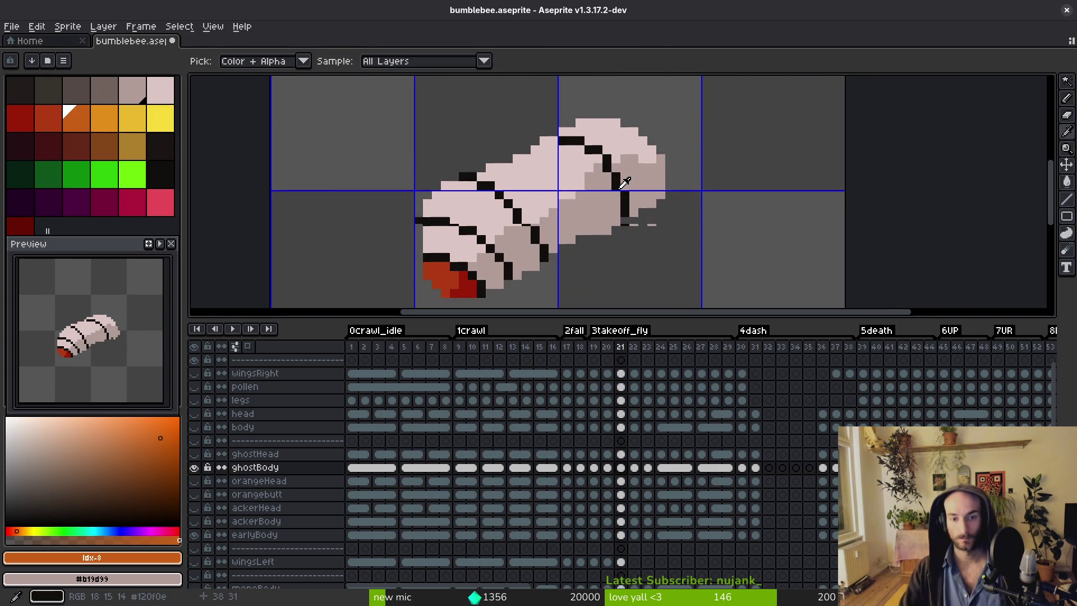
pyautogui.press('Left')
pyautogui.press('Left')
pyautogui.press('Left')
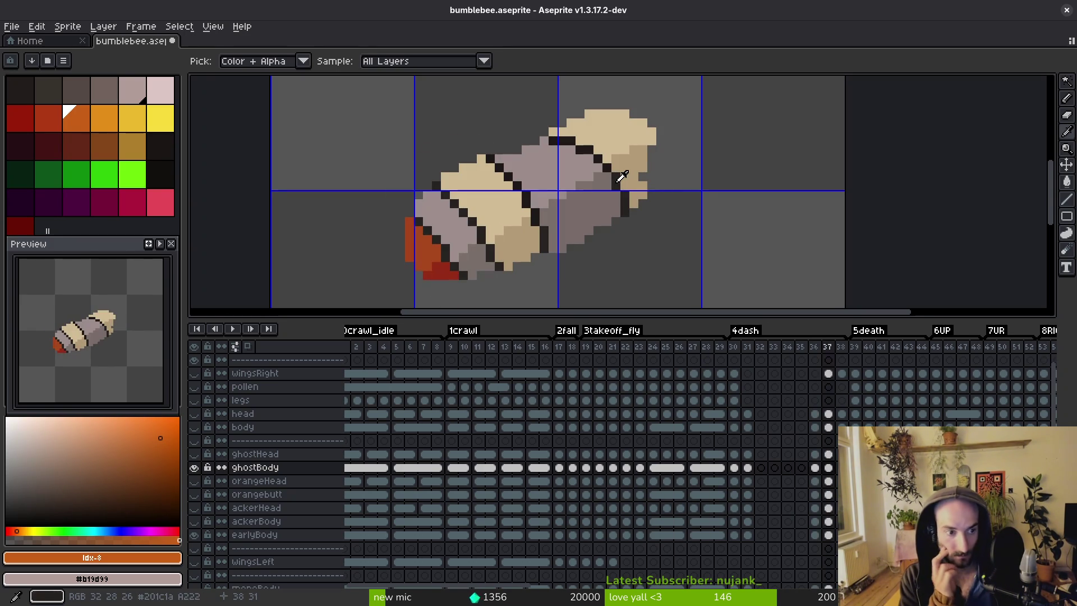
pyautogui.press('Left')
pyautogui.press('Left')
pyautogui.press('Right')
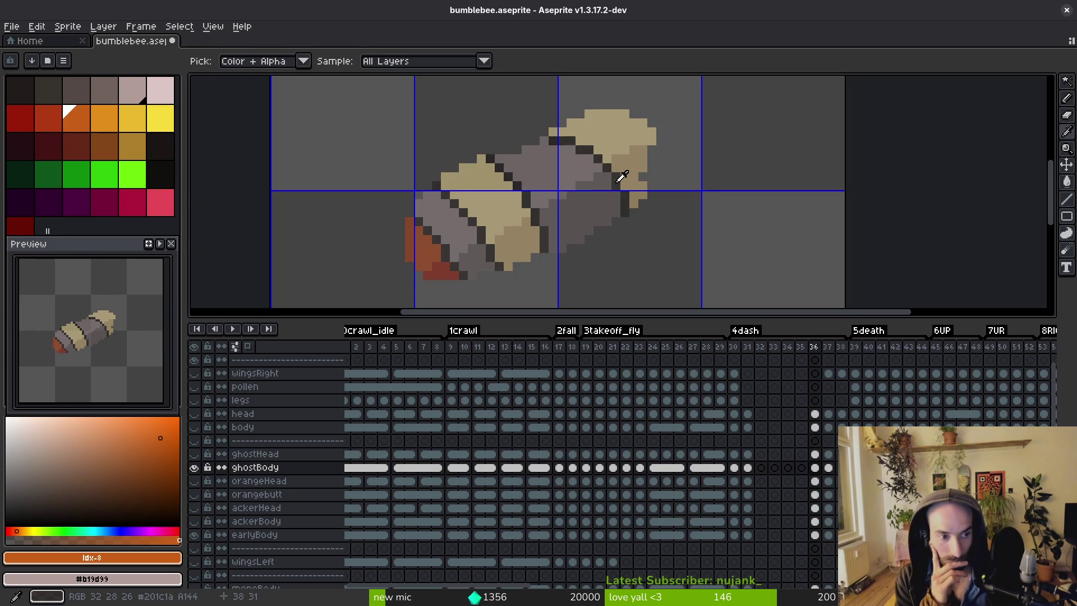
pyautogui.press('Right')
pyautogui.press('Right')
pyautogui.press('Right')
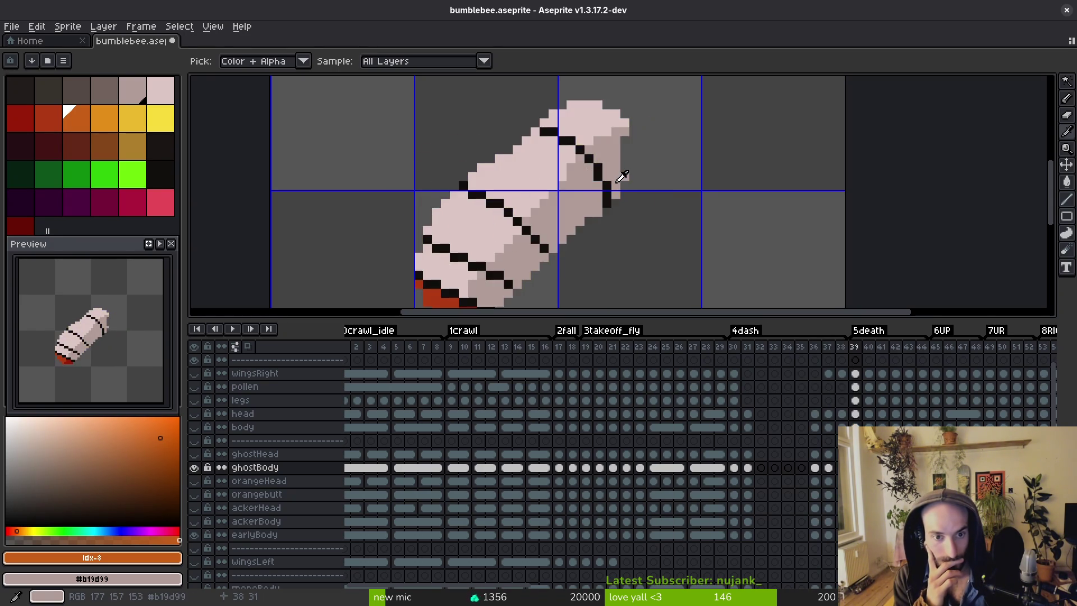
pyautogui.press('Right')
pyautogui.press('Right')
pyautogui.press('Right')
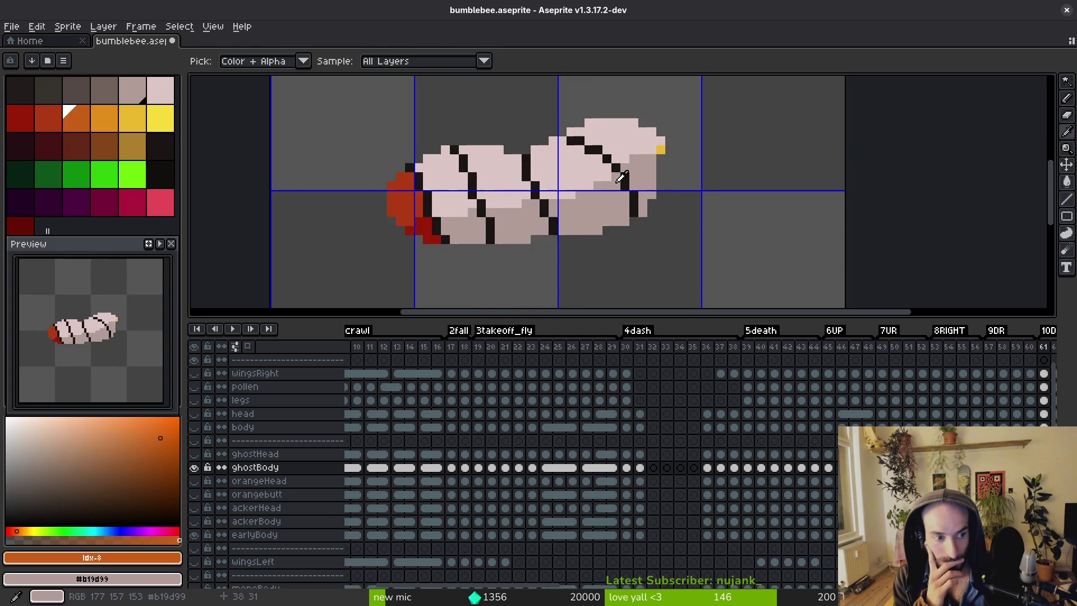
pyautogui.press('Right')
pyautogui.press('Right')
pyautogui.press('Right')
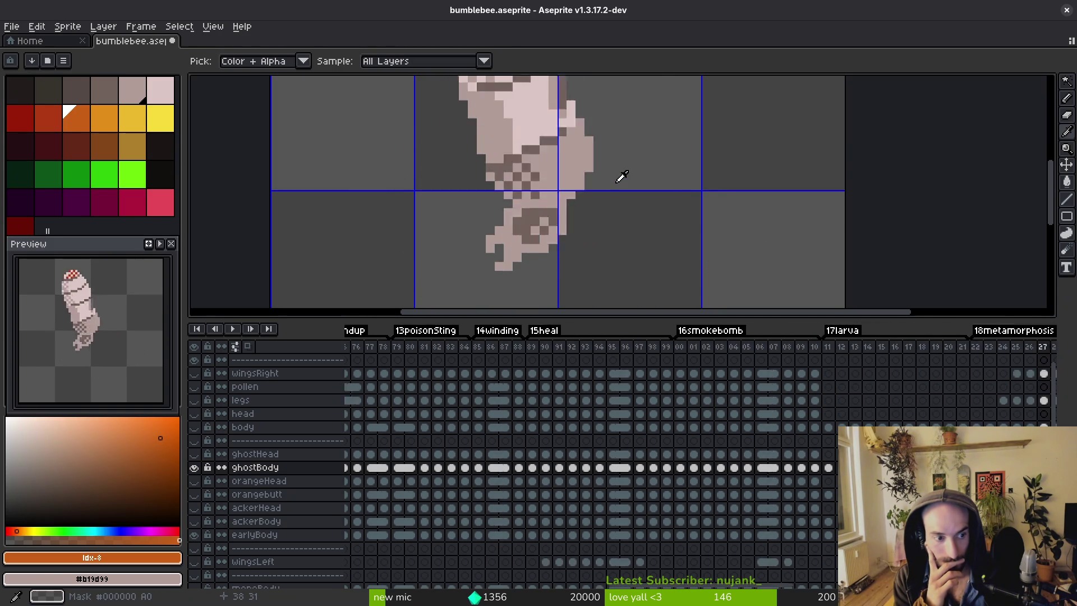
pyautogui.press('Left')
pyautogui.press('Left')
pyautogui.press('Left')
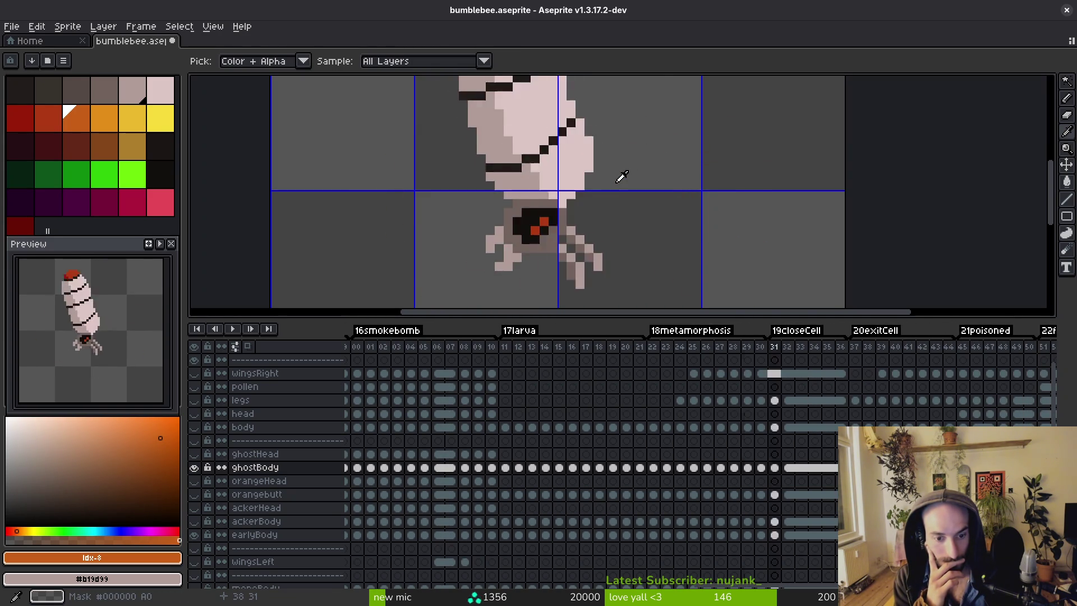
pyautogui.press('Left')
pyautogui.press('Left')
pyautogui.press('Left')
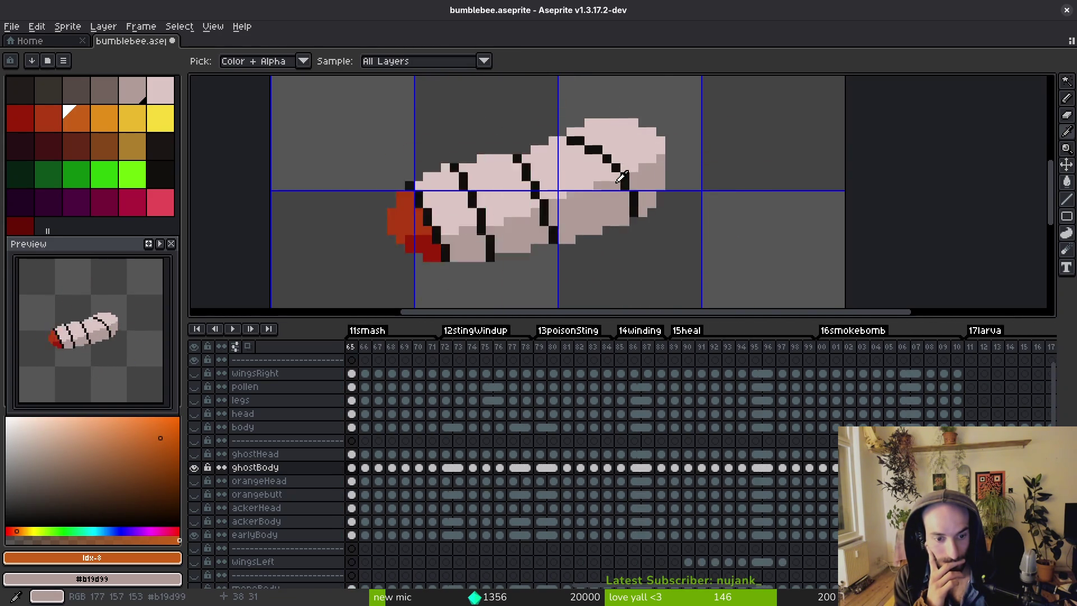
pyautogui.press('Left')
pyautogui.press('Left')
pyautogui.press('Left')
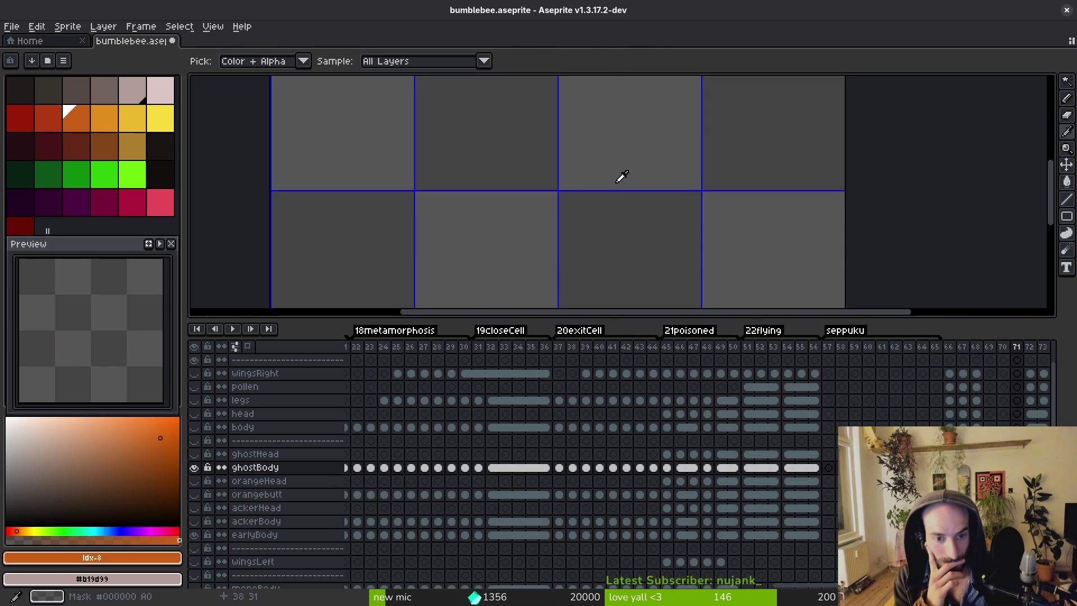
pyautogui.press('Right')
pyautogui.press('Right')
pyautogui.press('Right')
pyautogui.press('Right')
pyautogui.press('Right')
pyautogui.press('Right')
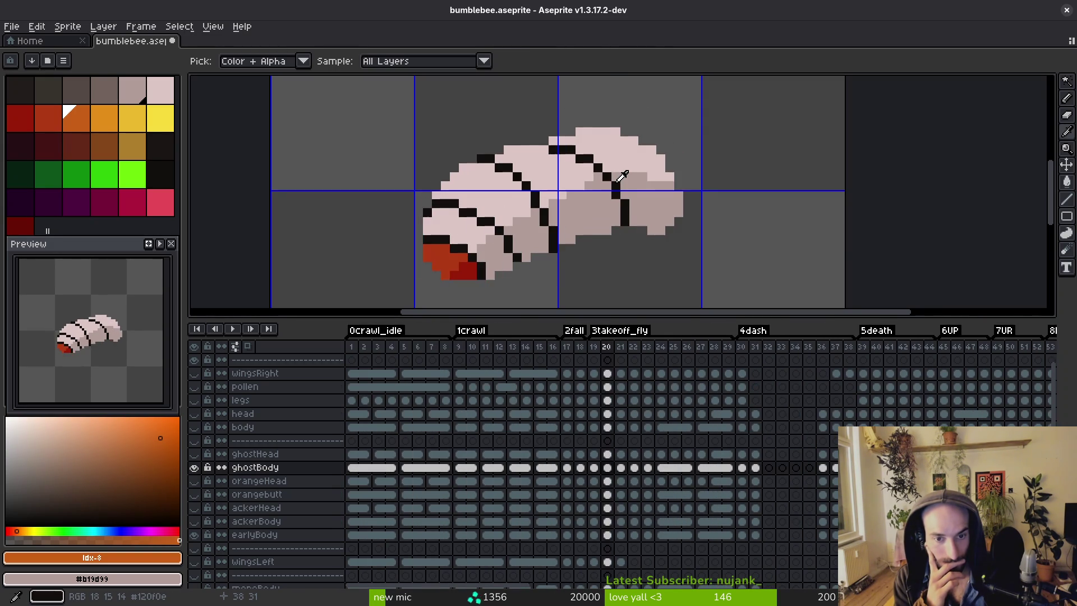
pyautogui.press('Right')
pyautogui.press('Right')
pyautogui.press('Right')
pyautogui.press('Left')
pyautogui.press('Left')
pyautogui.press('Left')
pyautogui.press('Left')
pyautogui.press('Left')
pyautogui.press('Left')
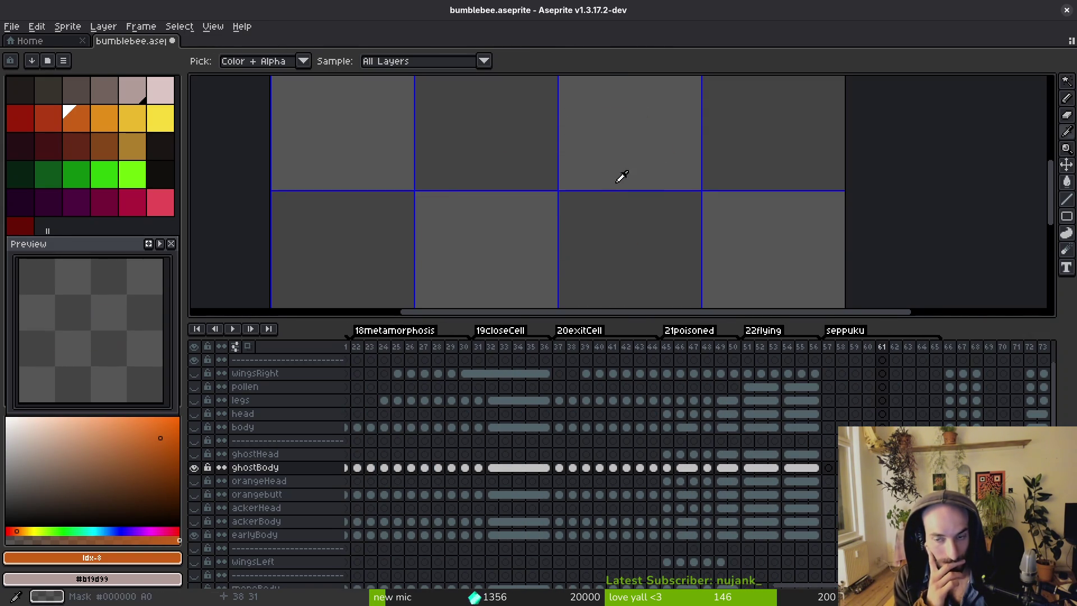
# Step back toward the early frames and return to the Pencil tool.
pyautogui.press('b')
pyautogui.press('i')
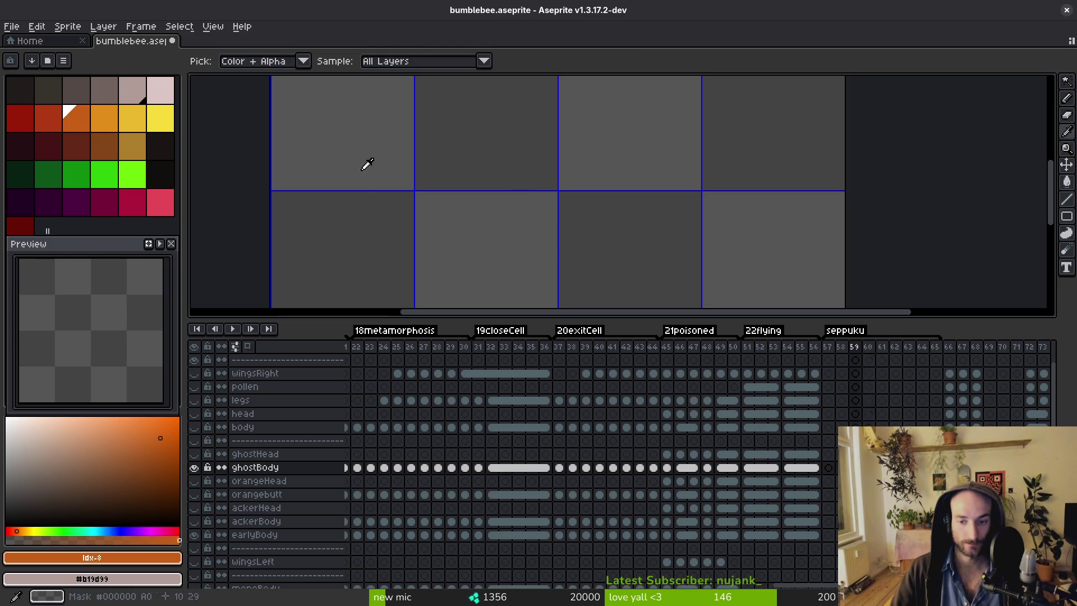
pyautogui.press('Right')
pyautogui.press('Right')
pyautogui.press('Right')
pyautogui.press('Right')
pyautogui.press('Right')
pyautogui.press('Right')
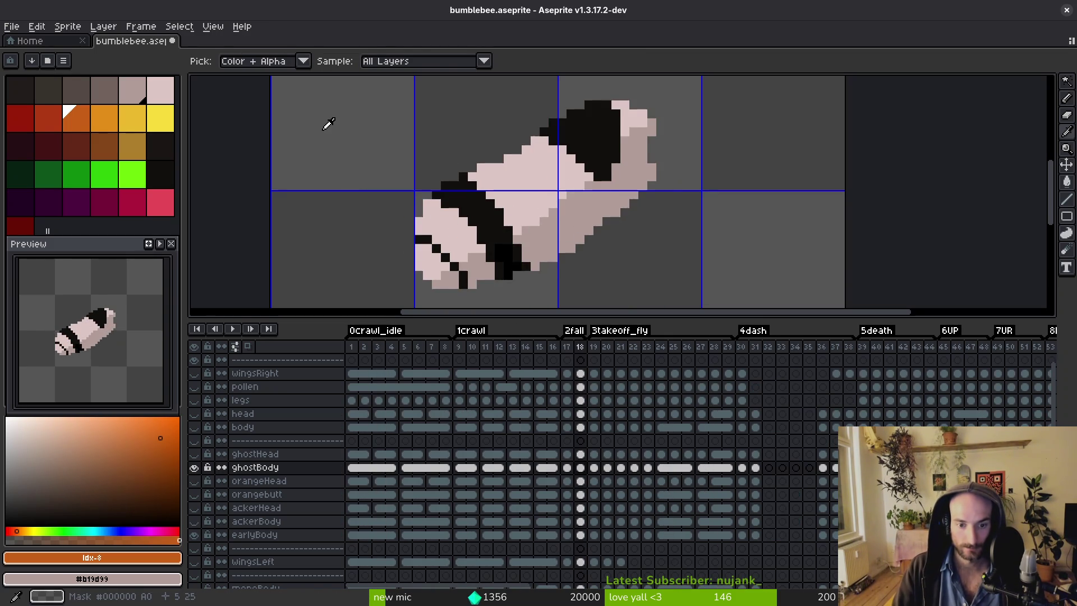
pyautogui.press('Left')
pyautogui.press('Left')
pyautogui.press('Left')
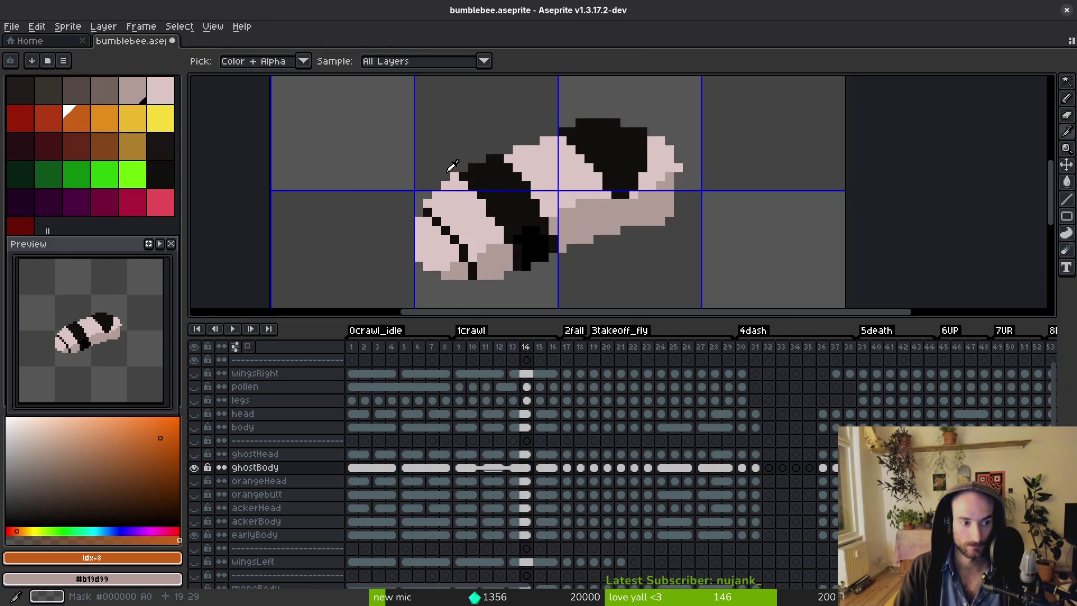
pyautogui.press('Left')
pyautogui.press('Left')
pyautogui.press('Left')
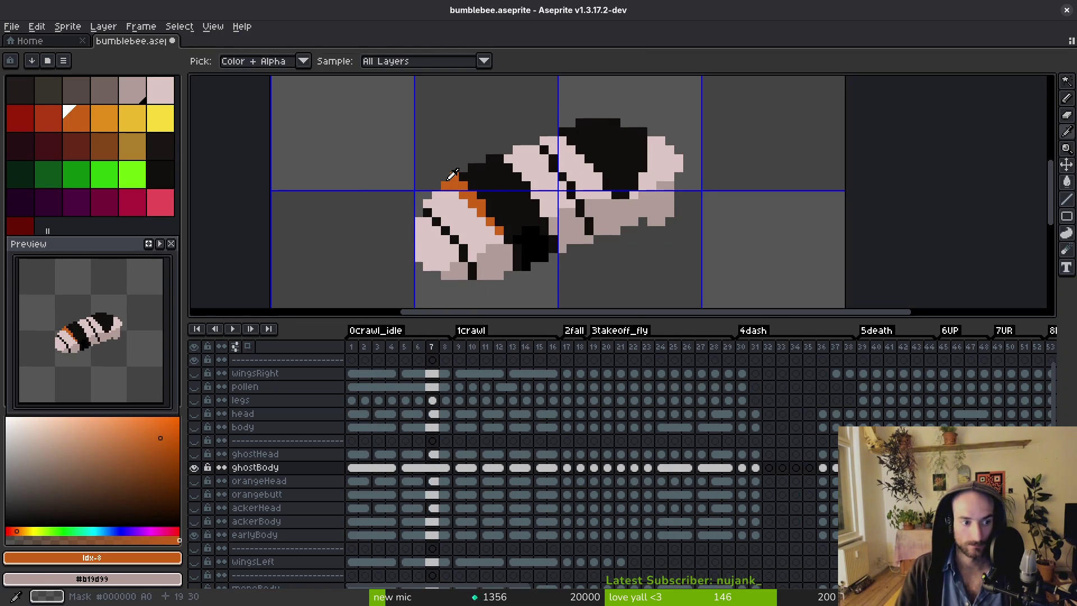
pyautogui.press('b')
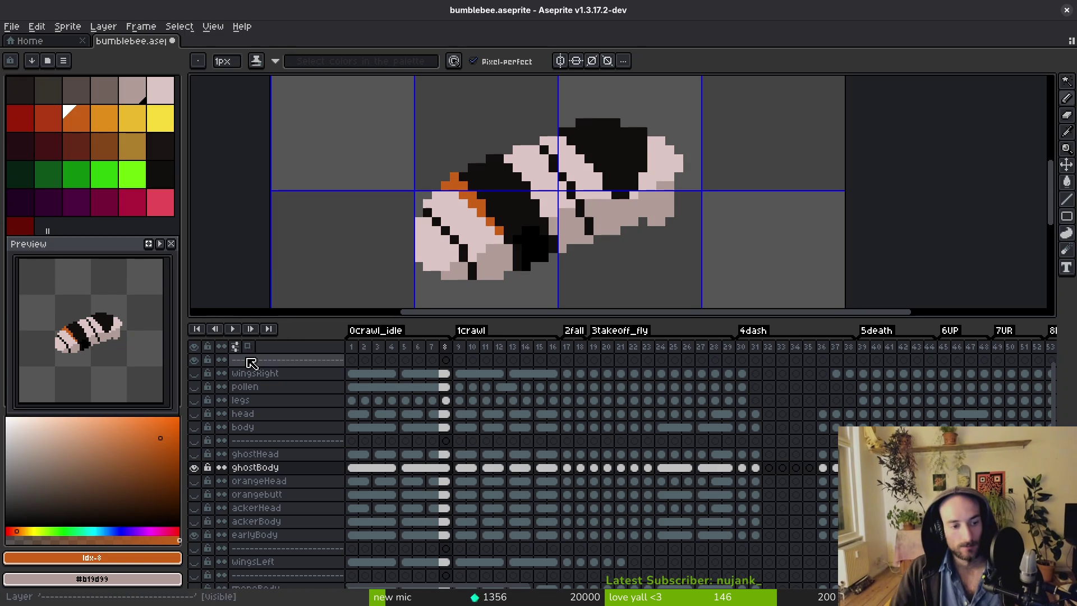
# Toggle the body layer on and off, hide the legs layer, and go to frame 9.
pyautogui.click(194, 427)
pyautogui.click(195, 428)
pyautogui.click(194, 400)
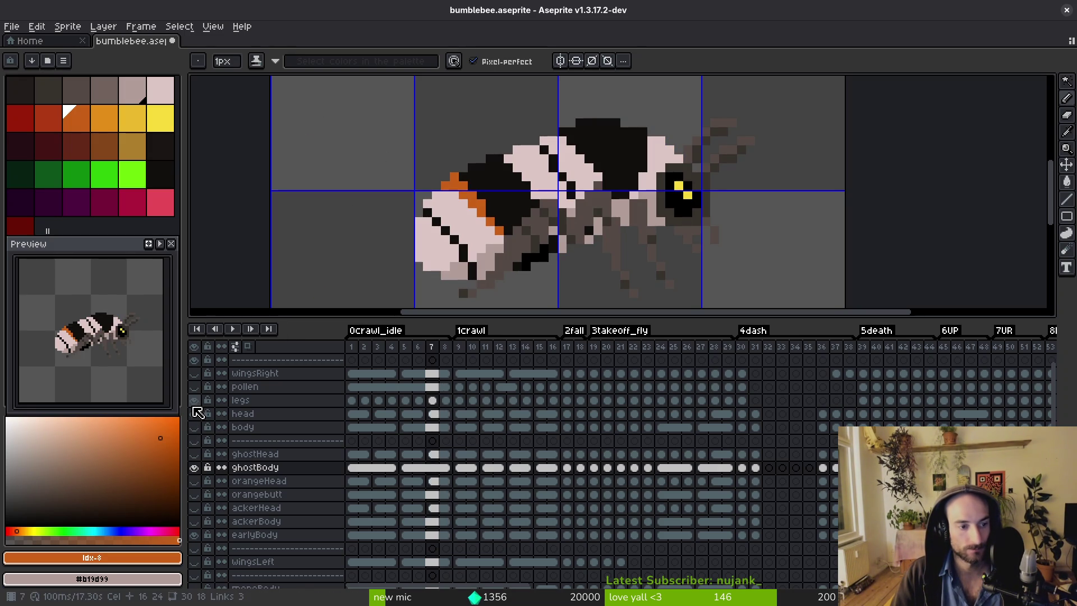
pyautogui.press('Right')
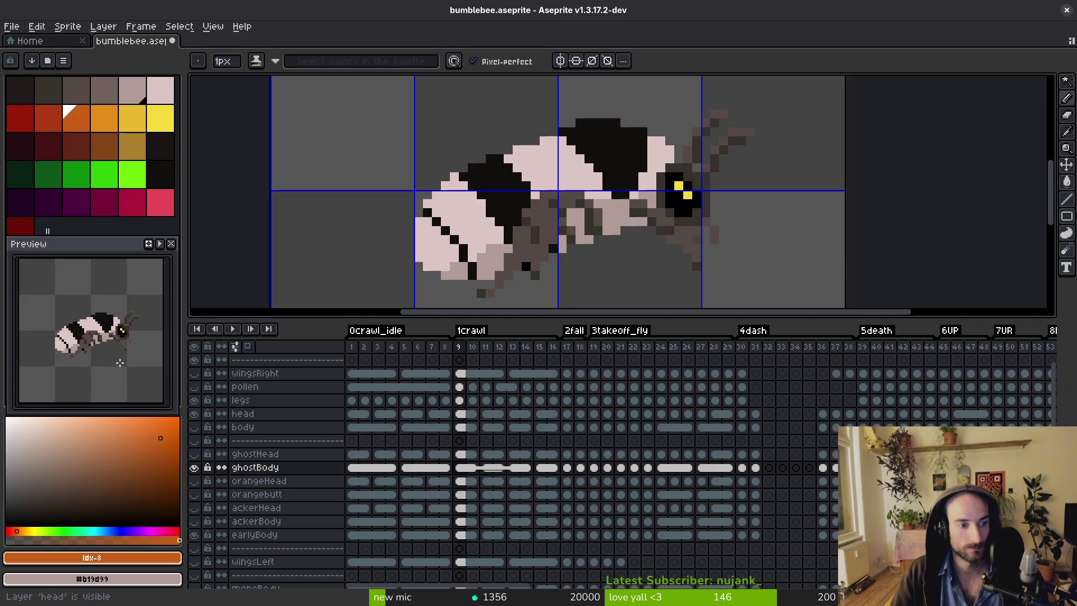
pyautogui.scroll(-2, 119, 362)
pyautogui.press('Left')
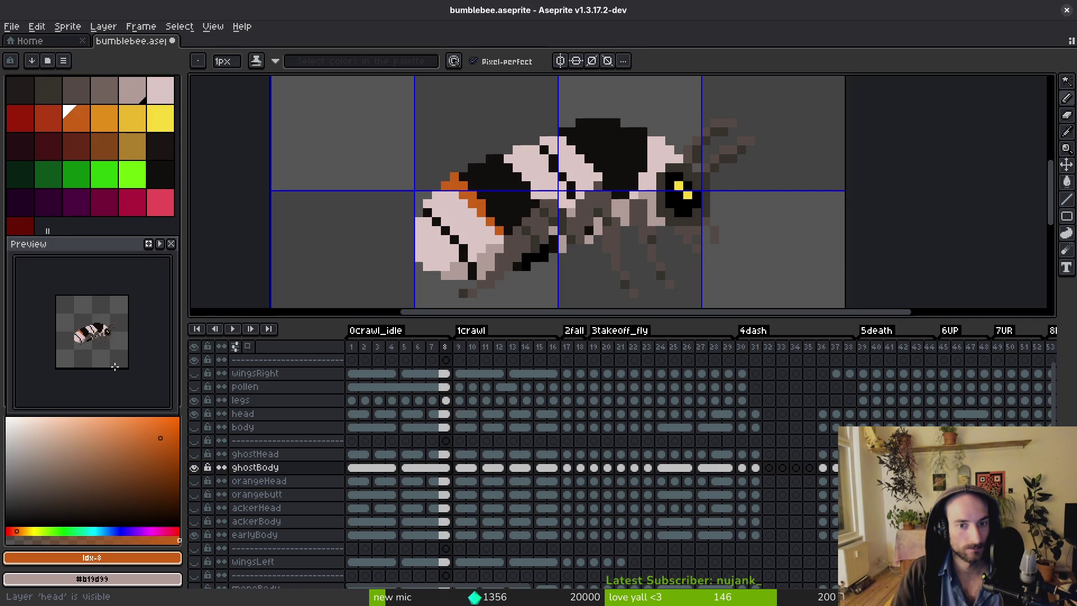
pyautogui.scroll(-2, 563, 147)
pyautogui.press('Right')
# On frame 9, pick the near-black band colour and repaint a pixel beside the black band.
pyautogui.press('i')
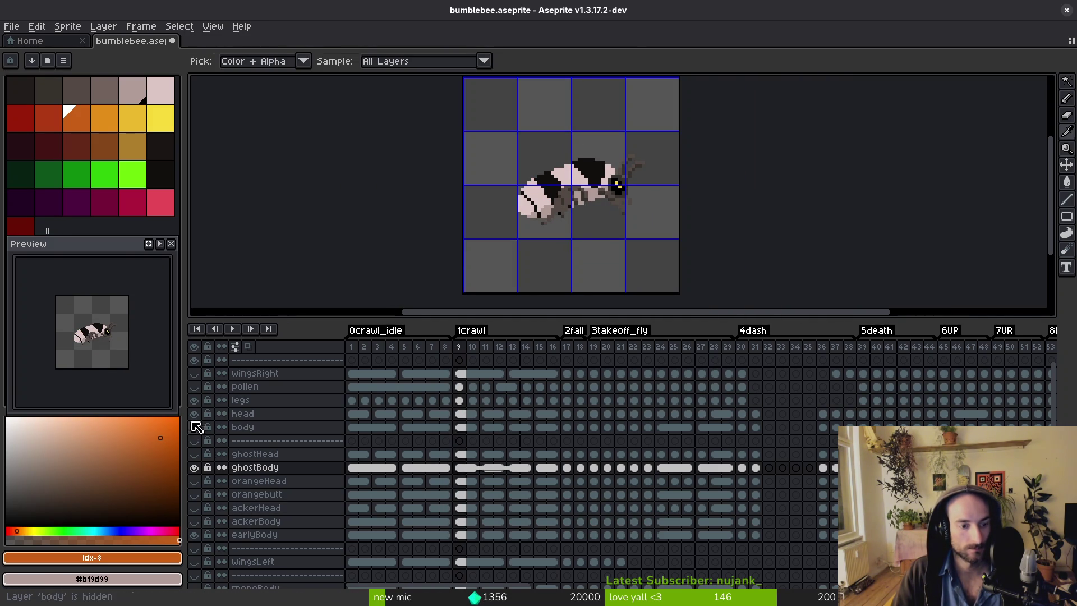
pyautogui.press('b')
pyautogui.scroll(4, 454, 177)
pyautogui.keyDown('alt'); pyautogui.click(454, 177); pyautogui.keyUp('alt')
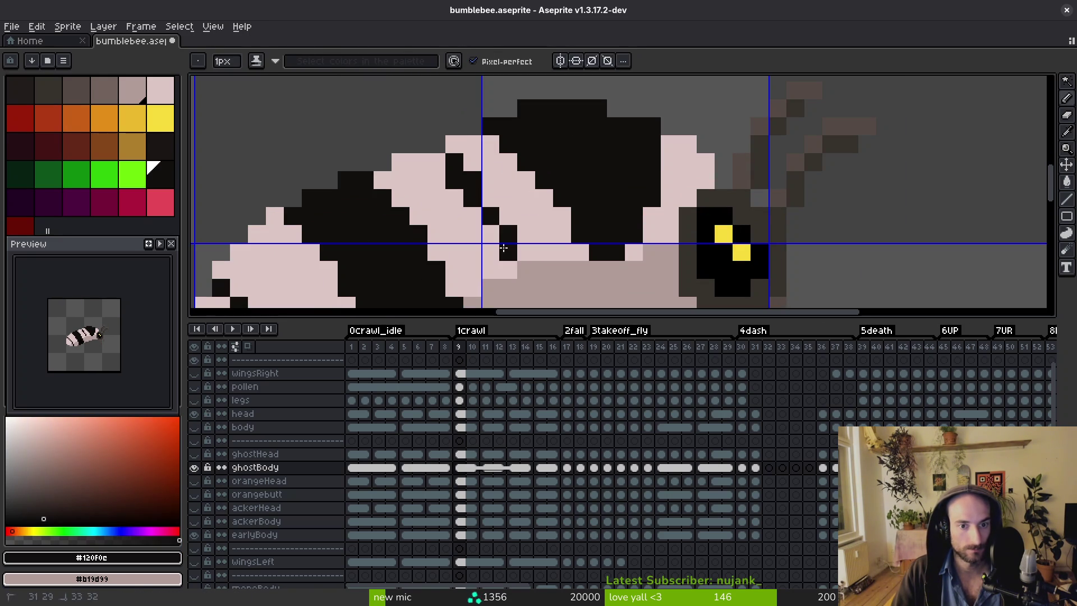
pyautogui.keyDown('alt'); pyautogui.click(456, 174); pyautogui.keyUp('alt')
pyautogui.click(473, 180)
pyautogui.keyDown('alt'); pyautogui.click(479, 178); pyautogui.keyUp('alt')
pyautogui.scroll(-3, 555, 146)
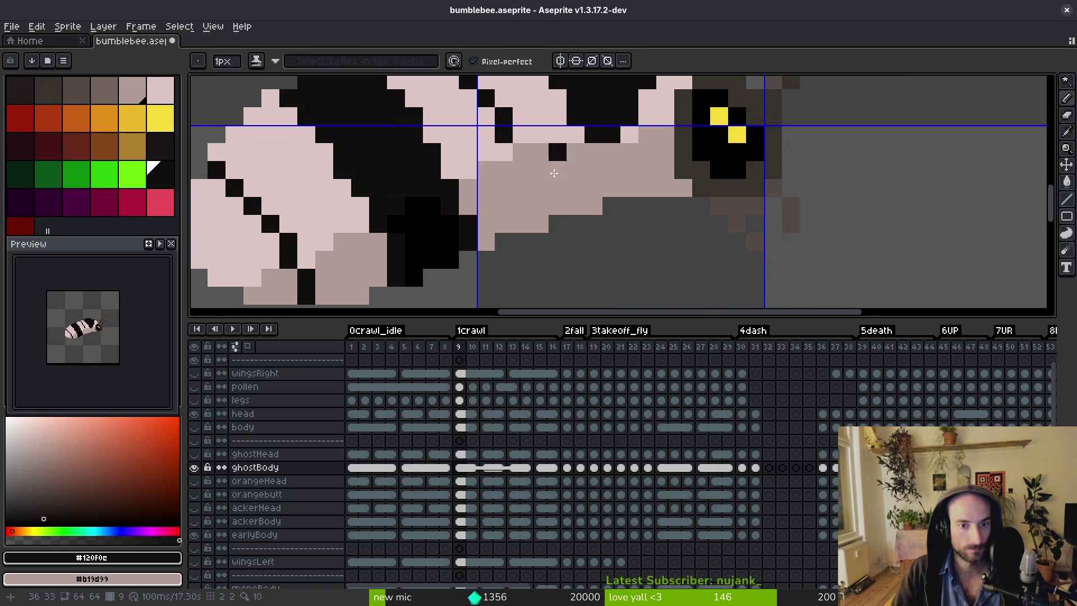
pyautogui.scroll(-4, 541, 200)
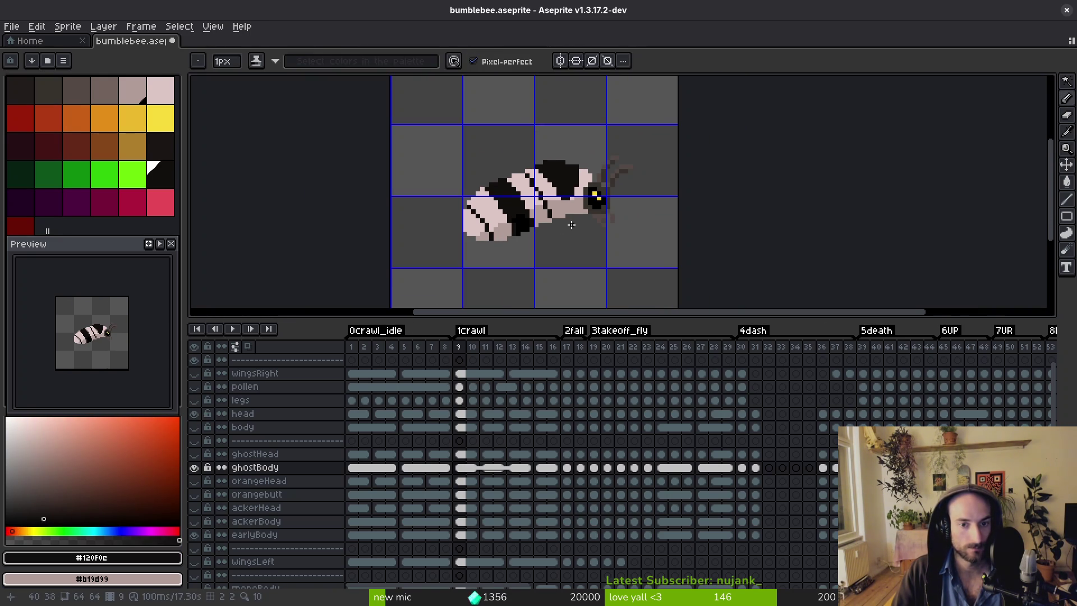
# Sample the pale pink body colour, then the near-black band colour from the sprite.
pyautogui.scroll(2, 579, 187)
pyautogui.scroll(-1, 579, 186)
pyautogui.scroll(2, 579, 187)
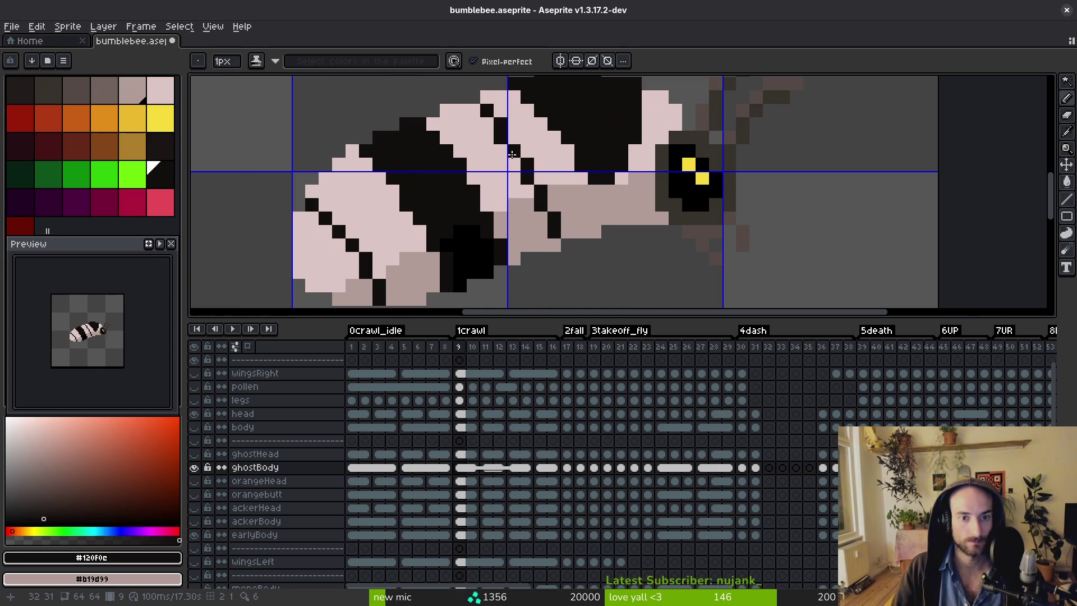
pyautogui.keyDown('alt'); pyautogui.click(495, 150); pyautogui.keyUp('alt')
pyautogui.scroll(-3, 561, 172)
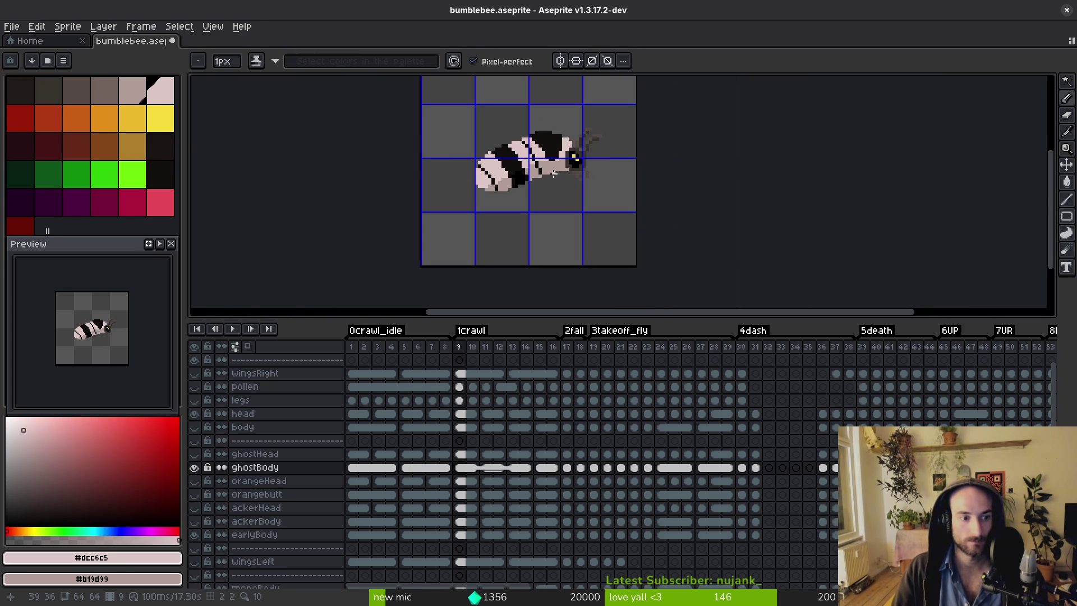
pyautogui.scroll(4, 544, 176)
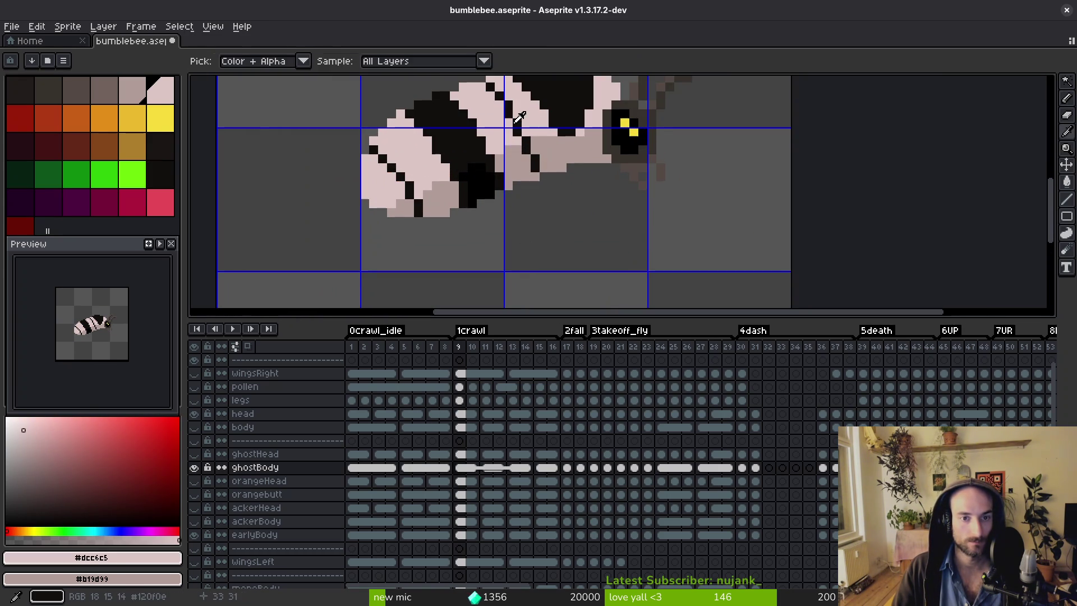
pyautogui.press('b')
pyautogui.press('.')
pyautogui.press('.')
pyautogui.scroll(3, 512, 138)
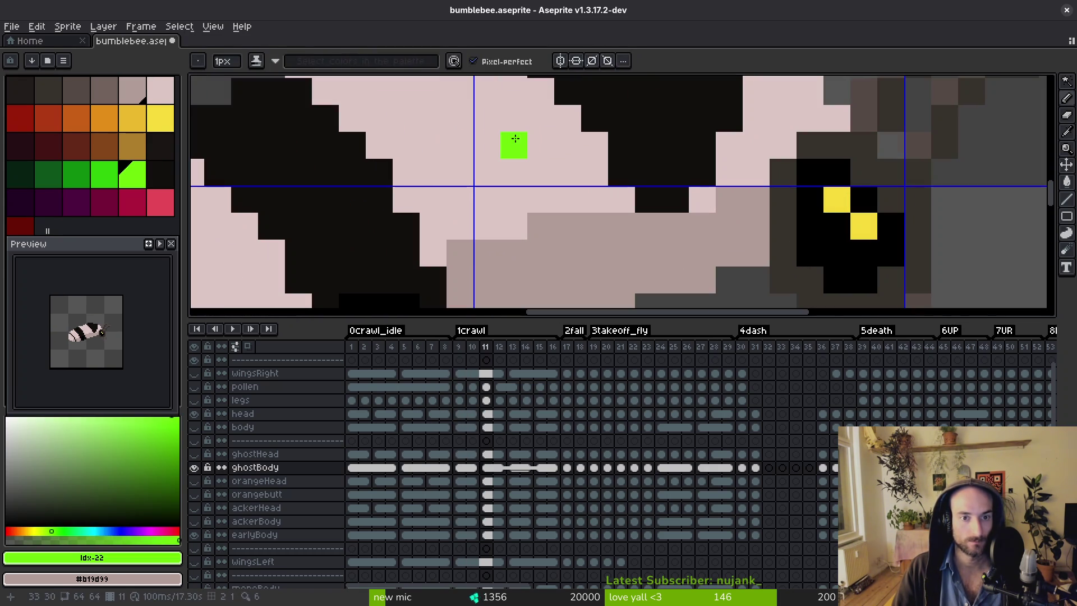
pyautogui.keyDown('alt'); pyautogui.click(591, 120); pyautogui.keyUp('alt')
pyautogui.scroll(-3, 587, 155)
pyautogui.scroll(3, 596, 210)
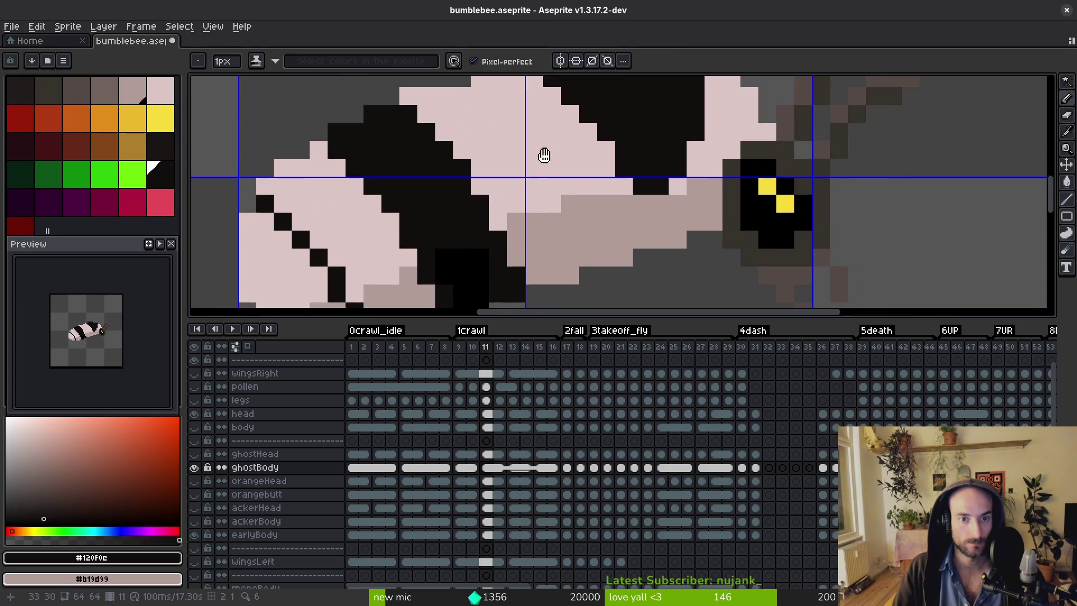
pyautogui.scroll(-1, 519, 185)
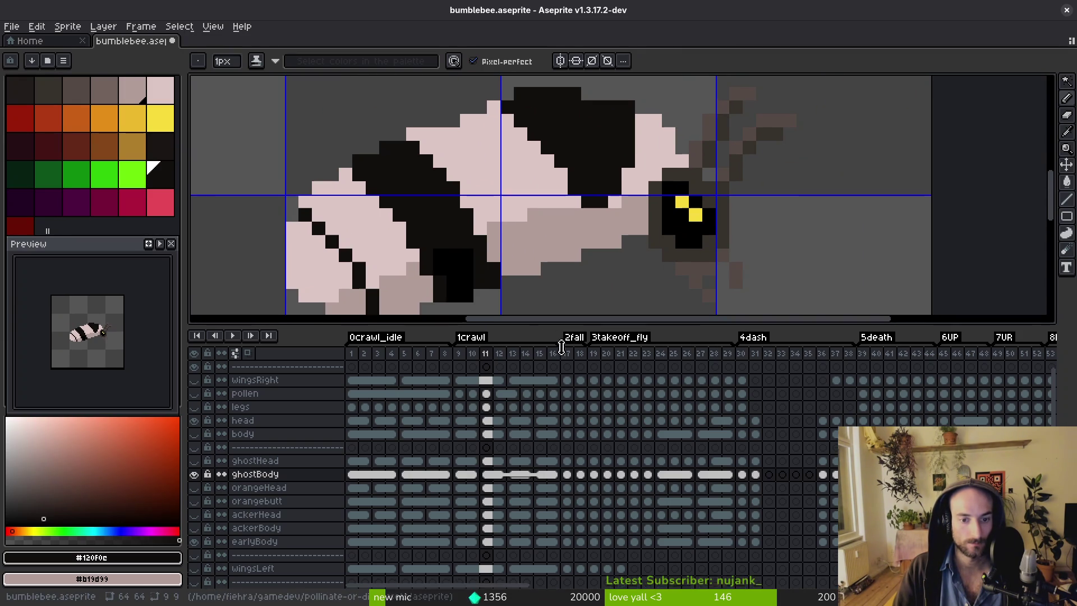
# Enlarge the drawing area and hide the pixel grid with Ctrl+'.
pyautogui.moveTo(568, 322); pyautogui.dragTo(567, 416)
pyautogui.press('i')
pyautogui.hotkey('ctrl', "'")
pyautogui.press('b')
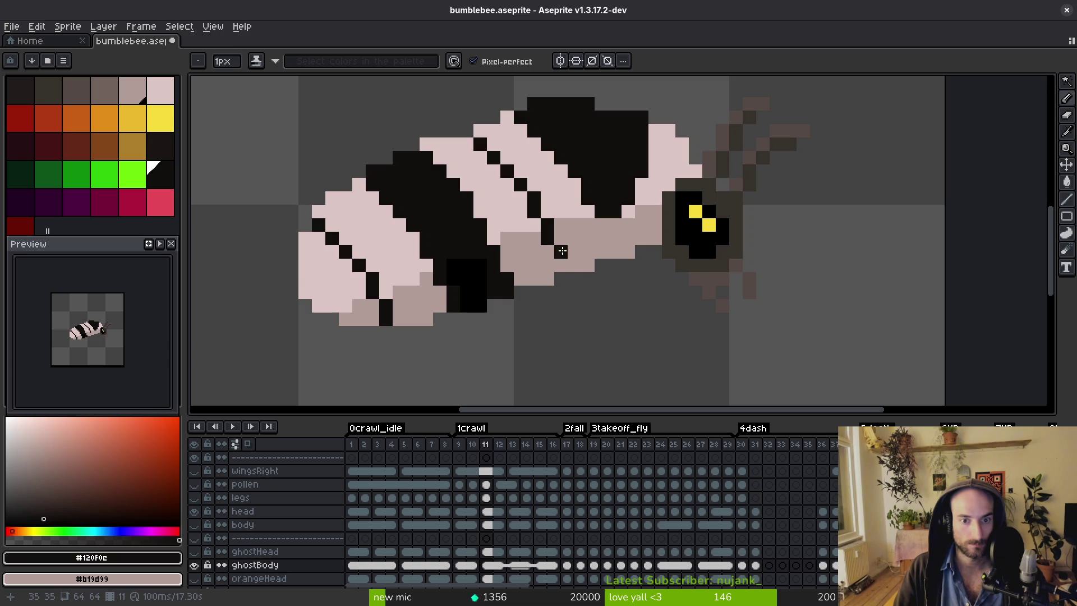
pyautogui.scroll(-2, 568, 265)
pyautogui.scroll(-3, 642, 271)
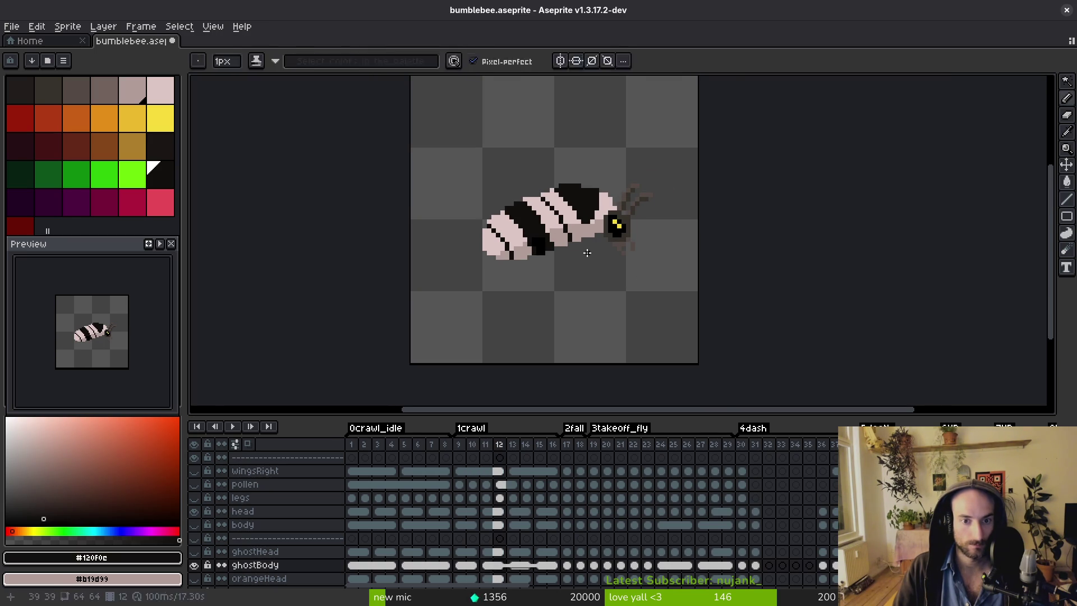
pyautogui.keyDown('alt'); pyautogui.scroll(-3, 593, 234); pyautogui.keyUp('alt')
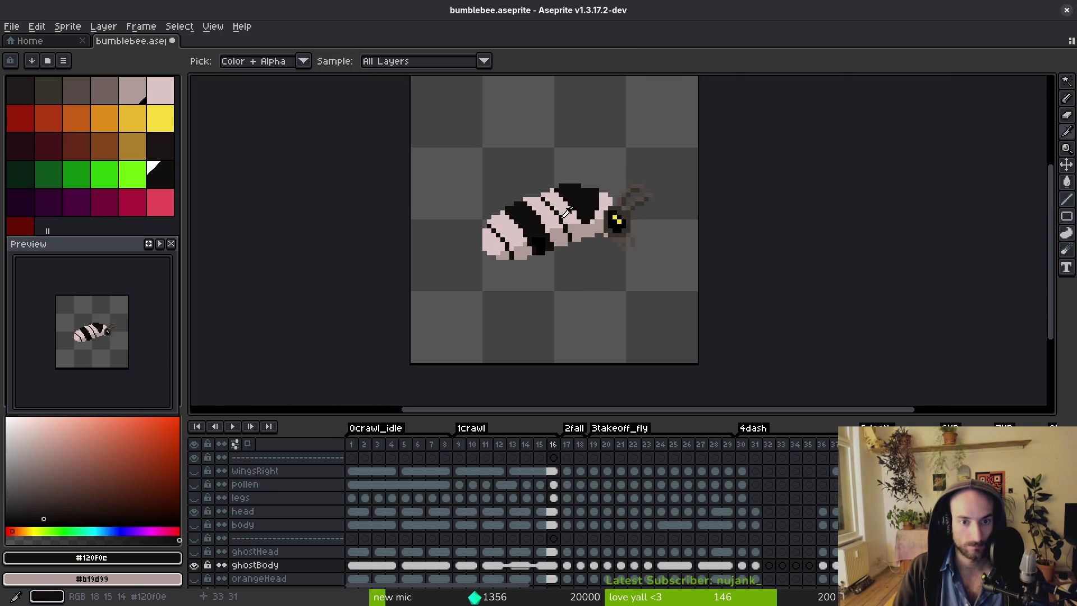
# On frame 17, sample the near-black and pale pink colours and paint stray black abdomen pixels pink.
pyautogui.scroll(1, 546, 212)
pyautogui.scroll(1, 546, 212)
pyautogui.scroll(1, 515, 182)
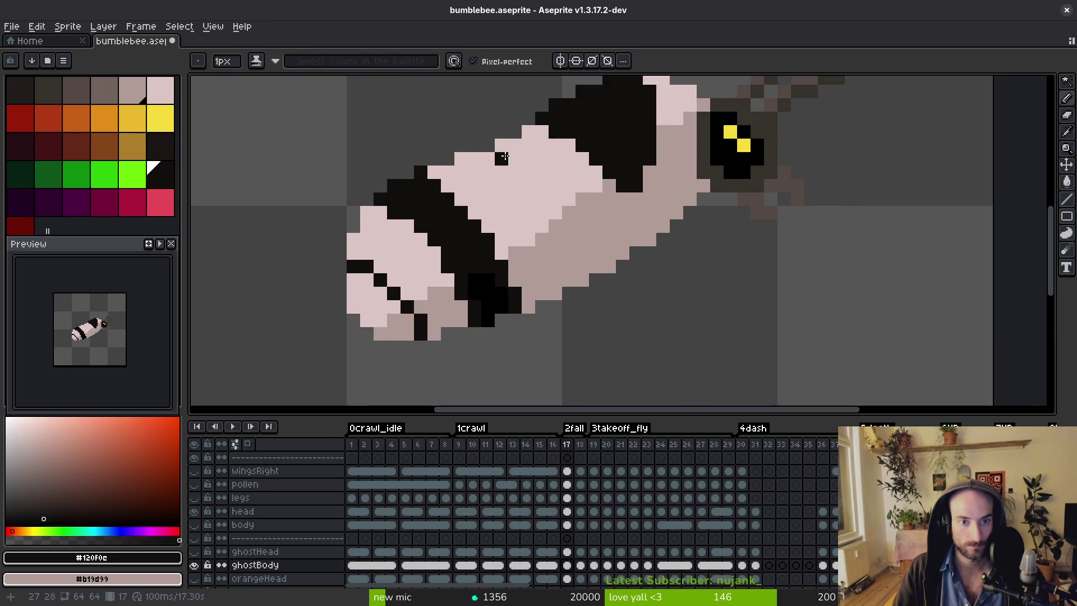
pyautogui.keyDown('alt'); pyautogui.scroll(1, 512, 149); pyautogui.keyUp('alt')
pyautogui.keyDown('alt'); pyautogui.scroll(-1, 511, 150); pyautogui.keyUp('alt')
pyautogui.keyDown('alt'); pyautogui.scroll(1, 511, 151); pyautogui.keyUp('alt')
pyautogui.keyDown('alt'); pyautogui.scroll(1, 512, 154); pyautogui.keyUp('alt')
pyautogui.keyDown('alt'); pyautogui.scroll(-2, 512, 160); pyautogui.keyUp('alt')
pyautogui.keyDown('alt'); pyautogui.scroll(-1, 512, 162); pyautogui.keyUp('alt')
pyautogui.keyDown('alt'); pyautogui.scroll(1, 508, 174); pyautogui.keyUp('alt')
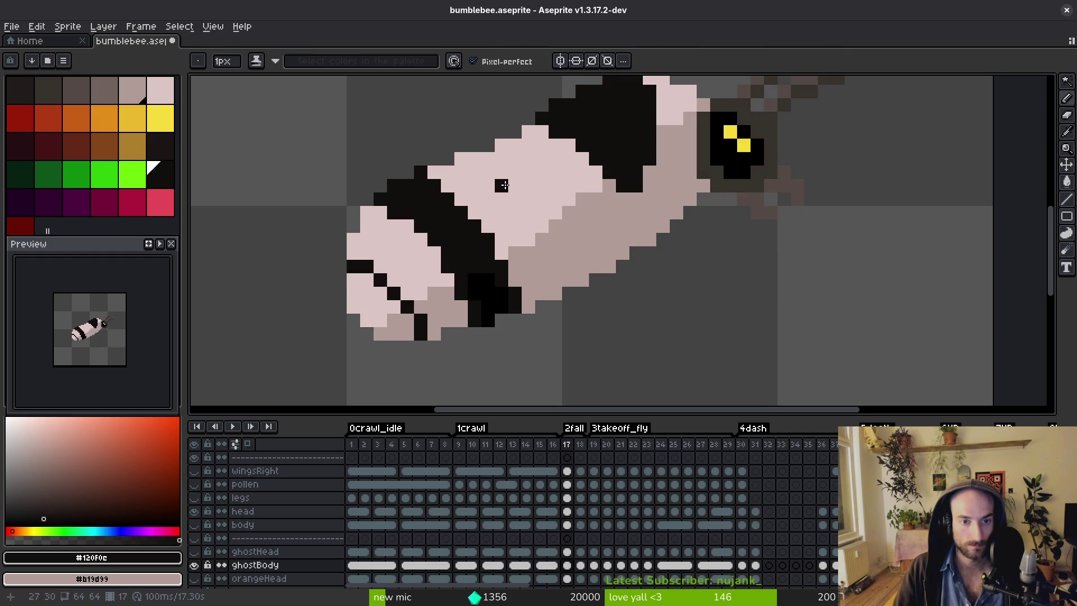
pyautogui.keyDown('alt'); pyautogui.click(384, 211); pyautogui.keyUp('alt')
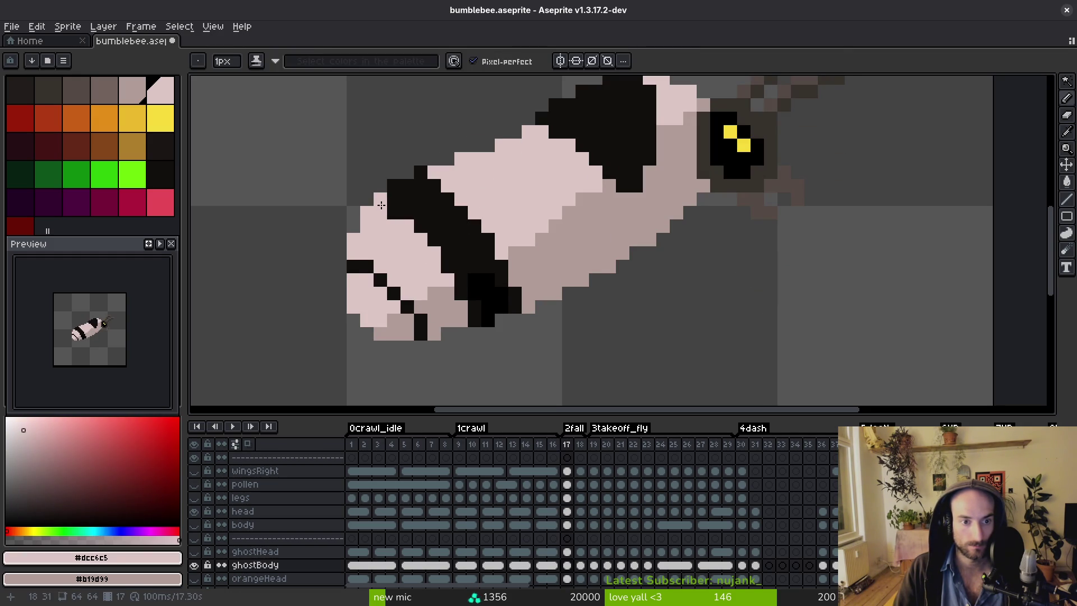
pyautogui.keyDown('alt'); pyautogui.click(355, 255); pyautogui.keyUp('alt')
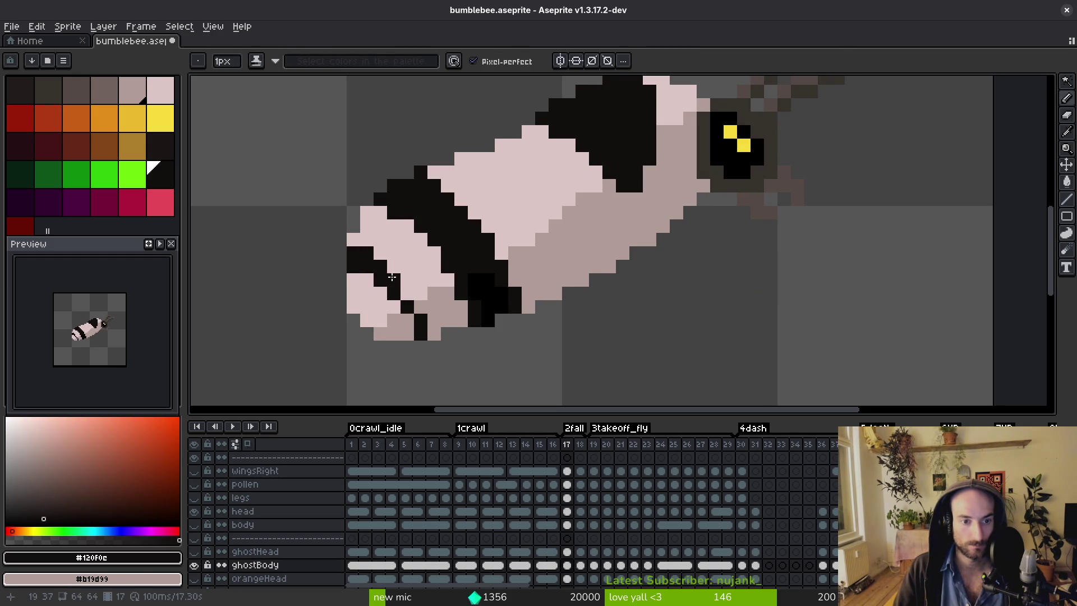
pyautogui.keyDown('alt'); pyautogui.click(392, 305); pyautogui.keyUp('alt')
pyautogui.moveTo(393, 292); pyautogui.dragTo(381, 280)
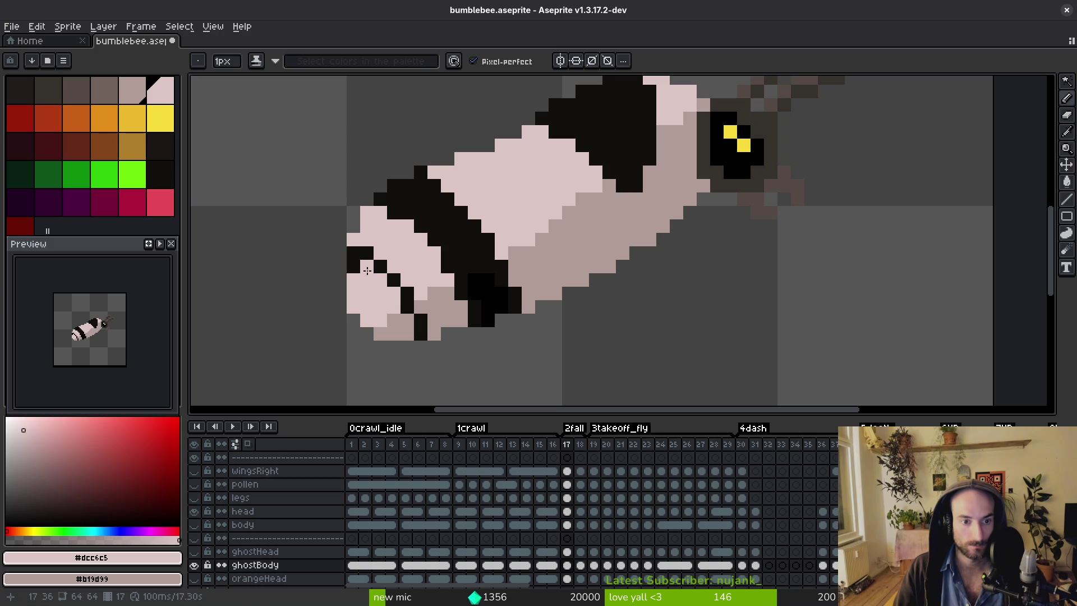
# Turn one pixel near the band pink and a pink pixel beside the band black.
pyautogui.press('alt')
pyautogui.click(380, 201)
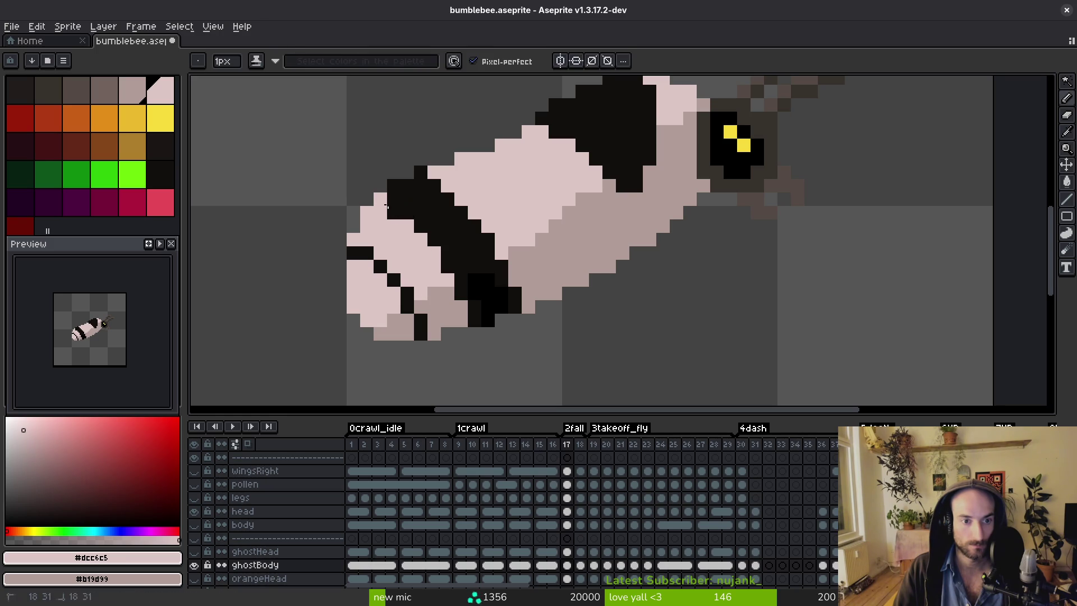
pyautogui.keyDown('alt'); pyautogui.click(451, 294); pyautogui.keyUp('alt')
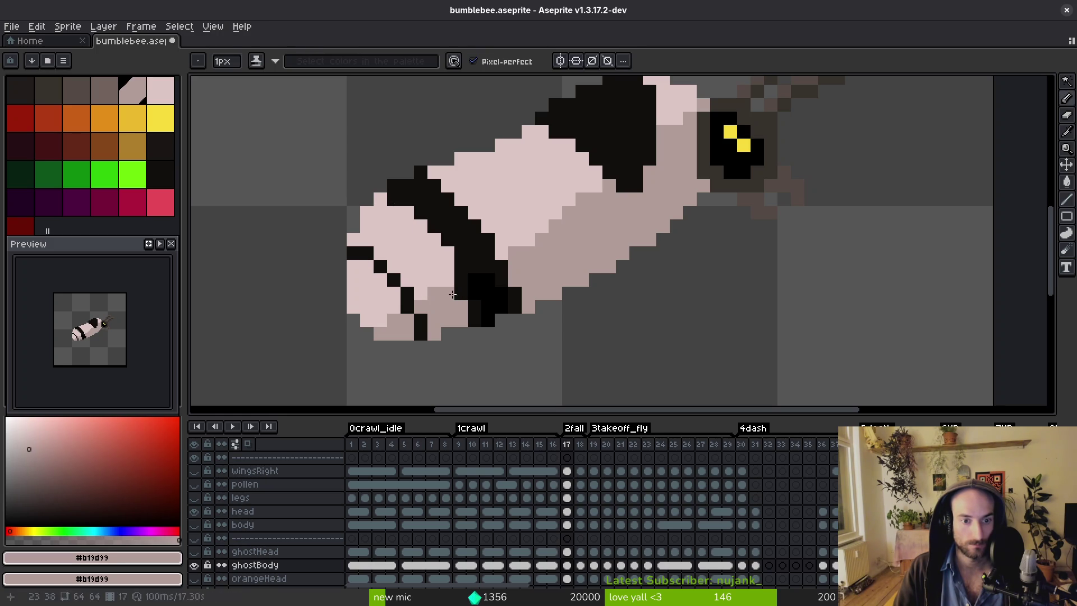
pyautogui.keyDown('alt'); pyautogui.click(459, 280); pyautogui.keyUp('alt')
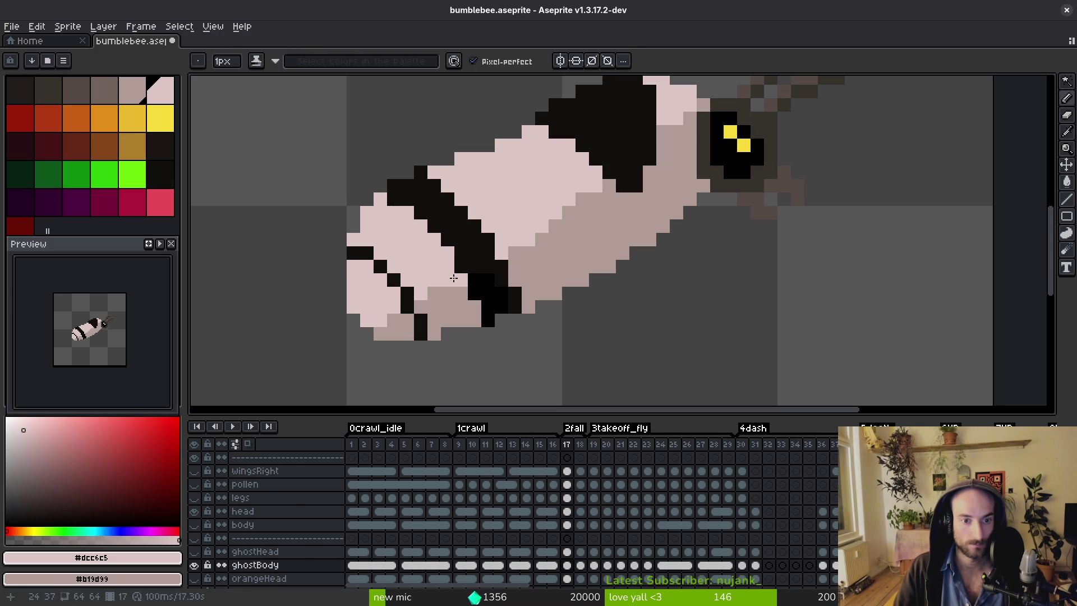
pyautogui.keyDown('alt'); pyautogui.click(396, 200); pyautogui.keyUp('alt')
pyautogui.click(455, 191)
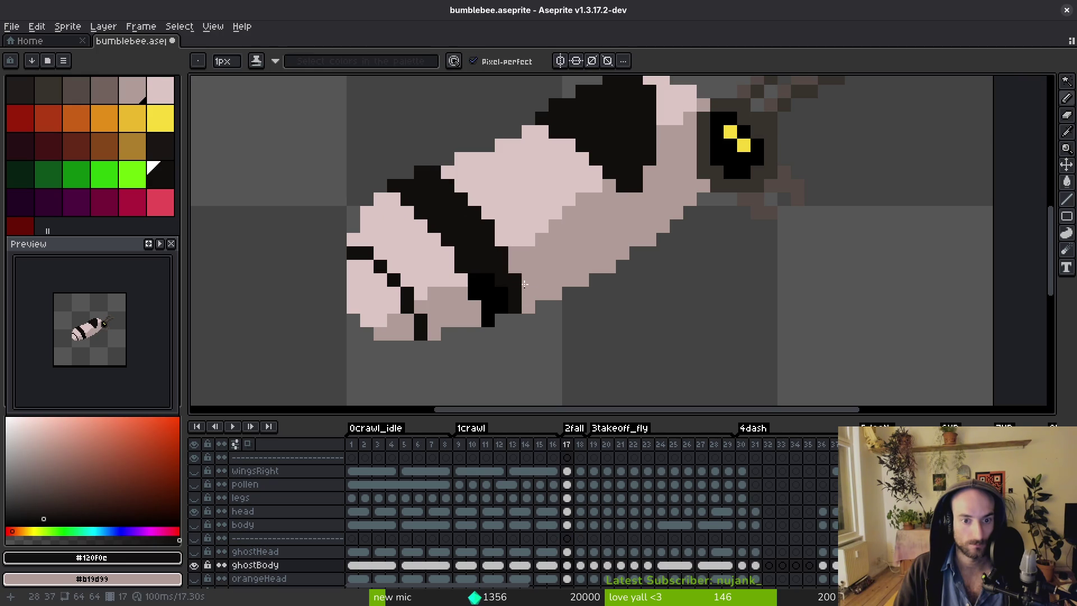
# Repaint a pure-black pixel near-black, then compare against frame 16.
pyautogui.scroll(-3, 517, 253)
pyautogui.scroll(4, 507, 274)
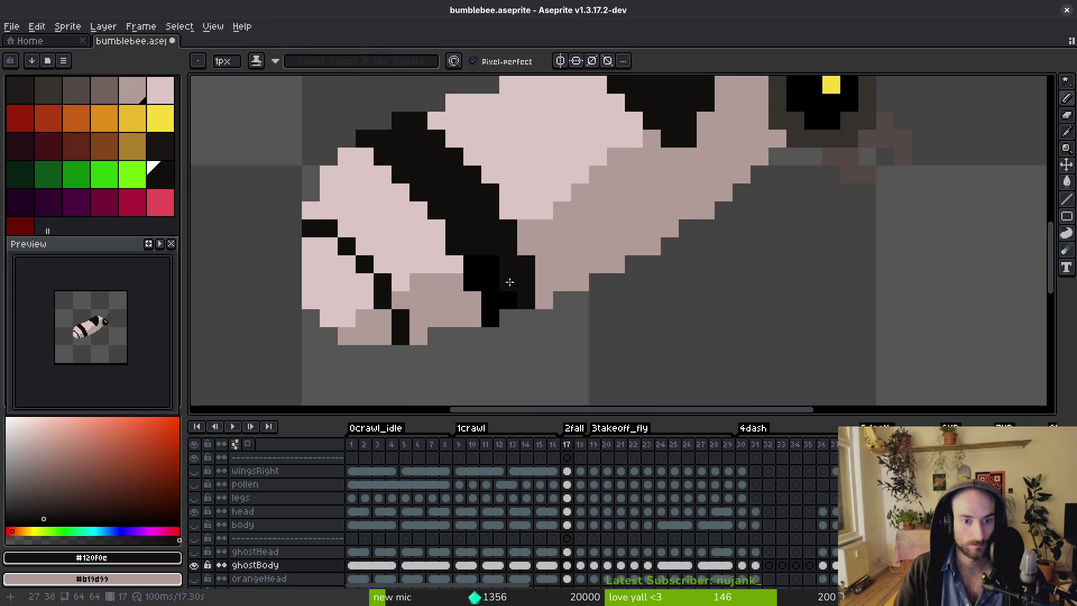
pyautogui.keyDown('alt'); pyautogui.click(502, 264); pyautogui.keyUp('alt')
pyautogui.keyDown('alt'); pyautogui.click(481, 250); pyautogui.keyUp('alt')
pyautogui.click(475, 260)
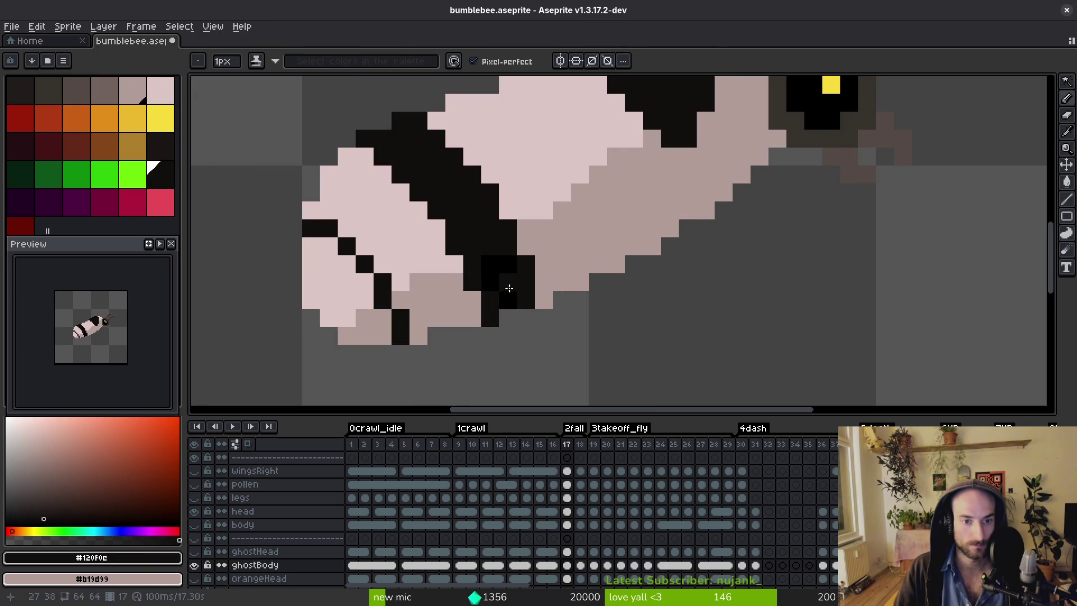
pyautogui.keyDown('alt'); pyautogui.click(513, 293); pyautogui.keyUp('alt')
pyautogui.scroll(-3, 523, 251)
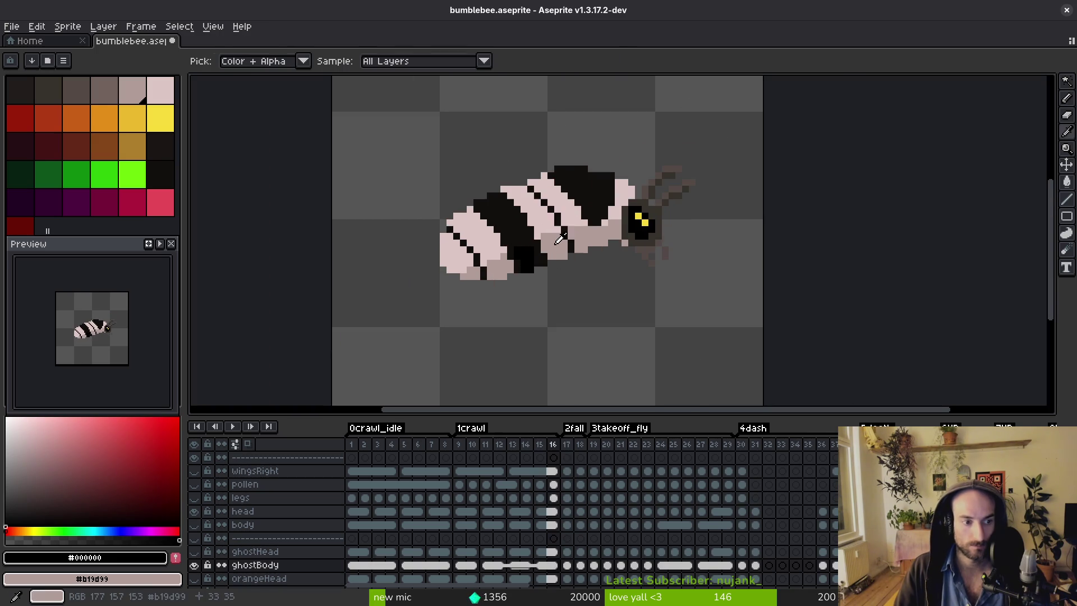
pyautogui.press('Left')
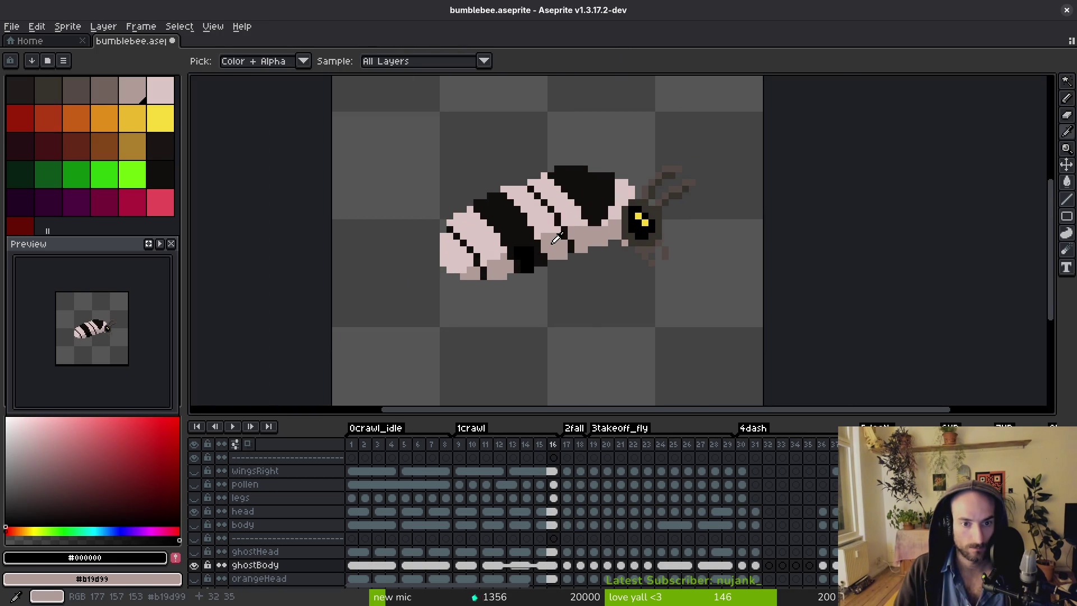
pyautogui.press('Right')
# Redraw a dark belly pixel in pure black to deepen the band's underside.
pyautogui.keyDown('alt'); pyautogui.click(501, 210); pyautogui.keyUp('alt')
pyautogui.scroll(2, 501, 210)
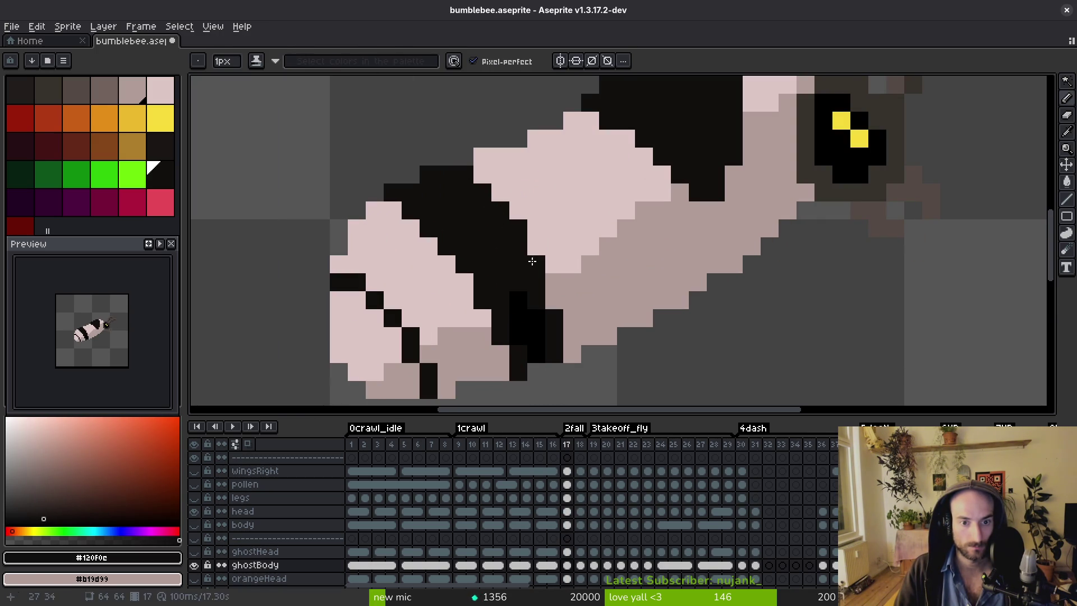
pyautogui.keyDown('alt'); pyautogui.click(538, 314); pyautogui.keyUp('alt')
pyautogui.click(550, 339)
pyautogui.keyDown('alt'); pyautogui.click(557, 312); pyautogui.keyUp('alt')
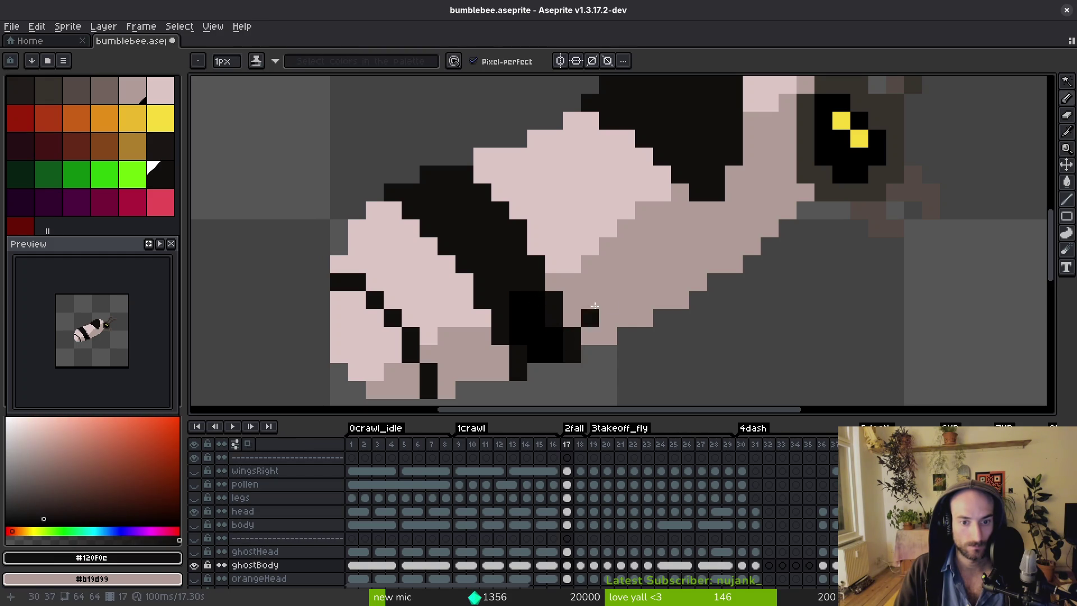
pyautogui.scroll(-5, 561, 303)
pyautogui.scroll(4, 602, 270)
pyautogui.moveTo(602, 270); pyautogui.dragTo(580, 268)
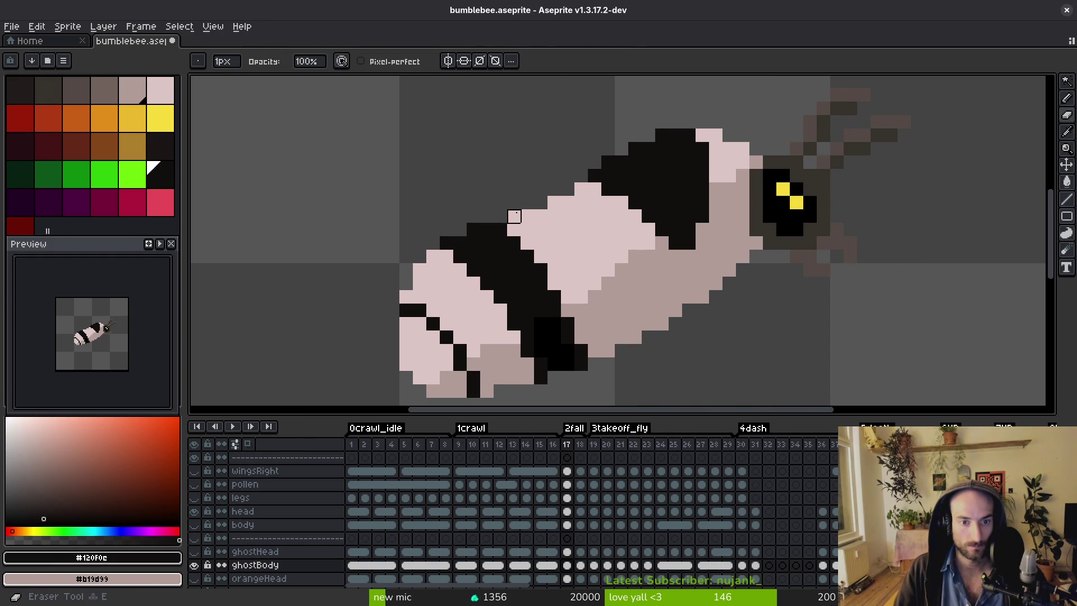
pyautogui.scroll(-3, 553, 286)
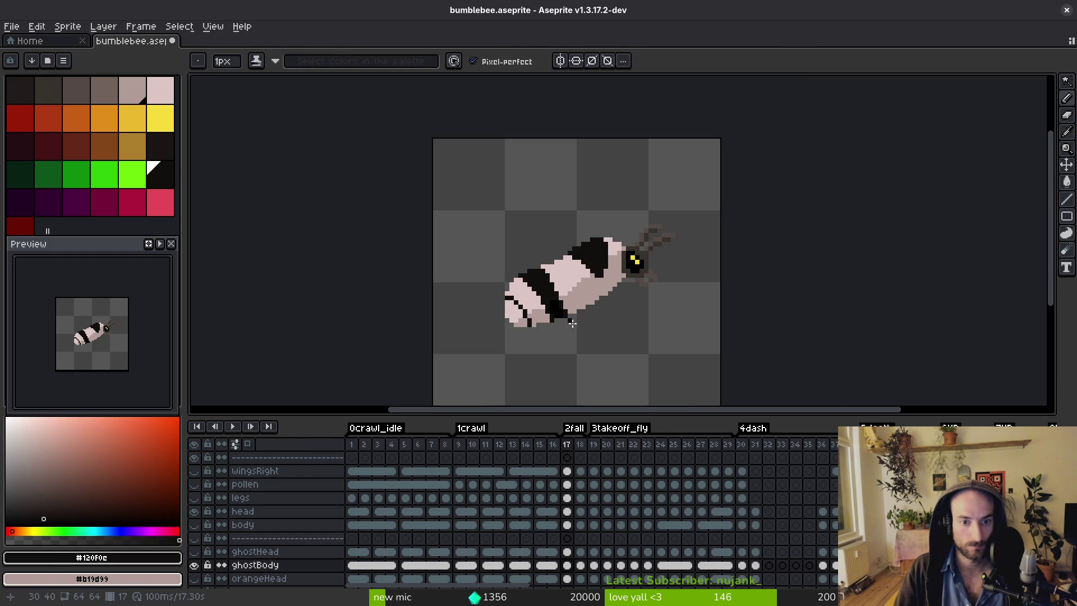
pyautogui.scroll(2, 577, 326)
pyautogui.keyDown('alt'); pyautogui.click(516, 264); pyautogui.keyUp('alt')
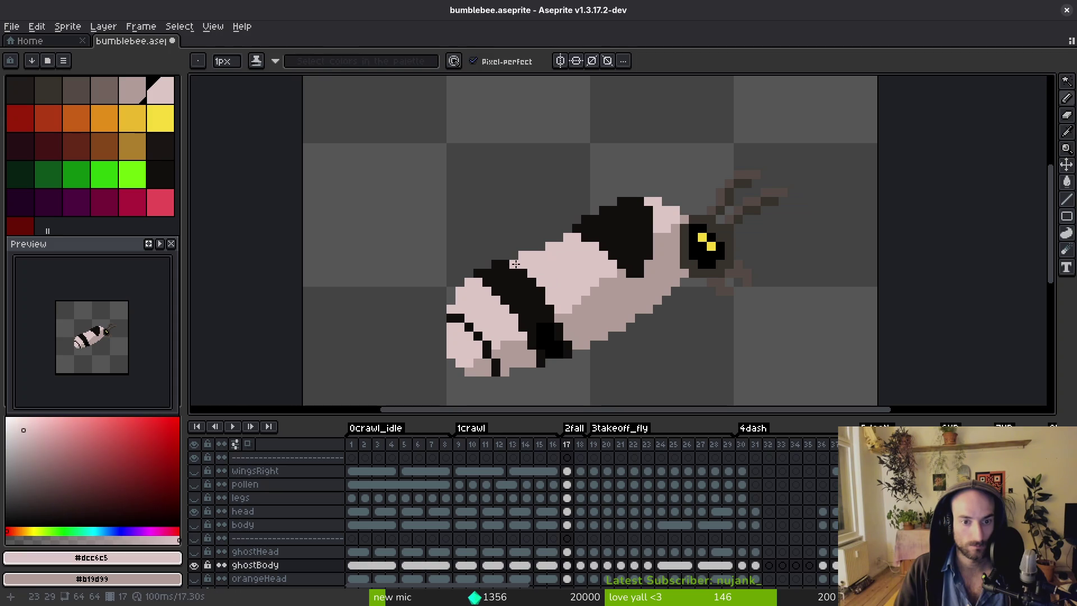
pyautogui.scroll(-3, 570, 295)
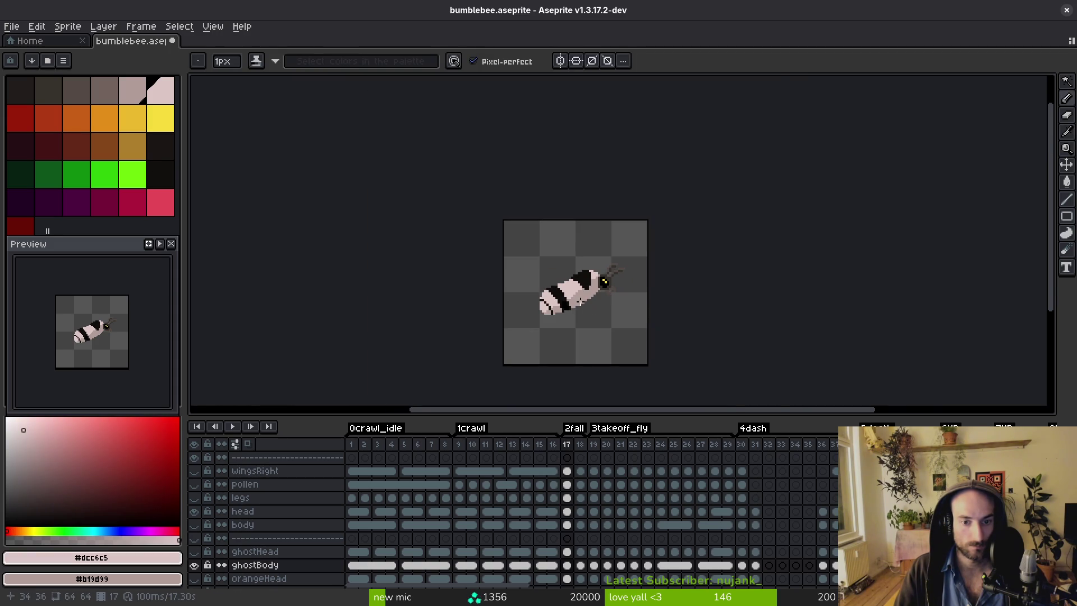
pyautogui.scroll(3, 581, 303)
pyautogui.scroll(-2, 539, 263)
pyautogui.scroll(3, 511, 227)
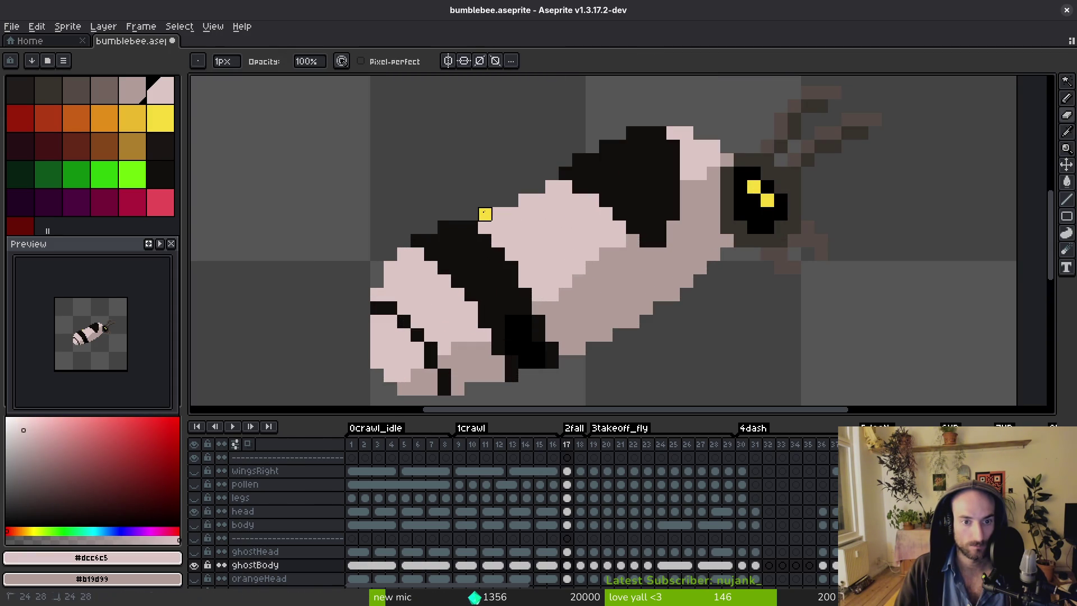
# Briefly hide and re-show the head layer to check the body underneath.
pyautogui.click(194, 511)
pyautogui.click(194, 510)
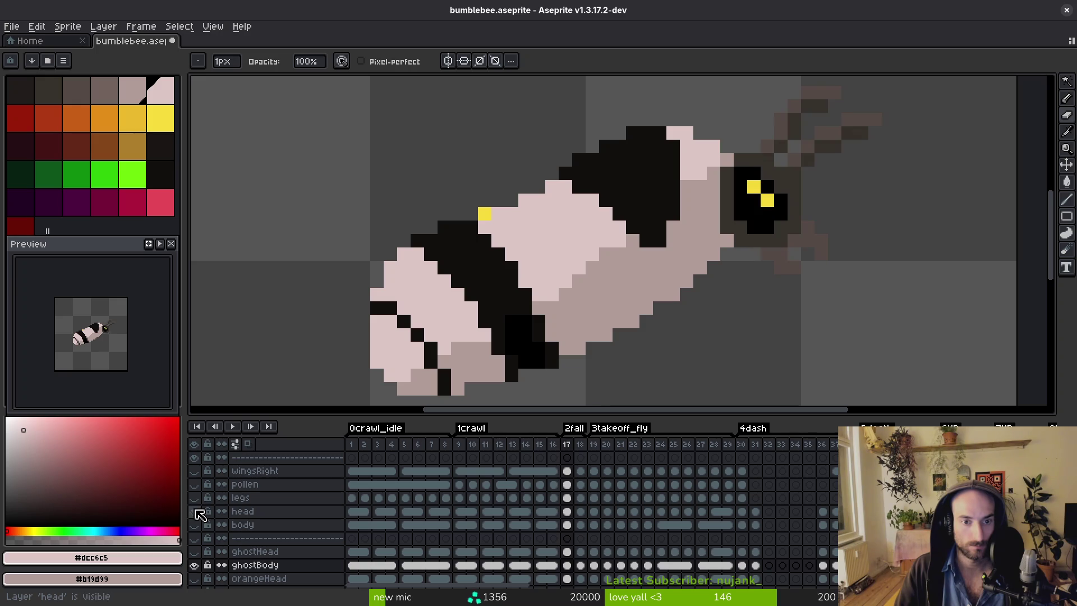
pyautogui.scroll(-5, 201, 478)
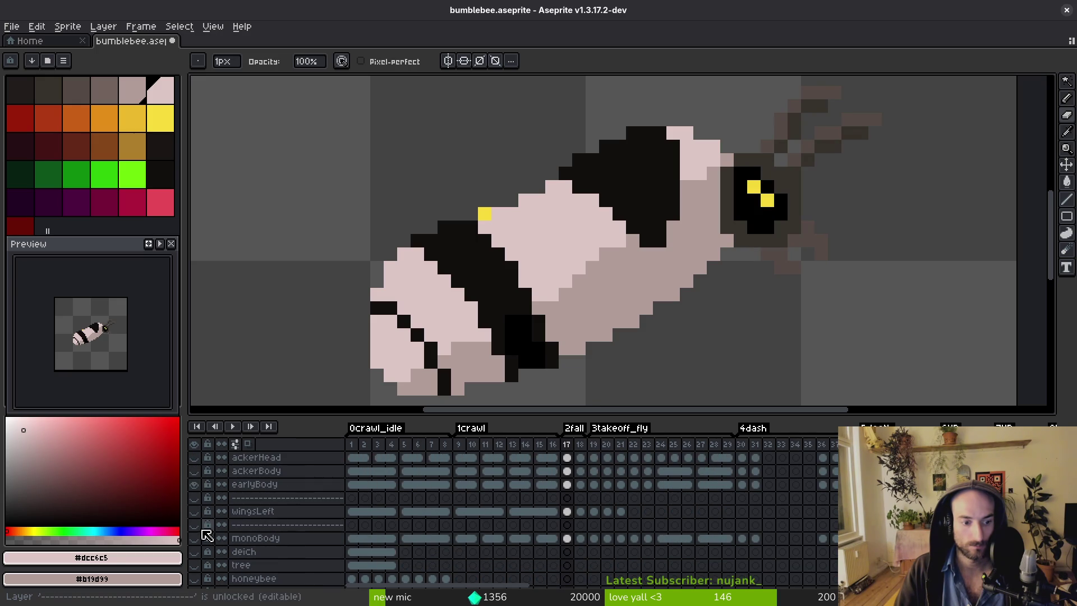
pyautogui.scroll(-4, 526, 289)
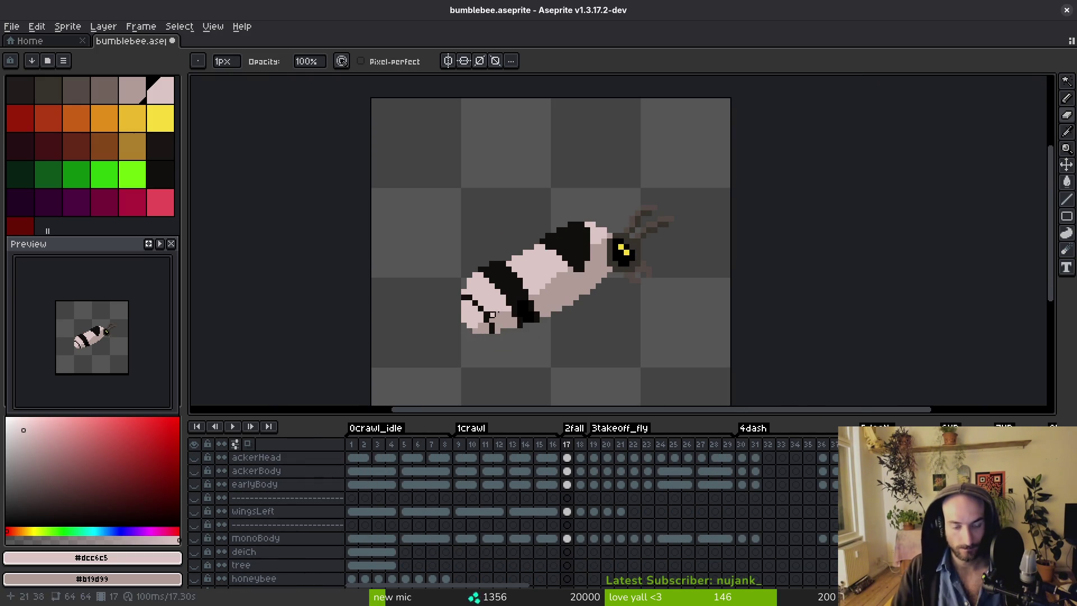
pyautogui.scroll(4, 511, 268)
# Paint a black pixel and a thin near-black stripe across the upper abdomen.
pyautogui.keyDown('alt'); pyautogui.click(534, 247); pyautogui.keyUp('alt')
pyautogui.press('b')
pyautogui.click(589, 175)
pyautogui.moveTo(625, 204); pyautogui.dragTo(684, 288)
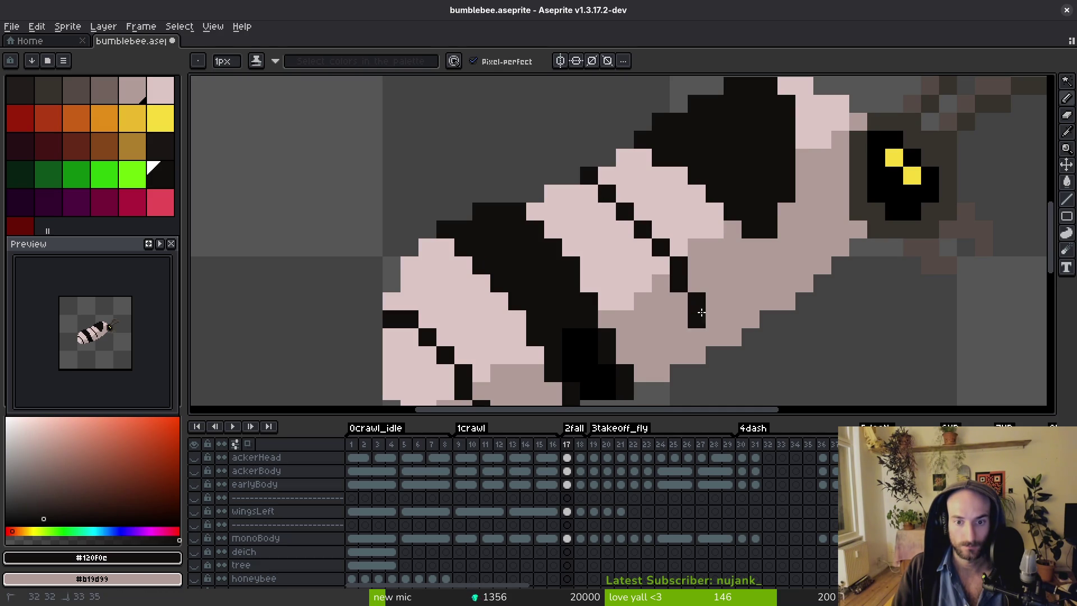
pyautogui.scroll(-4, 715, 292)
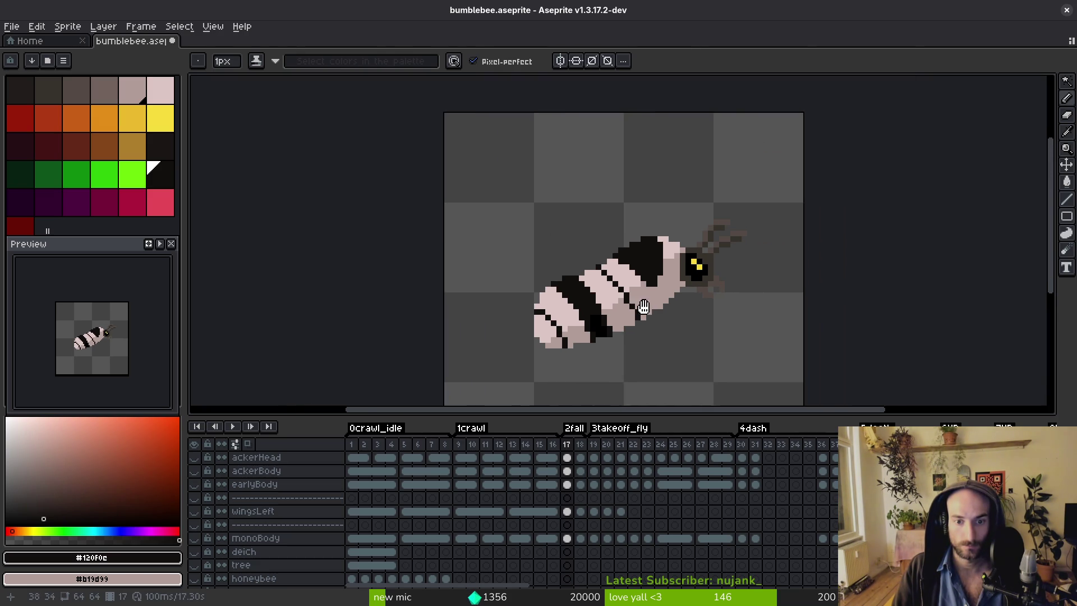
pyautogui.press('alt')
pyautogui.scroll(4, 608, 297)
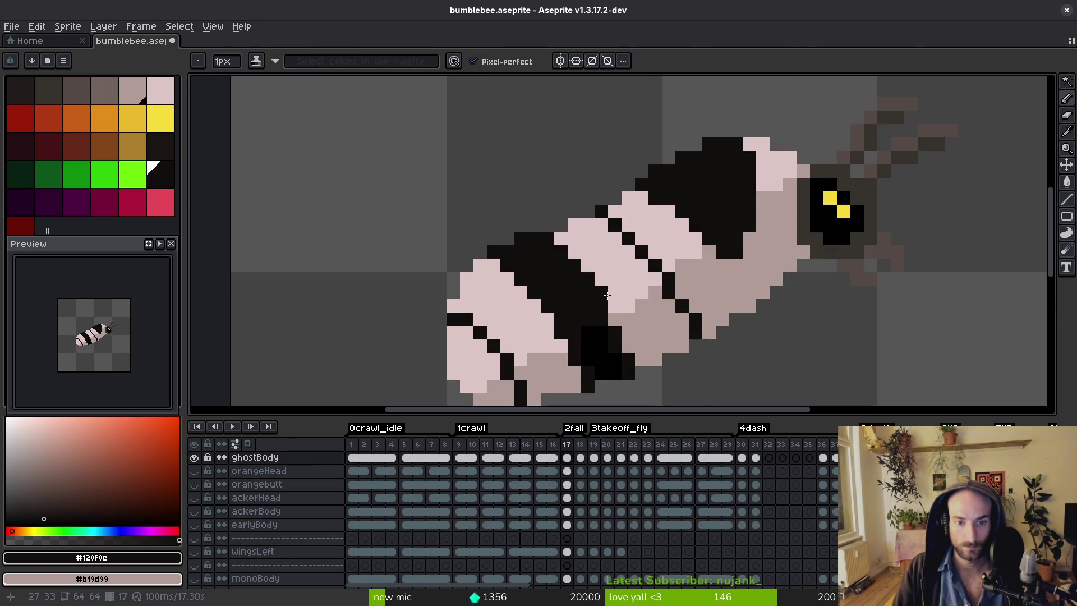
pyautogui.keyDown('alt'); pyautogui.click(616, 346); pyautogui.keyUp('alt')
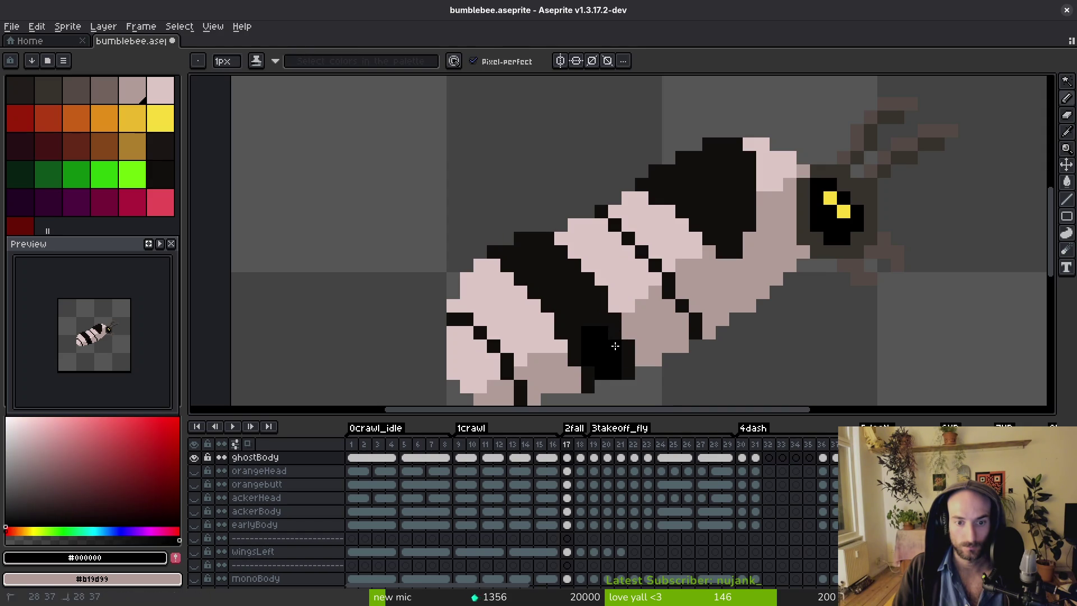
pyautogui.scroll(-8, 627, 323)
pyautogui.press('alt')
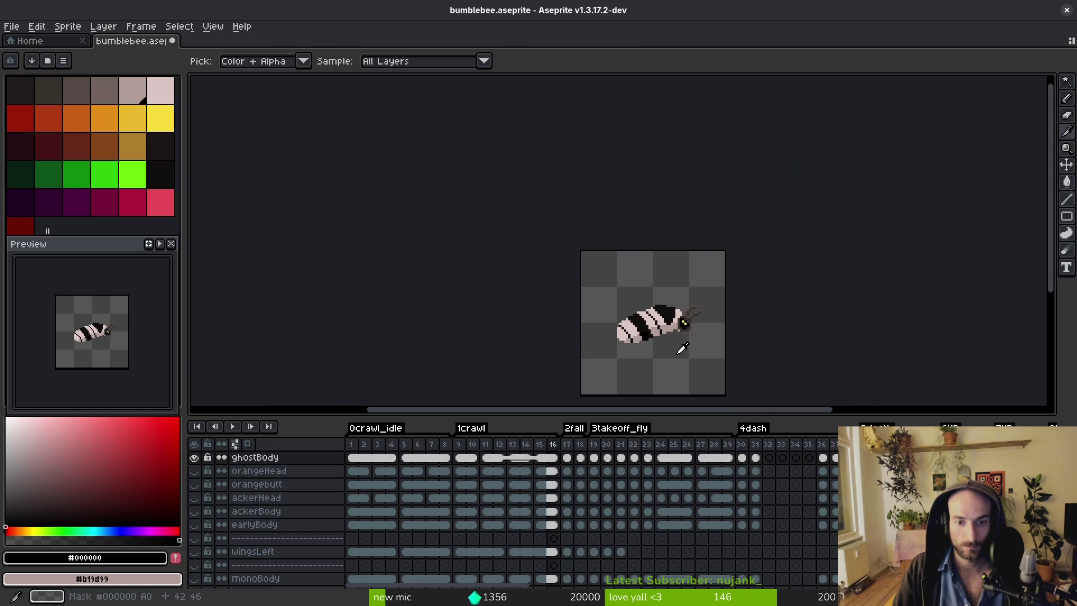
pyautogui.scroll(4, 613, 314)
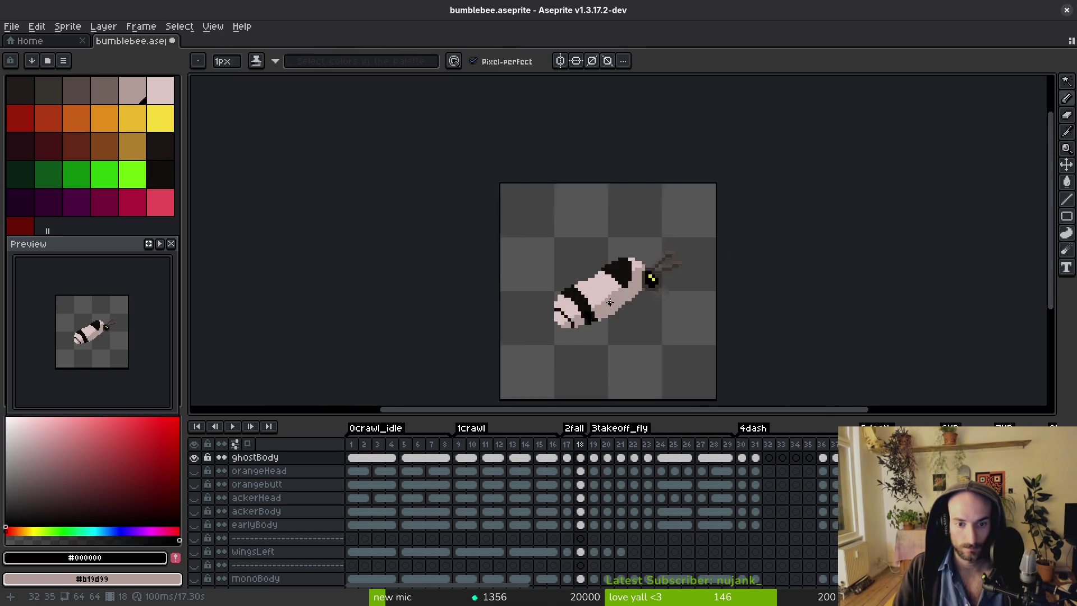
pyautogui.keyDown('alt'); pyautogui.click(562, 291); pyautogui.keyUp('alt')
pyautogui.scroll(3, 563, 291)
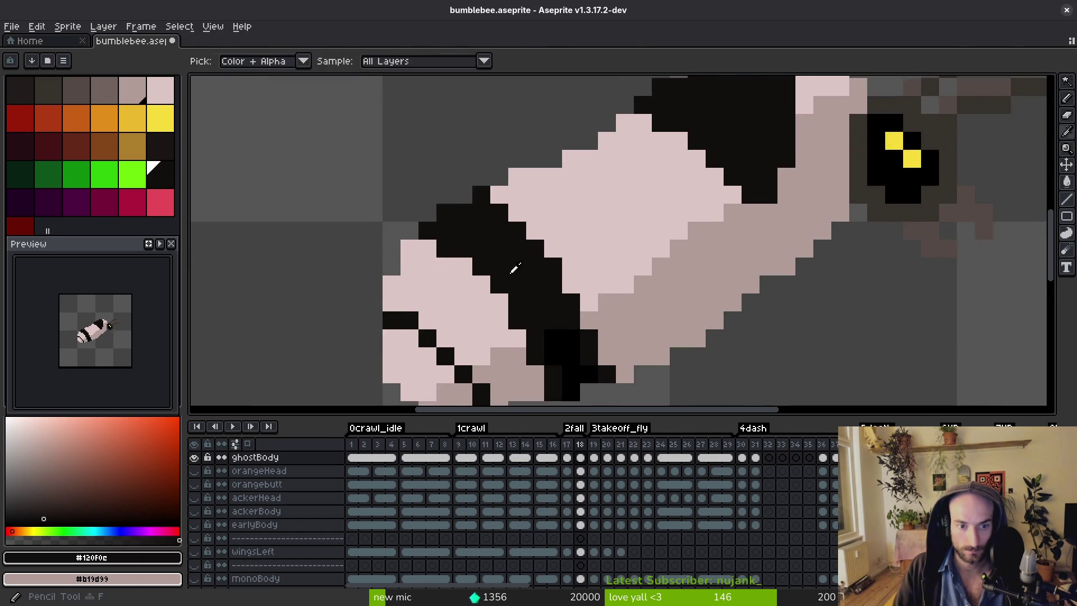
pyautogui.scroll(-2, 525, 240)
# Go to frame 18, compare with frame 17, and draw a thin black abdomen stripe.
pyautogui.press('.')
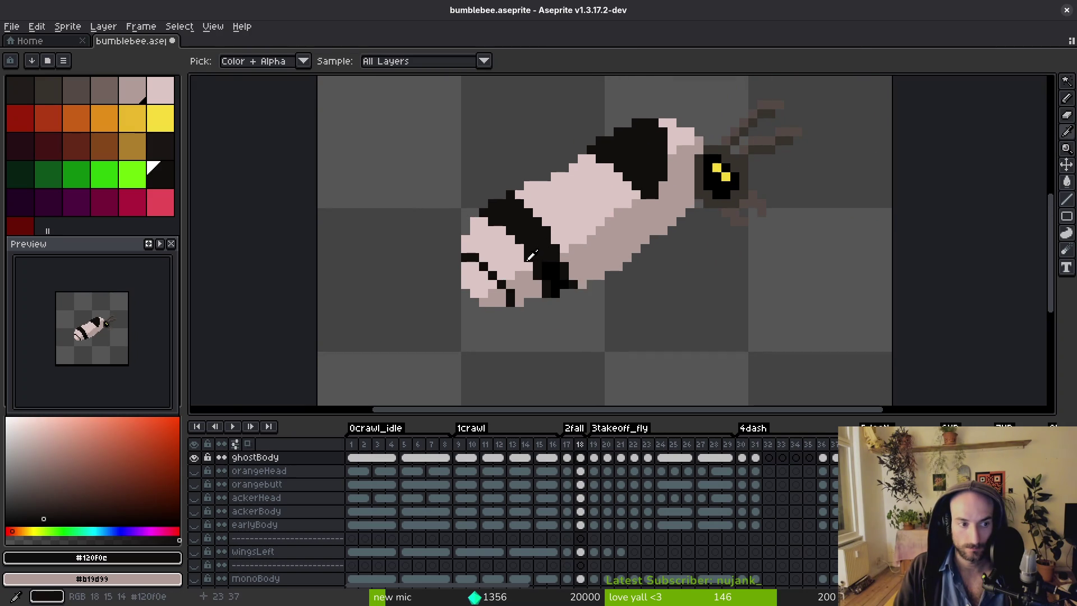
pyautogui.press(',')
pyautogui.press('.')
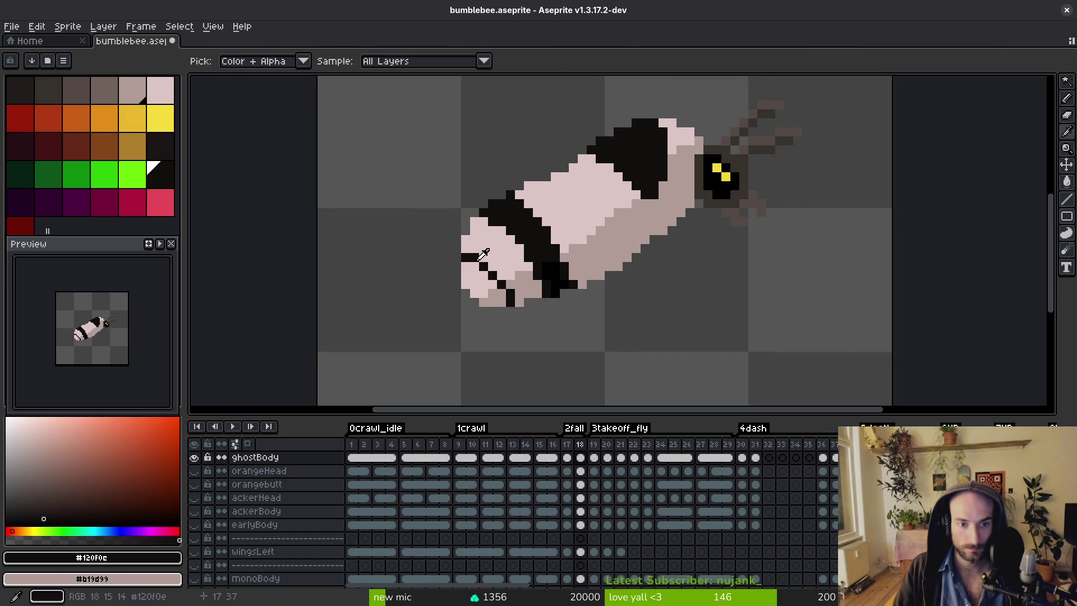
pyautogui.scroll(2, 483, 254)
pyautogui.hotkey('ctrl', 'z')
pyautogui.moveTo(477, 242); pyautogui.dragTo(524, 295)
# Repaint stray black pixels light pink and one pixel mauve on frame 18.
pyautogui.keyDown('alt'); pyautogui.click(490, 305); pyautogui.keyUp('alt')
pyautogui.click(498, 286)
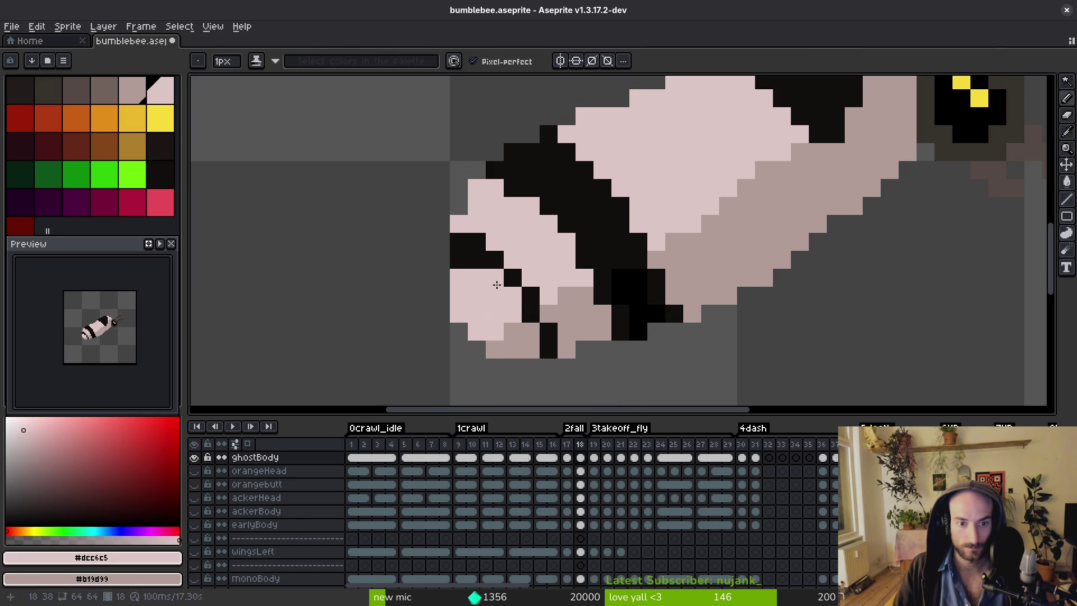
pyautogui.moveTo(462, 262); pyautogui.dragTo(449, 282)
pyautogui.click(477, 193)
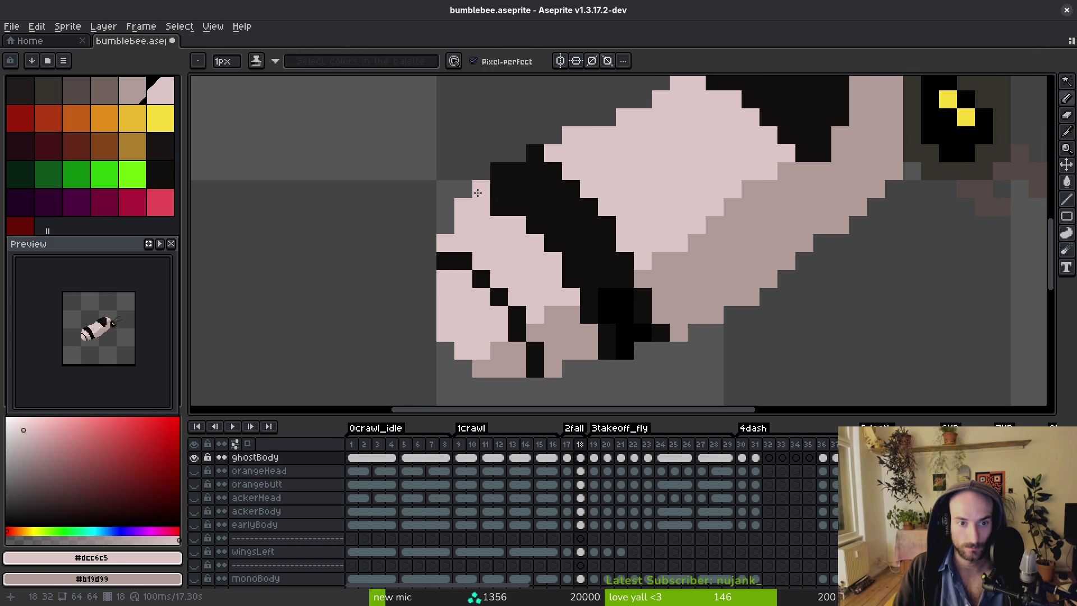
pyautogui.moveTo(542, 233)
pyautogui.mouseDown()
pyautogui.moveTo(573, 286)
pyautogui.moveTo(532, 230)
pyautogui.moveTo(503, 235)
pyautogui.mouseUp()
pyautogui.keyDown('alt'); pyautogui.click(577, 315); pyautogui.keyUp('alt')
pyautogui.click(588, 316)
pyautogui.keyDown('alt'); pyautogui.click(561, 283); pyautogui.keyUp('alt')
pyautogui.keyDown('alt'); pyautogui.click(543, 183); pyautogui.keyUp('alt')
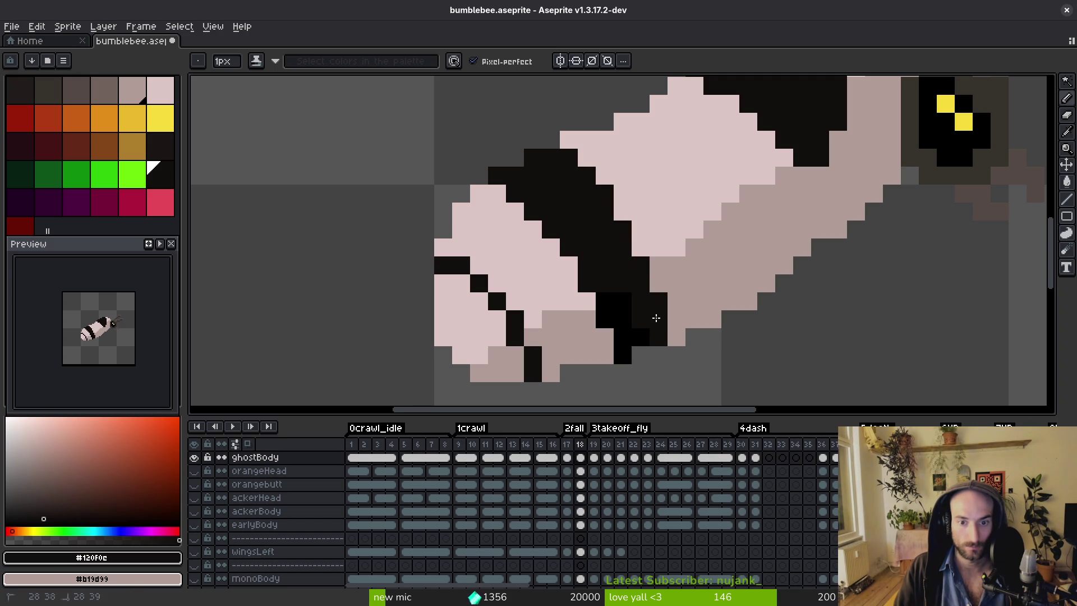
# Sample the pure and near-black colours, then flip between frames 17 and 18 to compare.
pyautogui.scroll(-3, 678, 299)
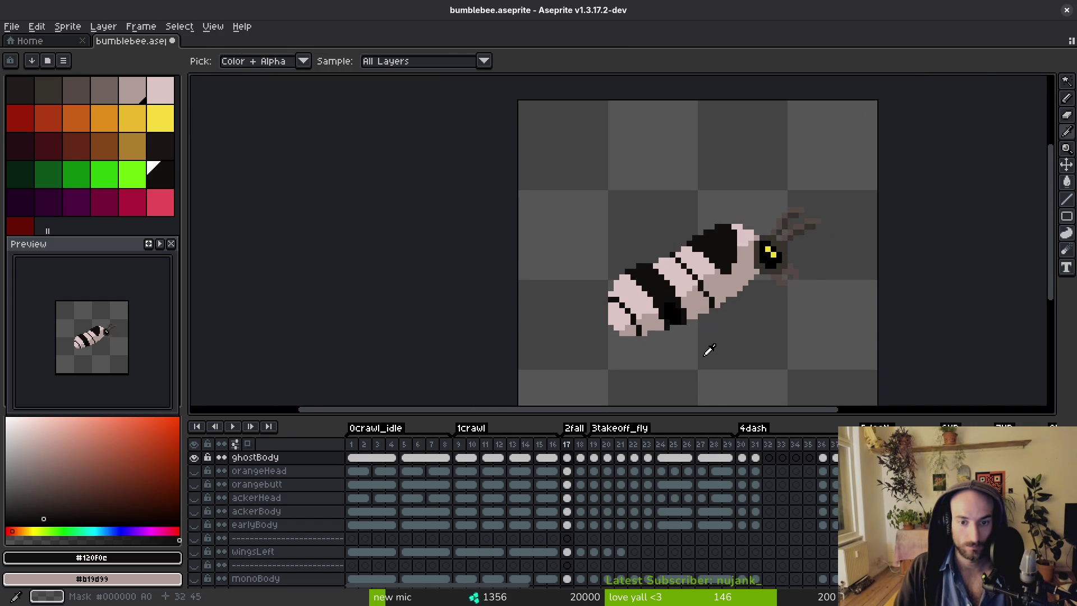
pyautogui.scroll(3, 678, 316)
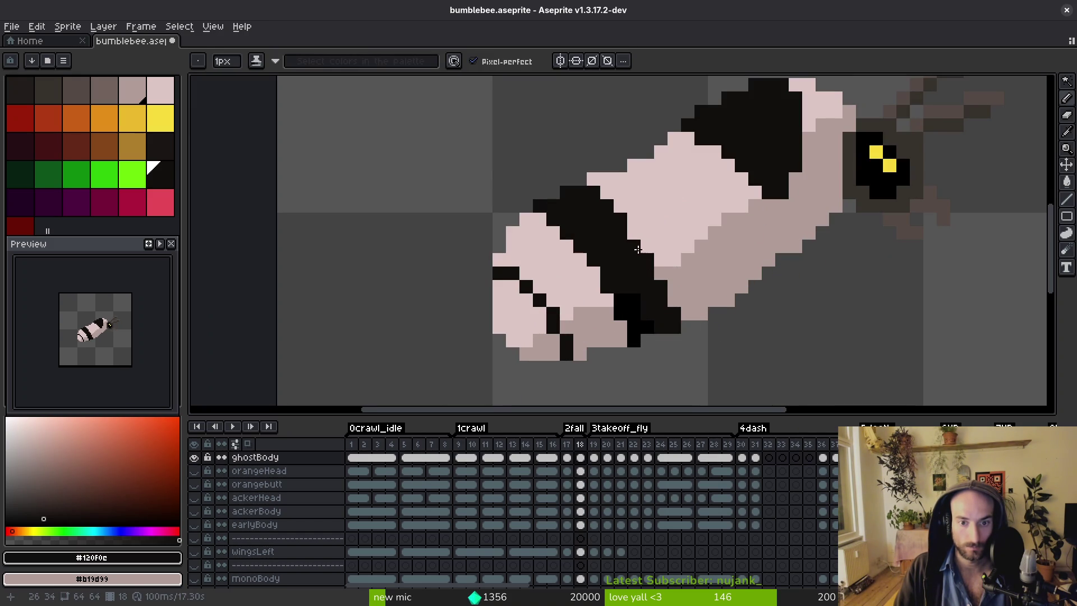
pyautogui.scroll(-2, 631, 236)
pyautogui.scroll(2, 655, 262)
pyautogui.keyDown('alt'); pyautogui.click(644, 315); pyautogui.keyUp('alt')
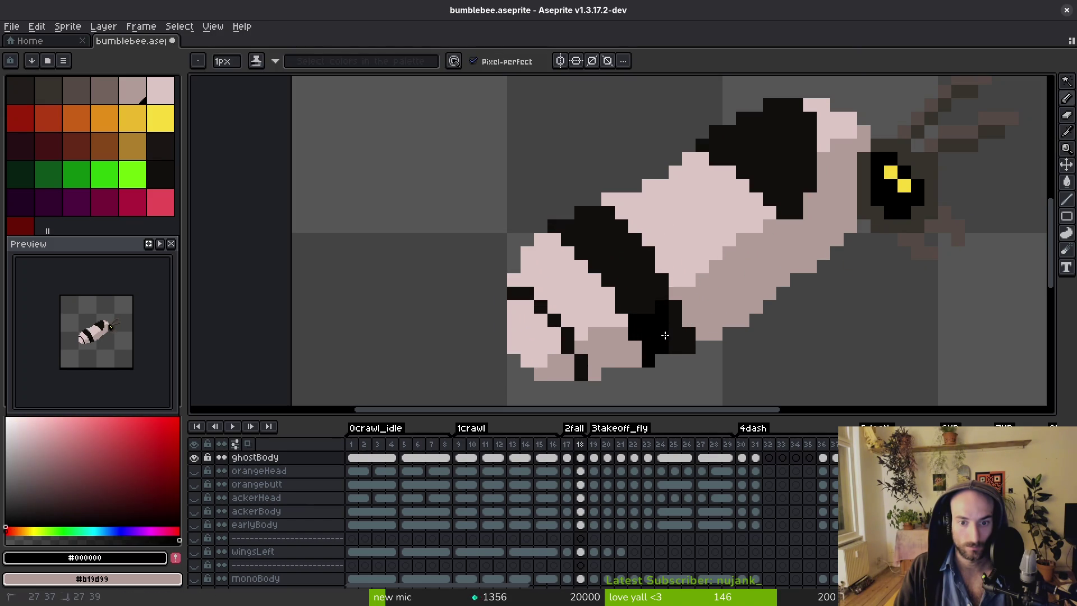
pyautogui.keyDown('alt'); pyautogui.click(630, 295); pyautogui.keyUp('alt')
pyautogui.scroll(2, 617, 331)
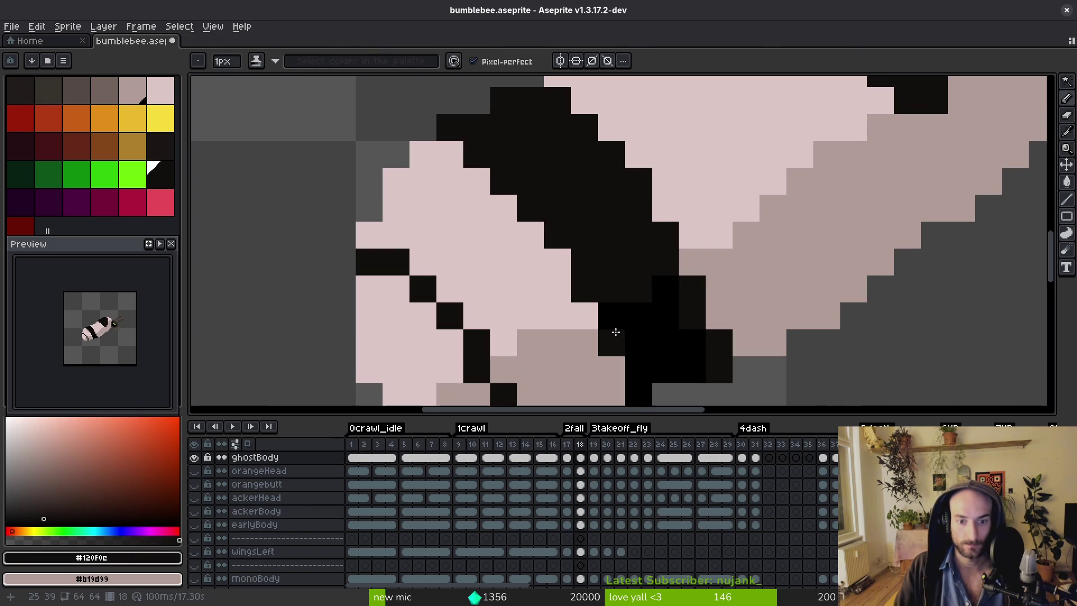
pyautogui.scroll(-2, 638, 373)
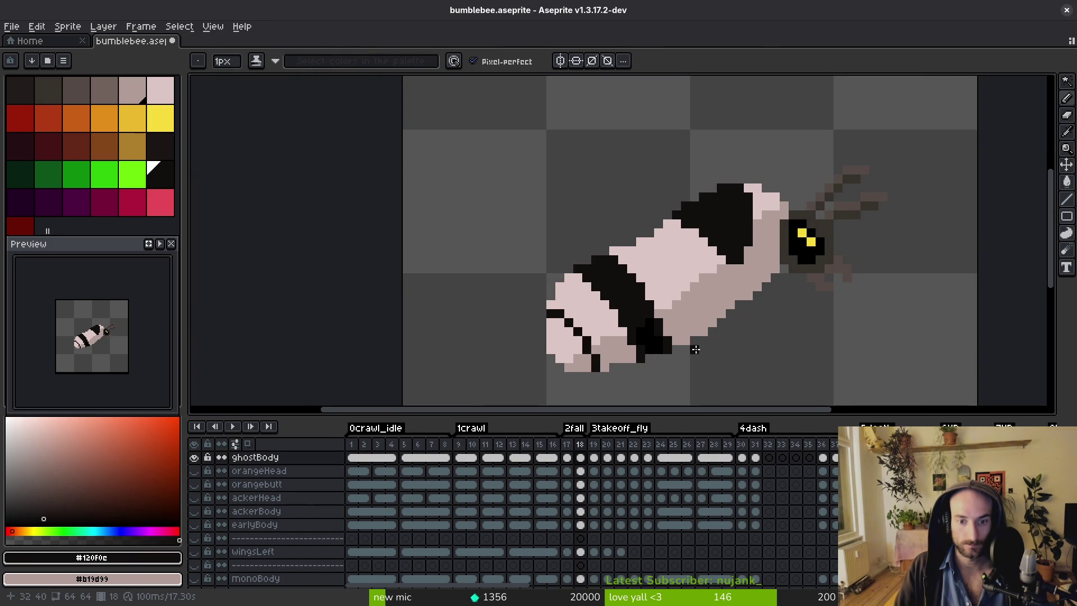
pyautogui.scroll(-1, 675, 370)
pyautogui.press(',')
pyautogui.press('.')
pyautogui.press(',')
pyautogui.press('.')
pyautogui.press(',')
pyautogui.scroll(3, 659, 292)
pyautogui.press('.')
# Draw a thin black stripe across the upper abdomen and extend it down-right.
pyautogui.moveTo(659, 291); pyautogui.dragTo(601, 224)
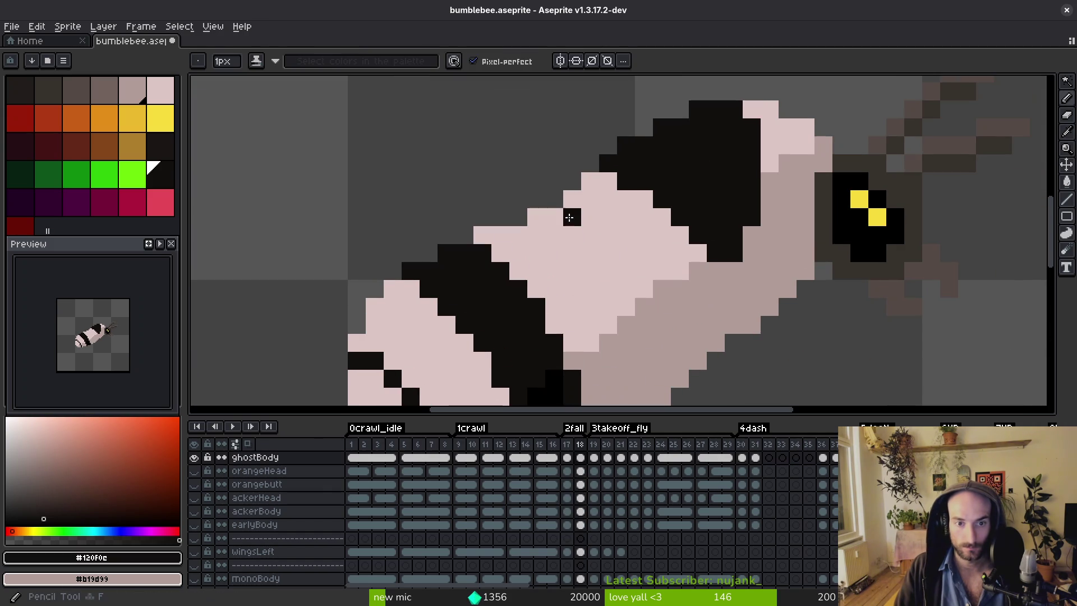
pyautogui.moveTo(629, 283); pyautogui.dragTo(608, 231)
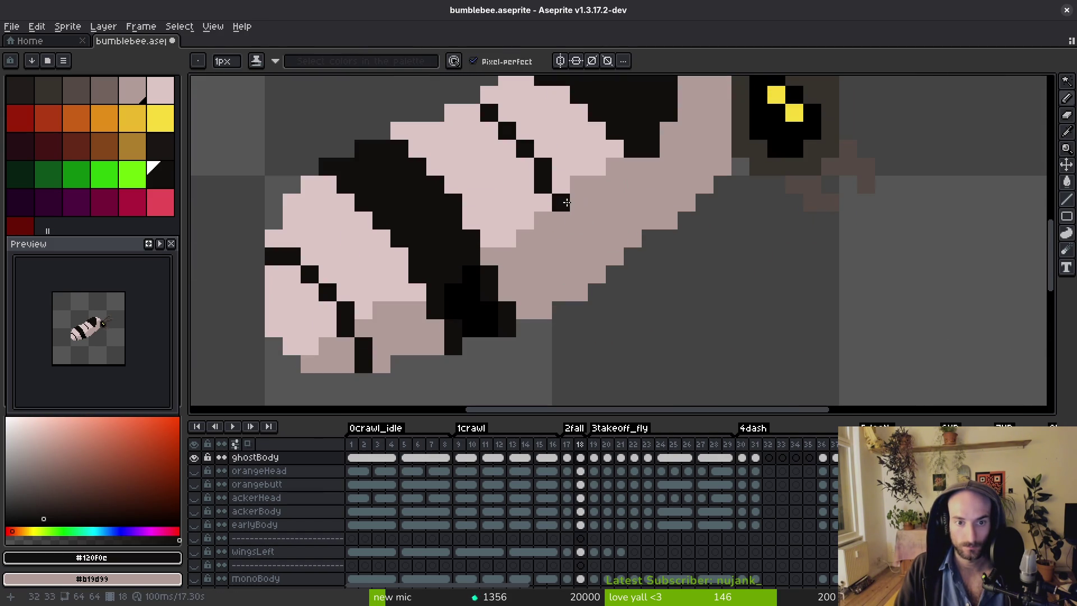
pyautogui.moveTo(567, 203); pyautogui.dragTo(593, 252)
pyautogui.keyDown('alt'); pyautogui.click(541, 198); pyautogui.keyUp('alt')
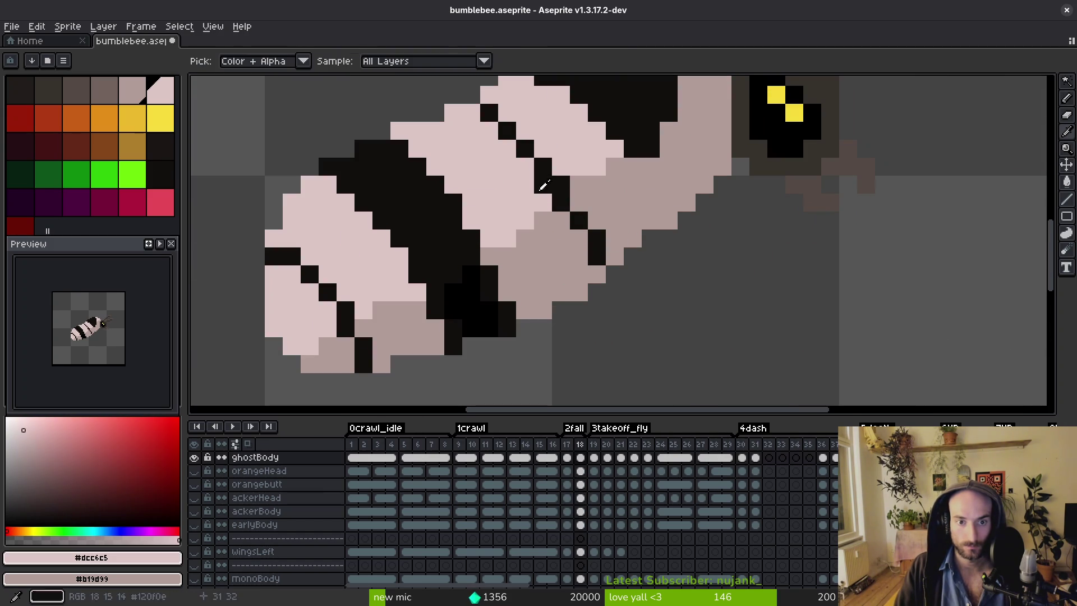
pyautogui.scroll(-4, 588, 247)
pyautogui.scroll(-2, 591, 260)
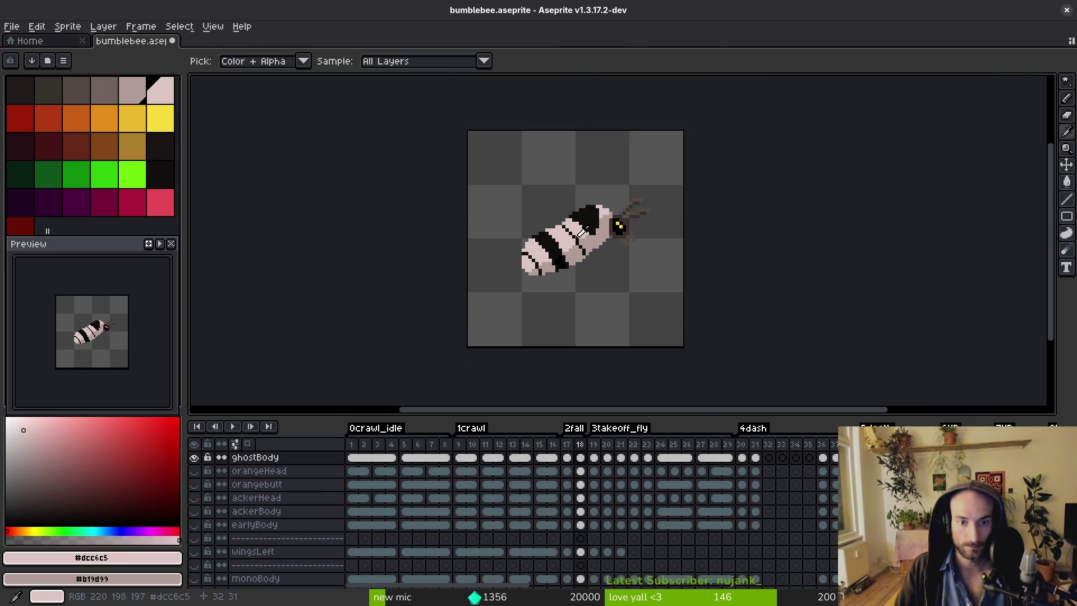
pyautogui.keyDown('alt'); pyautogui.click(583, 259); pyautogui.keyUp('alt')
pyautogui.scroll(3, 581, 259)
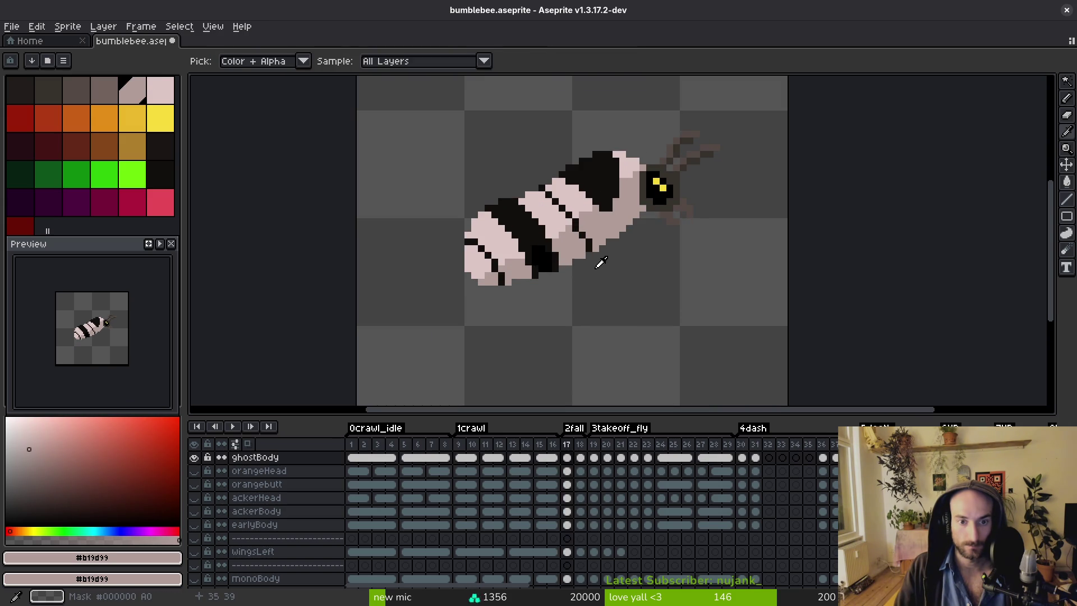
pyautogui.scroll(2, 597, 259)
pyautogui.keyDown('alt'); pyautogui.click(575, 219); pyautogui.keyUp('alt')
pyautogui.moveTo(579, 229); pyautogui.dragTo(613, 292)
# Repaint a stray black pixel light pink and turn one pink pixel black.
pyautogui.keyDown('alt'); pyautogui.click(583, 212); pyautogui.keyUp('alt')
pyautogui.click(586, 224)
pyautogui.keyDown('alt'); pyautogui.click(620, 281); pyautogui.keyUp('alt')
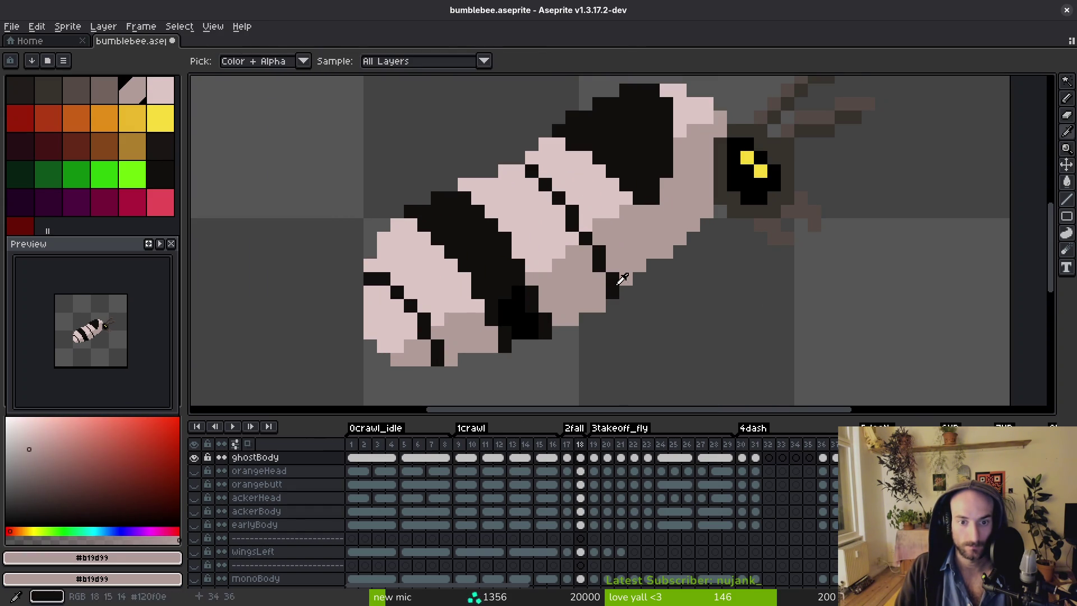
pyautogui.scroll(-3, 655, 295)
pyautogui.scroll(5, 655, 294)
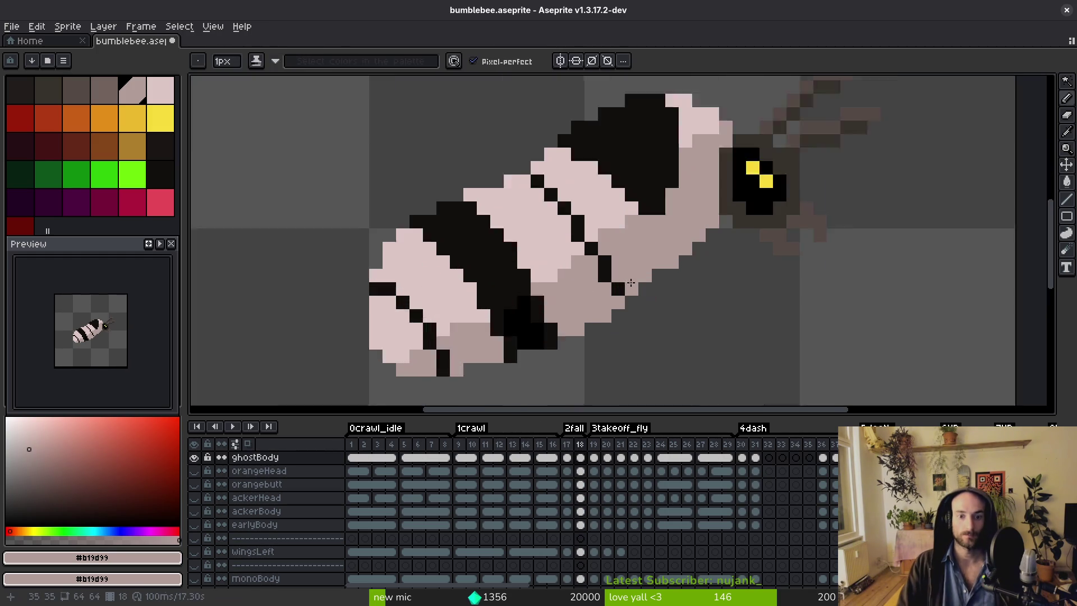
pyautogui.keyDown('alt'); pyautogui.click(617, 288); pyautogui.keyUp('alt')
pyautogui.click(636, 270)
pyautogui.scroll(-3, 637, 270)
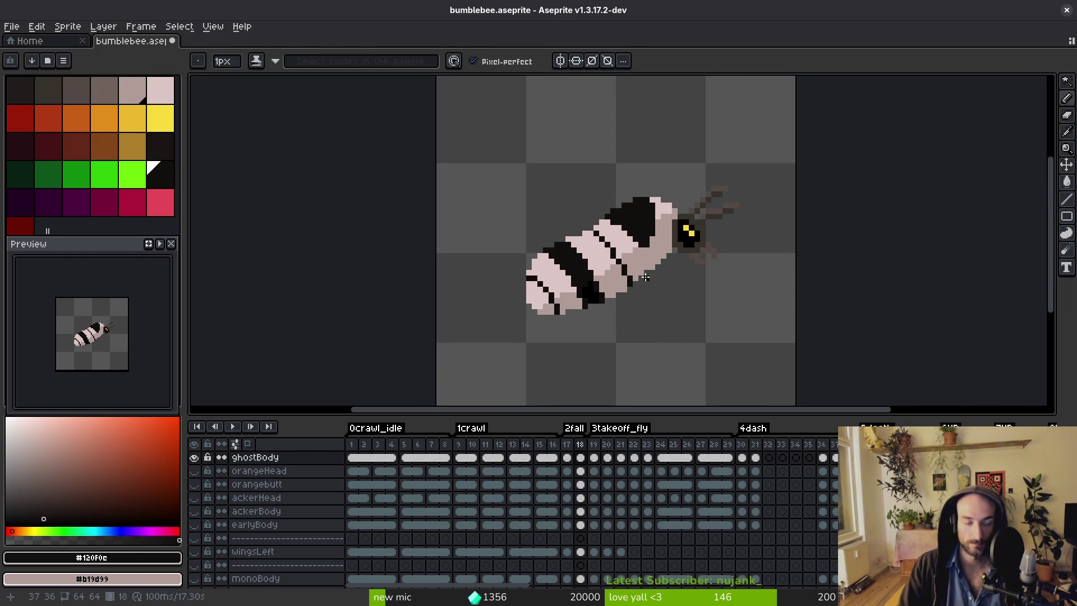
# On frame 19, sample the light pink and paint it over the red tail.
pyautogui.press('Right')
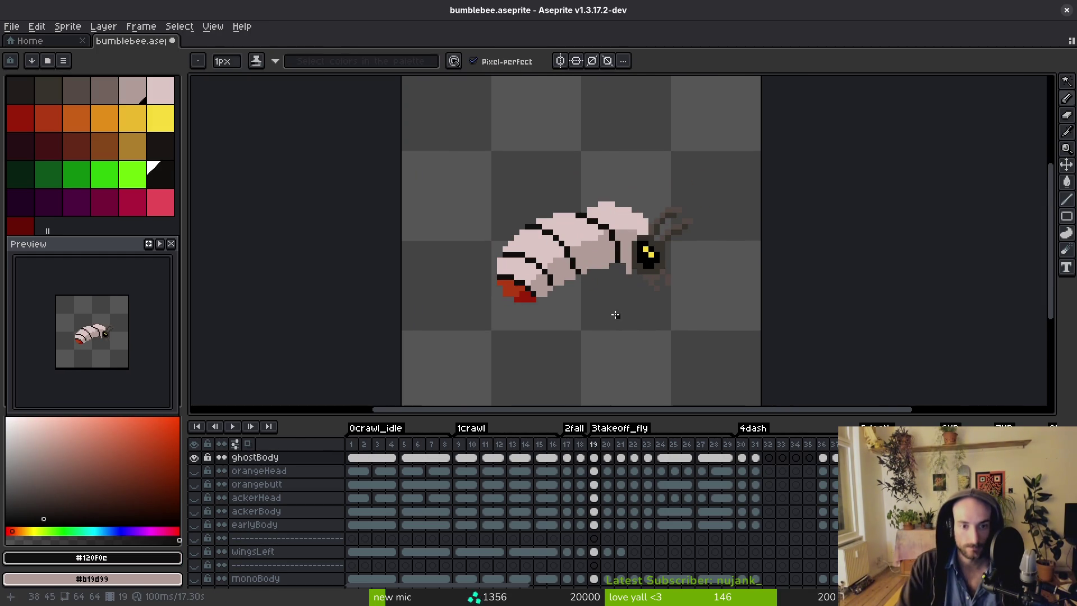
pyautogui.scroll(1, 591, 173)
pyautogui.scroll(2, 591, 173)
pyautogui.keyDown('alt'); pyautogui.click(448, 129); pyautogui.keyUp('alt')
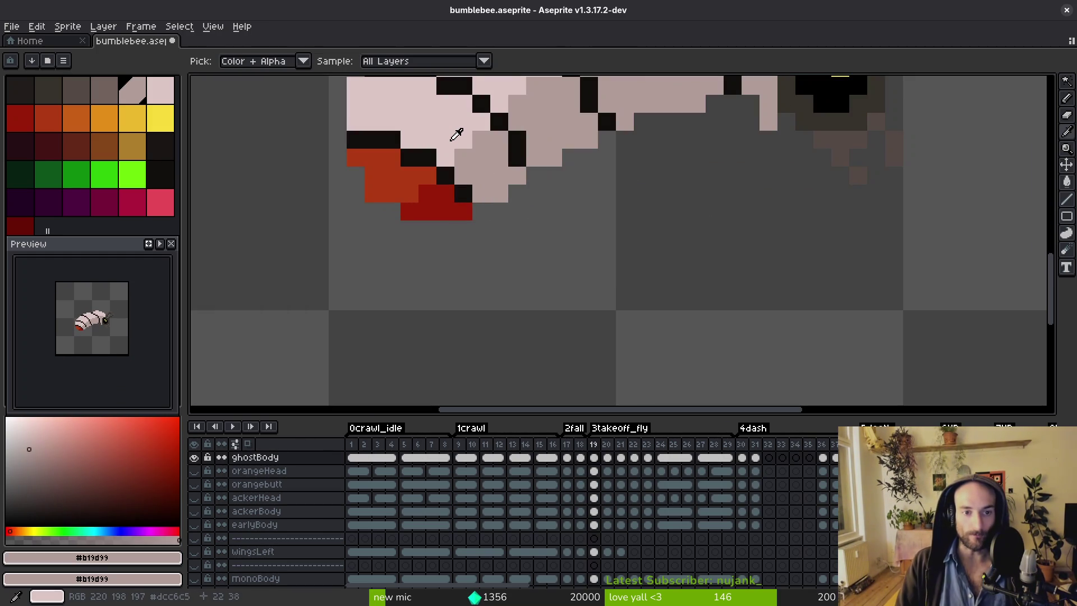
pyautogui.click(389, 183)
# Flood-fill the red tail light pink on takeoff frames 21 and 22.
pyautogui.press('g')
pyautogui.press('Right')
pyautogui.press('Right')
pyautogui.press('Left')
pyautogui.press('Right')
pyautogui.moveTo(391, 176); pyautogui.dragTo(409, 266)
pyautogui.click(387, 286)
pyautogui.click(443, 303)
# Flood-fill the red tail light pink on takeoff frames 23 and 24.
pyautogui.press('Right')
pyautogui.click(387, 292)
pyautogui.click(426, 305)
pyautogui.scroll(-3, 494, 305)
pyautogui.press('Right')
pyautogui.scroll(3, 481, 308)
pyautogui.click(373, 247)
pyautogui.click(408, 267)
pyautogui.press('Right')
pyautogui.scroll(-1, 609, 334)
pyautogui.scroll(1, 503, 307)
pyautogui.click(484, 302)
pyautogui.click(504, 318)
# On frame 23, touch up the thin black stripe, adding black and restoring pink pixels.
pyautogui.press('i')
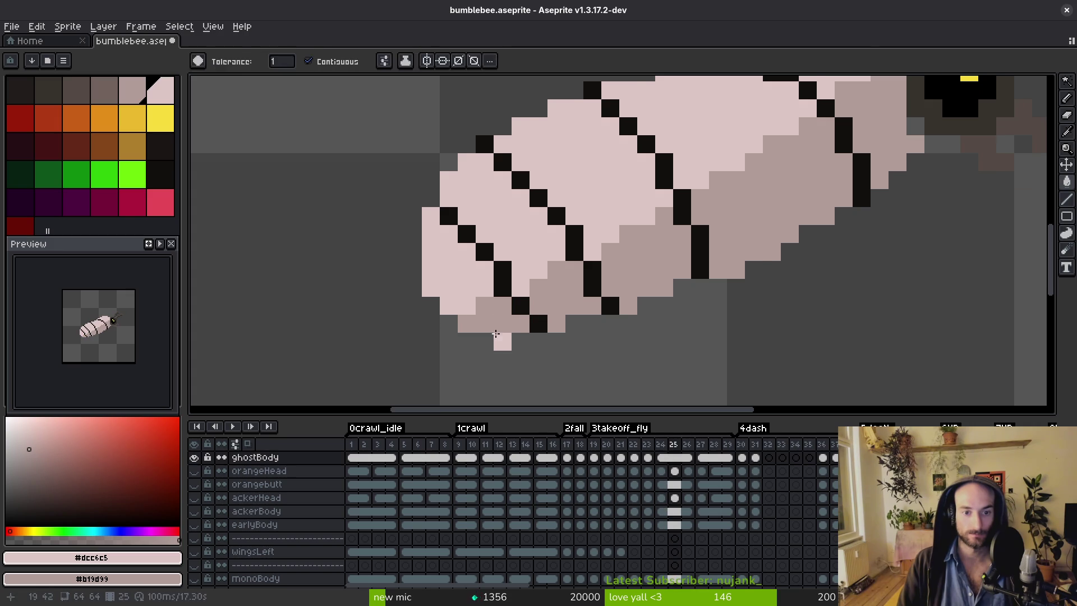
pyautogui.press('Left')
pyautogui.click(459, 269)
pyautogui.press('f')
pyautogui.click(453, 257)
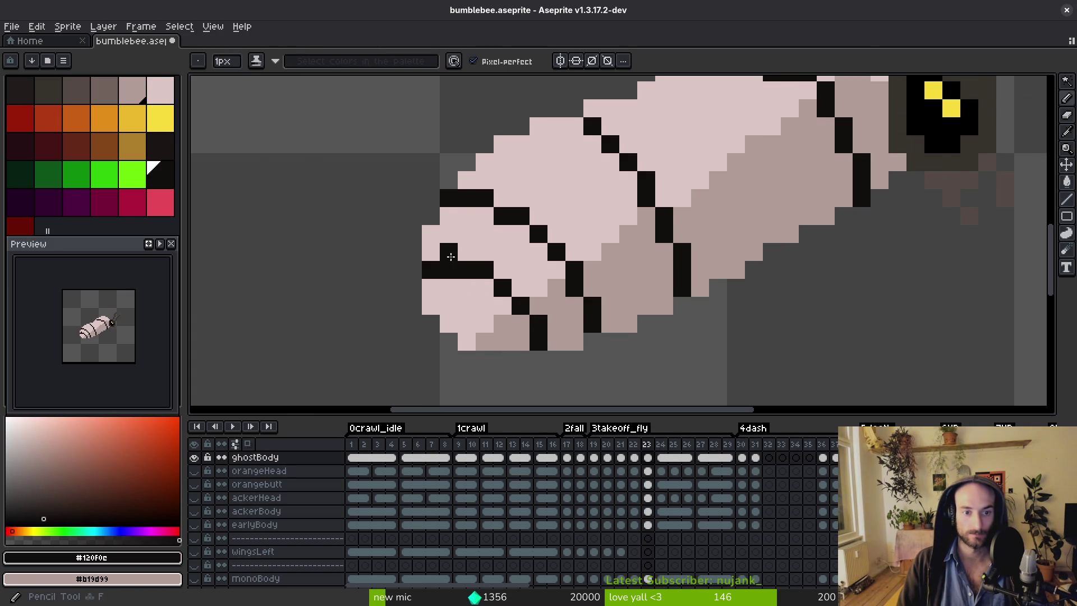
pyautogui.keyDown('alt'); pyautogui.click(448, 285); pyautogui.keyUp('alt')
pyautogui.click(453, 274)
pyautogui.scroll(-2, 492, 273)
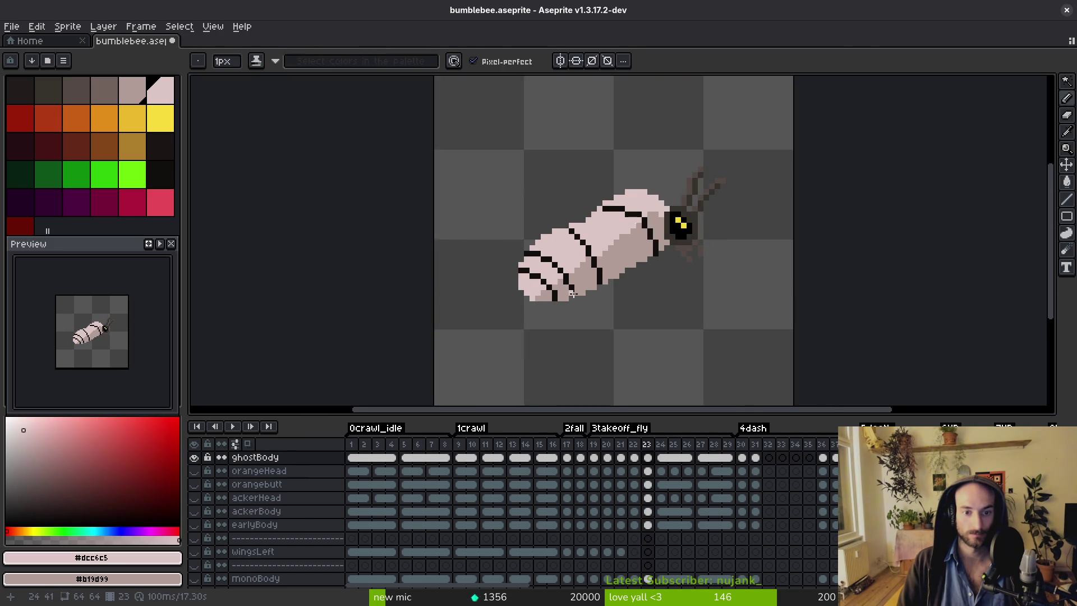
pyautogui.scroll(2, 492, 274)
# Redraw frame 23's thin diagonal stripe one pixel higher and paint leftover stripe pixels pink.
pyautogui.keyDown('alt'); pyautogui.click(493, 196); pyautogui.keyUp('alt')
pyautogui.click(466, 168)
pyautogui.moveTo(496, 177)
pyautogui.mouseDown()
pyautogui.moveTo(567, 240)
pyautogui.moveTo(523, 203)
pyautogui.moveTo(476, 185)
pyautogui.mouseUp()
pyautogui.keyDown('alt'); pyautogui.click(546, 242); pyautogui.keyUp('alt')
pyautogui.scroll(-2, 475, 187)
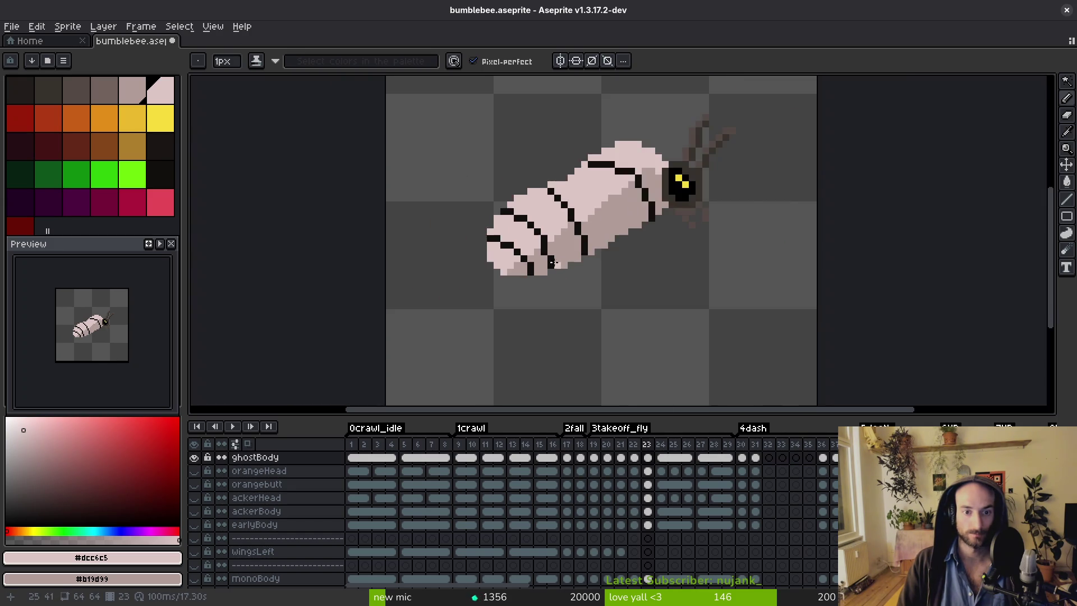
pyautogui.scroll(3, 505, 211)
pyautogui.keyDown('alt'); pyautogui.click(555, 257); pyautogui.keyUp('alt')
pyautogui.keyDown('alt'); pyautogui.click(516, 272); pyautogui.keyUp('alt')
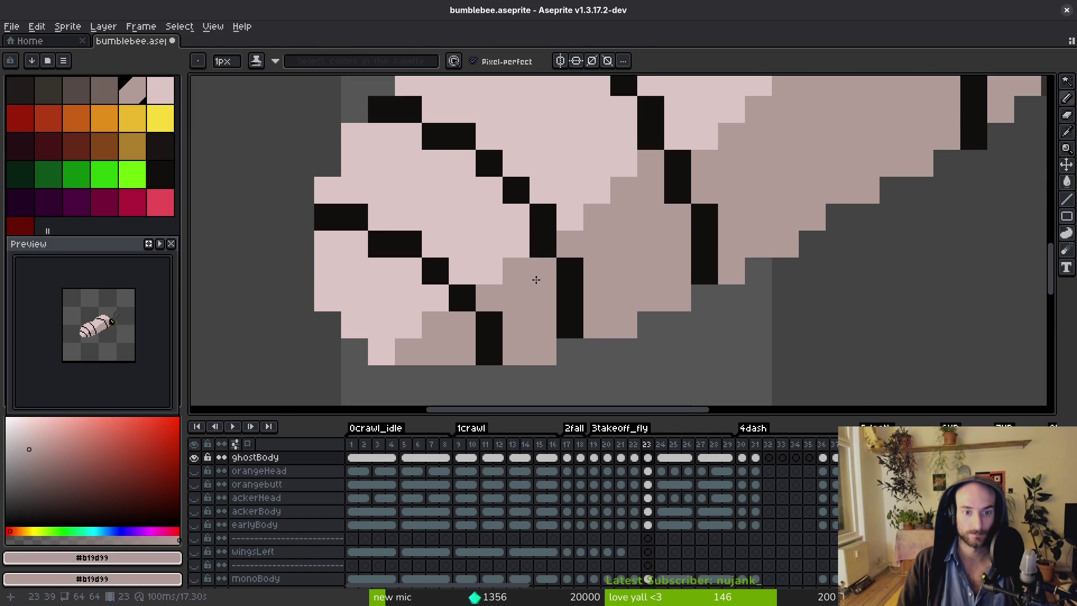
pyautogui.scroll(-5, 555, 280)
# Compare the neighbouring takeoff frames, sample light pink, and return to frame 19.
pyautogui.press('alt')
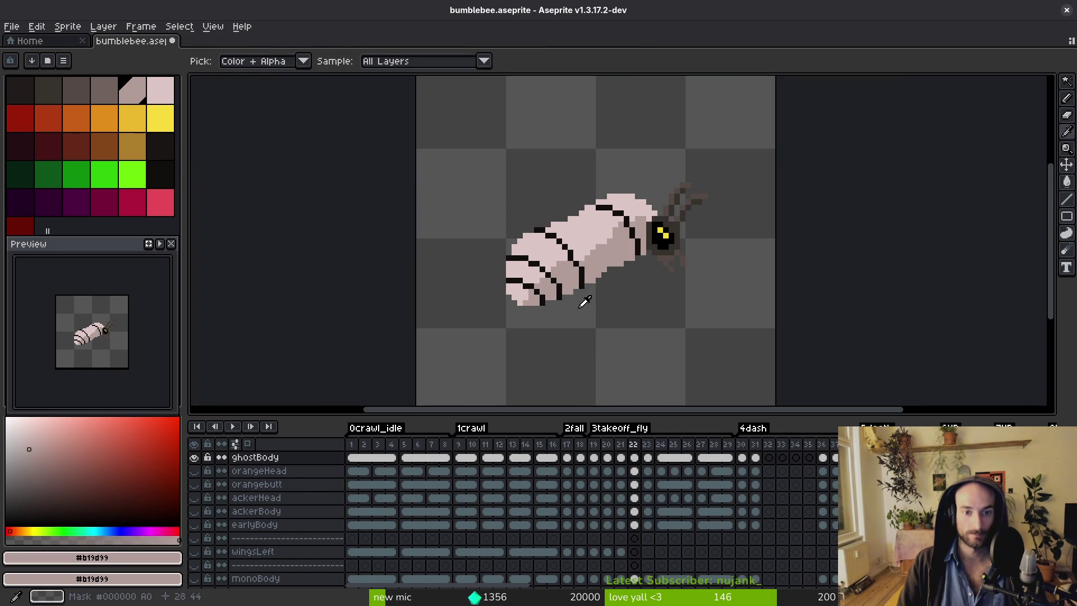
pyautogui.press('Right')
pyautogui.press('Left')
pyautogui.press('Right')
pyautogui.press('Right')
pyautogui.press('Left')
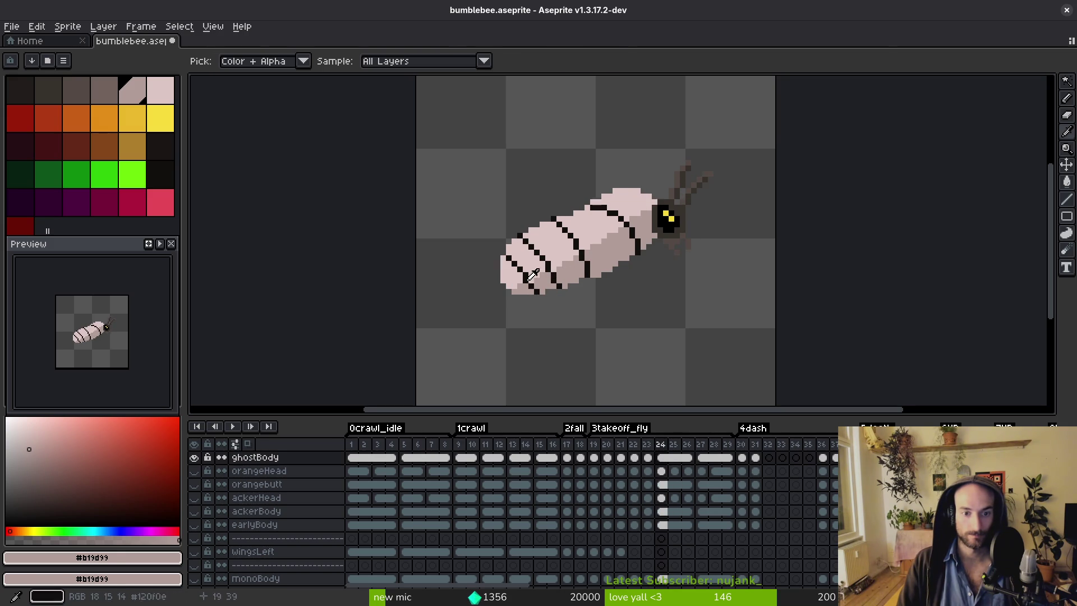
pyautogui.scroll(5, 555, 275)
pyautogui.keyDown('alt'); pyautogui.click(534, 273); pyautogui.keyUp('alt')
pyautogui.scroll(-5, 574, 299)
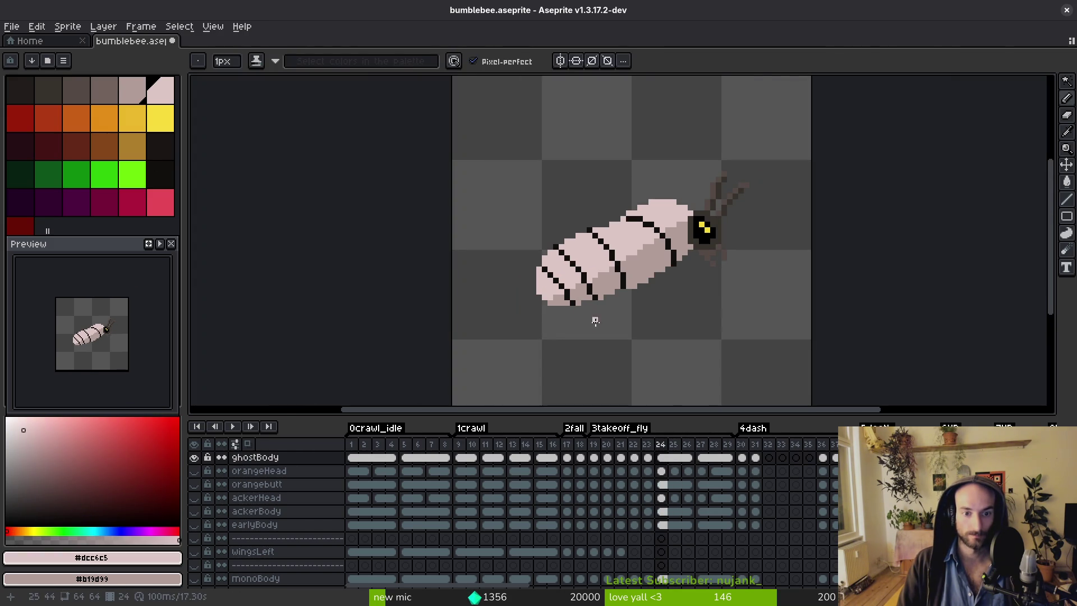
pyautogui.press('i')
pyautogui.press('Left')
pyautogui.press('Left')
pyautogui.press('Left')
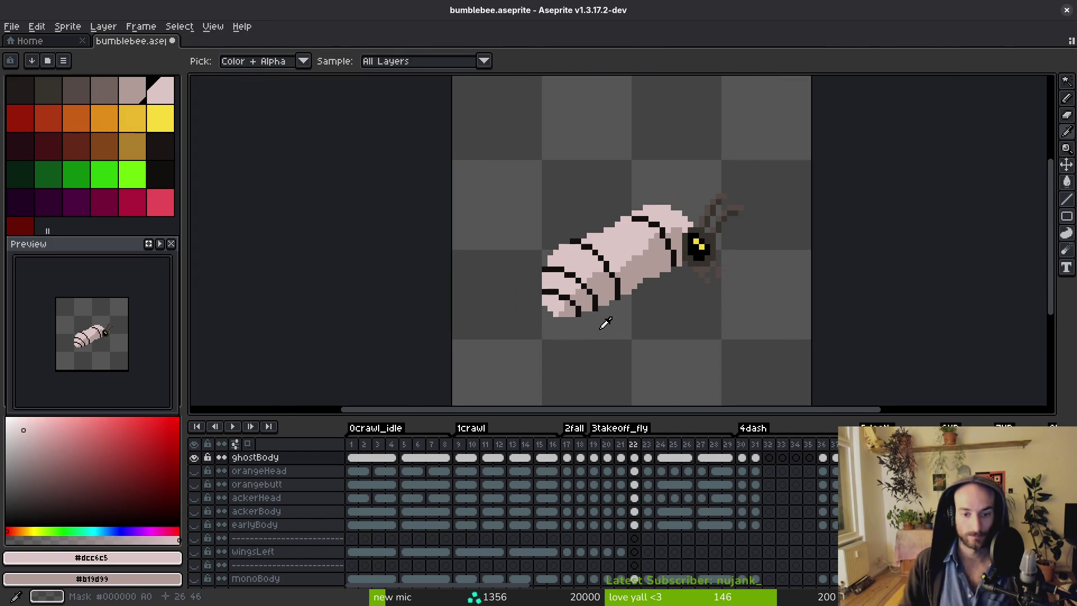
pyautogui.press('Left')
pyautogui.press('b')
pyautogui.press('Right')
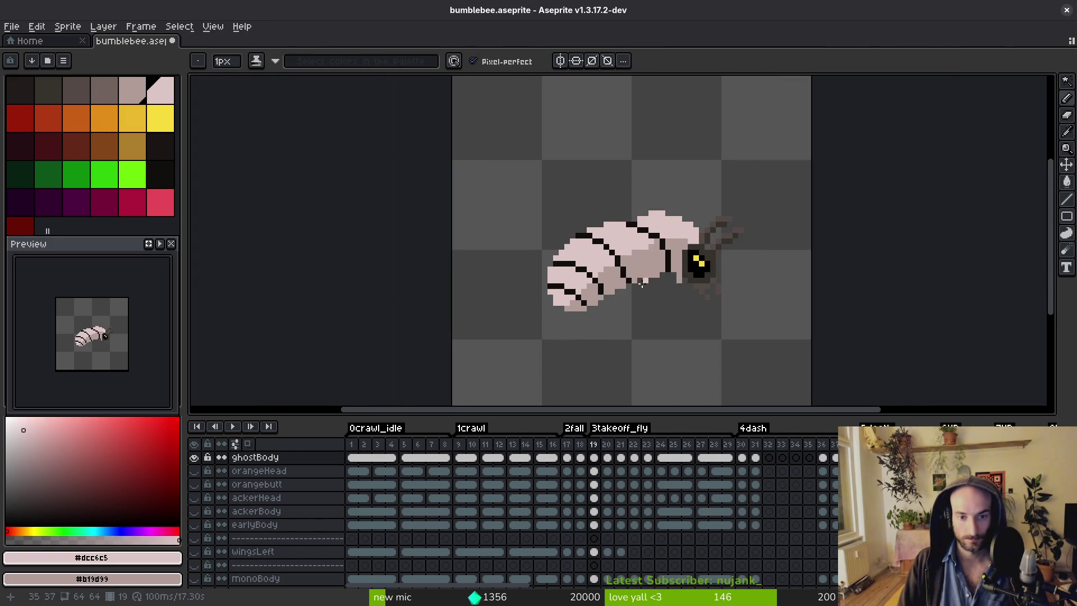
pyautogui.scroll(3, 545, 229)
# Draw the thick black lower-abdomen stripe on frame 19 using sampled black.
pyautogui.keyDown('alt'); pyautogui.click(465, 188); pyautogui.keyUp('alt')
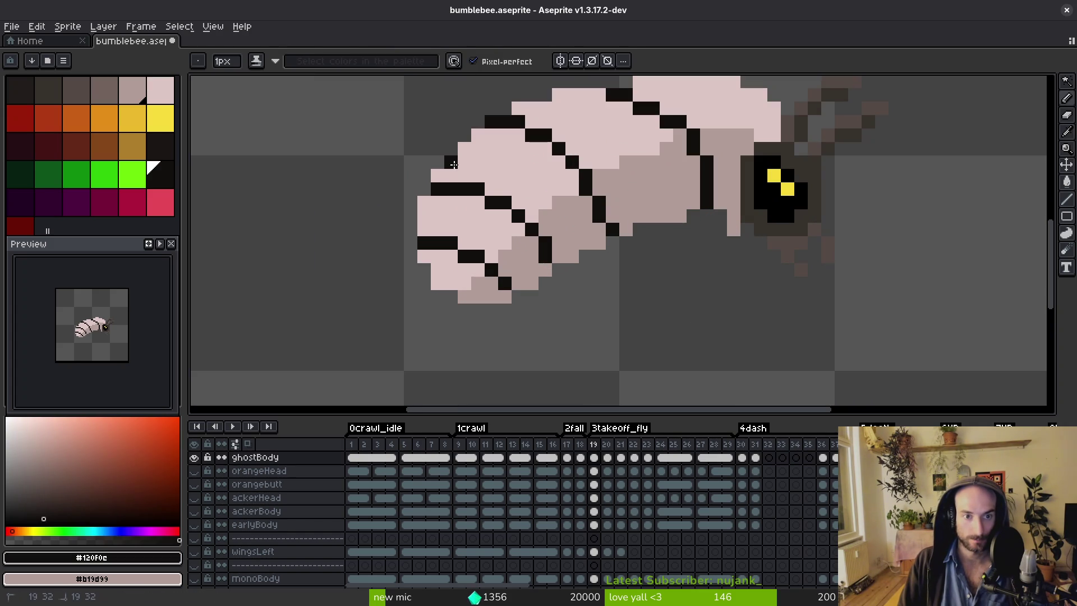
pyautogui.moveTo(452, 165); pyautogui.dragTo(499, 177)
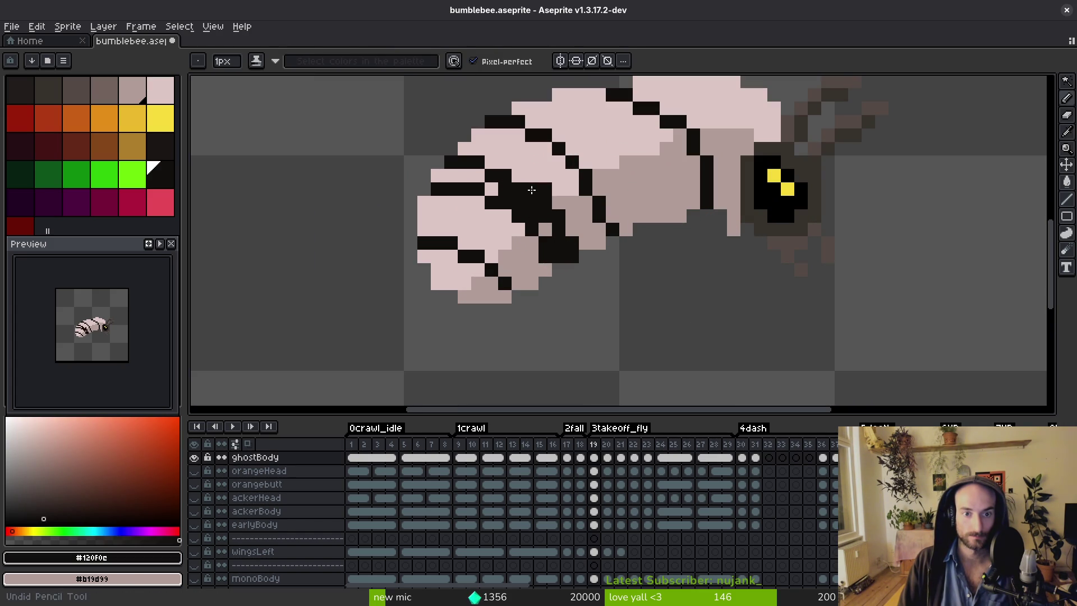
pyautogui.moveTo(480, 176); pyautogui.dragTo(438, 172)
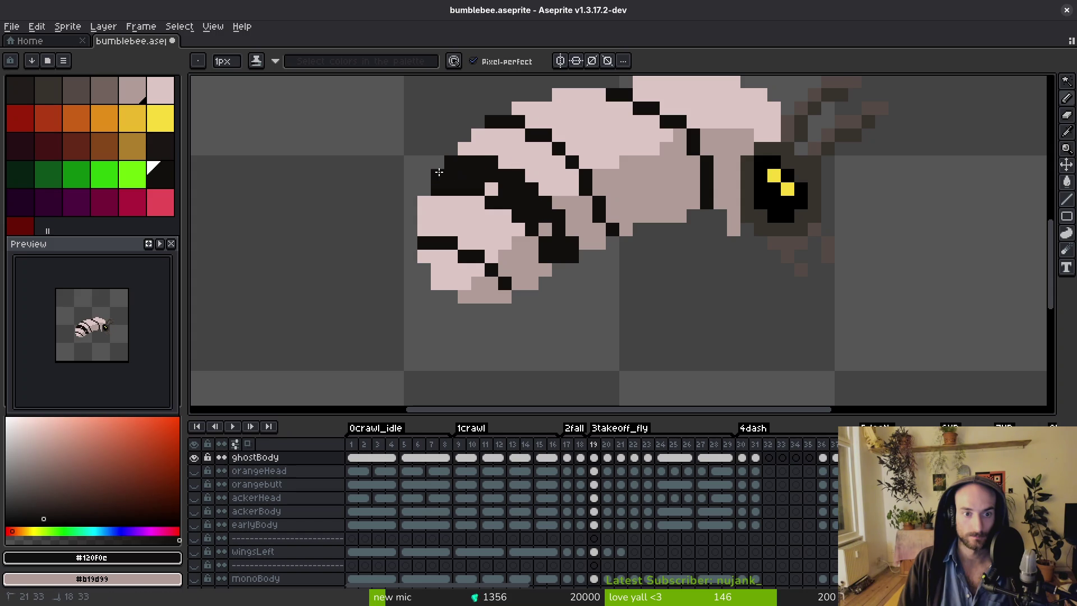
pyautogui.scroll(-4, 561, 253)
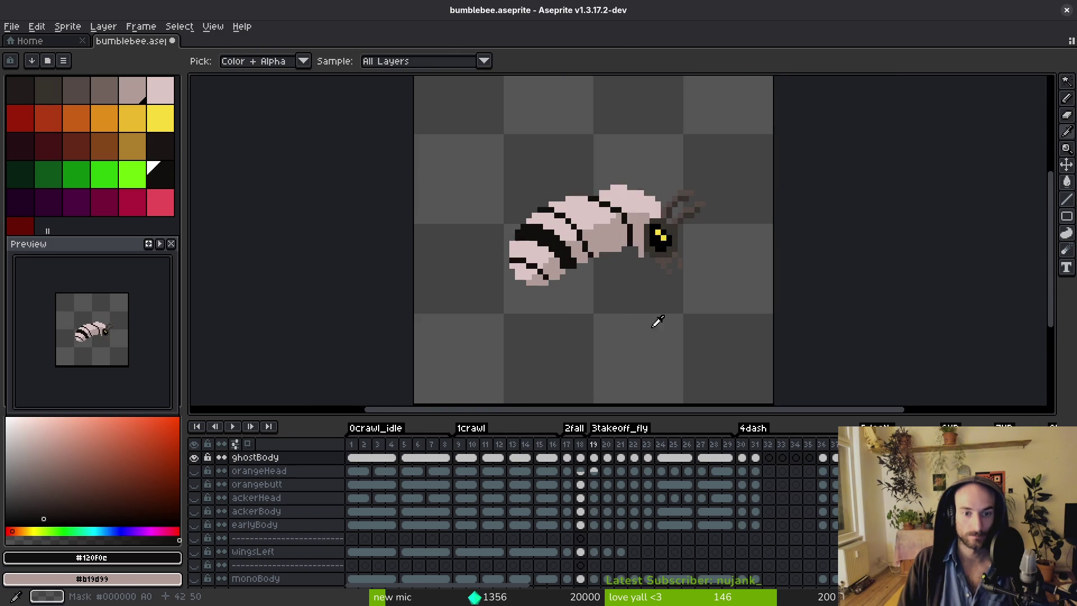
pyautogui.scroll(5, 654, 320)
pyautogui.click(553, 285)
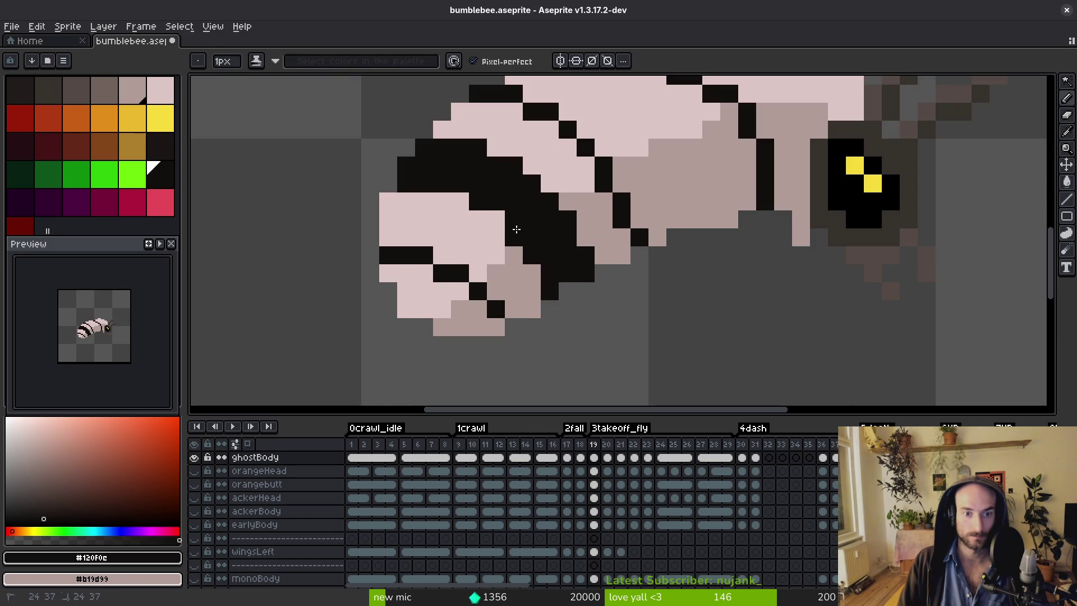
pyautogui.scroll(-6, 536, 246)
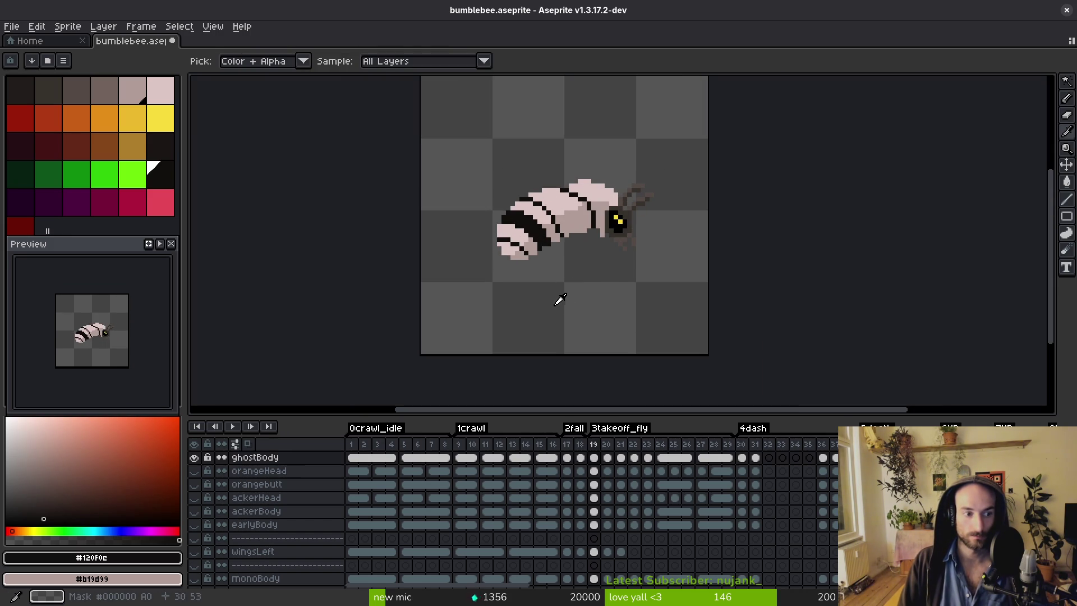
# On frame 20, draw and thicken the black lower-abdomen stripe, referencing frame 19.
pyautogui.press('Right')
pyautogui.press('i')
pyautogui.scroll(2, 533, 215)
pyautogui.press(',')
pyautogui.scroll(3, 559, 235)
pyautogui.scroll(-2, 560, 235)
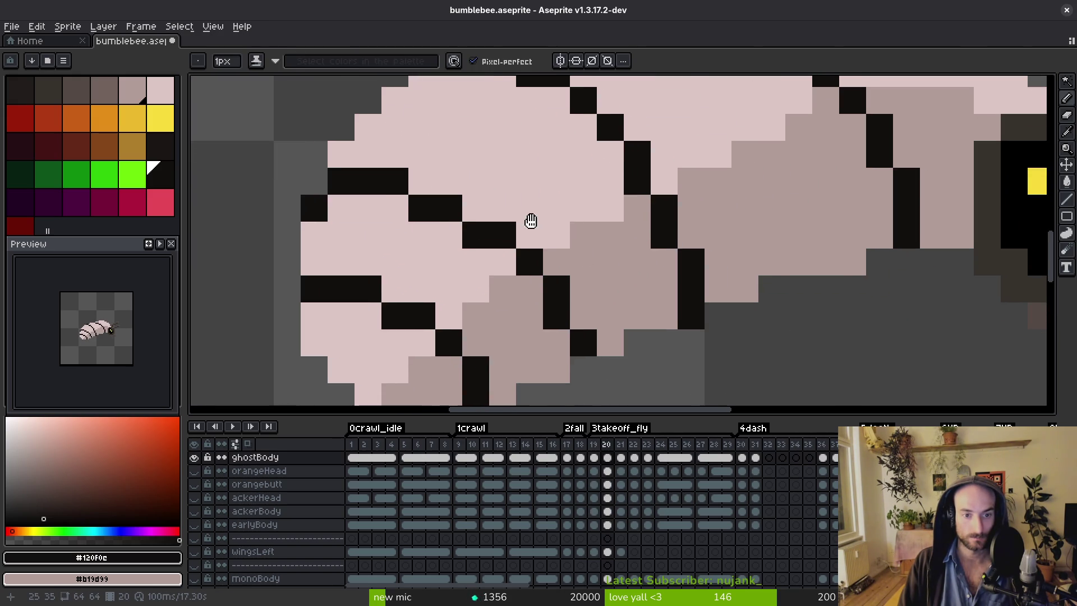
pyautogui.press('.')
pyautogui.moveTo(408, 174); pyautogui.dragTo(531, 227)
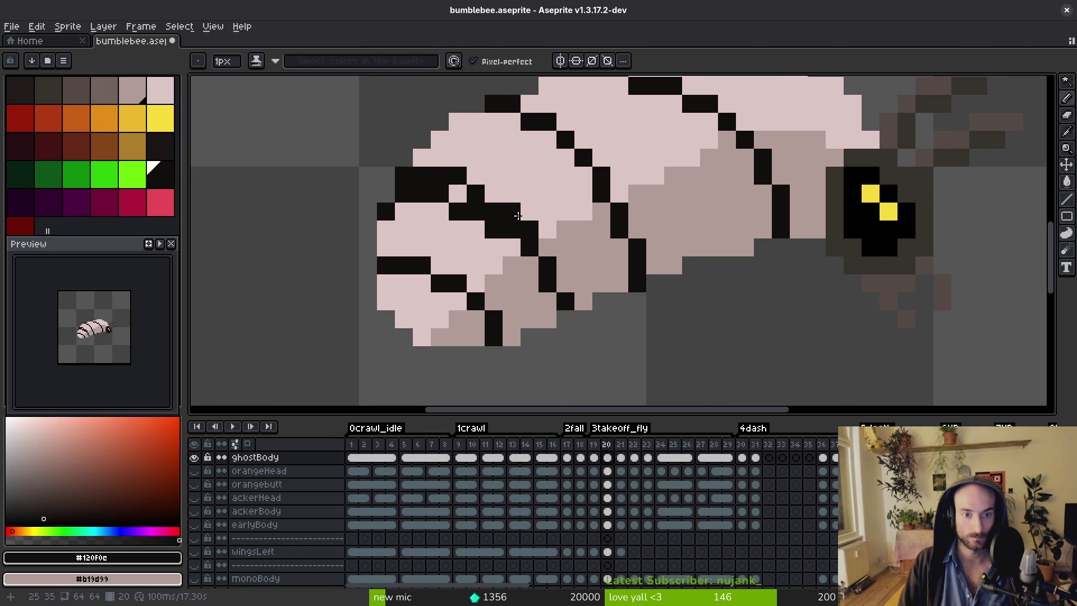
pyautogui.moveTo(488, 185)
pyautogui.mouseDown()
pyautogui.moveTo(525, 210)
pyautogui.moveTo(515, 200)
pyautogui.mouseUp()
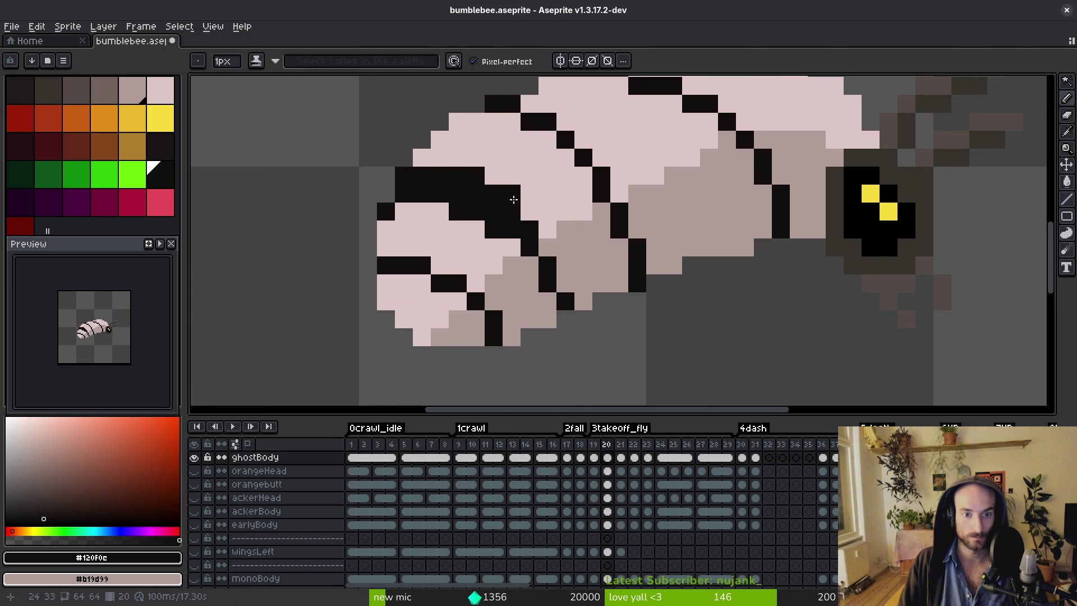
pyautogui.moveTo(555, 232); pyautogui.dragTo(583, 283)
pyautogui.click(569, 236)
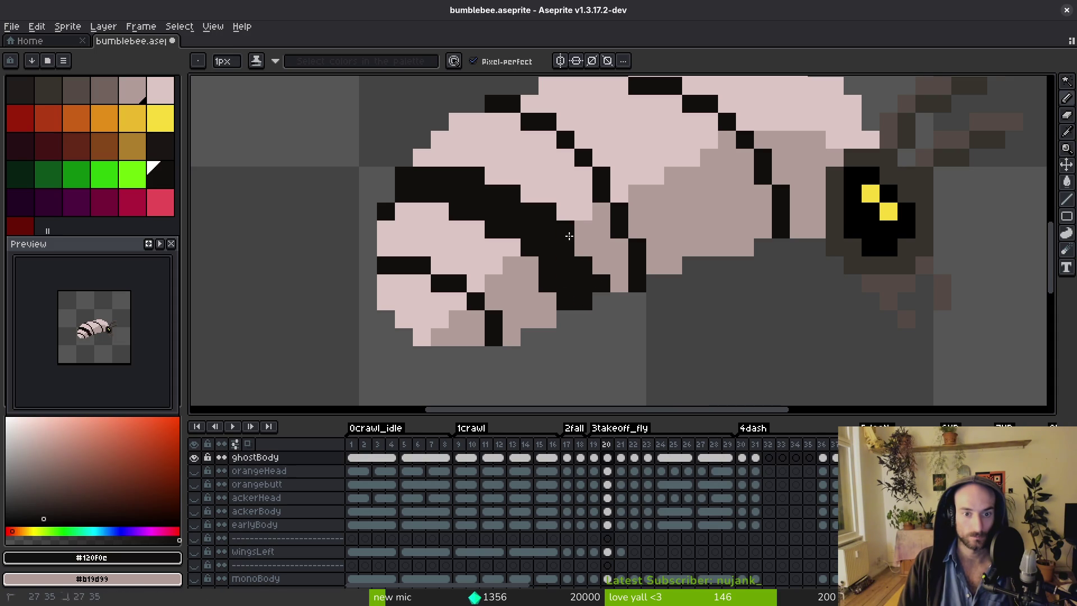
# Check frame 20's stripe against frame 19 and sample black, mid-pink and light pink.
pyautogui.keyDown('alt'); pyautogui.click(614, 254); pyautogui.keyUp('alt')
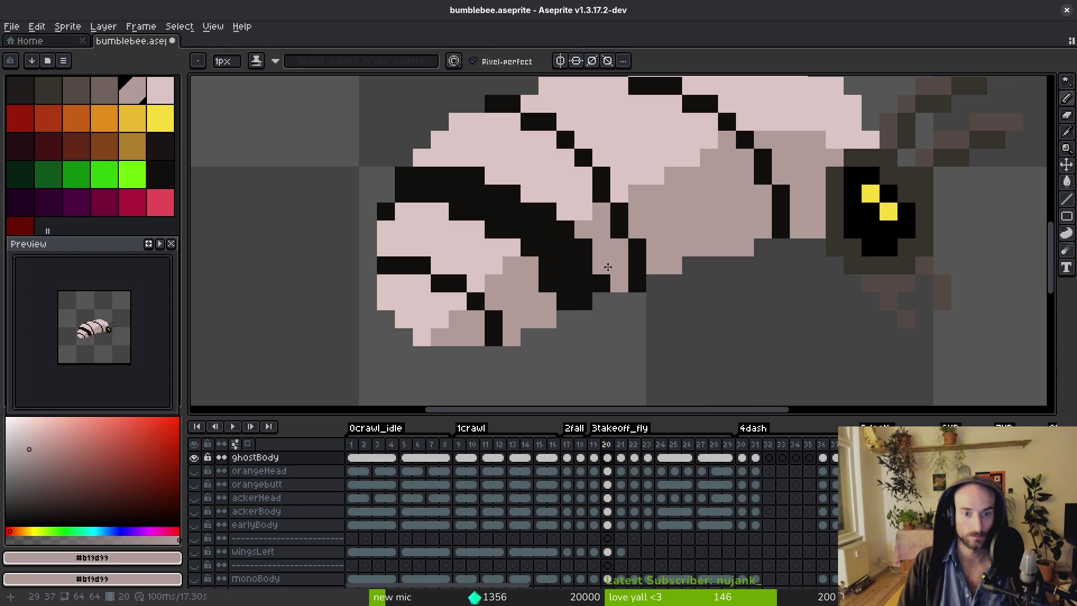
pyautogui.scroll(-4, 628, 275)
pyautogui.press('Left')
pyautogui.press('Right')
pyautogui.keyDown('alt'); pyautogui.click(552, 225); pyautogui.keyUp('alt')
pyautogui.scroll(4, 552, 225)
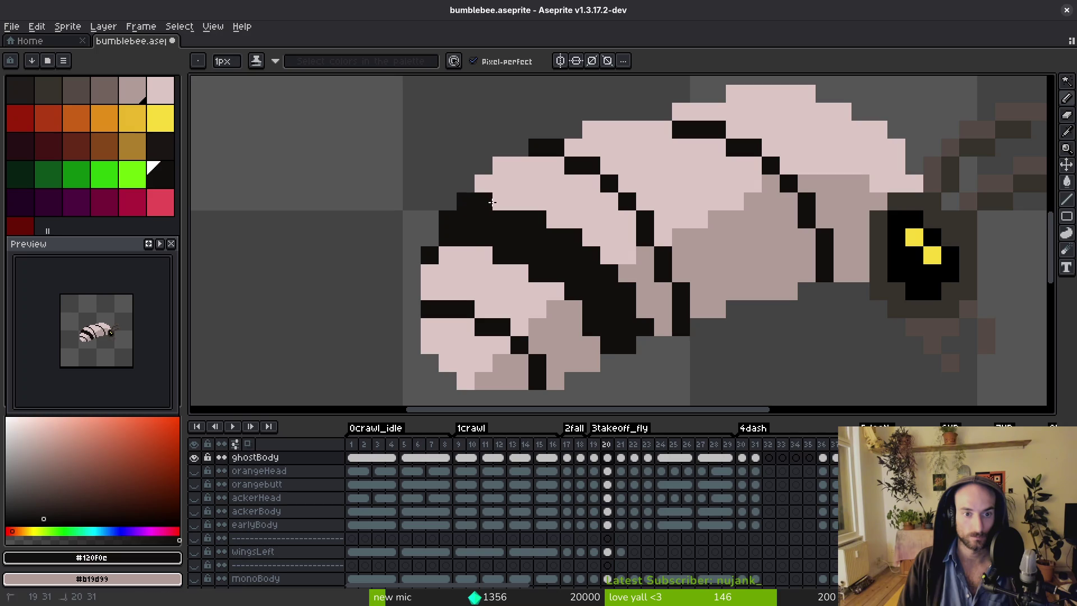
pyautogui.keyDown('alt'); pyautogui.click(474, 251); pyautogui.keyUp('alt')
pyautogui.scroll(-4, 433, 247)
pyautogui.scroll(4, 436, 238)
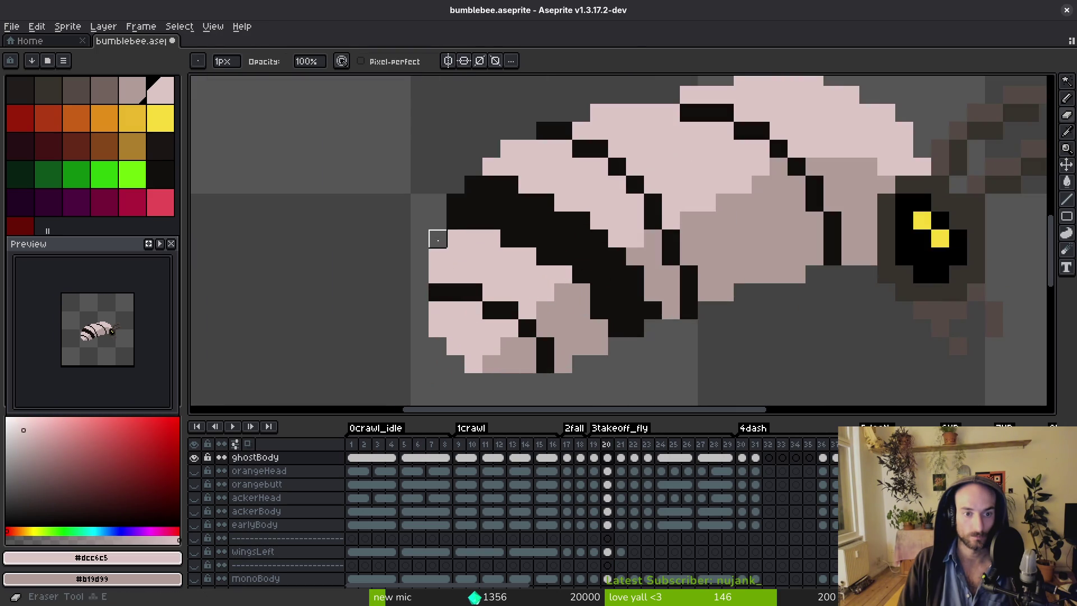
# Sample the stripe black, then go to frame 19 and zoom in on the upper abdomen.
pyautogui.scroll(-4, 508, 282)
pyautogui.scroll(3, 501, 265)
pyautogui.keyDown('alt'); pyautogui.click(502, 265); pyautogui.keyUp('alt')
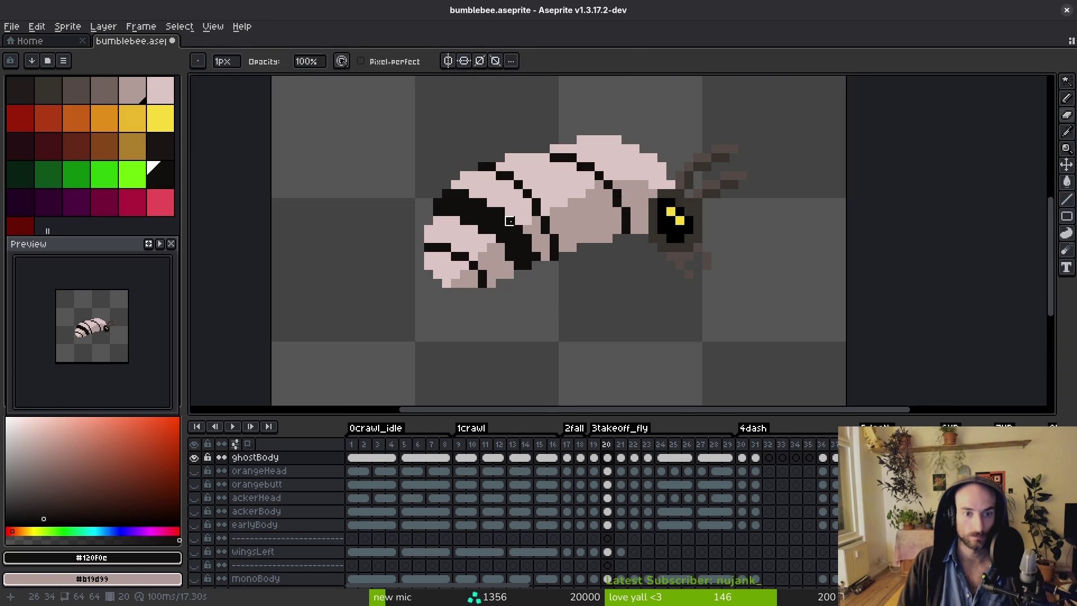
pyautogui.scroll(-4, 543, 306)
pyautogui.press('Left')
pyautogui.scroll(2, 538, 236)
pyautogui.press('Right')
pyautogui.press('Left')
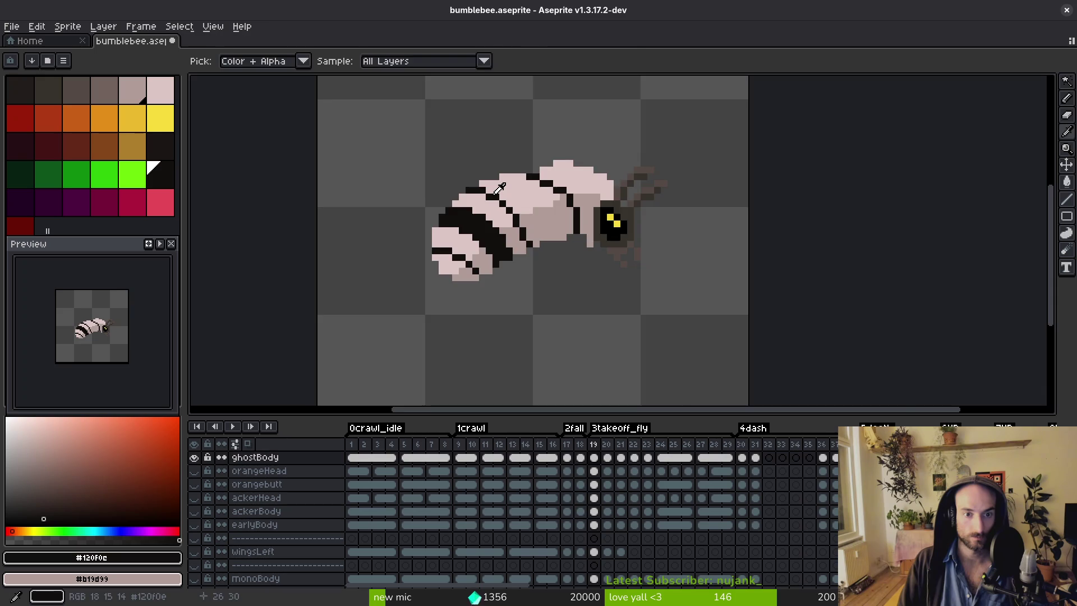
pyautogui.scroll(3, 499, 188)
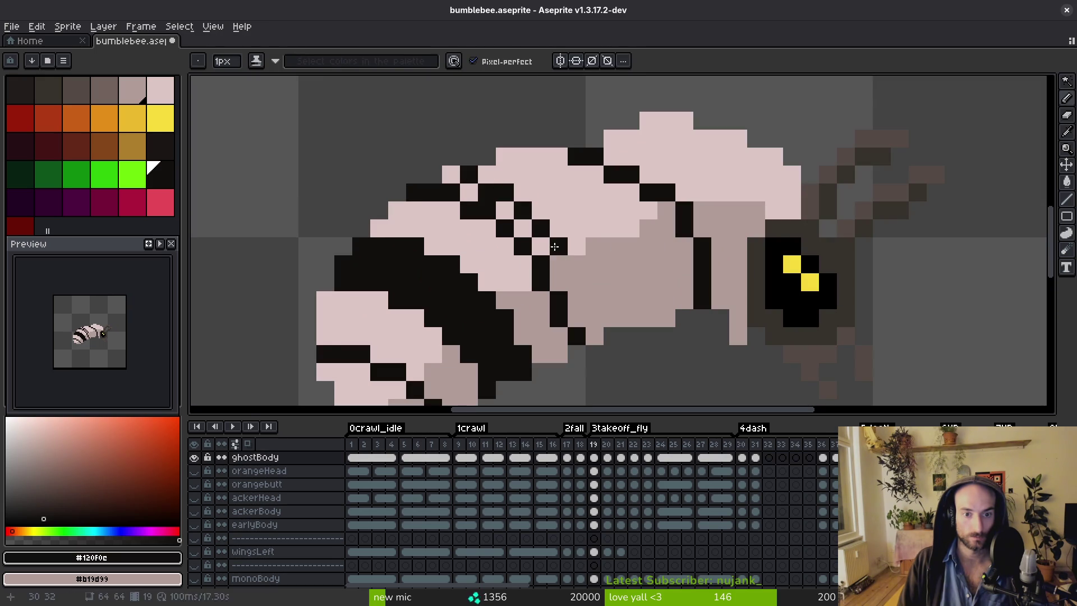
# Repaint the thick upper stripe pixels in mauve and light pink, leaving a thin black line.
pyautogui.click(583, 283)
pyautogui.keyDown('alt'); pyautogui.click(629, 279); pyautogui.keyUp('alt')
pyautogui.moveTo(578, 335); pyautogui.dragTo(562, 302)
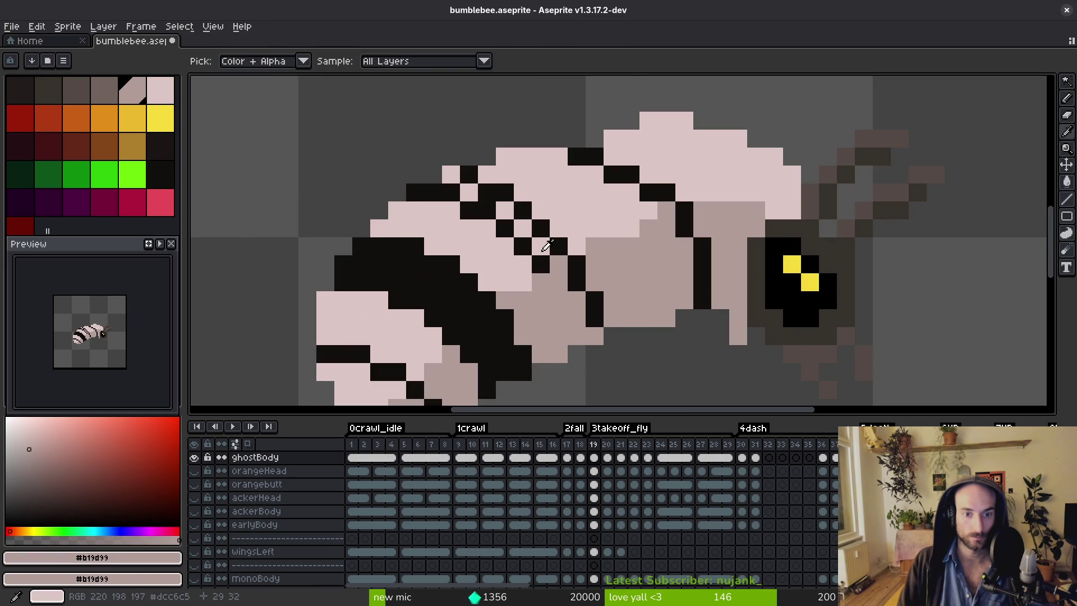
pyautogui.keyDown('alt'); pyautogui.click(540, 245); pyautogui.keyUp('alt')
pyautogui.moveTo(533, 256)
pyautogui.mouseDown()
pyautogui.moveTo(449, 204)
pyautogui.moveTo(457, 197)
pyautogui.mouseUp()
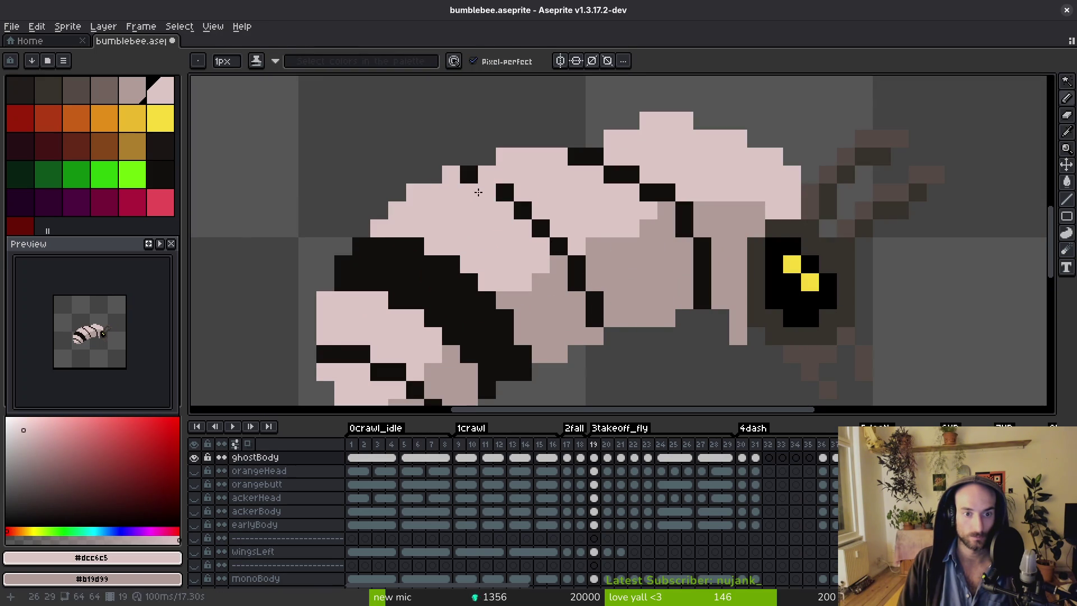
pyautogui.keyDown('alt'); pyautogui.click(496, 193); pyautogui.keyUp('alt')
pyautogui.click(487, 175)
pyautogui.keyDown('alt'); pyautogui.click(486, 211); pyautogui.keyUp('alt')
pyautogui.click(487, 193)
# Refine the upper stripe into one-pixel stepped black diagonals, swapping pink and black pixels.
pyautogui.scroll(-4, 485, 208)
pyautogui.scroll(4, 485, 208)
pyautogui.keyDown('alt'); pyautogui.click(487, 188); pyautogui.keyUp('alt')
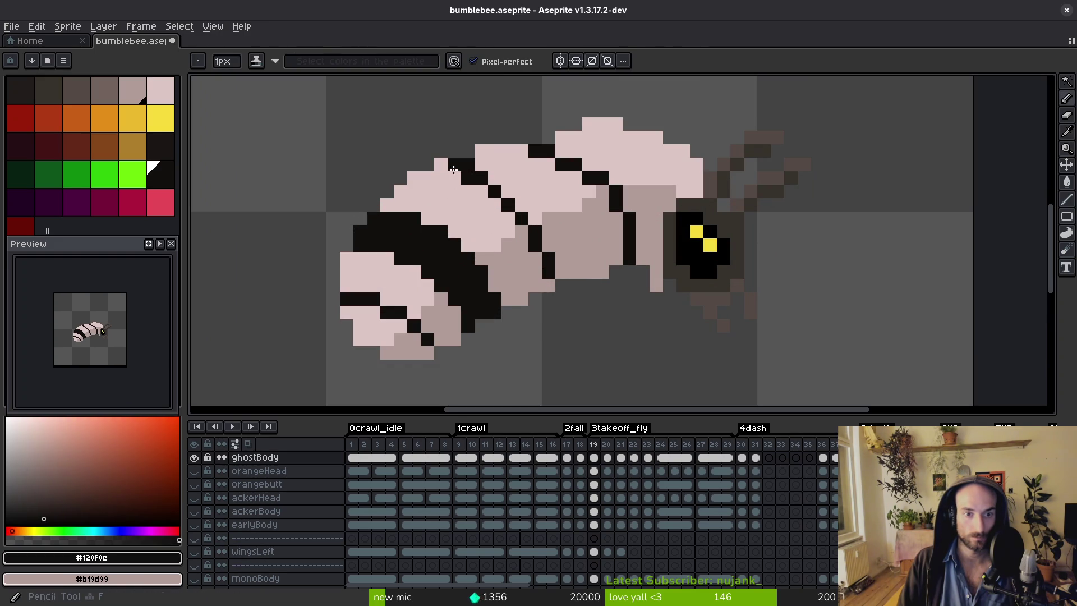
pyautogui.keyDown('alt'); pyautogui.click(463, 166); pyautogui.keyUp('alt')
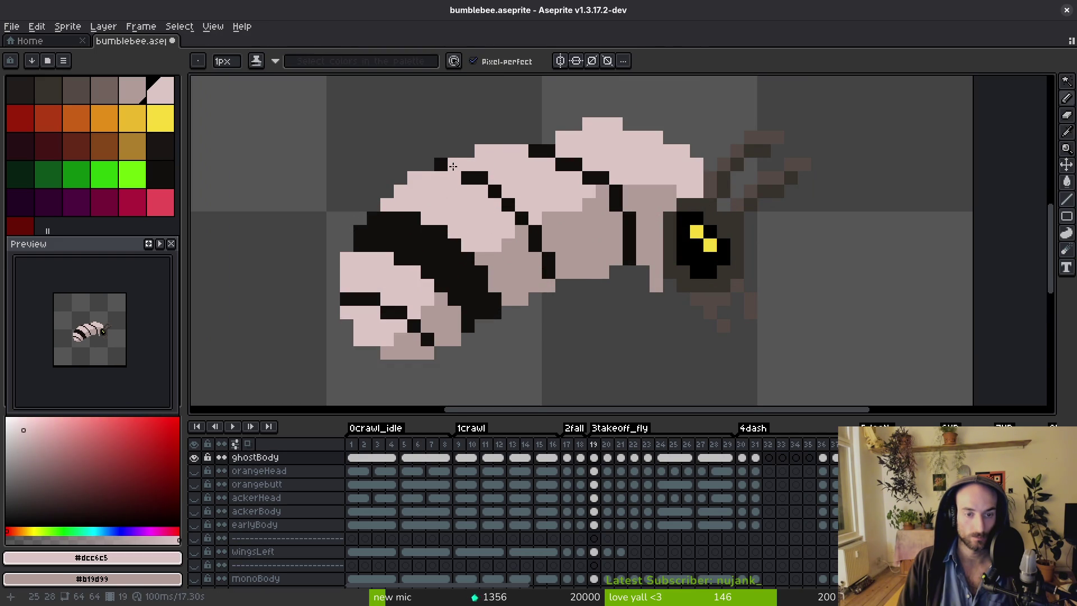
pyautogui.keyDown('alt'); pyautogui.click(471, 175); pyautogui.keyUp('alt')
pyautogui.click(460, 176)
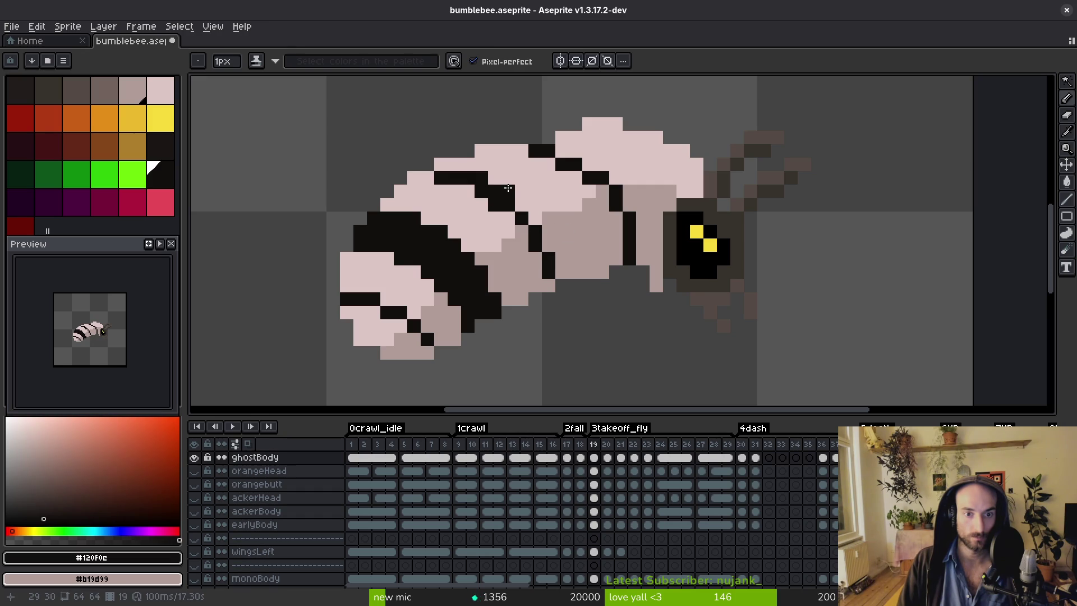
pyautogui.keyDown('alt'); pyautogui.click(508, 188); pyautogui.keyUp('alt')
pyautogui.click(495, 204)
pyautogui.keyDown('alt'); pyautogui.click(481, 192); pyautogui.keyUp('alt')
pyautogui.click(494, 191)
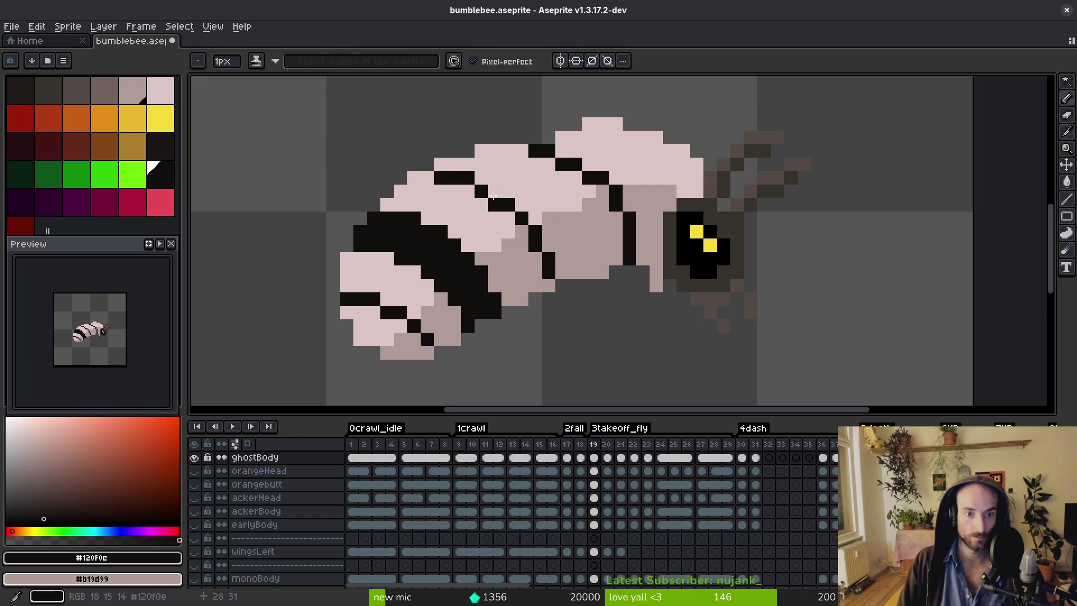
# Move on to frame 20 with light pink and stripe black sampled.
pyautogui.keyDown('alt'); pyautogui.click(494, 209); pyautogui.keyUp('alt')
pyautogui.scroll(-3, 494, 210)
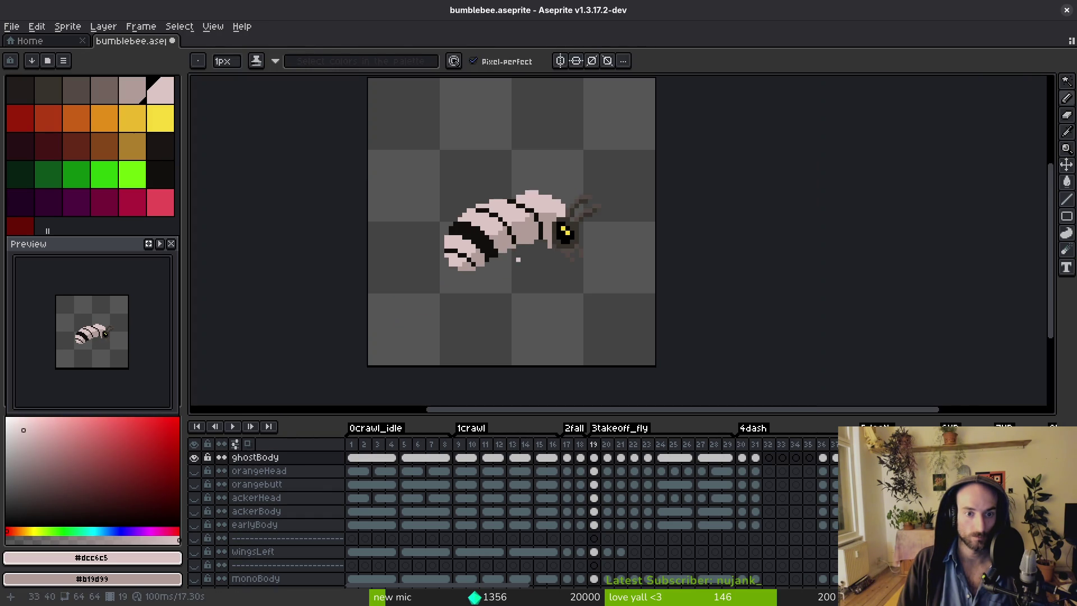
pyautogui.press('Right')
pyautogui.scroll(3, 494, 203)
pyautogui.click(493, 204)
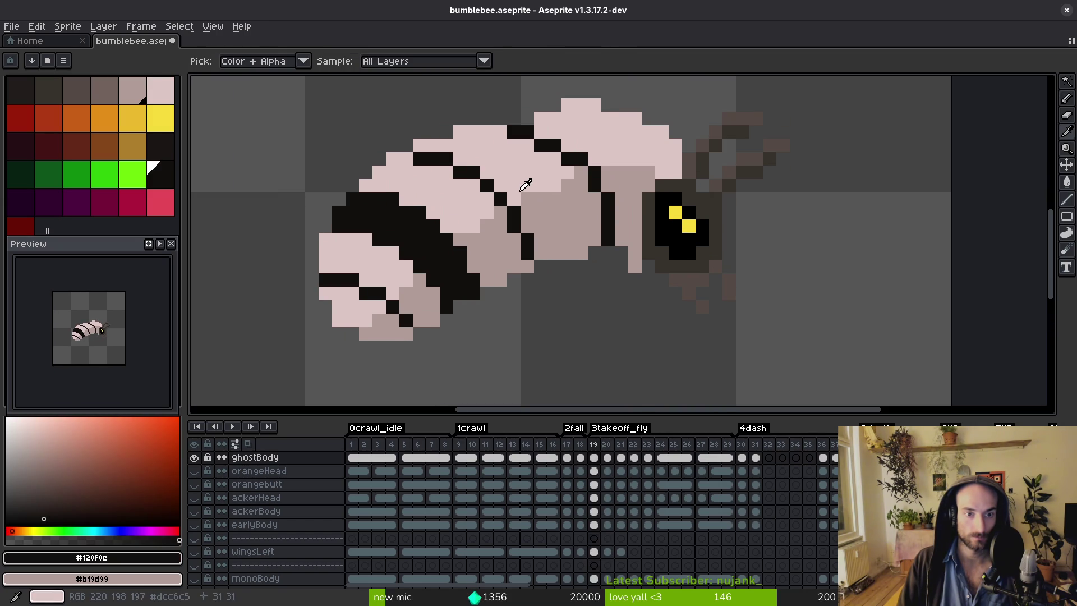
# On frame 20, extend the upper stripe in black and recolour stray pixels mauve and light pink.
pyautogui.keyDown('alt'); pyautogui.click(434, 141); pyautogui.keyUp('alt')
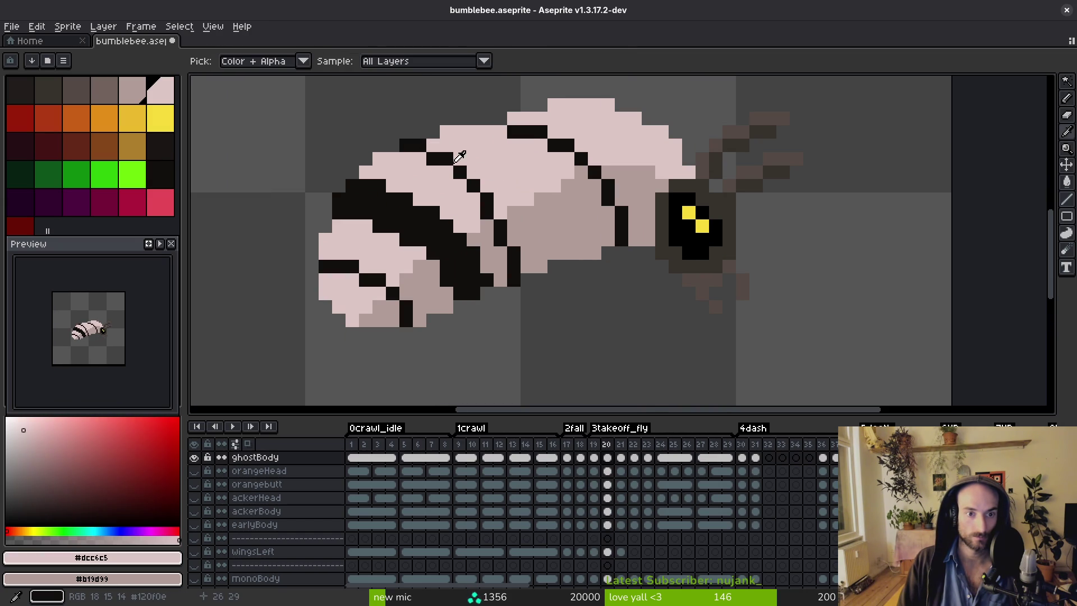
pyautogui.keyDown('alt'); pyautogui.click(461, 171); pyautogui.keyUp('alt')
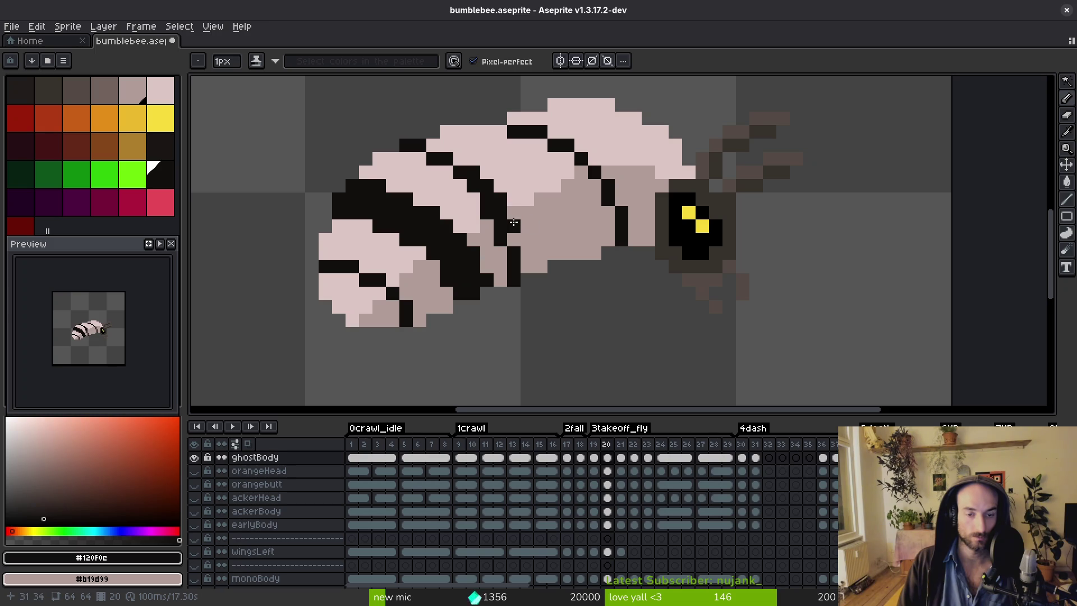
pyautogui.click(527, 266)
pyautogui.keyDown('alt'); pyautogui.click(500, 280); pyautogui.keyUp('alt')
pyautogui.click(513, 278)
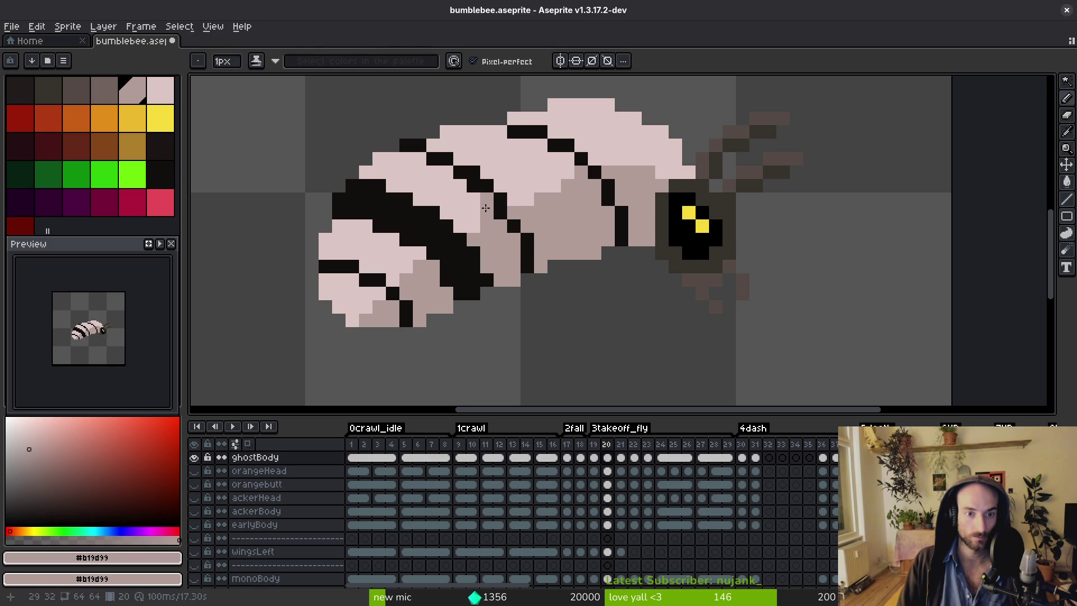
pyautogui.click(485, 203)
pyautogui.keyDown('alt'); pyautogui.click(486, 212); pyautogui.keyUp('alt')
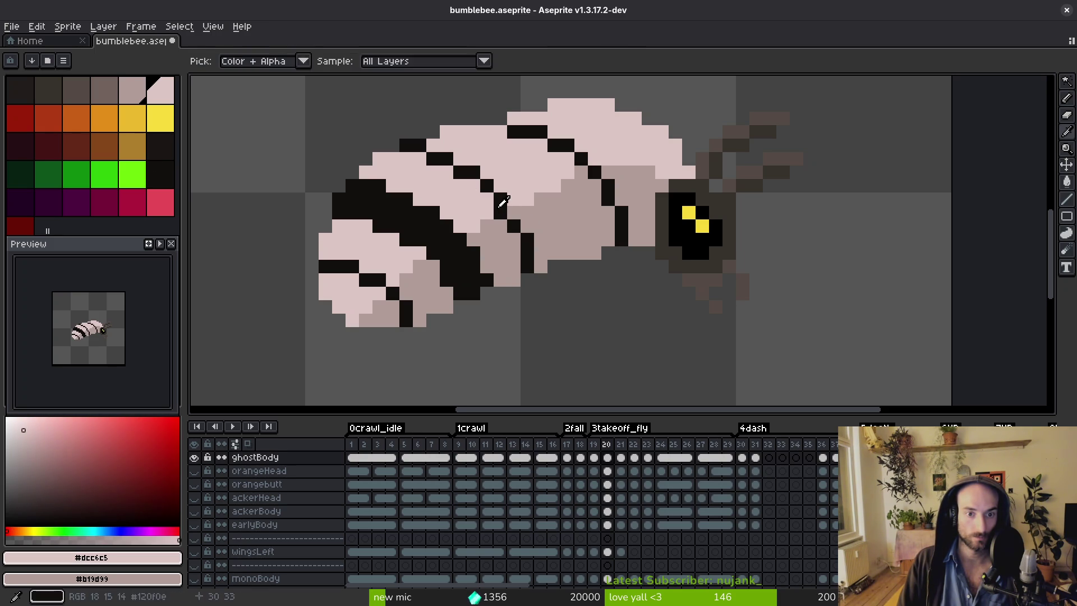
pyautogui.keyDown('alt'); pyautogui.click(497, 204); pyautogui.keyUp('alt')
pyautogui.keyDown('alt'); pyautogui.click(480, 200); pyautogui.keyUp('alt')
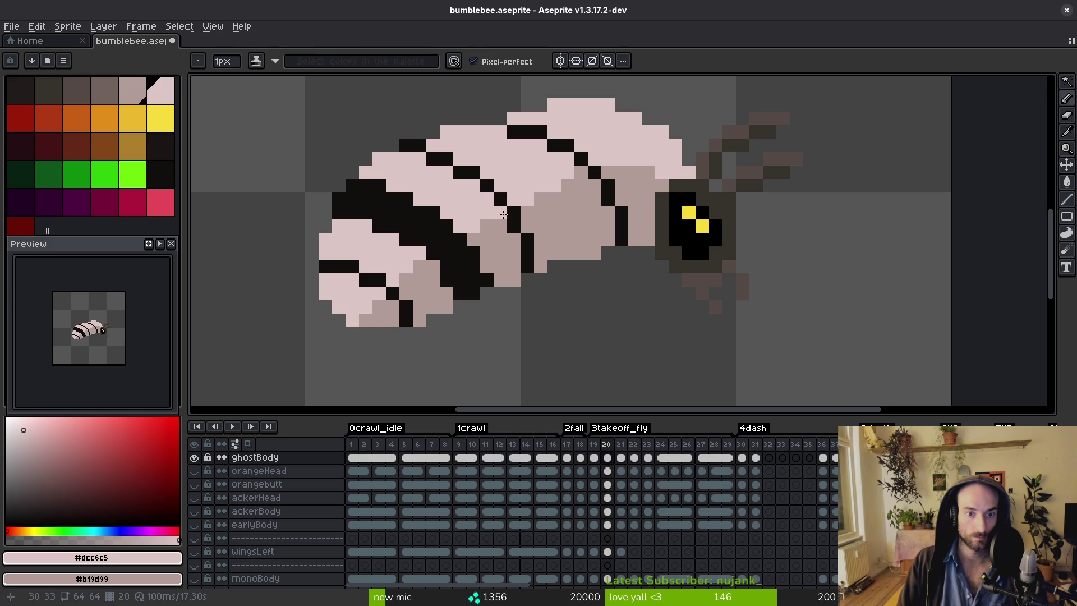
pyautogui.scroll(-4, 504, 224)
pyautogui.scroll(4, 513, 239)
pyautogui.click(513, 239)
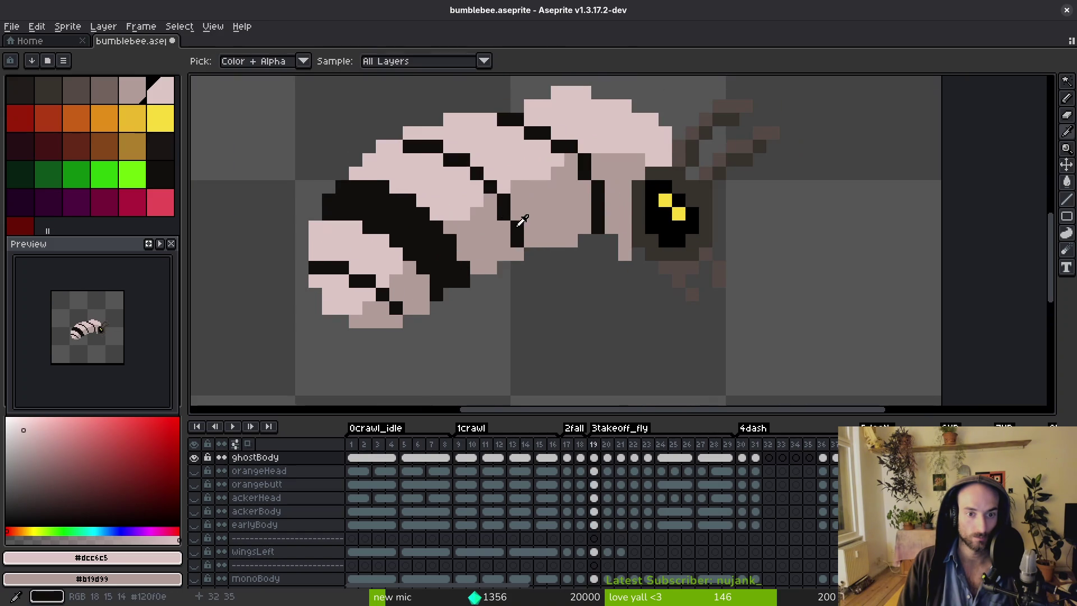
# Add more black pixels to build the thin stepped stripe, trimming one edge pixel to light pink.
pyautogui.keyDown('alt'); pyautogui.click(511, 211); pyautogui.keyUp('alt')
pyautogui.click(530, 245)
pyautogui.keyDown('alt'); pyautogui.click(503, 218); pyautogui.keyUp('alt')
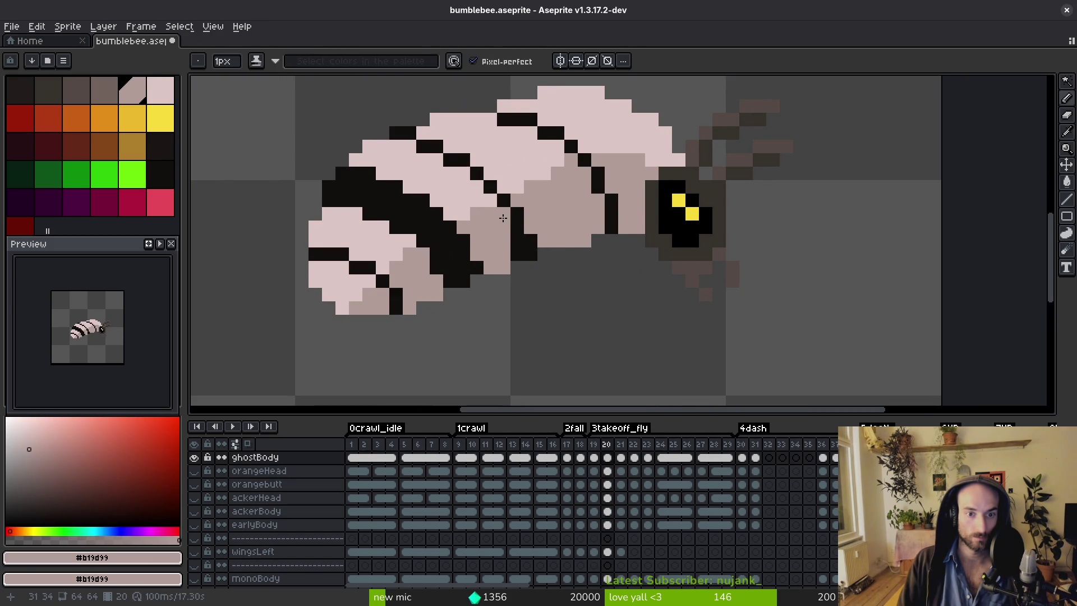
pyautogui.scroll(-4, 509, 245)
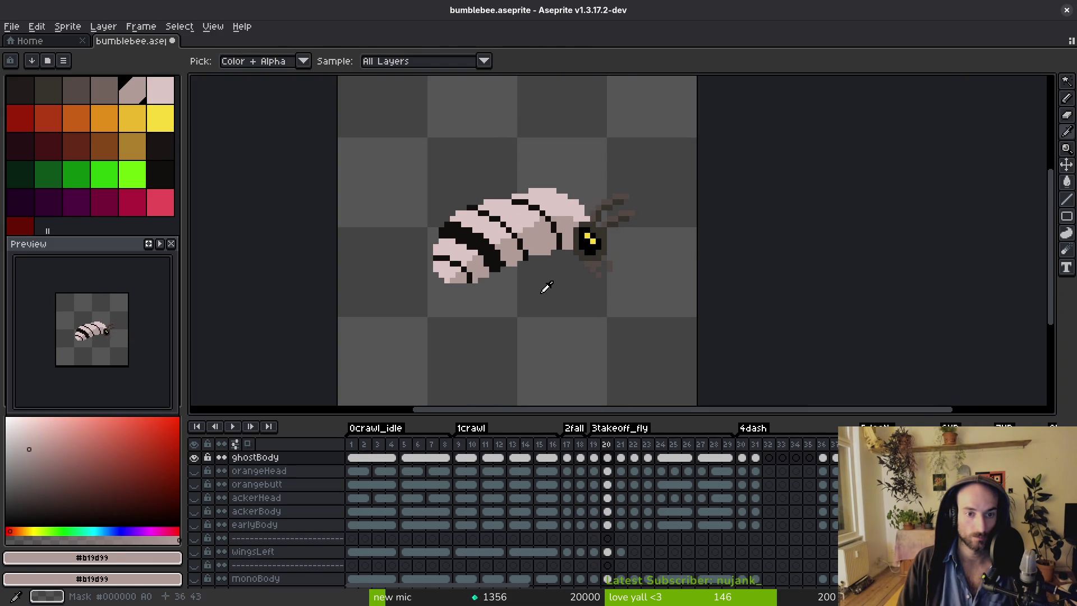
pyautogui.scroll(5, 515, 230)
pyautogui.keyDown('alt'); pyautogui.click(513, 243); pyautogui.keyUp('alt')
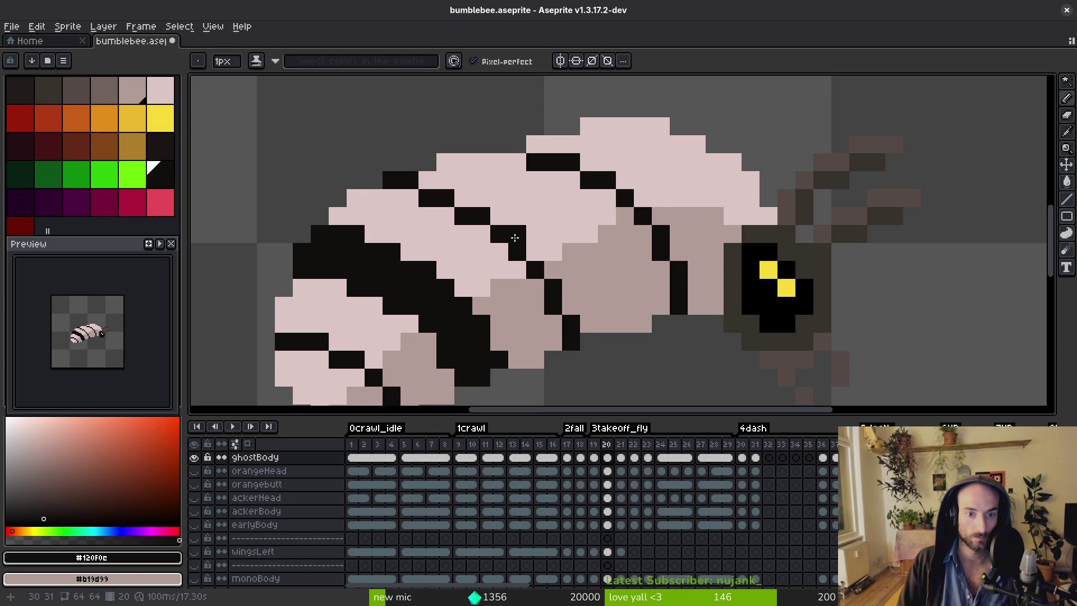
pyautogui.click(471, 205)
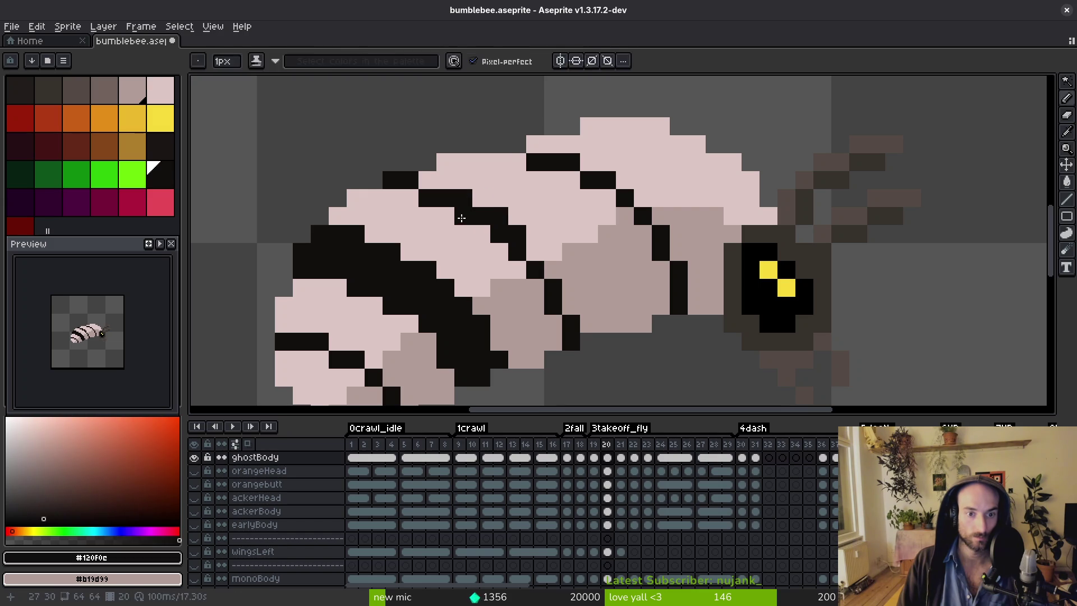
pyautogui.click(468, 226)
pyautogui.keyDown('alt'); pyautogui.click(483, 235); pyautogui.keyUp('alt')
pyautogui.click(498, 236)
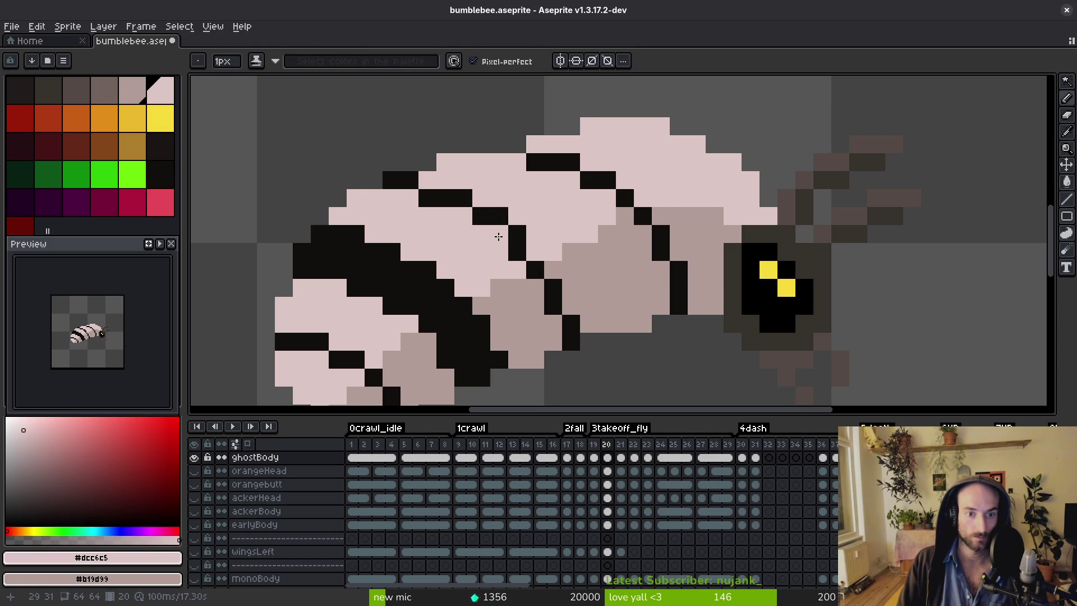
pyautogui.keyDown('alt'); pyautogui.click(516, 228); pyautogui.keyUp('alt')
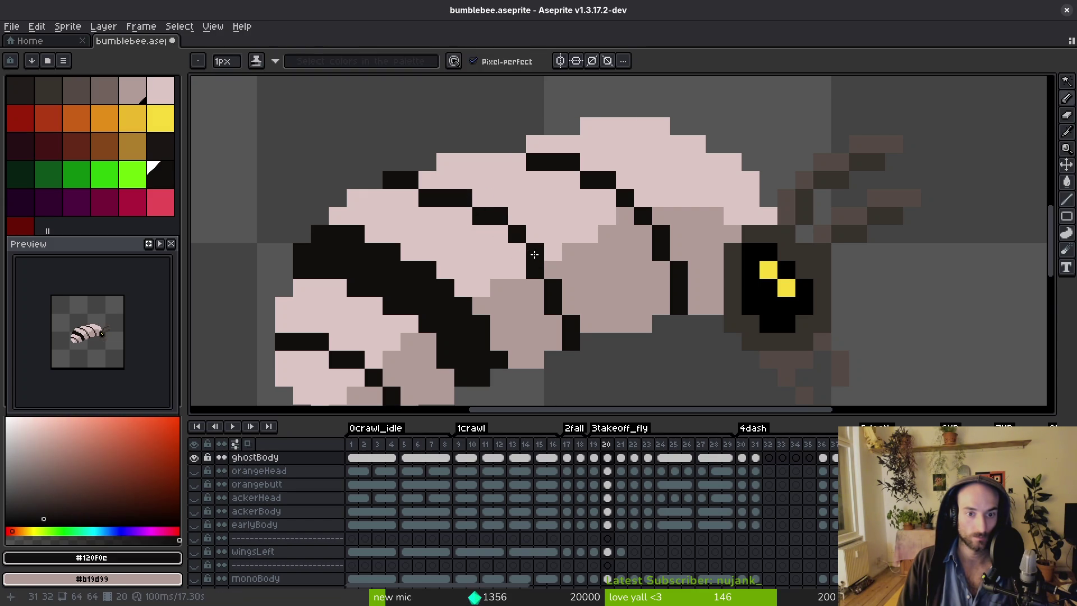
pyautogui.scroll(-3, 577, 308)
# Check frame 19, then on frame 20 turn an extra black stripe pixel light pink.
pyautogui.press(',')
pyautogui.scroll(3, 524, 247)
pyautogui.press('.')
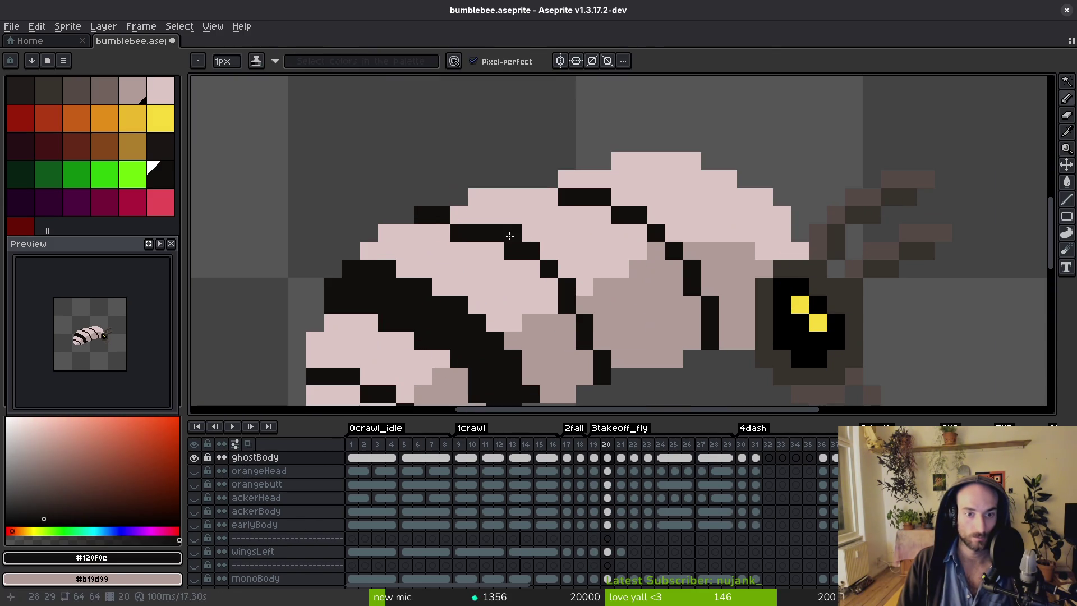
pyautogui.keyDown('alt'); pyautogui.click(471, 246); pyautogui.keyUp('alt')
pyautogui.click(474, 231)
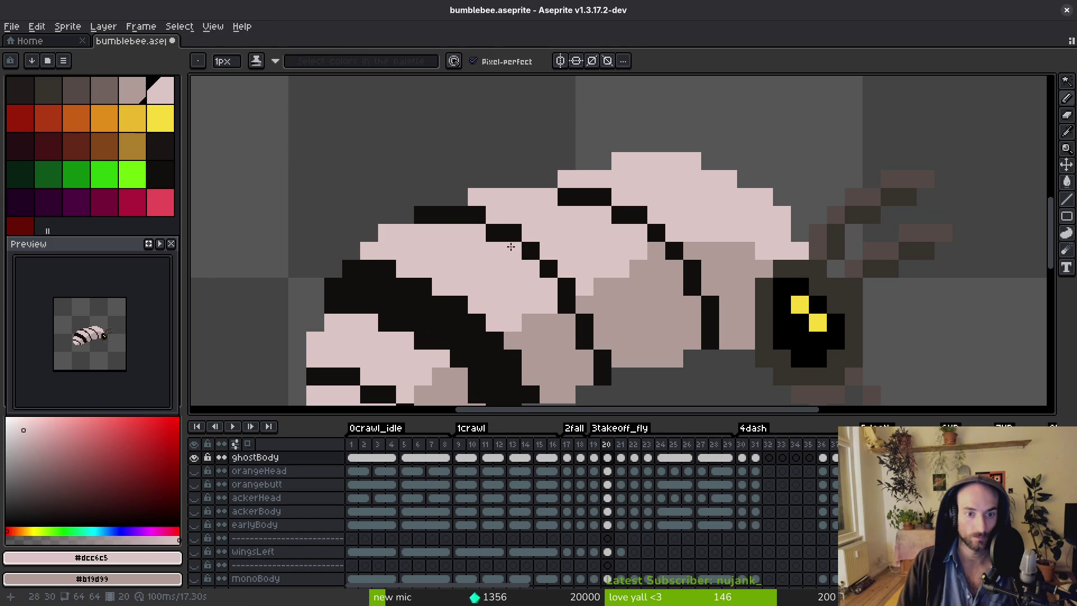
# Flip between frames 19 and 20 to compare the stripes, ending on frame 19.
pyautogui.scroll(-3, 484, 274)
pyautogui.press(',')
pyautogui.press('.')
pyautogui.press(',')
pyautogui.press('.')
pyautogui.press(',')
pyautogui.press('.')
pyautogui.press(',')
pyautogui.press('.')
pyautogui.scroll(2, 519, 281)
pyautogui.press(',')
pyautogui.moveTo(519, 281); pyautogui.dragTo(505, 281)
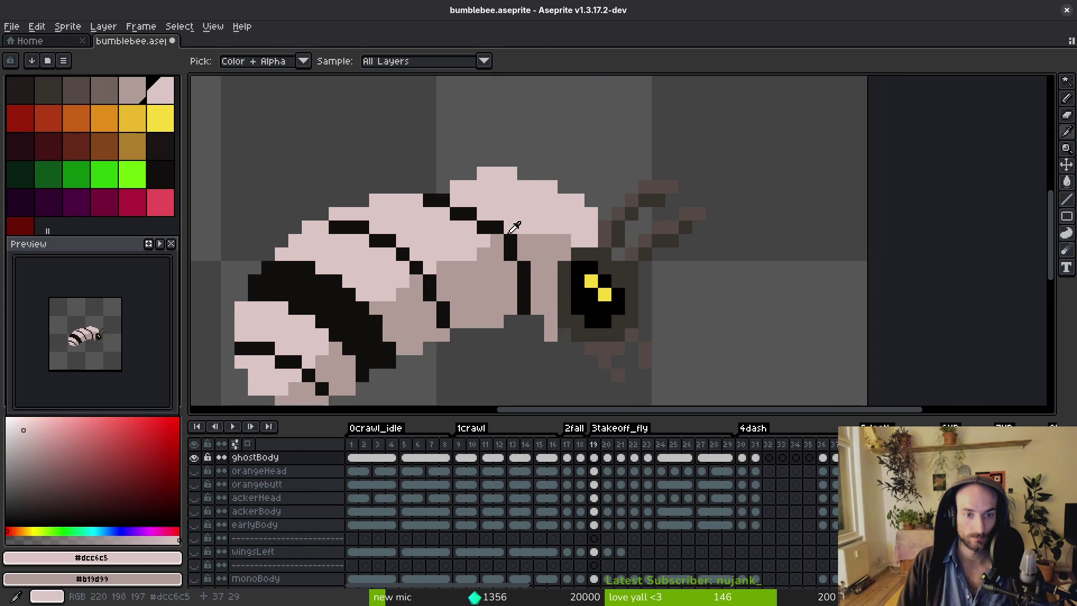
# Remove the earlier vertical black stroke on frame 19, repainting that column in a body mid tone.
pyautogui.press('.')
pyautogui.moveTo(484, 214)
pyautogui.mouseDown()
pyautogui.moveTo(524, 255)
pyautogui.moveTo(546, 304)
pyautogui.mouseUp()
pyautogui.keyDown('alt'); pyautogui.click(538, 252); pyautogui.keyUp('alt')
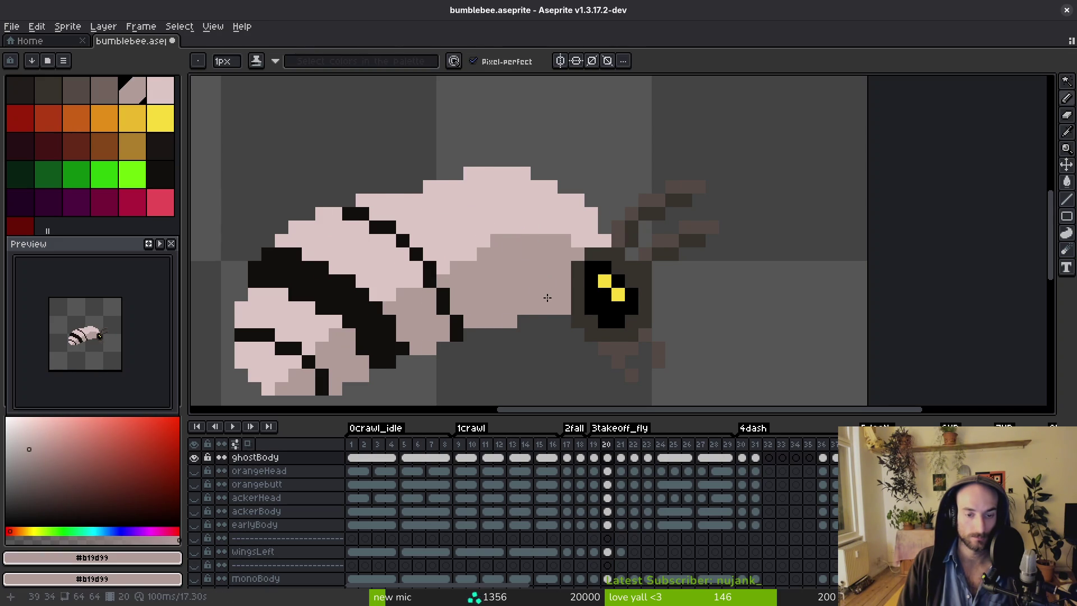
pyautogui.press(',')
pyautogui.hotkey('ctrl', 'z')
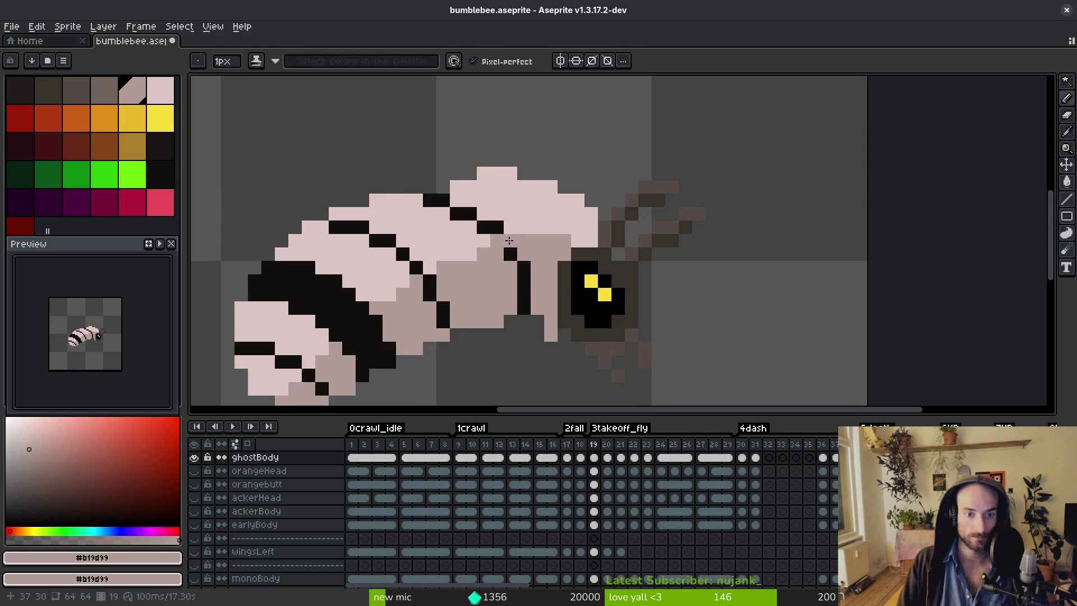
pyautogui.keyDown('alt'); pyautogui.click(519, 221); pyautogui.keyUp('alt')
pyautogui.moveTo(510, 241); pyautogui.dragTo(525, 303)
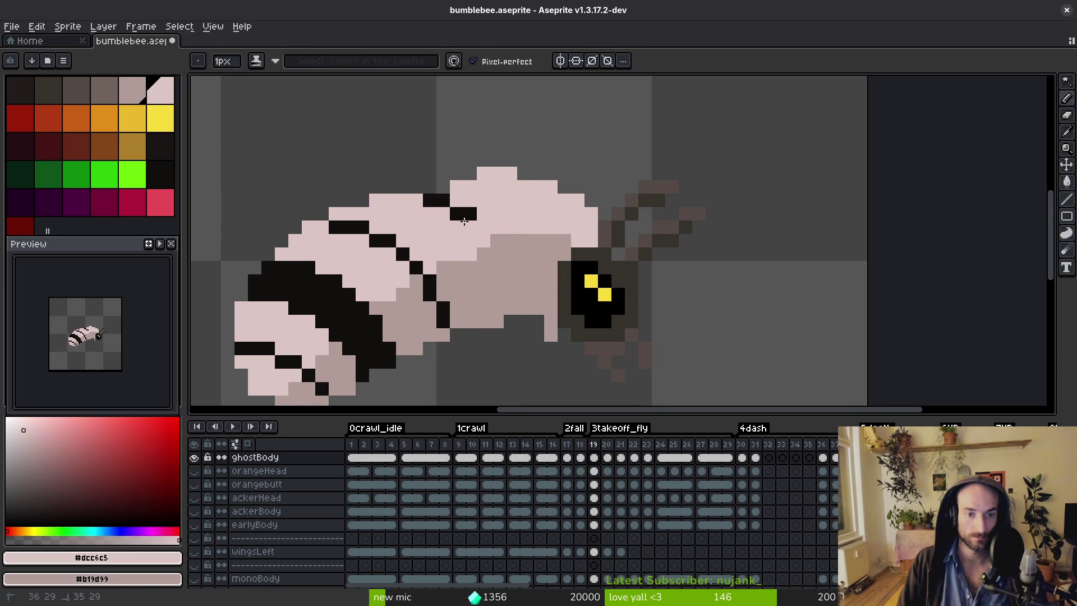
# Draw a curved black outline around the thorax band behind the head on frame 19.
pyautogui.press(',')
pyautogui.scroll(-3, 486, 223)
pyautogui.scroll(2, 485, 219)
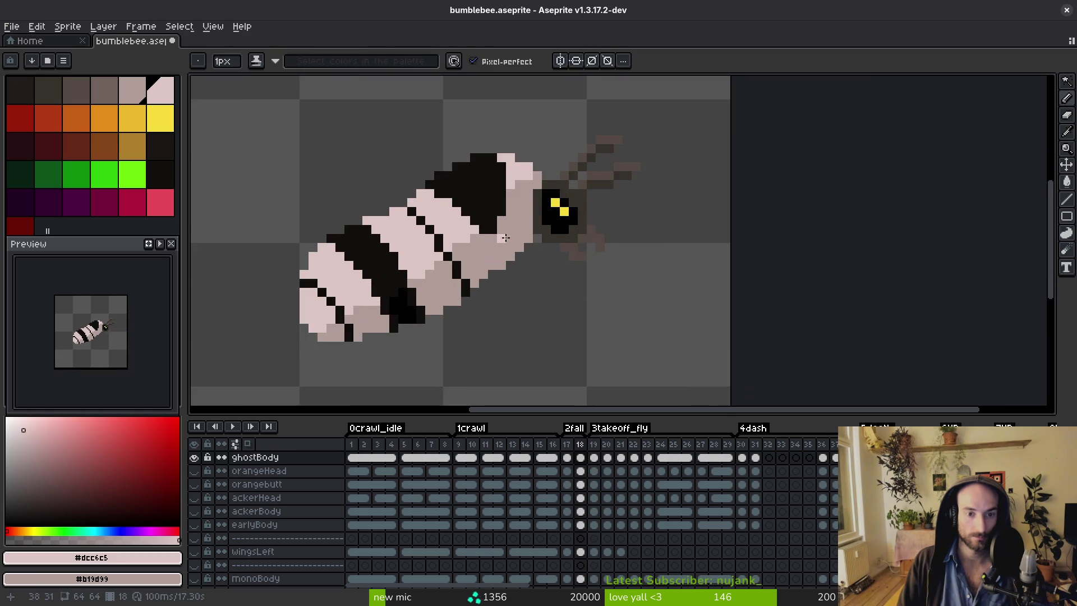
pyautogui.scroll(-1, 488, 207)
pyautogui.press('w')
pyautogui.press('.')
pyautogui.press('i')
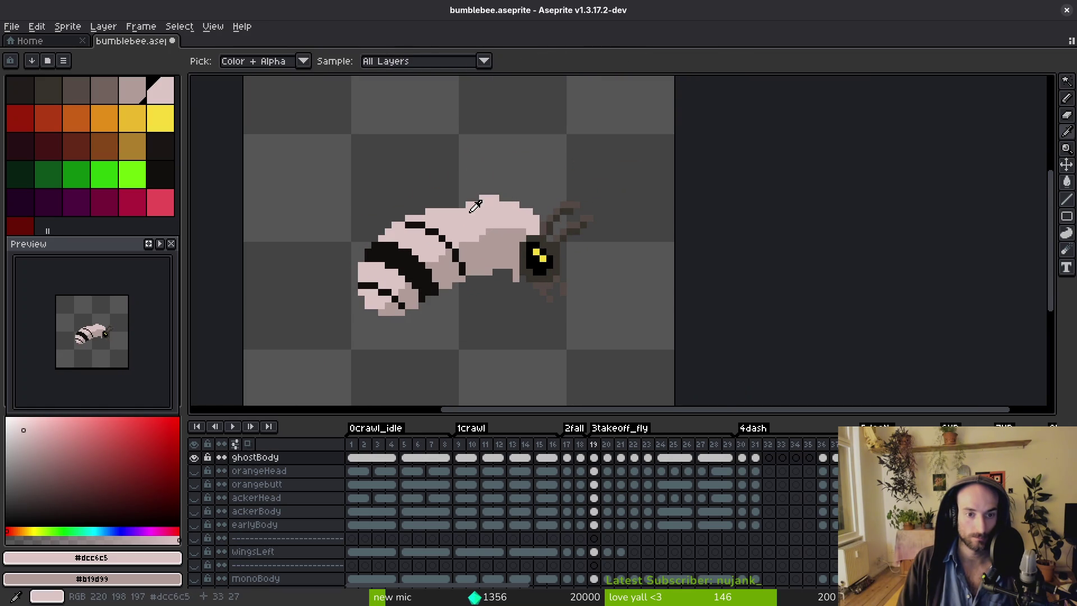
pyautogui.click(434, 224)
pyautogui.scroll(2, 448, 216)
pyautogui.press('b')
pyautogui.moveTo(501, 230)
pyautogui.mouseDown()
pyautogui.moveTo(517, 272)
pyautogui.moveTo(576, 205)
pyautogui.mouseUp()
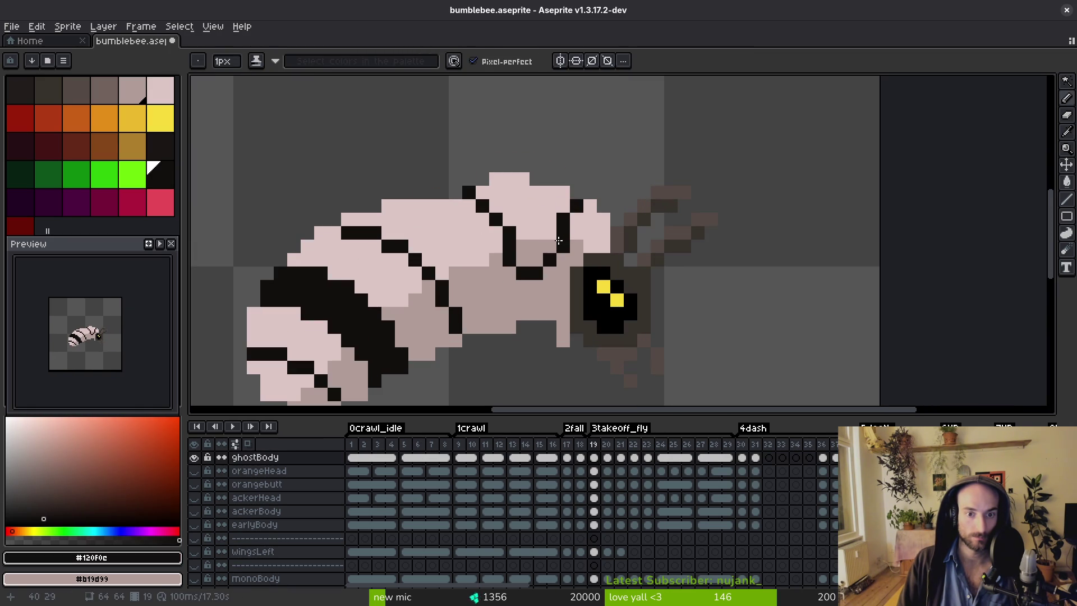
# Flood-fill the outlined thorax band and its gaps black, adding one black edge pixel.
pyautogui.press('g')
pyautogui.click(539, 214)
pyautogui.click(536, 247)
pyautogui.click(530, 261)
pyautogui.scroll(-1, 512, 228)
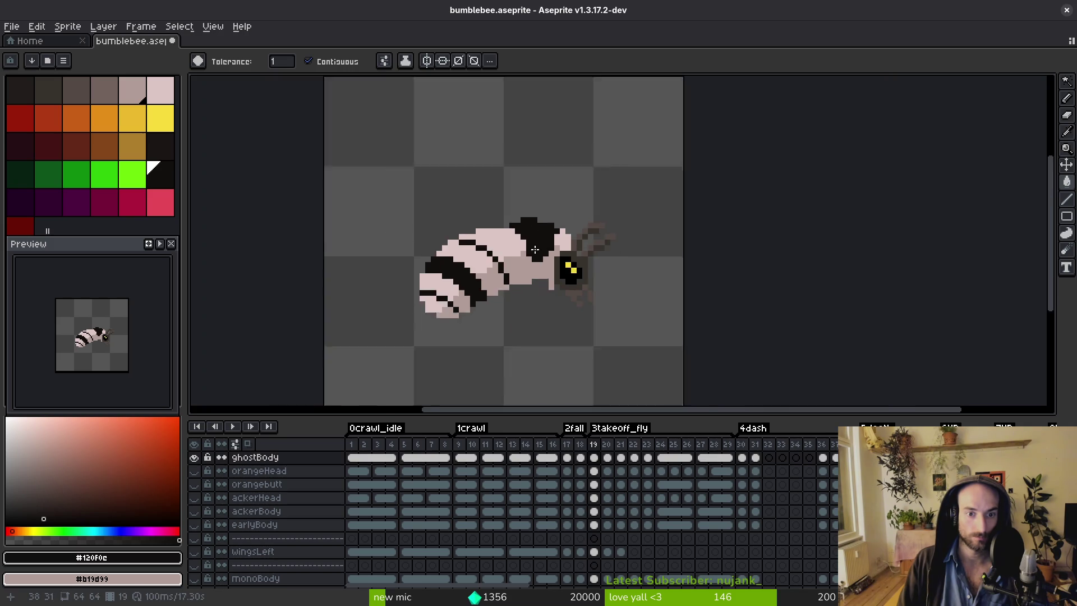
pyautogui.scroll(1, 512, 228)
pyautogui.press('b')
pyautogui.scroll(-4, 512, 228)
pyautogui.scroll(3, 523, 222)
pyautogui.click(522, 222)
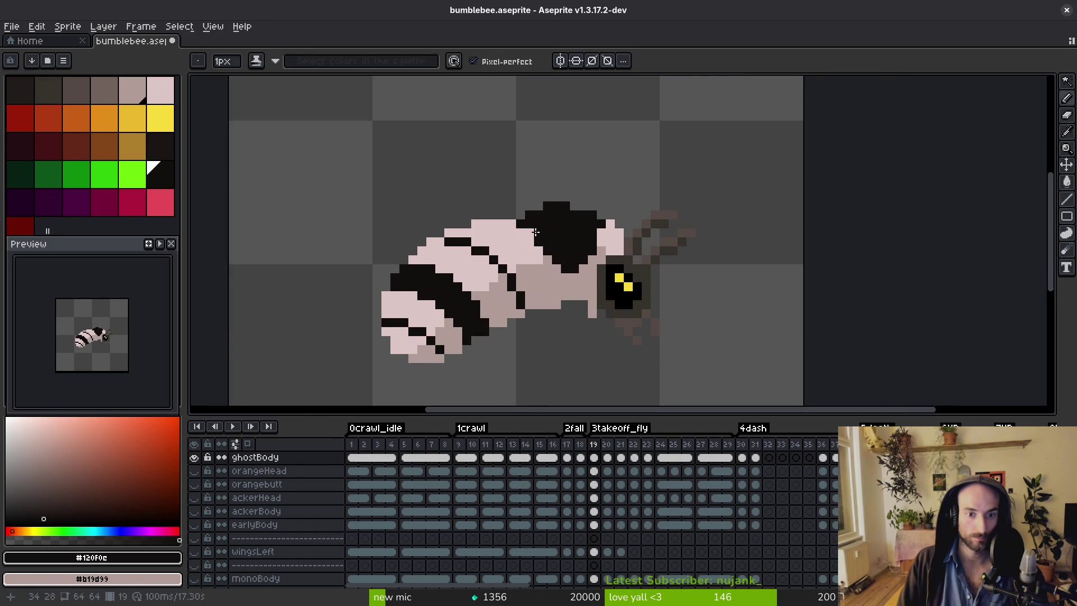
# Repaint a stray black pixel on the head light pink.
pyautogui.scroll(3, 532, 231)
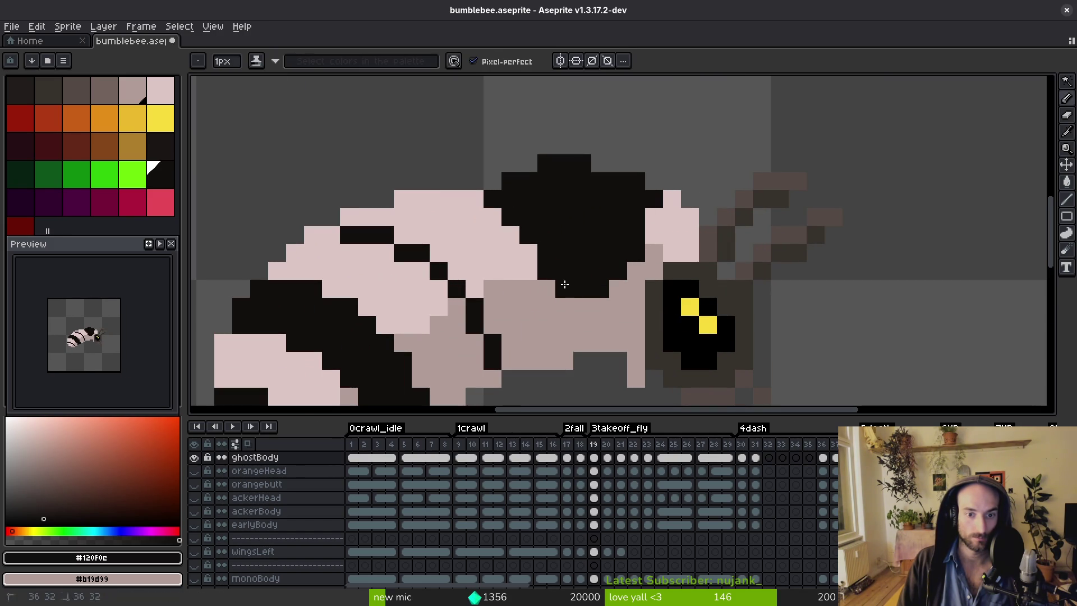
pyautogui.keyDown('alt'); pyautogui.click(653, 236); pyautogui.keyUp('alt')
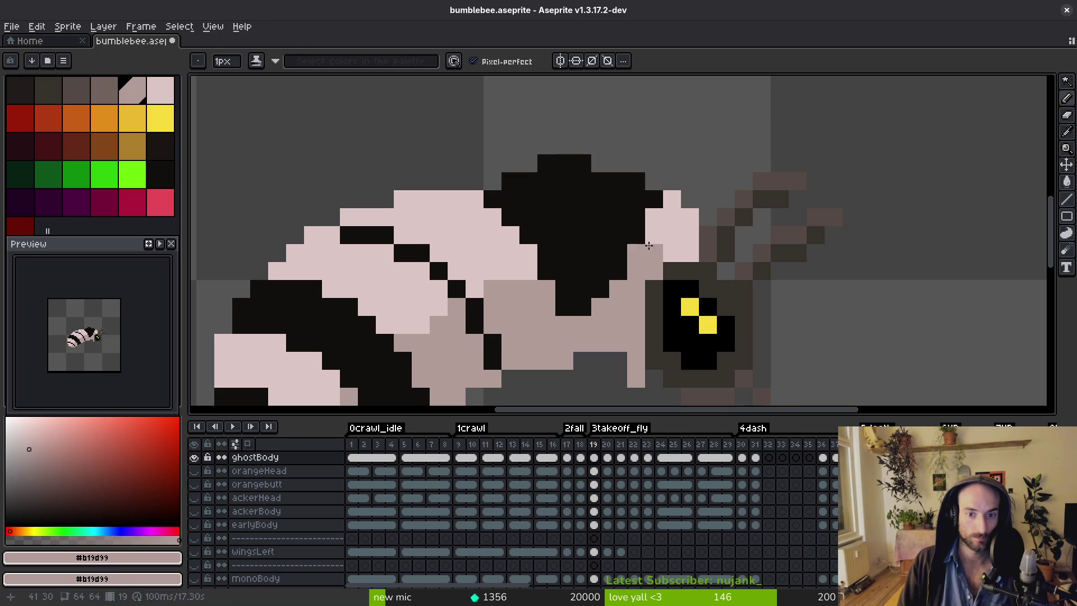
pyautogui.click(654, 199)
pyautogui.scroll(-1, 648, 242)
pyautogui.scroll(-4, 648, 241)
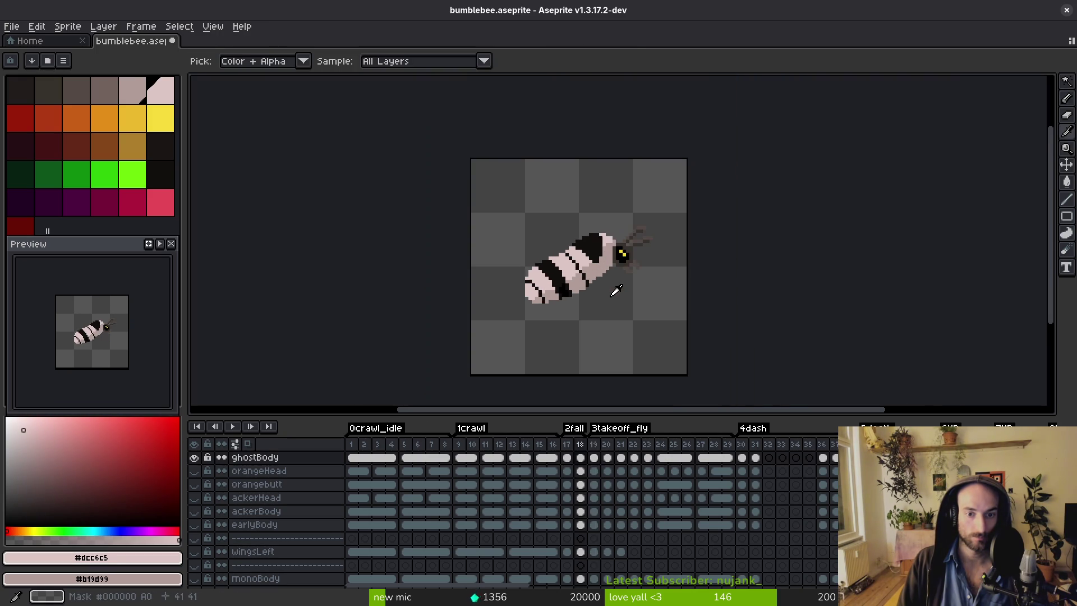
pyautogui.scroll(1, 567, 270)
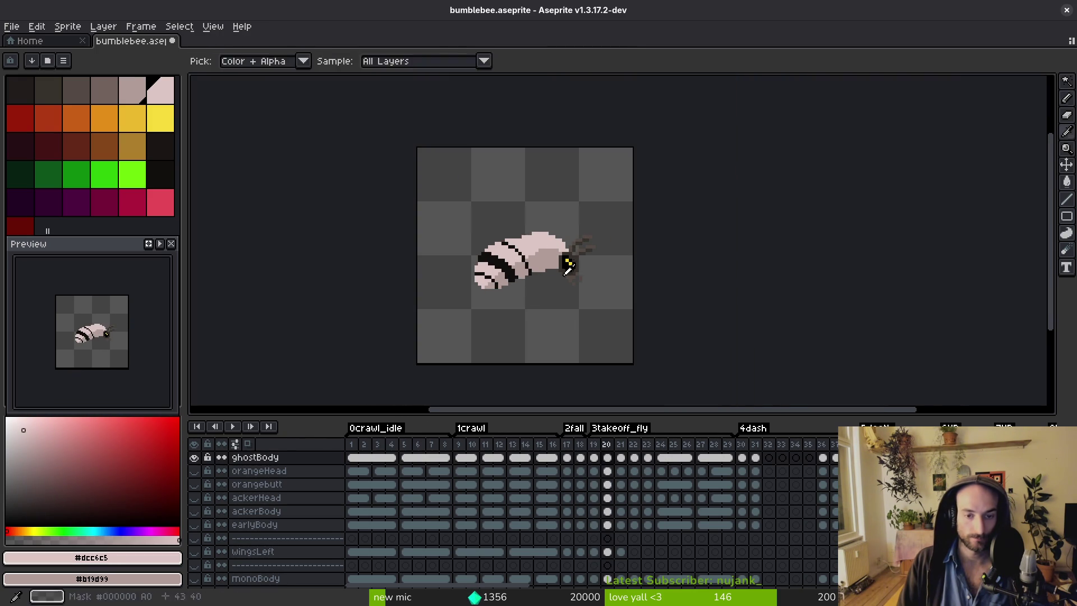
# Select the black thorax band by colour, copy it, and paste it onto frame 20.
pyautogui.press('.')
pyautogui.scroll(1, 570, 258)
pyautogui.press('alt')
pyautogui.scroll(3, 550, 247)
pyautogui.press(',')
pyautogui.press('w')
pyautogui.click(524, 228)
pyautogui.press('.')
pyautogui.click(540, 231)
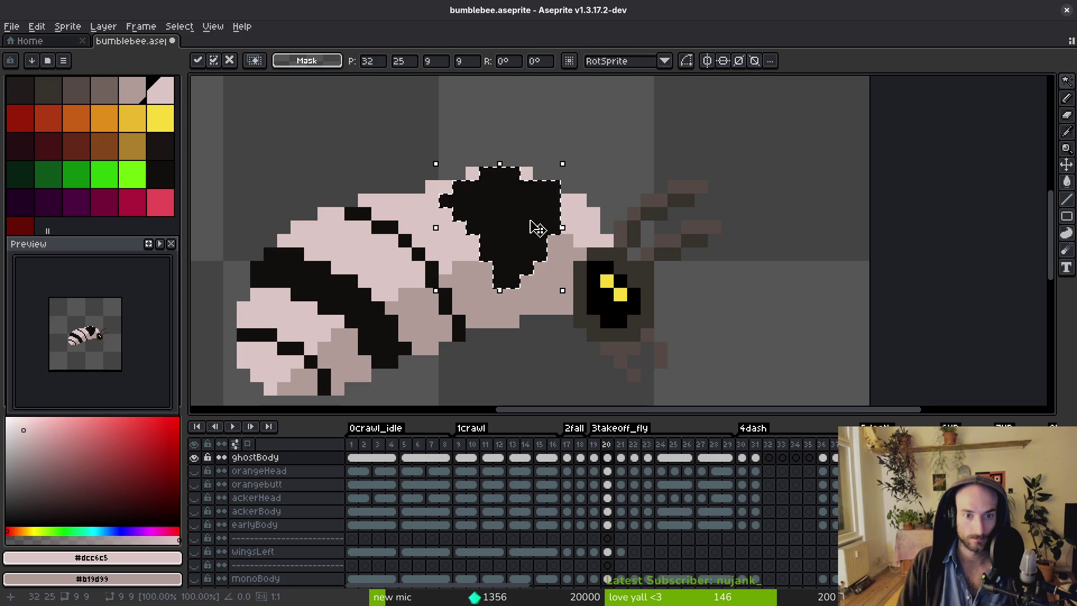
pyautogui.press('b')
pyautogui.press('.')
pyautogui.press(',')
# Blacken a few pixels along the band's top edge on frame 20, compare frames, and undo.
pyautogui.keyDown('alt'); pyautogui.click(530, 212); pyautogui.keyUp('alt')
pyautogui.click(526, 174)
pyautogui.click(446, 173)
pyautogui.moveTo(446, 189); pyautogui.dragTo(432, 187)
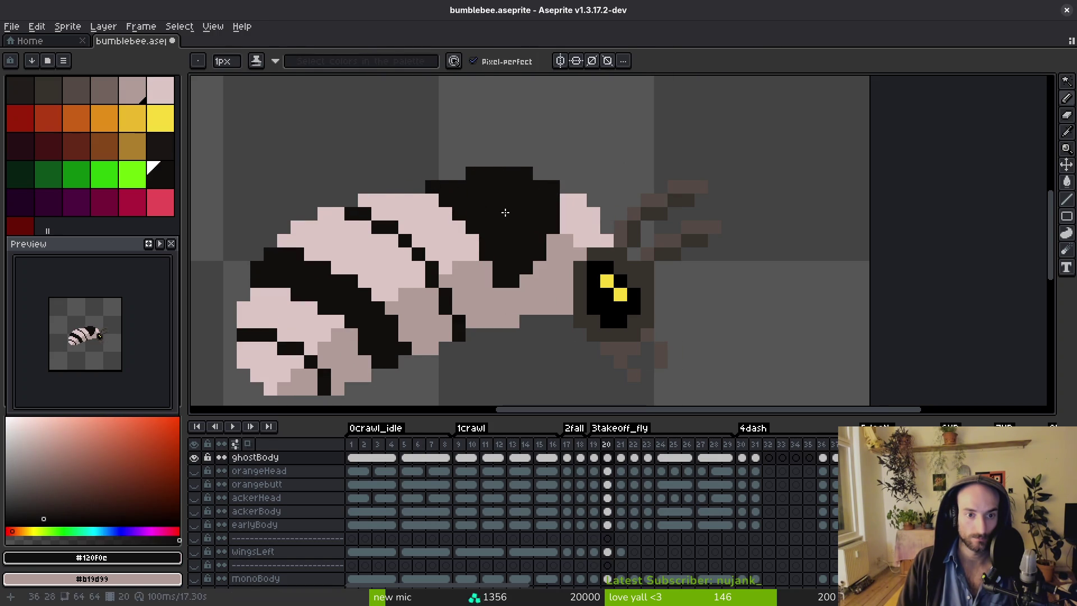
pyautogui.press('.')
pyautogui.press(',')
pyautogui.press('.')
pyautogui.press(',')
pyautogui.hotkey('ctrl', 'z')
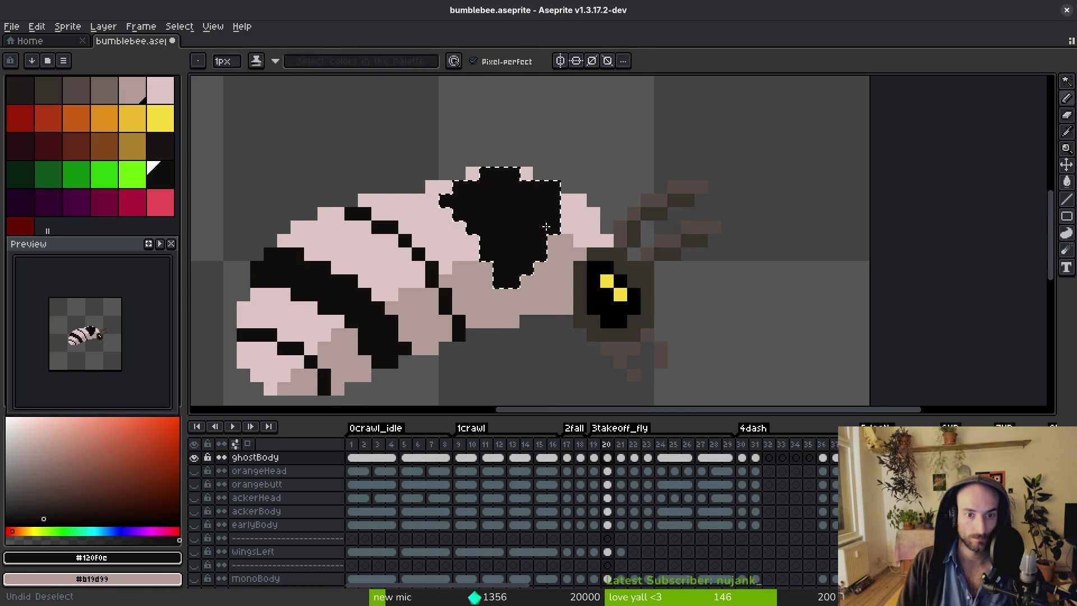
pyautogui.press('Delete')
# Move the selected thorax band on frame 20 slightly toward the head.
pyautogui.scroll(-2, 547, 226)
pyautogui.press('v')
pyautogui.click(541, 247)
pyautogui.moveTo(541, 247)
pyautogui.mouseDown()
pyautogui.moveTo(548, 235)
pyautogui.moveTo(492, 218)
pyautogui.mouseUp()
pyautogui.press('Escape')
pyautogui.press('b')
pyautogui.scroll(1, 530, 206)
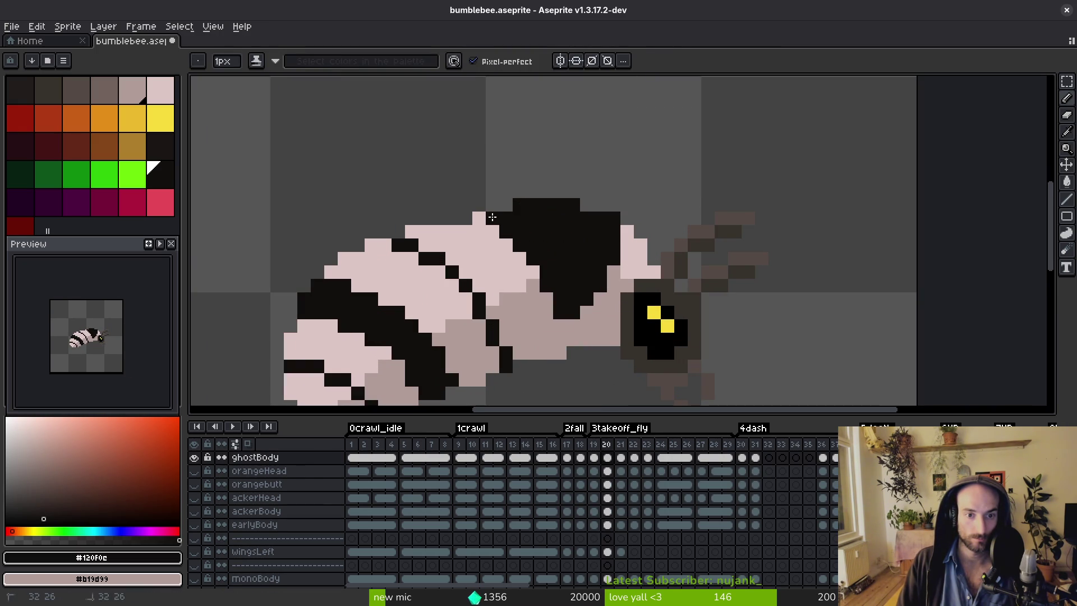
pyautogui.scroll(-2, 556, 245)
# Compare frame 20 with its neighbour, then advance to frame 21.
pyautogui.press('i')
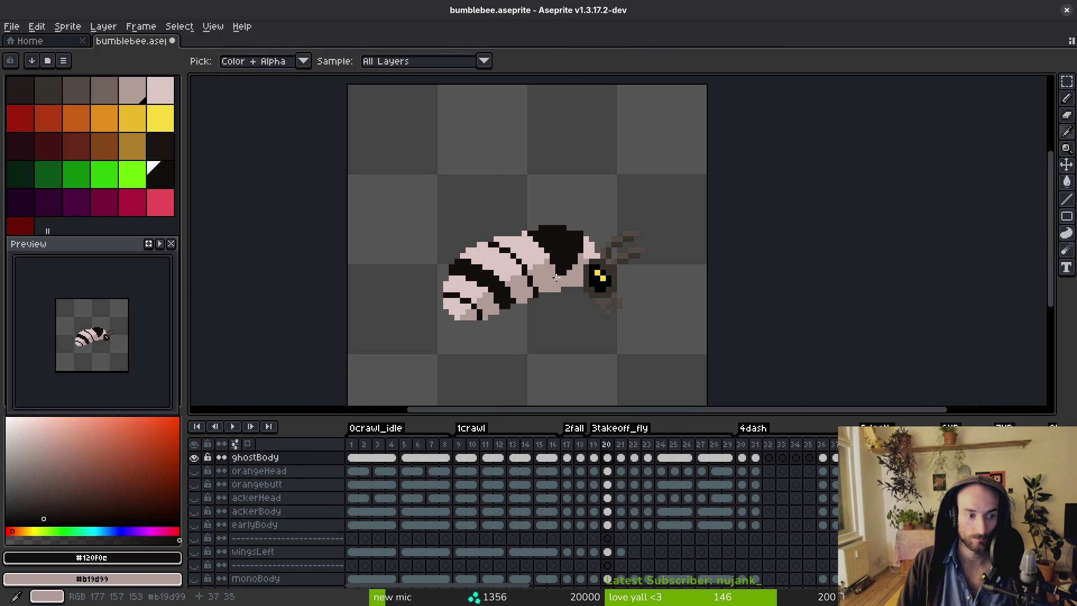
pyautogui.scroll(3, 558, 283)
pyautogui.press('Left')
pyautogui.press('Right')
pyautogui.press('Left')
pyautogui.press('Right')
pyautogui.scroll(-3, 570, 260)
pyautogui.press('b')
pyautogui.press('i')
pyautogui.press('Right')
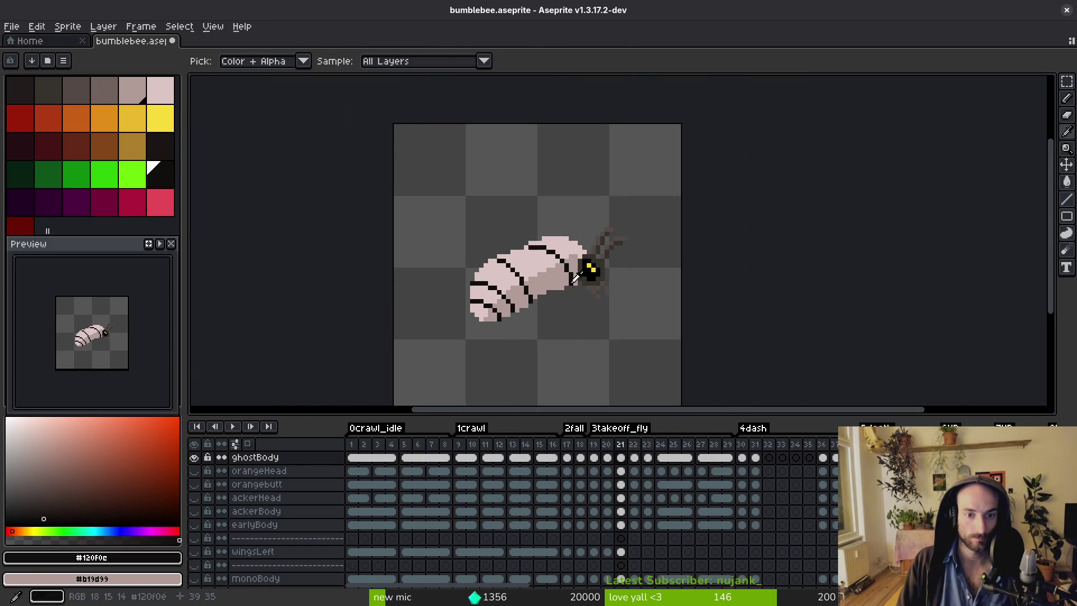
# Outline the thorax band behind the head on frame 21 in black and flood-fill it solid.
pyautogui.press('b')
pyautogui.scroll(3, 569, 259)
pyautogui.scroll(-1, 541, 289)
pyautogui.scroll(1, 487, 232)
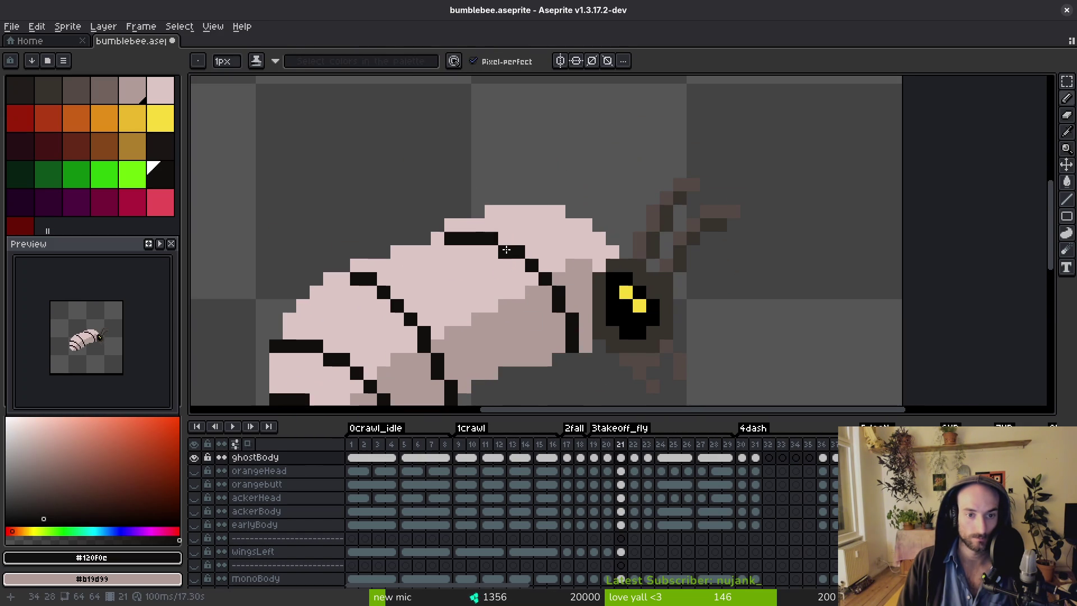
pyautogui.moveTo(529, 291); pyautogui.dragTo(531, 307)
pyautogui.moveTo(572, 224)
pyautogui.mouseDown()
pyautogui.moveTo(572, 253)
pyautogui.moveTo(541, 317)
pyautogui.mouseUp()
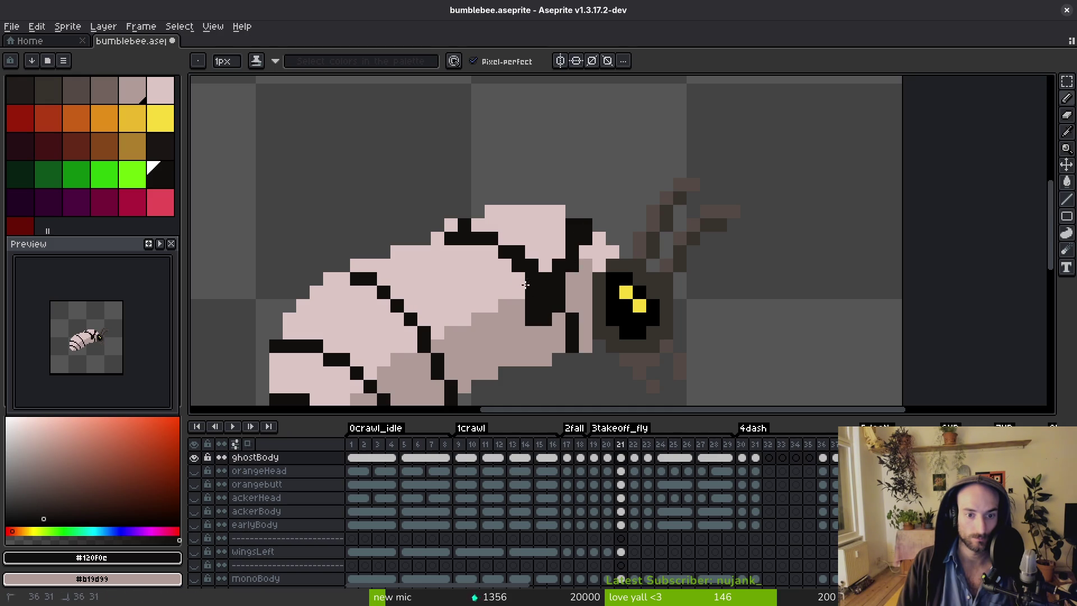
pyautogui.moveTo(512, 272); pyautogui.dragTo(519, 281)
pyautogui.press('g')
pyautogui.click(538, 225)
# Repaint the stray dark strip below the band light pink, then re-pick black.
pyautogui.press('i')
pyautogui.click(596, 251)
pyautogui.press('b')
pyautogui.moveTo(572, 314); pyautogui.dragTo(572, 350)
pyautogui.scroll(-3, 468, 246)
pyautogui.press('i')
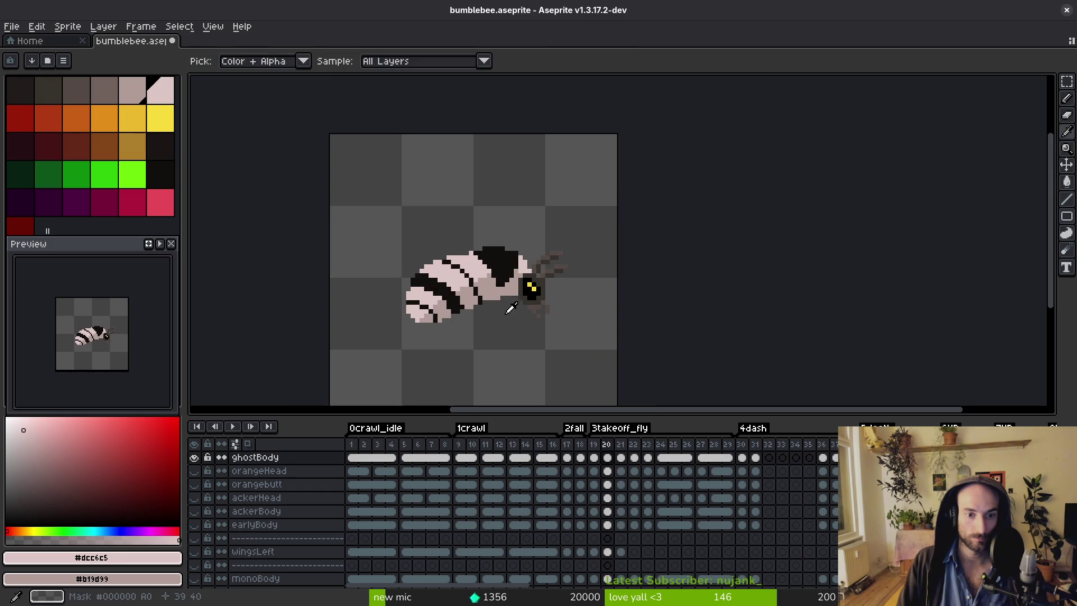
pyautogui.click(509, 279)
pyautogui.press('b')
pyautogui.scroll(2, 512, 281)
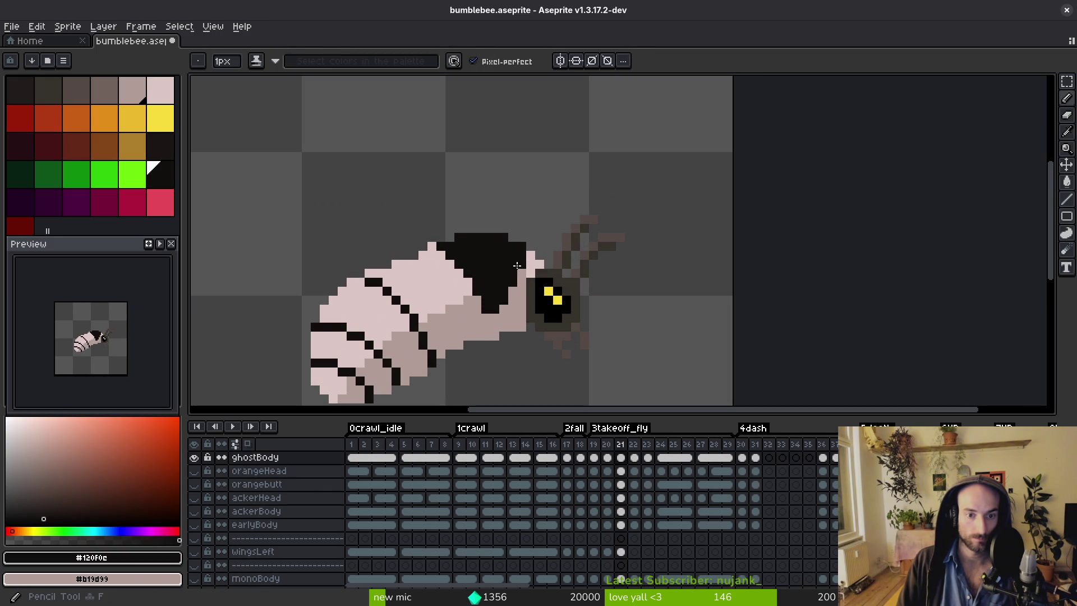
pyautogui.scroll(-2, 531, 274)
# Flip between frames 20 and 21 to compare the band, ending on frame 20.
pyautogui.press('i')
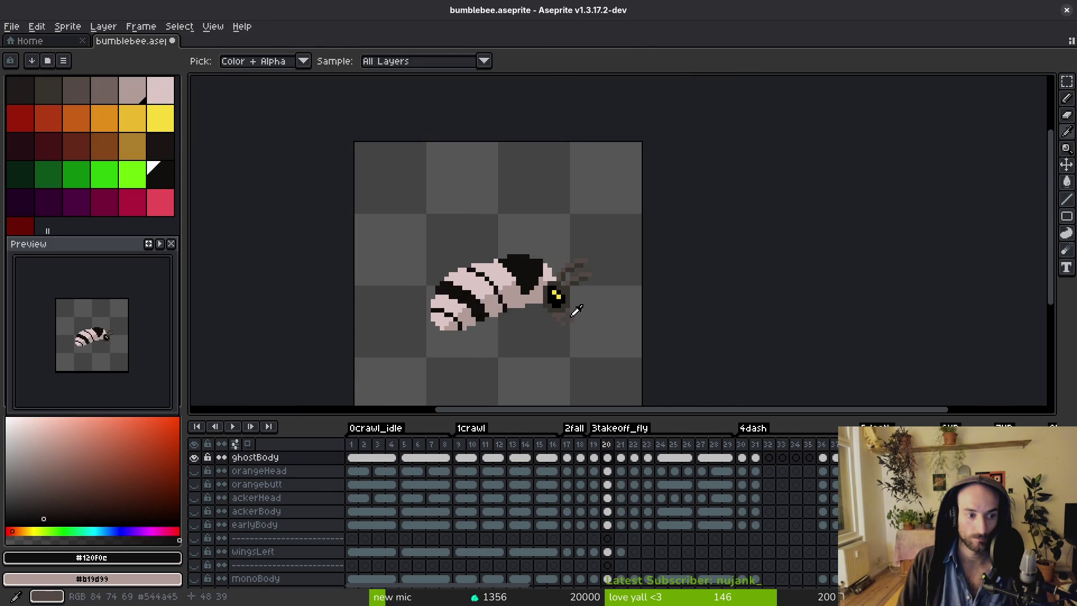
pyautogui.press('b')
pyautogui.scroll(2, 566, 316)
pyautogui.press('i')
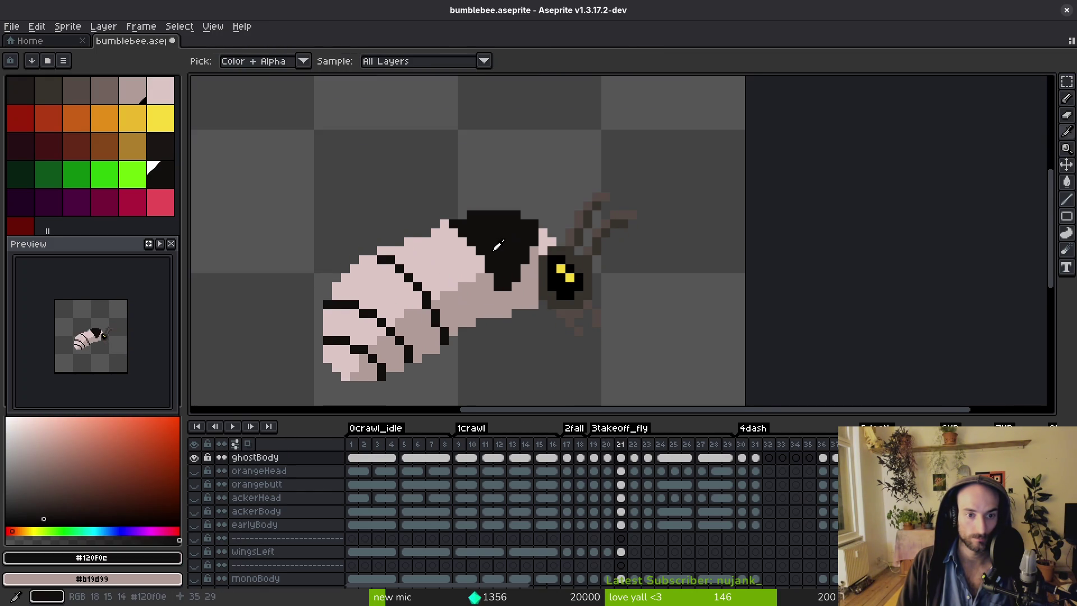
pyautogui.press('b')
pyautogui.scroll(3, 522, 228)
pyautogui.press('i')
pyautogui.press(']')
pyautogui.scroll(-2, 488, 226)
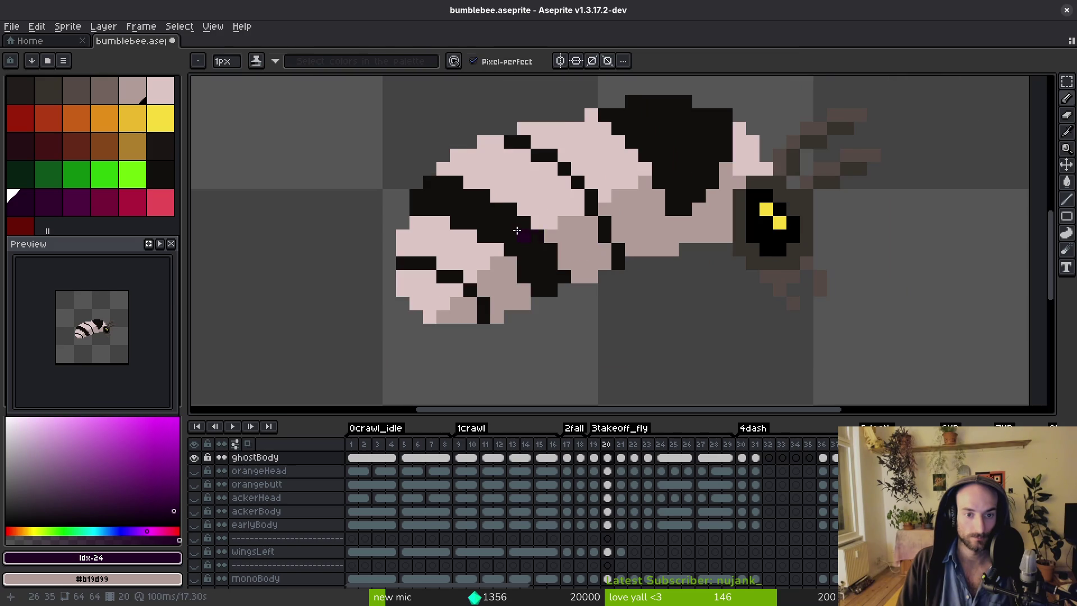
# Draw a thick black stripe across frame 21's lower abdomen and fill its three gaps black.
pyautogui.click(442, 232)
pyautogui.scroll(2, 443, 231)
pyautogui.press('b')
pyautogui.moveTo(411, 203)
pyautogui.mouseDown()
pyautogui.moveTo(502, 233)
pyautogui.moveTo(513, 251)
pyautogui.mouseUp()
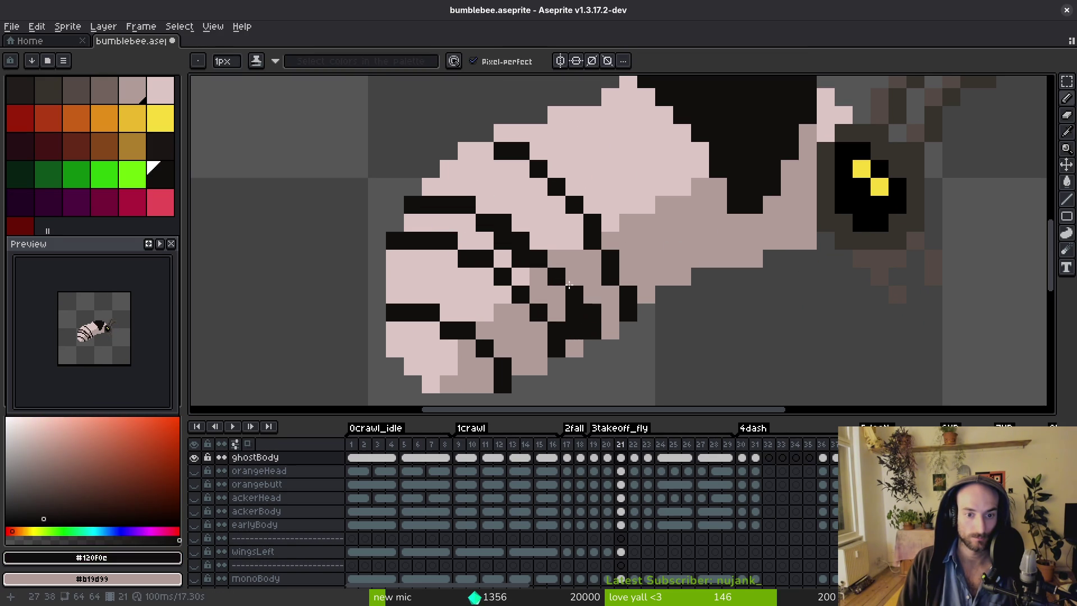
pyautogui.click(572, 339)
pyautogui.press('g')
pyautogui.click(559, 307)
pyautogui.click(502, 258)
pyautogui.click(445, 221)
# Fix stray pixels with light and mid pink, then thicken the stripe's upper edge in black.
pyautogui.press('b')
pyautogui.scroll(-3, 559, 281)
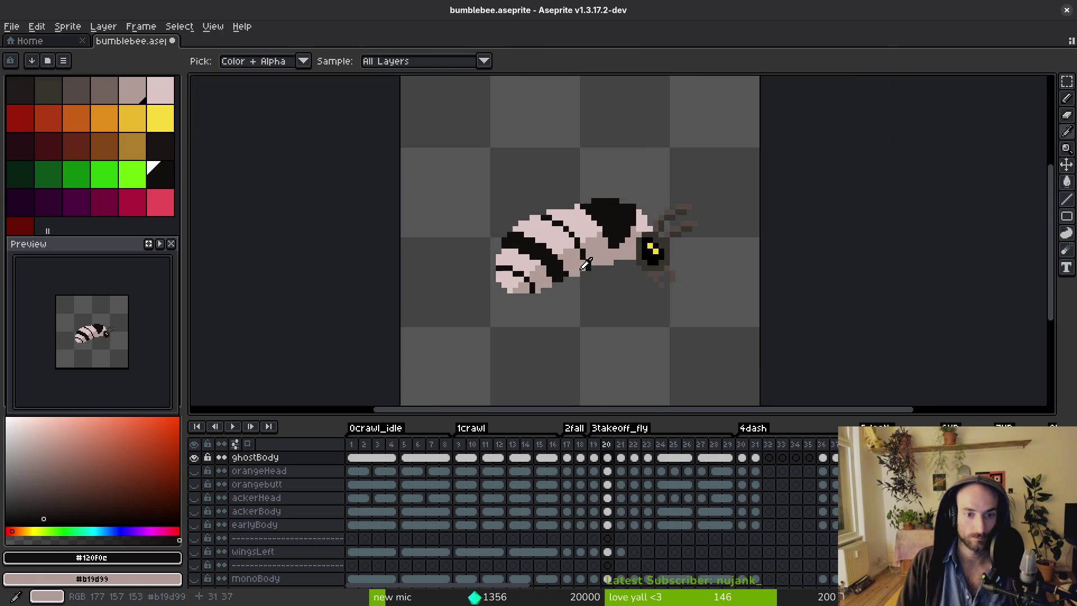
pyautogui.keyDown('alt'); pyautogui.click(553, 242); pyautogui.keyUp('alt')
pyautogui.scroll(3, 553, 242)
pyautogui.rightClick(574, 276)
pyautogui.keyDown('alt'); pyautogui.click(579, 285); pyautogui.keyUp('alt')
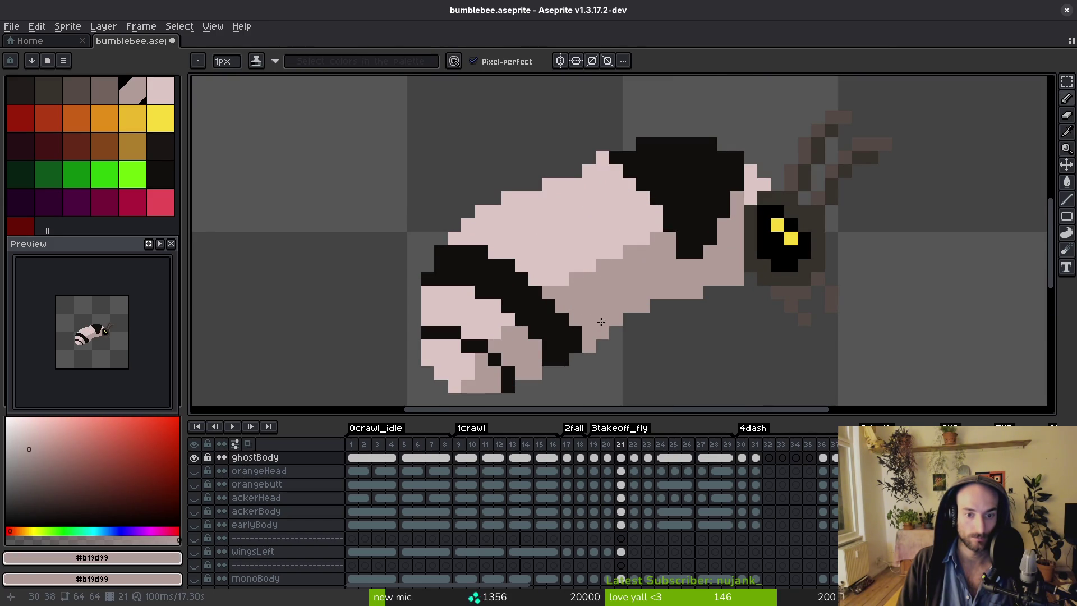
pyautogui.scroll(-3, 600, 327)
pyautogui.keyDown('alt'); pyautogui.click(586, 319); pyautogui.keyUp('alt')
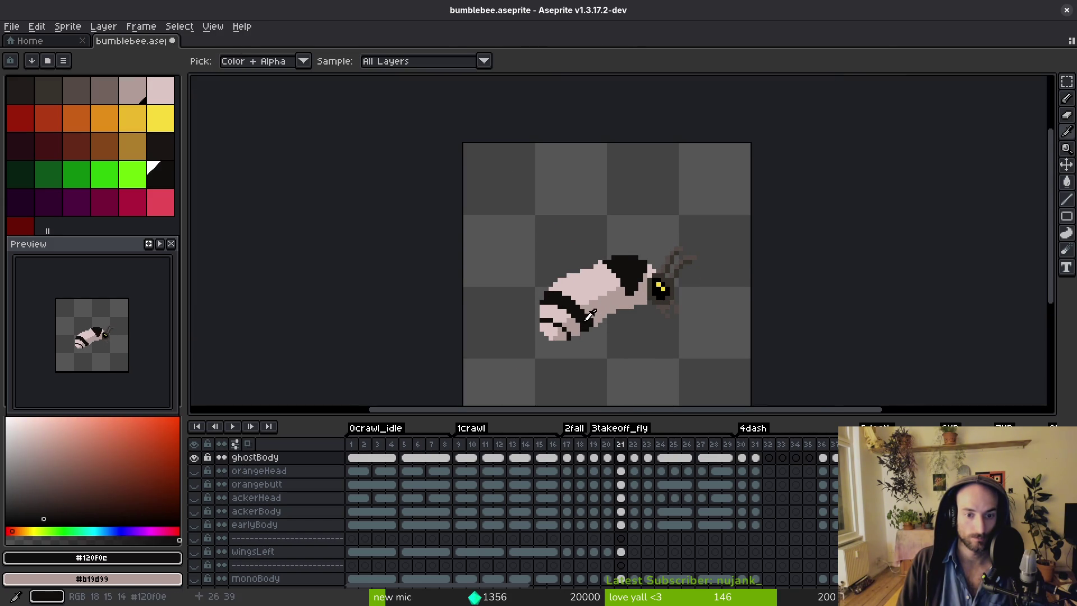
pyautogui.scroll(3, 586, 319)
pyautogui.moveTo(580, 306)
pyautogui.mouseDown()
pyautogui.moveTo(519, 260)
pyautogui.moveTo(538, 256)
pyautogui.mouseUp()
pyautogui.scroll(-2, 539, 257)
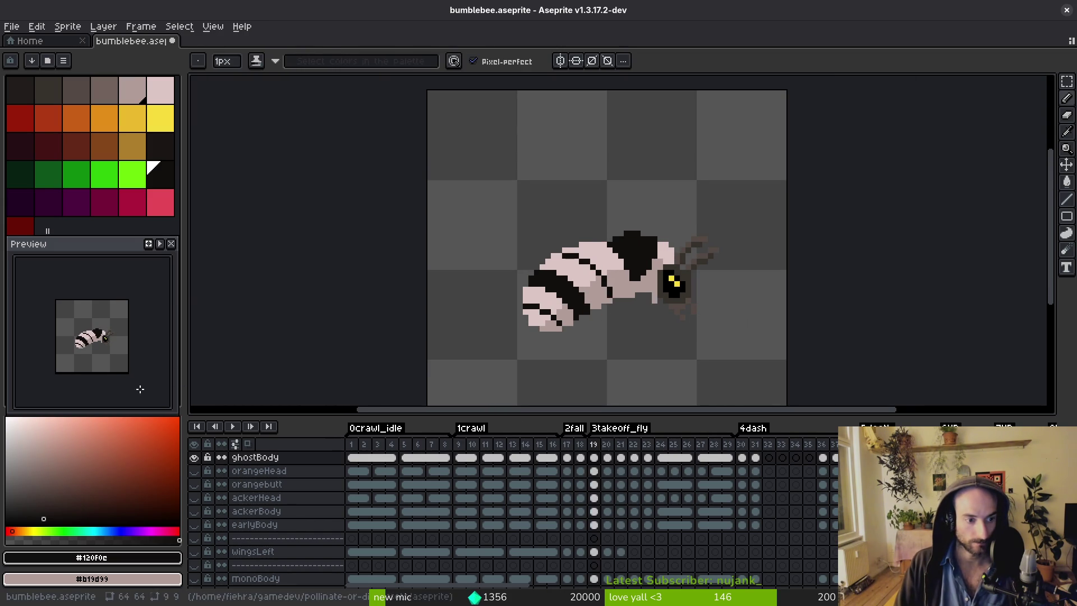
# Draw a thin diagonal black stripe across the upper abdomen.
pyautogui.scroll(3, 630, 273)
pyautogui.click(414, 192)
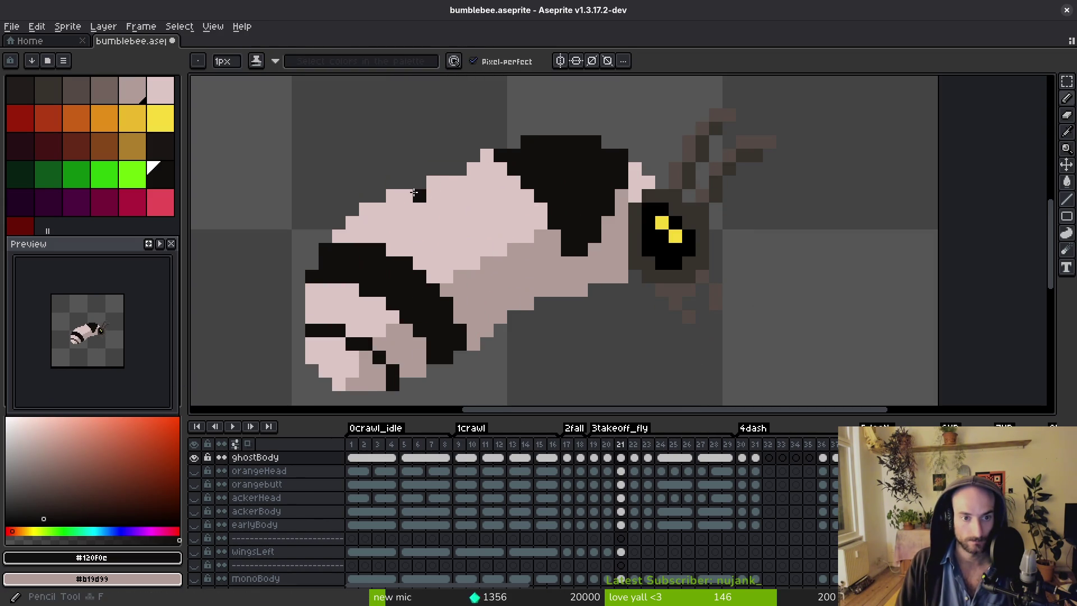
pyautogui.click(501, 263)
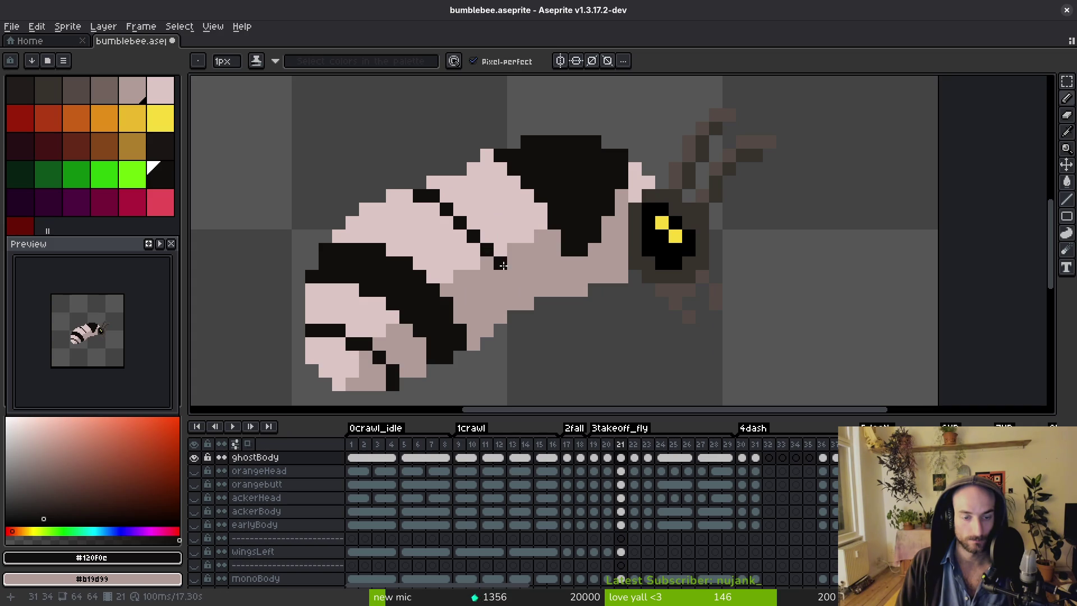
pyautogui.click(514, 289)
pyautogui.click(515, 303)
pyautogui.scroll(-4, 542, 307)
# Step back through frames 19 and 18 to compare the stripes.
pyautogui.press('i')
pyautogui.press(',')
pyautogui.press(',')
pyautogui.press('b')
pyautogui.scroll(3, 515, 256)
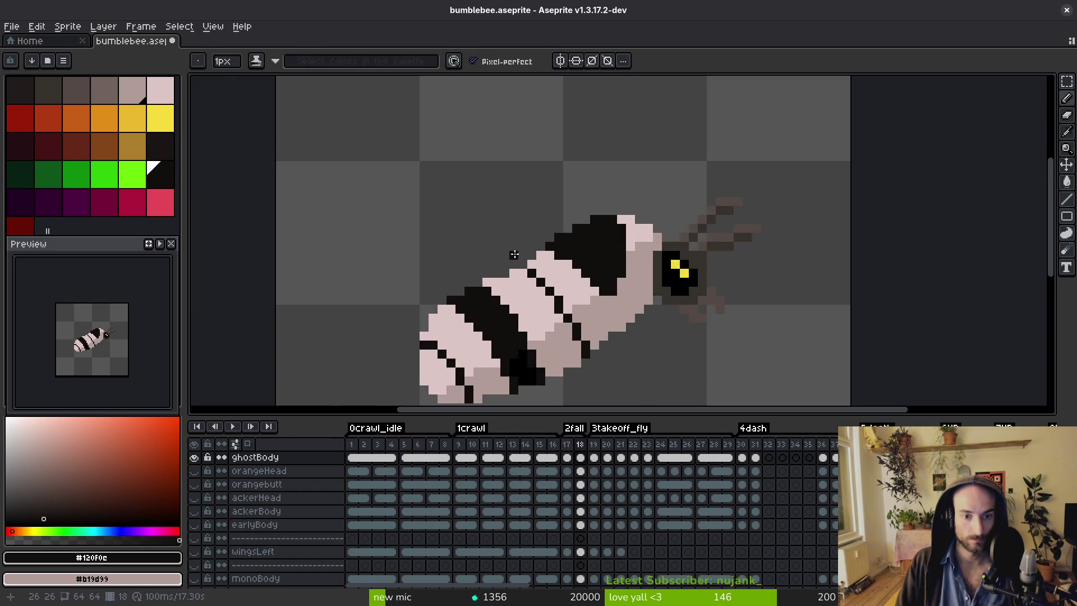
pyautogui.press(',')
pyautogui.scroll(3, 432, 228)
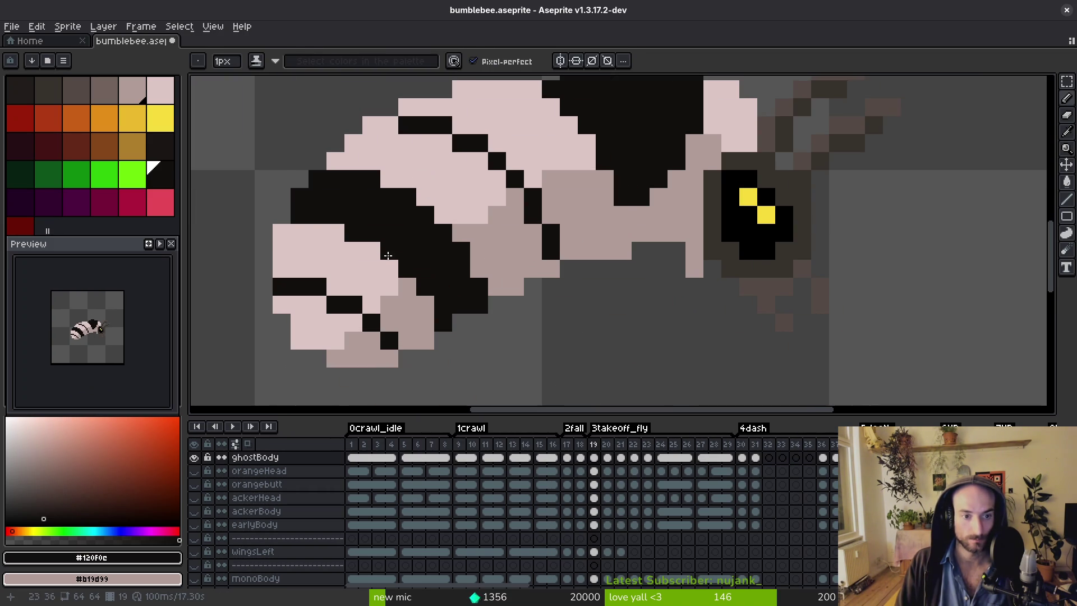
# Sample the black stripe colour #120f0c and paint over the pink gap in the stripe.
pyautogui.press('i')
pyautogui.scroll(-3, 459, 219)
pyautogui.scroll(4, 437, 174)
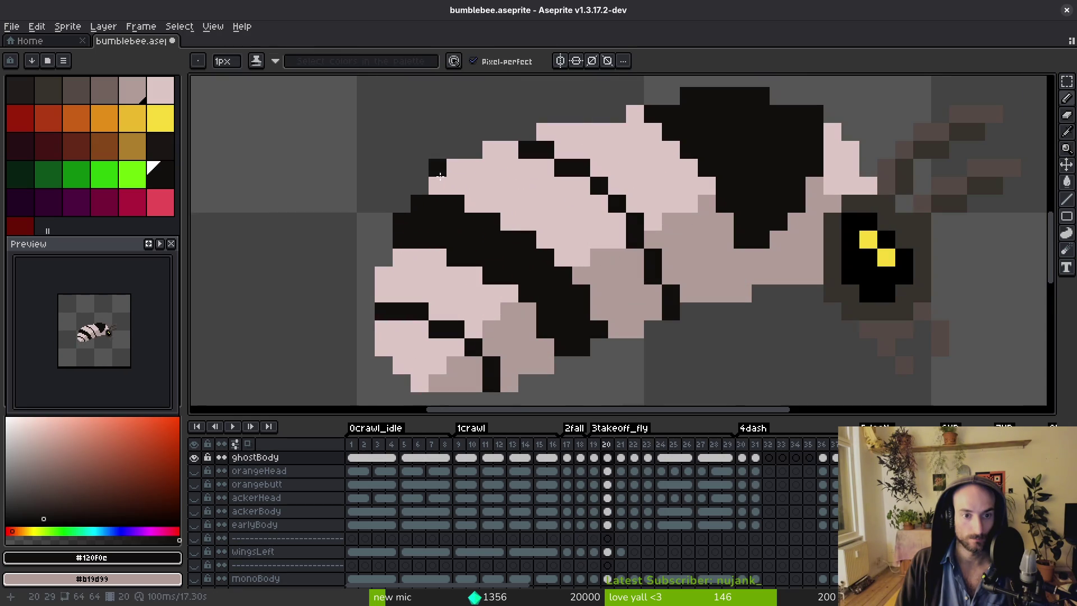
pyautogui.keyDown('alt'); pyautogui.click(438, 251); pyautogui.keyUp('alt')
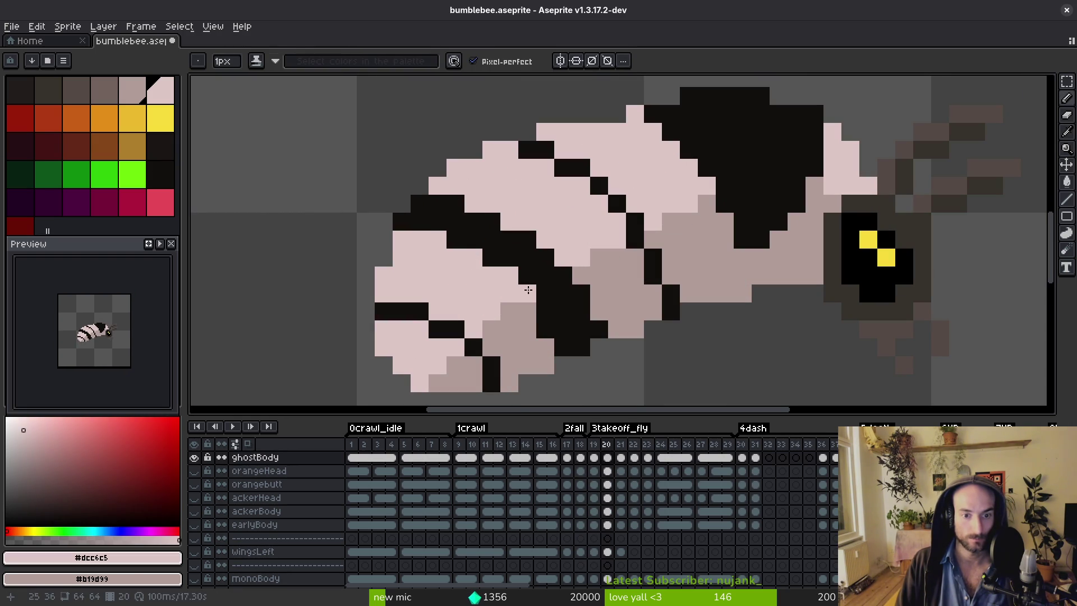
pyautogui.keyDown('alt'); pyautogui.click(528, 306); pyautogui.keyUp('alt')
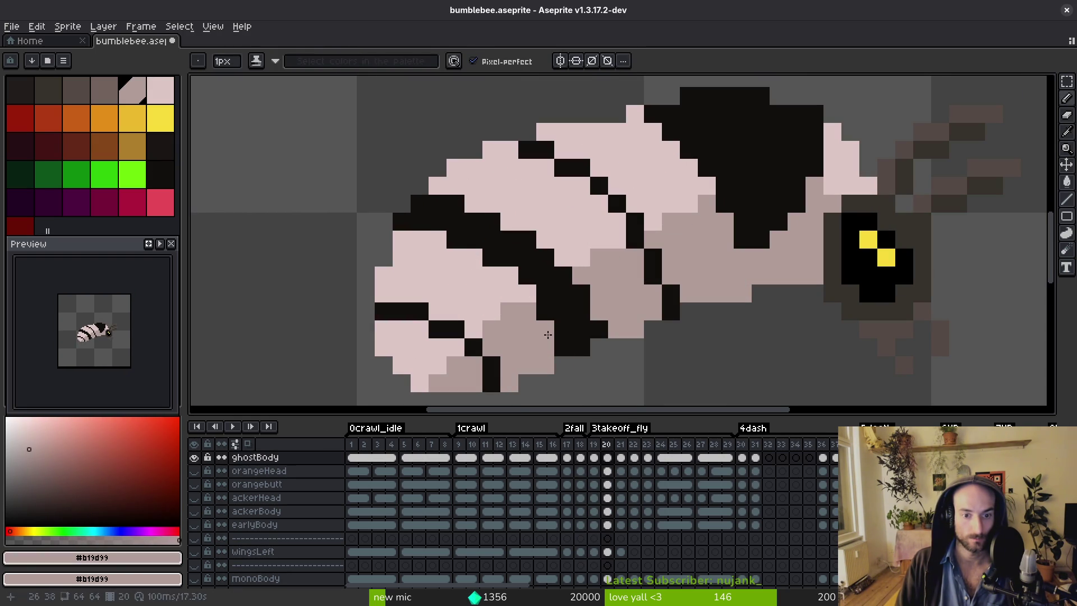
pyautogui.keyDown('alt'); pyautogui.click(560, 288); pyautogui.keyUp('alt')
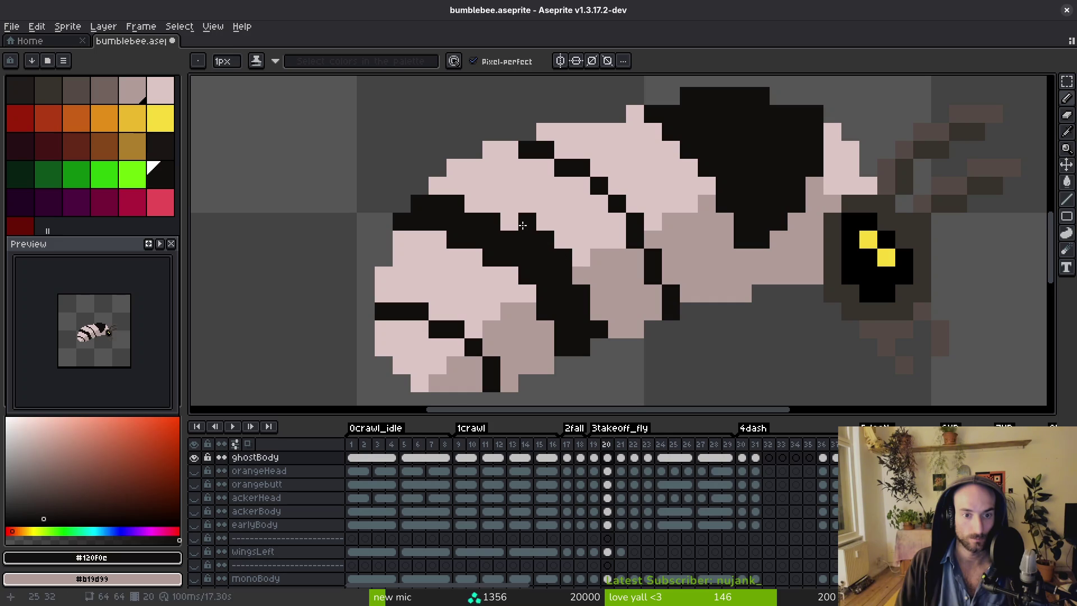
pyautogui.moveTo(522, 224); pyautogui.dragTo(493, 210)
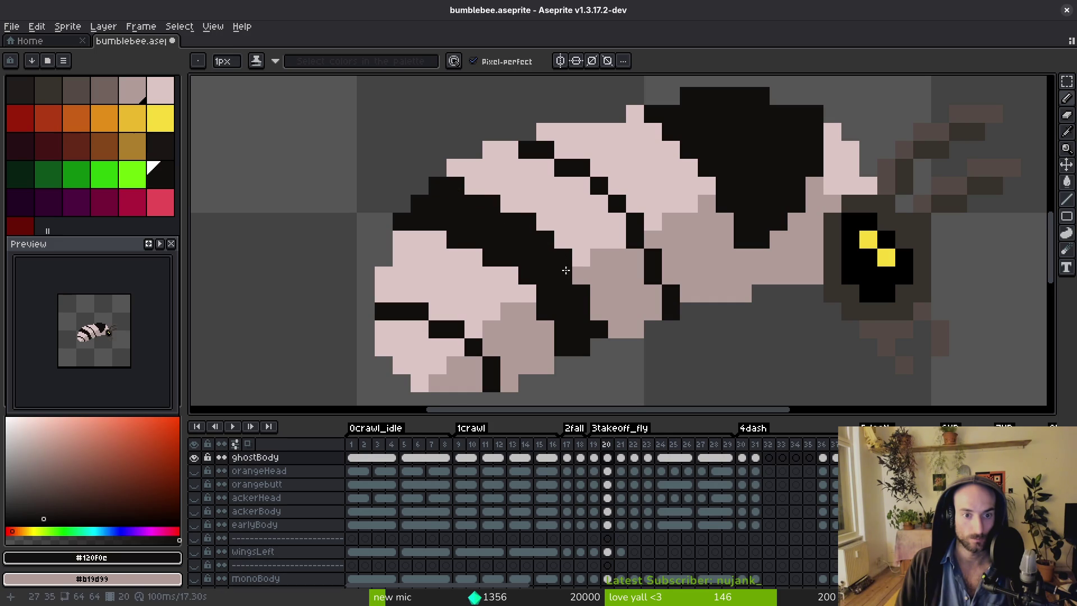
# Add a black pixel at the stripe's step and extend the black stripe along its edge.
pyautogui.scroll(-4, 569, 273)
pyautogui.scroll(-1, 584, 292)
pyautogui.scroll(3, 579, 225)
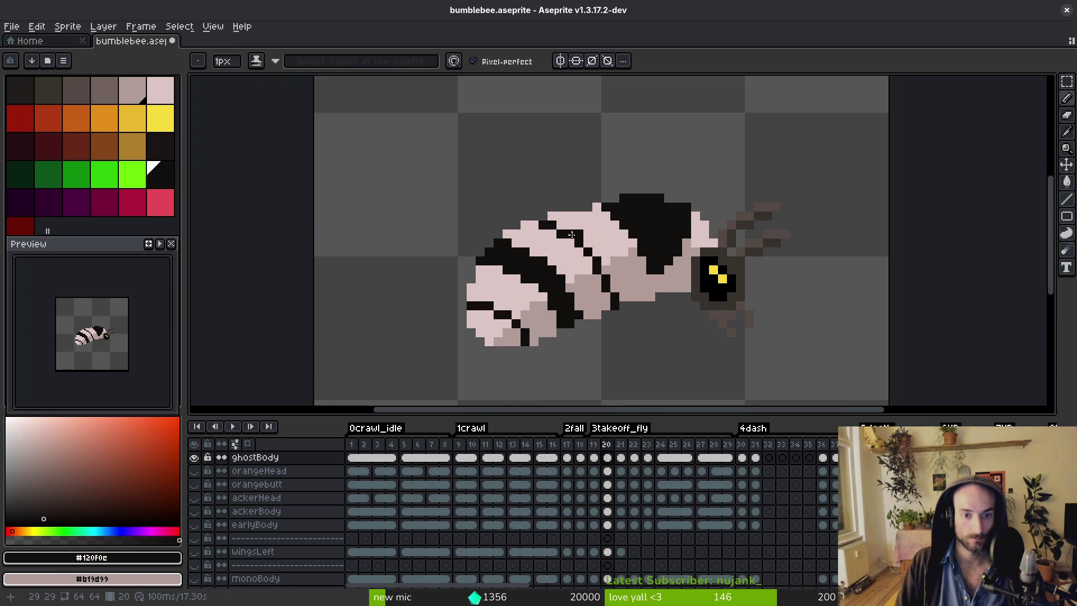
pyautogui.scroll(3, 567, 274)
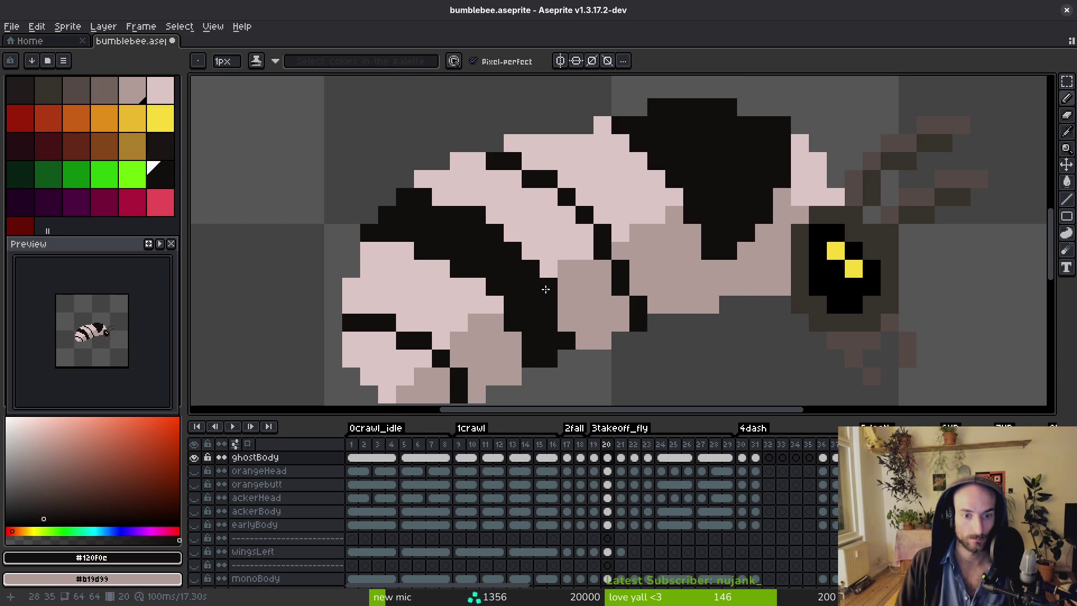
pyautogui.scroll(-3, 570, 326)
pyautogui.scroll(3, 573, 305)
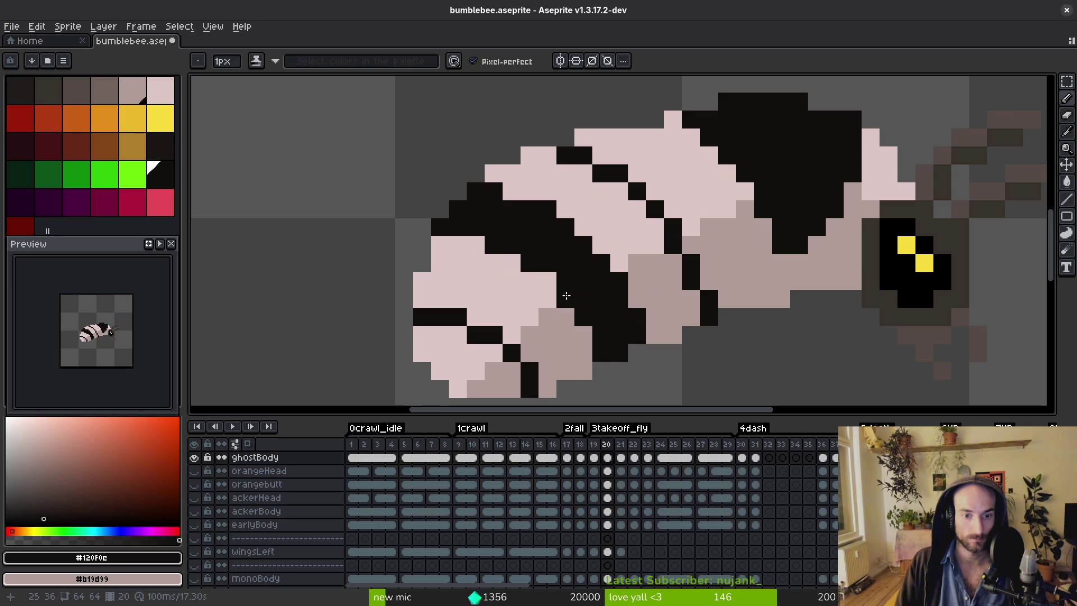
pyautogui.scroll(-4, 564, 275)
pyautogui.scroll(3, 580, 225)
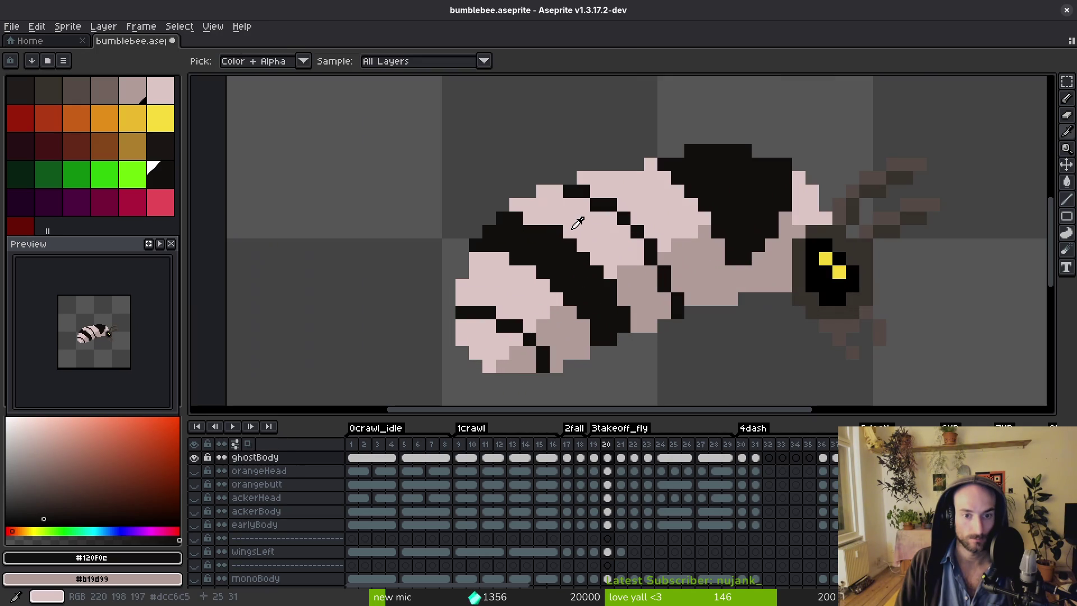
pyautogui.scroll(-2, 577, 230)
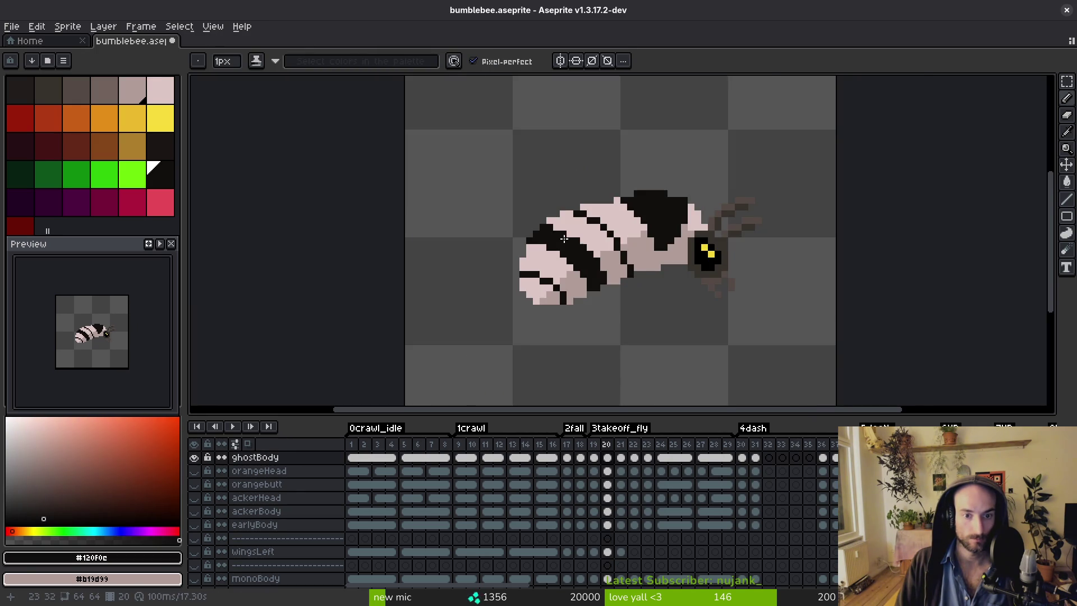
pyautogui.scroll(3, 574, 238)
pyautogui.scroll(-3, 537, 210)
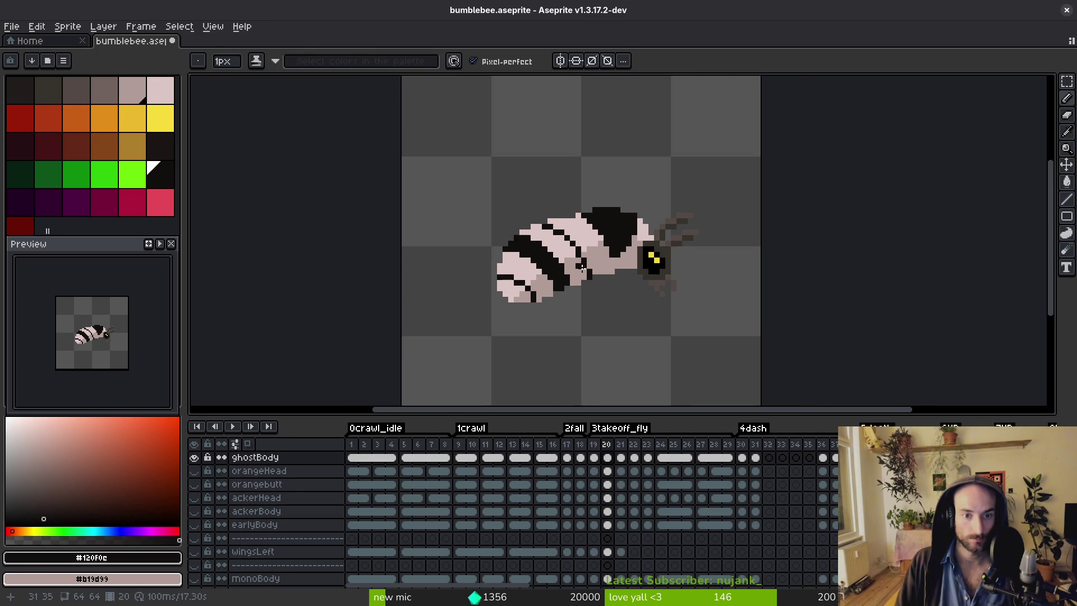
pyautogui.scroll(-2, 578, 253)
pyautogui.scroll(5, 592, 245)
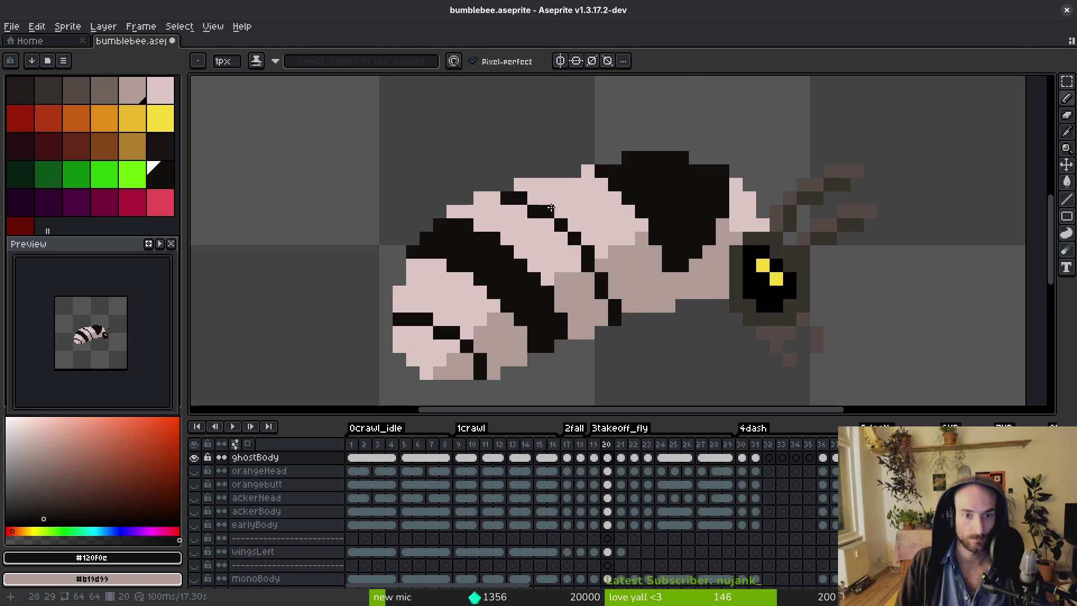
pyautogui.scroll(-2, 578, 234)
pyautogui.scroll(3, 568, 214)
pyautogui.scroll(1, 568, 214)
pyautogui.click(589, 254)
pyautogui.moveTo(555, 225)
pyautogui.mouseDown()
pyautogui.moveTo(510, 198)
pyautogui.moveTo(535, 235)
pyautogui.moveTo(564, 250)
pyautogui.mouseUp()
# Touch up the thin upper stripe's edge pixels with black and pale pink.
pyautogui.keyDown('alt'); pyautogui.click(502, 177); pyautogui.keyUp('alt')
pyautogui.scroll(-2, 593, 271)
pyautogui.scroll(-2, 593, 271)
pyautogui.scroll(3, 578, 247)
pyautogui.press('alt')
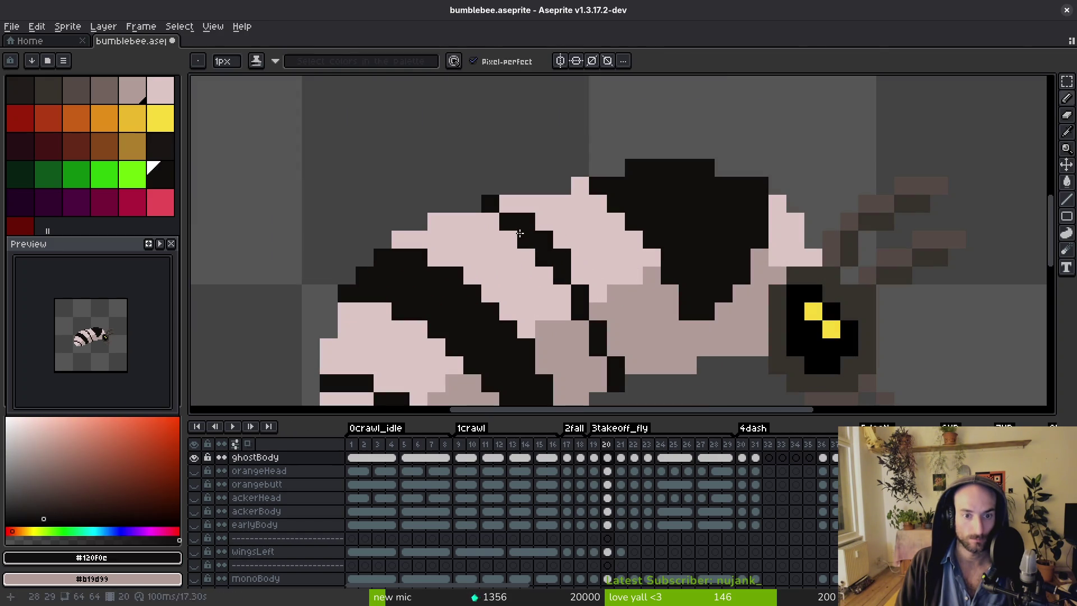
pyautogui.scroll(-2, 551, 241)
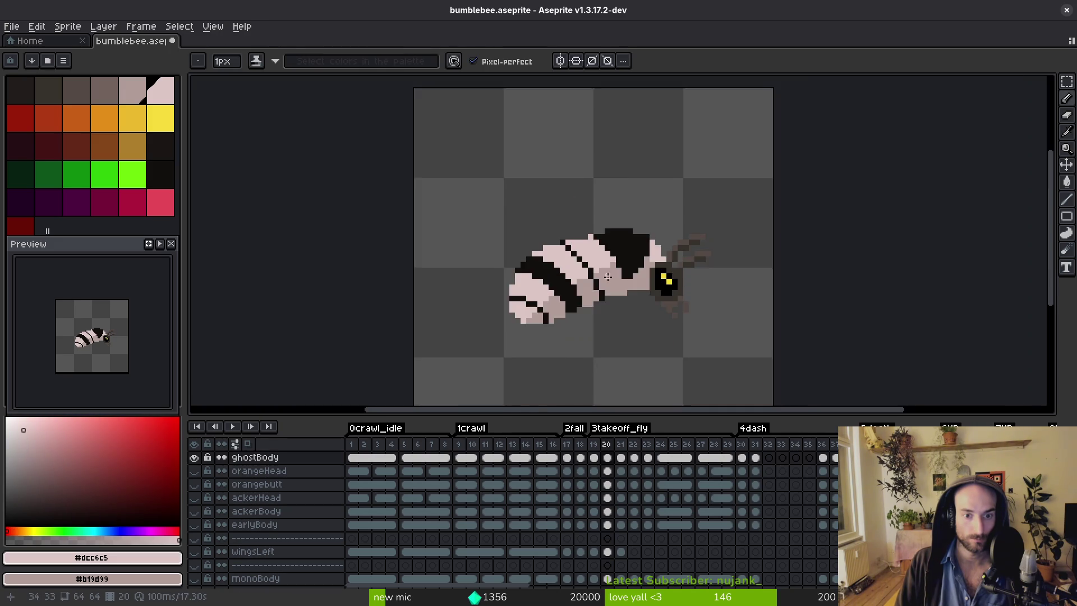
pyautogui.scroll(2, 555, 236)
pyautogui.keyDown('alt'); pyautogui.click(558, 233); pyautogui.keyUp('alt')
pyautogui.click(539, 201)
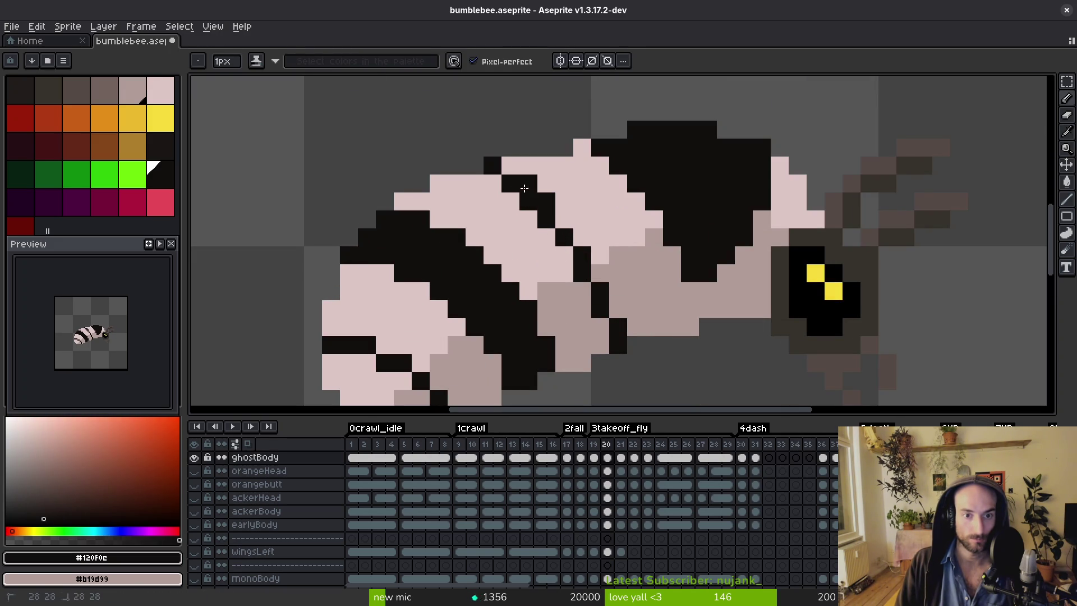
pyautogui.keyDown('alt'); pyautogui.click(525, 201); pyautogui.keyUp('alt')
pyautogui.keyDown('alt'); pyautogui.click(527, 185); pyautogui.keyUp('alt')
pyautogui.click(511, 166)
pyautogui.keyDown('alt'); pyautogui.click(504, 185); pyautogui.keyUp('alt')
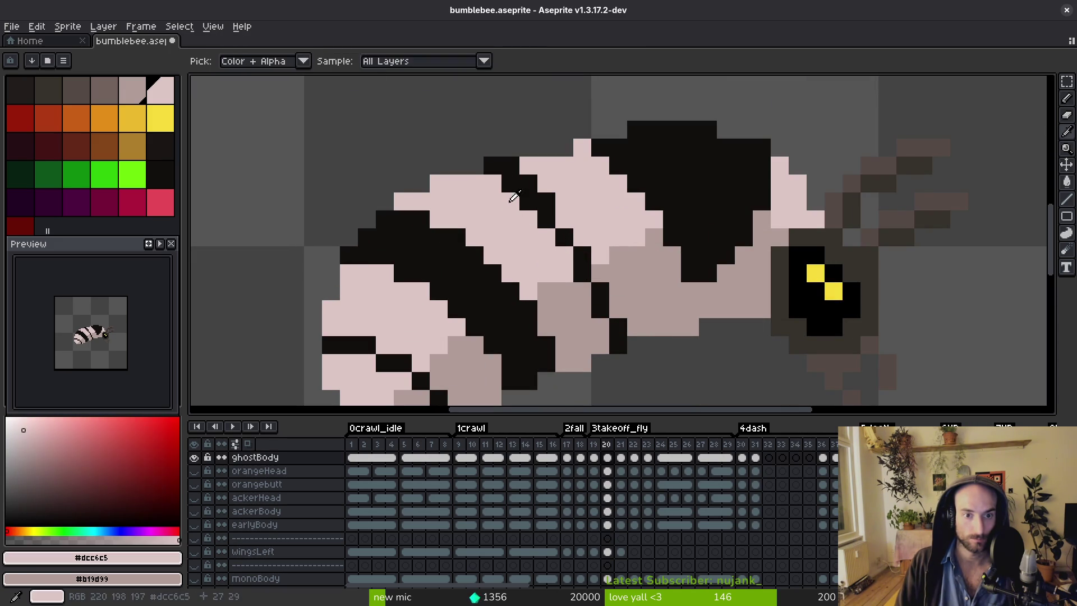
pyautogui.click(493, 166)
pyautogui.scroll(-4, 560, 252)
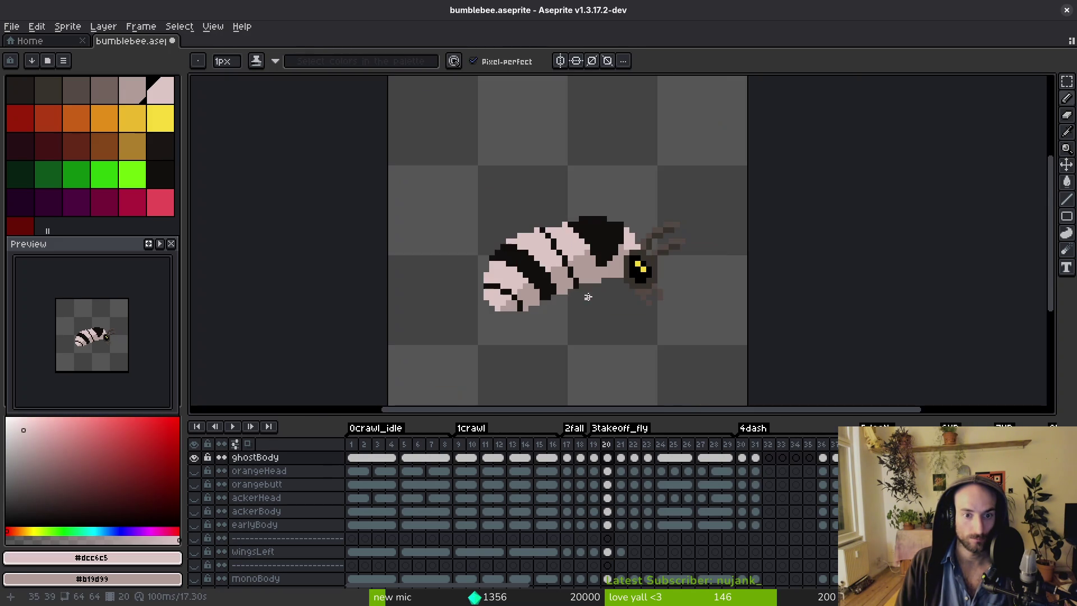
pyautogui.scroll(6, 579, 280)
pyautogui.scroll(-3, 595, 274)
pyautogui.scroll(-1, 595, 274)
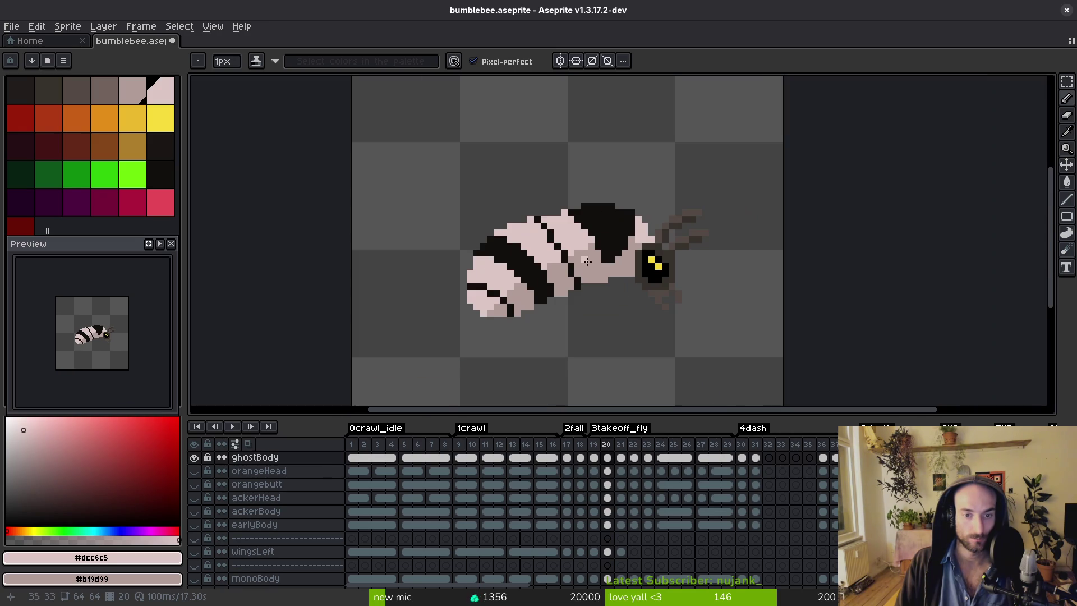
# Flip between takeoff frames 20–22 to compare poses, returning to frame 20.
pyautogui.press('alt')
pyautogui.press('Right')
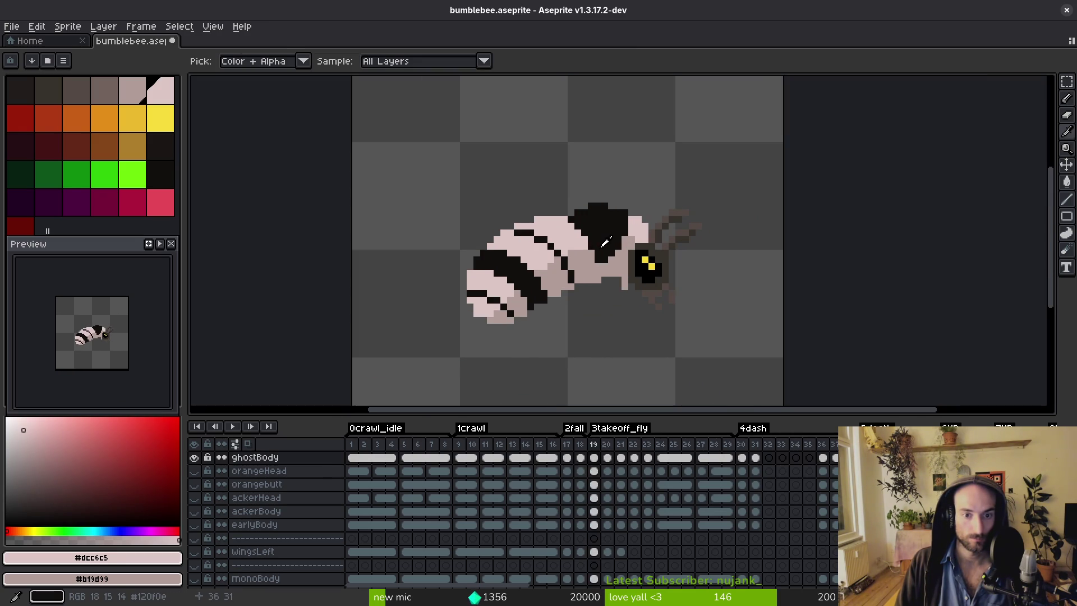
pyautogui.press('Right')
pyautogui.press('Left')
pyautogui.press('Left')
pyautogui.press('Right')
pyautogui.press('Left')
pyautogui.press('Right')
pyautogui.press('Left')
pyautogui.press('Right')
pyautogui.press('Left')
# Repaint the black pixels near the head in pale pink.
pyautogui.scroll(2, 548, 231)
pyautogui.keyDown('alt'); pyautogui.click(553, 233); pyautogui.keyUp('alt')
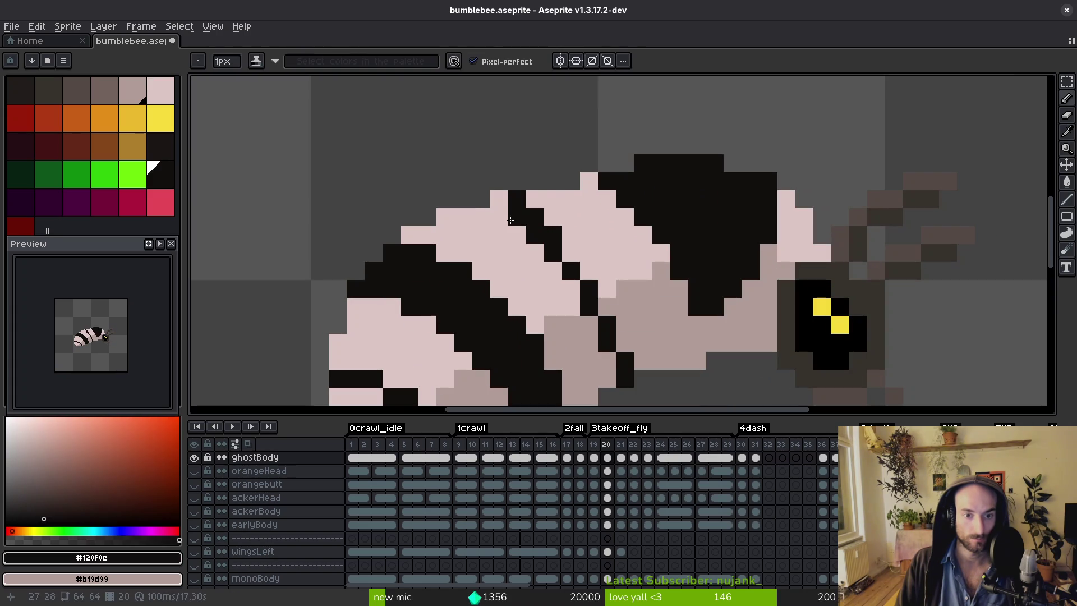
pyautogui.keyDown('alt'); pyautogui.click(498, 199); pyautogui.keyUp('alt')
pyautogui.moveTo(516, 199); pyautogui.dragTo(553, 235)
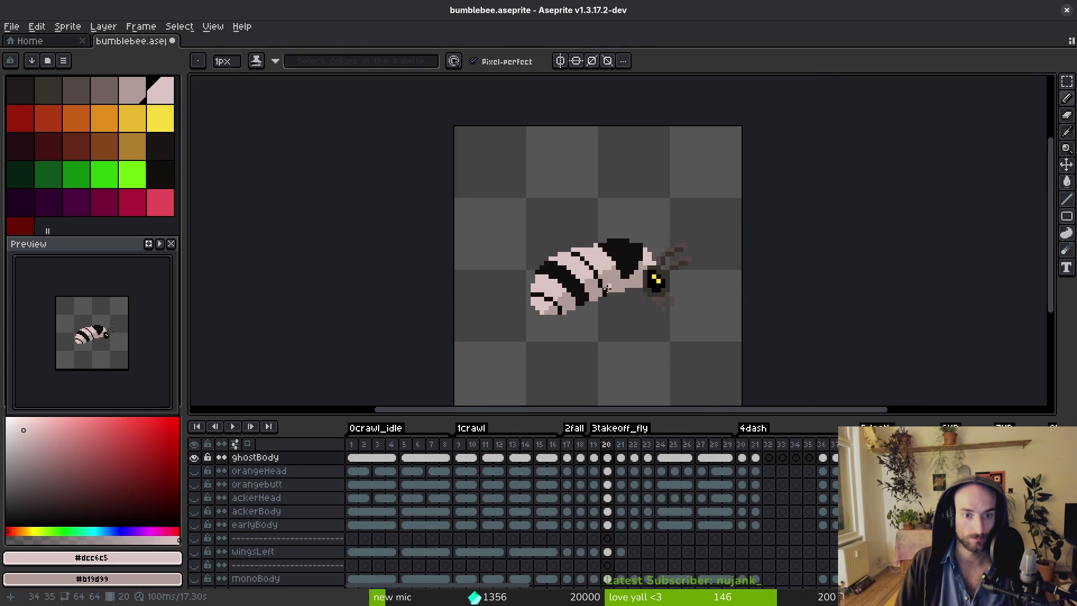
pyautogui.scroll(-4, 613, 271)
pyautogui.scroll(-2, 612, 271)
# Step forward through the takeoff frames to frame 22.
pyautogui.press('Right')
pyautogui.press('Left')
pyautogui.press('Right')
pyautogui.press('Right')
pyautogui.scroll(4, 608, 292)
pyautogui.press('Left')
# On frame 22, draw the thin upper stripe and a black band down the body in black.
pyautogui.press('Right')
pyautogui.press('Left')
pyautogui.press('Right')
pyautogui.press('Left')
pyautogui.click(555, 264)
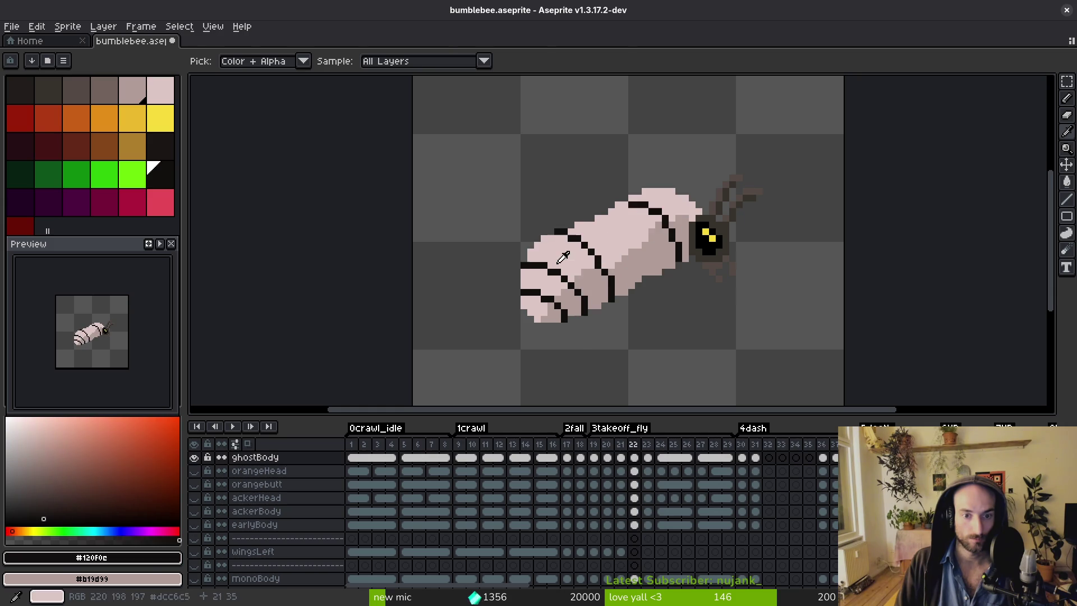
pyautogui.press('Right')
pyautogui.press('b')
pyautogui.scroll(5, 537, 253)
pyautogui.moveTo(501, 210)
pyautogui.mouseDown()
pyautogui.moveTo(475, 210)
pyautogui.moveTo(609, 264)
pyautogui.moveTo(548, 213)
pyautogui.mouseUp()
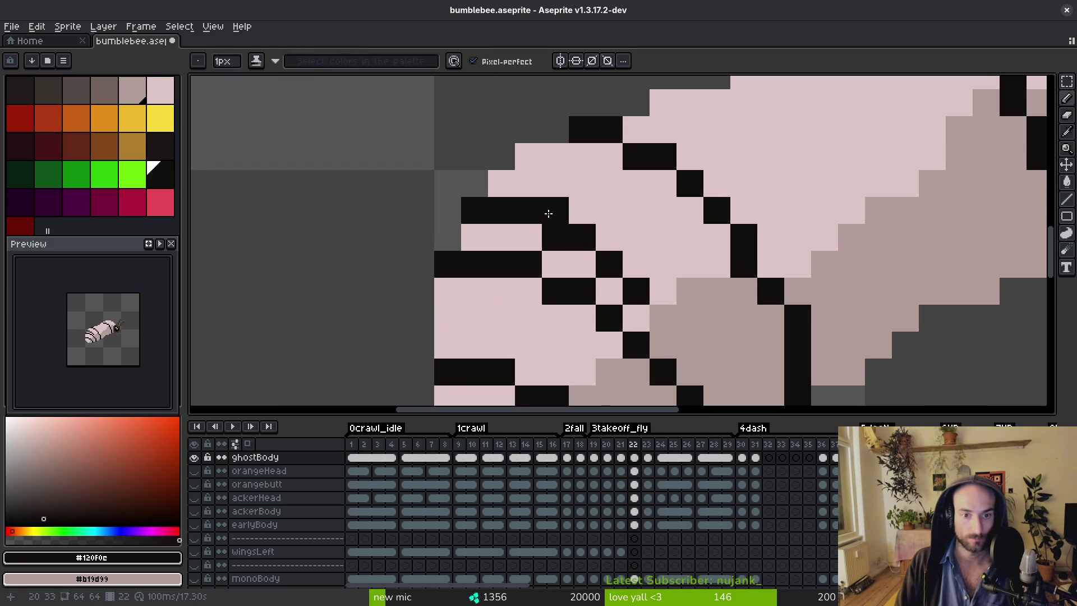
pyautogui.moveTo(646, 266); pyautogui.dragTo(487, 176)
pyautogui.moveTo(482, 174)
pyautogui.mouseDown()
pyautogui.moveTo(582, 305)
pyautogui.moveTo(574, 284)
pyautogui.moveTo(542, 291)
pyautogui.moveTo(497, 224)
pyautogui.moveTo(372, 157)
pyautogui.mouseUp()
# Extend the black stripes and bucket-fill the pink block black to thicken the stripe.
pyautogui.click(476, 229)
pyautogui.press('g')
pyautogui.click(336, 149)
pyautogui.scroll(-2, 337, 149)
pyautogui.press('b')
pyautogui.scroll(2, 493, 262)
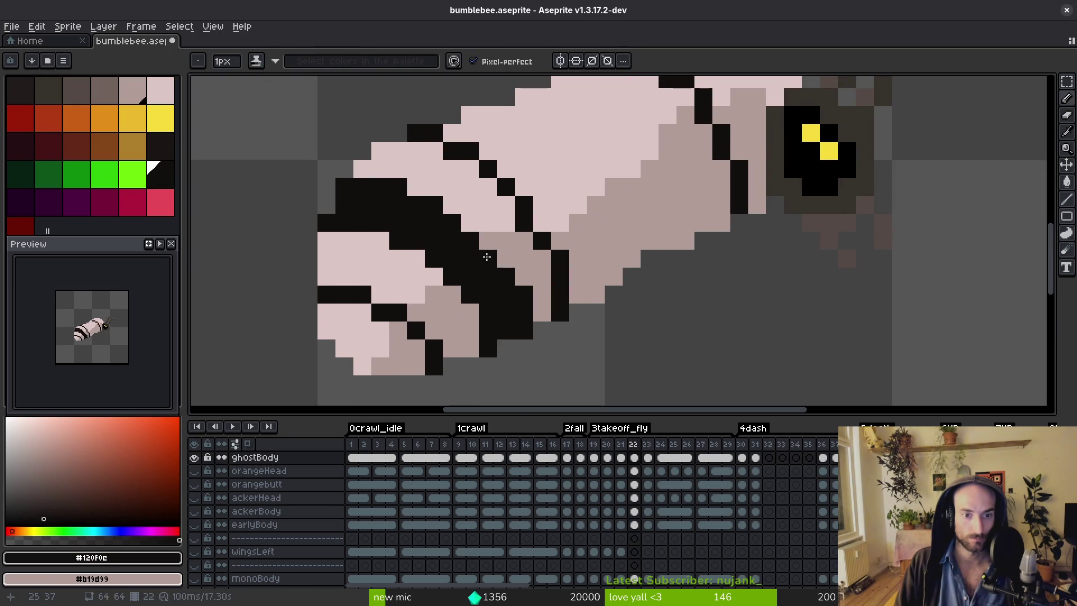
pyautogui.scroll(-2, 422, 191)
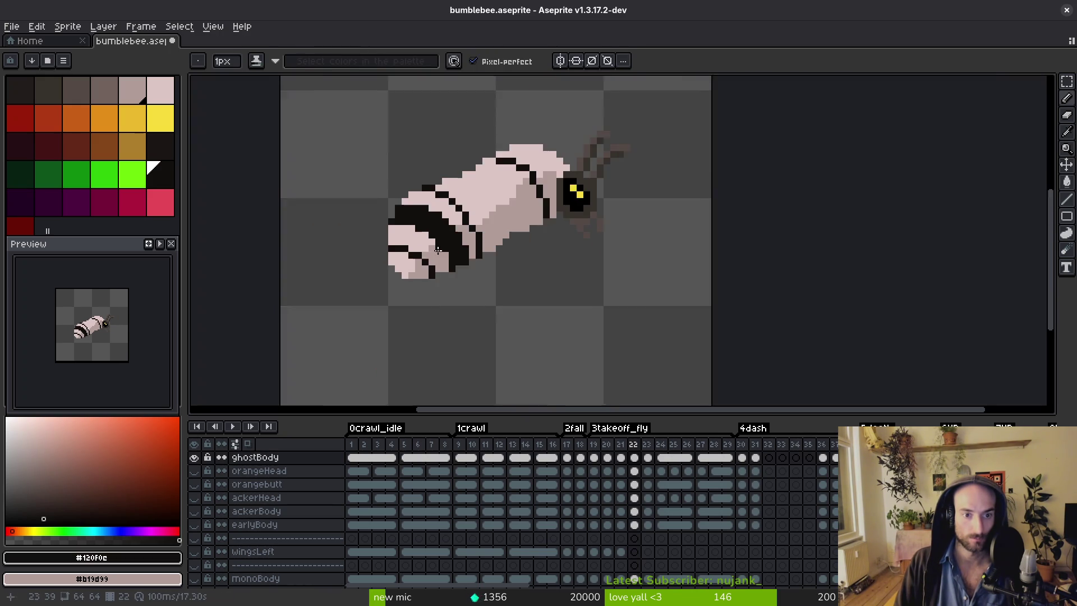
pyautogui.scroll(2, 496, 214)
# Repaint the stray black pixels and the black column back to the pale pink body colour.
pyautogui.keyDown('alt'); pyautogui.click(533, 196); pyautogui.keyUp('alt')
pyautogui.moveTo(443, 199); pyautogui.dragTo(495, 214)
pyautogui.moveTo(560, 281); pyautogui.dragTo(508, 213)
pyautogui.click(575, 308)
pyautogui.moveTo(594, 354)
pyautogui.mouseDown()
pyautogui.moveTo(594, 381)
pyautogui.moveTo(594, 337)
pyautogui.mouseUp()
pyautogui.scroll(-3, 566, 323)
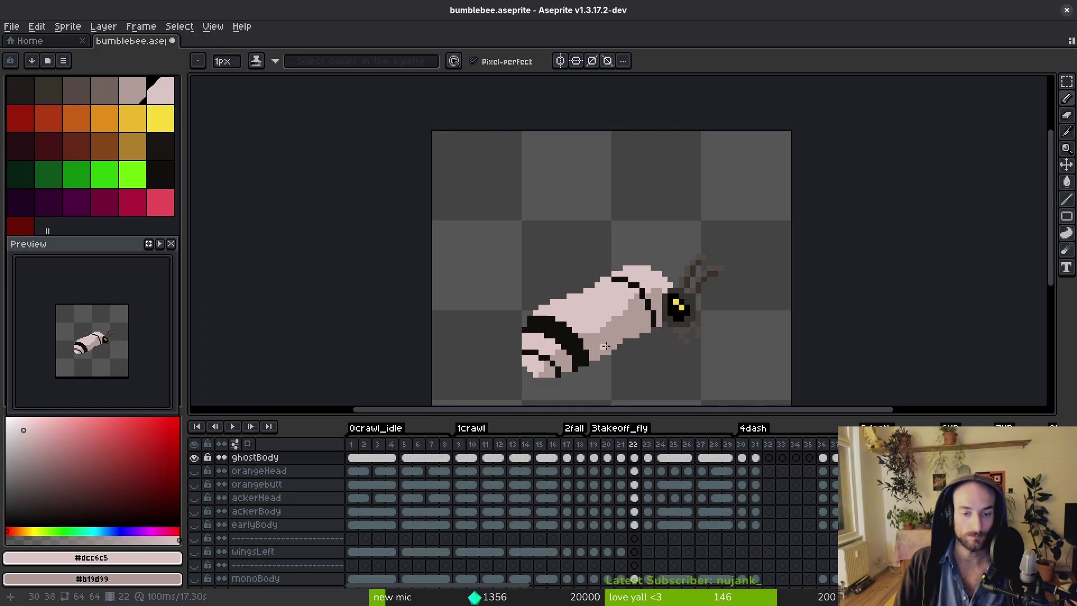
pyautogui.keyDown('alt'); pyautogui.click(585, 309); pyautogui.keyUp('alt')
pyautogui.scroll(5, 585, 309)
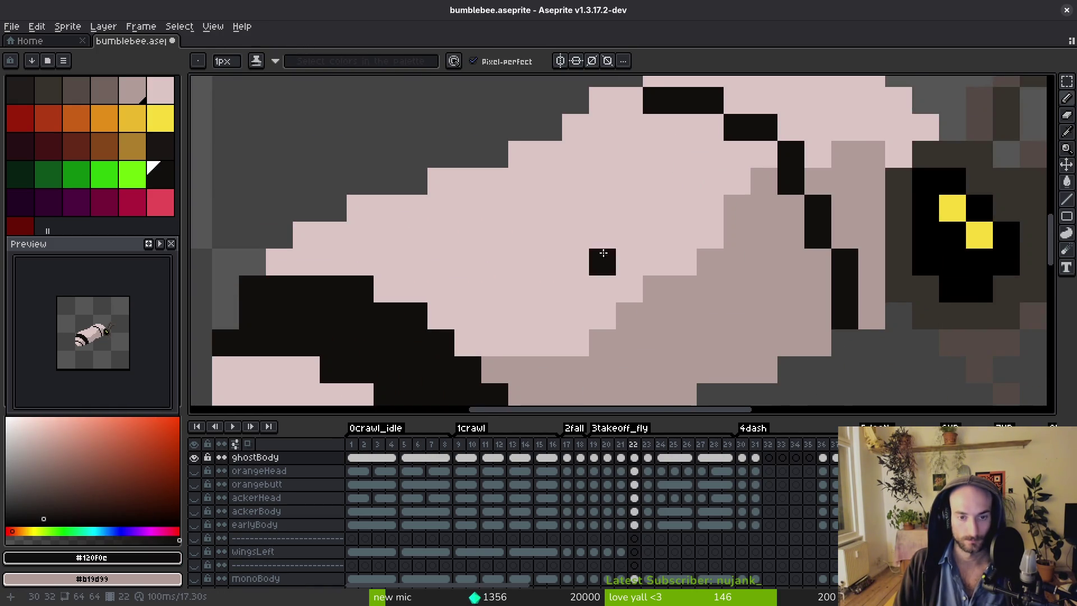
pyautogui.scroll(-3, 585, 309)
# Compare with frame 21, then add black pixels to the main stripe and the thin stripe.
pyautogui.press(',')
pyautogui.press('.')
pyautogui.scroll(2, 421, 200)
pyautogui.click(448, 158)
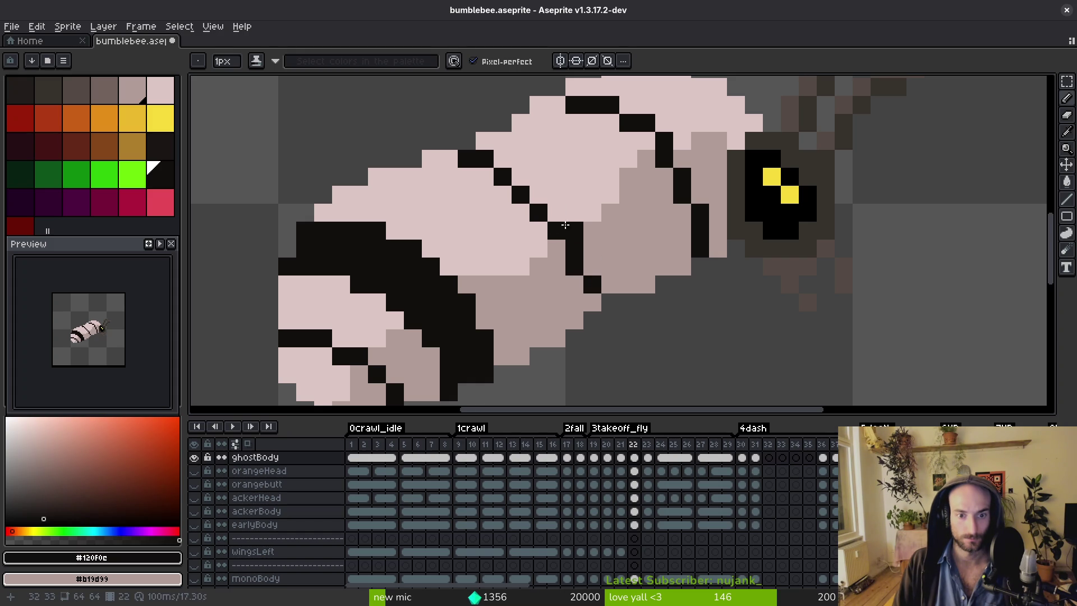
pyautogui.scroll(-3, 561, 184)
pyautogui.scroll(3, 567, 220)
pyautogui.click(567, 221)
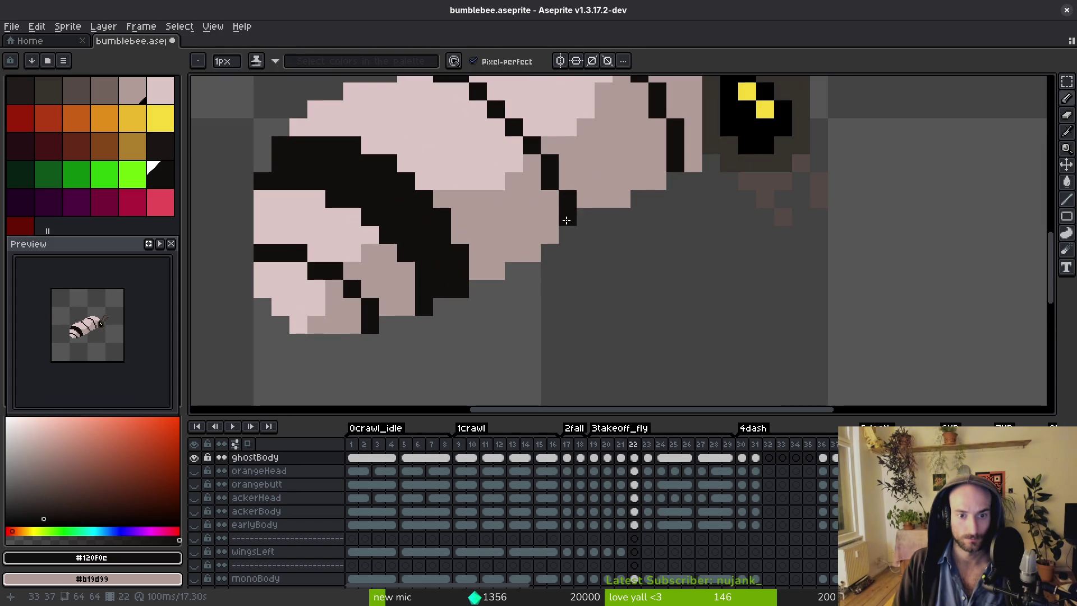
pyautogui.scroll(-4, 596, 186)
pyautogui.scroll(3, 528, 185)
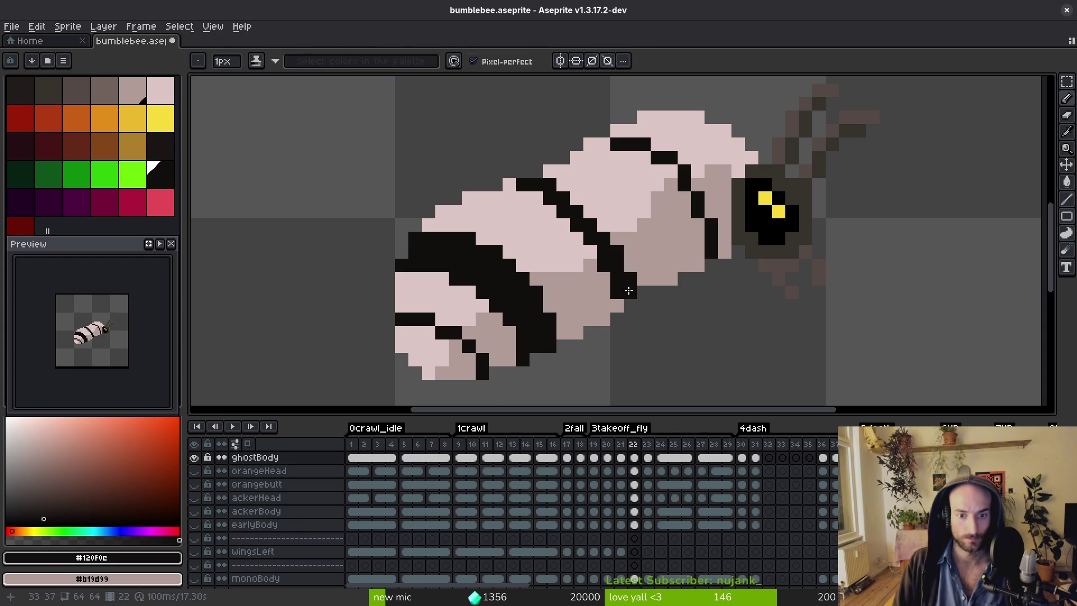
# Flip between frames 21 and 22 to compare the stripes, sampling pink and black from the sprite.
pyautogui.keyDown('alt'); pyautogui.click(605, 243); pyautogui.keyUp('alt')
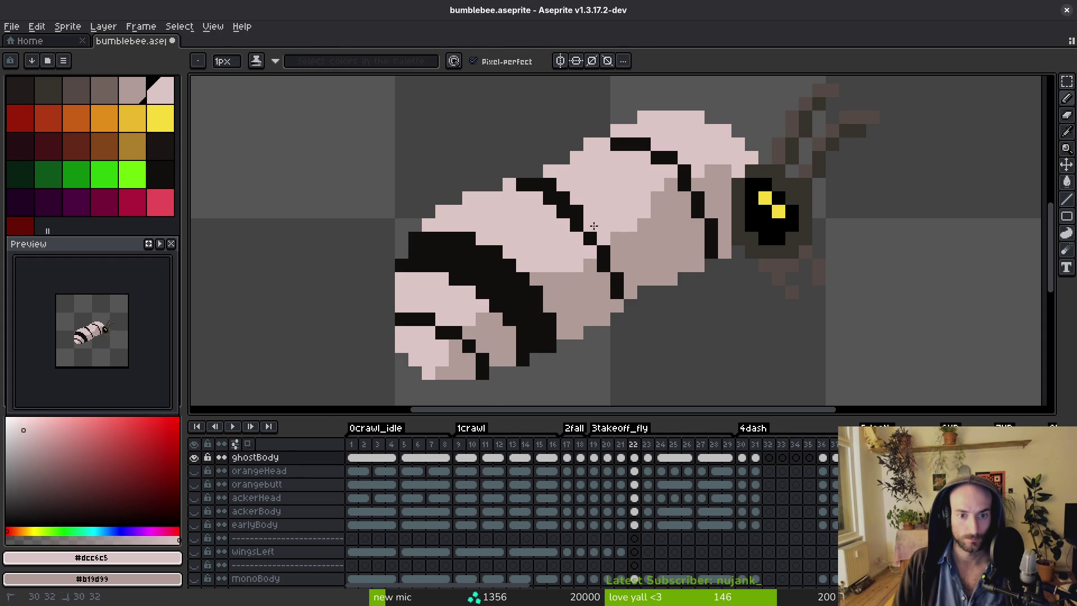
pyautogui.scroll(-3, 600, 198)
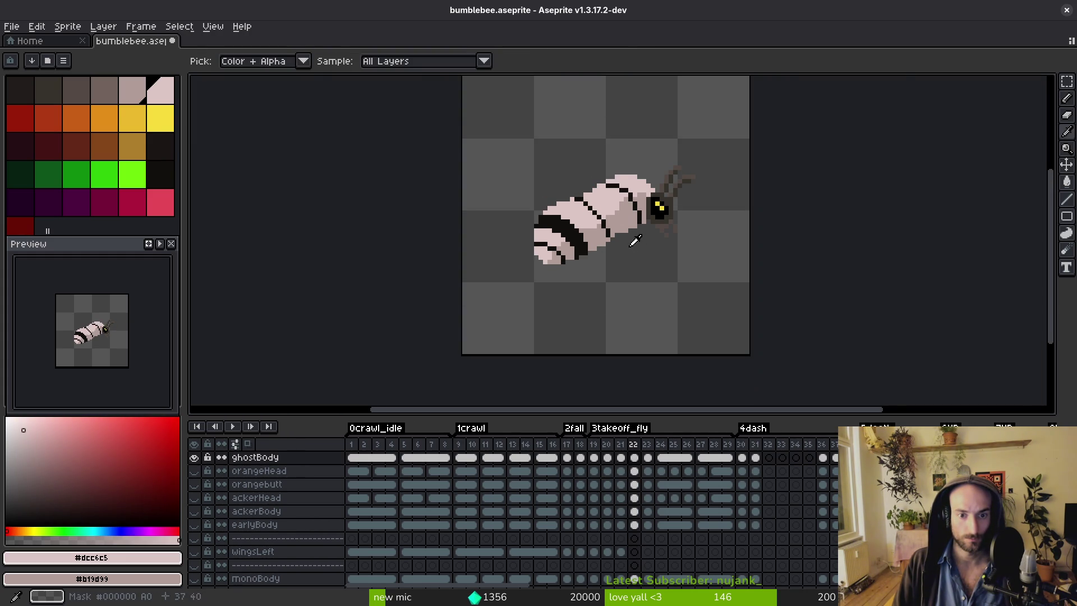
pyautogui.scroll(3, 615, 208)
pyautogui.press('Left')
pyautogui.press('Right')
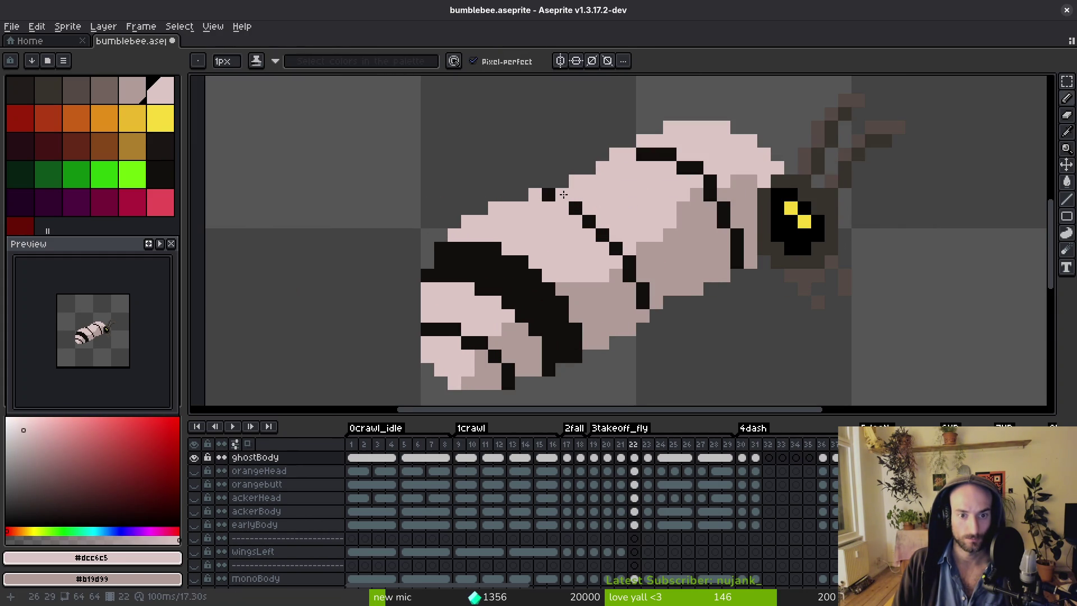
pyautogui.keyDown('alt'); pyautogui.click(559, 205); pyautogui.keyUp('alt')
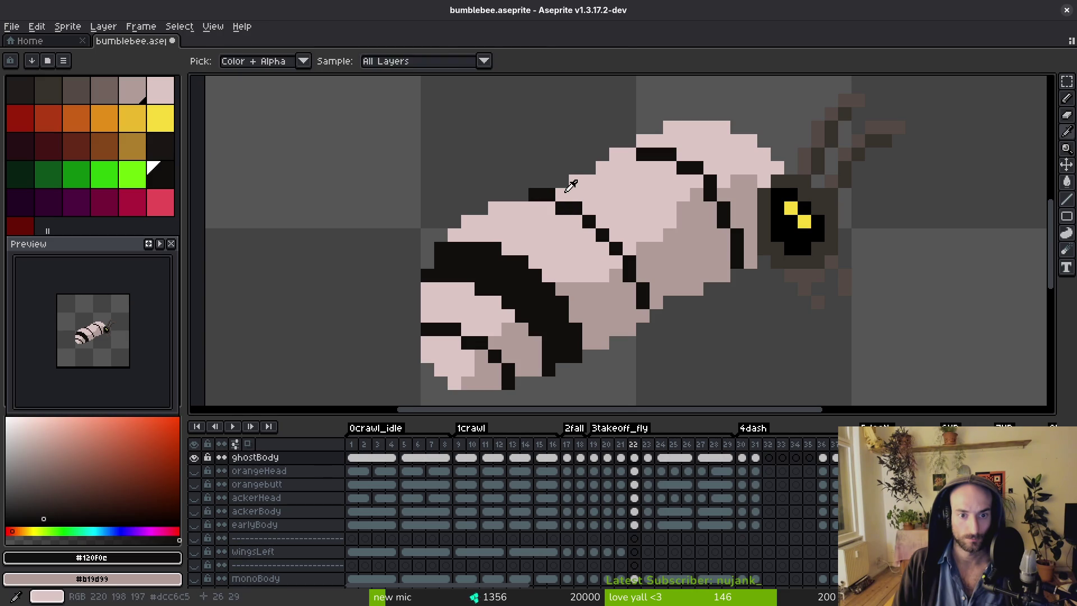
pyautogui.scroll(-3, 606, 205)
pyautogui.press('Left')
pyautogui.press('Right')
pyautogui.scroll(3, 607, 207)
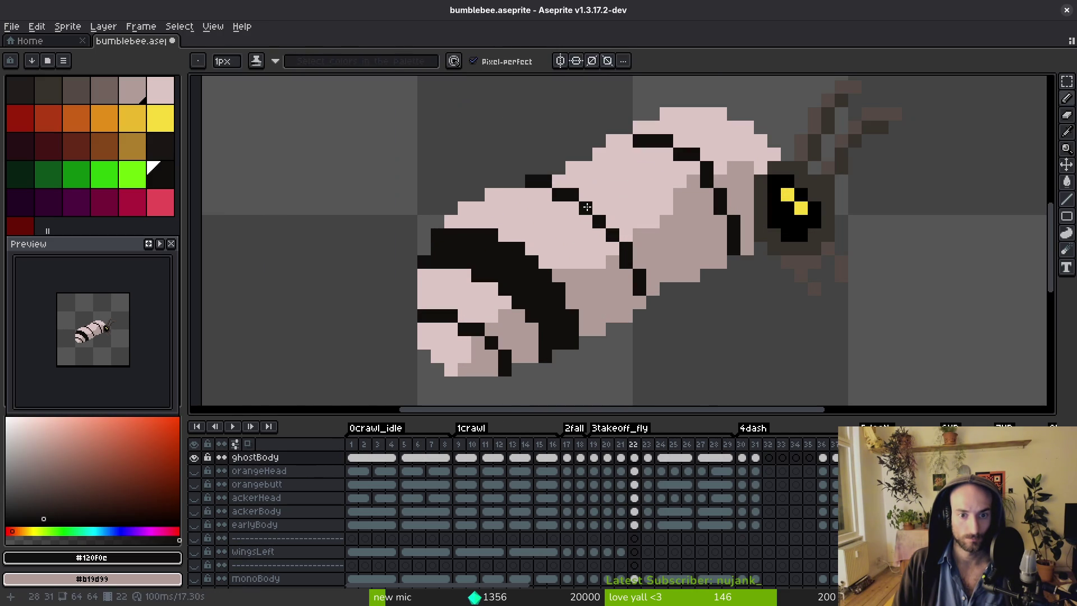
pyautogui.moveTo(612, 196); pyautogui.dragTo(543, 209)
pyautogui.press('Left')
pyautogui.press('Right')
# Fill the pink area by the head black, refill the adjacent strip with shaded colour, then return to frame 21.
pyautogui.press('b')
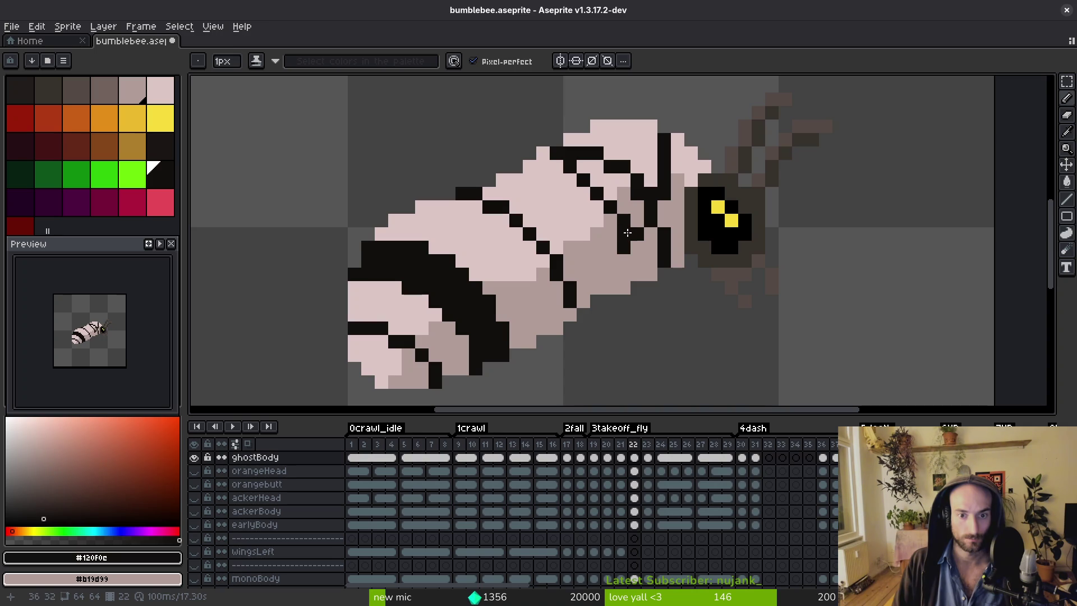
pyautogui.press('g')
pyautogui.moveTo(631, 202); pyautogui.dragTo(630, 151)
pyautogui.keyDown('alt'); pyautogui.click(645, 253); pyautogui.keyUp('alt')
pyautogui.click(665, 246)
pyautogui.scroll(-3, 665, 252)
pyautogui.press('i')
pyautogui.click(644, 212)
pyautogui.press(',')
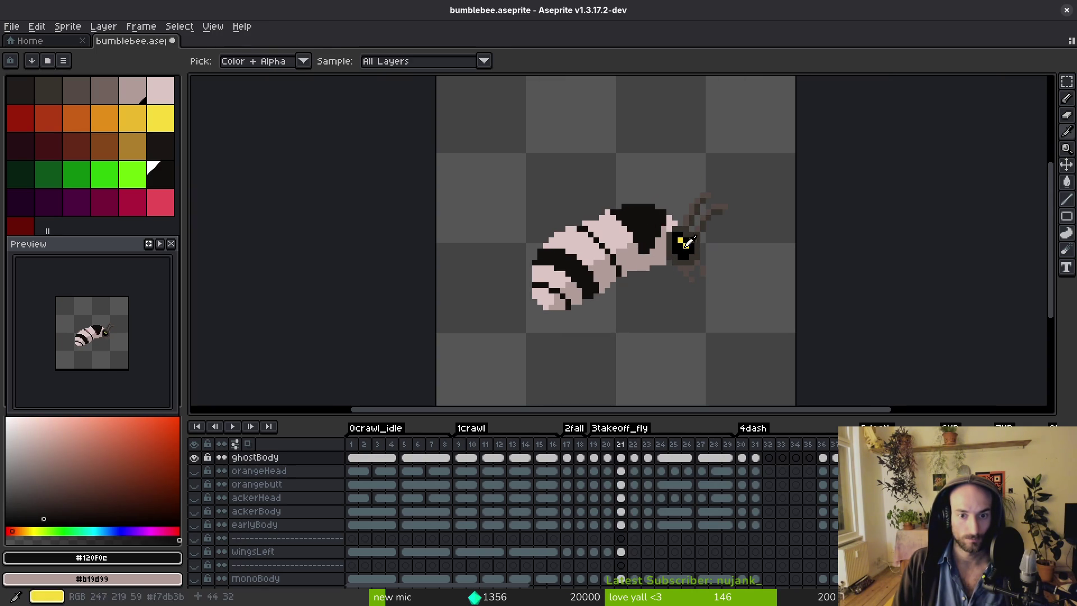
# Move to takeoff frame 23 and sample the pale pink body colour #dcc6c5.
pyautogui.press('.')
pyautogui.press(',')
pyautogui.press('.')
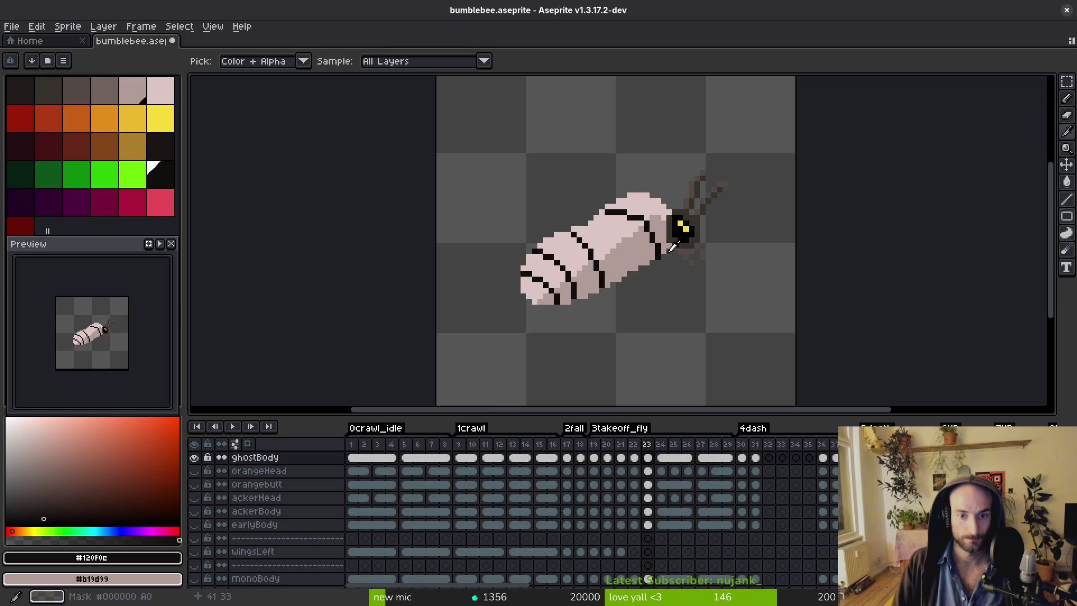
pyautogui.press('.')
pyautogui.press('g')
pyautogui.scroll(4, 635, 210)
pyautogui.scroll(1, 634, 209)
pyautogui.press('i')
pyautogui.click(698, 239)
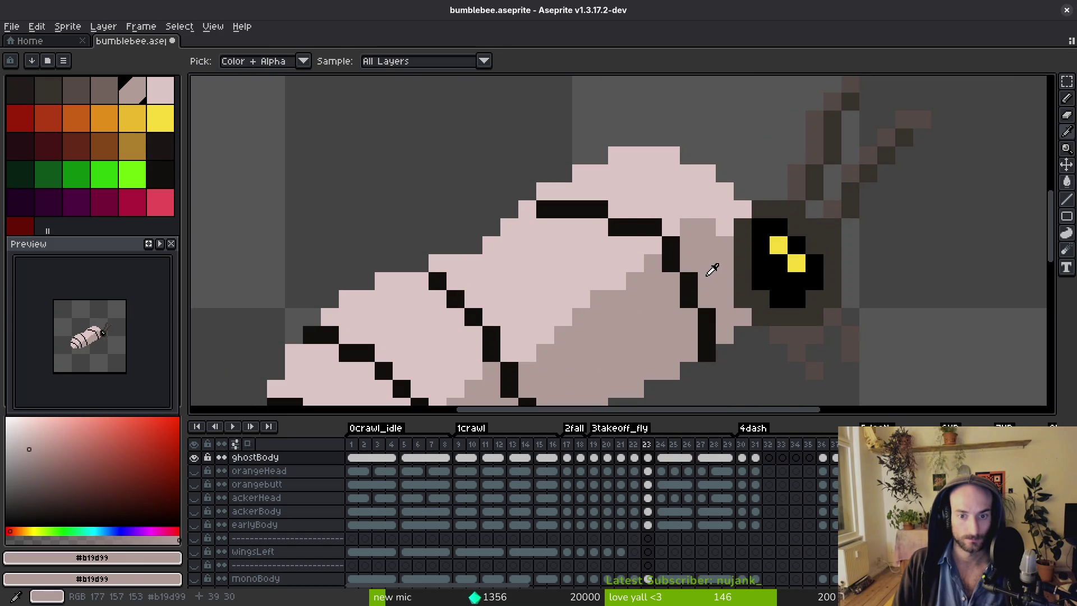
pyautogui.click(662, 192)
# Paint over the old stripe lines by the head in pink and outline the thorax band in black.
pyautogui.press('g')
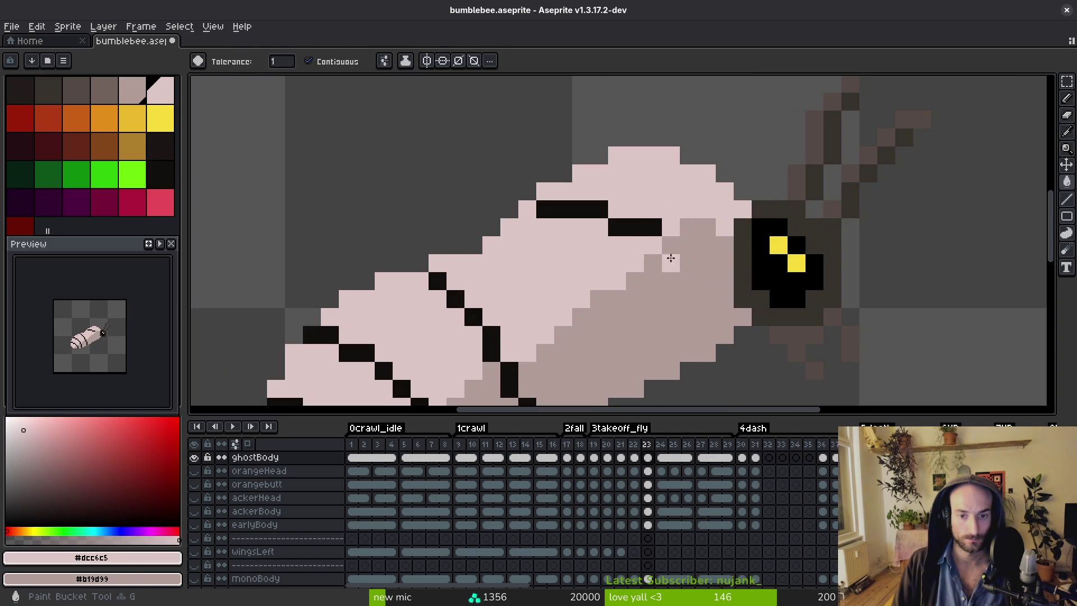
pyautogui.press('f')
pyautogui.click(660, 230)
pyautogui.moveTo(578, 209); pyautogui.dragTo(603, 209)
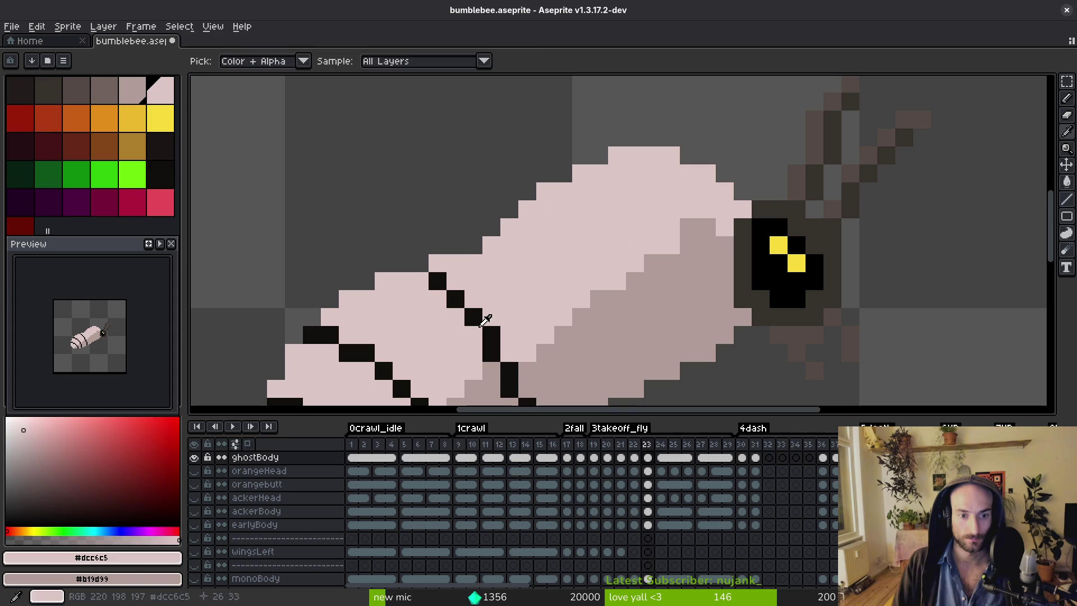
pyautogui.keyDown('alt'); pyautogui.click(483, 315); pyautogui.keyUp('alt')
pyautogui.click(699, 175)
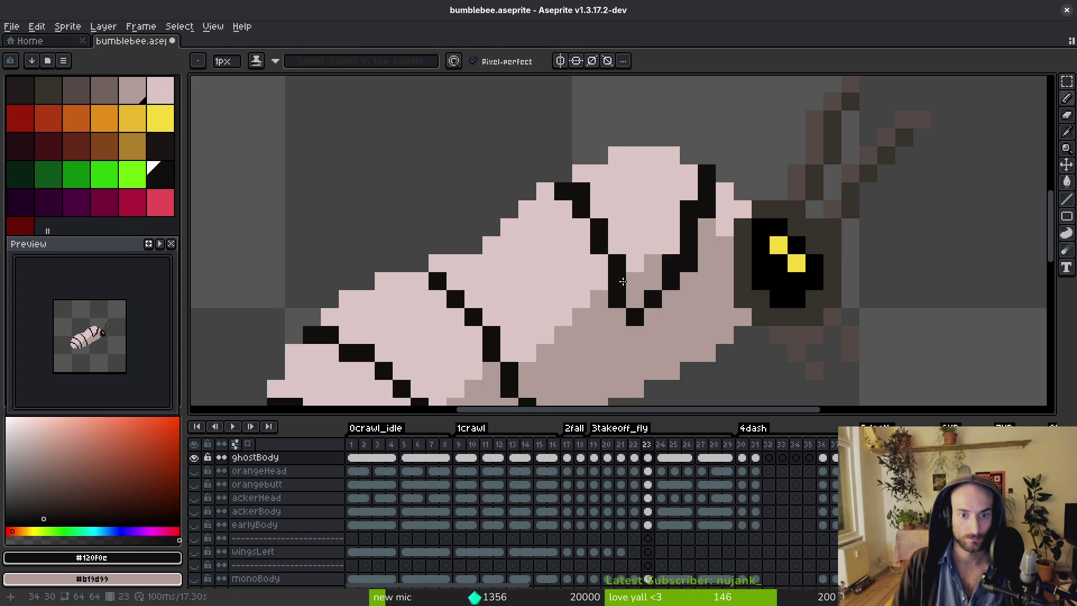
# Fill the thorax band solid black, then check it against frame 22.
pyautogui.press('g')
pyautogui.click(662, 247)
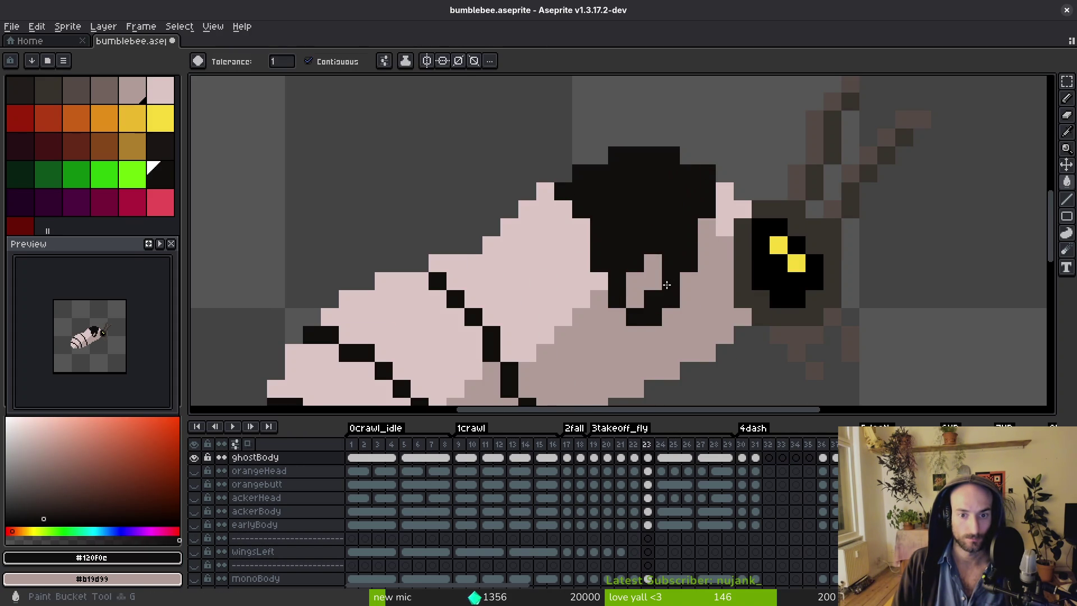
pyautogui.click(645, 278)
pyautogui.scroll(-3, 668, 275)
pyautogui.scroll(3, 676, 286)
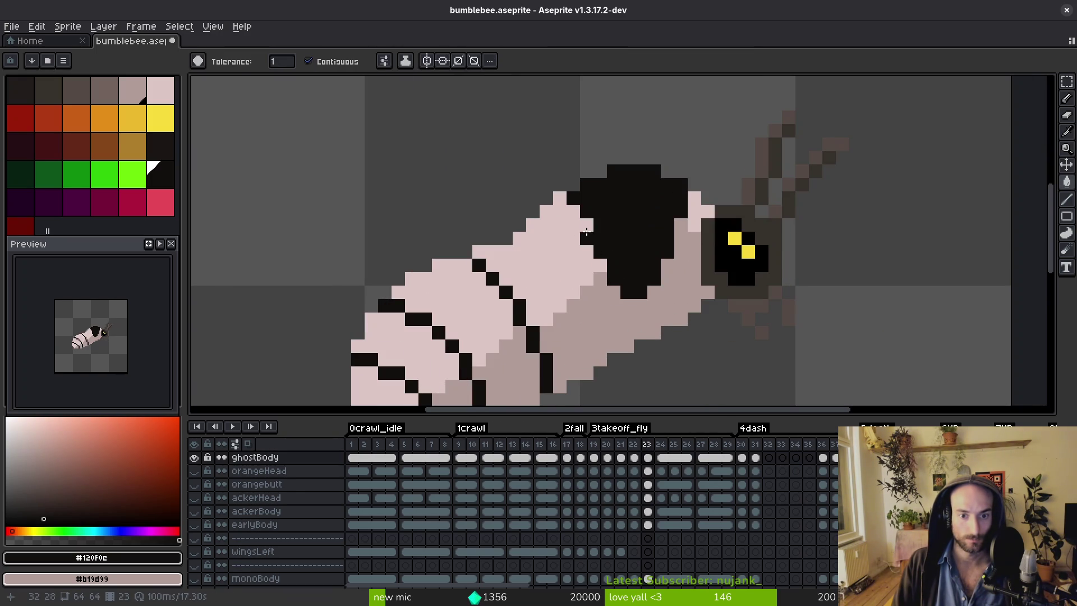
pyautogui.press('b')
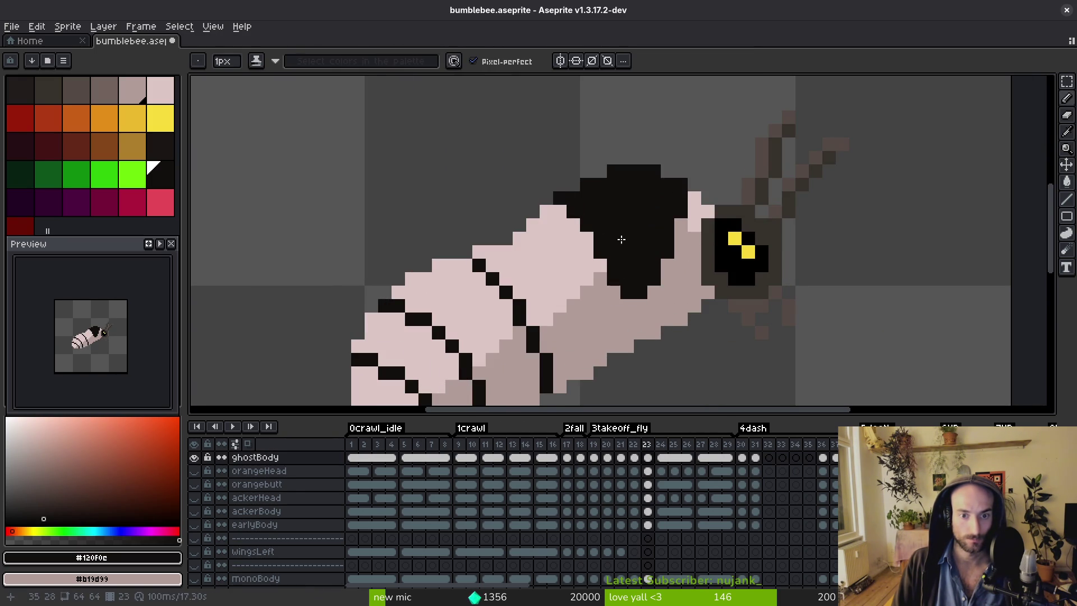
pyautogui.scroll(-5, 622, 240)
pyautogui.press('Left')
pyautogui.scroll(4, 581, 218)
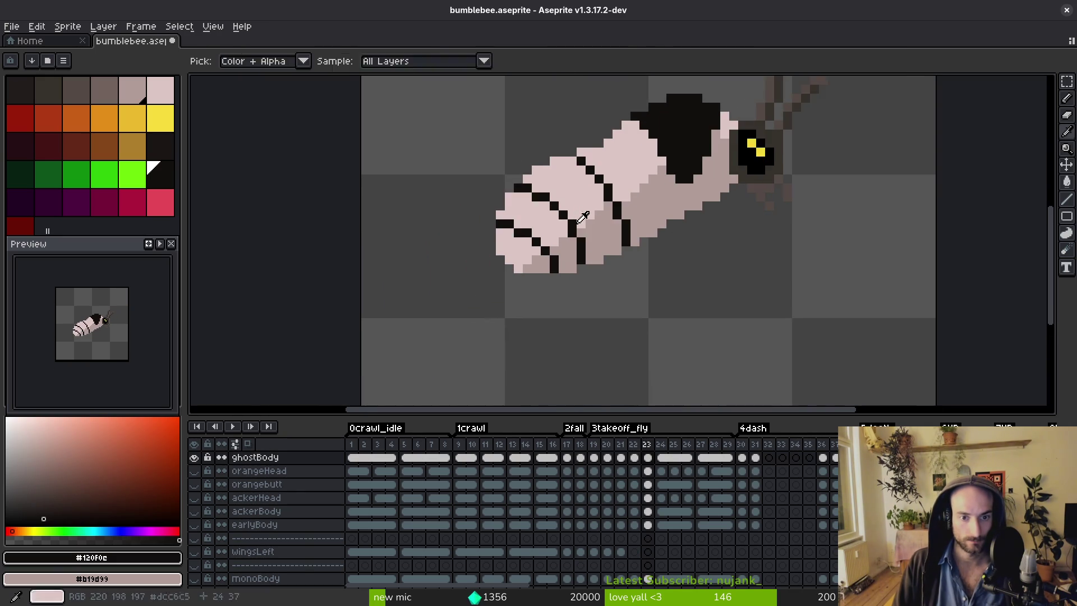
# Back on frame 23, outline the lower abdomen stripe and fill both parts of it black.
pyautogui.press('Right')
pyautogui.scroll(2, 581, 218)
pyautogui.click(508, 147)
pyautogui.click(535, 137)
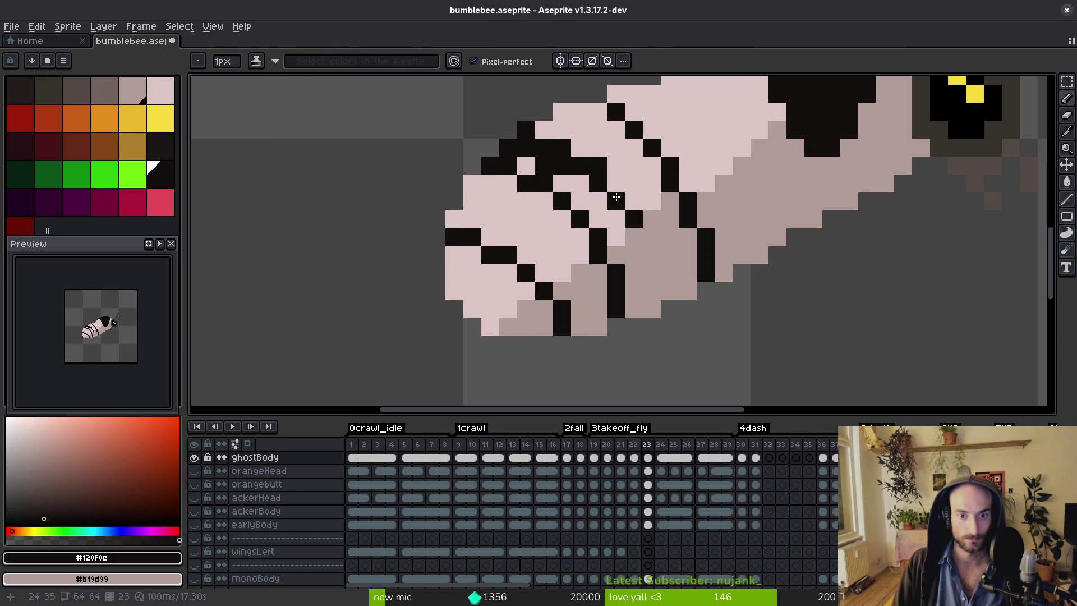
pyautogui.moveTo(637, 236); pyautogui.dragTo(650, 276)
pyautogui.press('g')
pyautogui.click(639, 271)
pyautogui.click(614, 236)
# Inspect the stripes and repaint a stray black pixel in the pale pink body colour.
pyautogui.press('b')
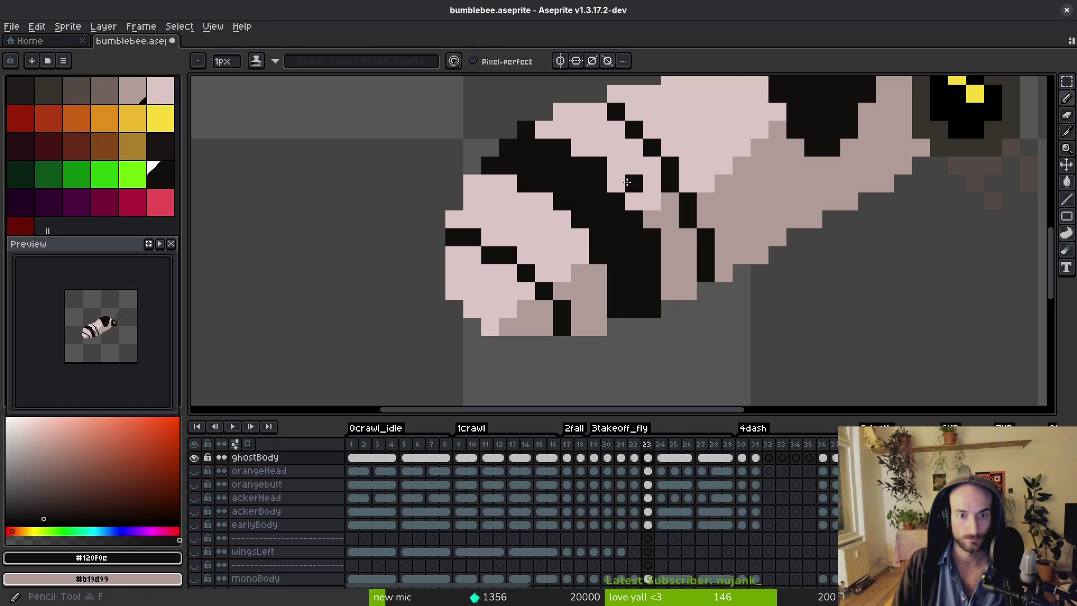
pyautogui.scroll(-4, 631, 185)
pyautogui.scroll(4, 655, 240)
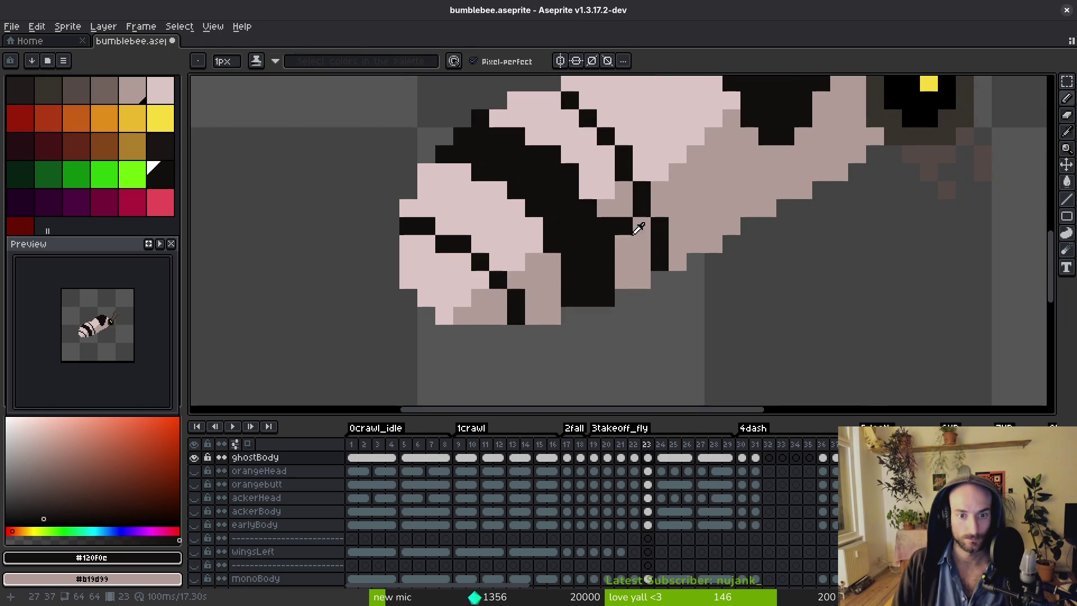
pyautogui.scroll(-3, 617, 232)
pyautogui.scroll(3, 620, 247)
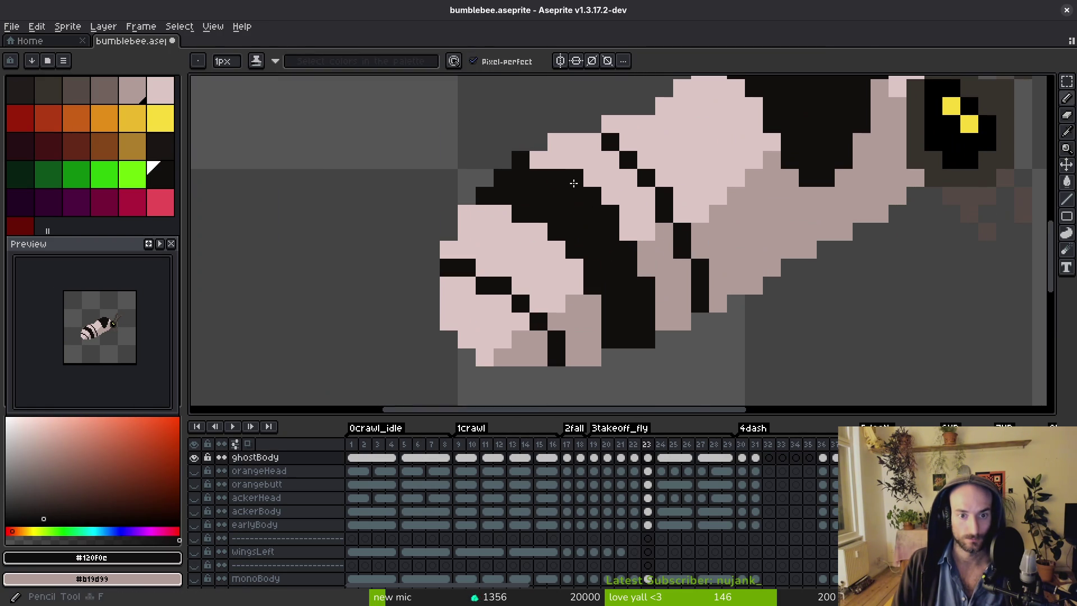
pyautogui.scroll(-4, 565, 292)
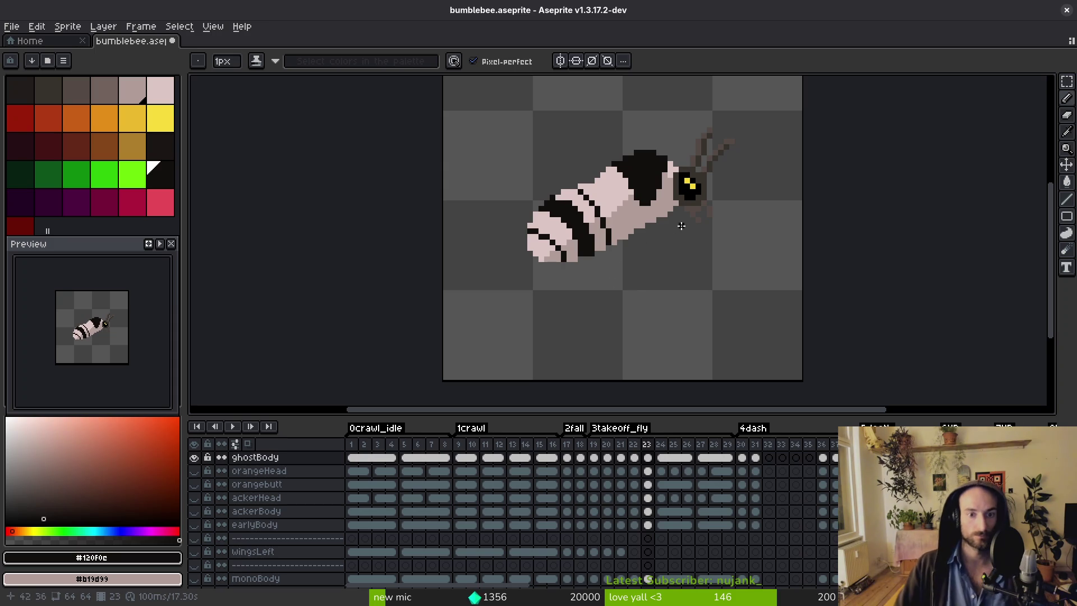
pyautogui.scroll(4, 624, 263)
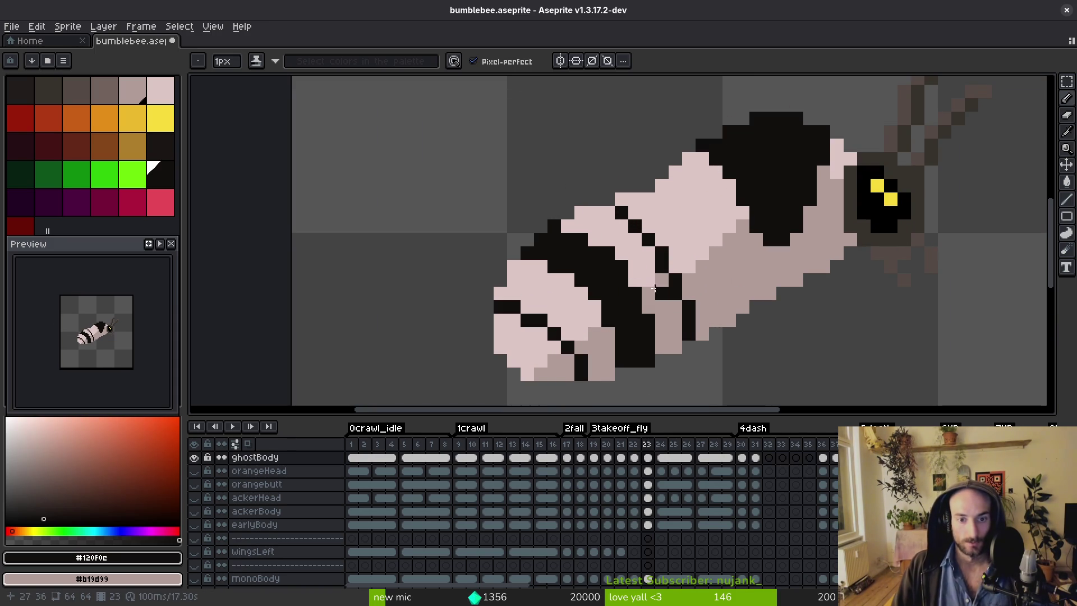
pyautogui.scroll(-3, 647, 308)
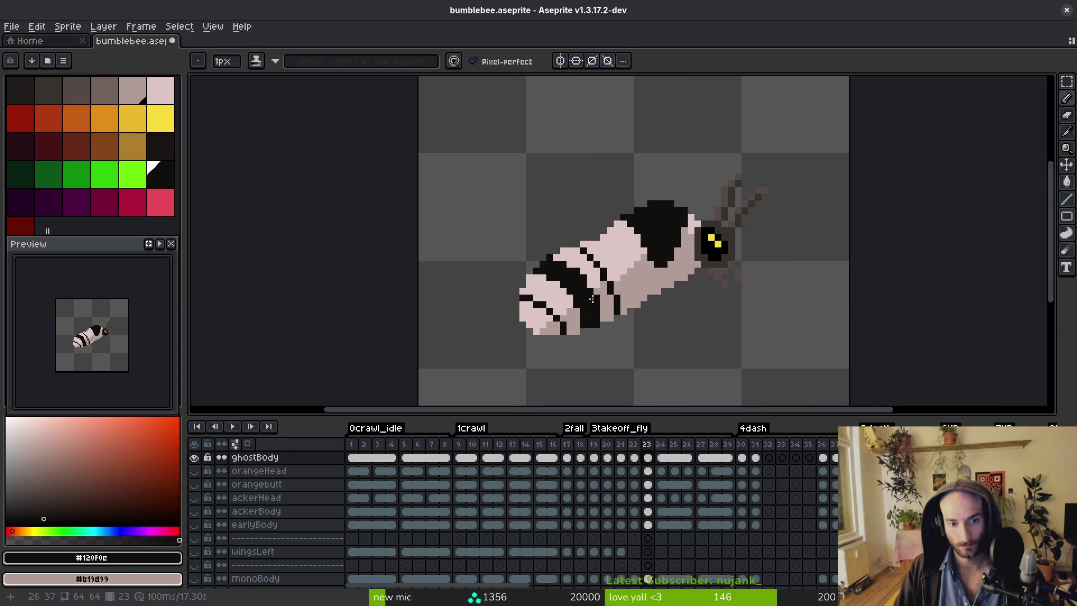
pyautogui.scroll(3, 543, 286)
pyautogui.scroll(-2, 544, 286)
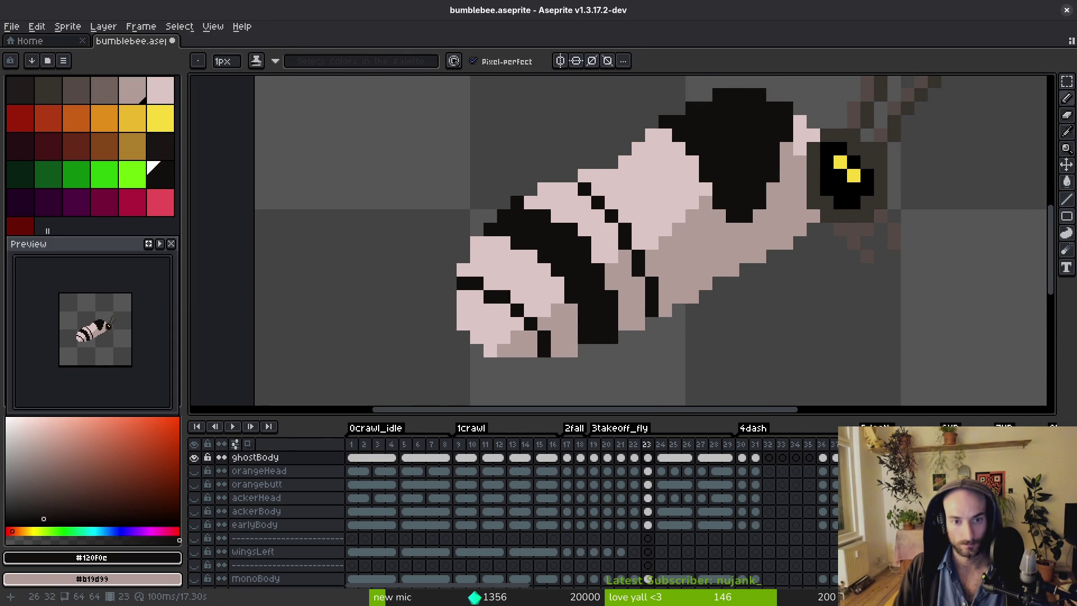
pyautogui.keyDown('alt'); pyautogui.click(598, 190); pyautogui.keyUp('alt')
pyautogui.click(585, 192)
# Add a black pixel to the upper stripe, recolour stray pixels #b19d99, and play the animation.
pyautogui.keyDown('alt'); pyautogui.click(638, 263); pyautogui.keyUp('alt')
pyautogui.click(624, 188)
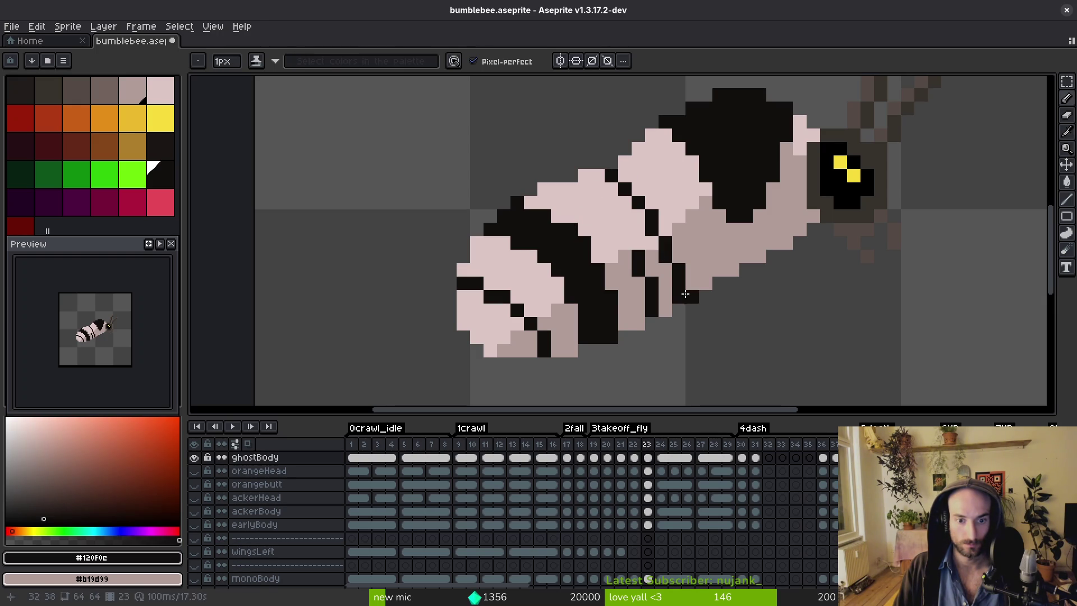
pyautogui.keyDown('alt'); pyautogui.click(665, 292); pyautogui.keyUp('alt')
pyautogui.moveTo(651, 314); pyautogui.dragTo(641, 259)
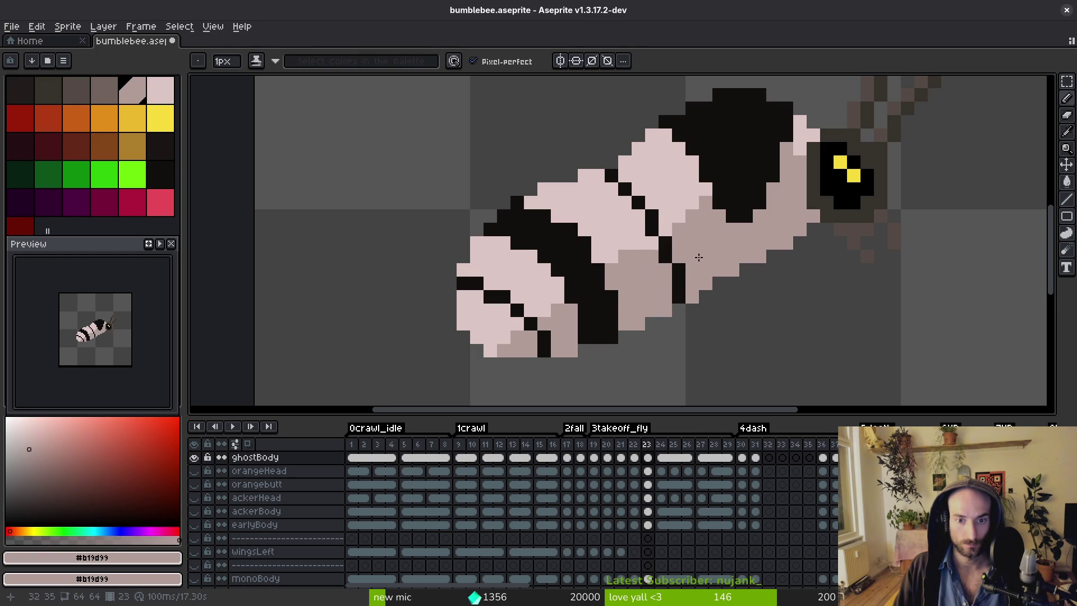
pyautogui.scroll(-4, 697, 252)
pyautogui.press('Return')
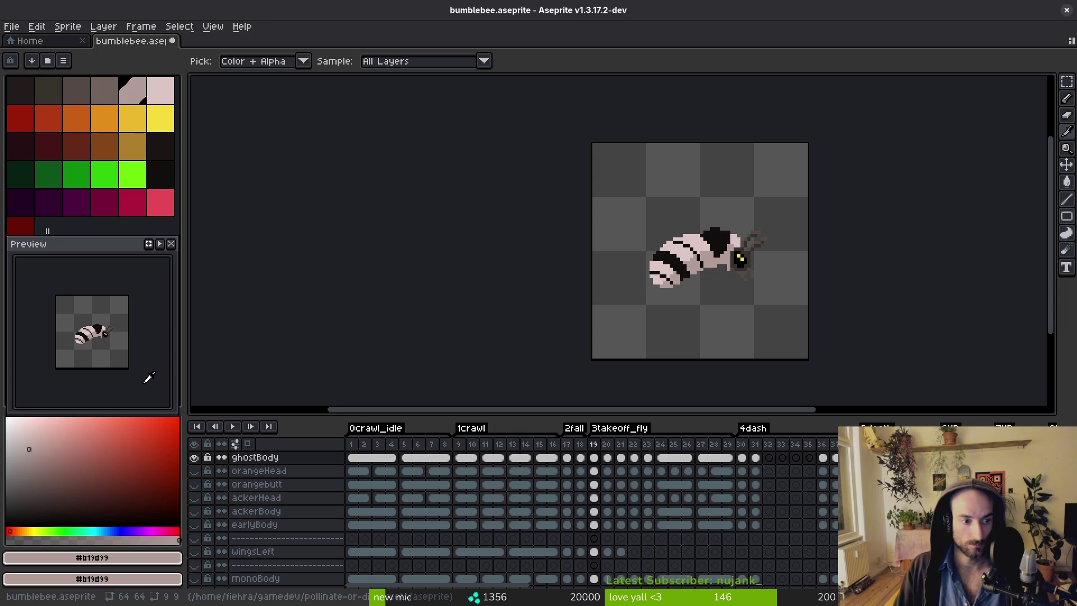
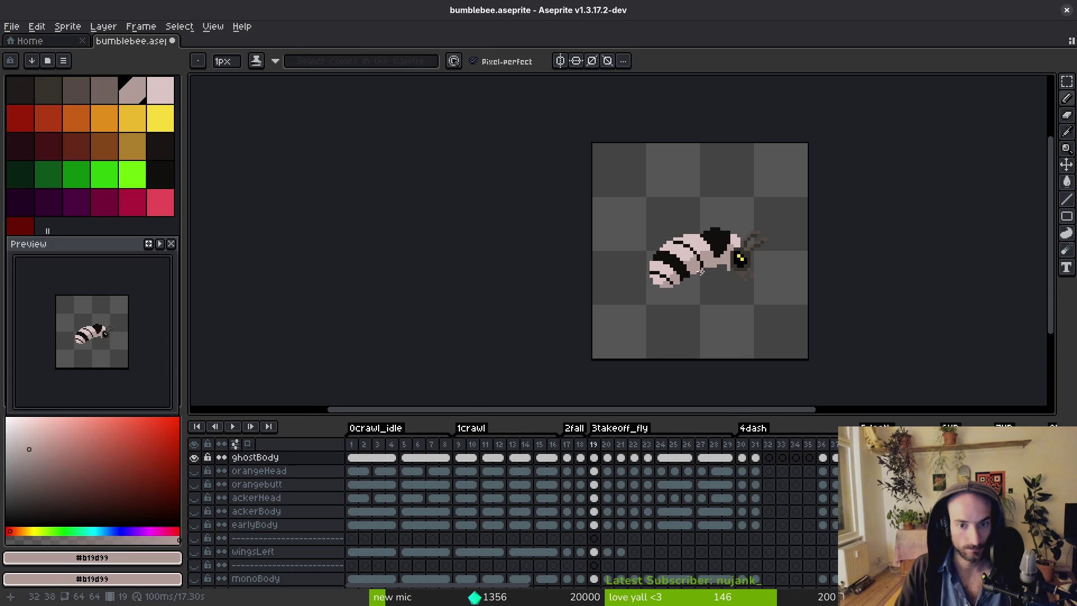
# On frame 21, extend the black stripe's upper edge with the Pencil.
pyautogui.scroll(3, 673, 233)
pyautogui.press('.')
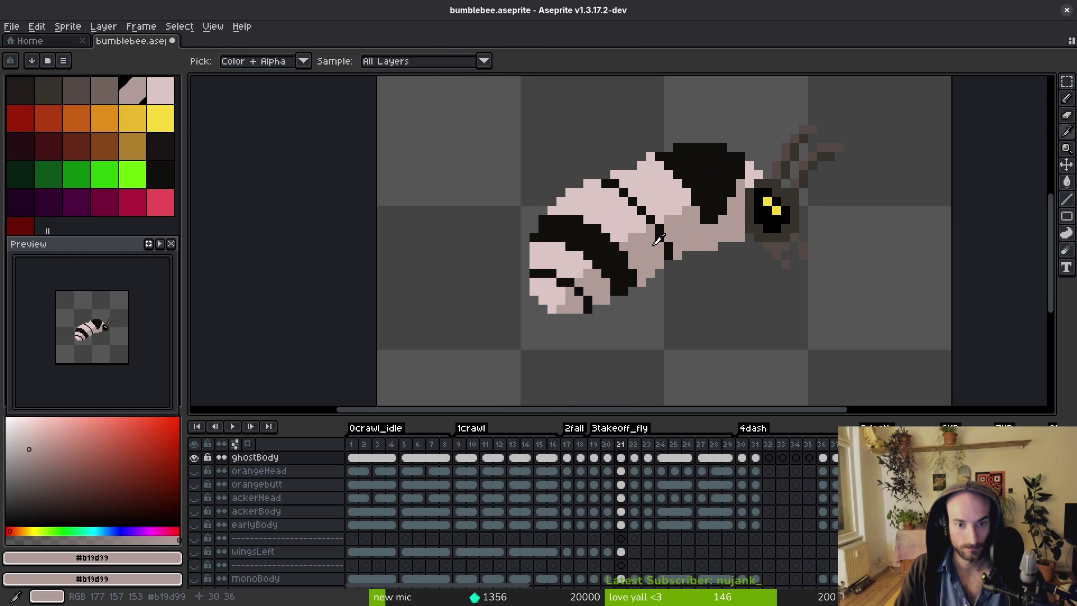
pyautogui.press('b')
pyautogui.scroll(2, 583, 222)
pyautogui.keyDown('alt'); pyautogui.click(578, 225); pyautogui.keyUp('alt')
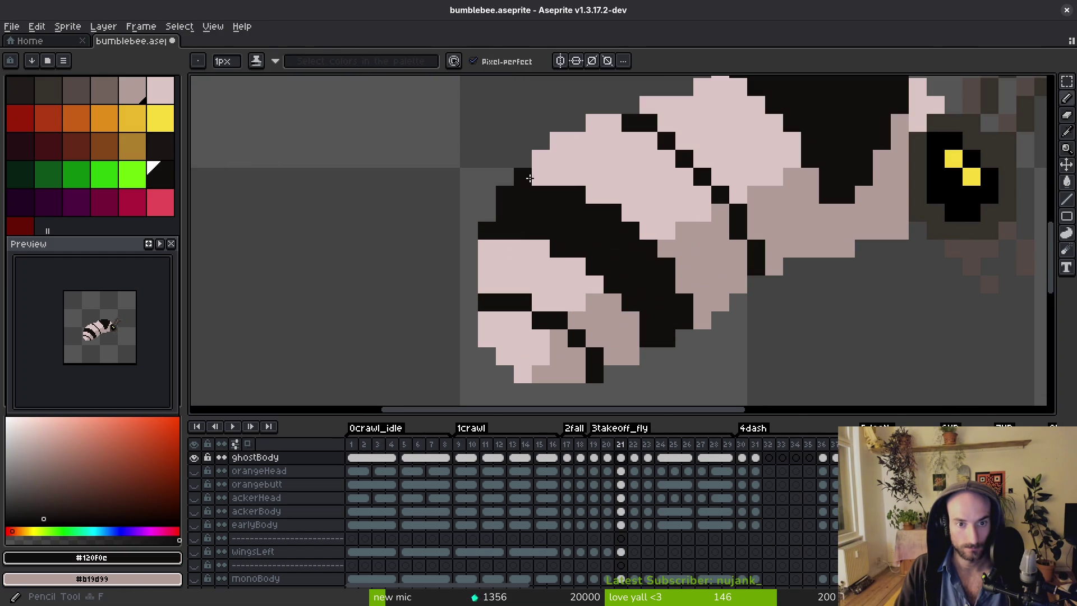
pyautogui.moveTo(581, 177); pyautogui.dragTo(538, 180)
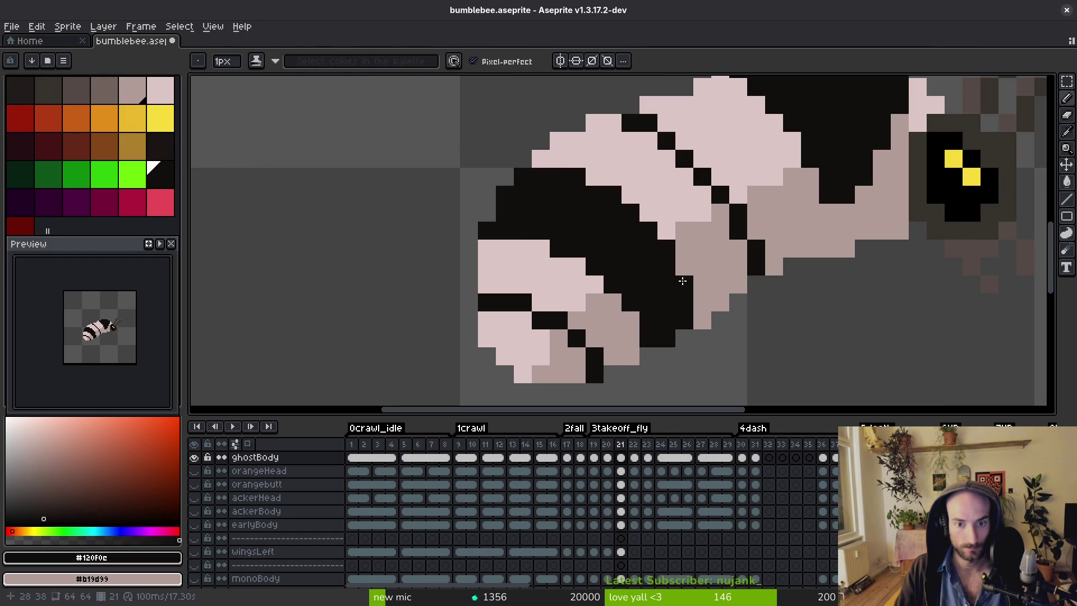
# Repaint black body pixels grey-pink and three tail pixels light pink.
pyautogui.keyDown('alt'); pyautogui.click(629, 320); pyautogui.keyUp('alt')
pyautogui.moveTo(649, 320); pyautogui.dragTo(626, 302)
pyautogui.moveTo(594, 267); pyautogui.dragTo(557, 247)
pyautogui.keyDown('alt'); pyautogui.click(581, 261); pyautogui.keyUp('alt')
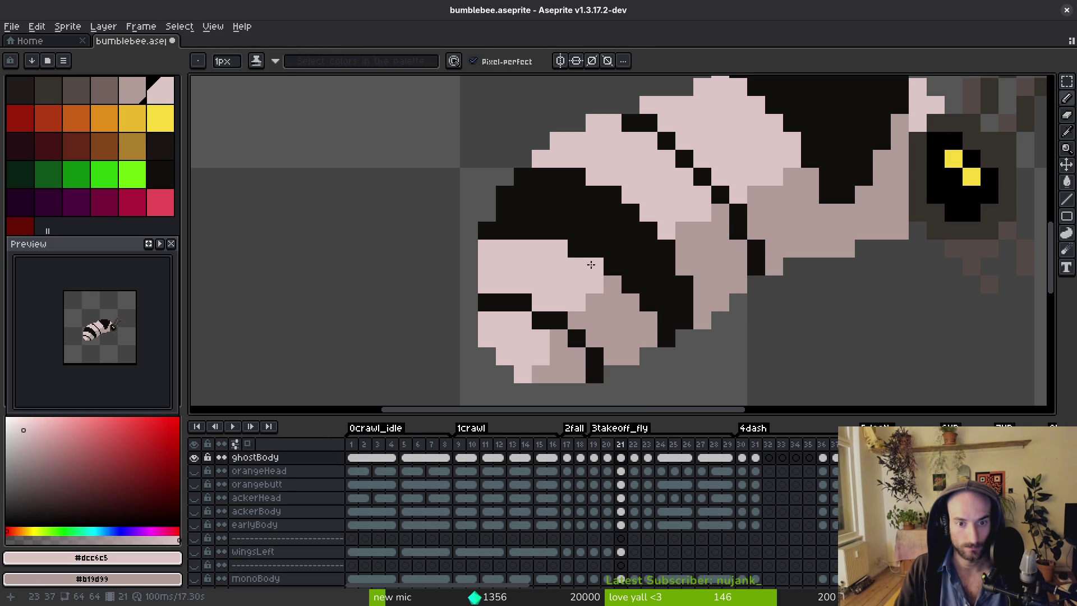
pyautogui.click(505, 230)
pyautogui.click(487, 230)
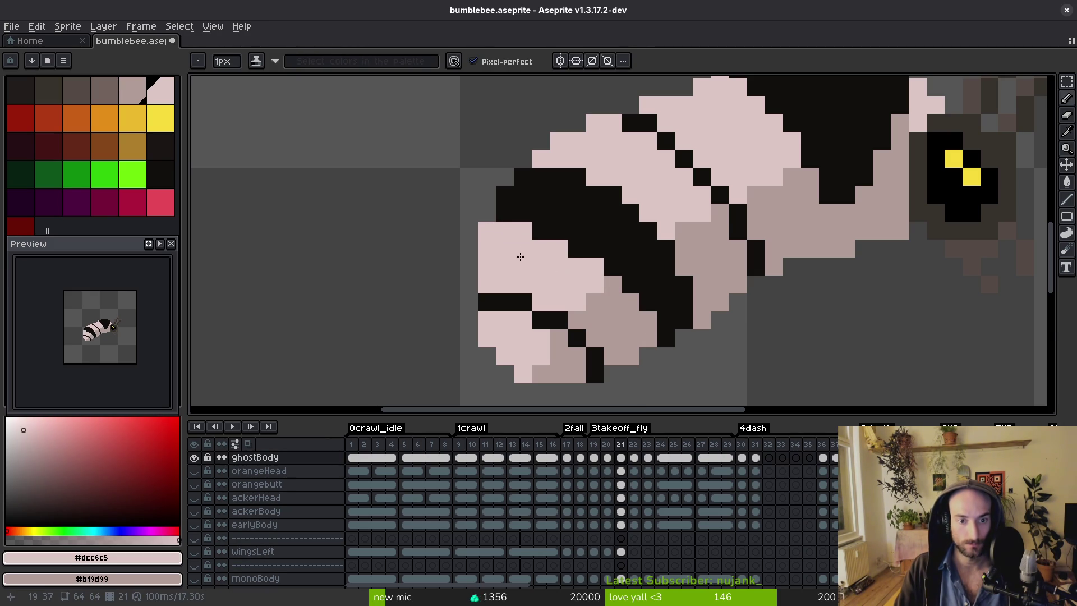
# Inspect the tail, briefly switch to the eraser, then return to the Pencil with stripe black.
pyautogui.scroll(-3, 530, 262)
pyautogui.scroll(3, 531, 262)
pyautogui.scroll(-2, 510, 238)
pyautogui.scroll(2, 511, 238)
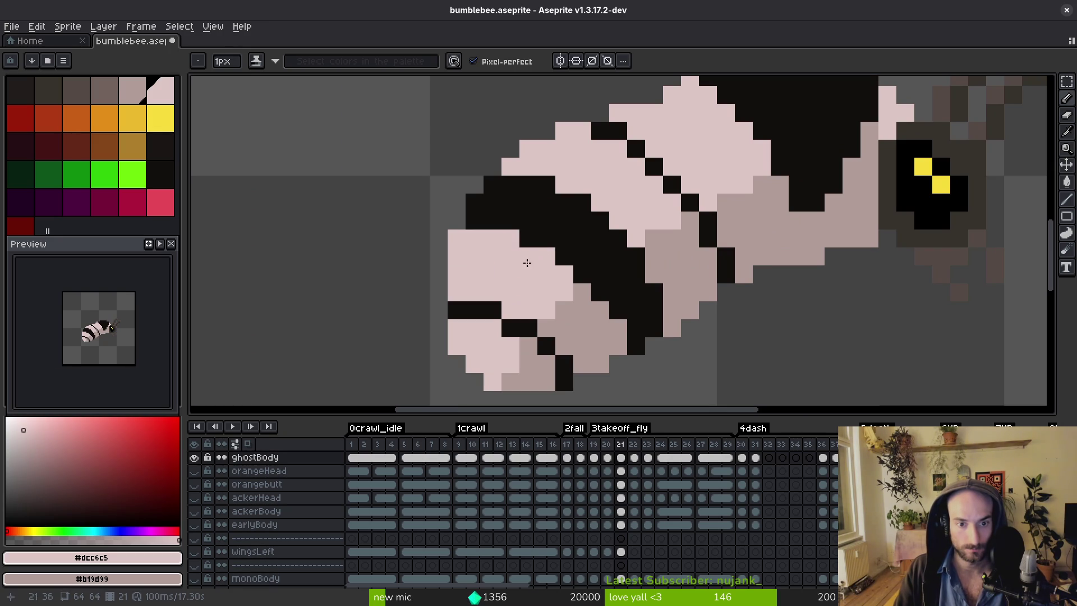
pyautogui.scroll(-5, 523, 247)
pyautogui.scroll(2, 497, 254)
pyautogui.press('e')
pyautogui.scroll(-1, 496, 253)
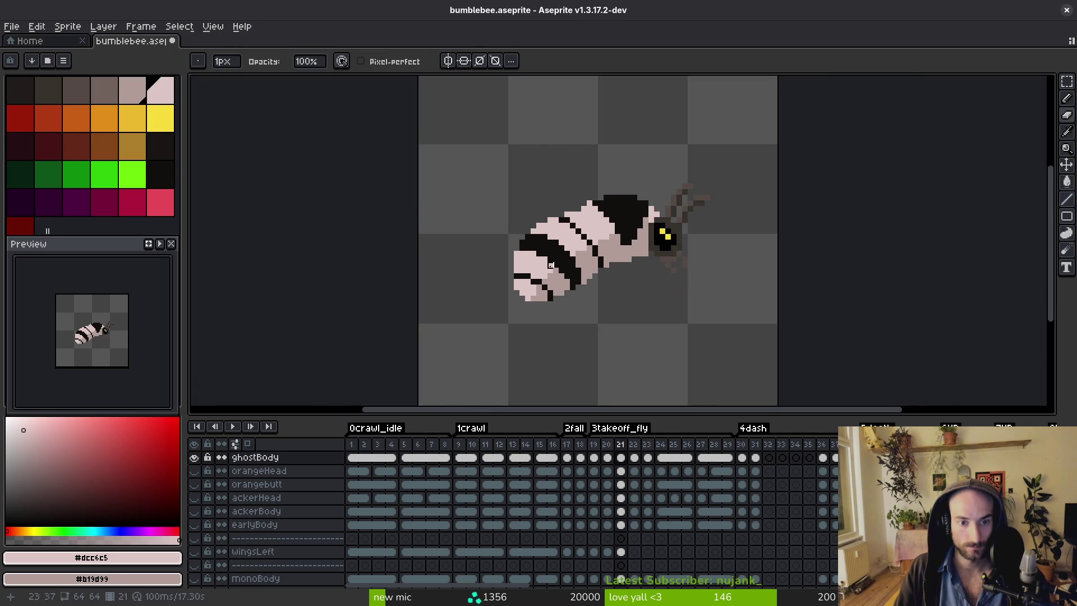
pyautogui.scroll(2, 499, 246)
pyautogui.scroll(-4, 526, 247)
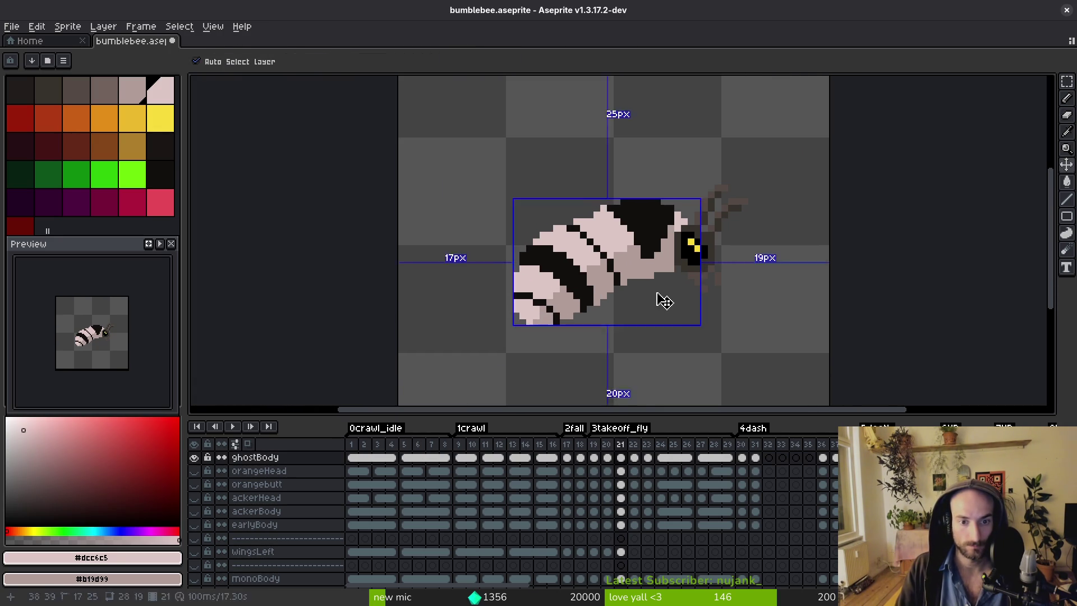
pyautogui.press('b')
pyautogui.scroll(2, 628, 295)
pyautogui.keyDown('alt'); pyautogui.click(567, 327); pyautogui.keyUp('alt')
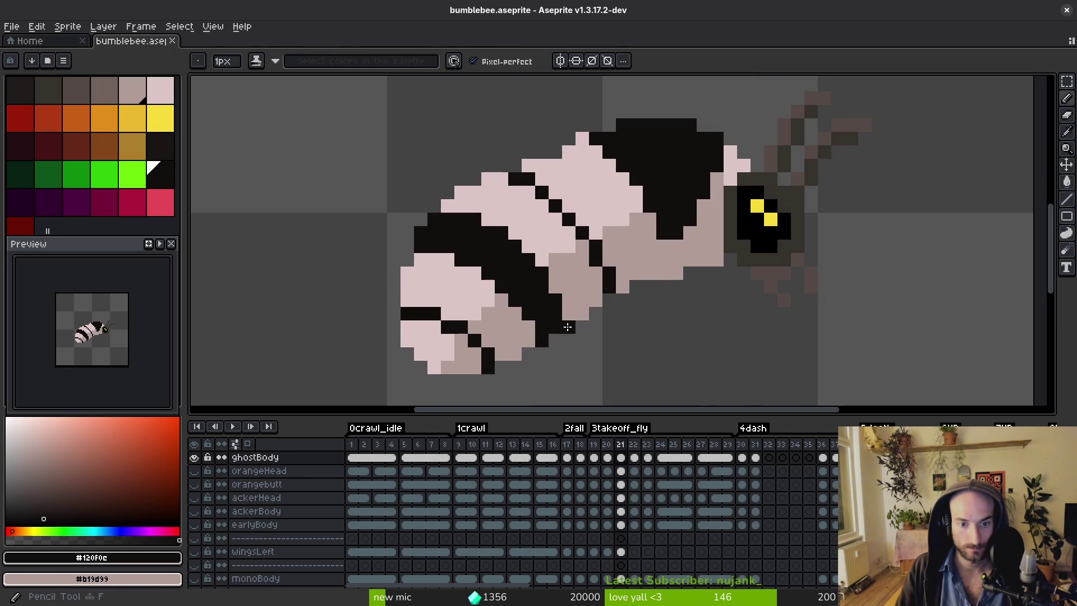
pyautogui.scroll(-2, 572, 290)
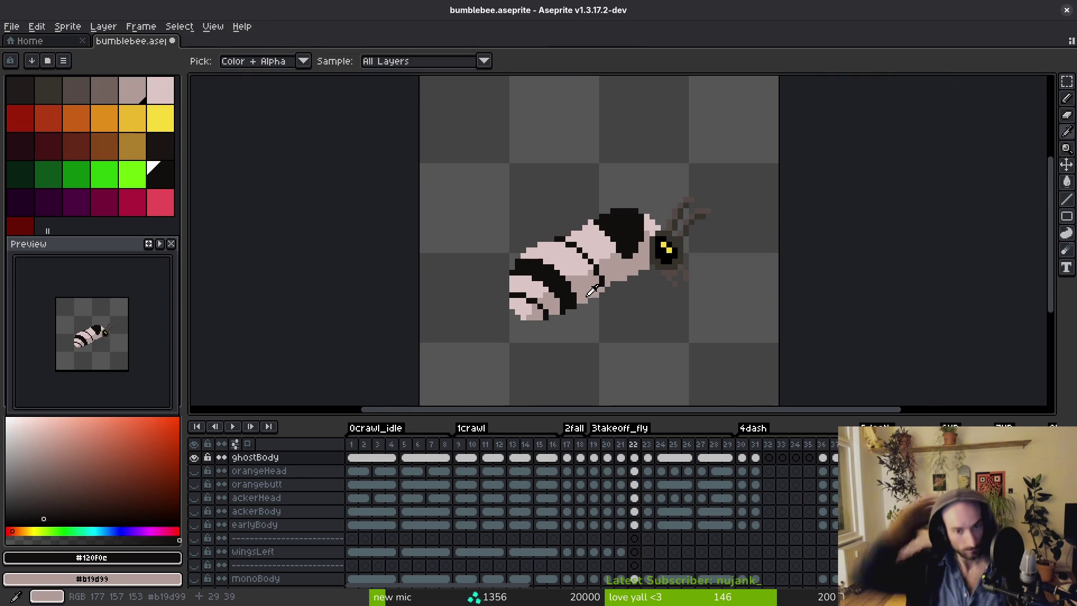
# On frame 22, paint a diagonal of body pixels black and repaint near-tail pixels grey-pink.
pyautogui.press('.')
pyautogui.scroll(4, 488, 183)
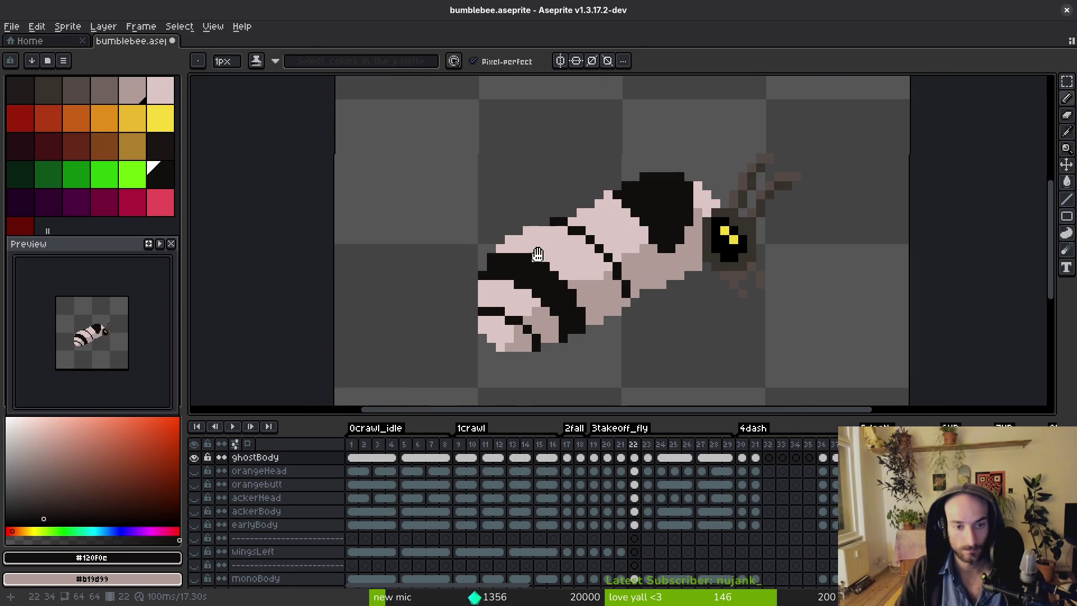
pyautogui.moveTo(536, 198); pyautogui.dragTo(580, 230)
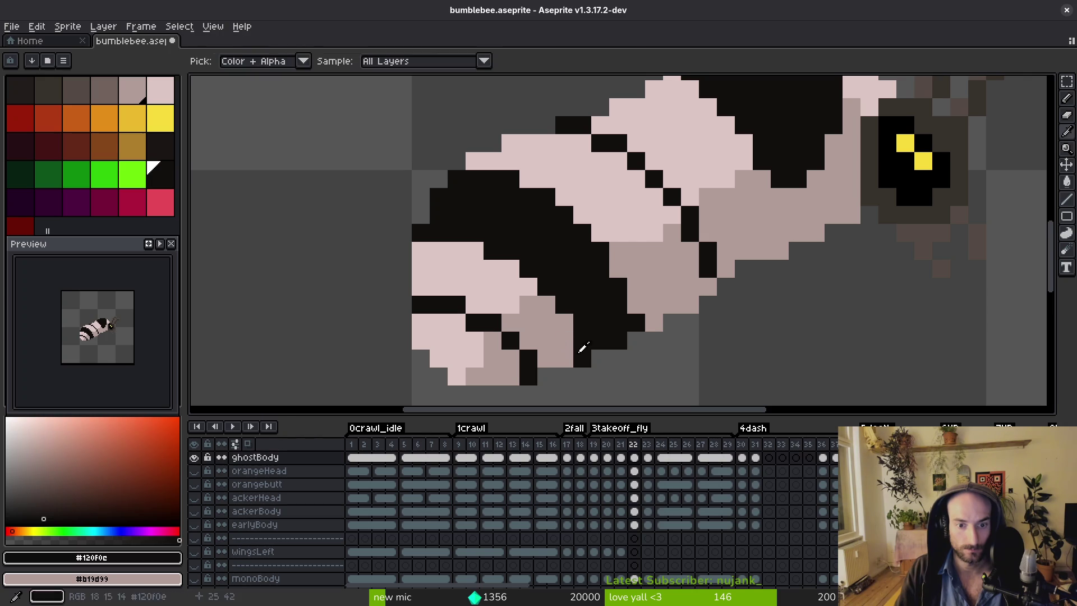
pyautogui.keyDown('alt'); pyautogui.click(550, 350); pyautogui.keyUp('alt')
pyautogui.moveTo(582, 355); pyautogui.dragTo(573, 321)
# Paint tail pixels light pink, undo the stray pink and black pixels, and fix one pixel grey-pink.
pyautogui.keyDown('alt'); pyautogui.click(527, 286); pyautogui.keyUp('alt')
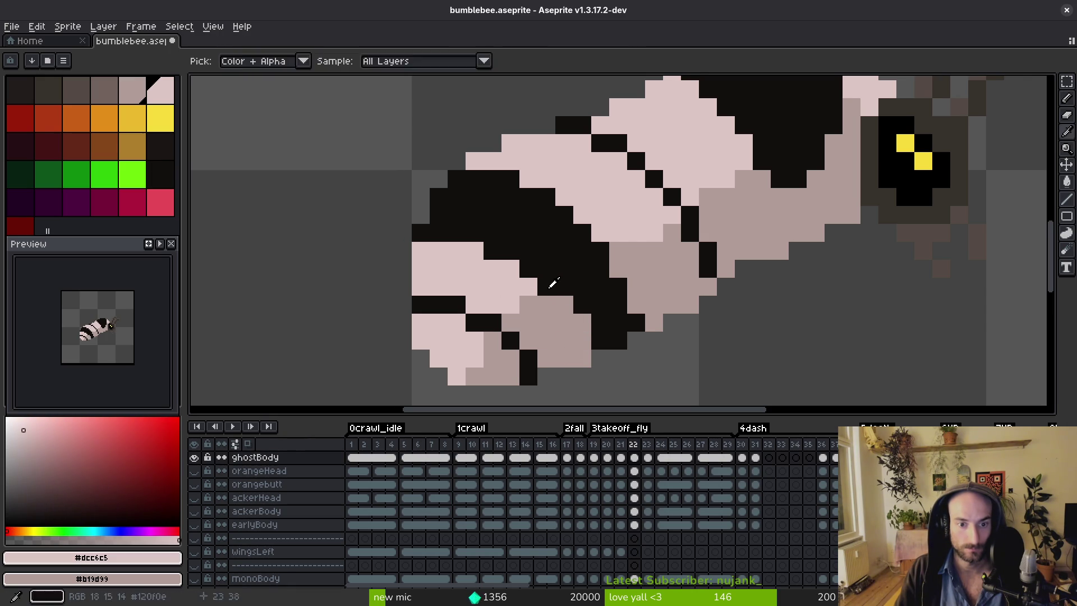
pyautogui.click(530, 274)
pyautogui.moveTo(506, 258); pyautogui.dragTo(431, 235)
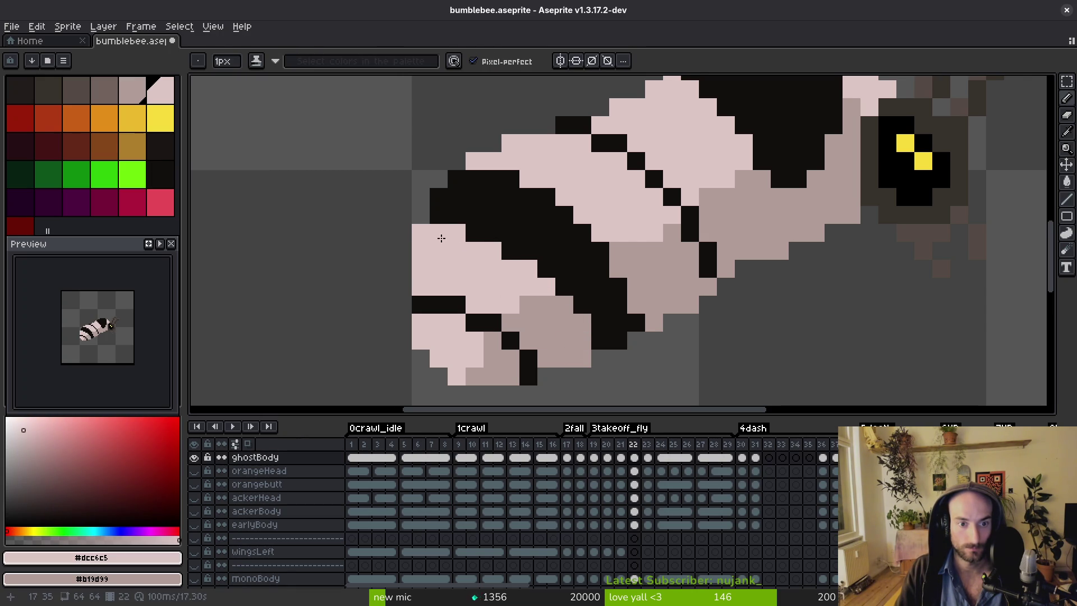
pyautogui.hotkey('ctrl', 'z')
pyautogui.scroll(-1, 440, 233)
pyautogui.scroll(1, 589, 288)
pyautogui.keyDown('alt'); pyautogui.click(562, 308); pyautogui.keyUp('alt')
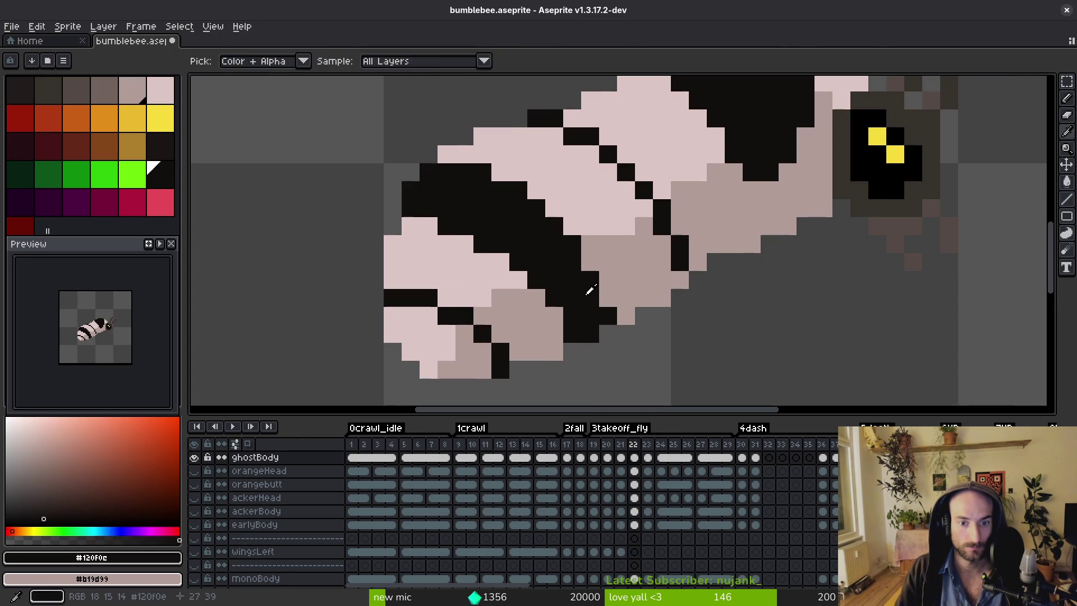
pyautogui.hotkey('ctrl', 'z')
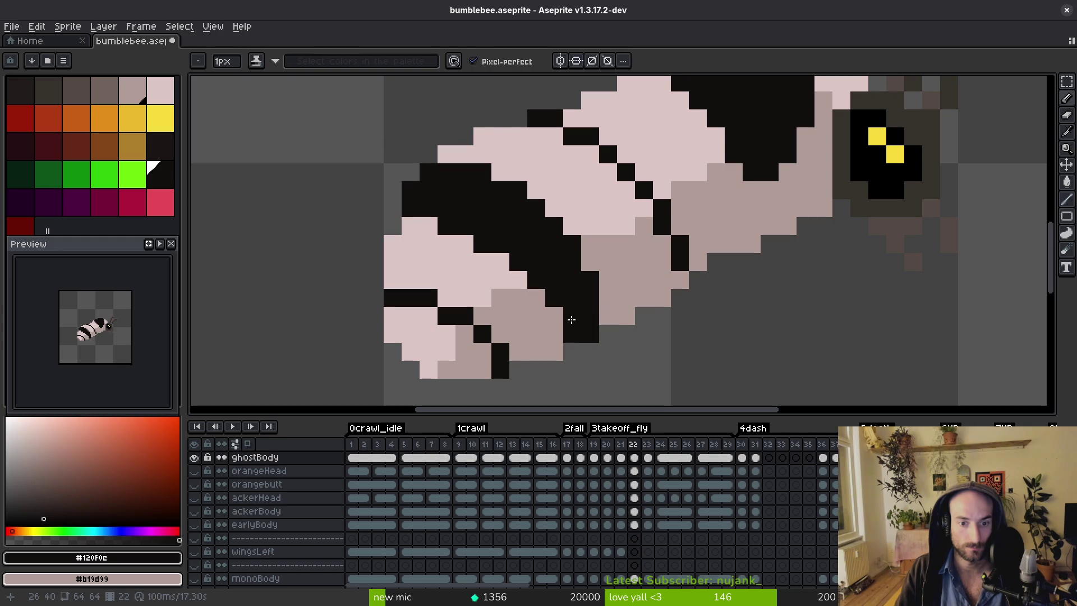
pyautogui.rightClick(559, 313)
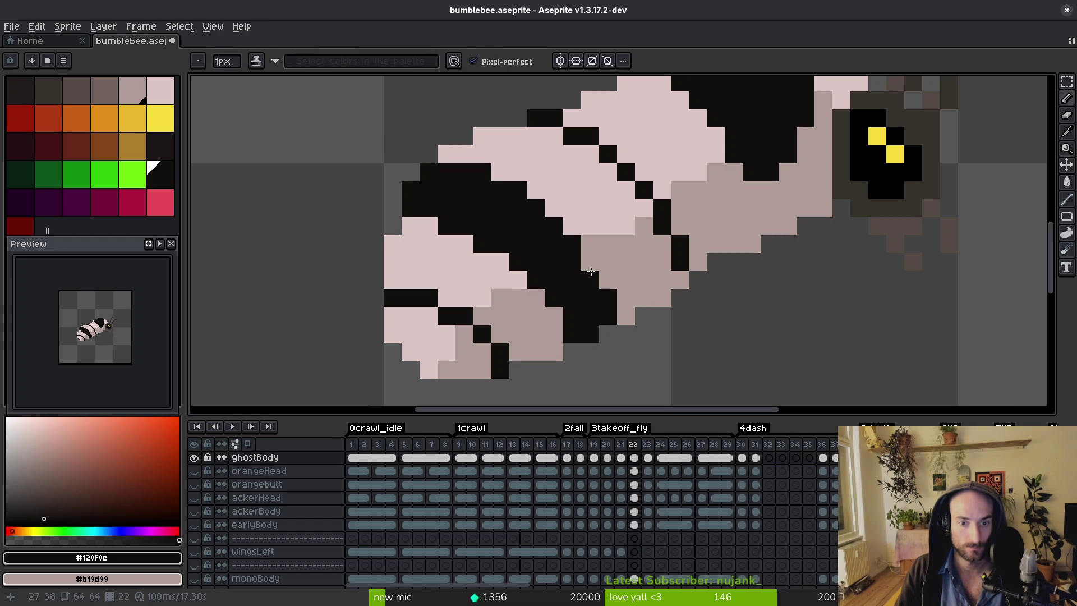
# Compare frame 22 against its neighbouring frames, ending on frame 23.
pyautogui.scroll(-2, 606, 262)
pyautogui.press('Left')
pyautogui.scroll(2, 622, 308)
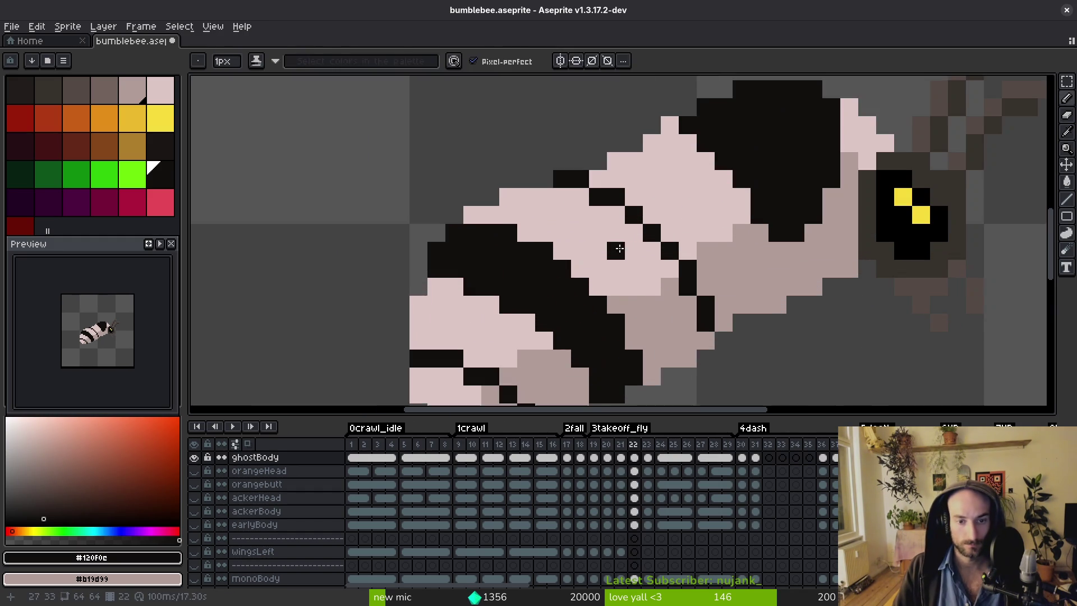
pyautogui.press('Right')
pyautogui.scroll(1, 641, 267)
pyautogui.scroll(-3, 728, 246)
pyautogui.press('Right')
pyautogui.press('Right')
pyautogui.press('Left')
pyautogui.scroll(2, 519, 176)
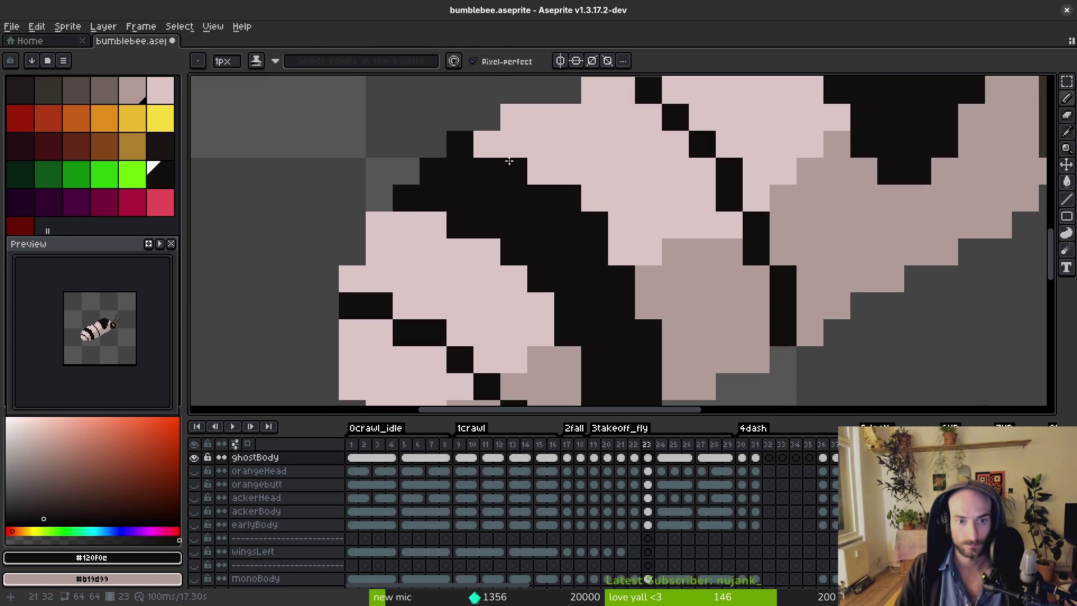
# Widen the stripe edge with black pixels and paint a grey-pink diagonal on the tail.
pyautogui.click(645, 300)
pyautogui.scroll(-2, 608, 303)
pyautogui.press('alt')
pyautogui.click(645, 289)
pyautogui.keyDown('alt'); pyautogui.click(541, 314); pyautogui.keyUp('alt')
pyautogui.moveTo(560, 315)
pyautogui.mouseDown()
pyautogui.moveTo(554, 272)
pyautogui.moveTo(515, 217)
pyautogui.mouseUp()
# Add a short light-pink diagonal and a black stripe-edge pixel.
pyautogui.scroll(1, 514, 216)
pyautogui.keyDown('alt'); pyautogui.click(530, 233); pyautogui.keyUp('alt')
pyautogui.moveTo(548, 250); pyautogui.dragTo(516, 216)
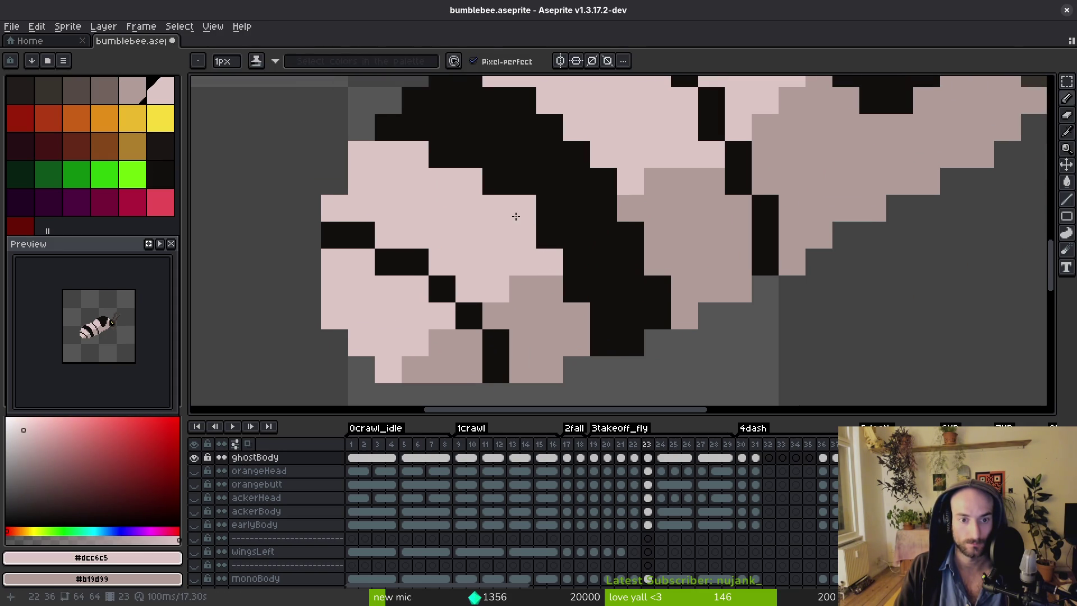
pyautogui.click(408, 138)
# Sample light pink and stripe black from the sprite while reviewing the tail up close.
pyautogui.scroll(-3, 498, 291)
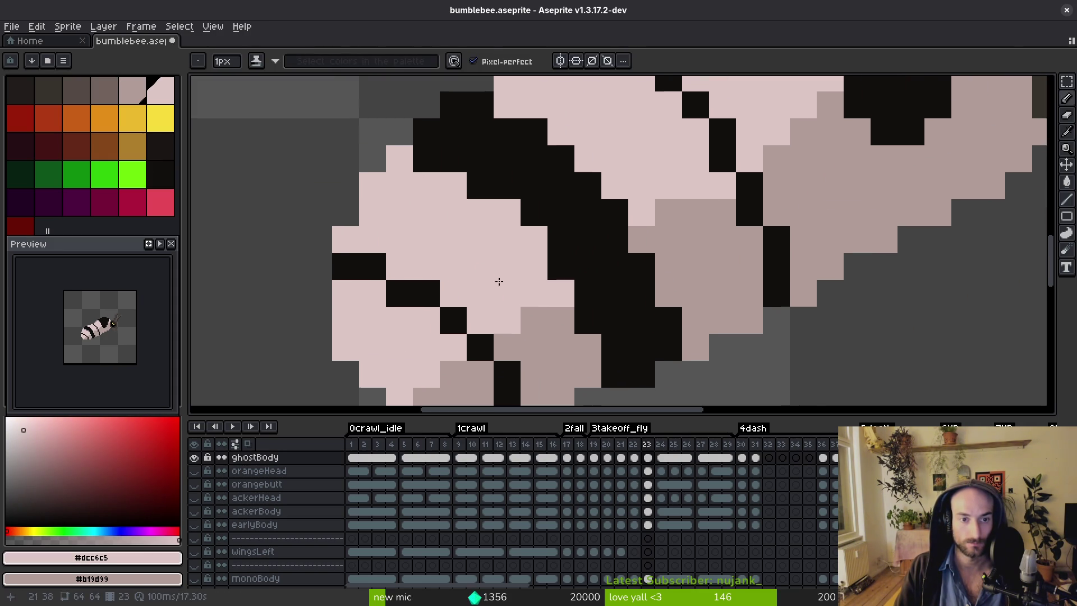
pyautogui.scroll(3, 491, 213)
pyautogui.scroll(1, 490, 213)
pyautogui.keyDown('alt'); pyautogui.click(502, 163); pyautogui.keyUp('alt')
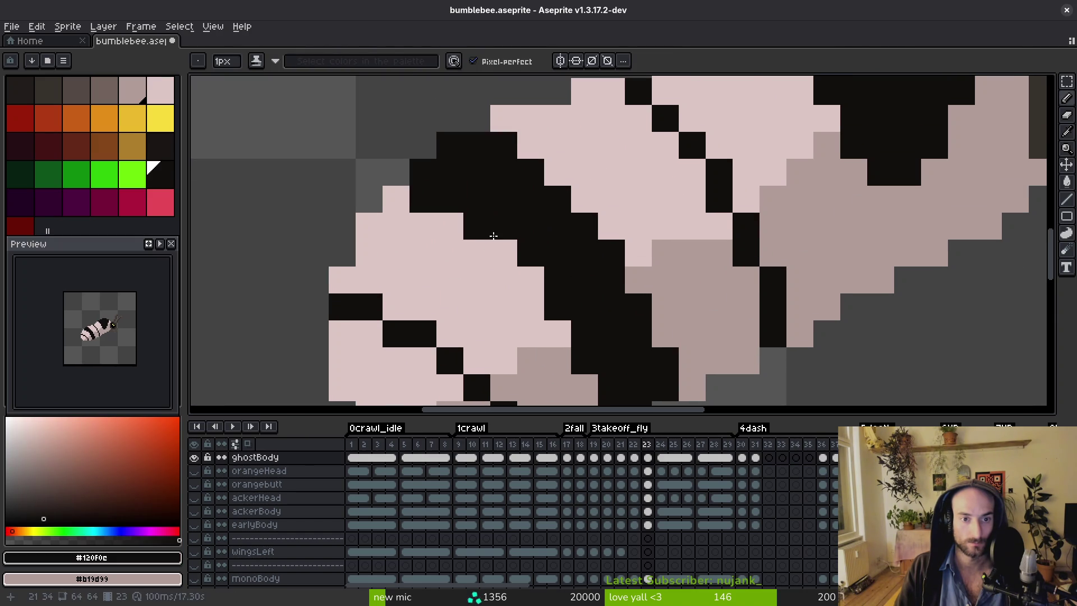
pyautogui.keyDown('alt'); pyautogui.click(509, 141); pyautogui.keyUp('alt')
pyautogui.keyDown('alt'); pyautogui.click(452, 228); pyautogui.keyUp('alt')
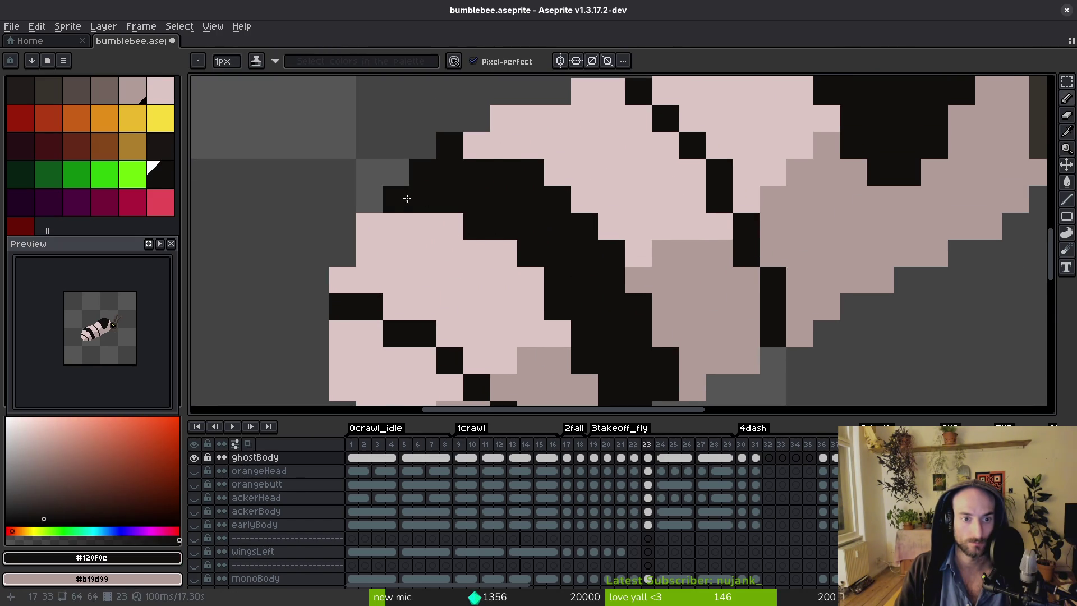
pyautogui.scroll(-4, 404, 197)
pyautogui.scroll(3, 543, 200)
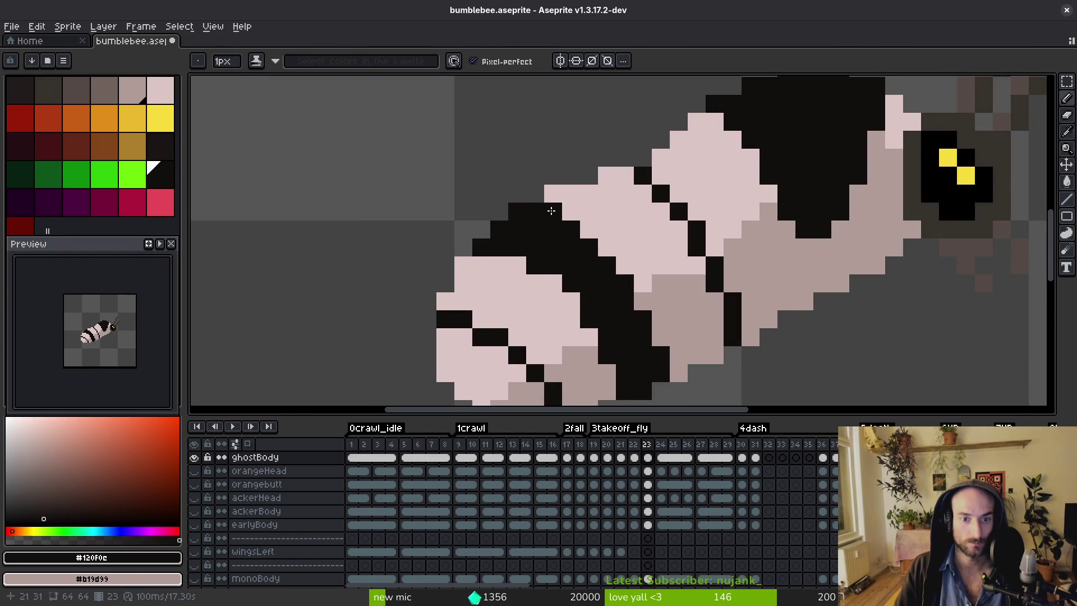
pyautogui.scroll(-3, 620, 290)
pyautogui.scroll(4, 564, 262)
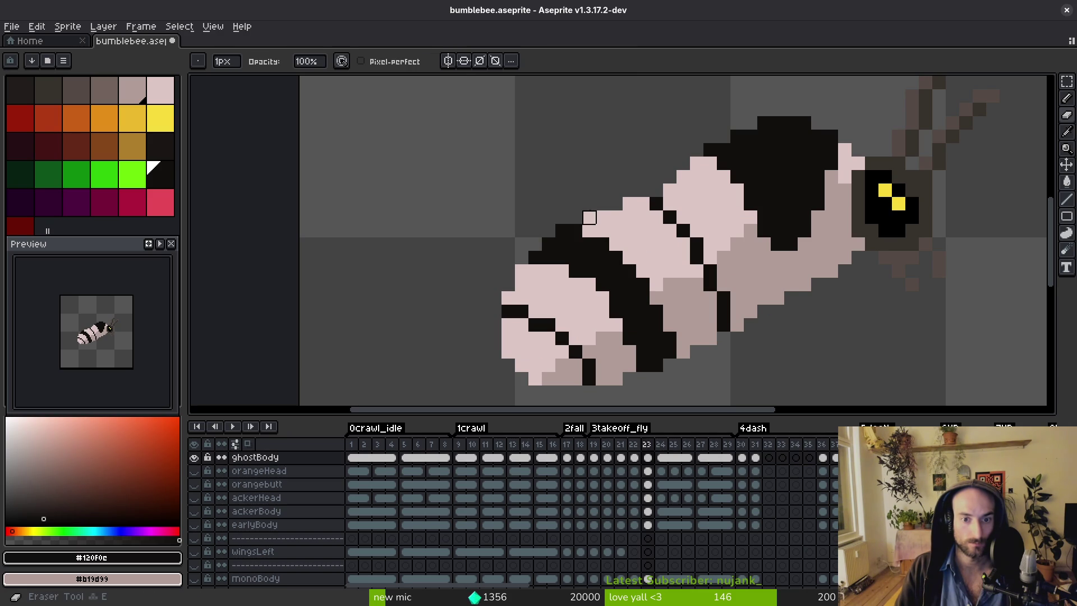
pyautogui.scroll(-3, 594, 219)
pyautogui.scroll(3, 617, 229)
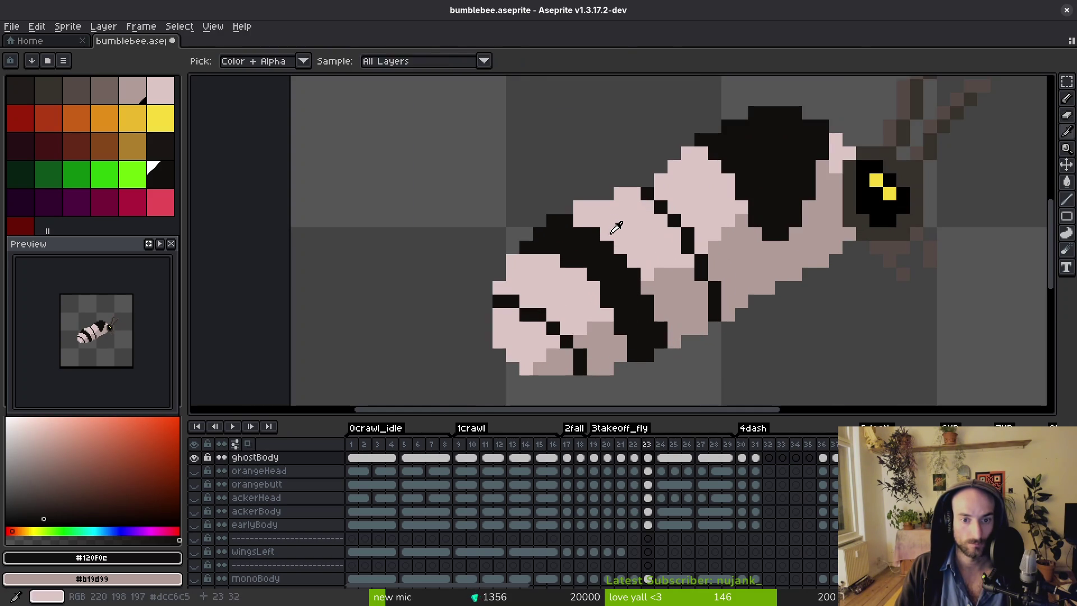
pyautogui.keyDown('alt'); pyautogui.click(618, 229); pyautogui.keyUp('alt')
pyautogui.keyDown('alt'); pyautogui.click(571, 226); pyautogui.keyUp('alt')
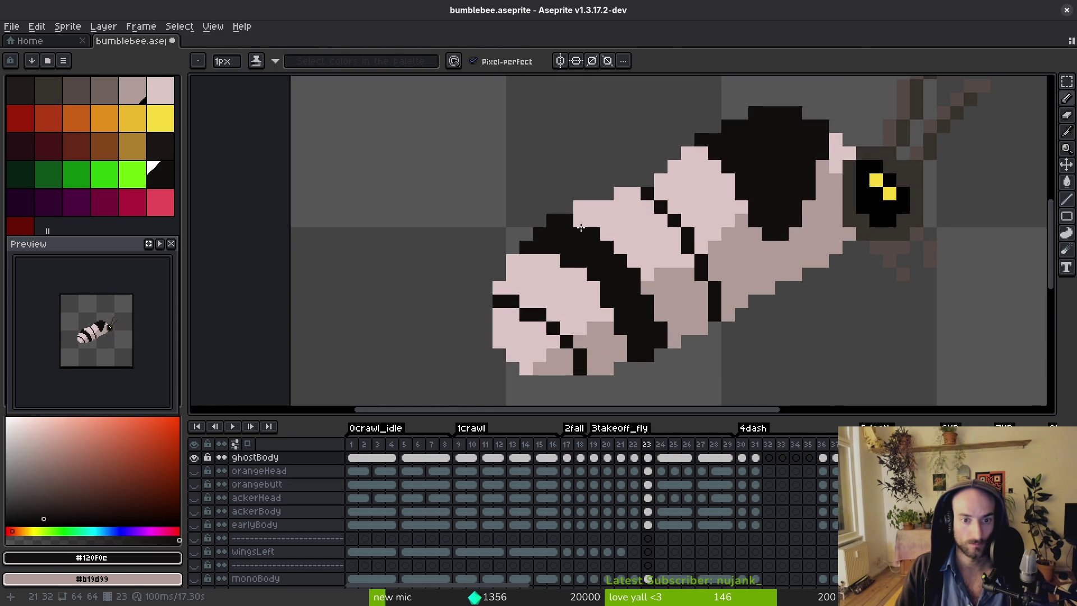
pyautogui.scroll(-3, 611, 295)
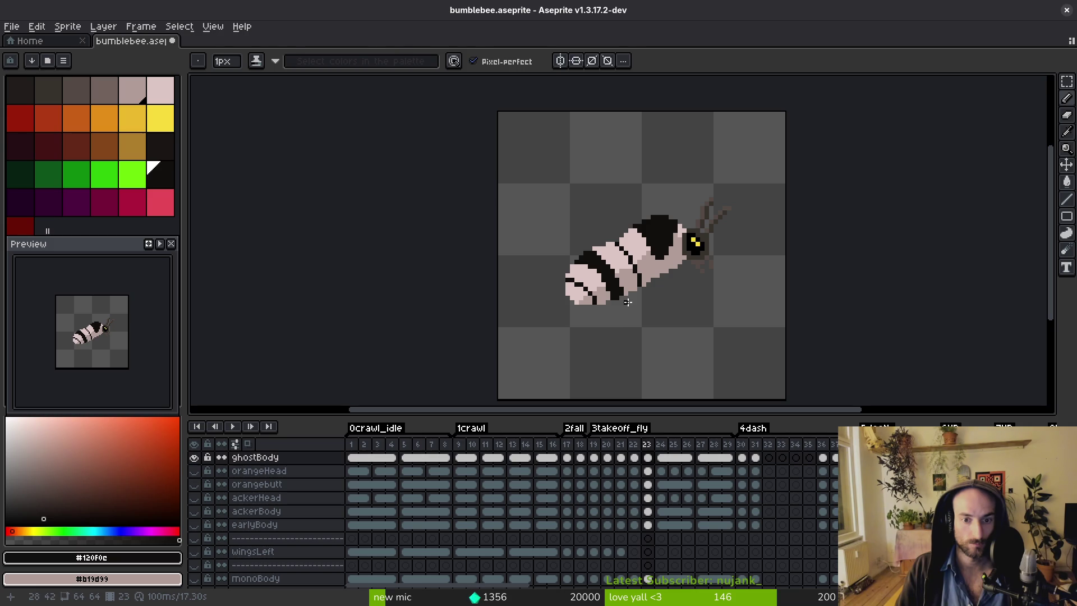
# Compare with the previous frame, then advance through frame 23 to frame 24.
pyautogui.press(',')
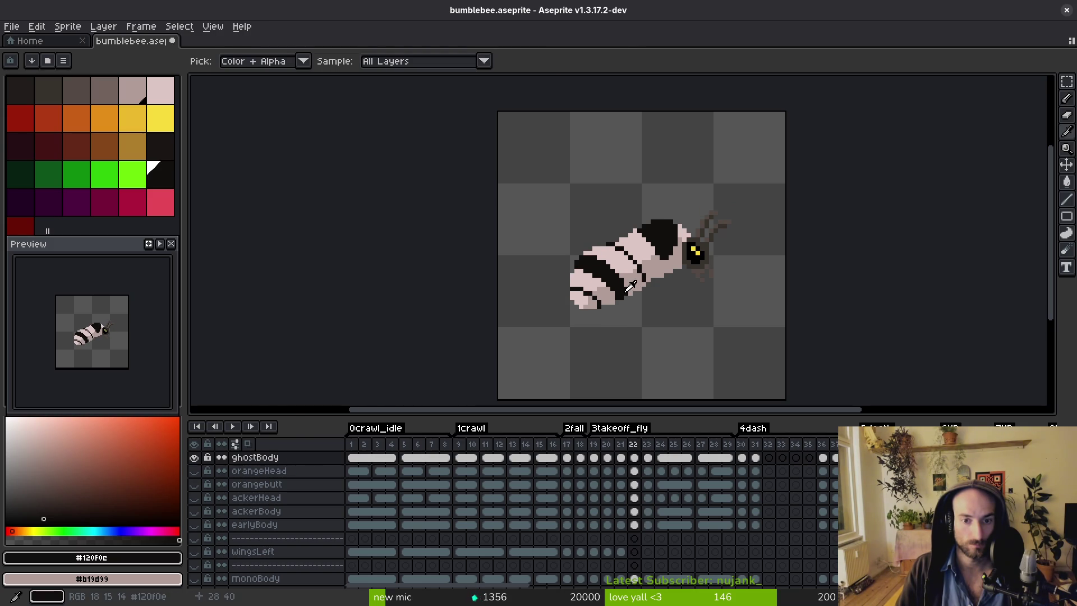
pyautogui.scroll(2, 602, 260)
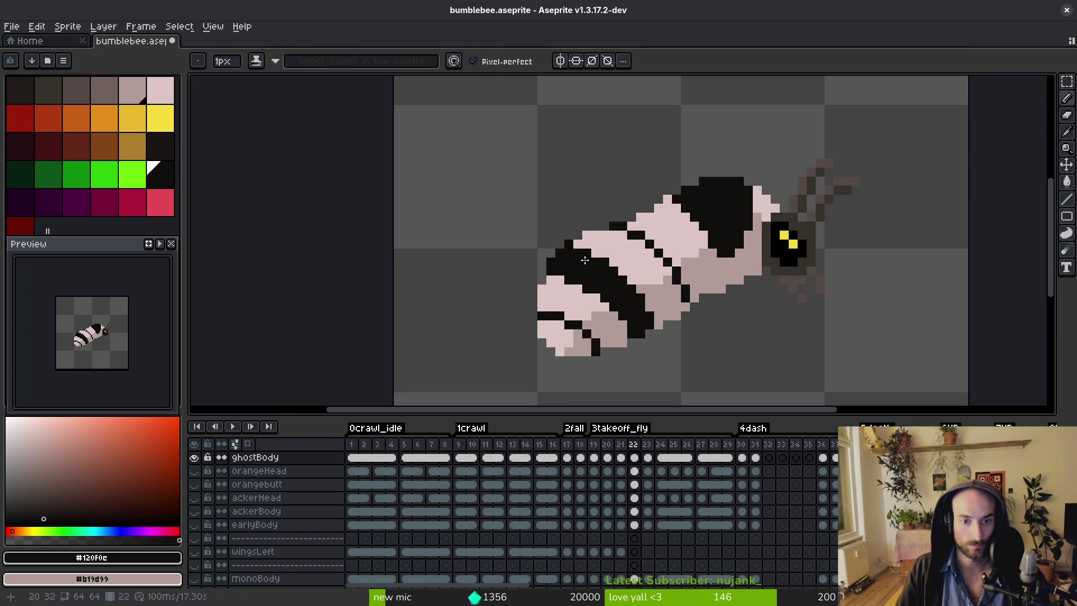
pyautogui.scroll(-2, 611, 291)
pyautogui.press('.')
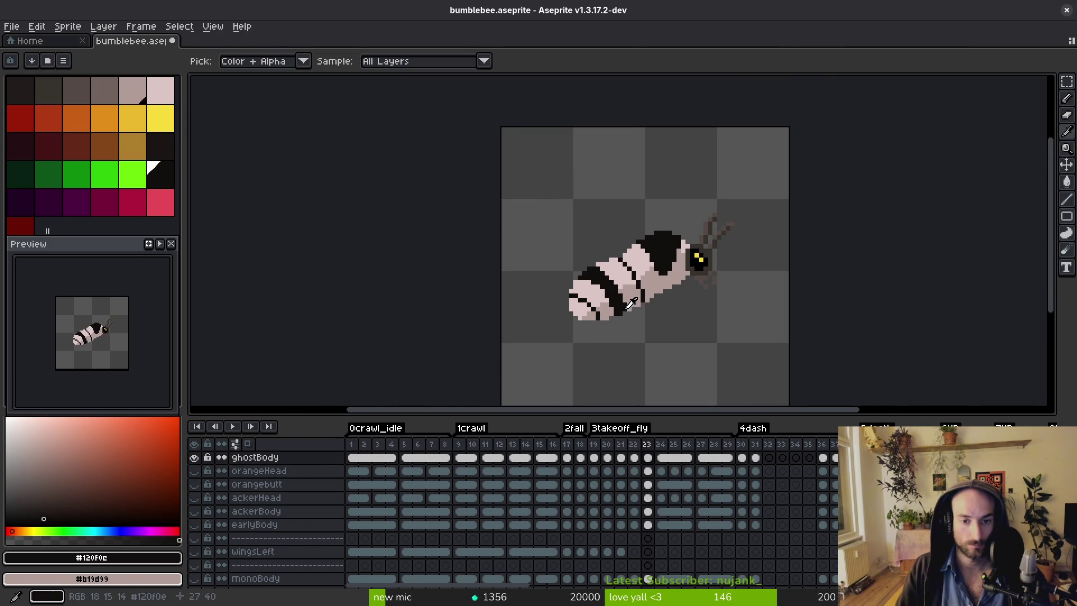
pyautogui.press('.')
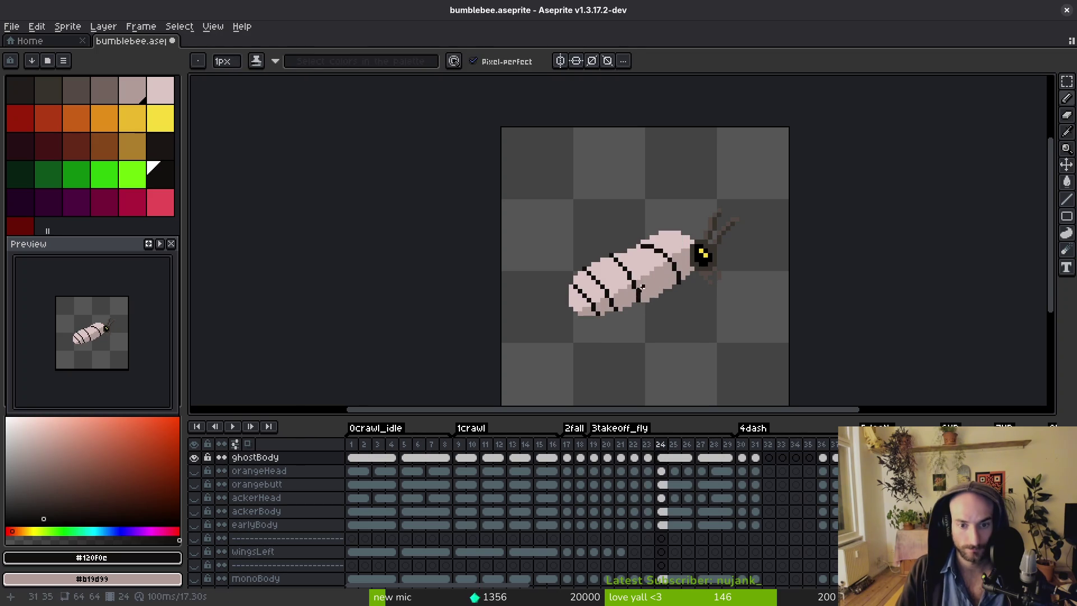
# On frame 24, thicken the bee's black stripe diagonally and turn stray pixels beside it pink.
pyautogui.scroll(2, 594, 291)
pyautogui.scroll(1, 586, 300)
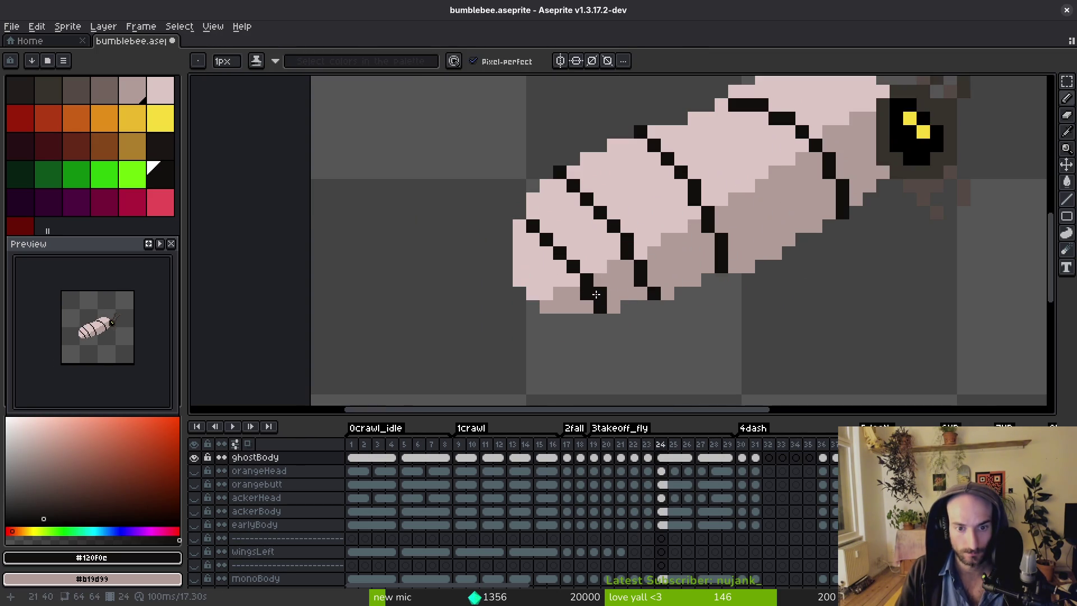
pyautogui.keyDown('alt'); pyautogui.click(582, 304); pyautogui.keyUp('alt')
pyautogui.keyDown('alt'); pyautogui.click(583, 265); pyautogui.keyUp('alt')
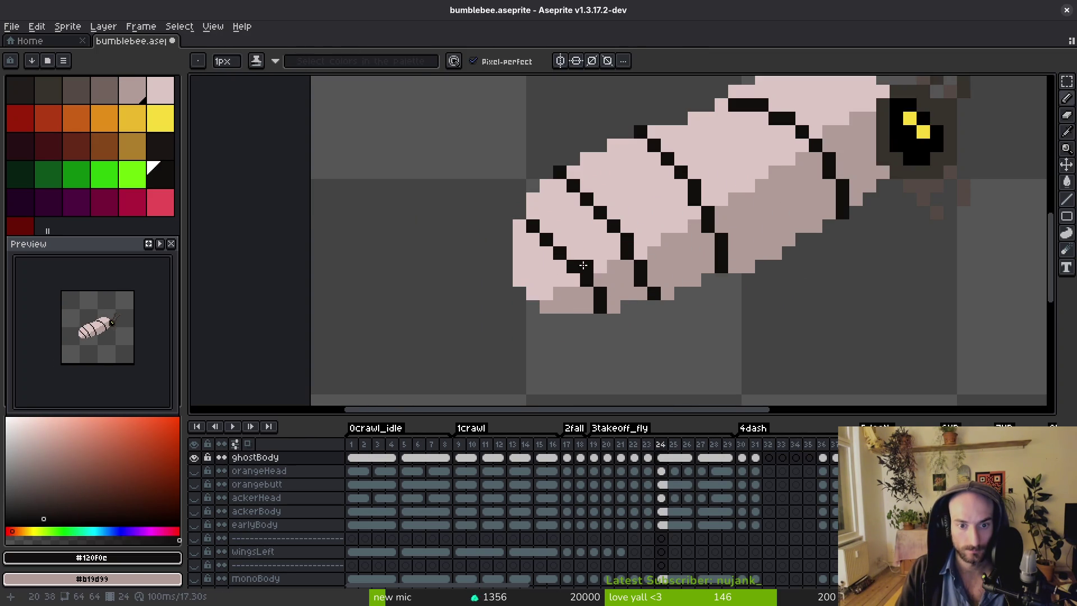
pyautogui.moveTo(576, 254)
pyautogui.mouseDown()
pyautogui.moveTo(539, 226)
pyautogui.moveTo(555, 255)
pyautogui.mouseUp()
pyautogui.keyDown('alt'); pyautogui.click(548, 247); pyautogui.keyUp('alt')
pyautogui.keyDown('alt'); pyautogui.click(549, 250); pyautogui.keyUp('alt')
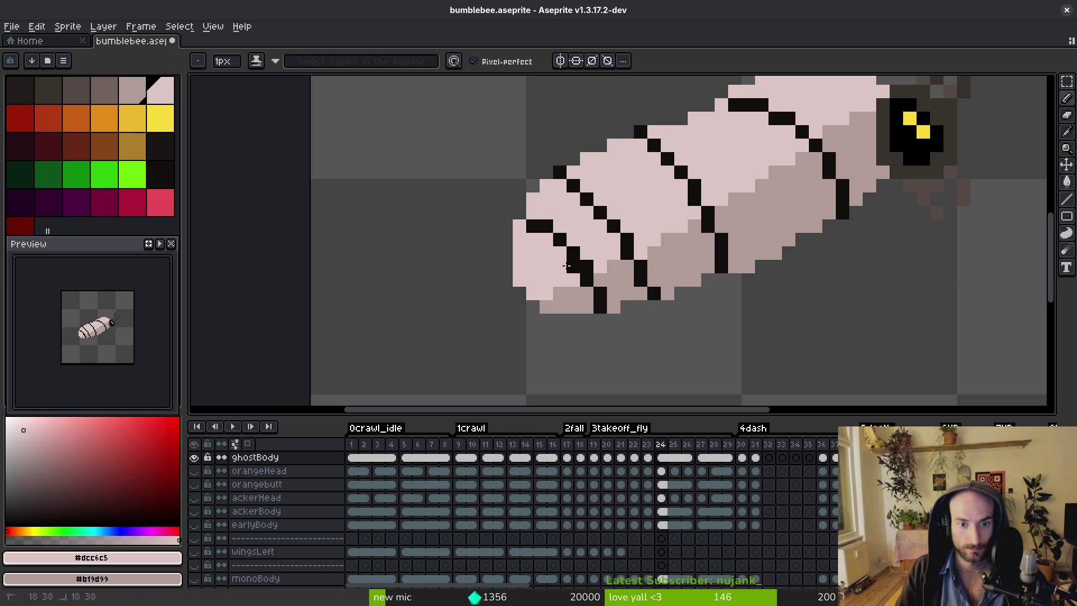
# Compare against frame 23, then draw a black stripe line and paint pink over its top edge.
pyautogui.scroll(-3, 571, 282)
pyautogui.scroll(3, 609, 258)
pyautogui.keyDown('alt'); pyautogui.click(611, 255); pyautogui.keyUp('alt')
pyautogui.press('Left')
pyautogui.press('Right')
pyautogui.scroll(2, 634, 336)
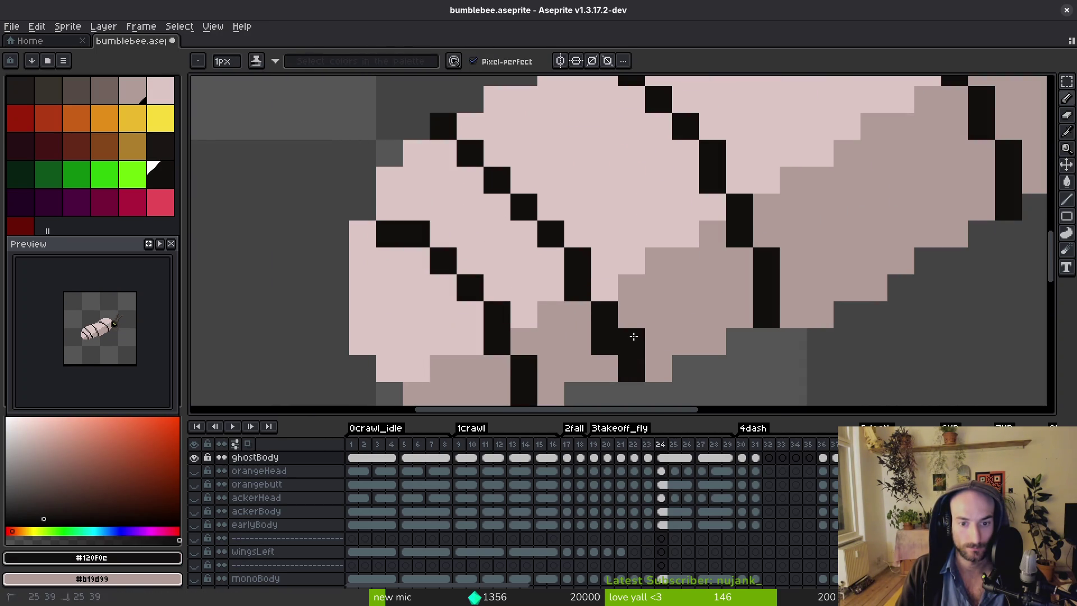
pyautogui.moveTo(621, 303)
pyautogui.mouseDown()
pyautogui.moveTo(552, 194)
pyautogui.moveTo(492, 134)
pyautogui.moveTo(574, 207)
pyautogui.mouseUp()
pyautogui.keyDown('alt'); pyautogui.click(452, 212); pyautogui.keyUp('alt')
pyautogui.moveTo(443, 126)
pyautogui.mouseDown()
pyautogui.moveTo(501, 169)
pyautogui.moveTo(553, 230)
pyautogui.moveTo(576, 280)
pyautogui.mouseUp()
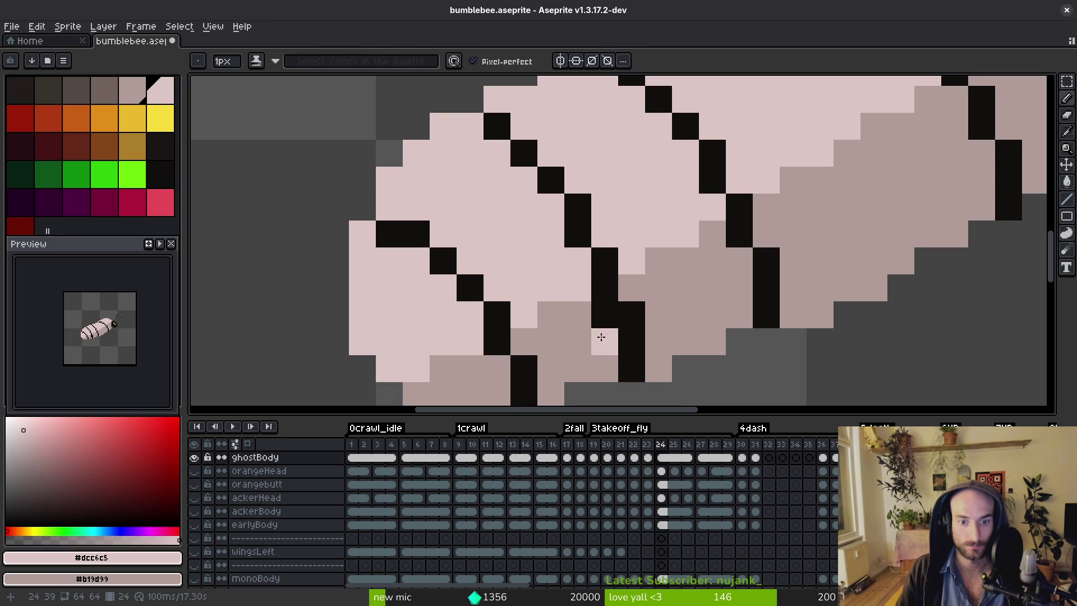
pyautogui.click(603, 315)
# Draw a second diagonal black stripe line and bucket-fill the gaps between the lines black.
pyautogui.scroll(-4, 601, 335)
pyautogui.scroll(3, 627, 325)
pyautogui.keyDown('alt'); pyautogui.click(584, 308); pyautogui.keyUp('alt')
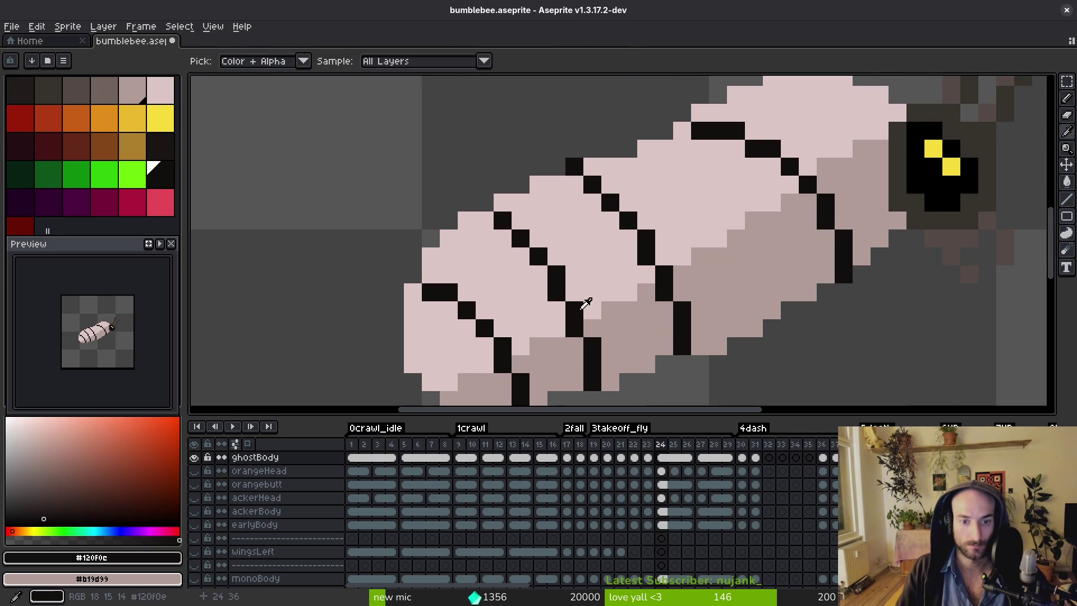
pyautogui.press(',')
pyautogui.press('.')
pyautogui.click(547, 197)
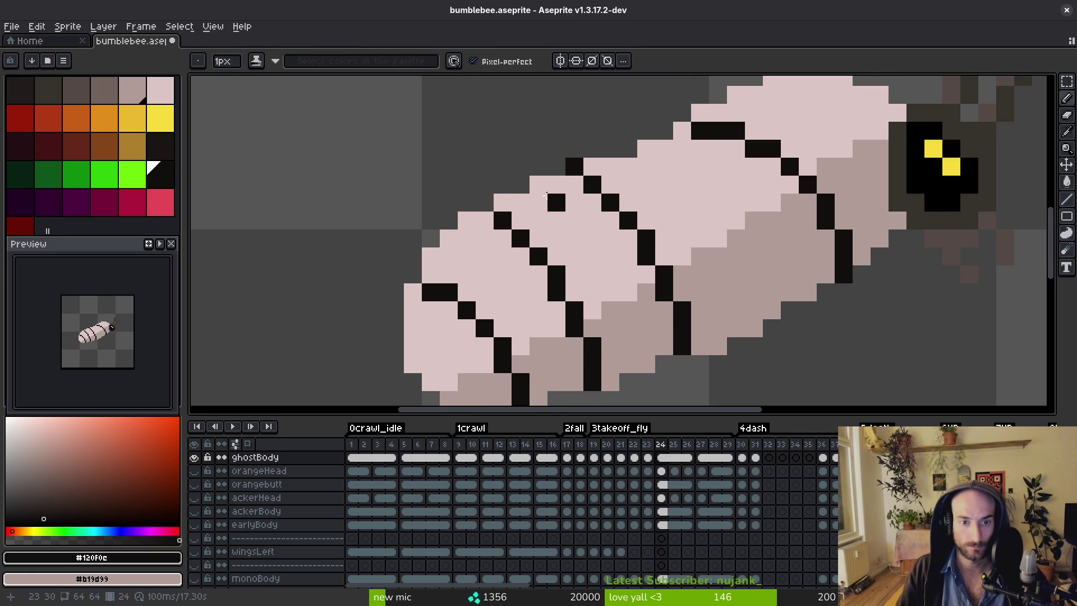
pyautogui.moveTo(535, 186); pyautogui.dragTo(592, 264)
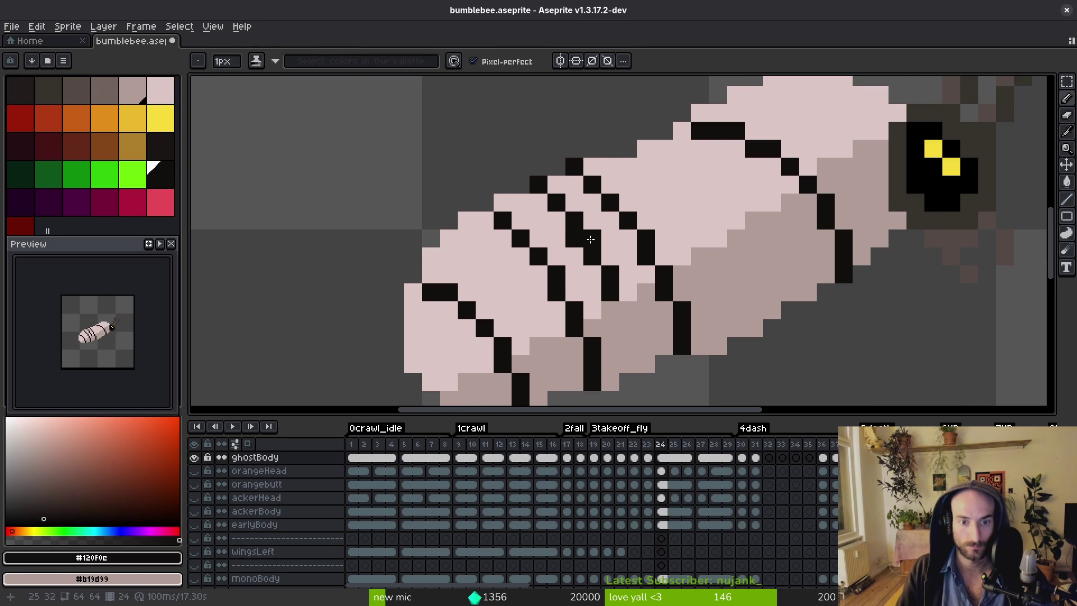
pyautogui.press('g')
pyautogui.click(610, 336)
pyautogui.click(587, 284)
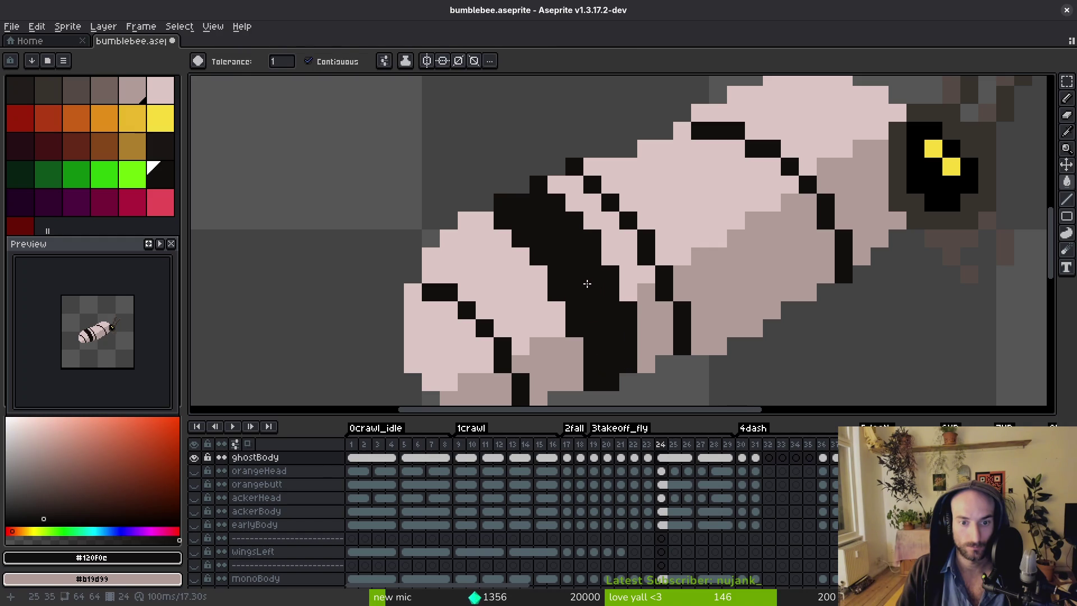
pyautogui.press('b')
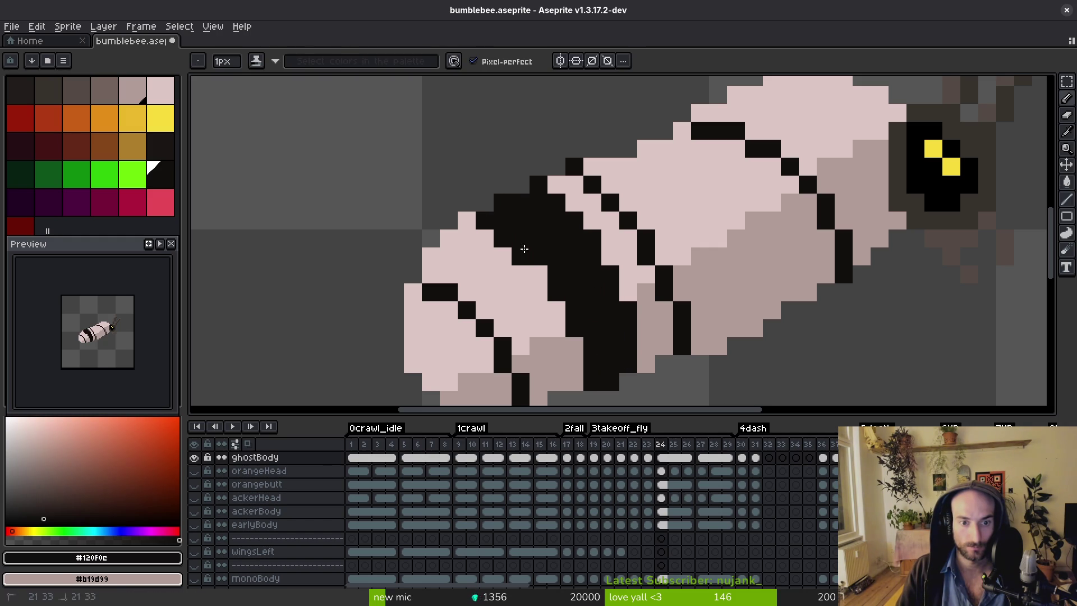
pyautogui.hotkey('ctrl', 'z')
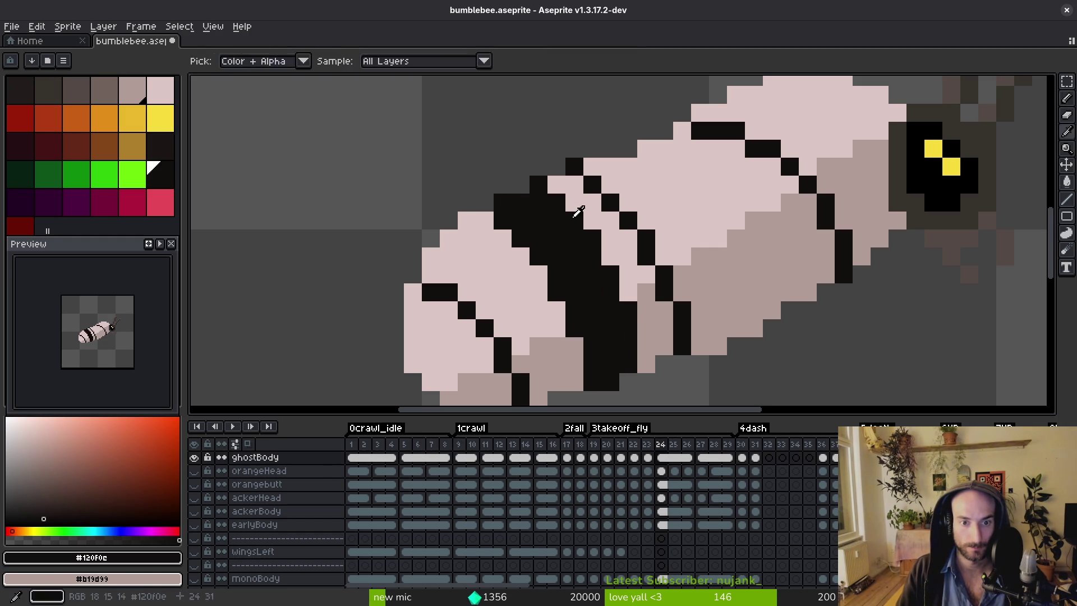
# Repaint the black diagonal pink and shade the lower body in the darker shadow tone.
pyautogui.moveTo(589, 172); pyautogui.dragTo(634, 242)
pyautogui.keyDown('alt'); pyautogui.rightClick(634, 202); pyautogui.keyUp('alt')
pyautogui.moveTo(574, 166)
pyautogui.mouseDown()
pyautogui.moveTo(636, 242)
pyautogui.moveTo(630, 236)
pyautogui.mouseUp()
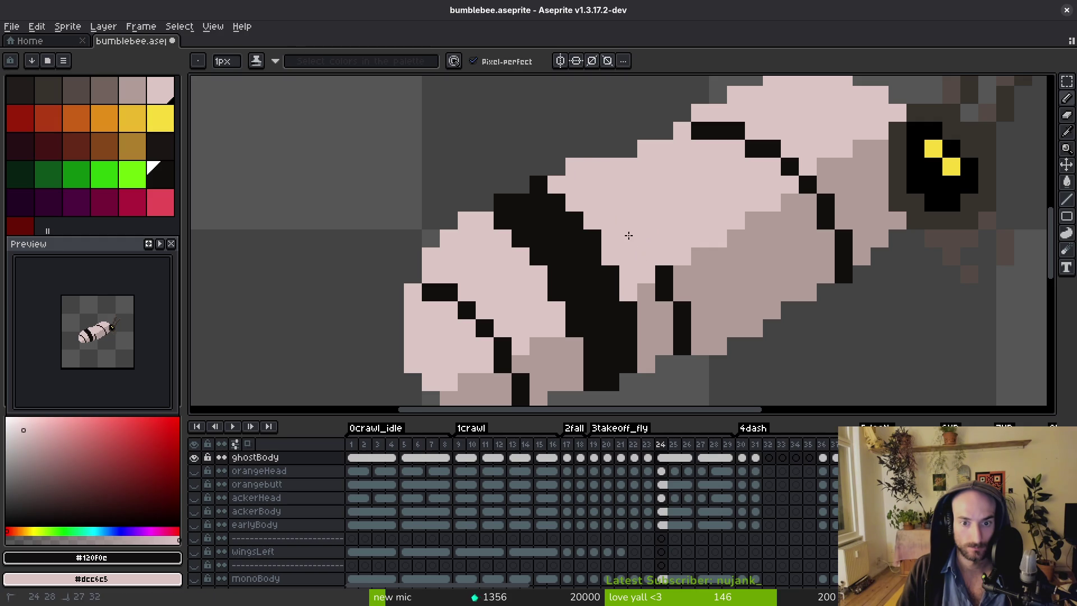
pyautogui.moveTo(661, 281); pyautogui.dragTo(681, 322)
pyautogui.press('alt')
pyautogui.keyDown('alt'); pyautogui.click(672, 266); pyautogui.keyUp('alt')
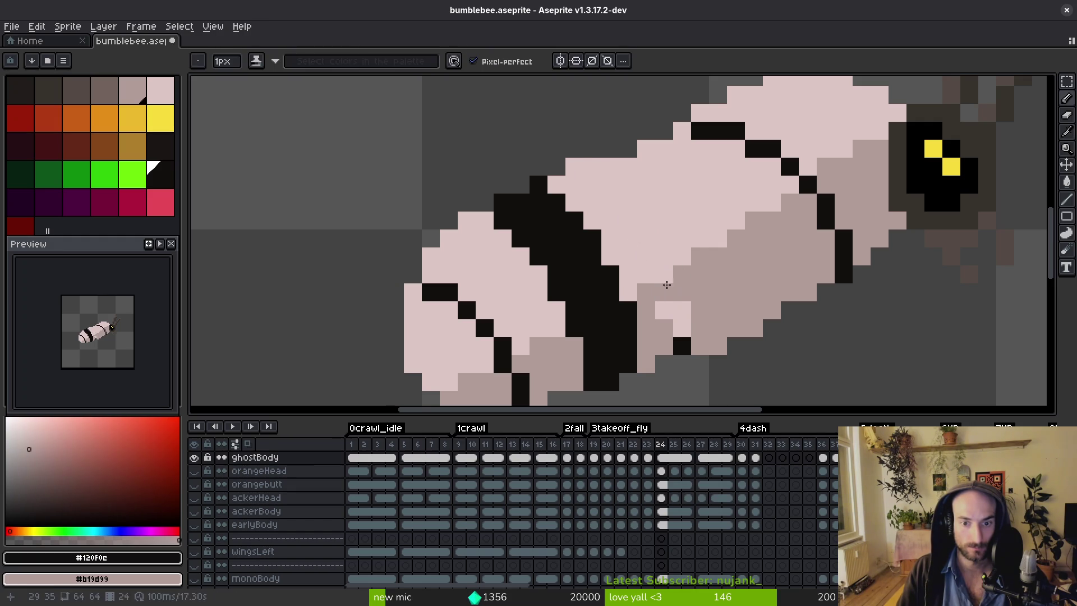
pyautogui.moveTo(663, 284); pyautogui.dragTo(689, 322)
pyautogui.rightClick(735, 309)
# Clean up pixels below the diagonal and colour its end pixels shadow brown.
pyautogui.scroll(-2, 774, 355)
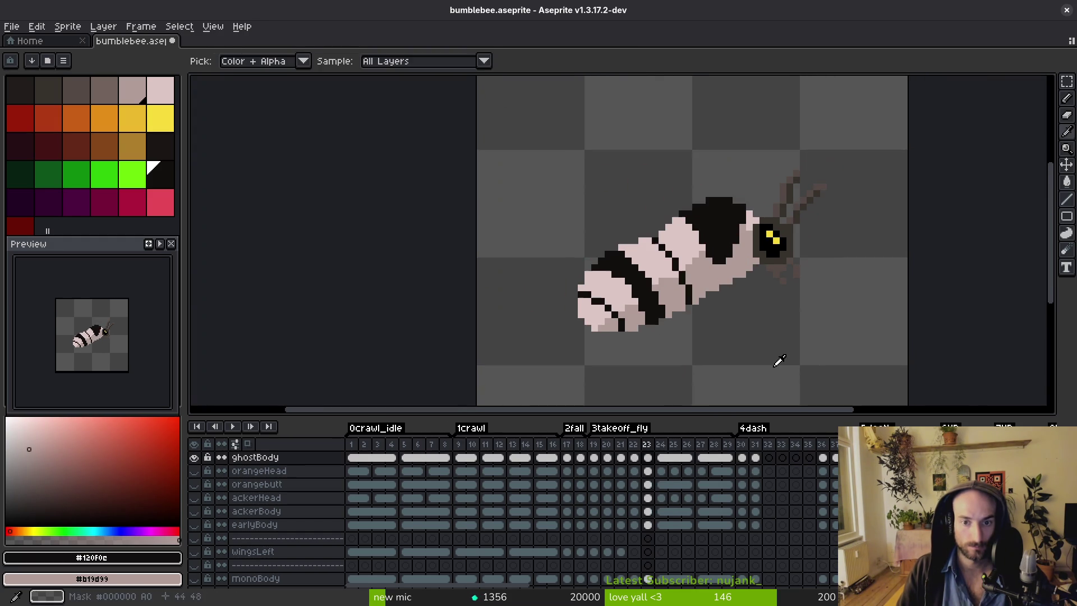
pyautogui.scroll(2, 735, 281)
pyautogui.scroll(-1, 735, 280)
pyautogui.scroll(1, 715, 230)
pyautogui.click(715, 282)
pyautogui.click(715, 301)
pyautogui.rightClick(701, 264)
pyautogui.scroll(-1, 700, 272)
pyautogui.scroll(1, 644, 271)
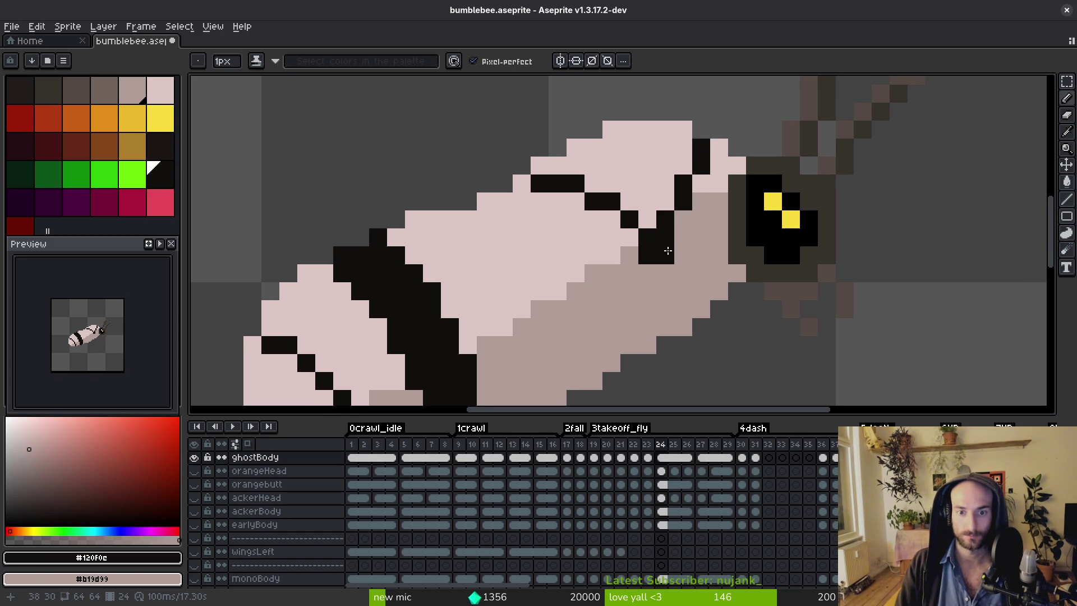
# Extend the diagonal stripe in black and fill the pink band behind the head black.
pyautogui.moveTo(636, 239); pyautogui.dragTo(573, 181)
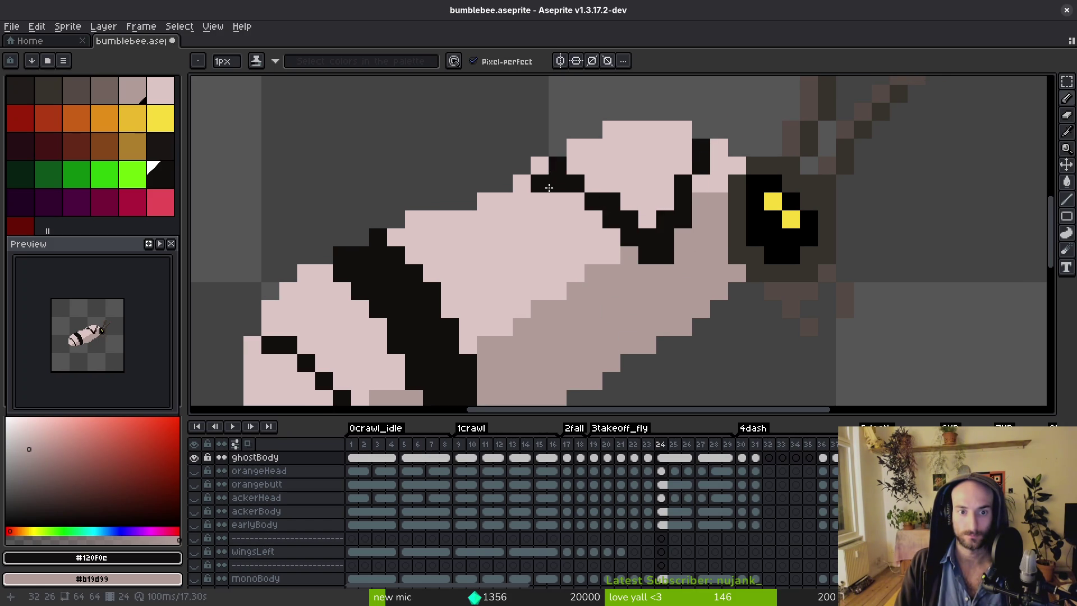
pyautogui.rightClick(560, 184)
pyautogui.keyDown('alt'); pyautogui.rightClick(550, 210); pyautogui.keyUp('alt')
pyautogui.rightClick(539, 184)
pyautogui.press('g')
pyautogui.click(610, 163)
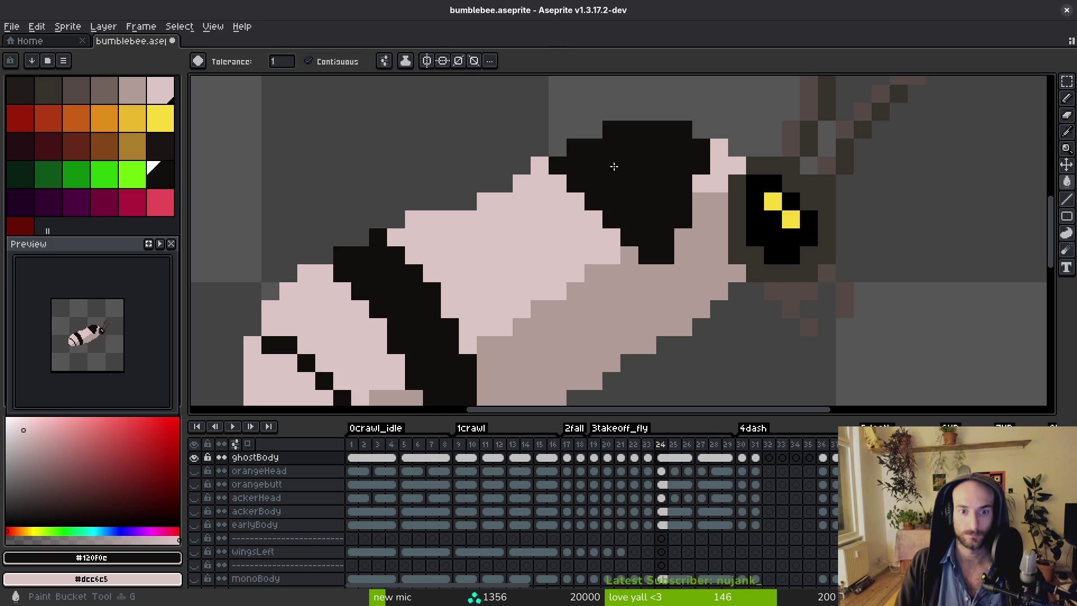
pyautogui.press('b')
pyautogui.moveTo(683, 237)
pyautogui.mouseDown()
pyautogui.moveTo(663, 276)
pyautogui.moveTo(648, 278)
pyautogui.mouseUp()
# Check frame 23's stripes, then add a black pixel at the stripe's tip.
pyautogui.scroll(-4, 690, 303)
pyautogui.press('Left')
pyautogui.press('Right')
pyautogui.press('Left')
pyautogui.press('Right')
pyautogui.scroll(3, 689, 303)
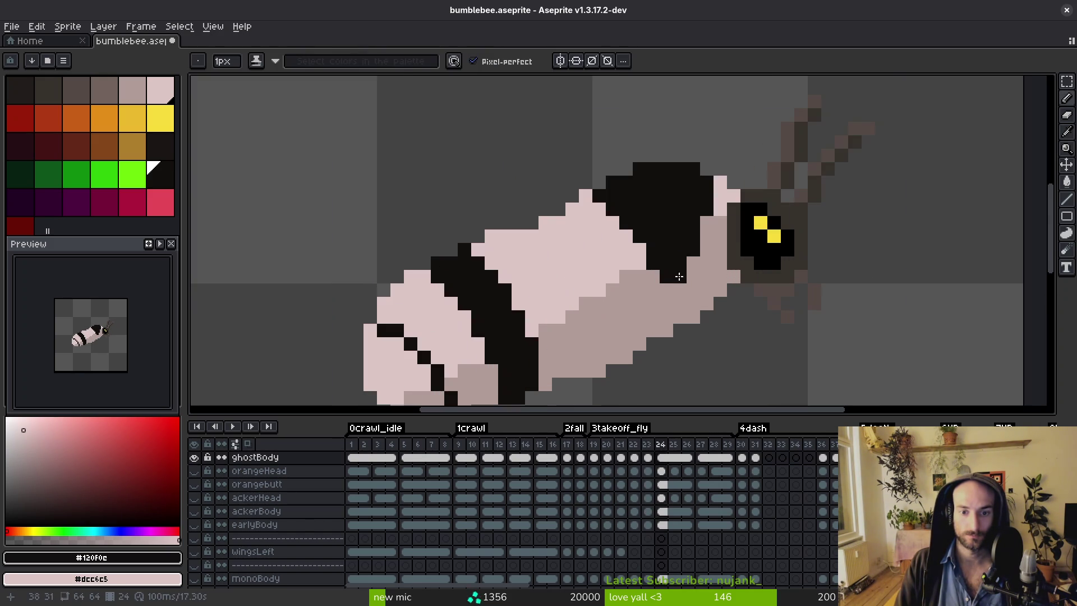
pyautogui.click(642, 249)
pyautogui.keyDown('alt'); pyautogui.click(680, 279); pyautogui.keyUp('alt')
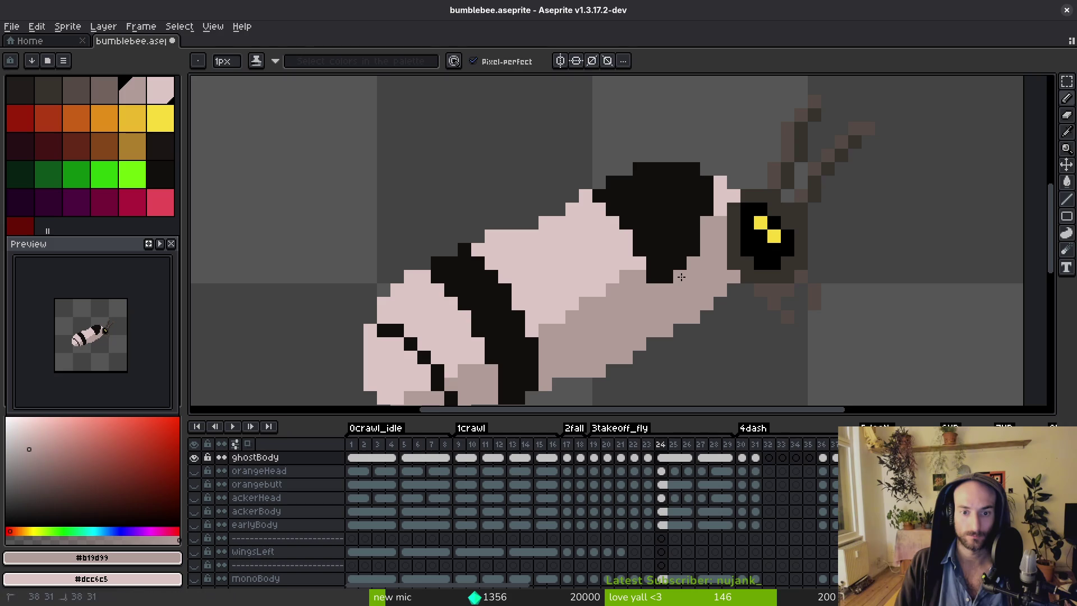
# Compare frames 23 and 24 again, then draw two more black pixels along the stripe.
pyautogui.scroll(-3, 711, 211)
pyautogui.press('Left')
pyautogui.press('Right')
pyautogui.press('Left')
pyautogui.press('Right')
pyautogui.keyDown('alt'); pyautogui.click(708, 259); pyautogui.keyUp('alt')
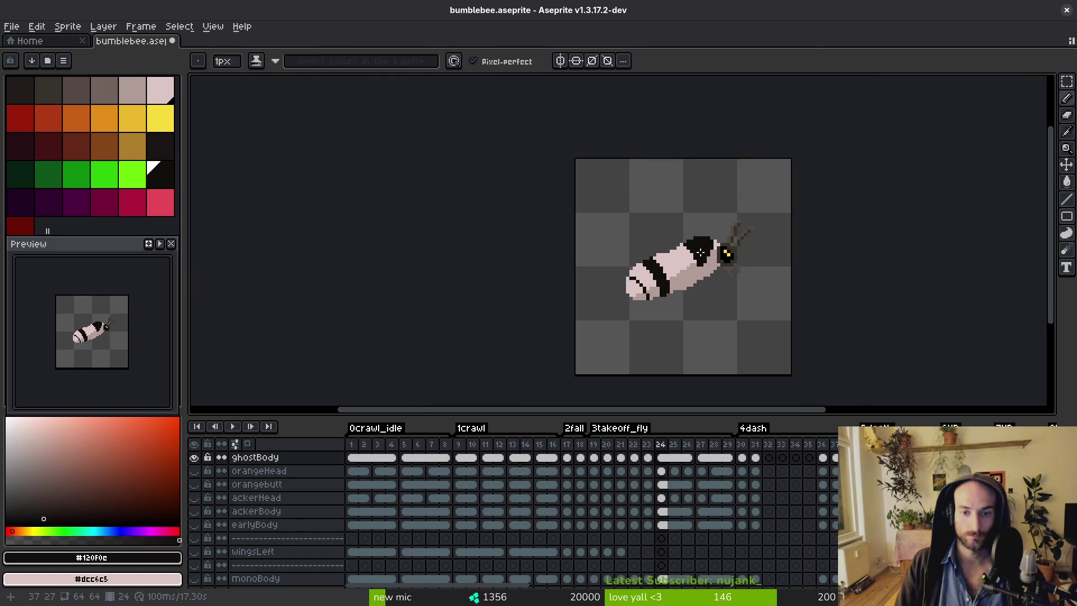
pyautogui.scroll(3, 712, 272)
pyautogui.press('Left')
pyautogui.press('Right')
pyautogui.press('Left')
pyautogui.press('Right')
pyautogui.scroll(1, 586, 201)
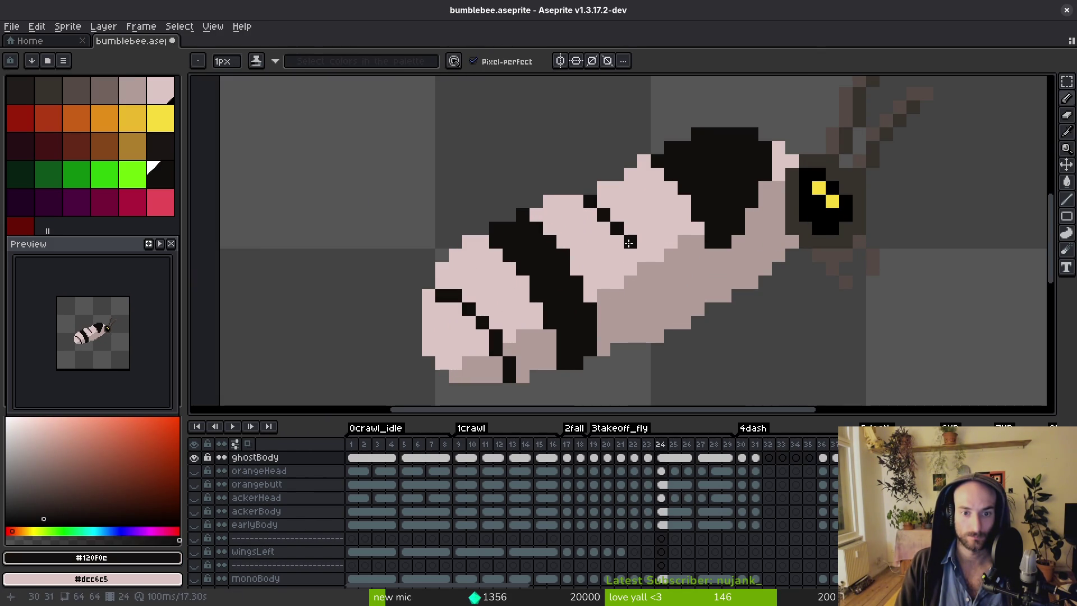
pyautogui.moveTo(605, 203); pyautogui.dragTo(630, 232)
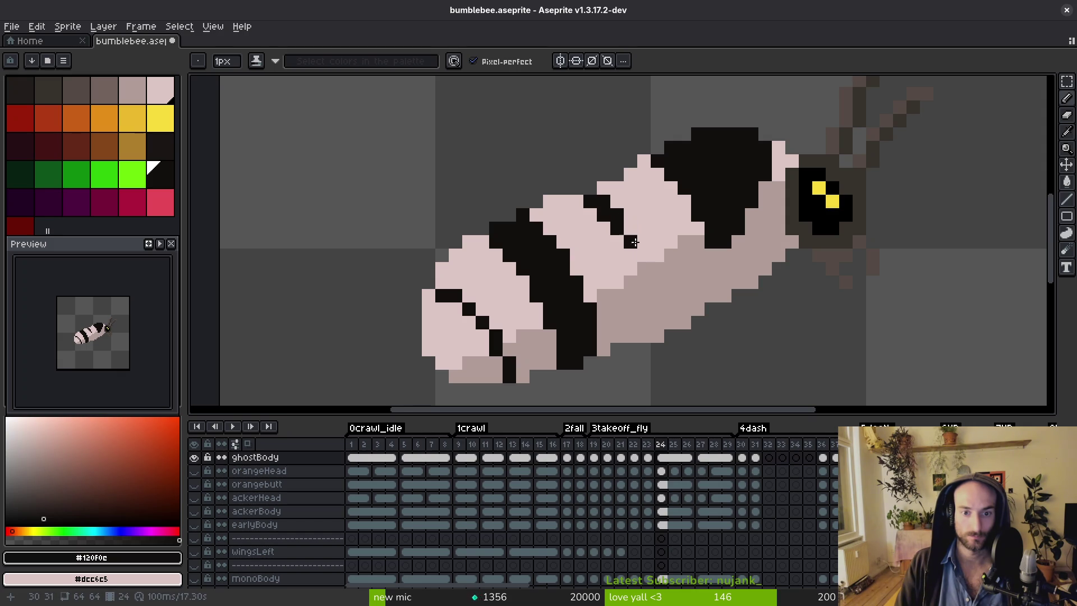
# Turn two stripe pixels pink and add a black pixel at the stripe's end.
pyautogui.keyDown('alt'); pyautogui.click(628, 255); pyautogui.keyUp('alt')
pyautogui.click(616, 230)
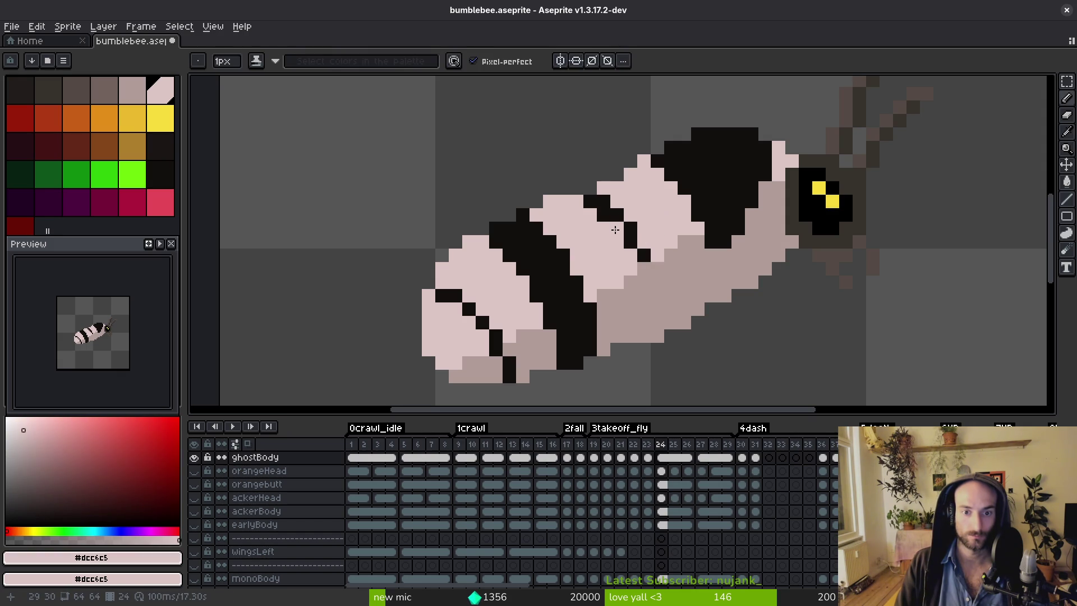
pyautogui.click(591, 203)
pyautogui.keyDown('alt'); pyautogui.click(644, 255); pyautogui.keyUp('alt')
pyautogui.click(657, 278)
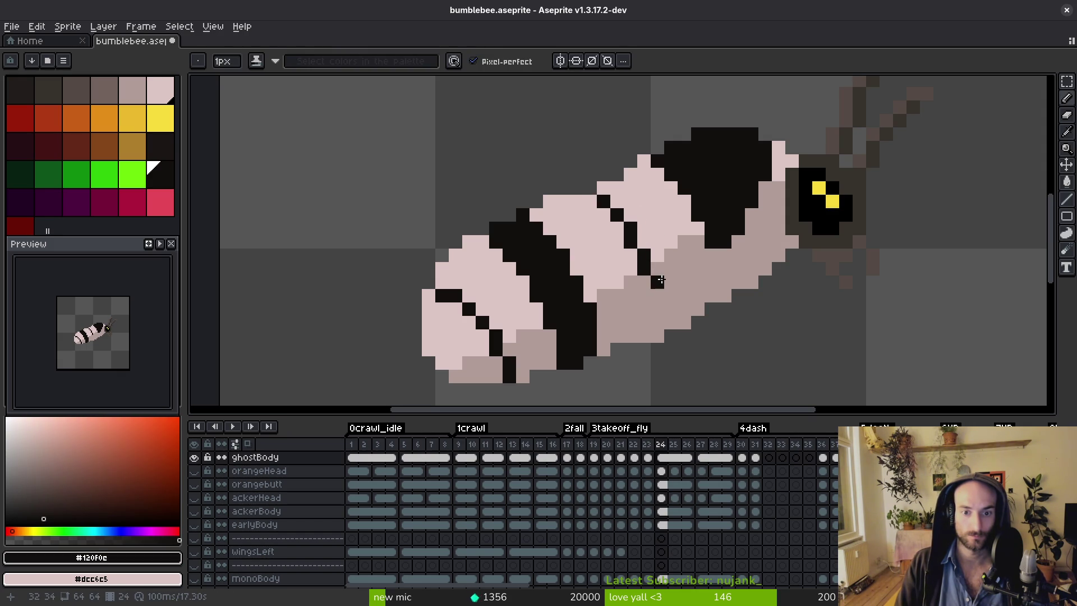
# Zoom in and out to review frame 24, then pick the body grey #b19d99.
pyautogui.scroll(-5, 690, 289)
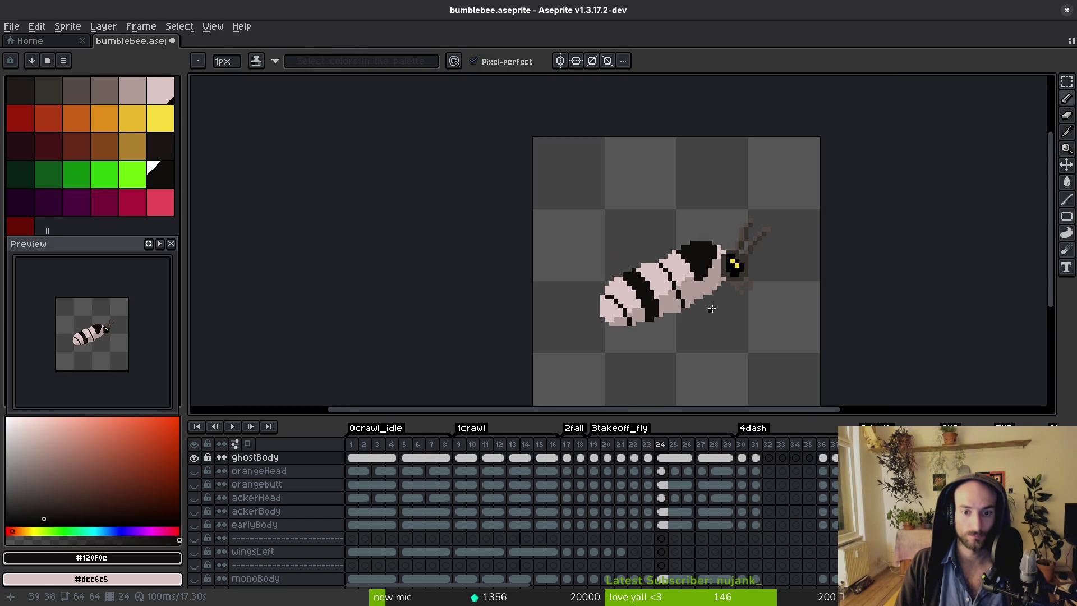
pyautogui.scroll(5, 705, 306)
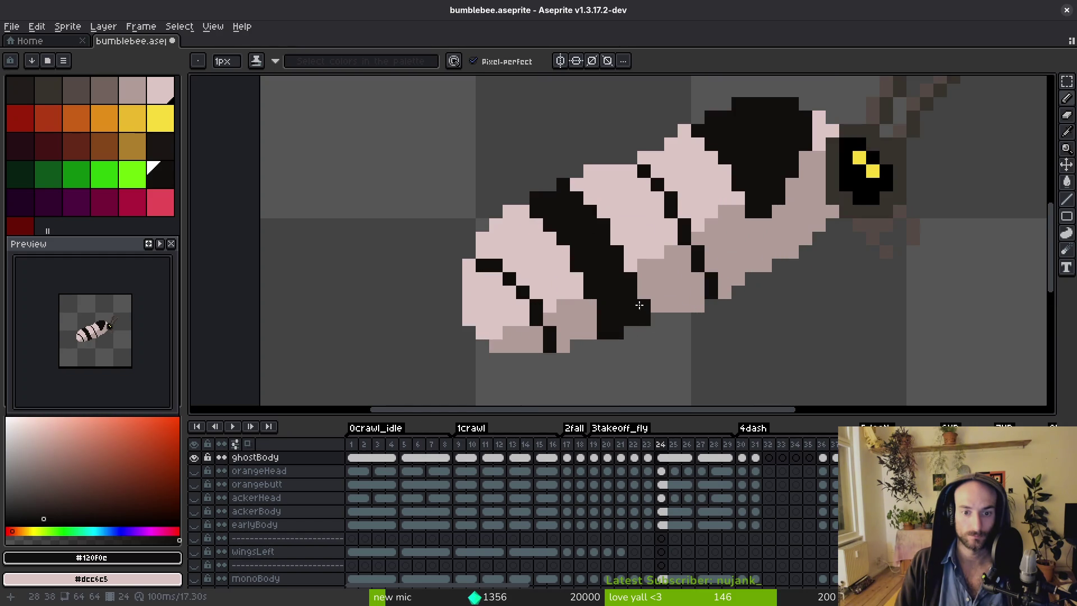
pyautogui.scroll(-6, 617, 245)
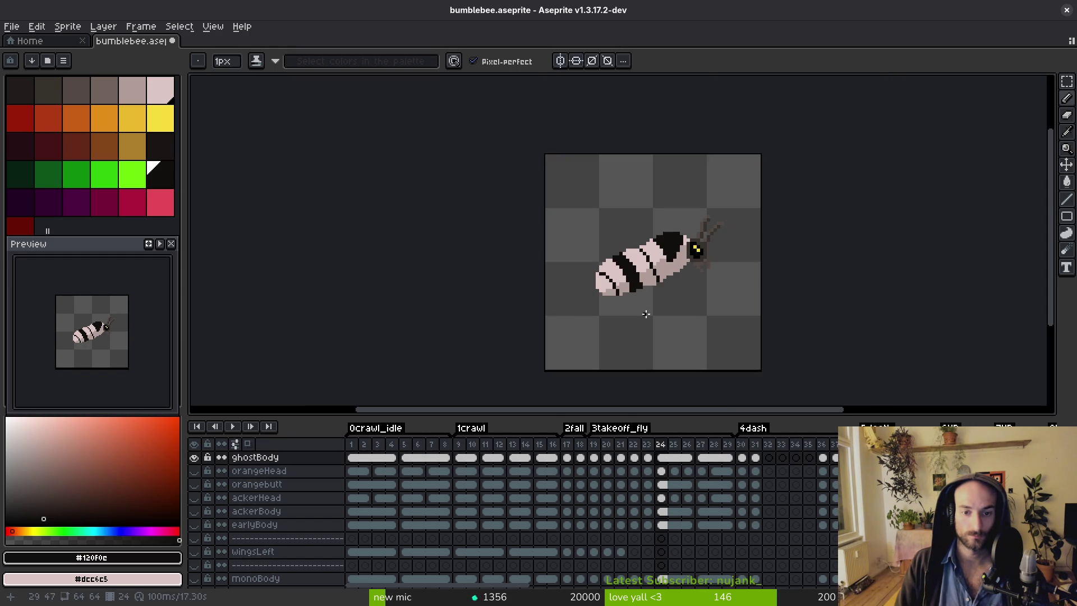
pyautogui.scroll(4, 632, 241)
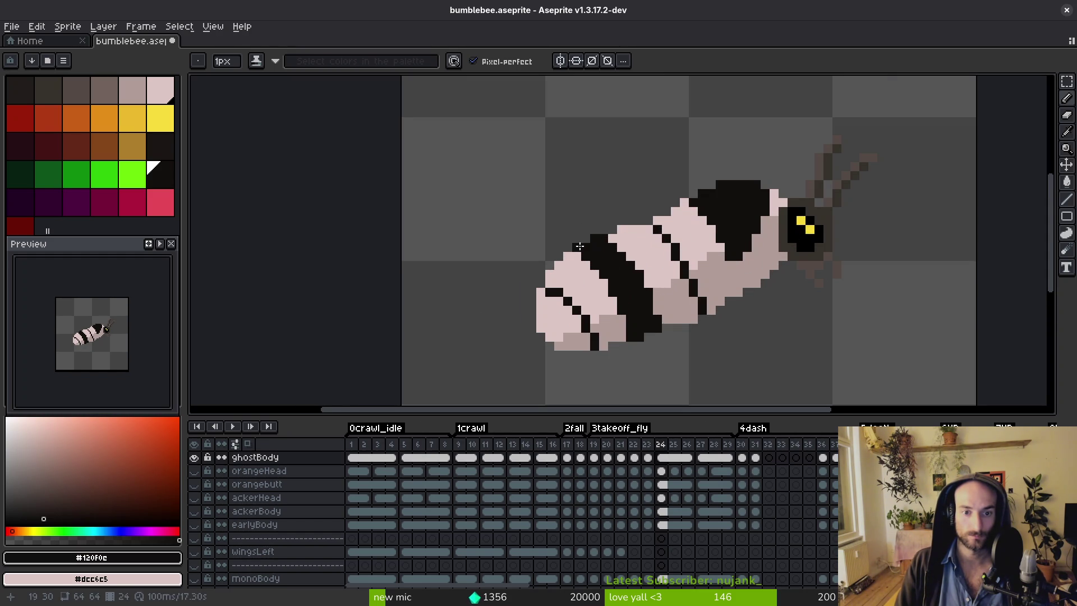
pyautogui.scroll(-2, 625, 275)
pyautogui.scroll(6, 624, 281)
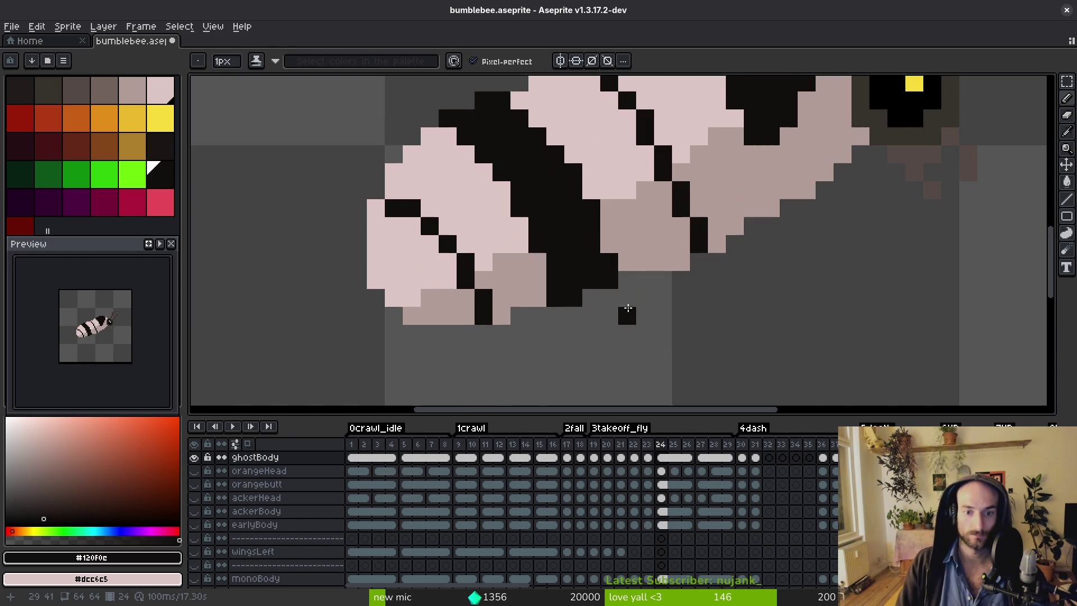
pyautogui.scroll(-3, 625, 332)
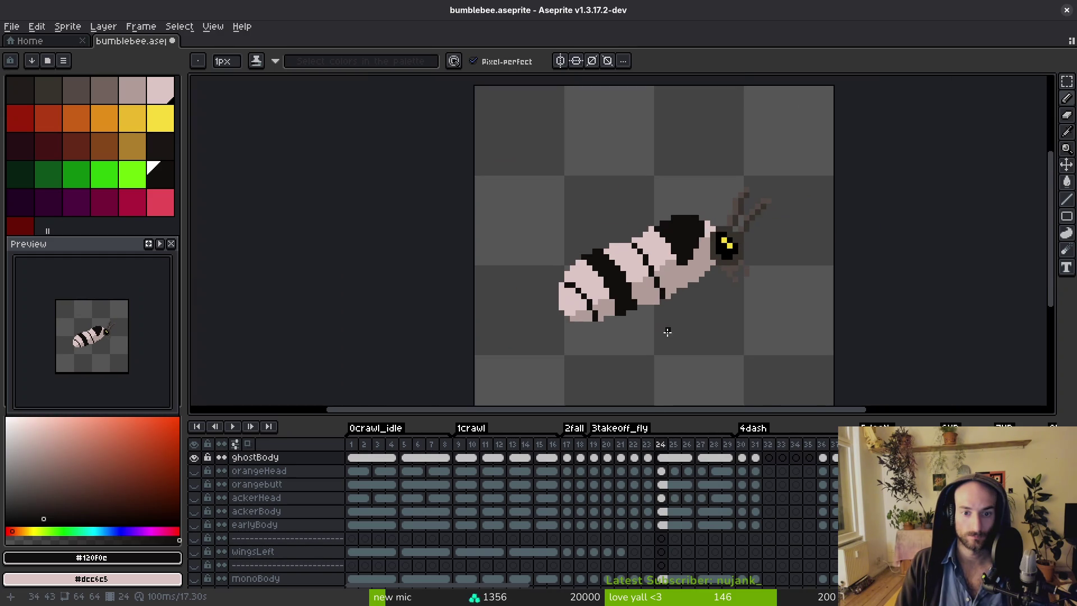
pyautogui.scroll(3, 662, 325)
pyautogui.scroll(-5, 640, 322)
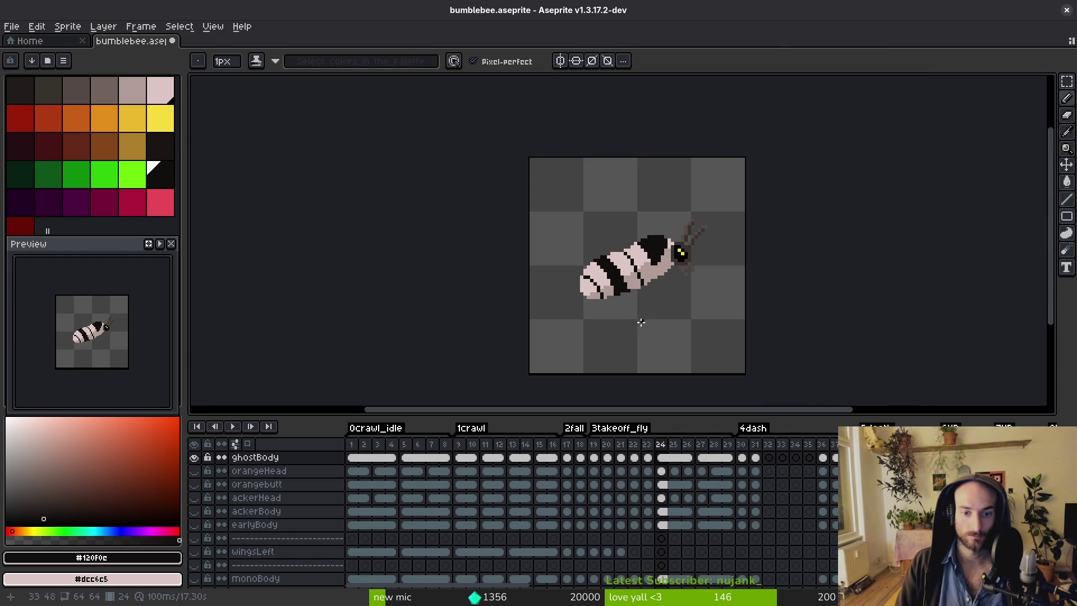
pyautogui.scroll(3, 641, 326)
pyautogui.keyDown('alt'); pyautogui.click(645, 328); pyautogui.keyUp('alt')
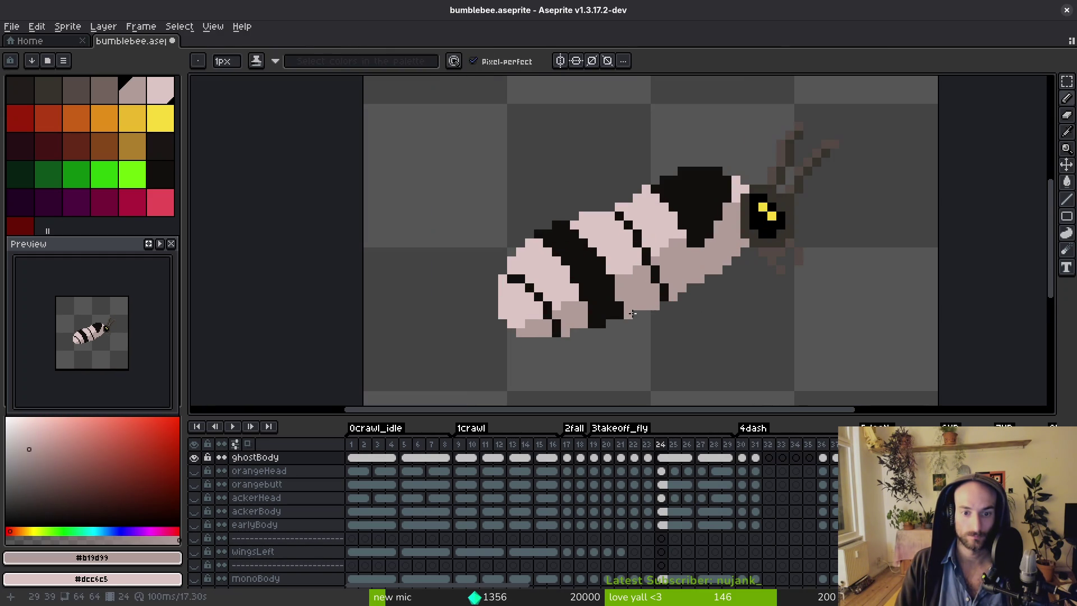
pyautogui.scroll(-5, 656, 337)
pyautogui.scroll(5, 659, 337)
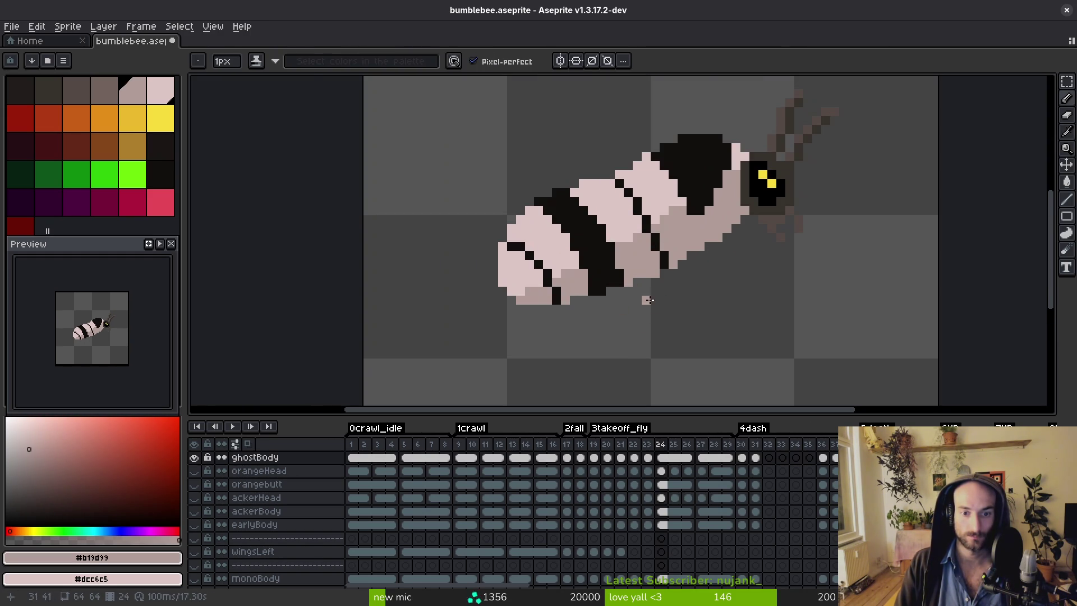
# Step forward through frames 25 and 26 to review the bee.
pyautogui.press('i')
pyautogui.scroll(-2, 647, 310)
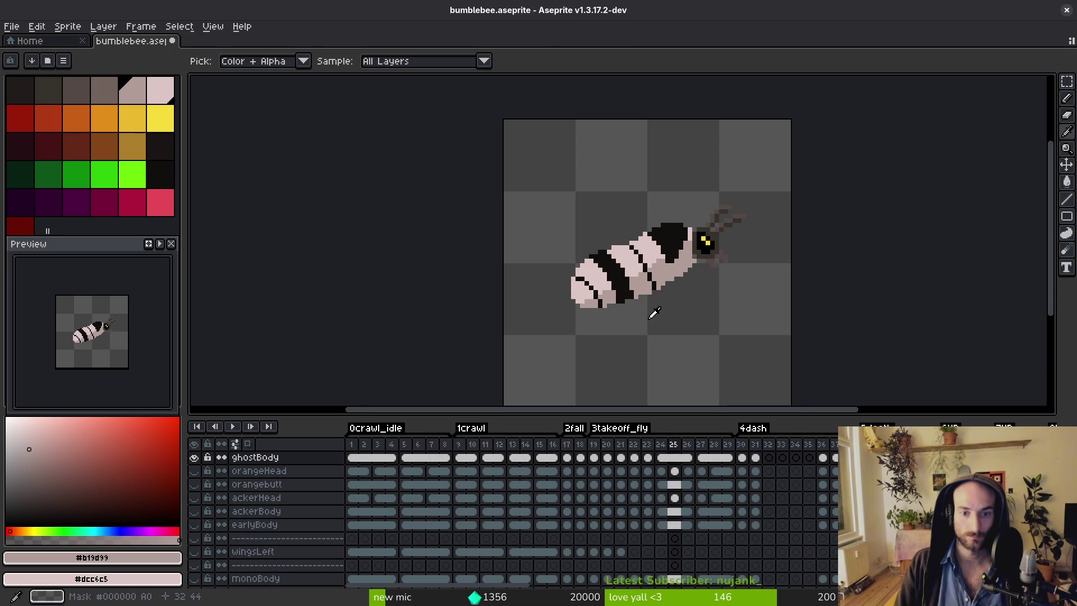
pyautogui.press('Right')
pyautogui.press('Right')
pyautogui.press('b')
pyautogui.scroll(-1, 645, 295)
pyautogui.scroll(1, 645, 294)
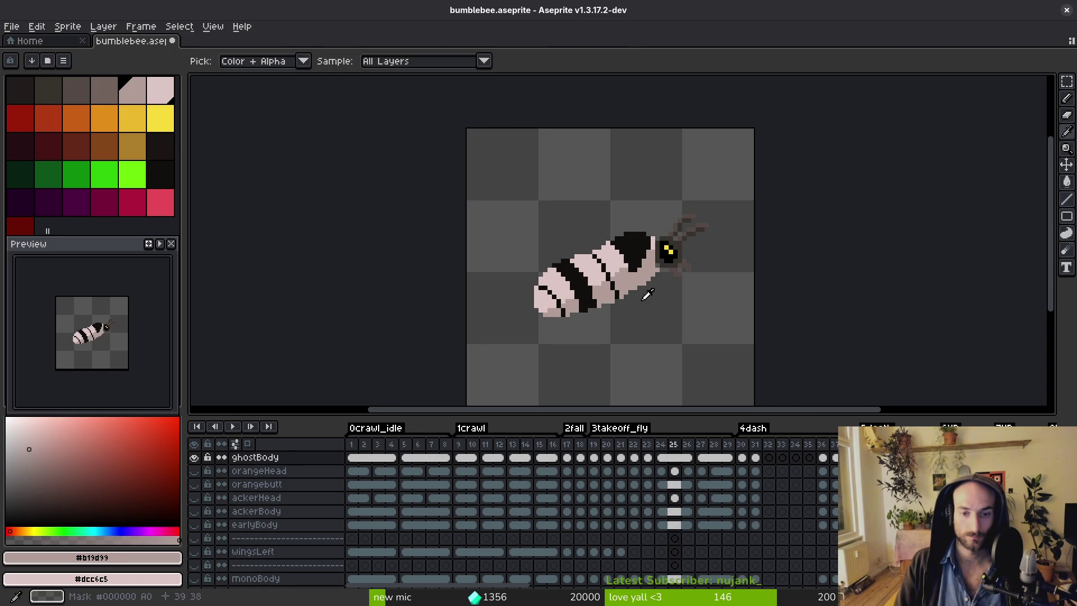
pyautogui.press('Left')
pyautogui.scroll(4, 651, 303)
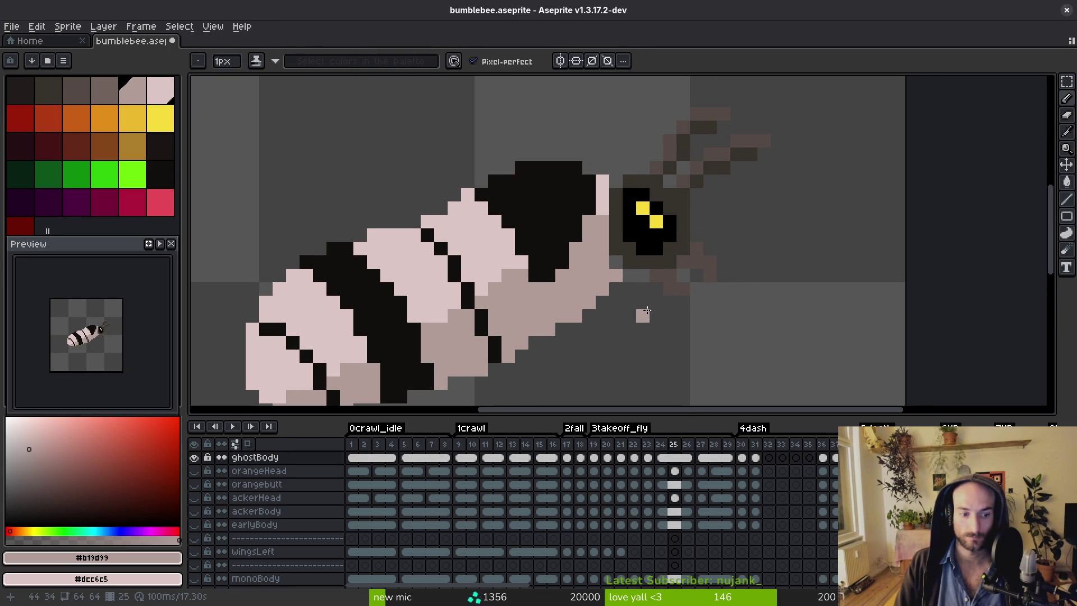
pyautogui.scroll(-4, 610, 280)
# Sample black from the bee's stripe and move to frame 27.
pyautogui.press('i')
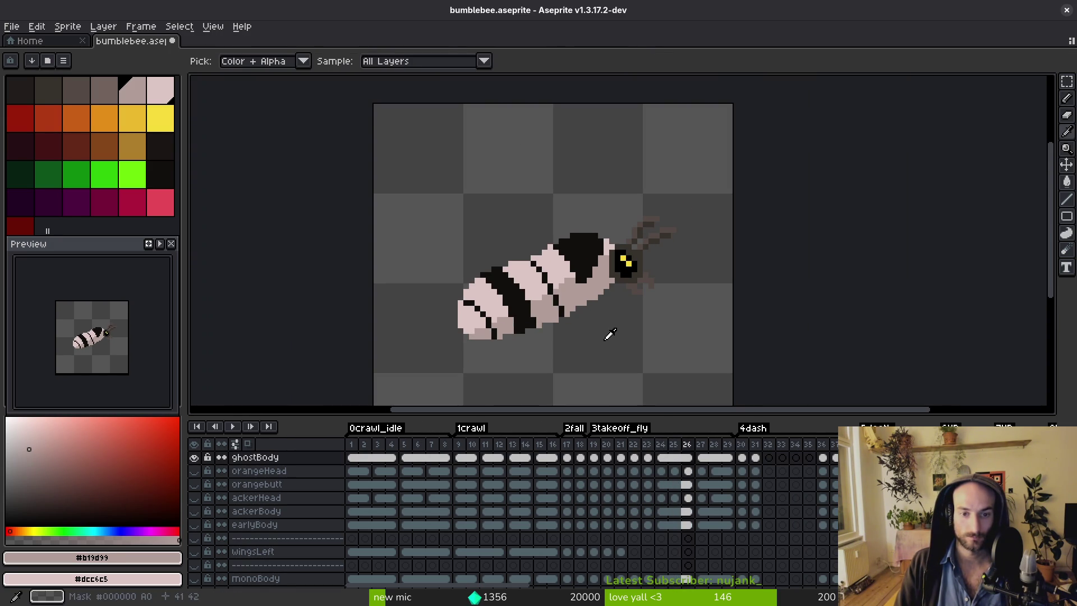
pyautogui.press('Right')
pyautogui.press('Right')
pyautogui.press('b')
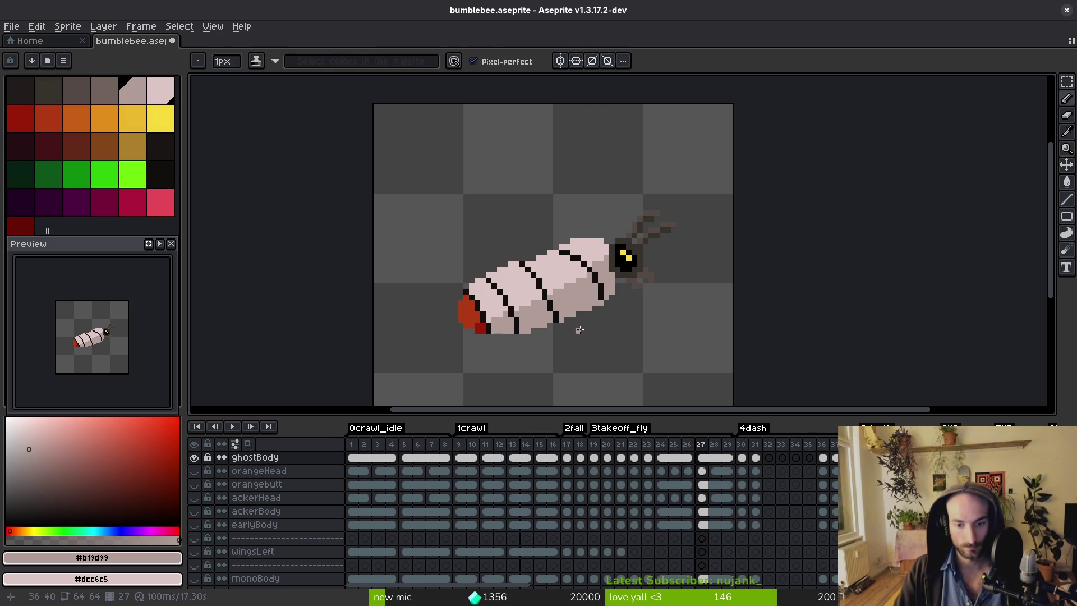
pyautogui.press('Left')
pyautogui.scroll(3, 596, 242)
pyautogui.keyDown('alt'); pyautogui.click(596, 243); pyautogui.keyUp('alt')
pyautogui.press('Right')
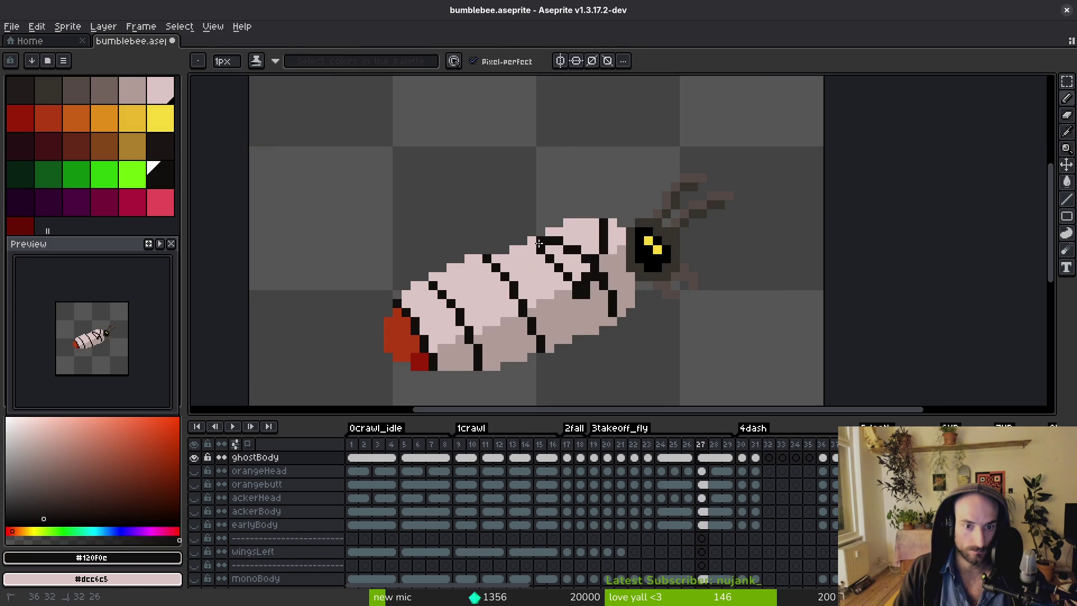
# Paint two head pixels pink and bucket-fill the upper head area black.
pyautogui.keyDown('alt'); pyautogui.click(561, 271); pyautogui.keyUp('alt')
pyautogui.moveTo(540, 249); pyautogui.dragTo(549, 259)
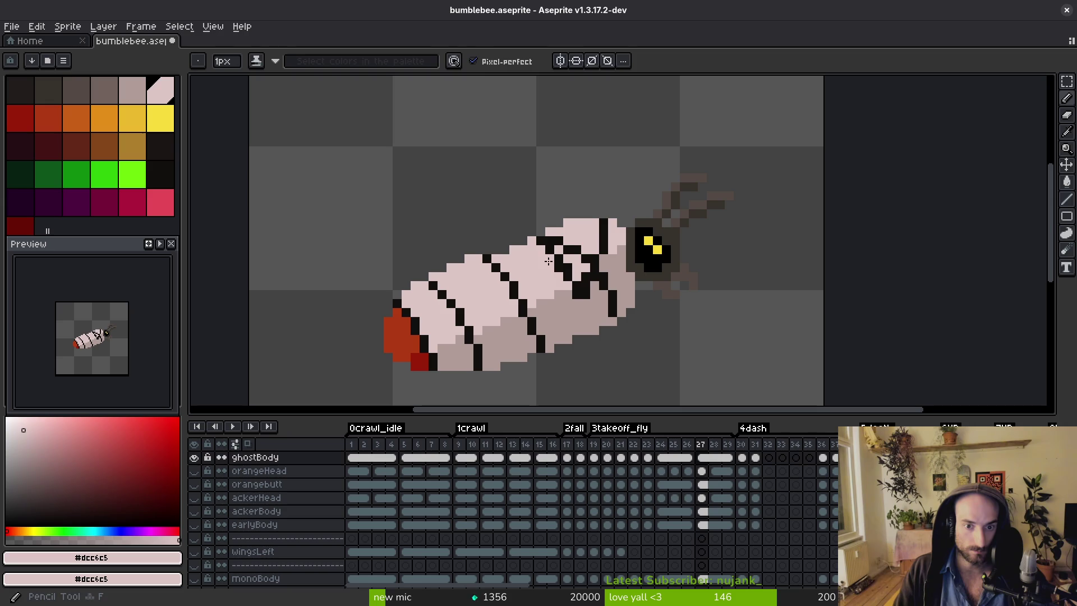
pyautogui.keyDown('alt'); pyautogui.click(601, 243); pyautogui.keyUp('alt')
pyautogui.press('g')
pyautogui.click(595, 247)
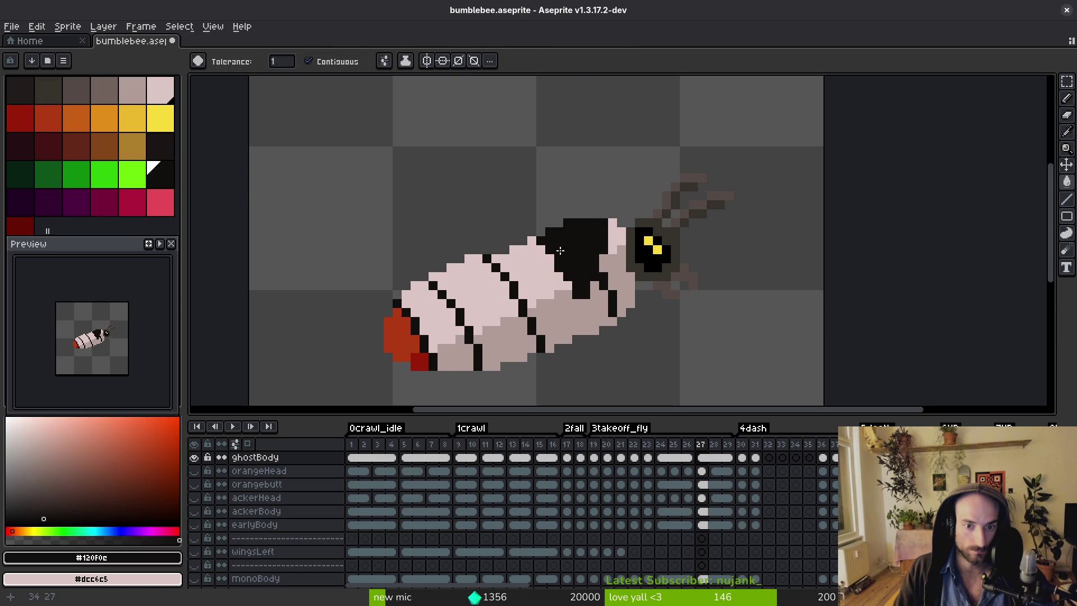
pyautogui.press('f')
# Recentre on the bee's body and set pink as primary with grey as secondary colour.
pyautogui.keyDown('alt'); pyautogui.click(605, 277); pyautogui.keyUp('alt')
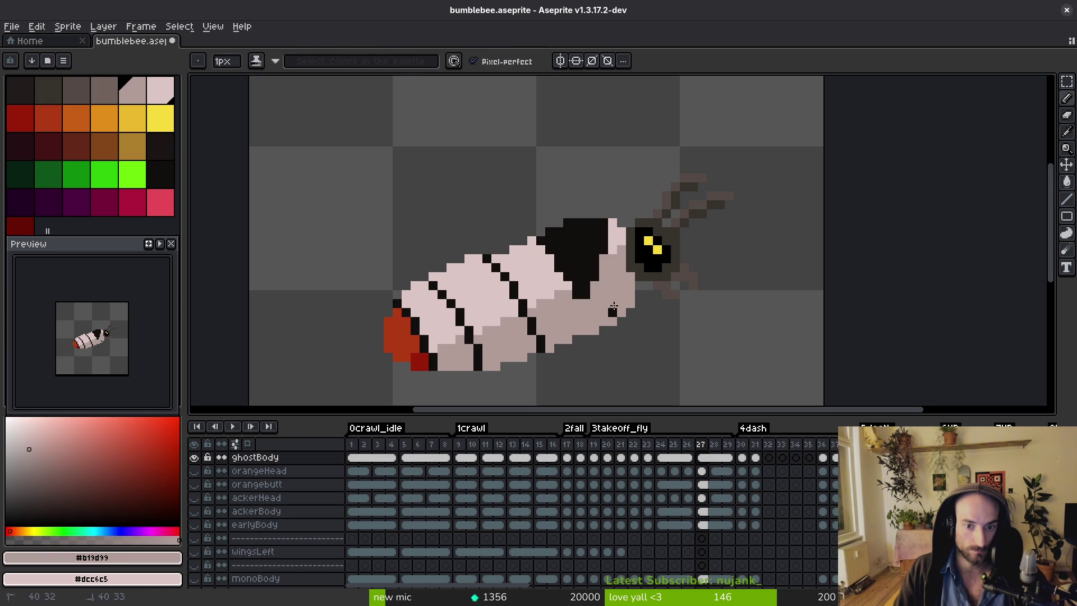
pyautogui.keyDown('alt'); pyautogui.click(592, 292); pyautogui.keyUp('alt')
pyautogui.scroll(-1, 600, 259)
pyautogui.scroll(1, 595, 264)
pyautogui.moveTo(596, 264); pyautogui.dragTo(603, 251)
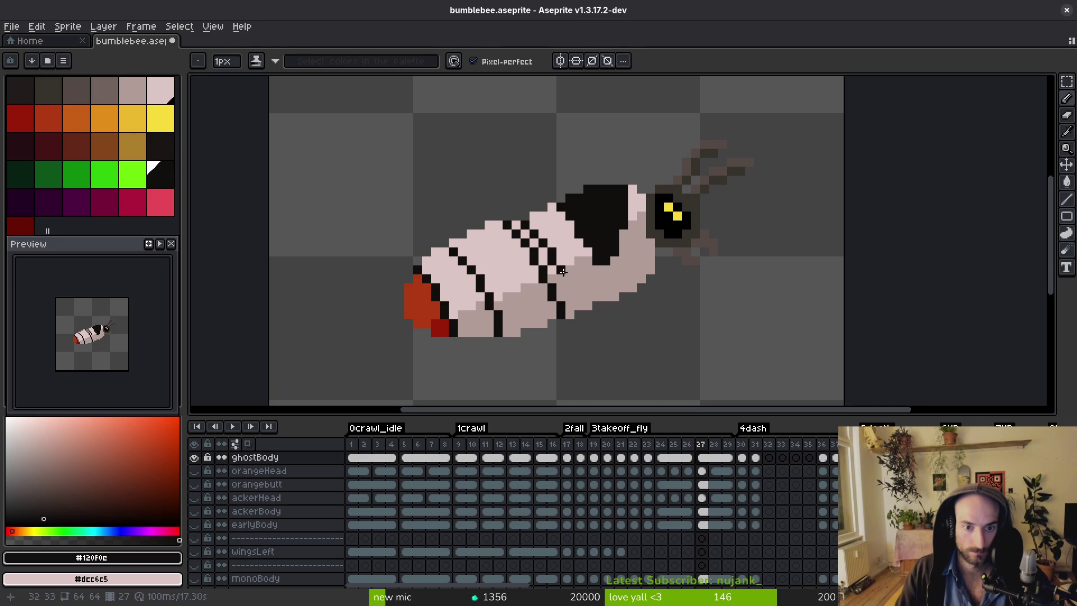
pyautogui.scroll(1, 490, 242)
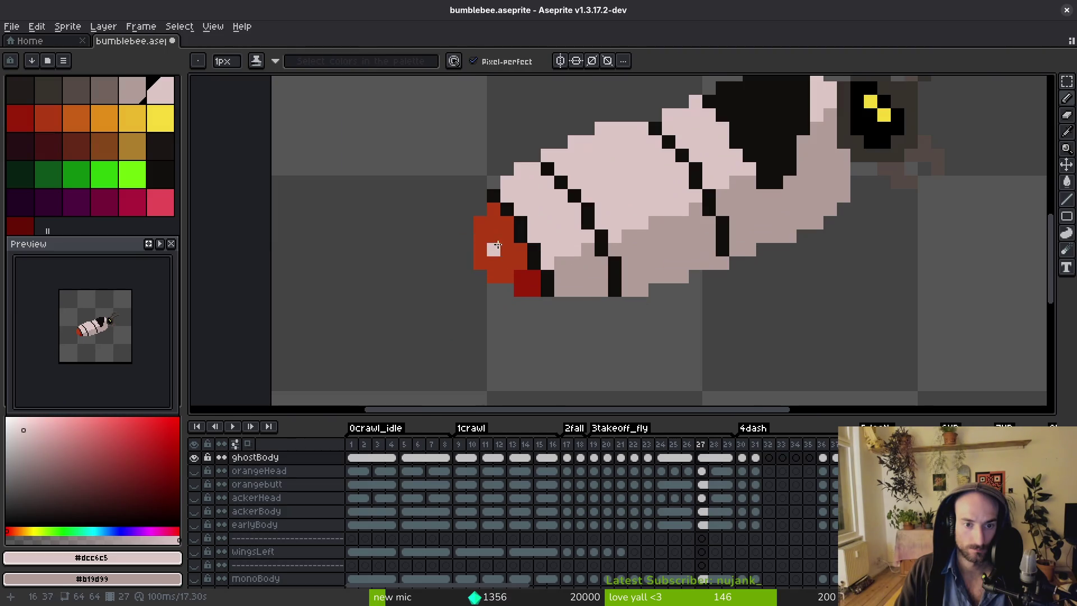
pyautogui.keyDown('alt'); pyautogui.click(552, 206); pyautogui.keyUp('alt')
pyautogui.rightClick(586, 272)
# Advance to the first dash animation frame with the Paint Bucket selected.
pyautogui.press('Right')
pyautogui.press('Right')
pyautogui.scroll(-2, 583, 275)
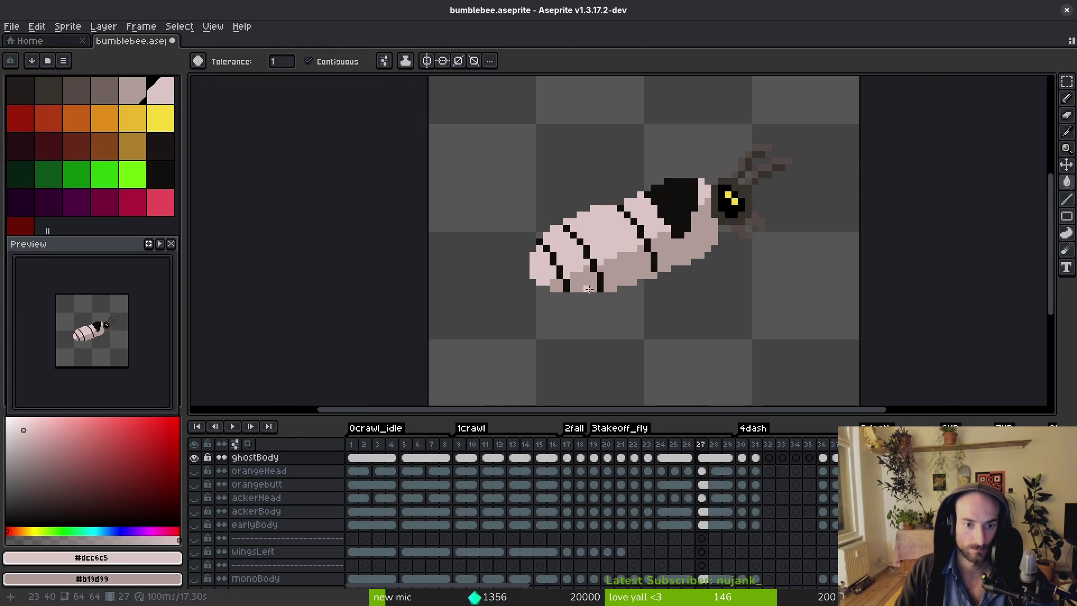
pyautogui.press('Right')
pyautogui.press('Right')
pyautogui.press('g')
pyautogui.scroll(2, 544, 287)
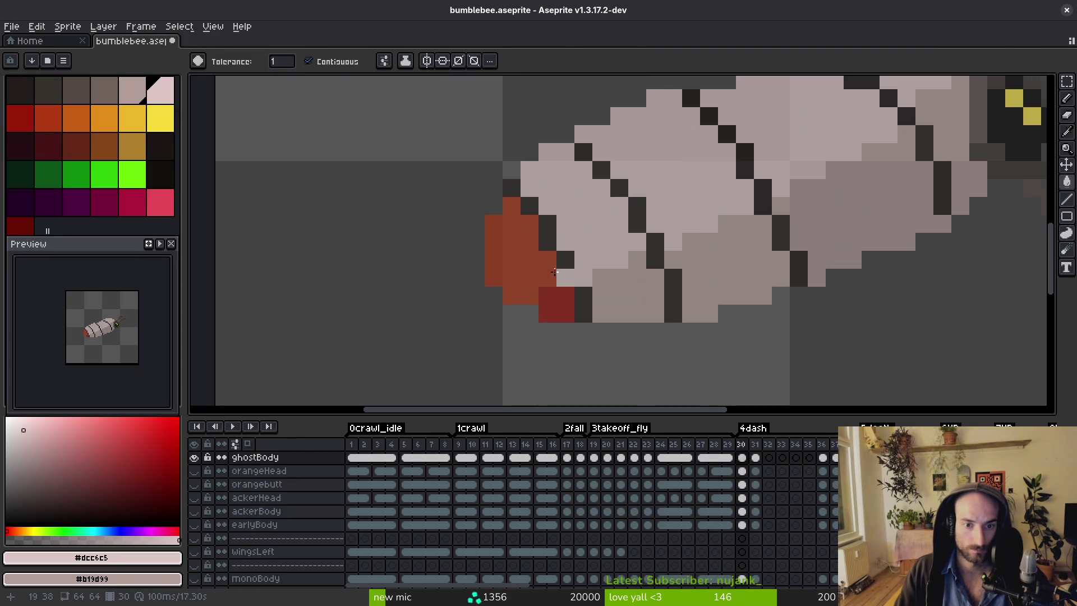
# Fill the bee's orange rear with the body grey on frames 36 and 37.
pyautogui.press('Right')
pyautogui.press('Right')
pyautogui.press('Right')
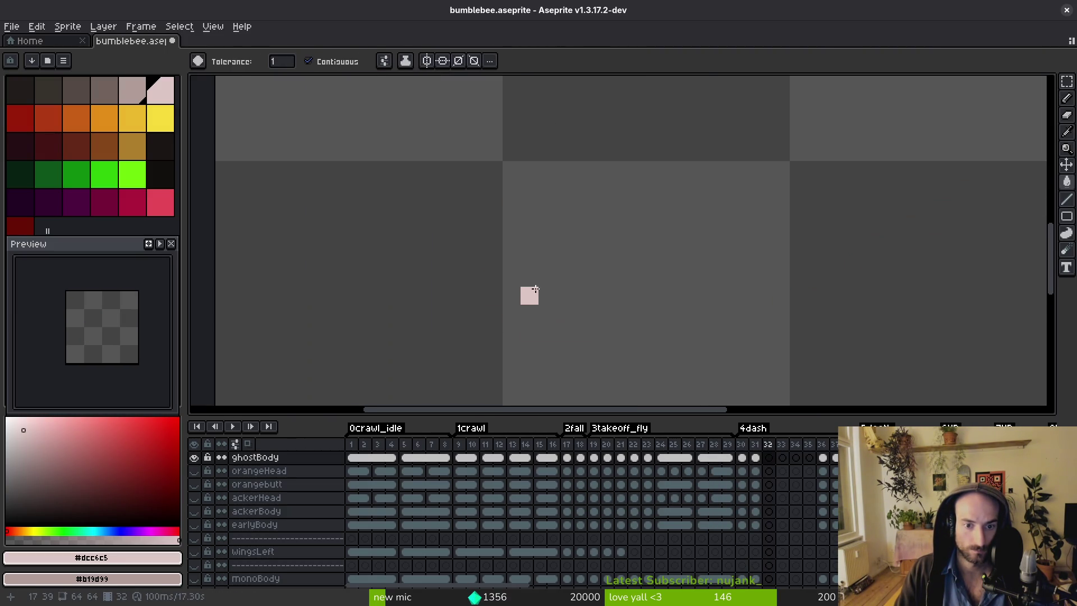
pyautogui.press('i')
pyautogui.press('g')
pyautogui.click(535, 296)
pyautogui.click(556, 328)
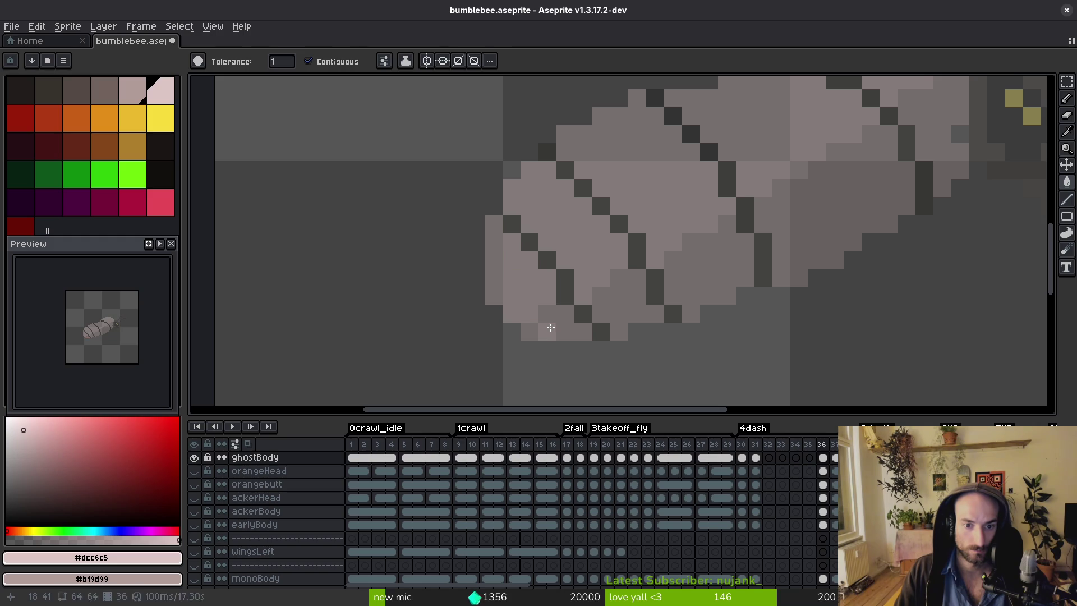
pyautogui.press('Right')
pyautogui.press('i')
pyautogui.press('g')
pyautogui.click(538, 292)
pyautogui.click(563, 325)
# Repaint the leftover orange and red rear pixels pink on frames 38 and 39.
pyautogui.press('Right')
pyautogui.click(529, 259)
pyautogui.click(552, 303)
pyautogui.press('i')
pyautogui.press('Right')
pyautogui.press('g')
pyautogui.click(546, 367)
pyautogui.click(561, 387)
pyautogui.moveTo(699, 366); pyautogui.dragTo(630, 274)
pyautogui.click(551, 328)
pyautogui.click(446, 248)
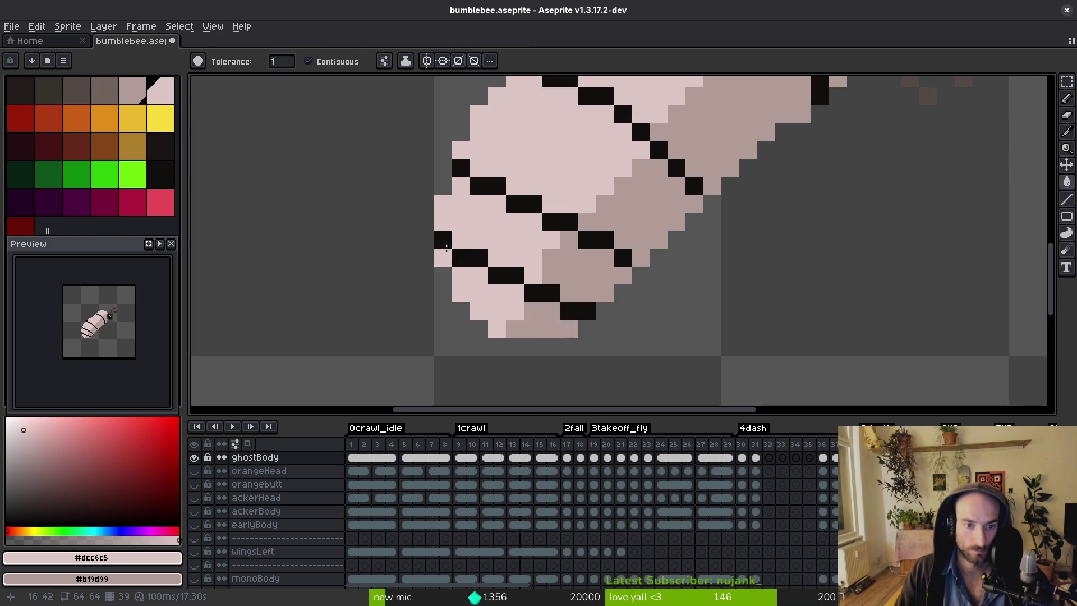
pyautogui.scroll(-5, 523, 248)
# Go back to frame 23 and sample black from the bee's stripe.
pyautogui.press('Left')
pyautogui.press('Left')
pyautogui.press('Left')
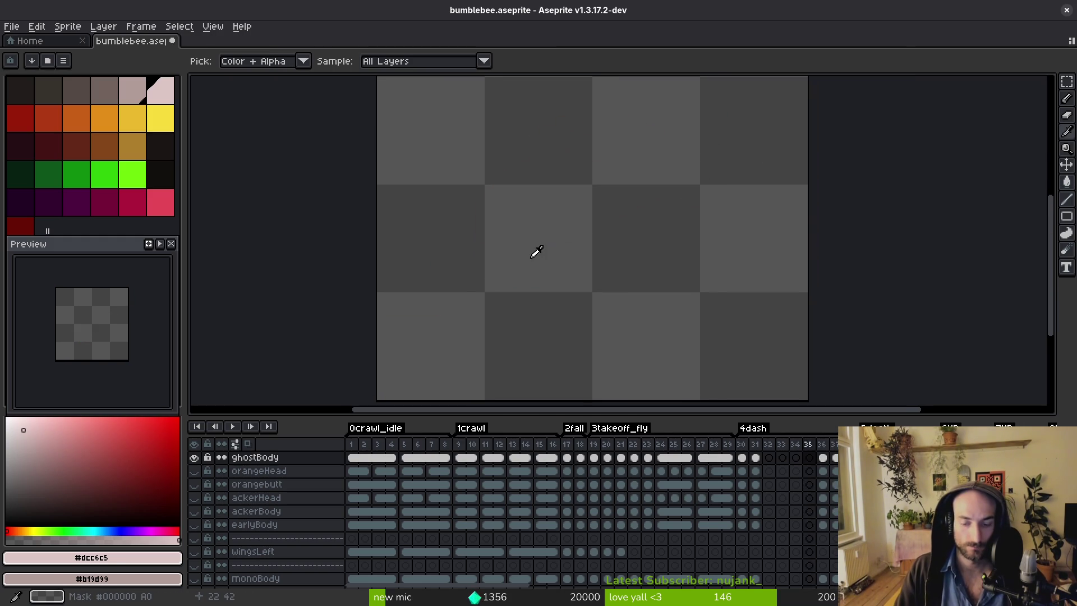
pyautogui.press('Left')
pyautogui.press('Left')
pyautogui.press('Left')
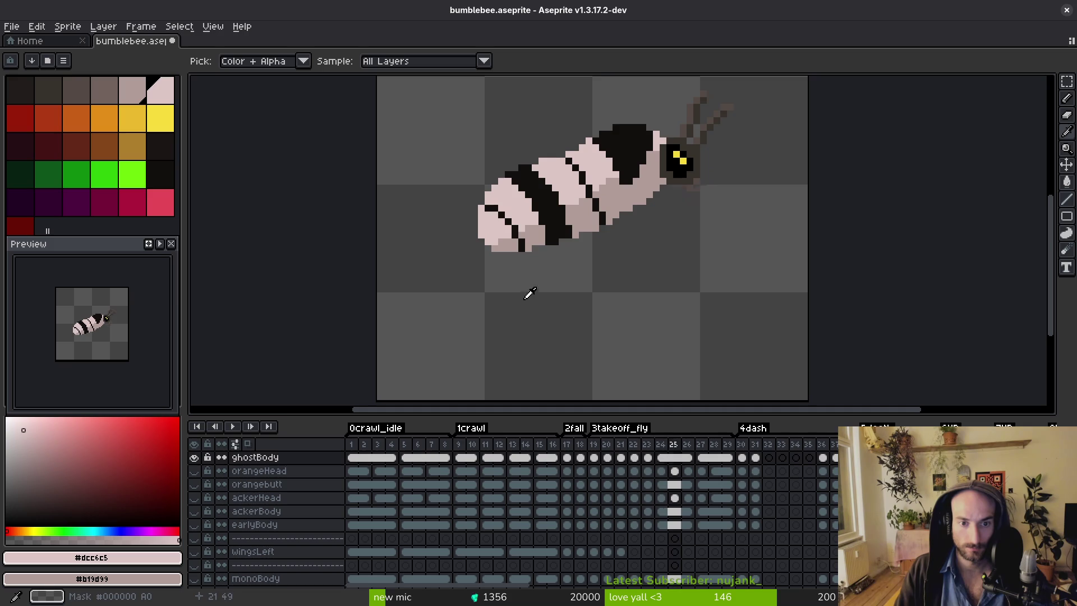
pyautogui.click(537, 196)
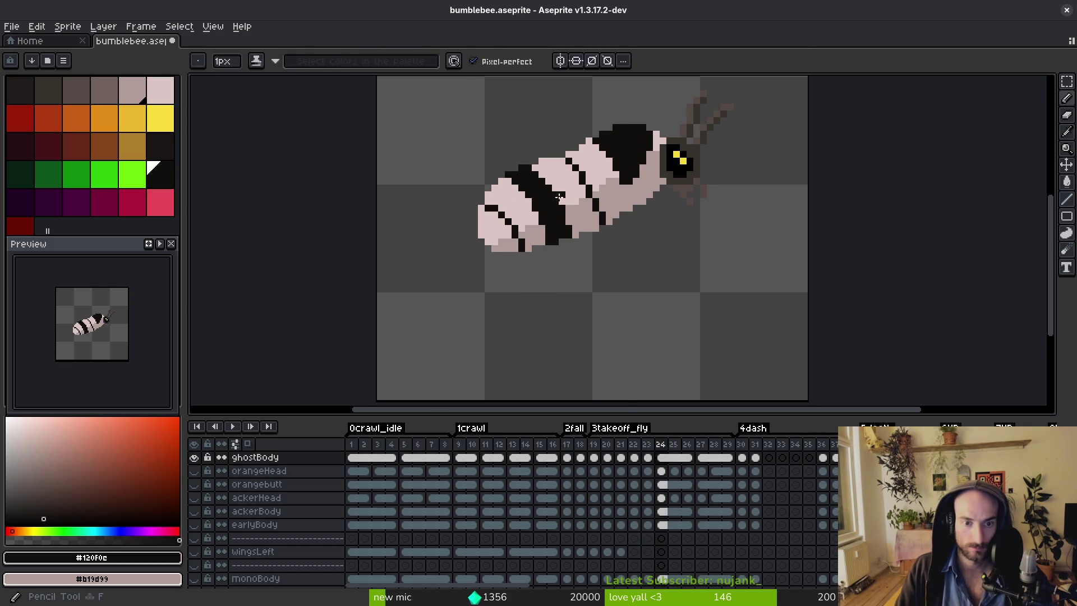
pyautogui.scroll(-1, 568, 232)
pyautogui.scroll(3, 566, 231)
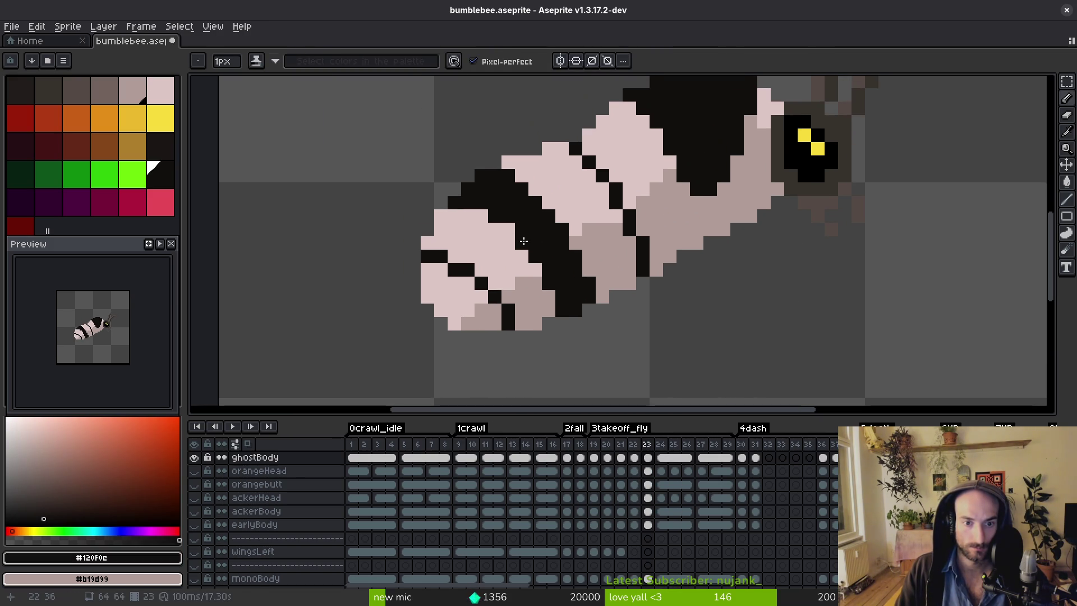
pyautogui.scroll(-3, 520, 221)
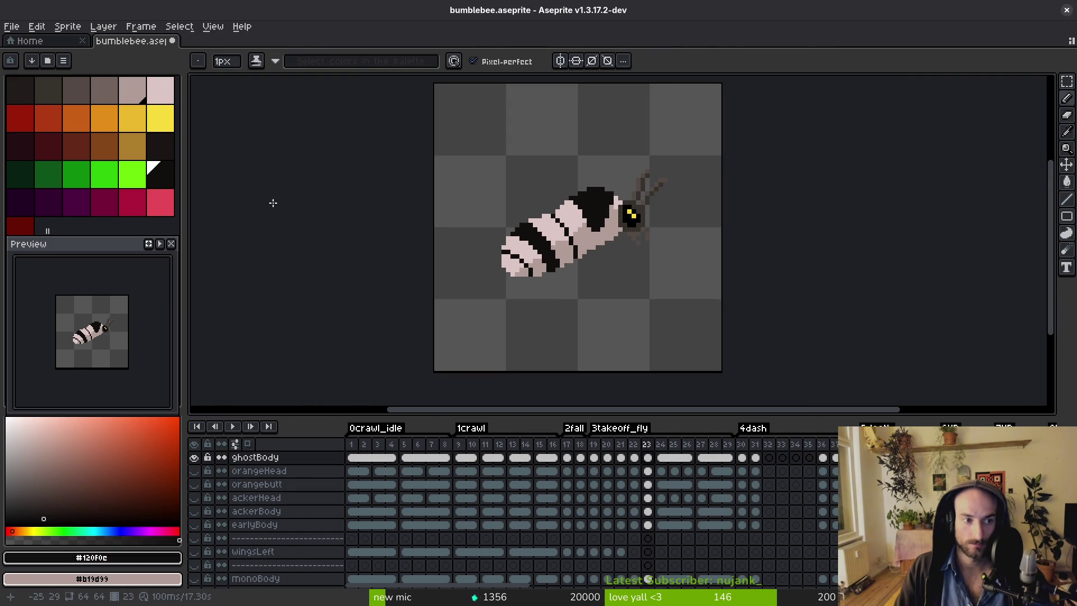
# With orange selected, paint an orange edge along the tail stripe on frame 23.
pyautogui.click(49, 119)
pyautogui.press('+')
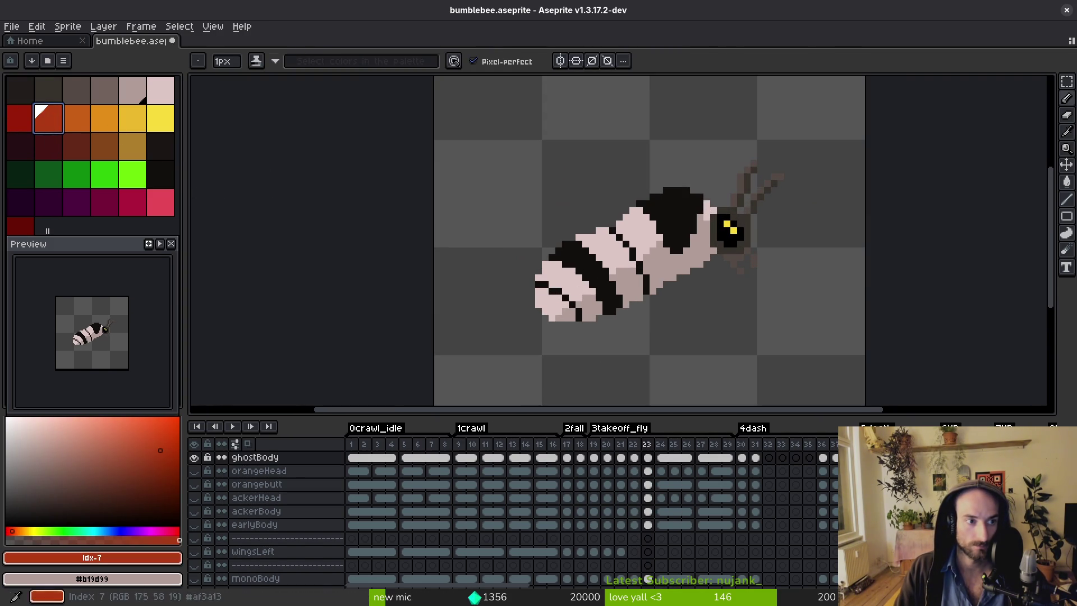
pyautogui.click(76, 119)
pyautogui.scroll(4, 547, 253)
pyautogui.click(563, 284)
pyautogui.moveTo(544, 283); pyautogui.dragTo(608, 305)
pyautogui.scroll(-6, 647, 339)
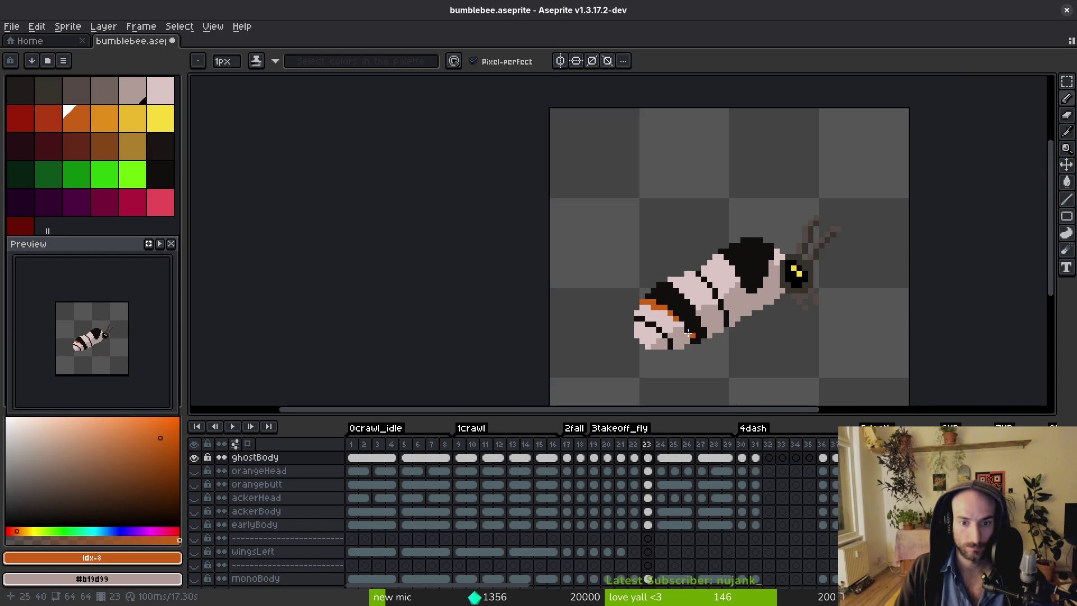
pyautogui.scroll(-2, 682, 324)
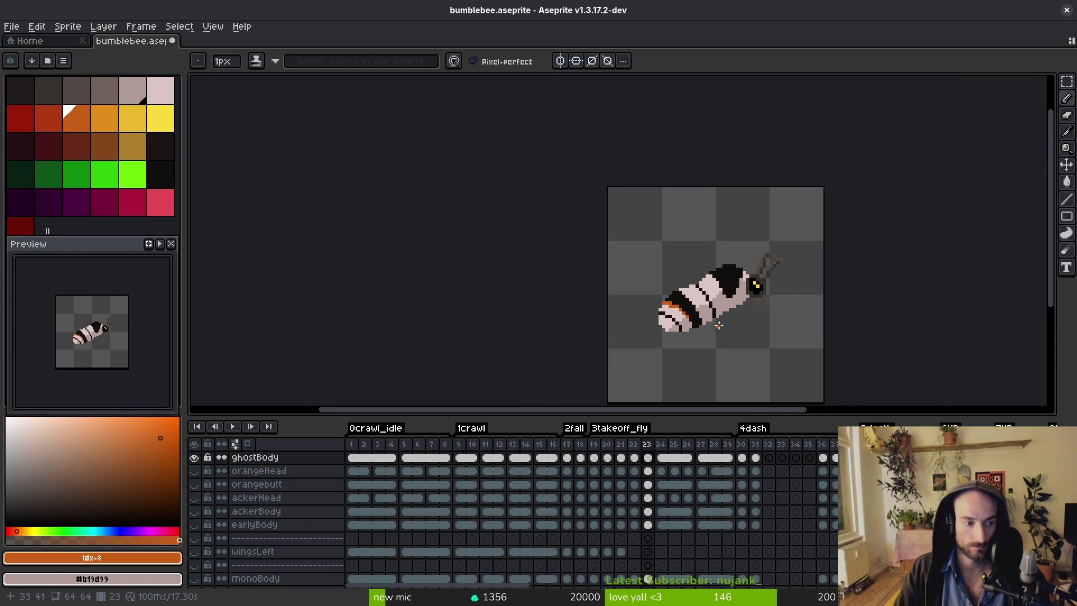
pyautogui.scroll(2, 649, 295)
# Paint an orange edge along the rear black stripe on frame 24.
pyautogui.press('Right')
pyautogui.scroll(3, 568, 252)
pyautogui.moveTo(548, 226); pyautogui.dragTo(584, 241)
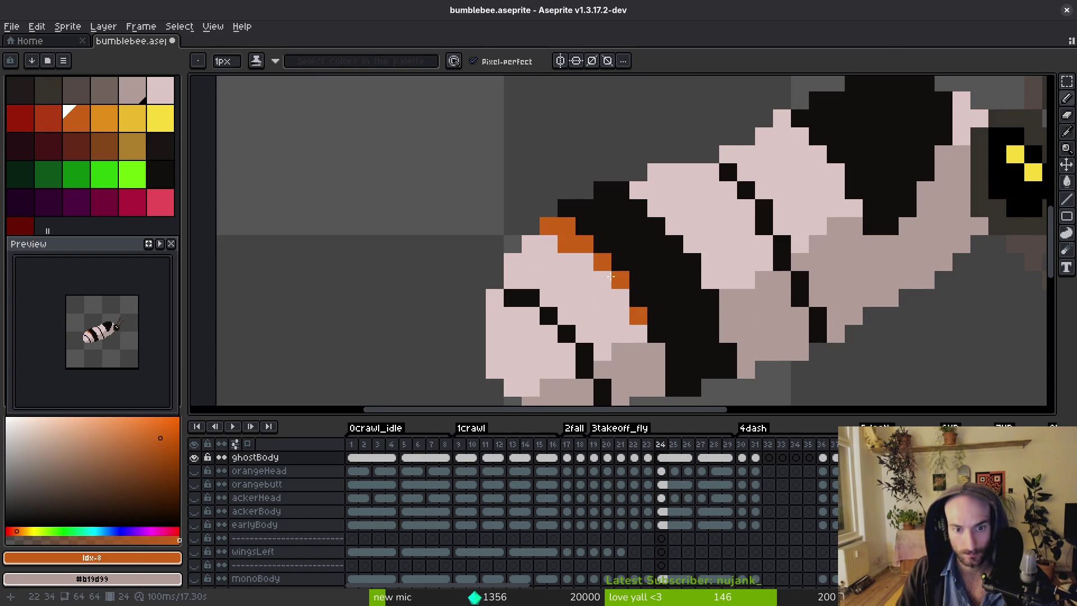
pyautogui.scroll(-4, 615, 279)
pyautogui.scroll(2, 612, 252)
pyautogui.scroll(2, 614, 250)
pyautogui.moveTo(601, 239); pyautogui.dragTo(621, 249)
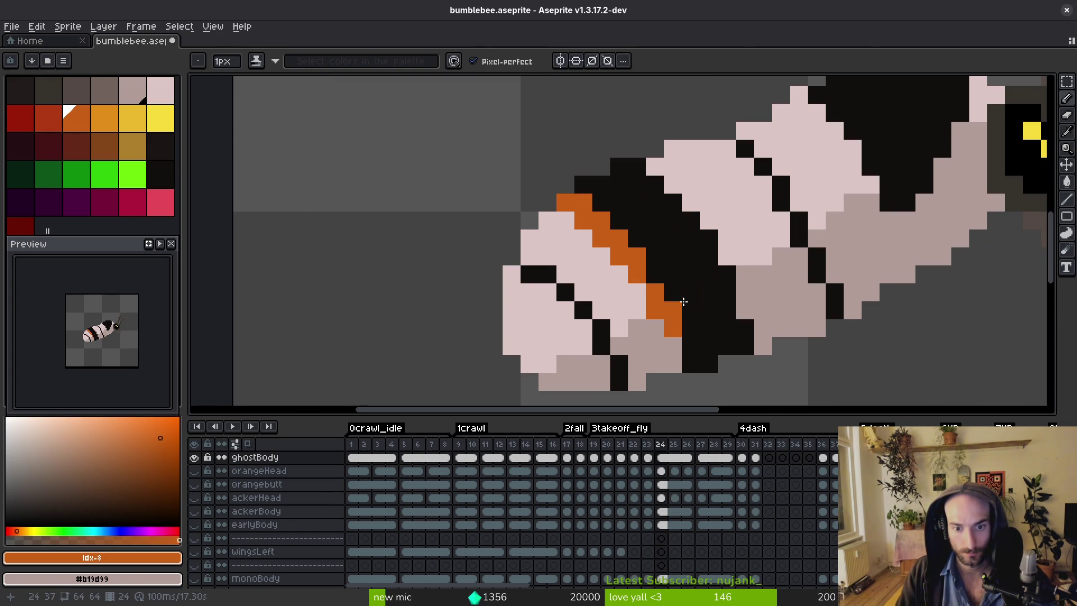
pyautogui.scroll(-5, 695, 330)
# Undo the last orange pencil stroke and compare frames 23 and 24.
pyautogui.press('i')
pyautogui.press('Left')
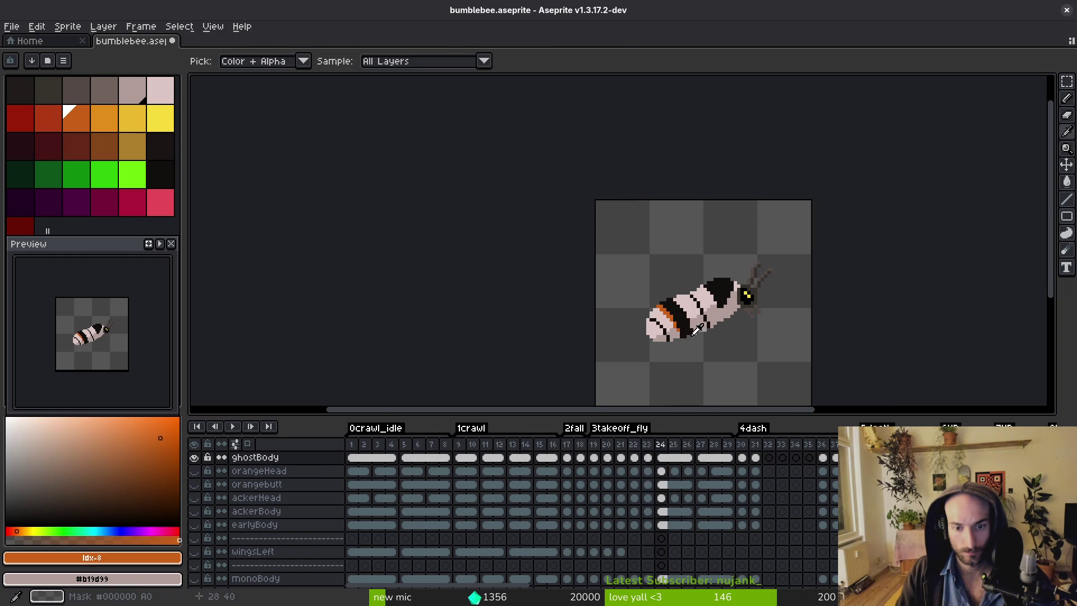
pyautogui.press('b')
pyautogui.hotkey('ctrl', 'z')
pyautogui.scroll(2, 695, 331)
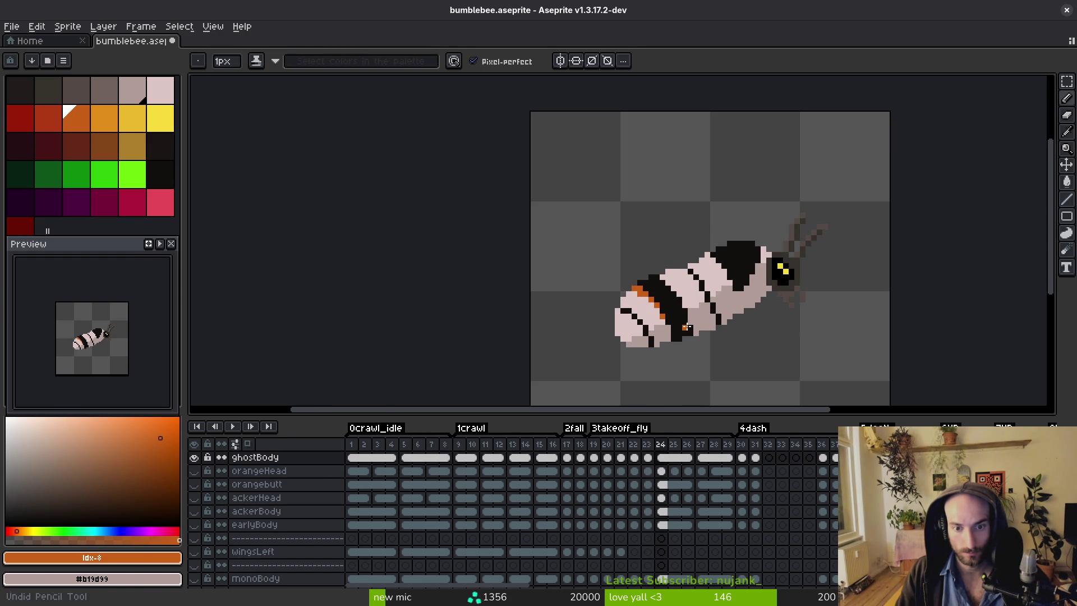
pyautogui.scroll(-1, 687, 323)
pyautogui.scroll(2, 673, 309)
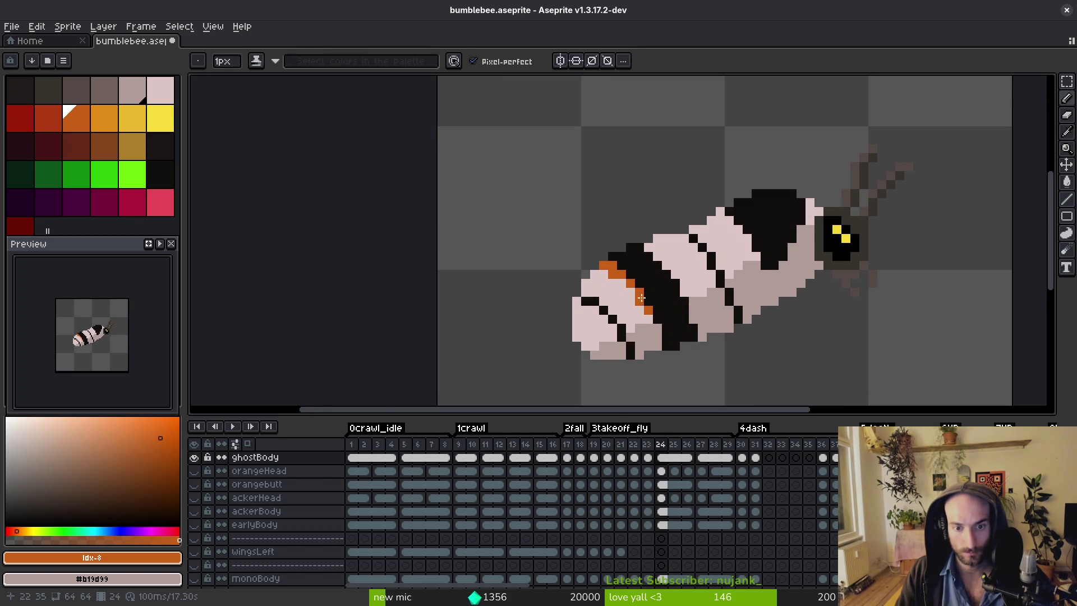
pyautogui.scroll(-3, 641, 297)
pyautogui.scroll(3, 671, 304)
pyautogui.scroll(-5, 673, 326)
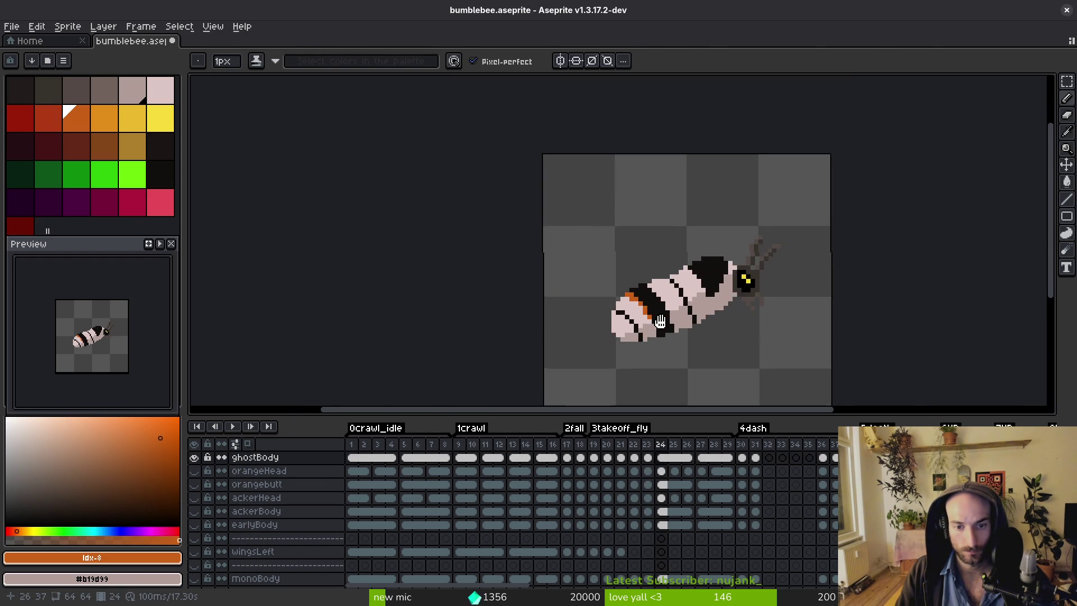
pyautogui.press('Right')
pyautogui.press('Right')
pyautogui.press('Right')
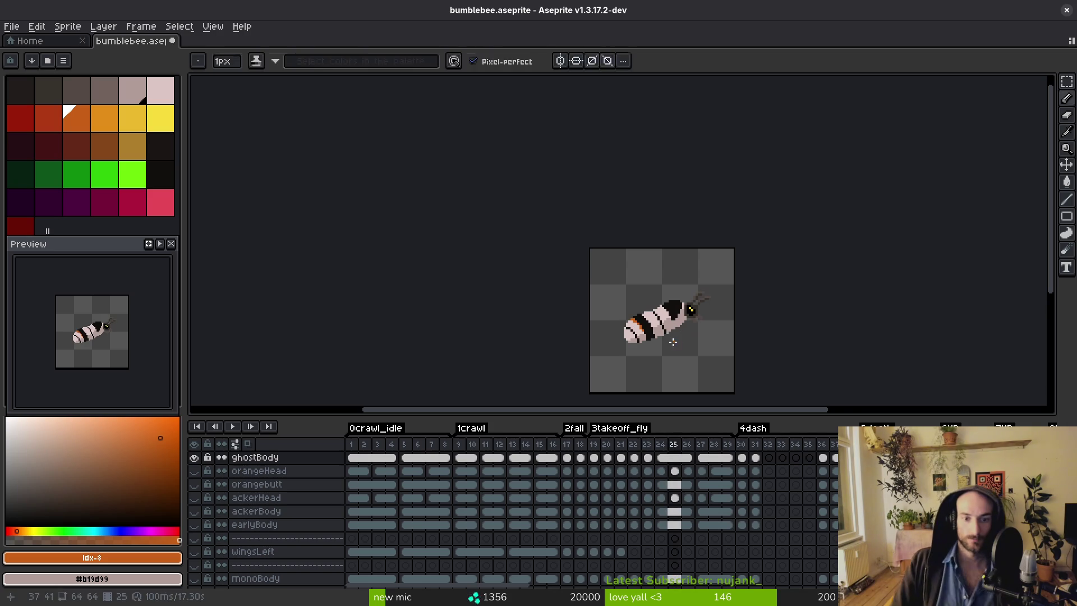
# Sample near-black and draw a diagonal black line across frame 27's pink body.
pyautogui.scroll(4, 664, 330)
pyautogui.keyDown('alt'); pyautogui.click(638, 288); pyautogui.keyUp('alt')
pyautogui.press('Left')
pyautogui.scroll(3, 651, 288)
pyautogui.press('Right')
pyautogui.press('Left')
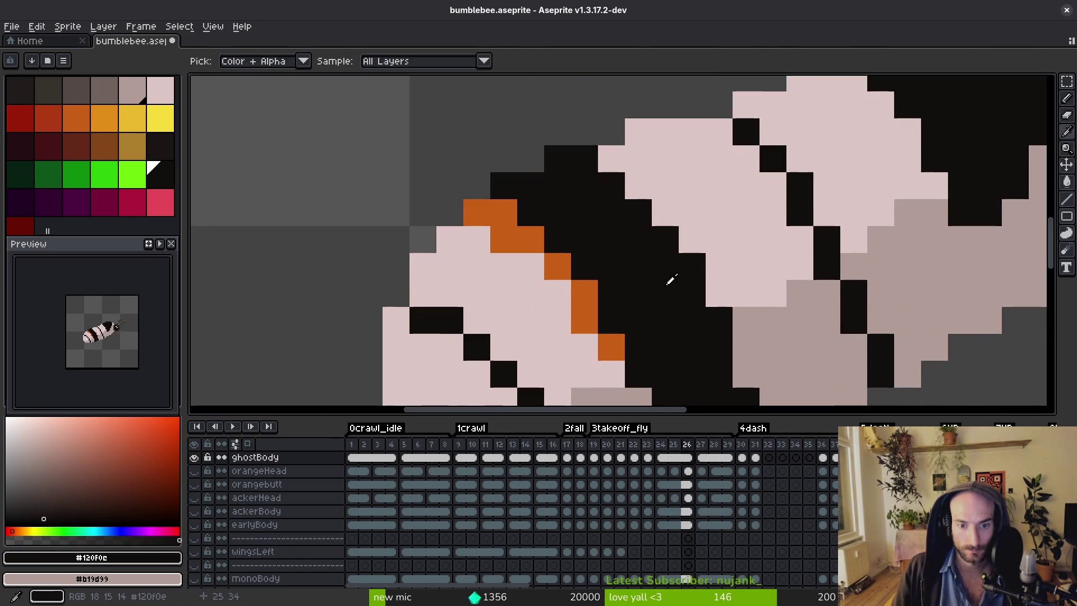
pyautogui.press('Right')
pyautogui.moveTo(599, 166)
pyautogui.mouseDown()
pyautogui.moveTo(684, 314)
pyautogui.moveTo(613, 191)
pyautogui.moveTo(640, 289)
pyautogui.mouseUp()
# Fill the rear stripe solid black and check it against neighbouring frames.
pyautogui.press('g')
pyautogui.click(606, 250)
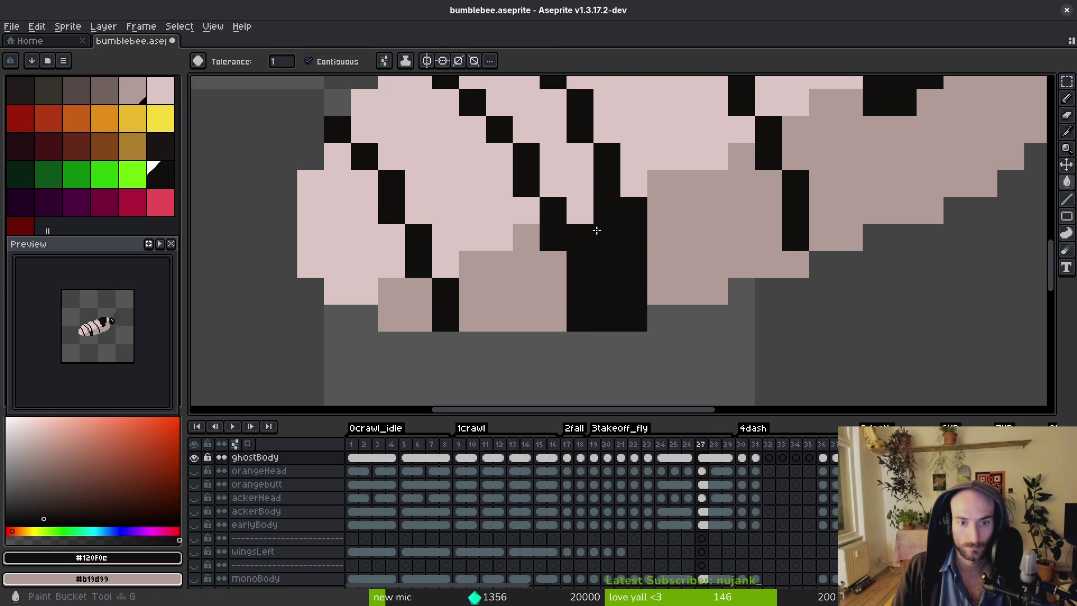
pyautogui.click(567, 180)
pyautogui.press('Left')
pyautogui.press('Right')
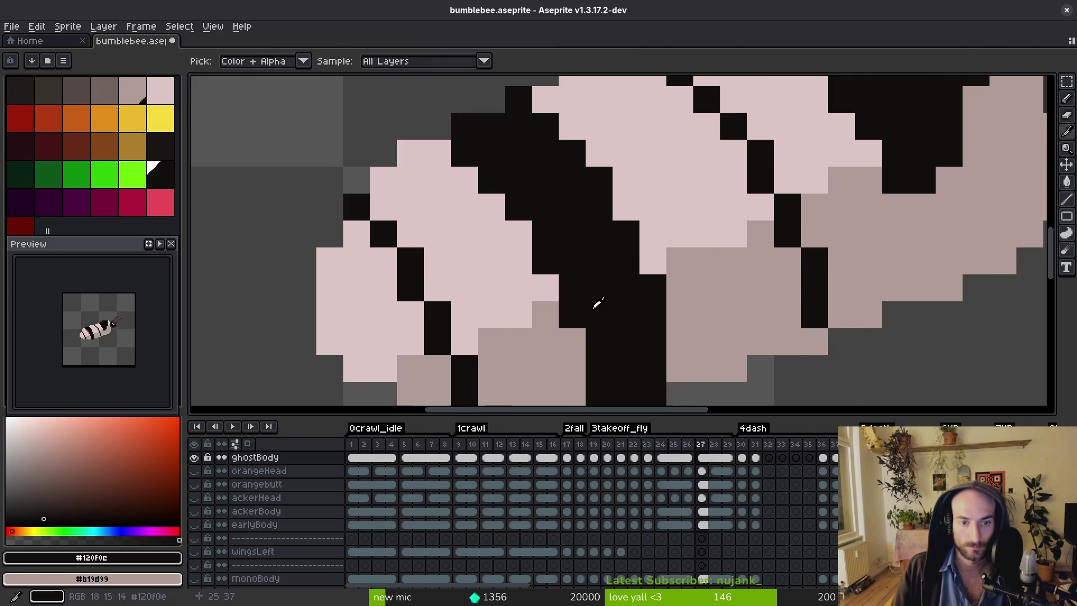
pyautogui.scroll(-3, 596, 306)
pyautogui.press('Left')
pyautogui.press('Right')
pyautogui.press('Left')
pyautogui.press('Right')
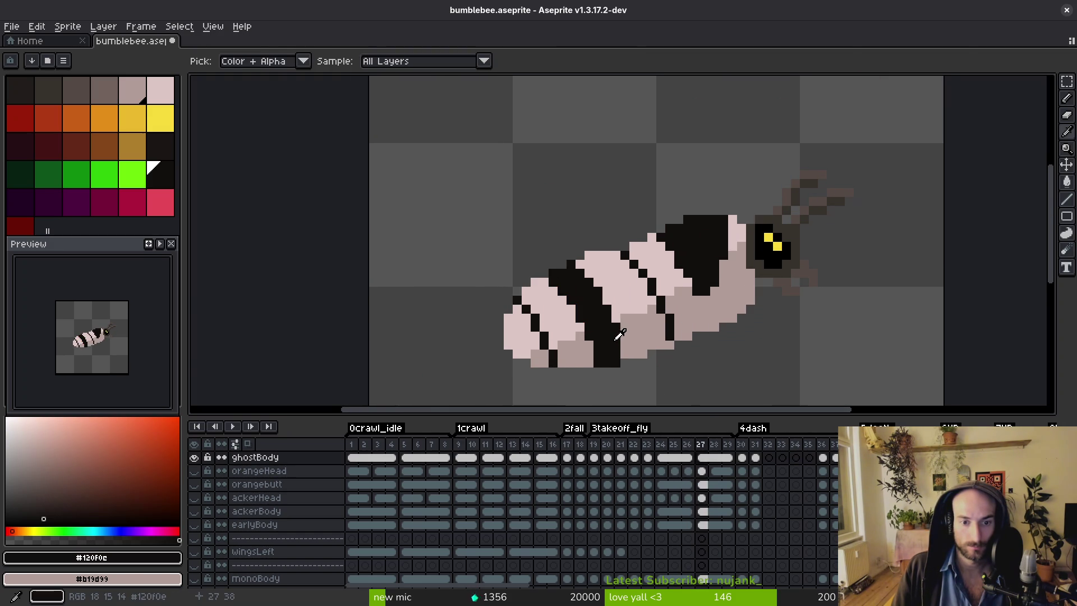
pyautogui.press('Left')
pyautogui.press('Right')
pyautogui.press('Right')
pyautogui.scroll(-1, 666, 254)
pyautogui.press('Right')
pyautogui.press('Right')
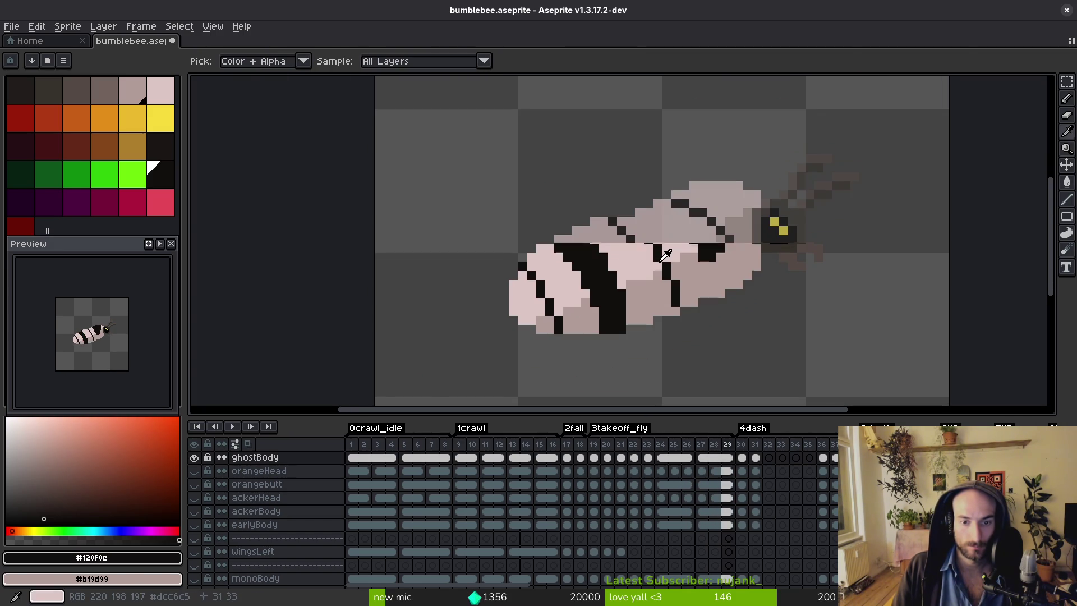
# Sample the near-black stripe colour and fill frame 30's two pale body stripes dark.
pyautogui.press('Left')
pyautogui.press('Right')
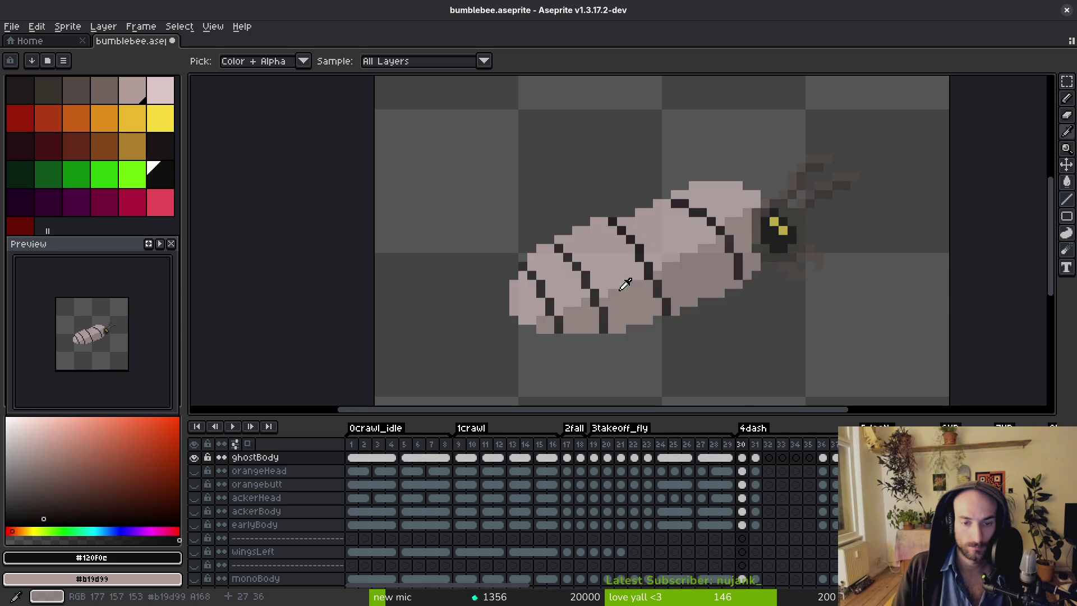
pyautogui.keyDown('alt'); pyautogui.click(584, 264); pyautogui.keyUp('alt')
pyautogui.press('Left')
pyautogui.press('b')
pyautogui.keyDown('alt'); pyautogui.click(584, 248); pyautogui.keyUp('alt')
pyautogui.press('Right')
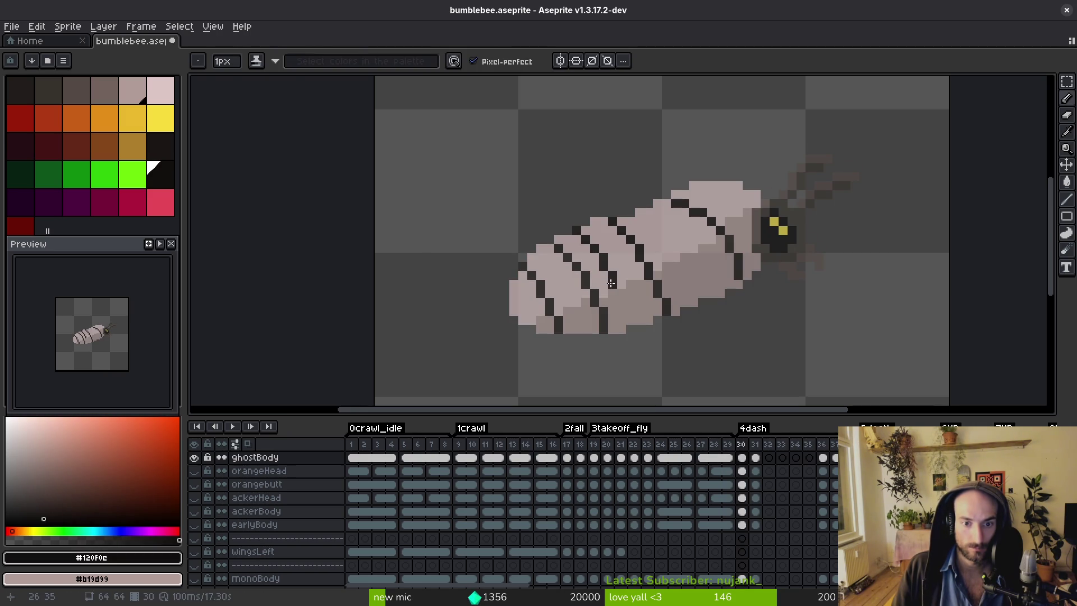
pyautogui.press('g')
pyautogui.click(617, 314)
pyautogui.click(601, 277)
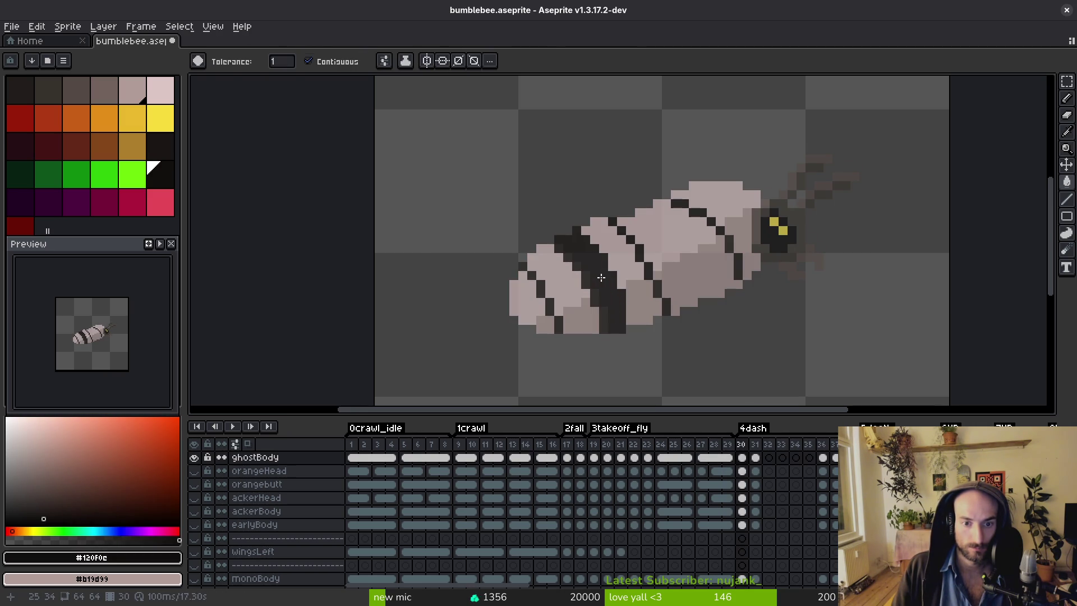
pyautogui.scroll(4, 619, 297)
# Compare with frame 29, sample its dark stripe colour and paint a dark pixel on frame 30.
pyautogui.press('Left')
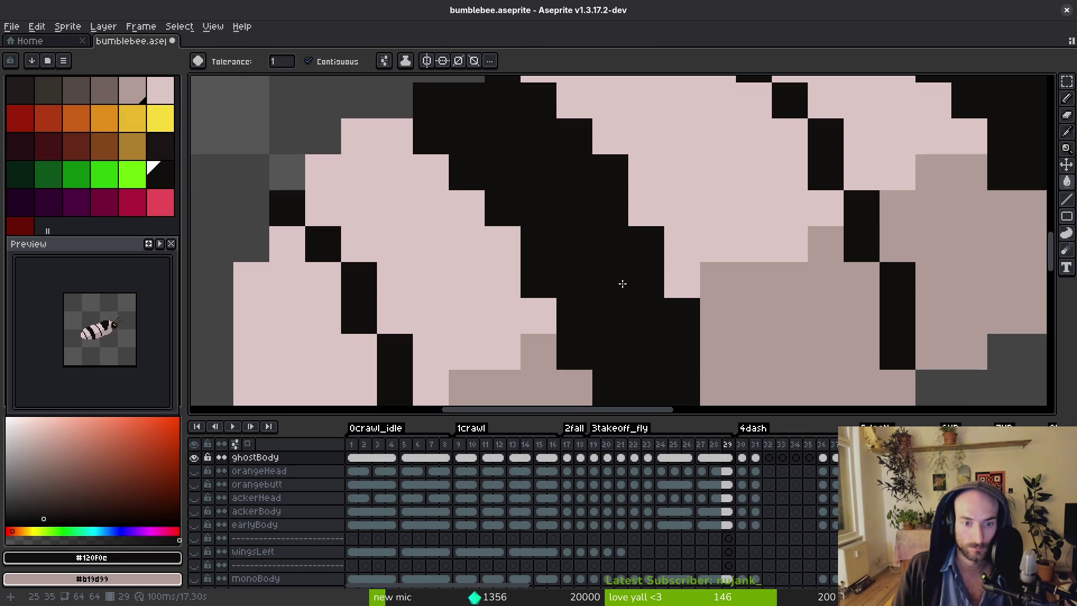
pyautogui.scroll(-4, 621, 281)
pyautogui.press('Left')
pyautogui.press('Right')
pyautogui.scroll(5, 640, 274)
pyautogui.scroll(-5, 639, 275)
pyautogui.press('Right')
pyautogui.press('Left')
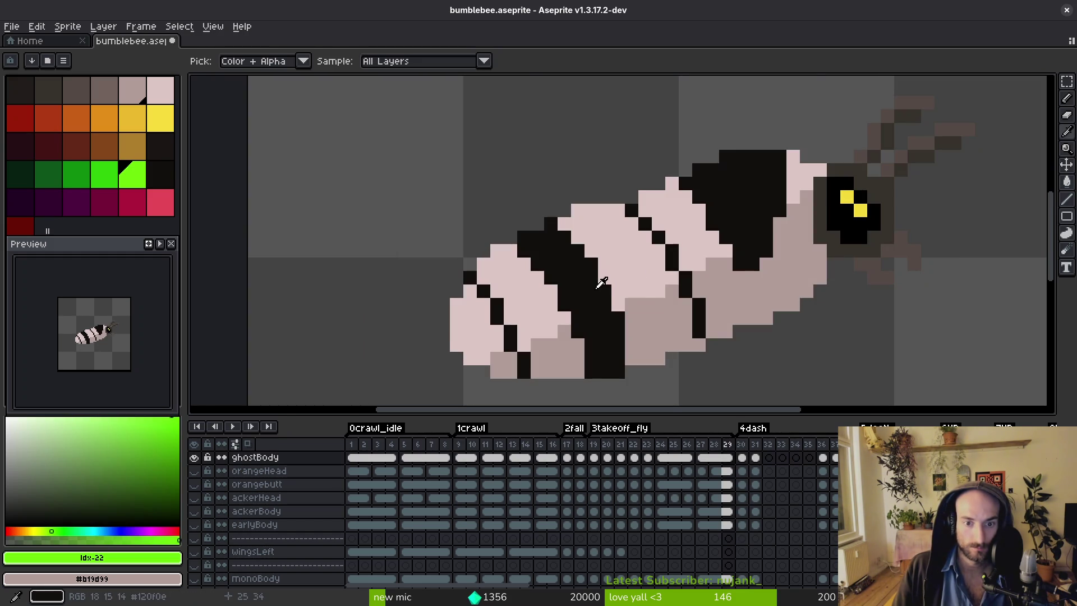
pyautogui.keyDown('alt'); pyautogui.click(606, 284); pyautogui.keyUp('alt')
pyautogui.press('Right')
pyautogui.click(725, 251)
# Repaint stray dark pixels on frame 30 in the light body colour and grey shade.
pyautogui.press('b')
pyautogui.rightClick(603, 211)
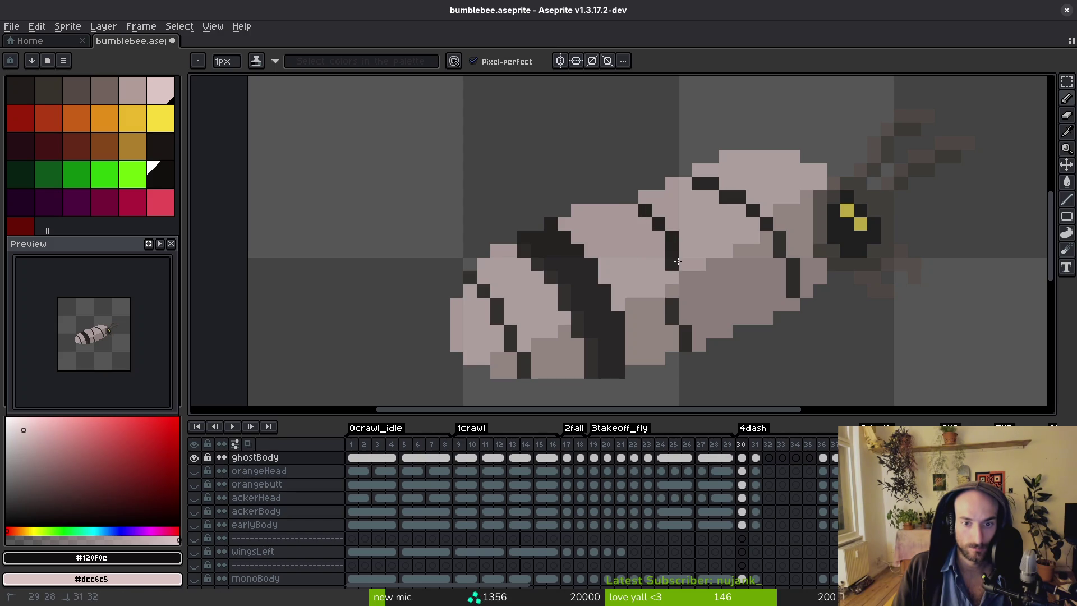
pyautogui.rightClick(676, 235)
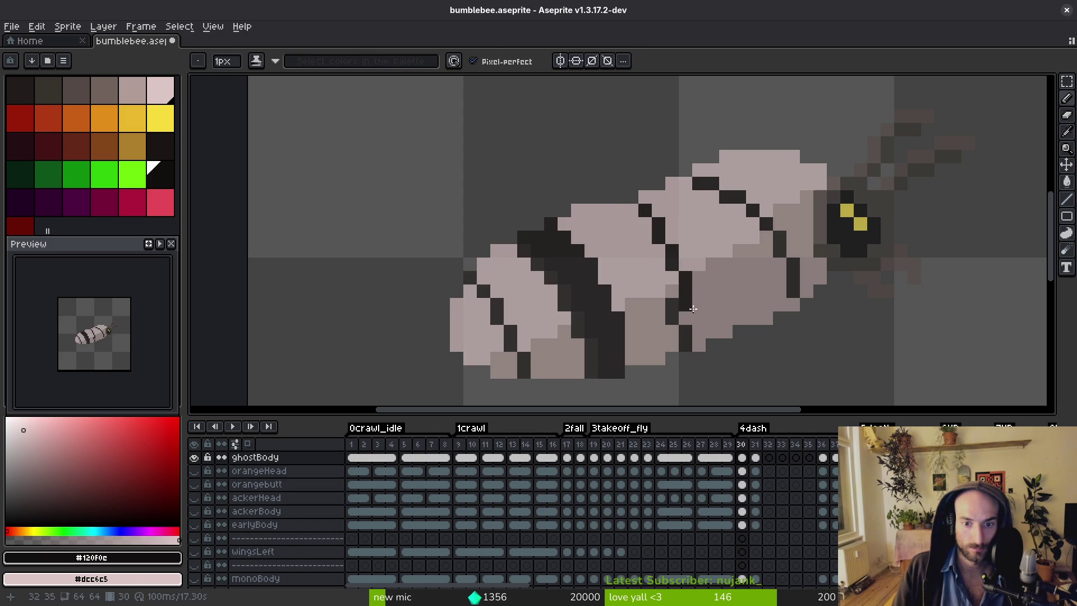
pyautogui.press('Left')
pyautogui.keyDown('alt'); pyautogui.rightClick(668, 317); pyautogui.keyUp('alt')
pyautogui.press('Right')
pyautogui.rightClick(671, 293)
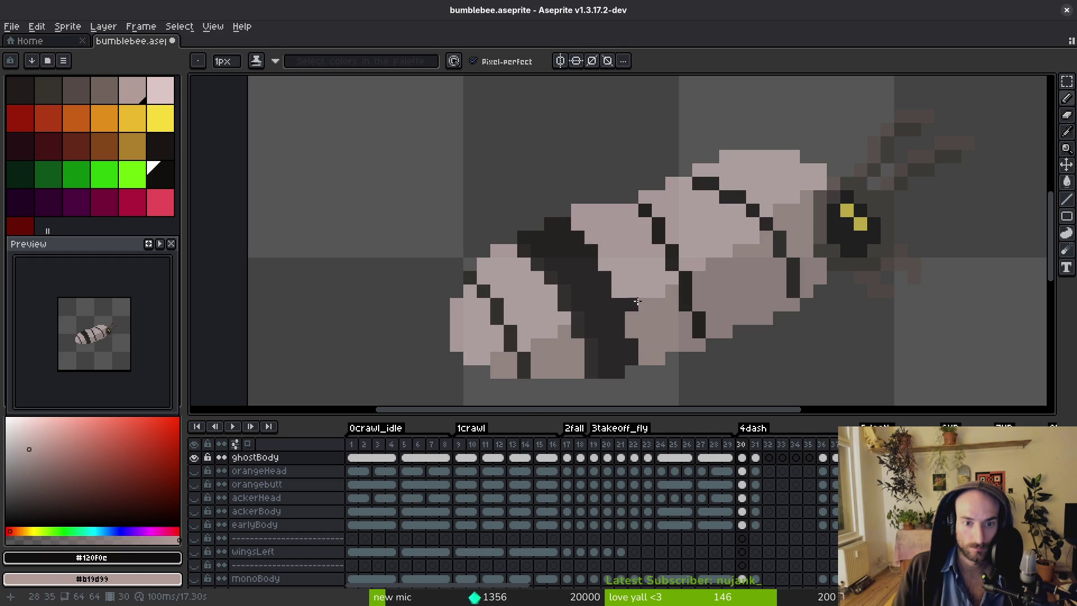
# Compare frames 29 and 30 and pick the pale body colour from the sprite.
pyautogui.scroll(-4, 637, 302)
pyautogui.press('Left')
pyautogui.press('Right')
pyautogui.scroll(3, 631, 293)
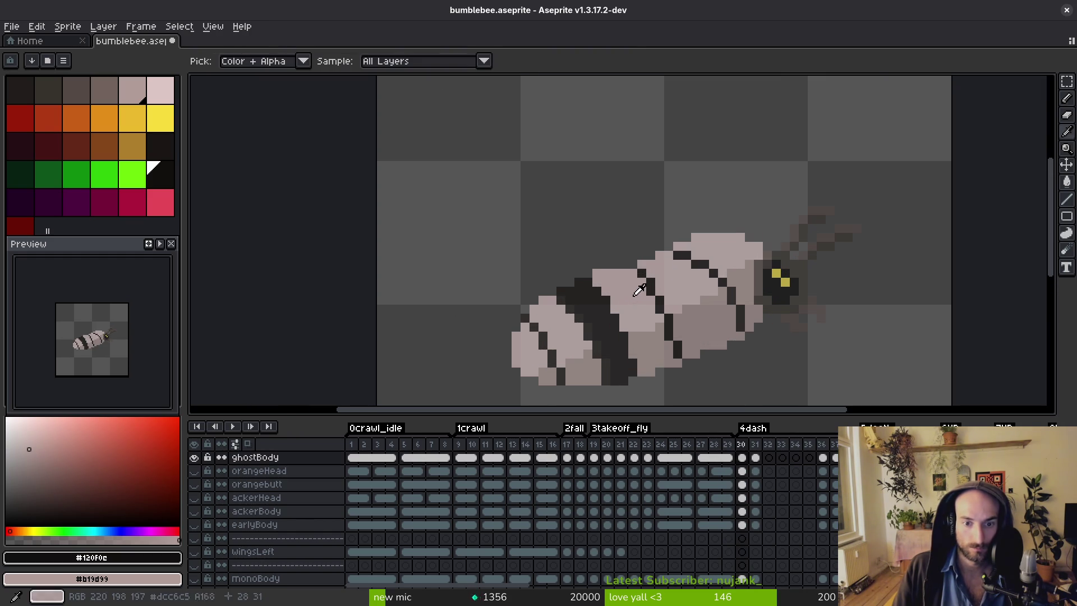
pyautogui.press('Left')
pyautogui.press('Right')
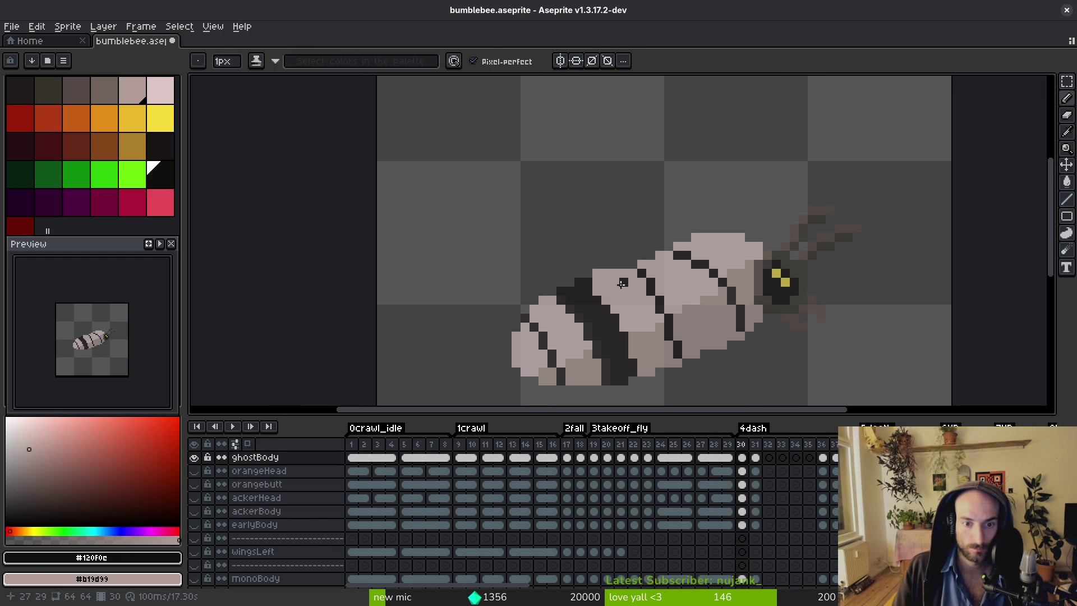
pyautogui.press('Left')
pyautogui.press('Right')
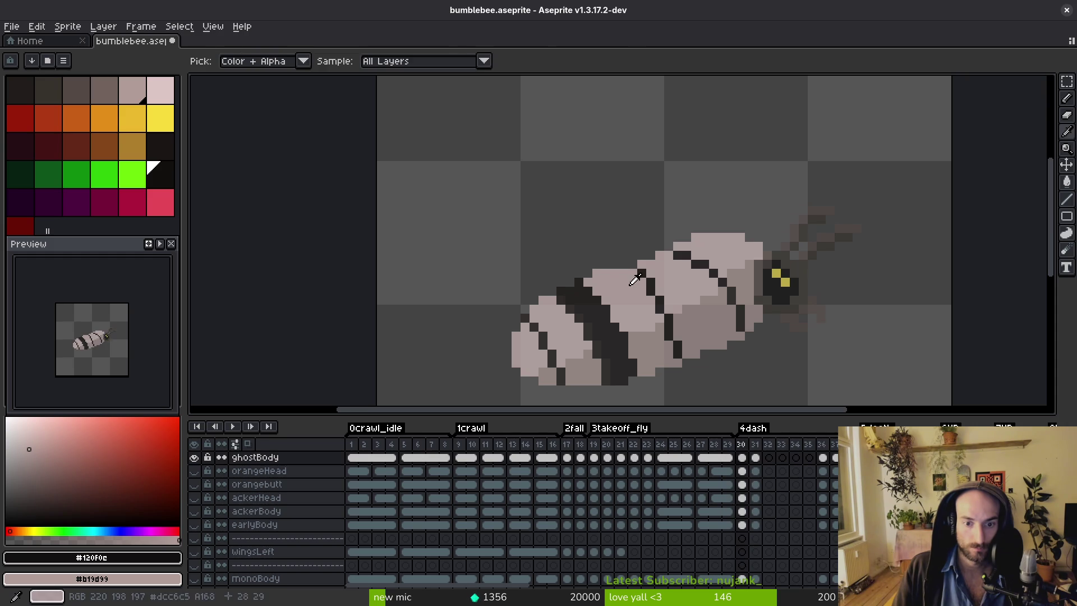
pyautogui.press('Left')
pyautogui.click(637, 325)
pyautogui.press('Right')
pyautogui.press('Left')
pyautogui.press('Right')
pyautogui.press('Left')
pyautogui.press('Right')
pyautogui.press('Left')
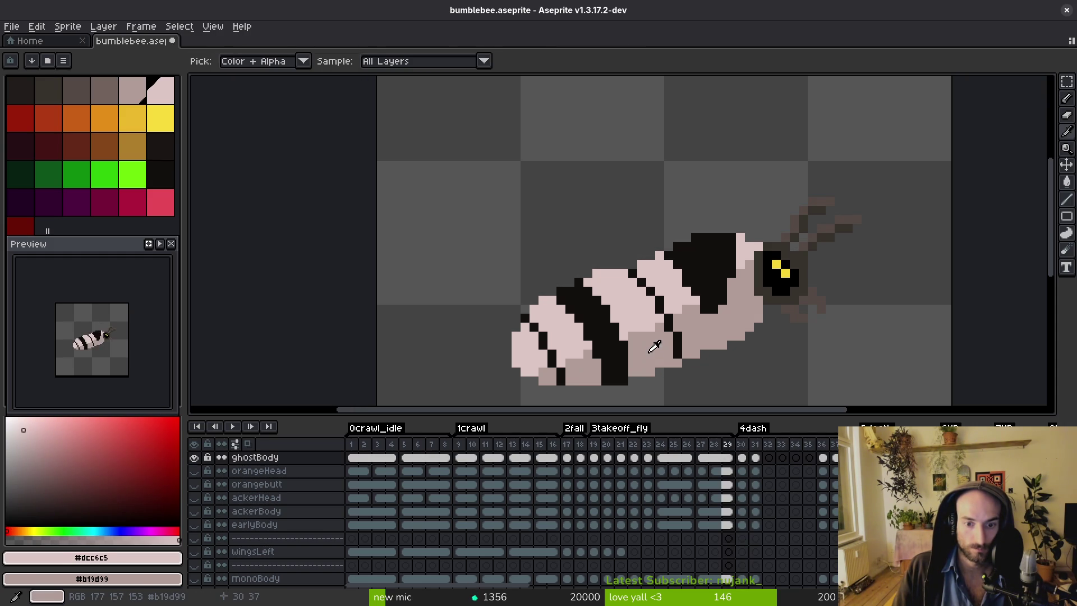
# Pick the grey shading and near-black colours while comparing frames 29 and 30.
pyautogui.click(649, 344)
pyautogui.press('Right')
pyautogui.scroll(-3, 652, 338)
pyautogui.press('Left')
pyautogui.press('Right')
pyautogui.press('Left')
pyautogui.scroll(3, 653, 331)
pyautogui.press('Right')
pyautogui.press('Left')
pyautogui.keyDown('alt'); pyautogui.click(721, 305); pyautogui.keyUp('alt')
pyautogui.press('Right')
pyautogui.scroll(1, 667, 264)
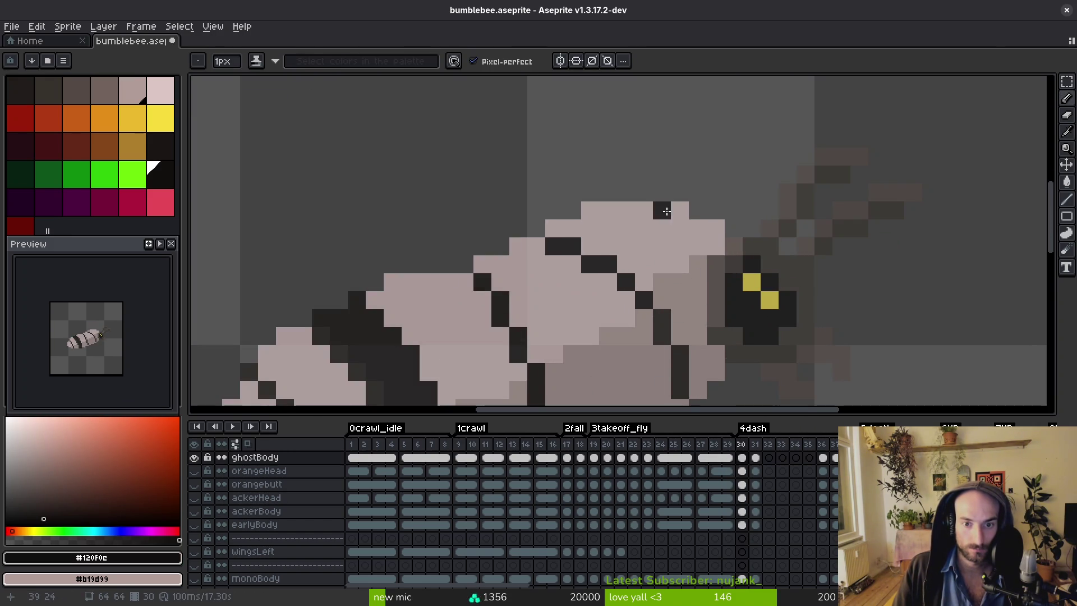
# Draw dark vertical and diagonal stripe lines on frame 30's bee and repaint two stray pixels light pink.
pyautogui.press('Left')
pyautogui.press('Right')
pyautogui.moveTo(666, 211); pyautogui.dragTo(660, 247)
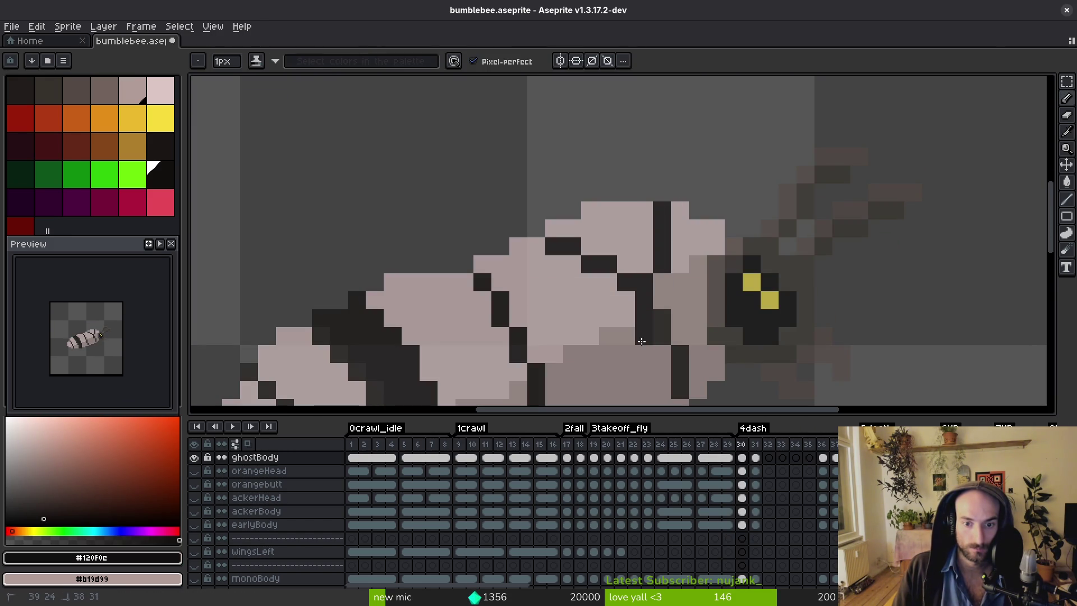
pyautogui.moveTo(612, 357); pyautogui.dragTo(538, 250)
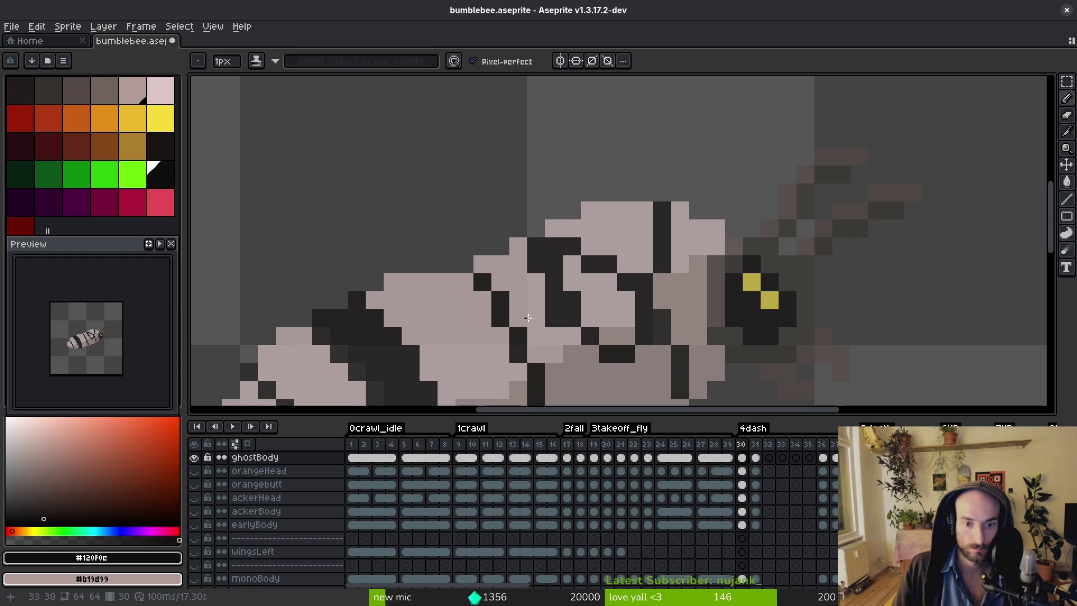
pyautogui.keyDown('alt'); pyautogui.rightClick(536, 292); pyautogui.keyUp('alt')
pyautogui.rightClick(549, 289)
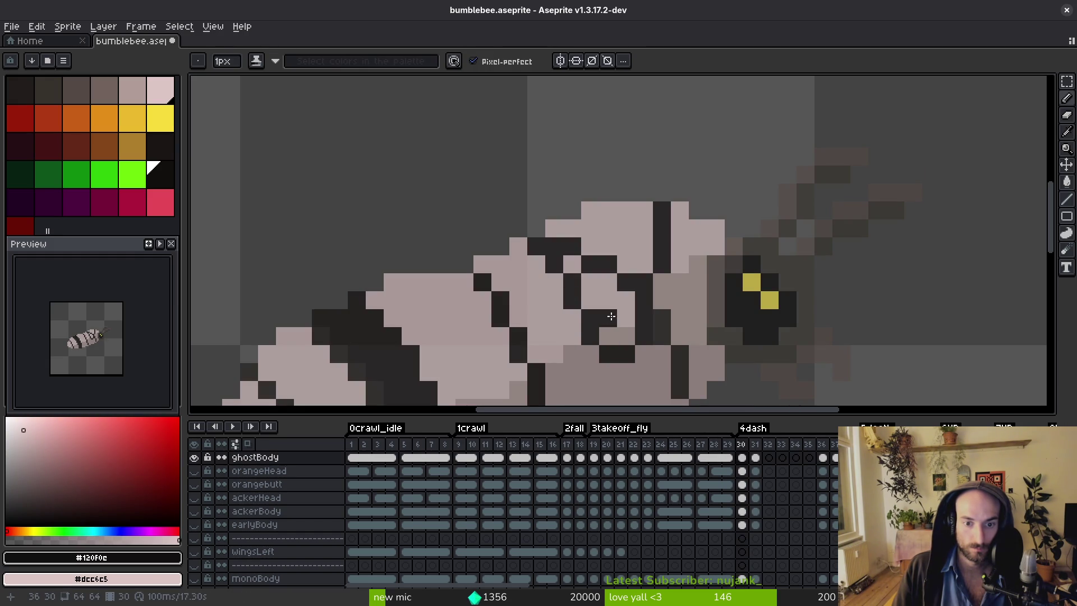
# Fill three light body areas dark, then repaint pixels in the muted pink body shade.
pyautogui.press('g')
pyautogui.click(606, 318)
pyautogui.click(583, 262)
pyautogui.click(617, 335)
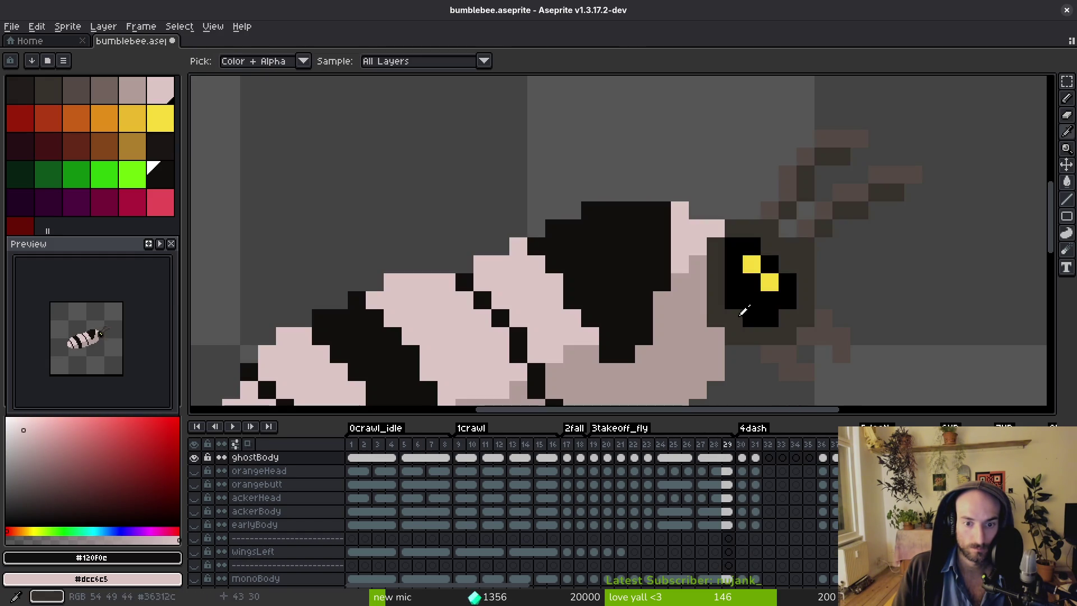
pyautogui.keyDown('alt'); pyautogui.click(681, 298); pyautogui.keyUp('alt')
pyautogui.click(662, 329)
pyautogui.click(687, 367)
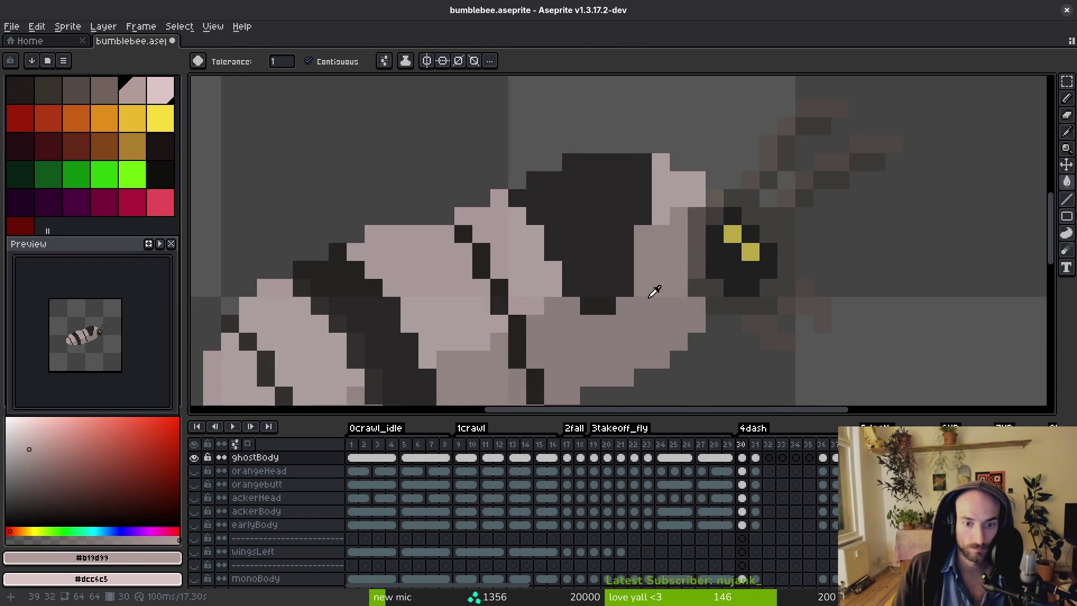
pyautogui.keyDown('alt'); pyautogui.click(603, 303); pyautogui.keyUp('alt')
# Undo an unwanted dark fill, then place dark pixels along the stripe diagonal and lighten two duplicates.
pyautogui.scroll(-3, 611, 309)
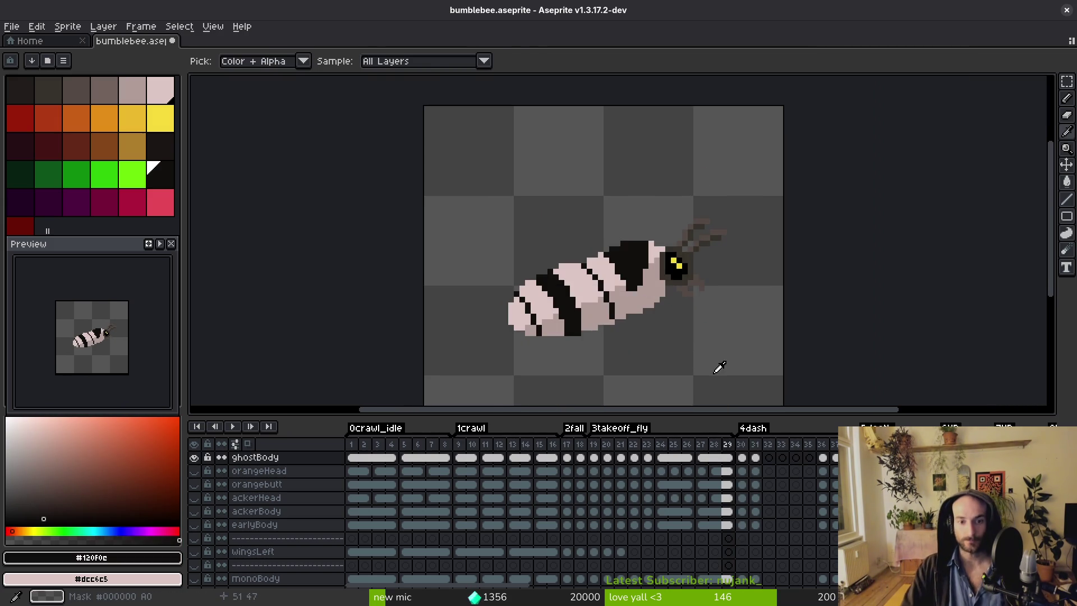
pyautogui.scroll(5, 654, 339)
pyautogui.click(494, 218)
pyautogui.hotkey('ctrl', 'z')
pyautogui.press('b')
pyautogui.click(493, 217)
pyautogui.click(467, 192)
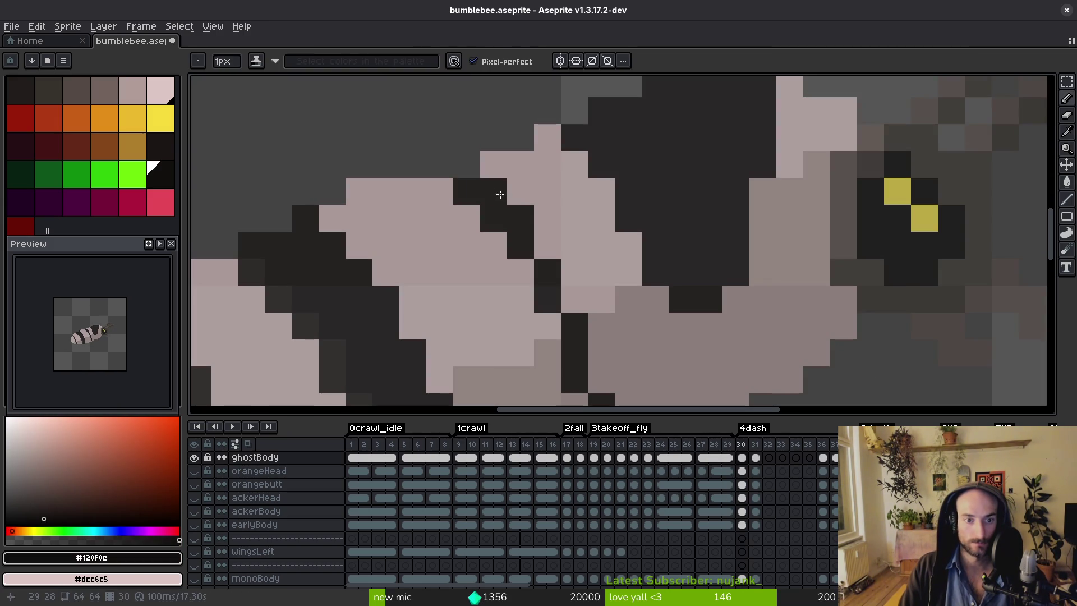
pyautogui.rightClick(500, 194)
pyautogui.rightClick(521, 219)
# Compare frame 30 against frame 29, then move on to frame 31.
pyautogui.scroll(-4, 601, 244)
pyautogui.scroll(3, 638, 312)
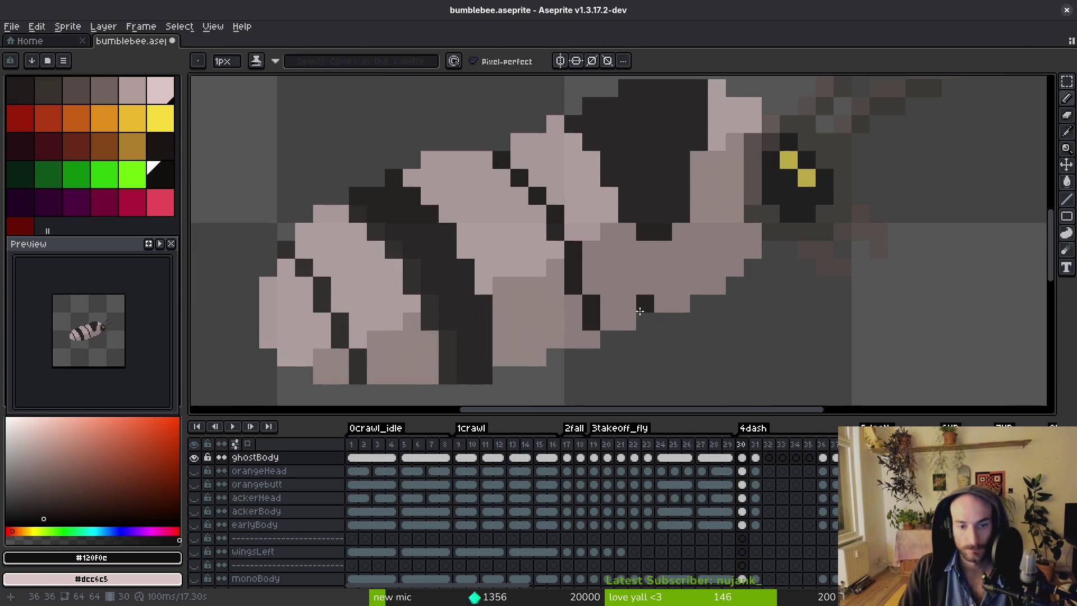
pyautogui.scroll(-3, 654, 315)
pyautogui.press('alt')
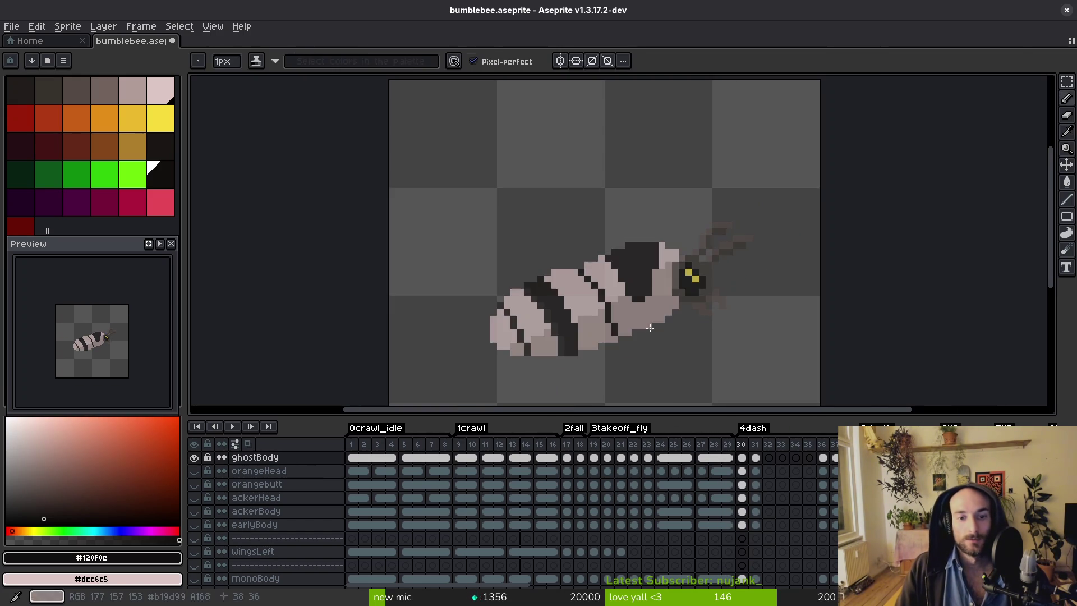
pyautogui.press('alt')
pyautogui.press('Left')
pyautogui.press('Right')
pyautogui.press('Left')
pyautogui.press('Right')
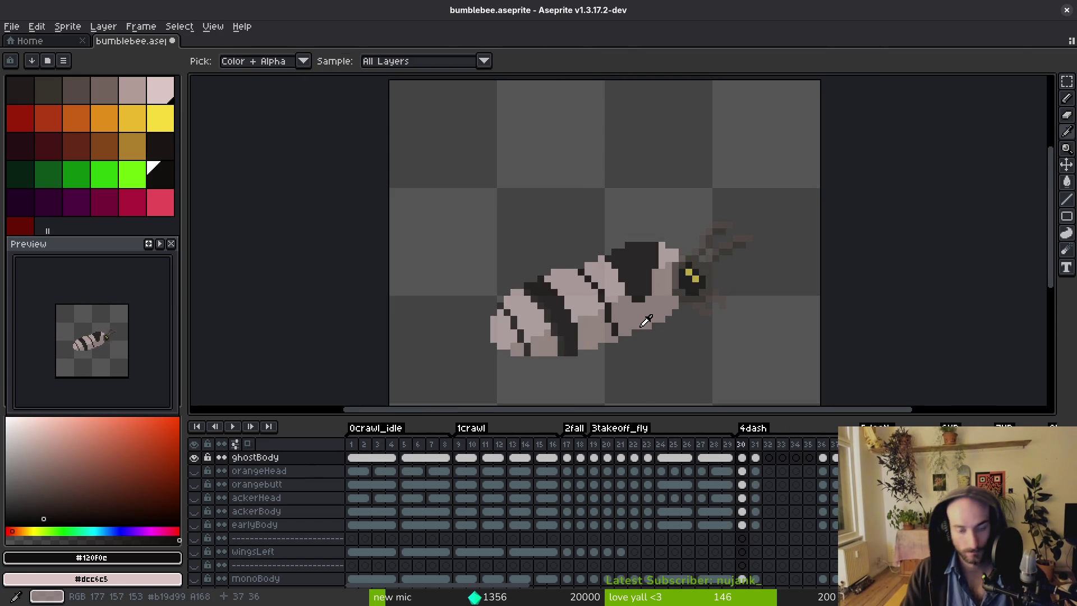
pyautogui.press('Right')
pyautogui.press('Left')
pyautogui.press('Right')
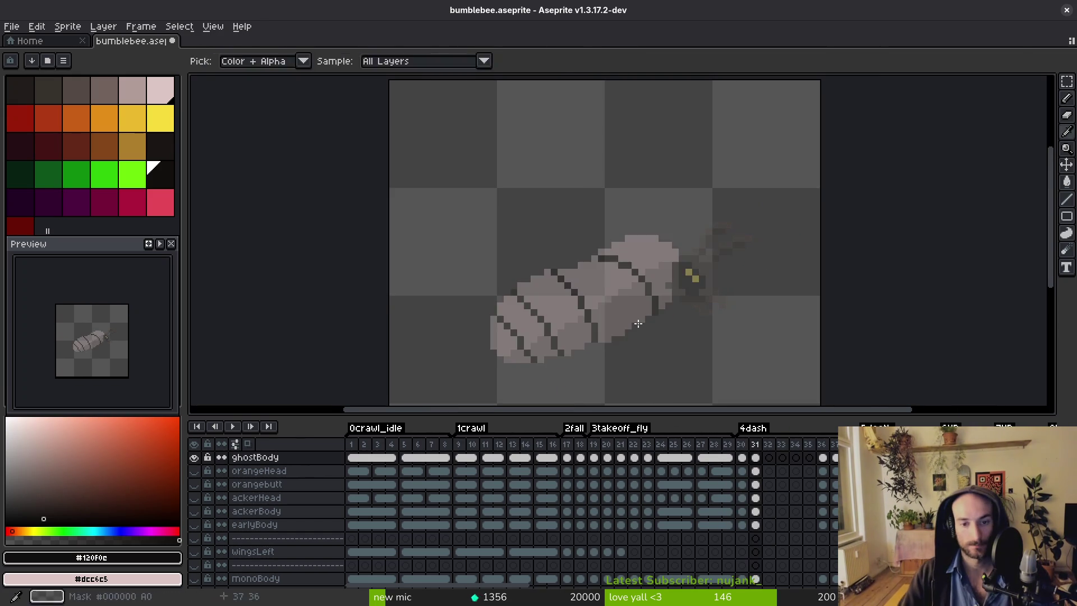
# Thicken frame 31's stripes with a dark diagonal edge, darkened pixel blocks and a dark-filled pink block.
pyautogui.scroll(4, 624, 216)
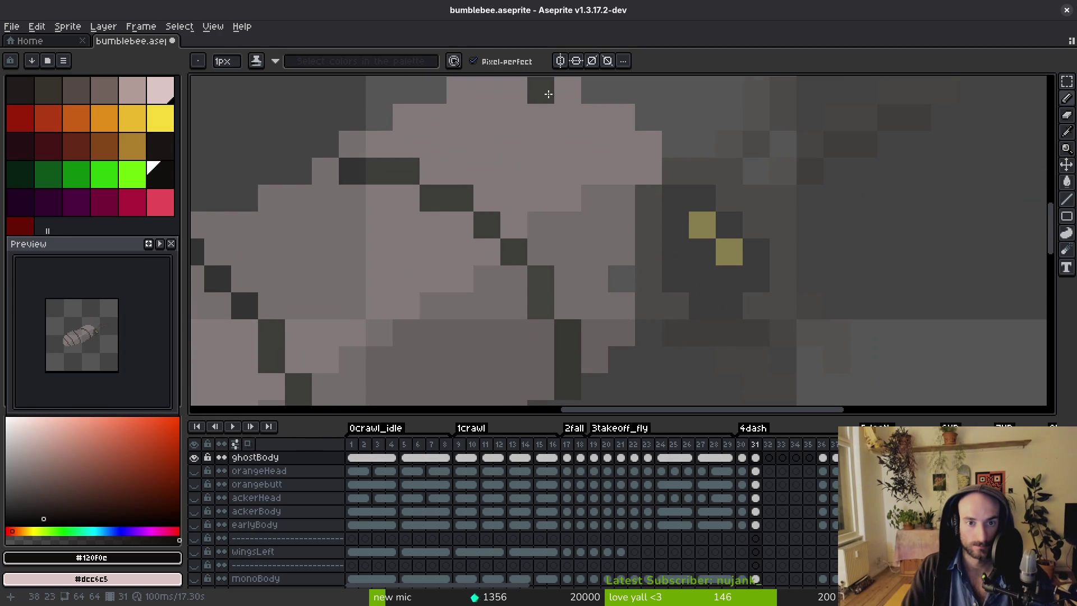
pyautogui.moveTo(567, 112)
pyautogui.mouseDown()
pyautogui.moveTo(483, 301)
pyautogui.moveTo(391, 162)
pyautogui.mouseUp()
pyautogui.click(589, 108)
pyautogui.moveTo(429, 220)
pyautogui.mouseDown()
pyautogui.moveTo(512, 308)
pyautogui.moveTo(477, 242)
pyautogui.mouseUp()
pyautogui.moveTo(414, 125)
pyautogui.mouseDown()
pyautogui.moveTo(488, 207)
pyautogui.moveTo(488, 129)
pyautogui.mouseUp()
pyautogui.scroll(2, 488, 135)
pyautogui.press('g')
pyautogui.click(527, 177)
# Sample the light pink and muted pink body colours, checking frame 30 for reference.
pyautogui.press(',')
pyautogui.press('i')
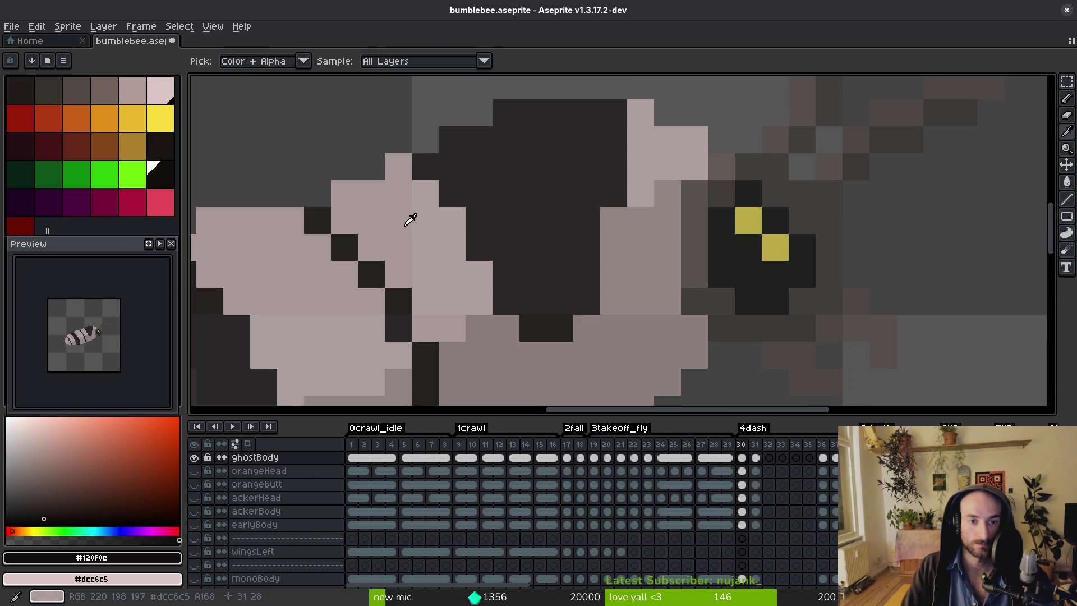
pyautogui.press('.')
pyautogui.click(440, 243)
pyautogui.press('f')
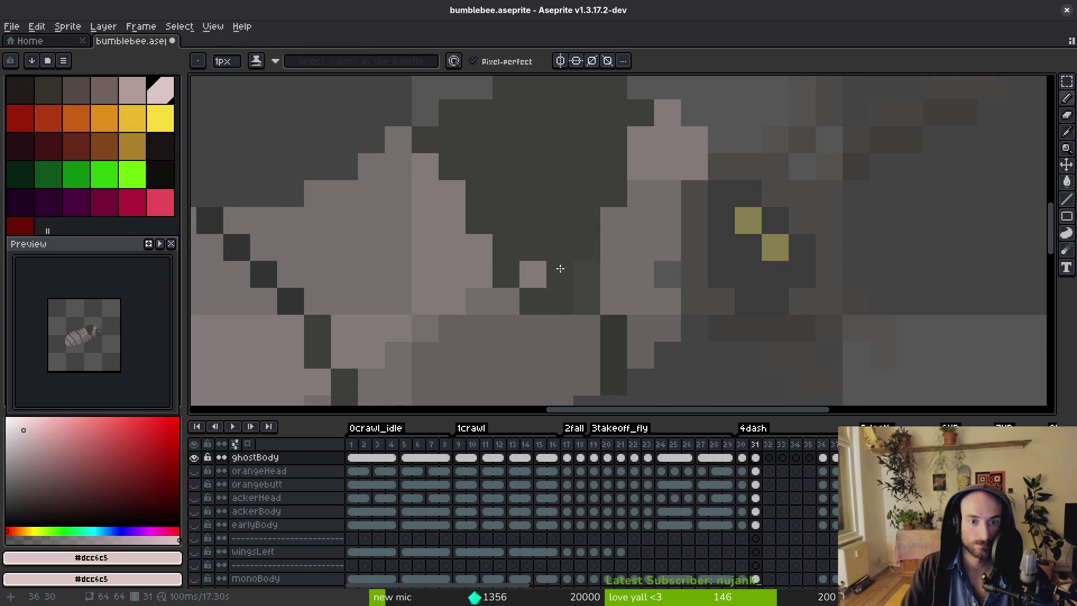
pyautogui.scroll(-5, 622, 291)
pyautogui.press(',')
pyautogui.press('i')
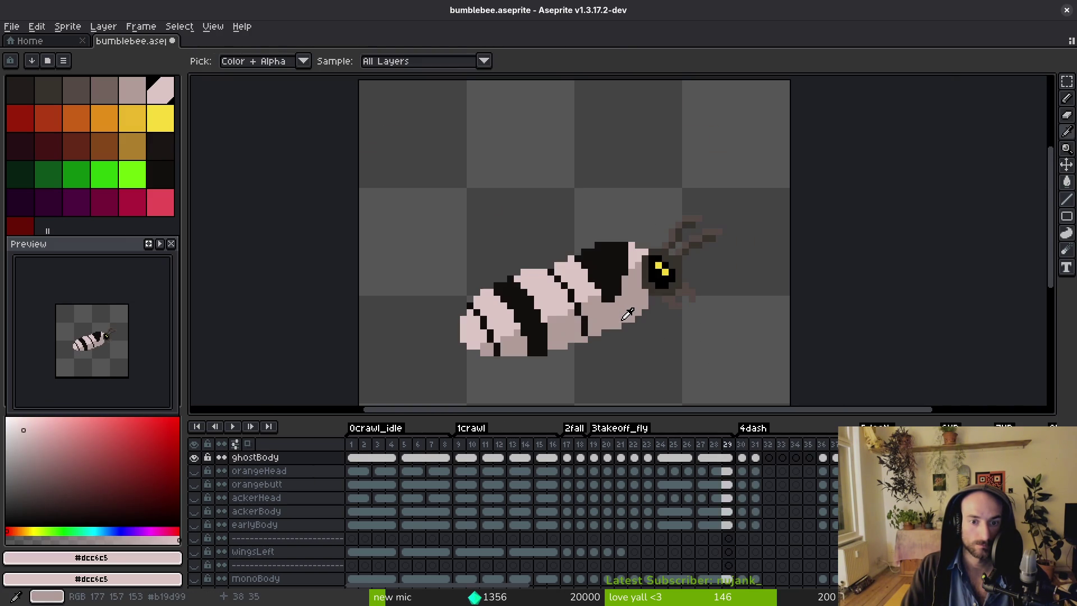
pyautogui.click(630, 309)
pyautogui.press('b')
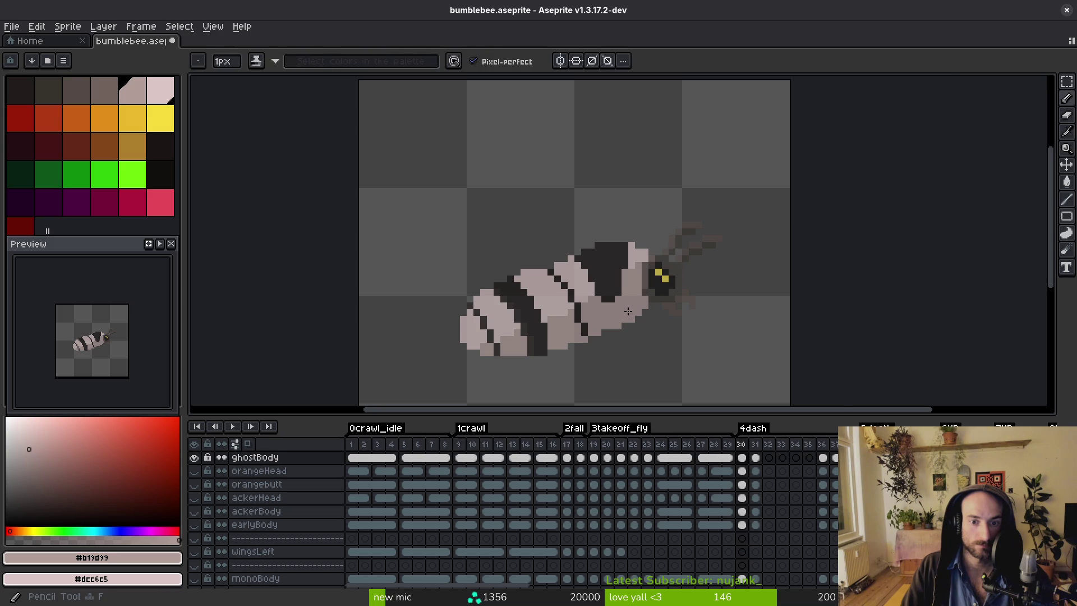
pyautogui.press('.')
pyautogui.scroll(3, 617, 292)
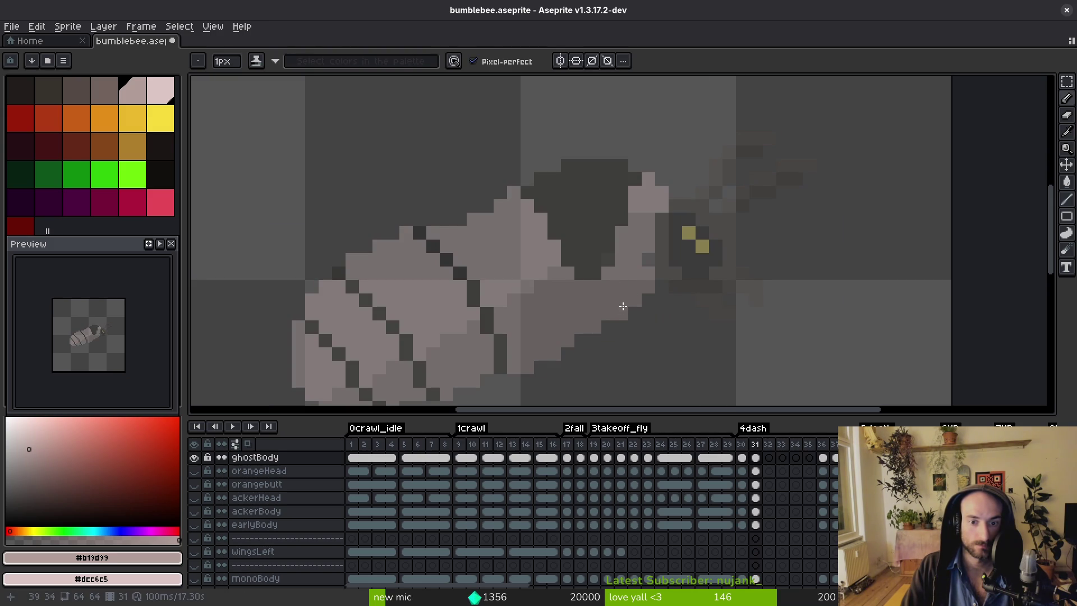
# Sample the dark stripe colour from frame 30 and draw a three-pixel dark diagonal on frame 31.
pyautogui.press('i')
pyautogui.press(',')
pyautogui.press('.')
pyautogui.press(',')
pyautogui.click(584, 217)
pyautogui.press('.')
pyautogui.press('b')
pyautogui.press('b')
pyautogui.click(473, 232)
pyautogui.click(486, 245)
pyautogui.click(499, 259)
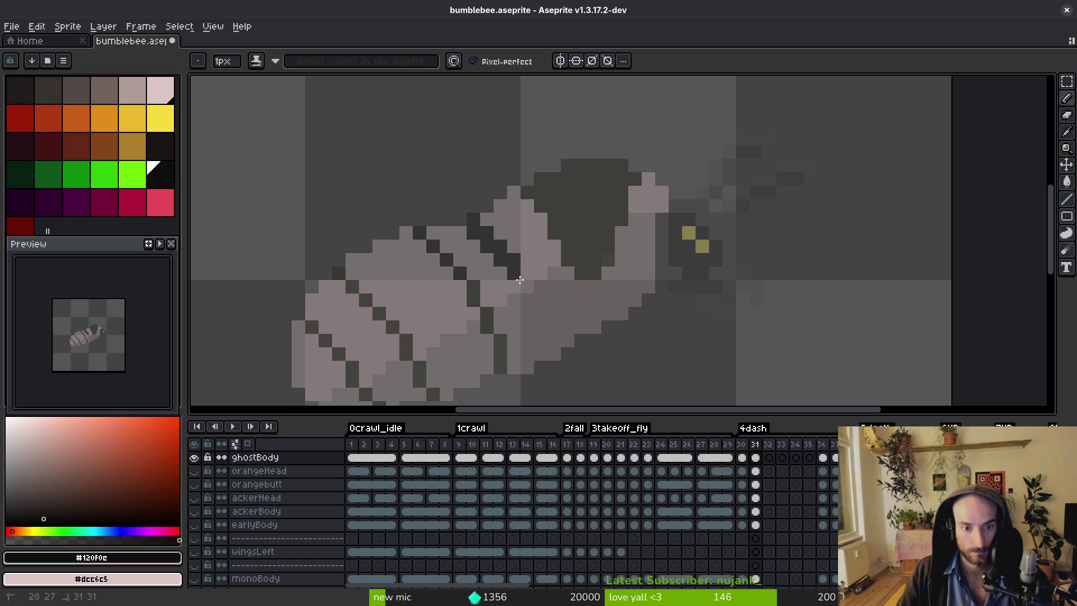
# Check the stripe on frame 30, then fill a light stripe region dark on frame 31.
pyautogui.press('i')
pyautogui.press(',')
pyautogui.press('.')
pyautogui.press('b')
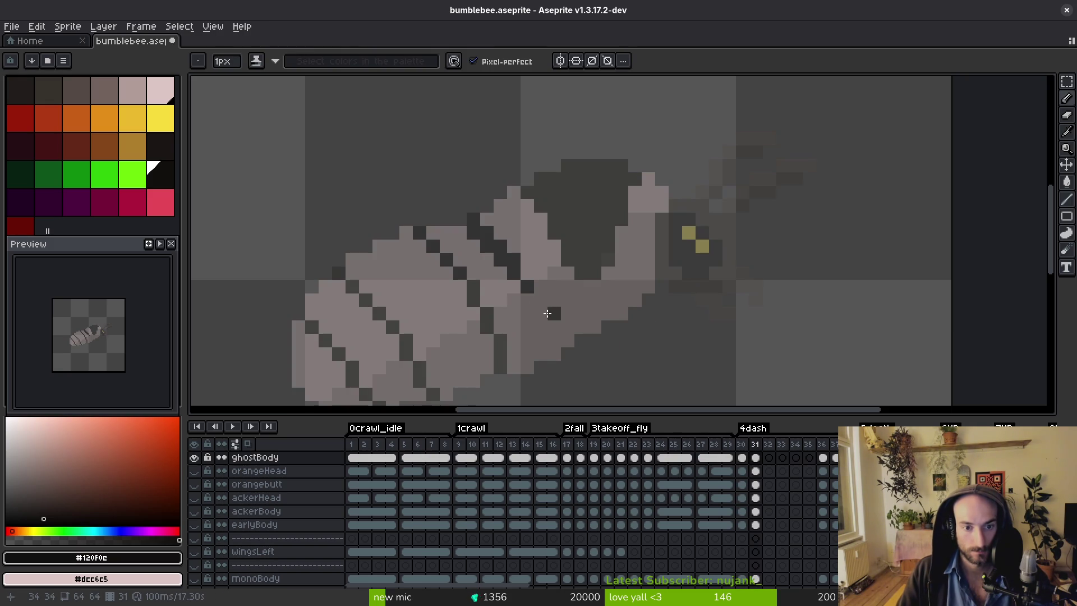
pyautogui.scroll(-3, 540, 341)
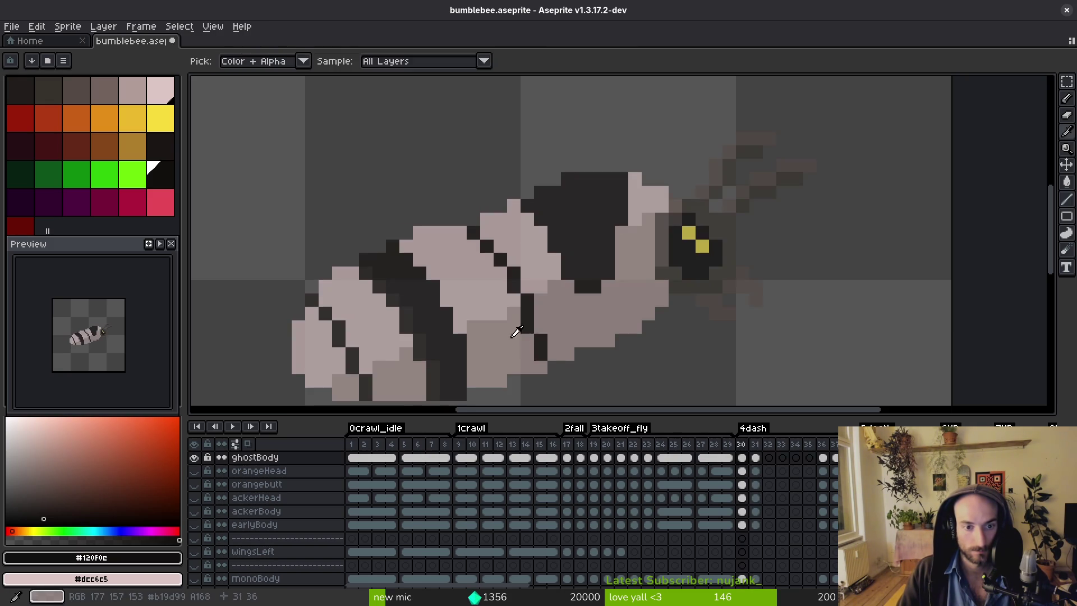
pyautogui.scroll(3, 549, 217)
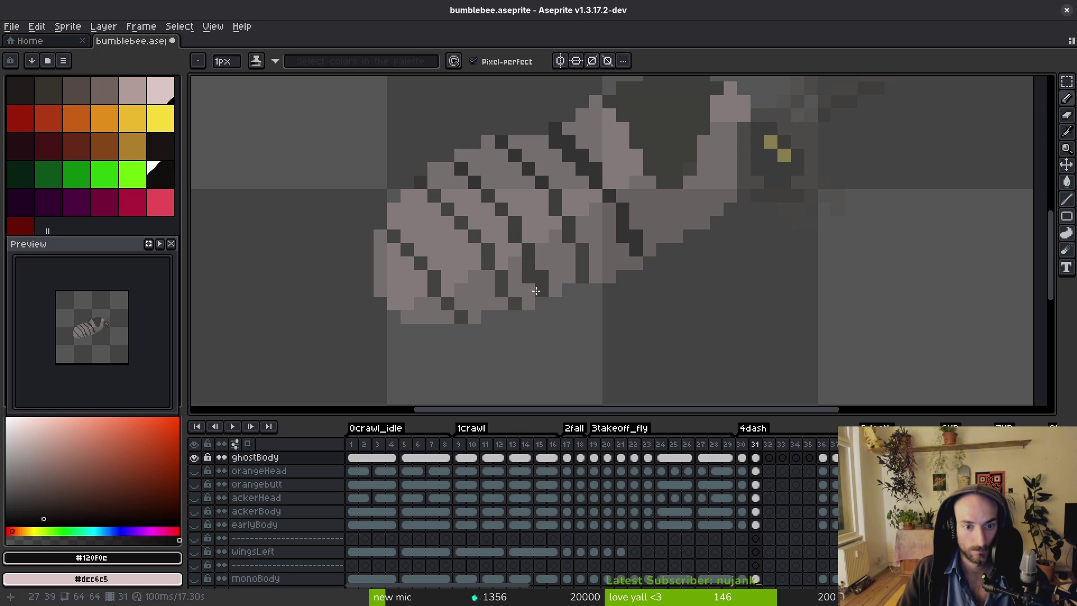
pyautogui.press('g')
pyautogui.click(520, 271)
# Sample the pink body shades from frame 29 and repaint two pixels in muted pink.
pyautogui.scroll(-3, 526, 266)
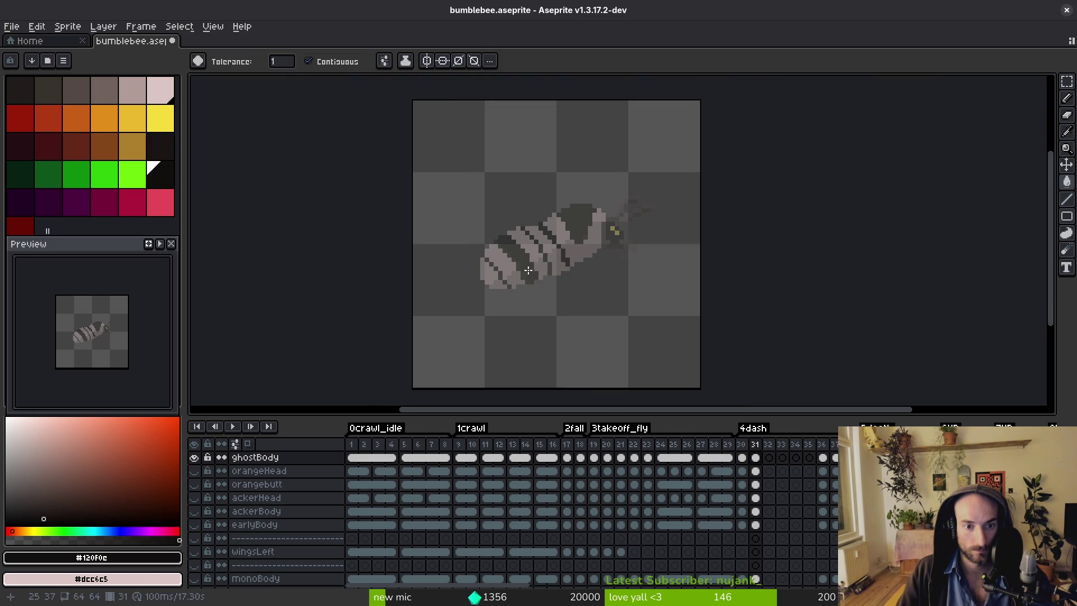
pyautogui.press('i')
pyautogui.press(',')
pyautogui.press(',')
pyautogui.click(545, 236)
pyautogui.press('.')
pyautogui.press('.')
pyautogui.press('b')
pyautogui.scroll(3, 548, 263)
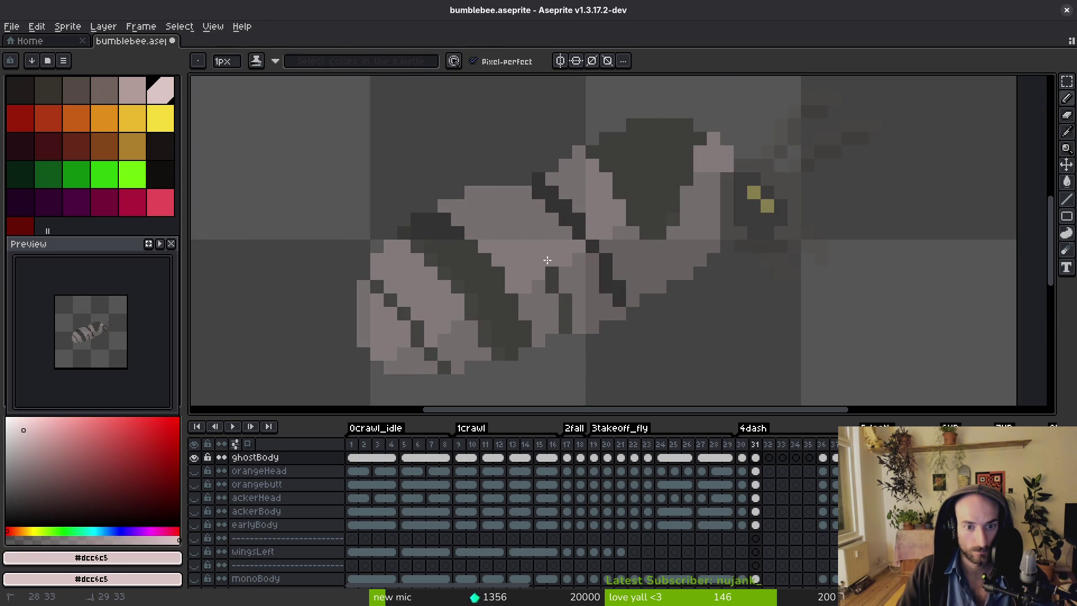
pyautogui.keyDown('alt'); pyautogui.click(572, 275); pyautogui.keyUp('alt')
pyautogui.moveTo(552, 272); pyautogui.dragTo(566, 287)
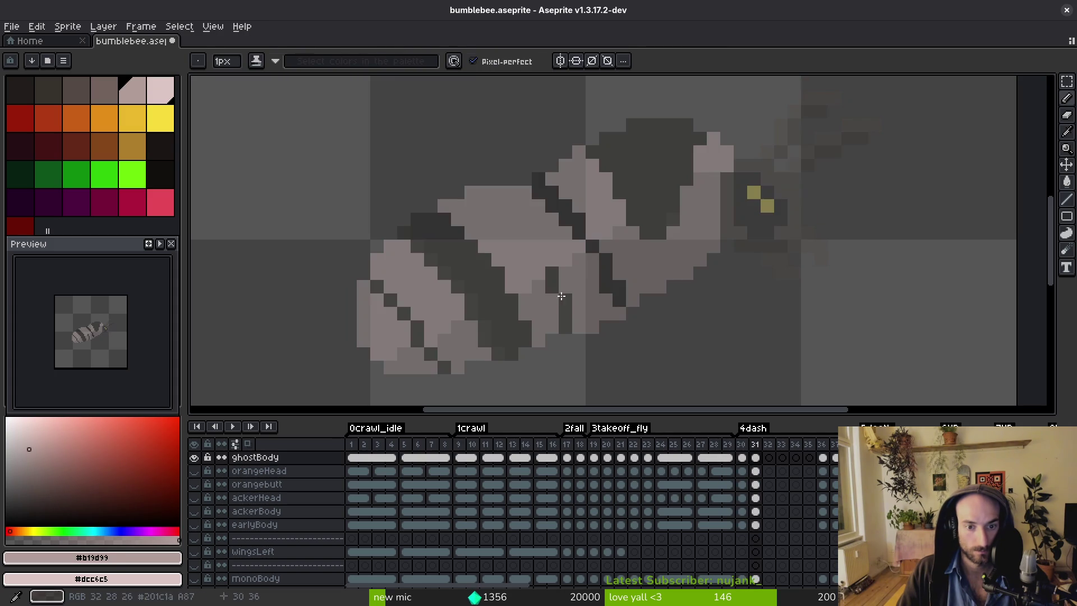
# Pick the dark stripe colour from frame 29 and paint a dark pixel on frame 31's stripe.
pyautogui.scroll(-3, 569, 316)
pyautogui.press('i')
pyautogui.press(',')
pyautogui.press(',')
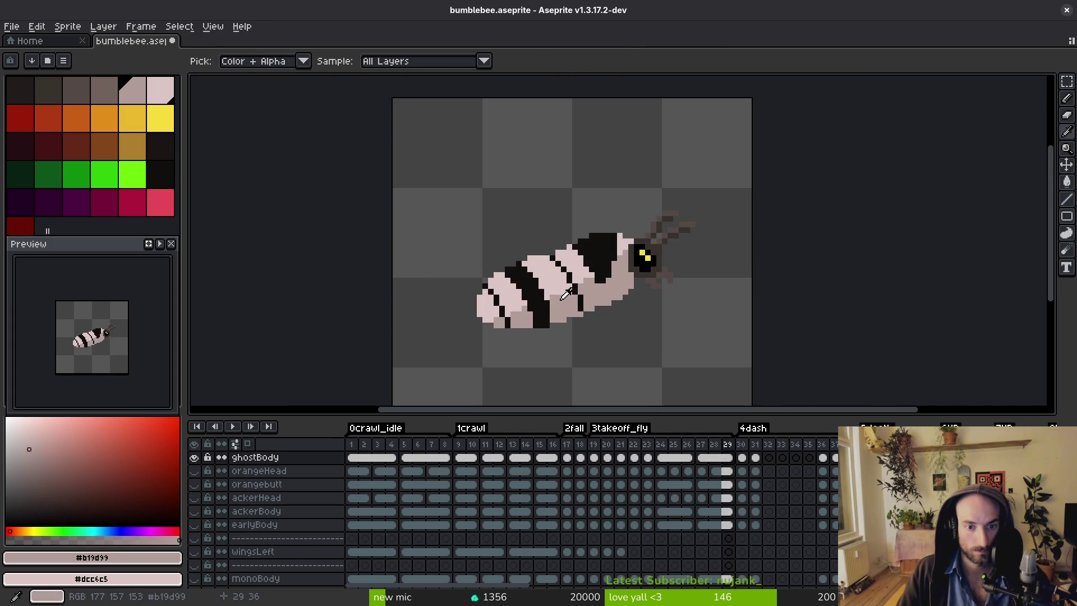
pyautogui.click(534, 288)
pyautogui.press('.')
pyautogui.press('.')
pyautogui.press('b')
pyautogui.scroll(3, 538, 284)
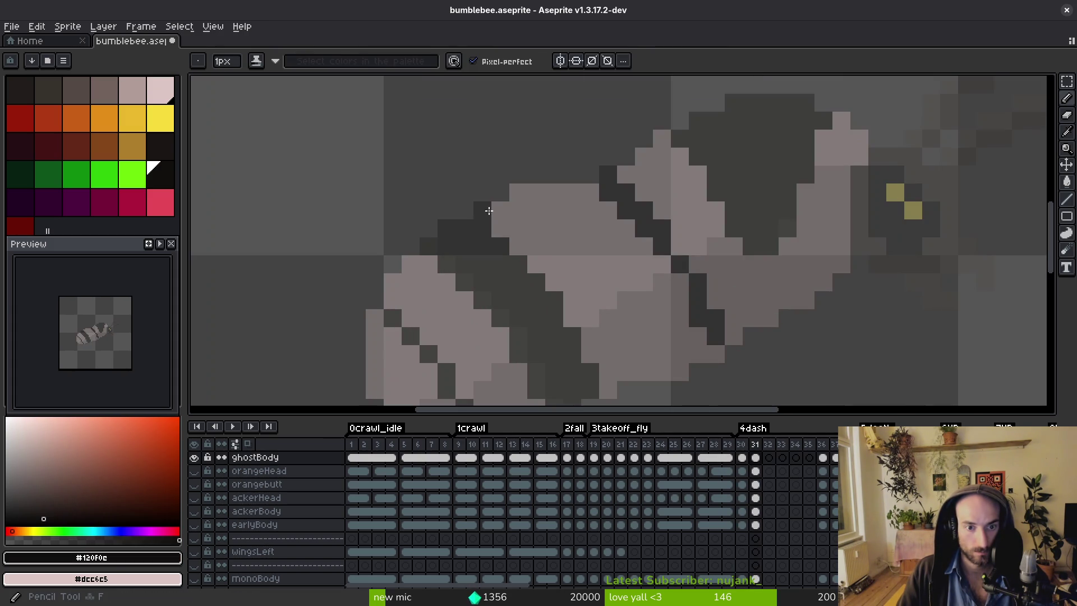
pyautogui.click(587, 300)
# Pick the light pink body colour from frame 29 for frame 31's pale pixels.
pyautogui.scroll(-2, 594, 245)
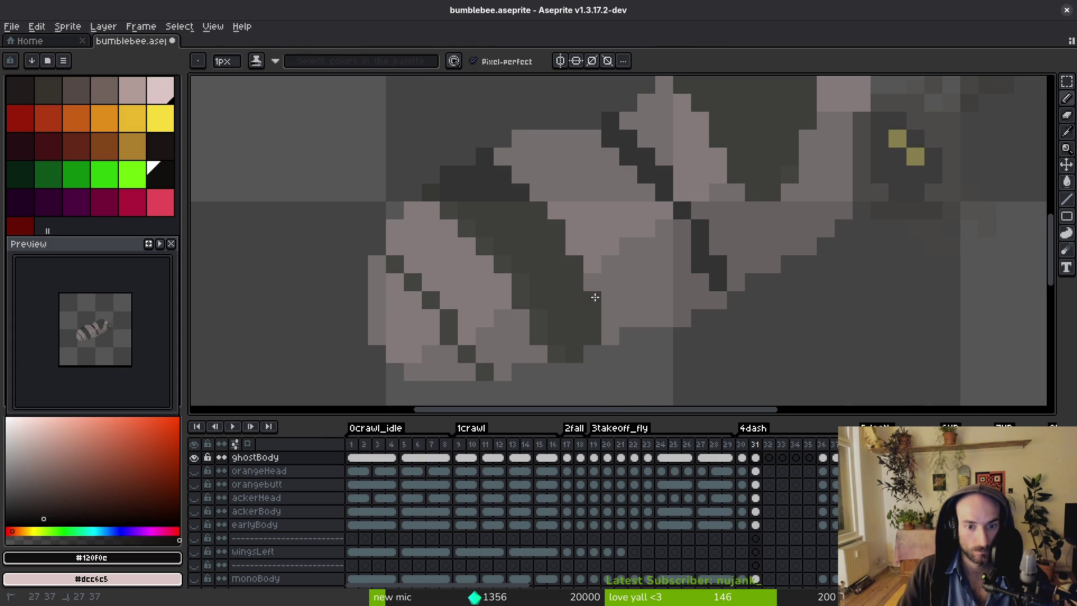
pyautogui.press('i')
pyautogui.press(',')
pyautogui.press(',')
pyautogui.click(480, 256)
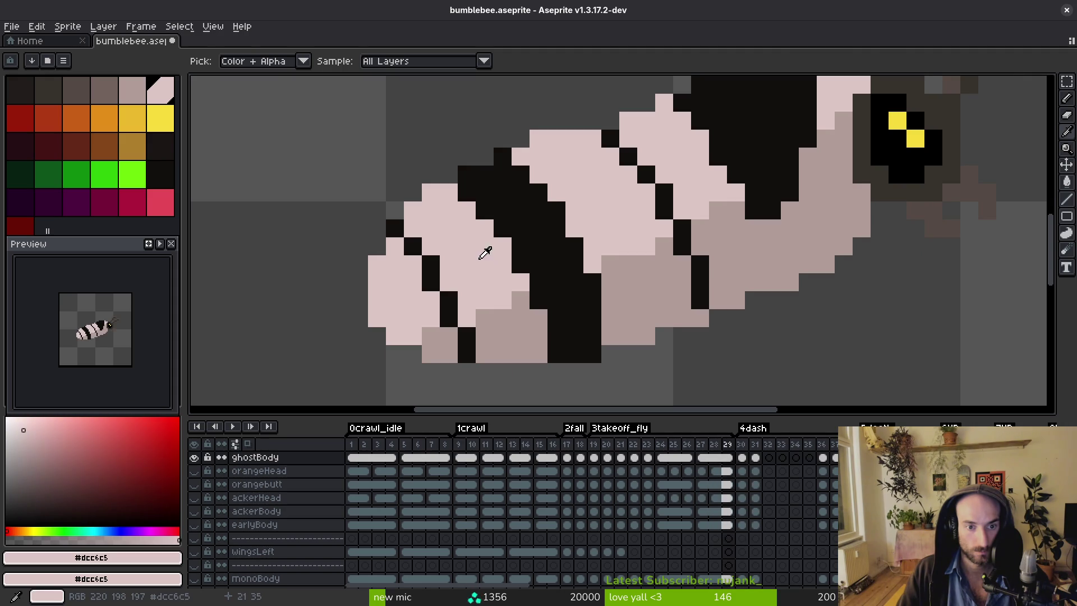
pyautogui.press('.')
pyautogui.press('.')
pyautogui.press('b')
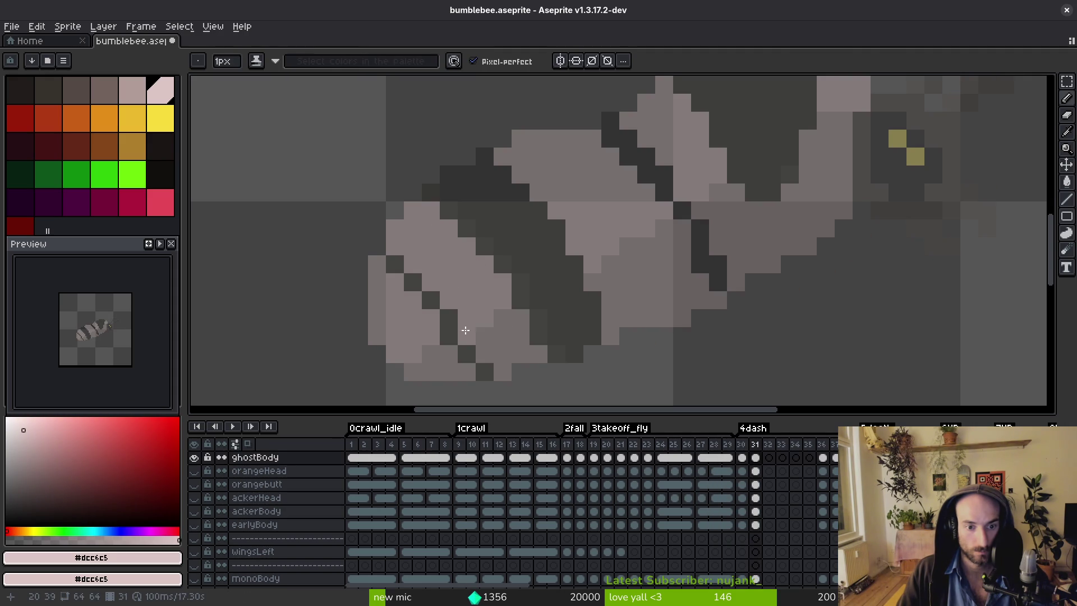
pyautogui.scroll(-4, 484, 265)
pyautogui.press('i')
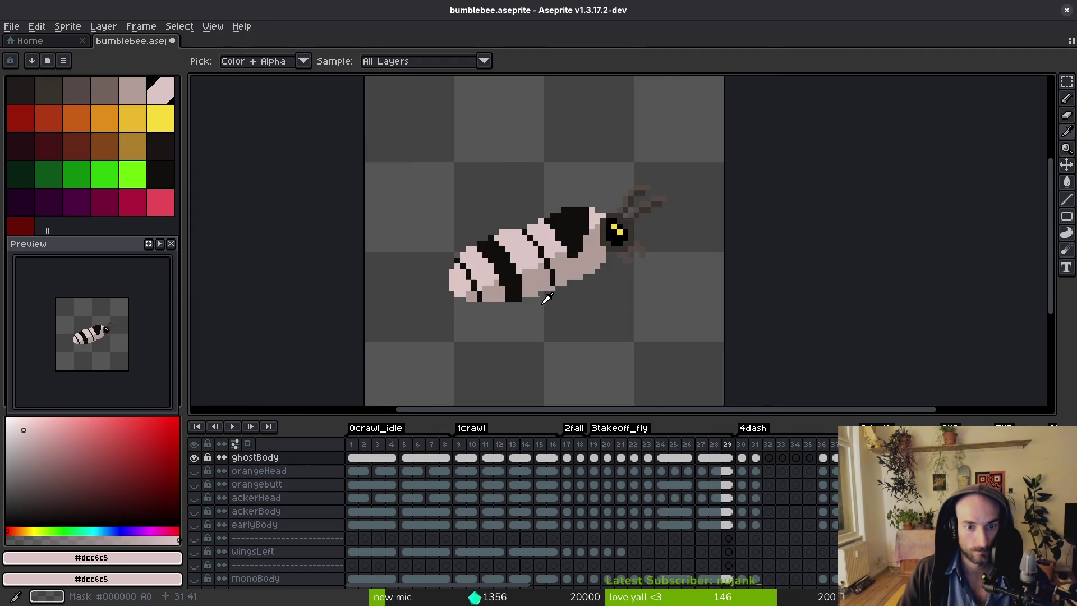
pyautogui.press('b')
pyautogui.scroll(2, 559, 264)
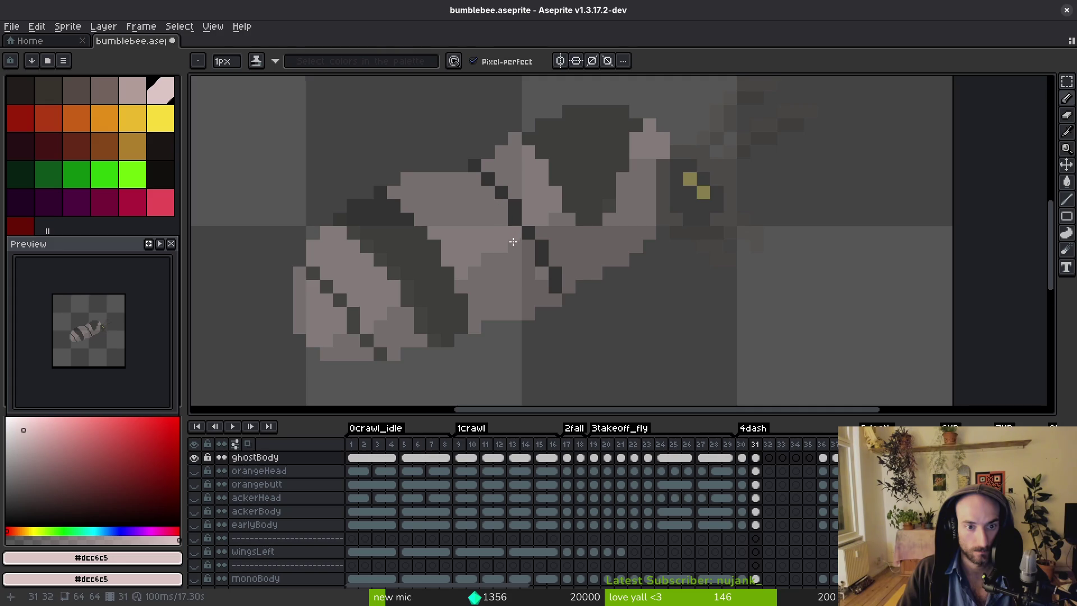
pyautogui.scroll(-3, 514, 236)
pyautogui.press('i')
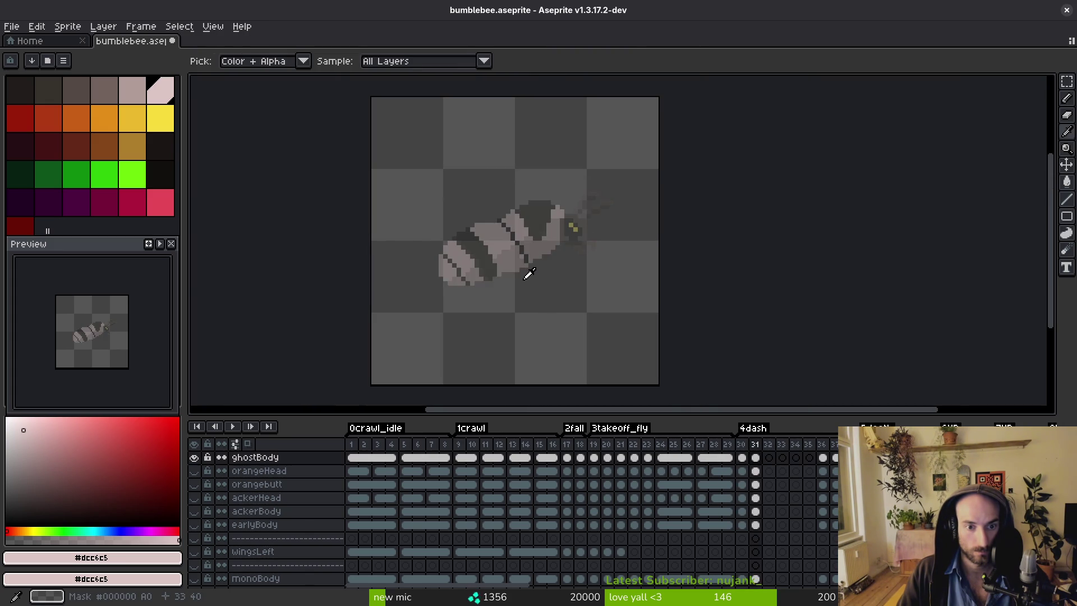
# Review frames 27 through 31 and pick the near-black stripe colour #120f0c from frame 30.
pyautogui.press(',')
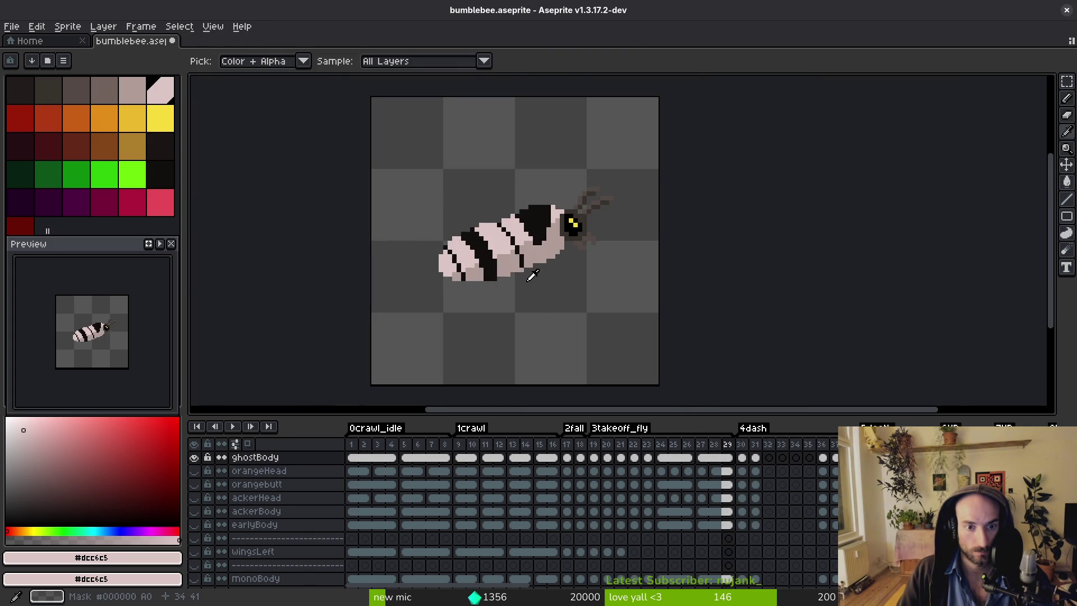
pyautogui.press(',')
pyautogui.press(',')
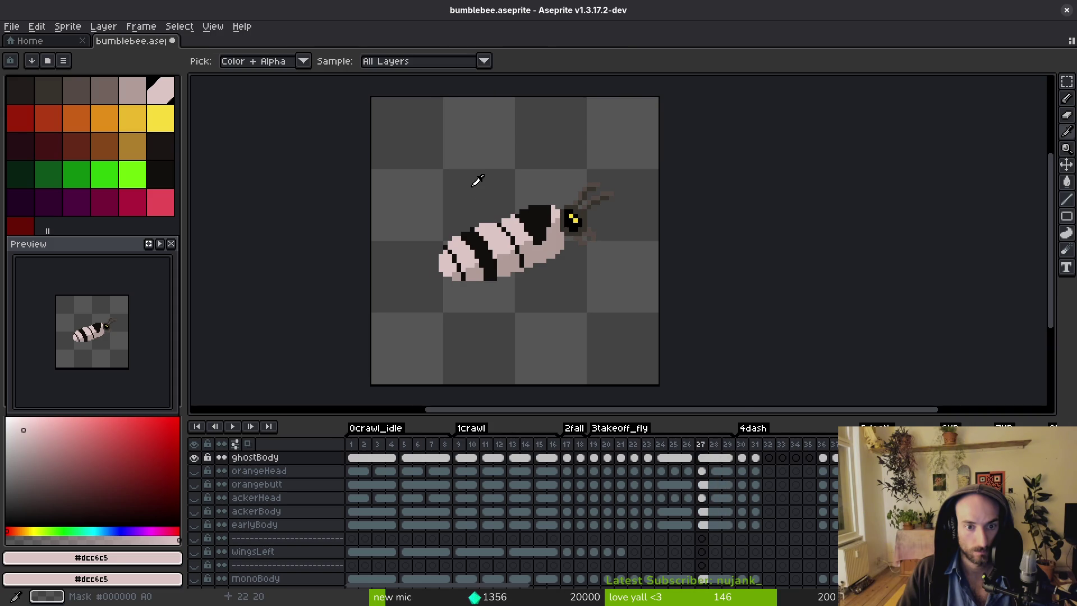
pyautogui.press('e')
pyautogui.scroll(2, 477, 207)
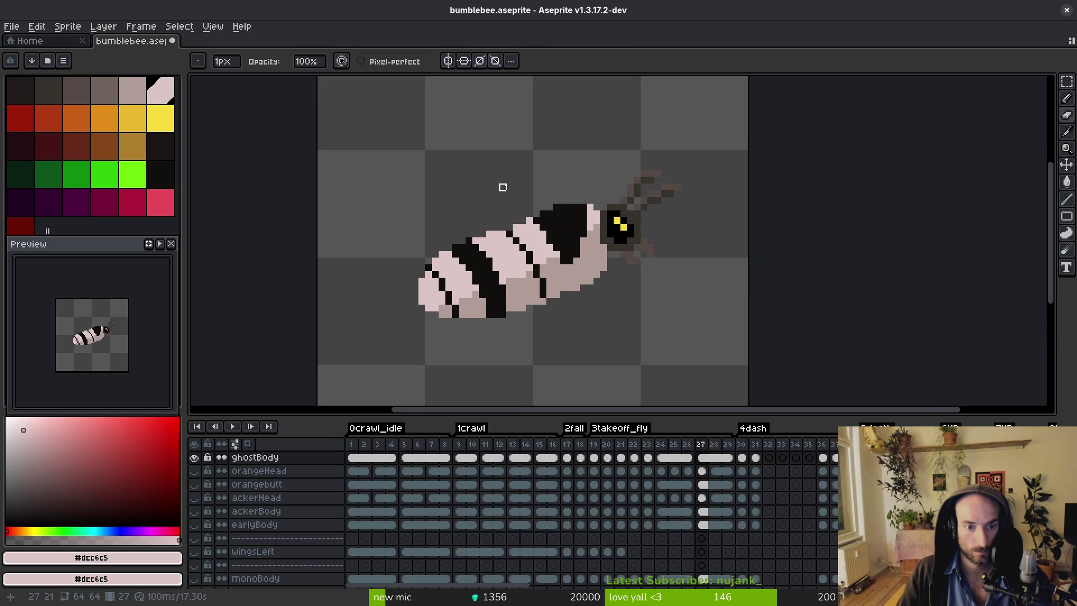
pyautogui.press('.')
pyautogui.press('.')
pyautogui.press('.')
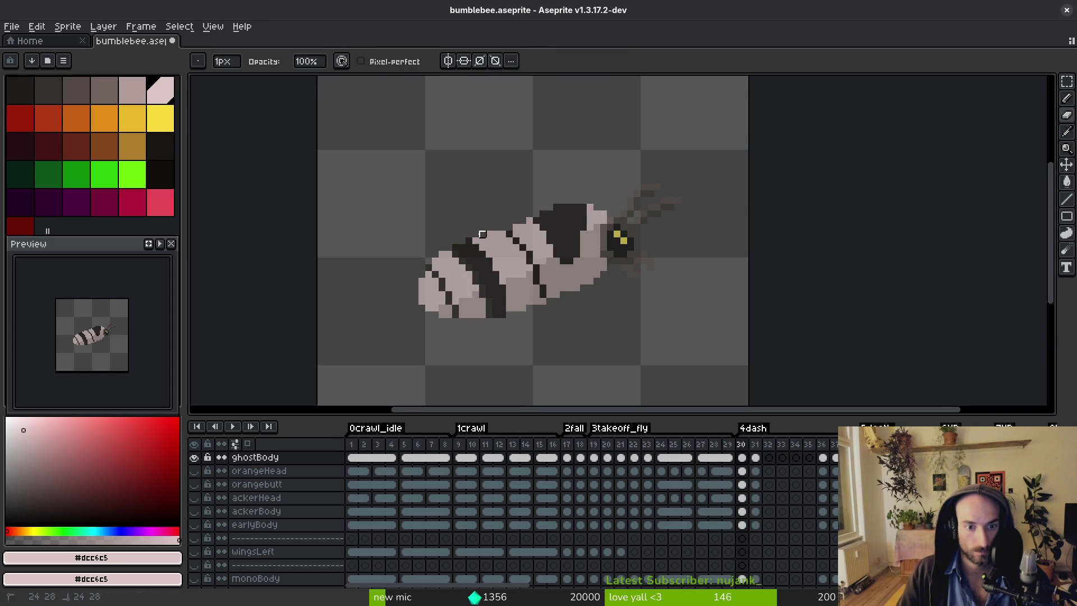
pyautogui.press('.')
pyautogui.press('Left')
pyautogui.keyDown('alt'); pyautogui.click(497, 250); pyautogui.keyUp('alt')
pyautogui.press('Right')
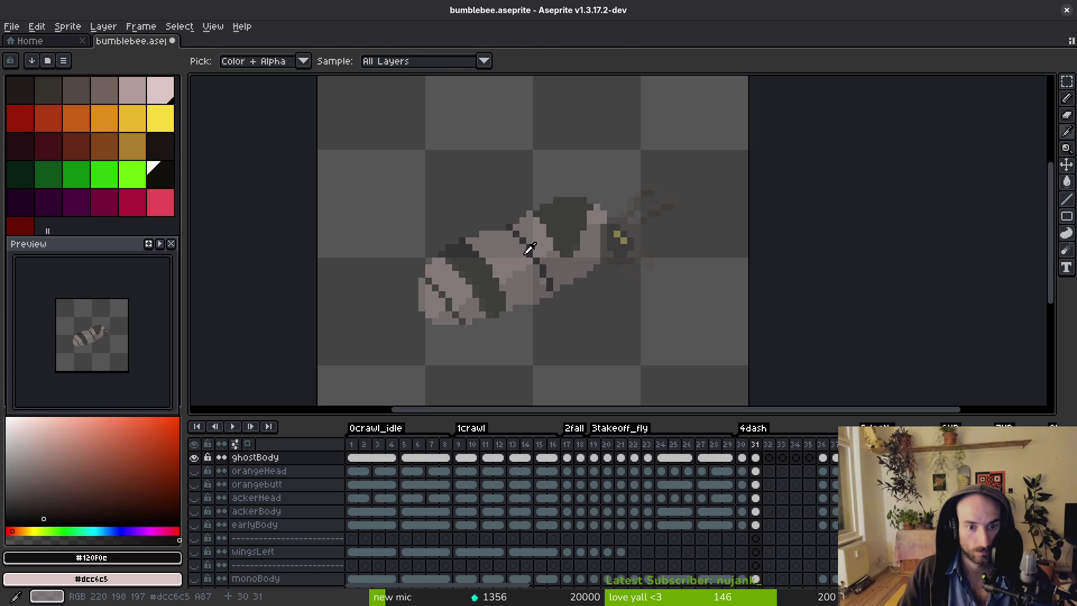
pyautogui.press('Left')
pyautogui.press('Right')
pyautogui.press('Left')
pyautogui.press('Right')
pyautogui.scroll(2, 507, 281)
# Draw dark stripe pixels, then pick #b19d99 and #dcc6c5 and cover part of the diagonal stripe pale.
pyautogui.moveTo(474, 168); pyautogui.dragTo(491, 190)
pyautogui.moveTo(519, 228)
pyautogui.mouseDown()
pyautogui.moveTo(551, 292)
pyautogui.moveTo(572, 300)
pyautogui.mouseUp()
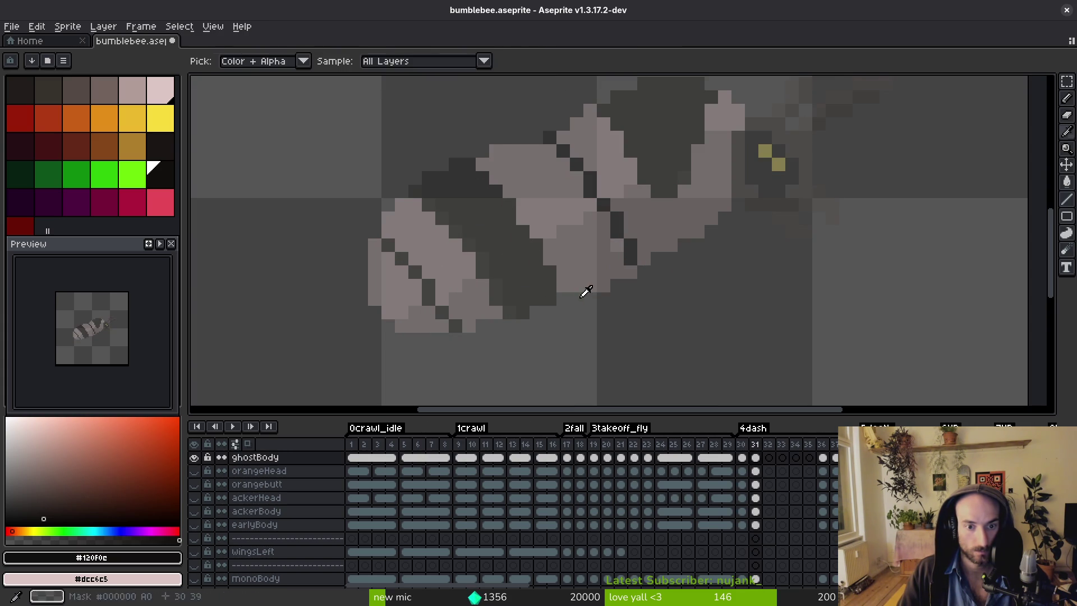
pyautogui.press('Left')
pyautogui.press('Left')
pyautogui.press('alt')
pyautogui.keyDown('alt'); pyautogui.click(490, 287); pyautogui.keyUp('alt')
pyautogui.press('Right')
pyautogui.press('Right')
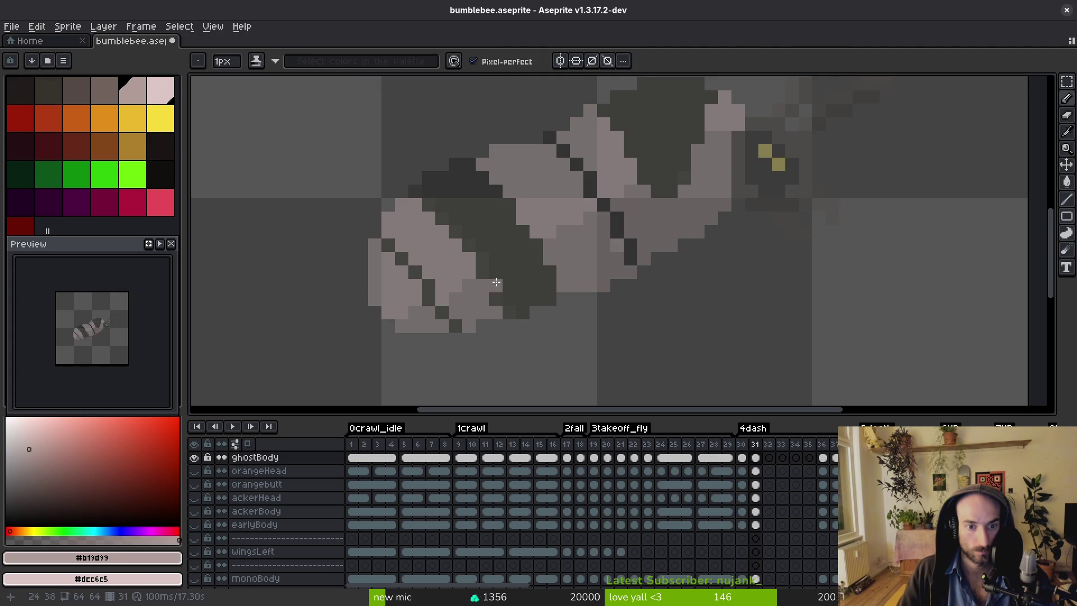
pyautogui.keyDown('alt'); pyautogui.click(486, 277); pyautogui.keyUp('alt')
pyautogui.moveTo(480, 268)
pyautogui.mouseDown()
pyautogui.moveTo(442, 209)
pyautogui.moveTo(479, 255)
pyautogui.mouseUp()
# Draw a #120f0c diagonal stripe near the tail and lighten stray dark pixels with #b19d99.
pyautogui.scroll(-3, 500, 257)
pyautogui.scroll(5, 494, 252)
pyautogui.press('Left')
pyautogui.press('Left')
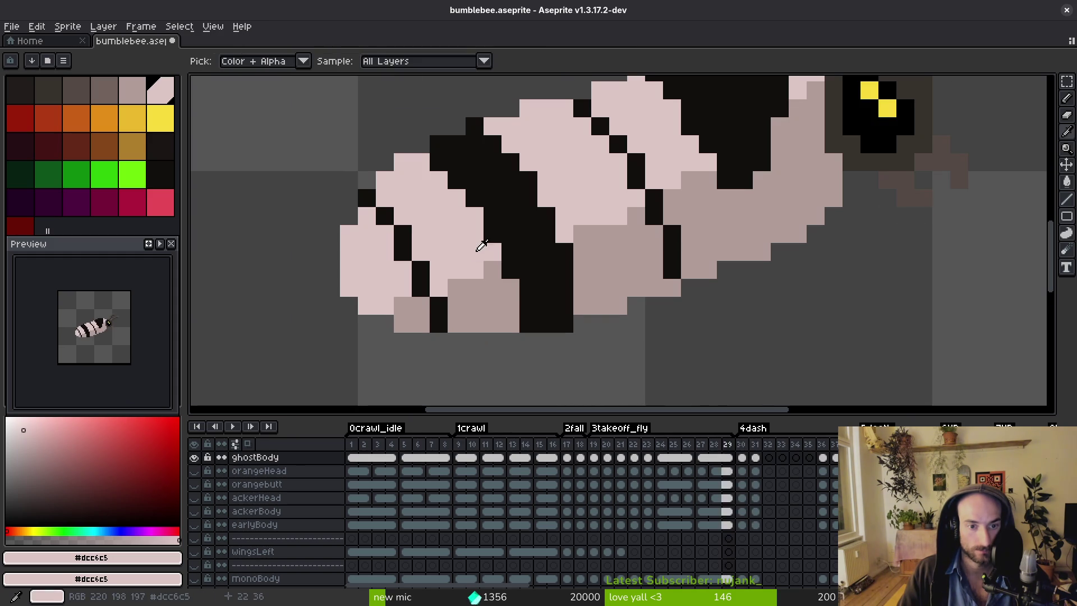
pyautogui.keyDown('alt'); pyautogui.click(407, 233); pyautogui.keyUp('alt')
pyautogui.press('Right')
pyautogui.press('Right')
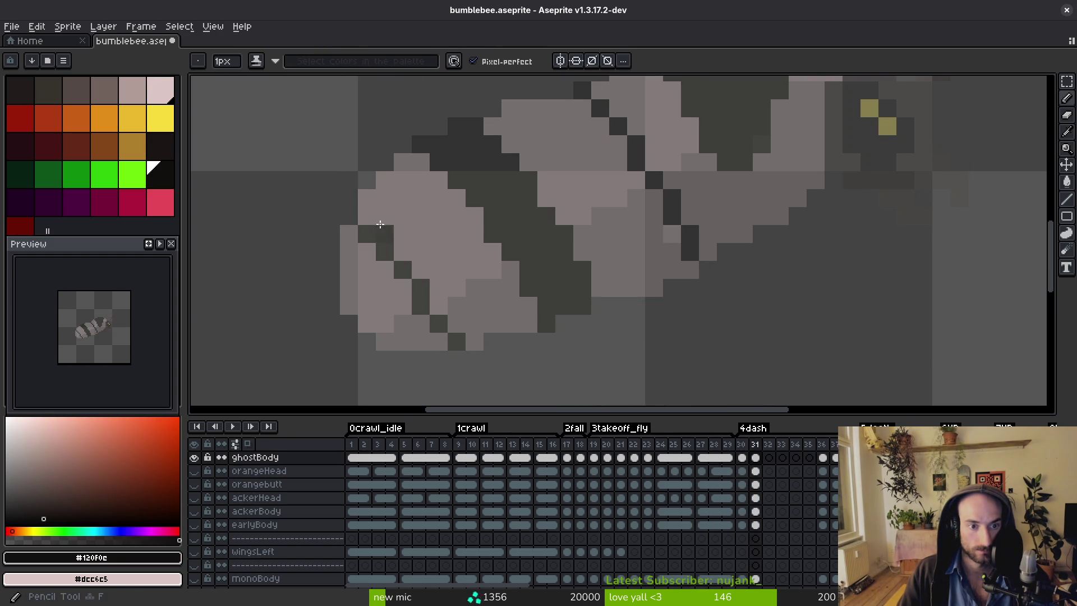
pyautogui.moveTo(386, 222); pyautogui.dragTo(435, 297)
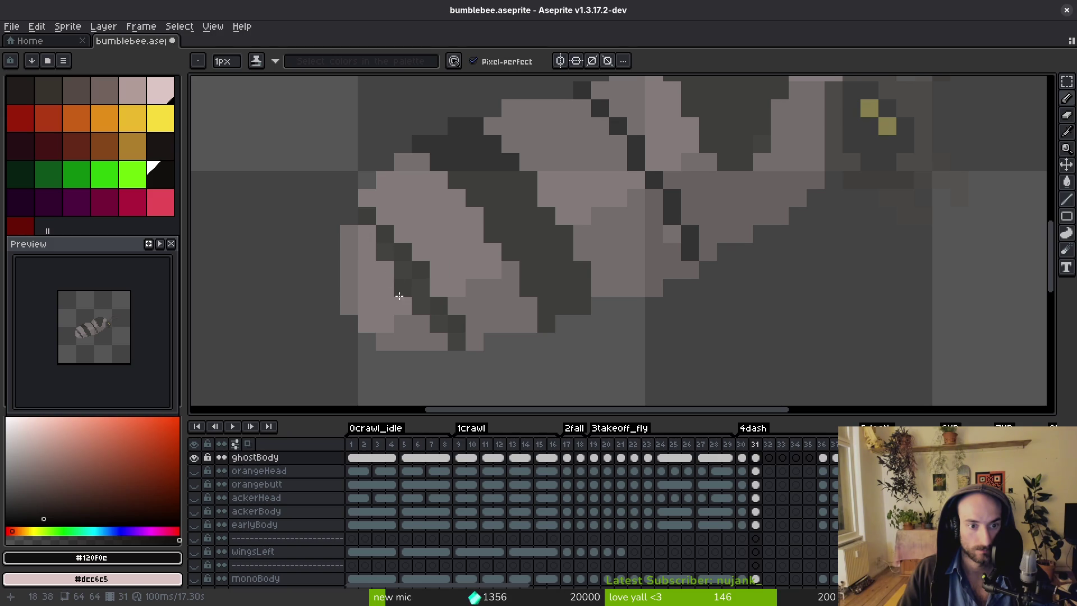
pyautogui.rightClick(415, 293)
pyautogui.click(434, 290)
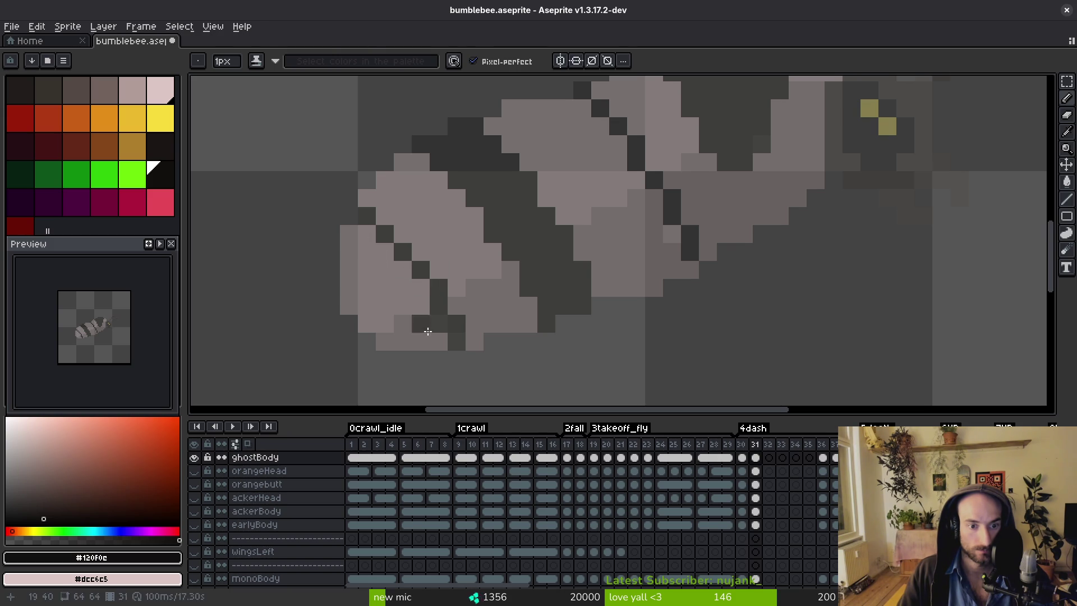
pyautogui.keyDown('alt'); pyautogui.click(416, 312); pyautogui.keyUp('alt')
pyautogui.moveTo(420, 307); pyautogui.dragTo(434, 324)
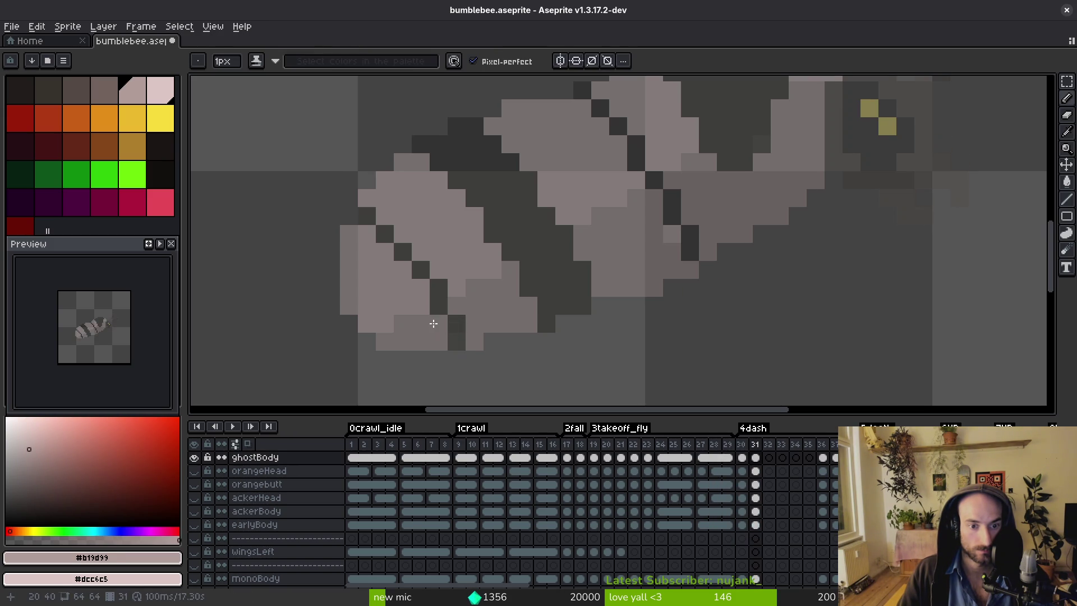
pyautogui.keyDown('alt'); pyautogui.click(441, 309); pyautogui.keyUp('alt')
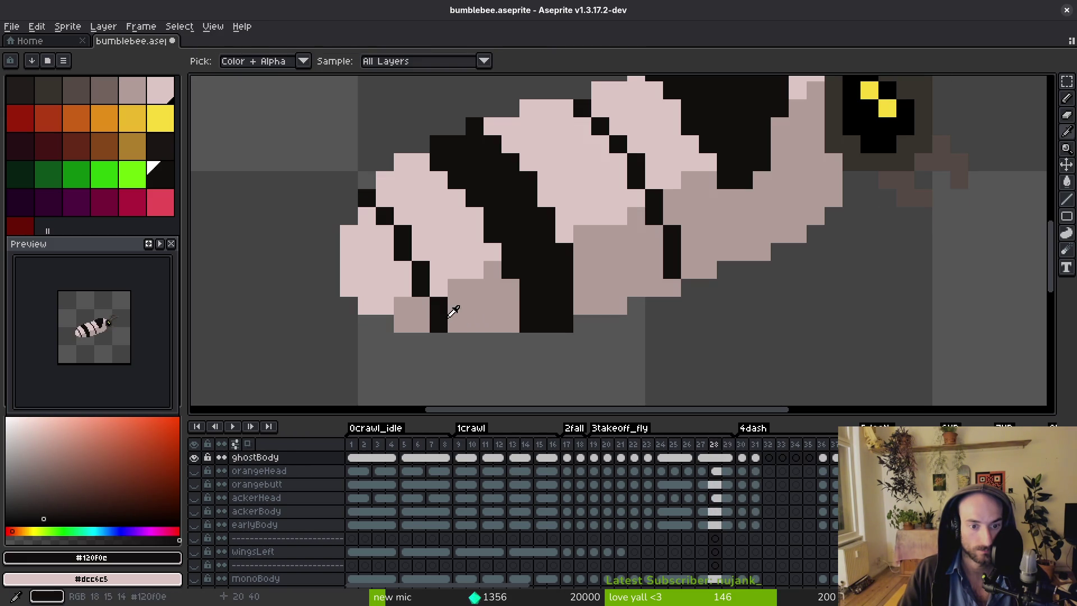
pyautogui.scroll(-4, 455, 330)
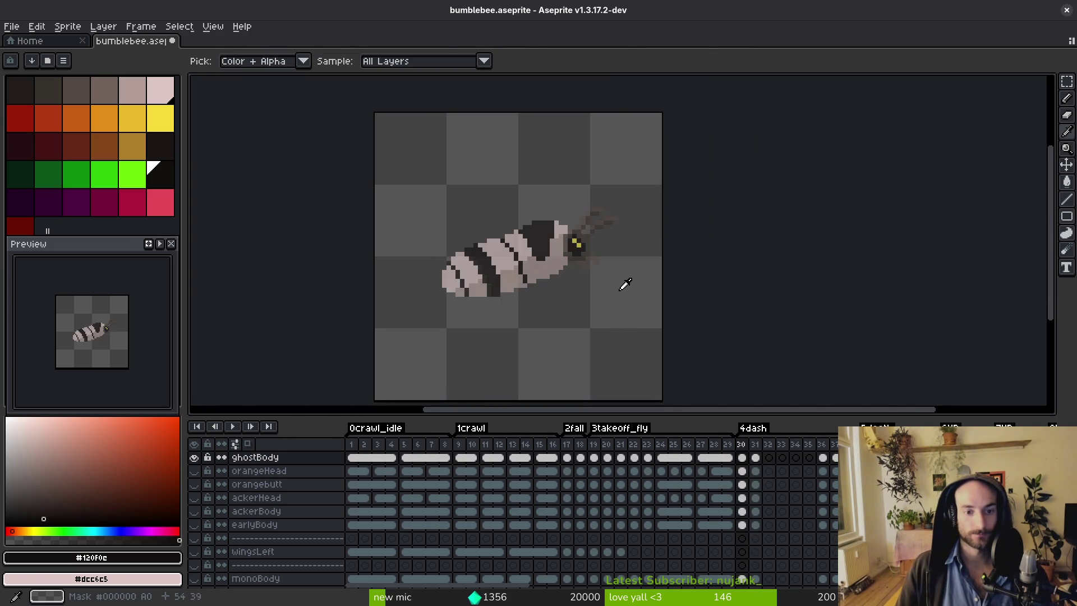
# On frame 31, shift a dark stripe pixel and repaint stripe pixels with mid-grey #b19d99 sampled from frame 28.
pyautogui.scroll(5, 557, 270)
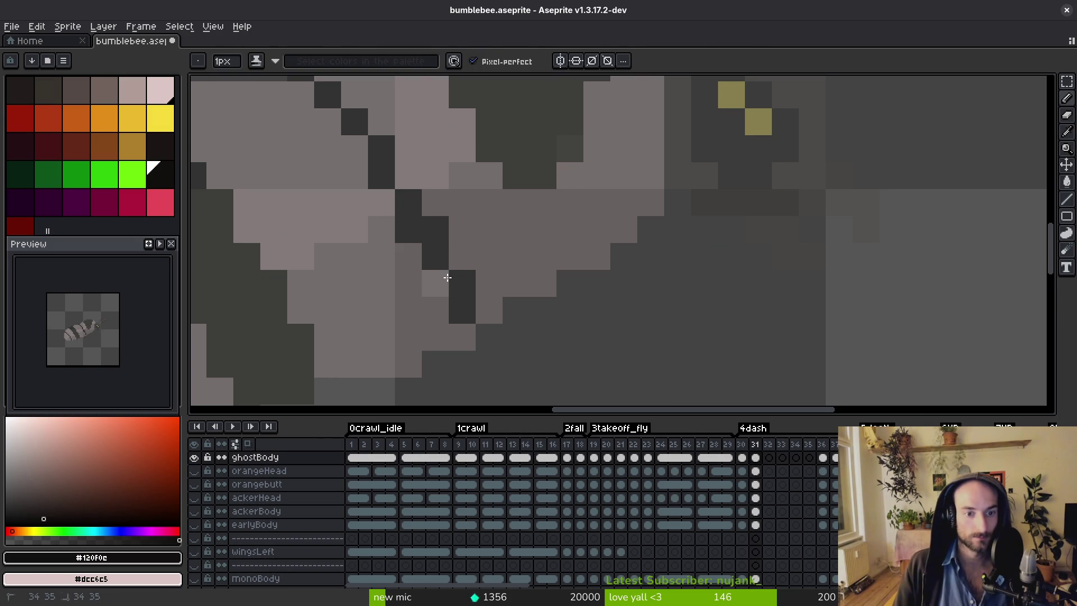
pyautogui.moveTo(442, 310); pyautogui.dragTo(460, 324)
pyautogui.press('alt')
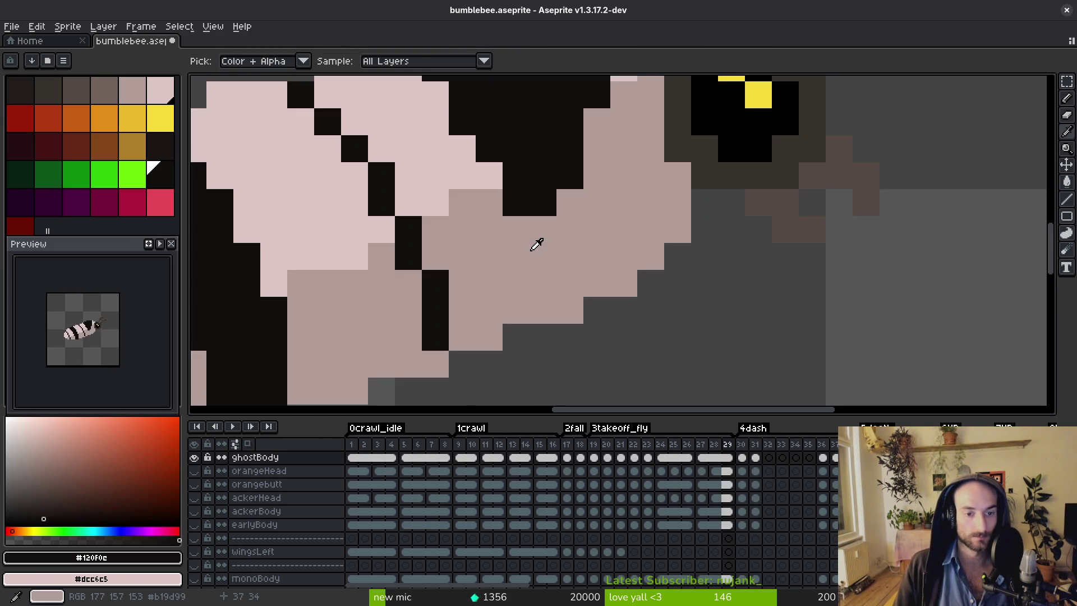
pyautogui.press('Left')
pyautogui.press('Left')
pyautogui.press('Left')
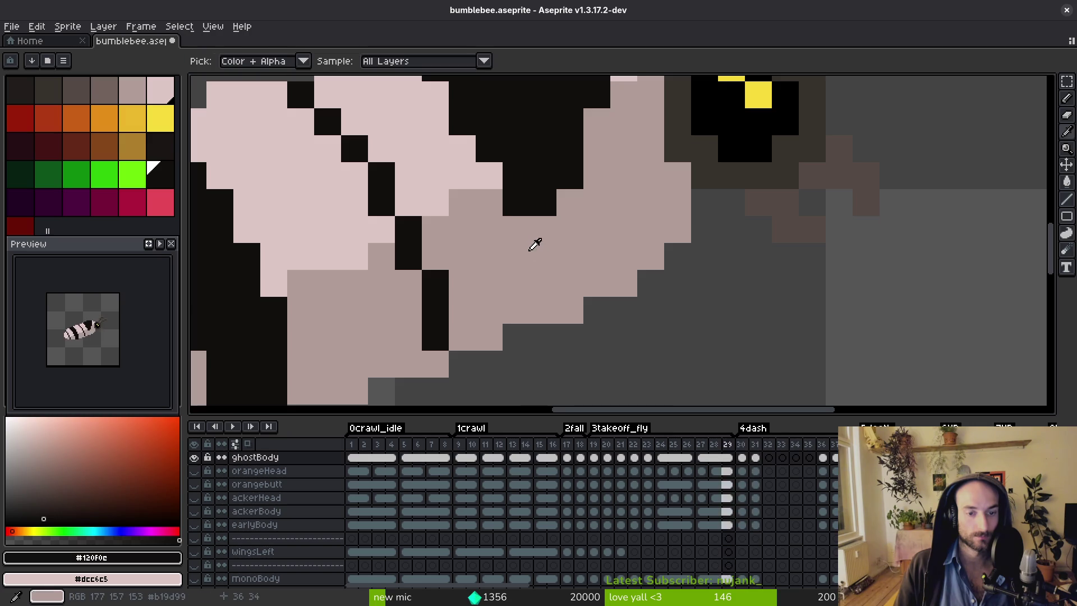
pyautogui.rightClick(504, 263)
pyautogui.press('Right')
pyautogui.press('Right')
pyautogui.press('Right')
pyautogui.rightClick(461, 283)
pyautogui.click(486, 227)
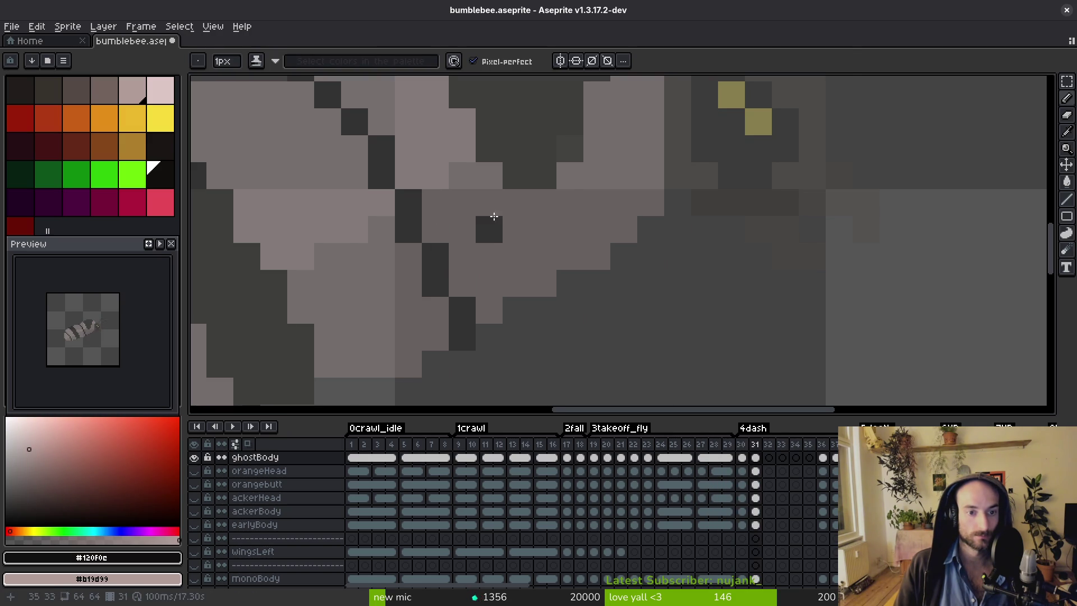
# Add a single dark pixel to the stripe, then undo the stray pixel.
pyautogui.scroll(-3, 522, 254)
pyautogui.scroll(4, 515, 251)
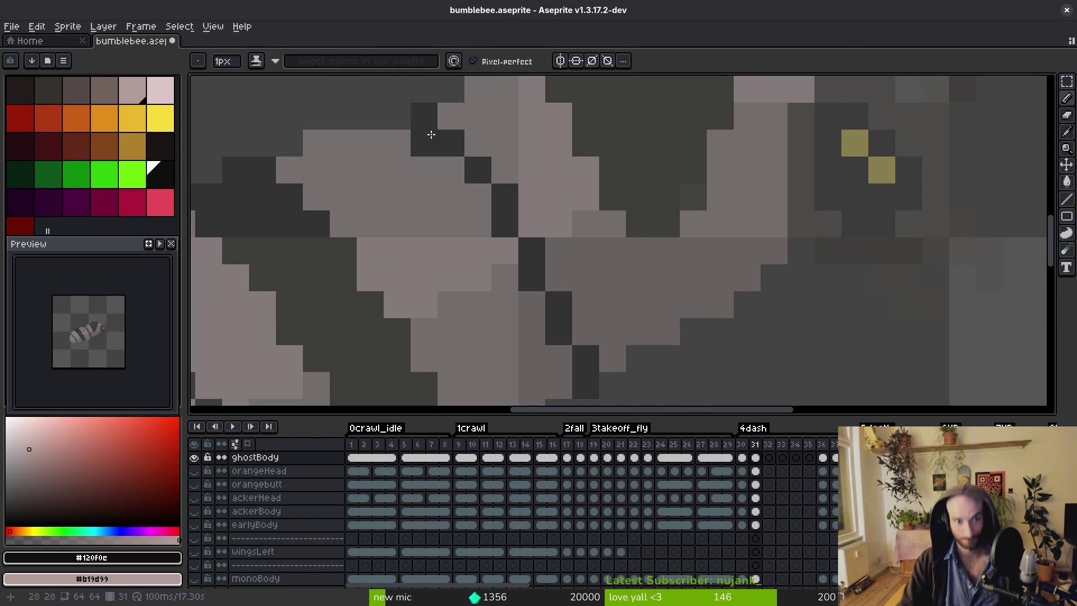
pyautogui.moveTo(451, 170); pyautogui.dragTo(491, 201)
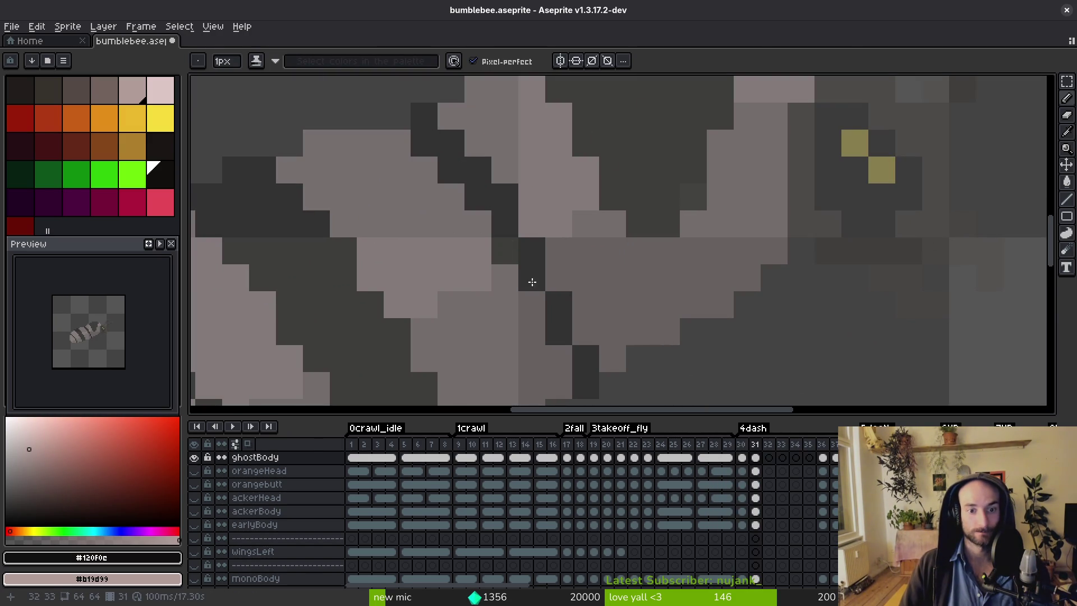
pyautogui.hotkey('ctrl', 'z')
pyautogui.hotkey('ctrl', 'z')
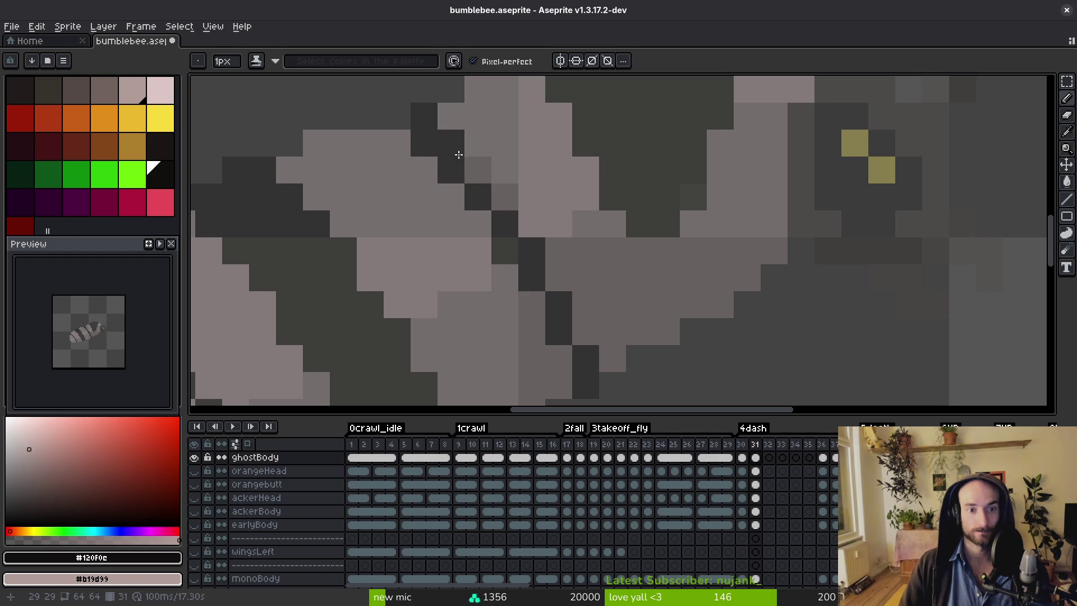
pyautogui.scroll(-9, 581, 221)
pyautogui.press('alt')
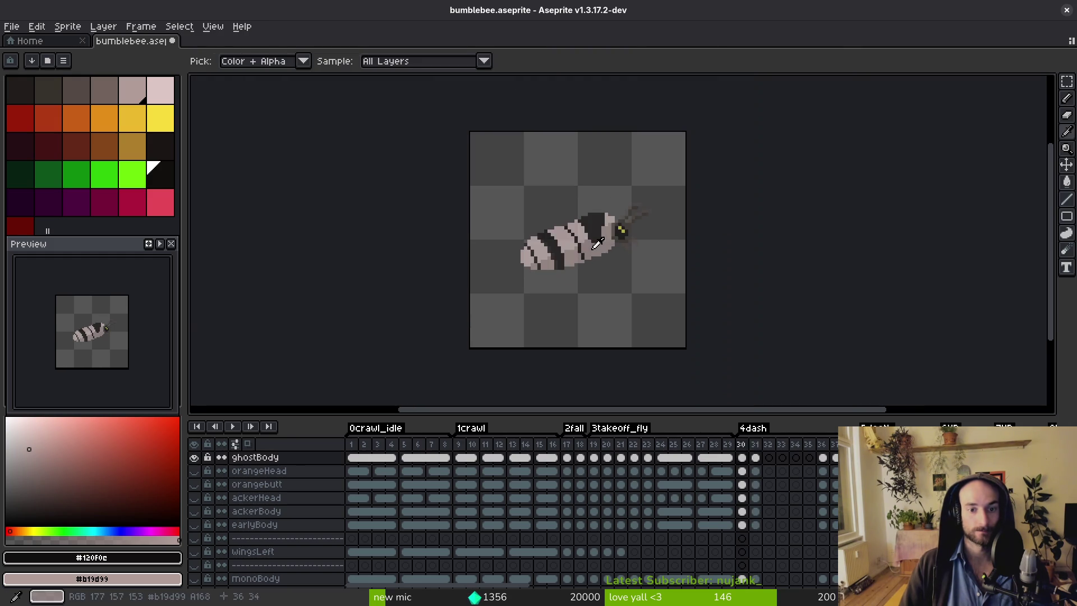
pyautogui.press('Right')
pyautogui.press('Right')
pyautogui.press('Left')
# Sample the pale body colour #dcc6c5 from frame 30, then advance to the next frame.
pyautogui.scroll(3, 595, 241)
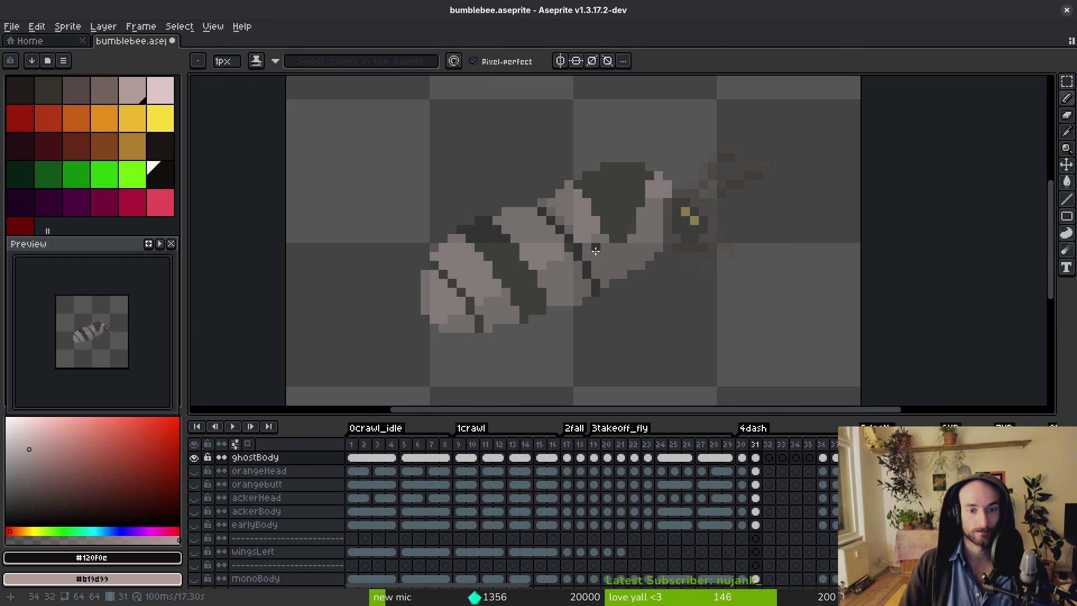
pyautogui.scroll(3, 610, 277)
pyautogui.press('Left')
pyautogui.keyDown('alt'); pyautogui.click(545, 252); pyautogui.keyUp('alt')
pyautogui.press('Right')
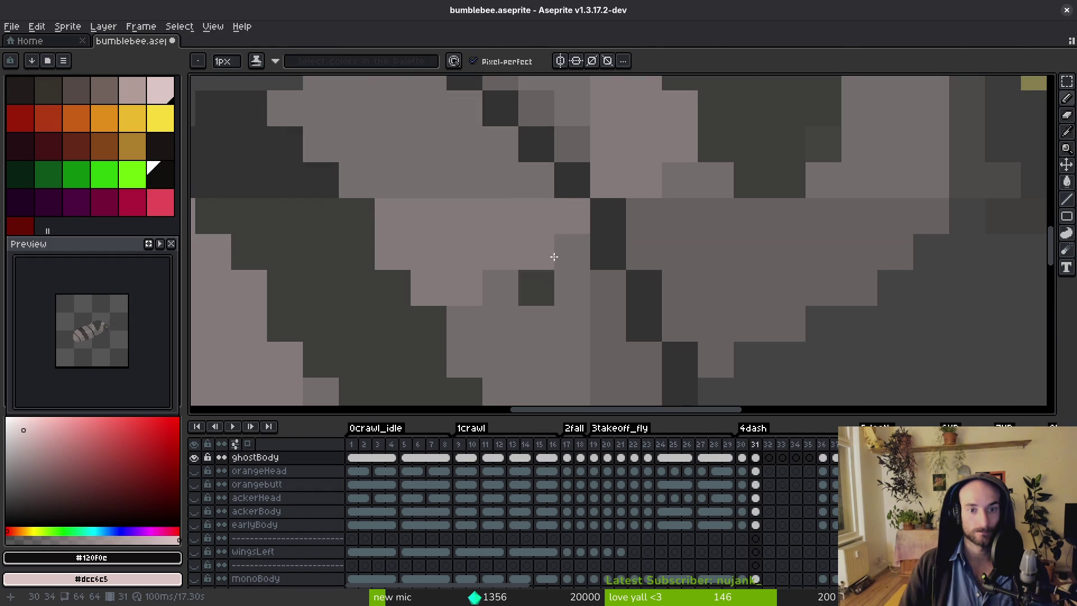
pyautogui.scroll(2, 596, 245)
pyautogui.scroll(-5, 578, 247)
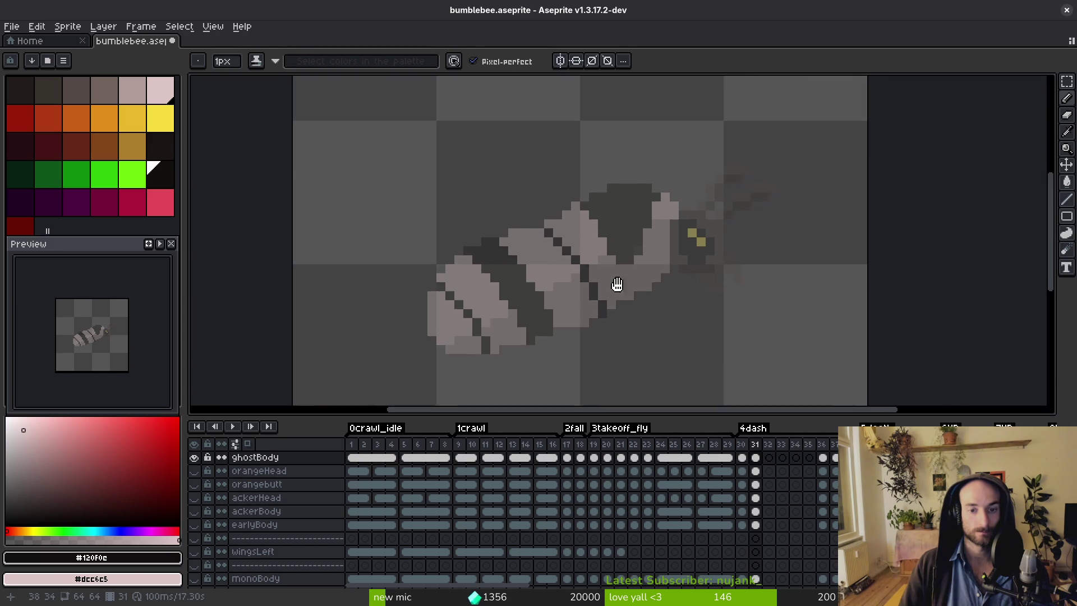
pyautogui.press('Right')
pyautogui.press('Right')
pyautogui.press('Right')
pyautogui.press('Right')
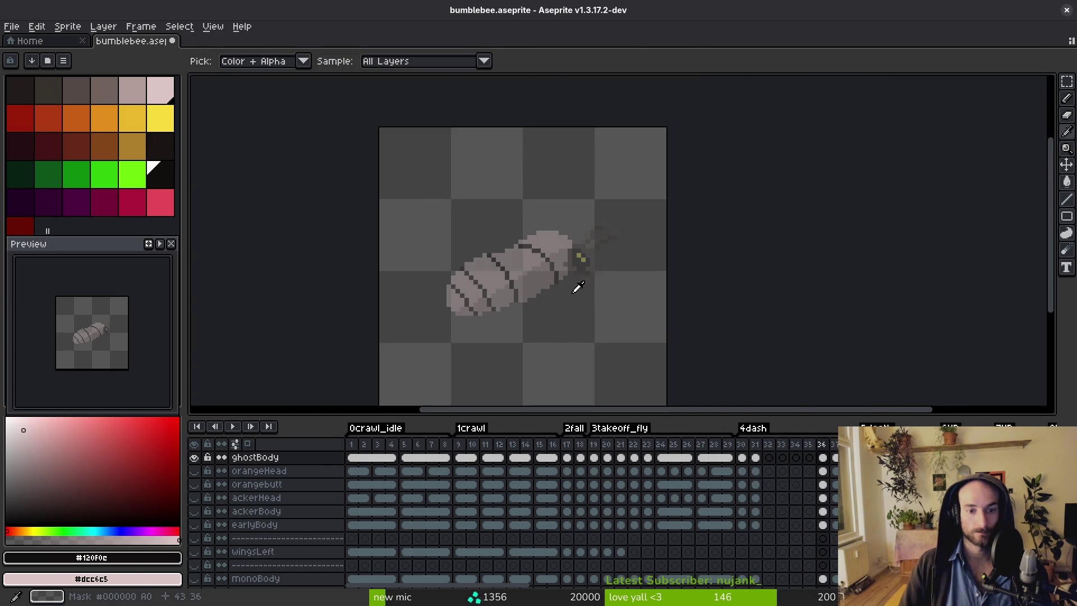
# Link the ghostBody layer's cels across dash frames 31–36.
pyautogui.click(757, 511)
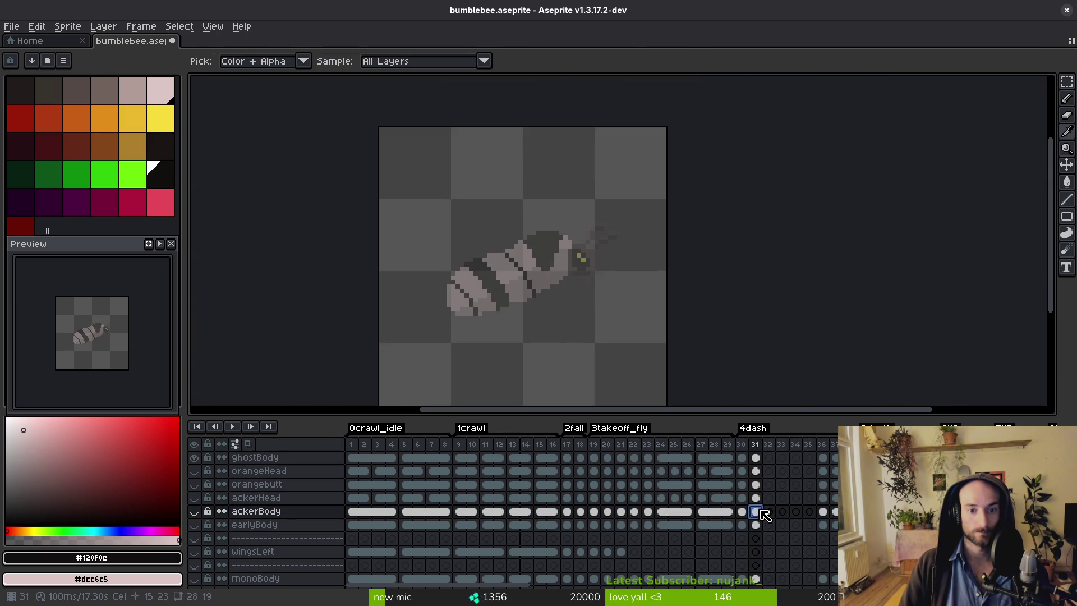
pyautogui.click(828, 512)
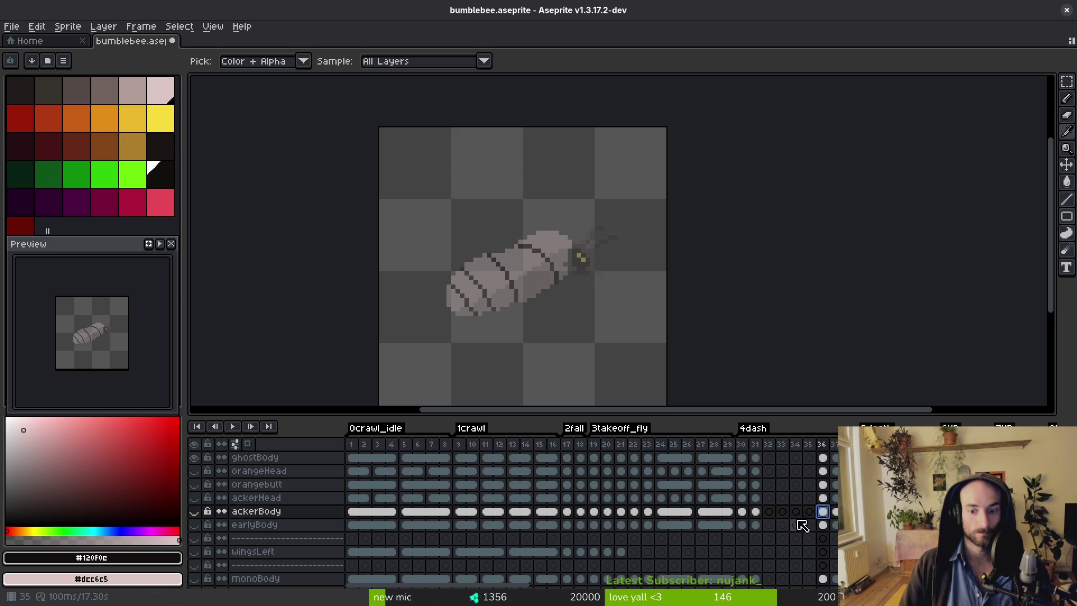
pyautogui.click(761, 513)
pyautogui.click(823, 512)
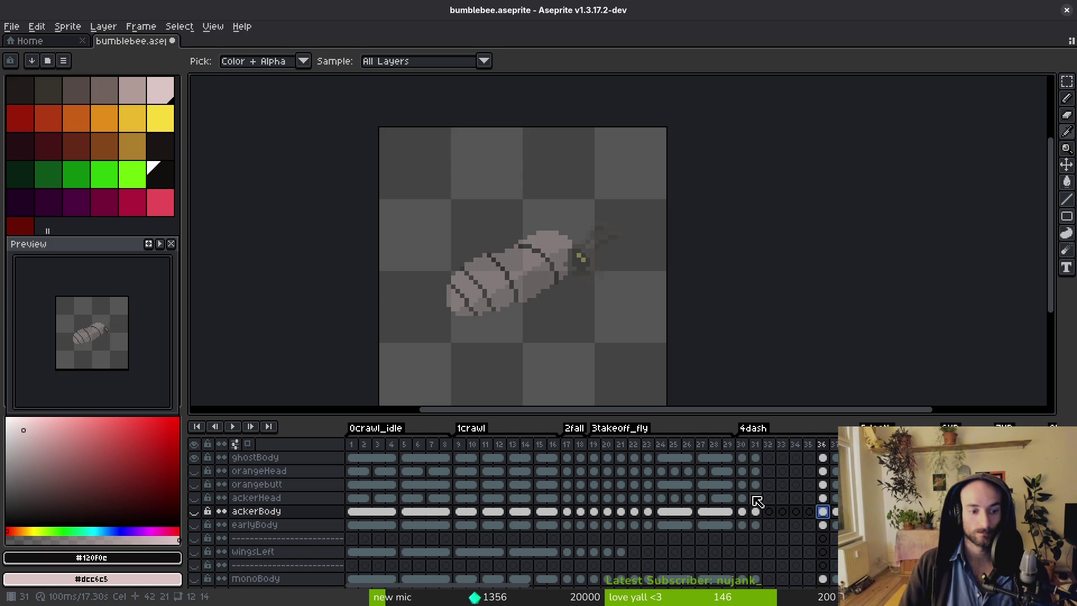
pyautogui.click(761, 512)
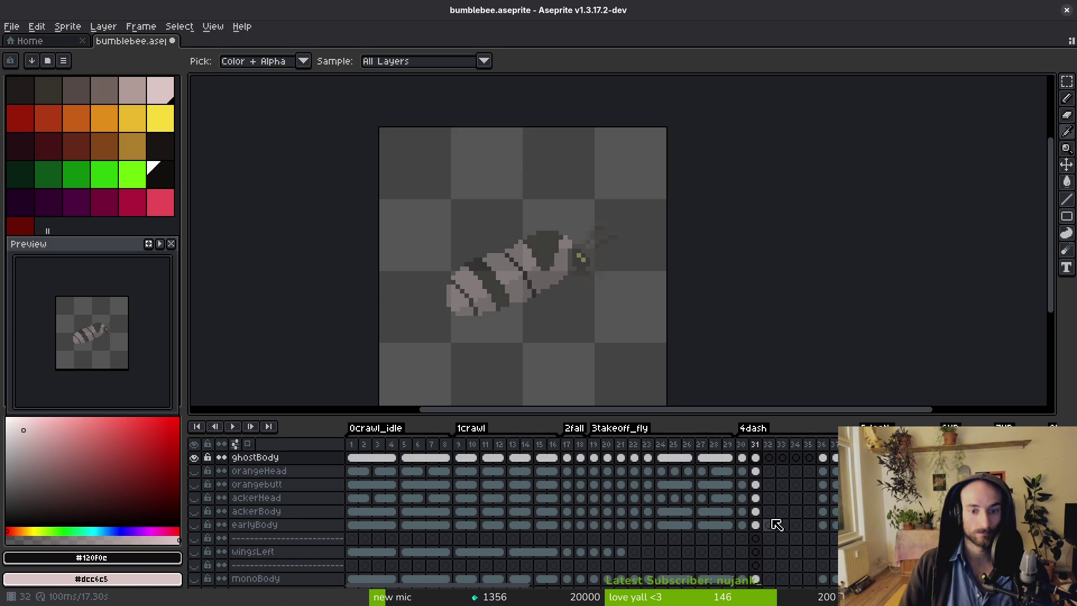
pyautogui.keyDown('shift'); pyautogui.click(823, 458); pyautogui.keyUp('shift')
pyautogui.rightClick(828, 458)
pyautogui.click(841, 510)
# Link the body layer's dash cels across frames 31–36.
pyautogui.hscroll(2, 746, 508)
pyautogui.scroll(-1, 745, 509)
pyautogui.scroll(5, 745, 509)
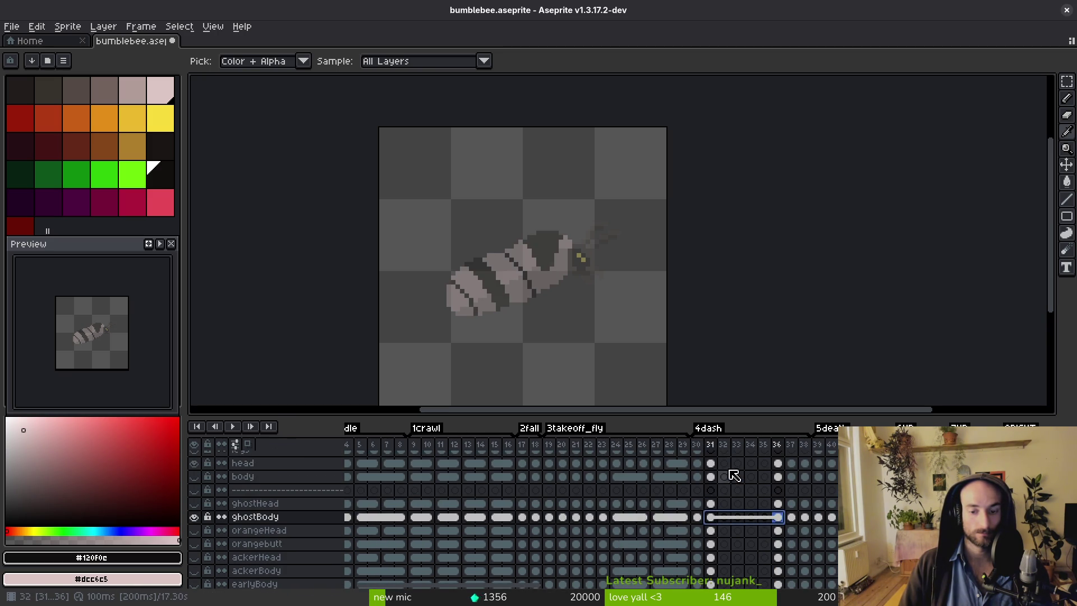
pyautogui.scroll(-1, 718, 521)
pyautogui.click(716, 556)
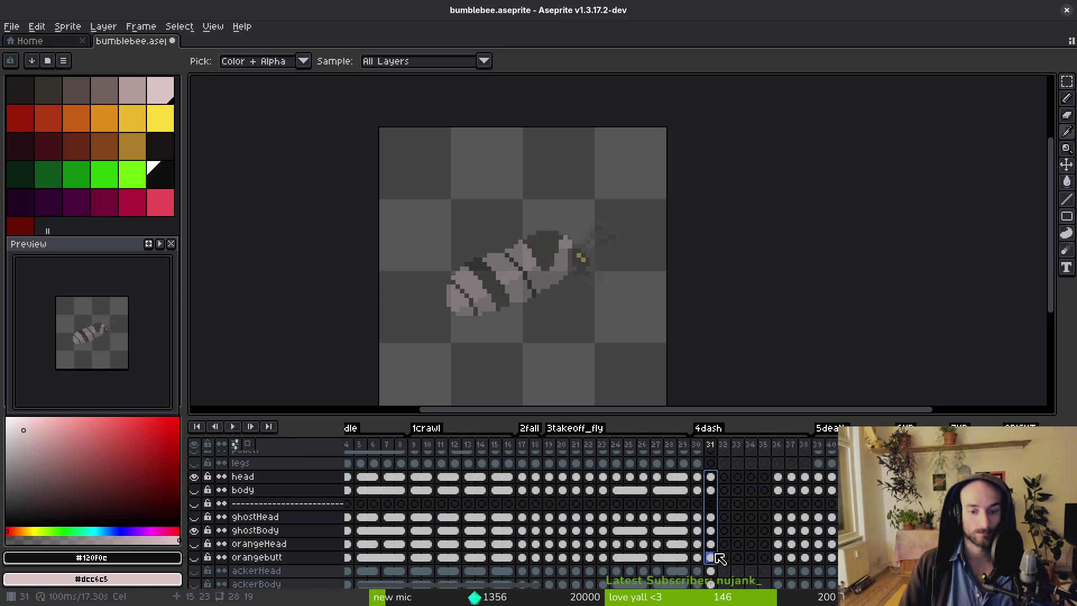
pyautogui.click(718, 491)
pyautogui.keyDown('shift'); pyautogui.click(777, 491); pyautogui.keyUp('shift')
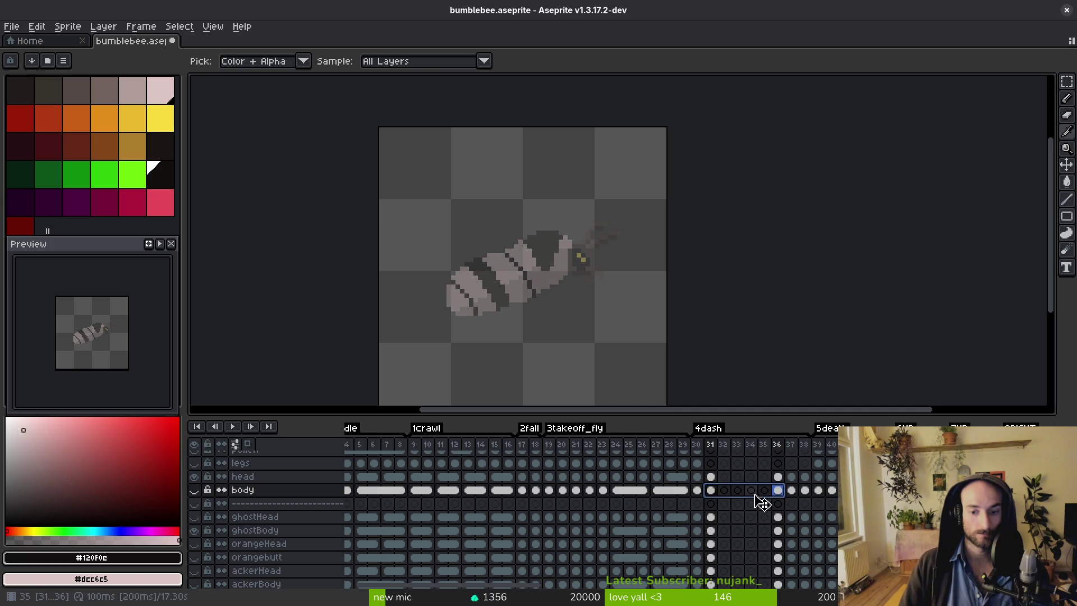
pyautogui.rightClick(712, 492)
pyautogui.click(752, 542)
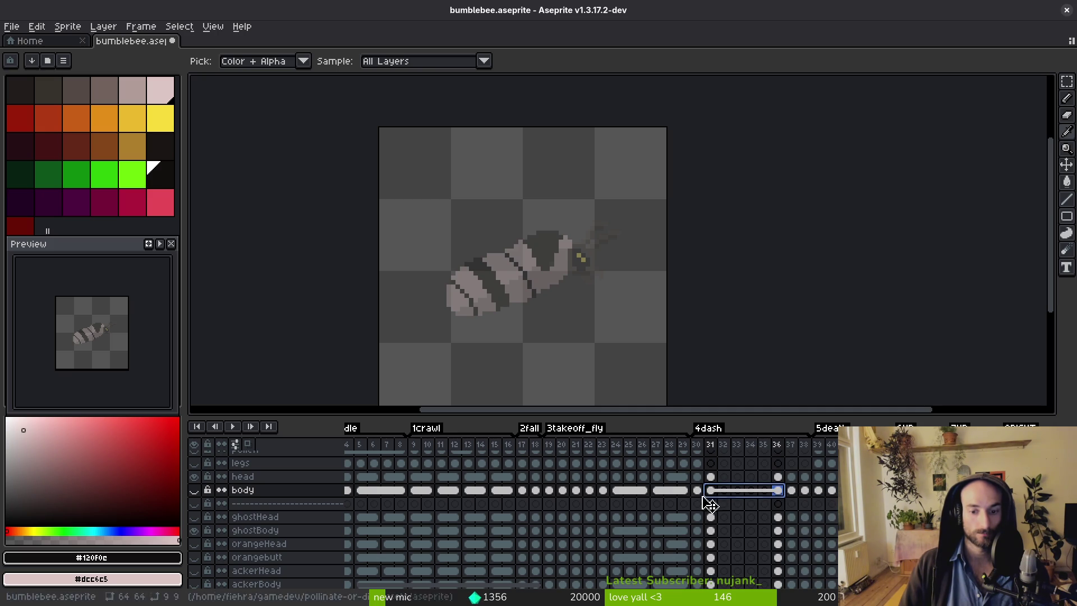
# Try body-cel ranges 30–37 and 31–36, opening and dismissing the cel options without linking.
pyautogui.press('Left')
pyautogui.keyDown('shift'); pyautogui.click(799, 496); pyautogui.keyUp('shift')
pyautogui.rightClick(797, 494)
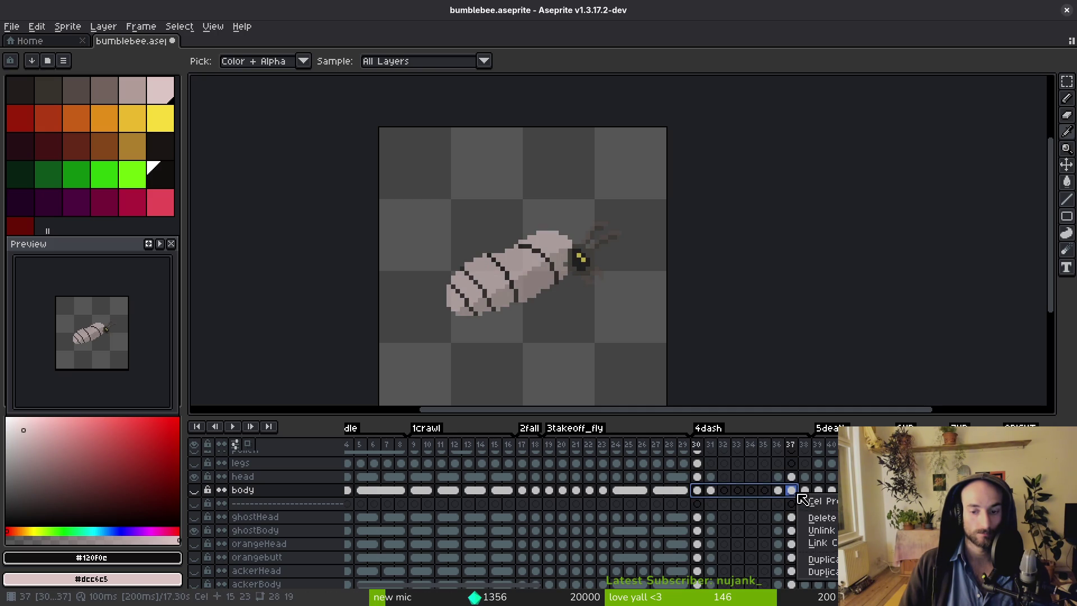
pyautogui.click(707, 493)
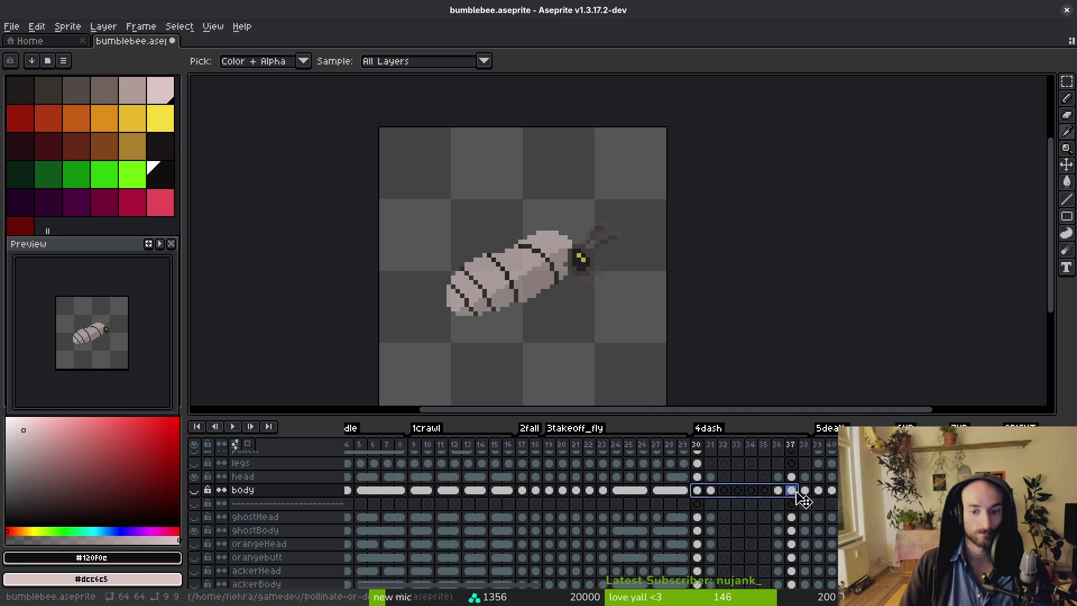
pyautogui.click(698, 491)
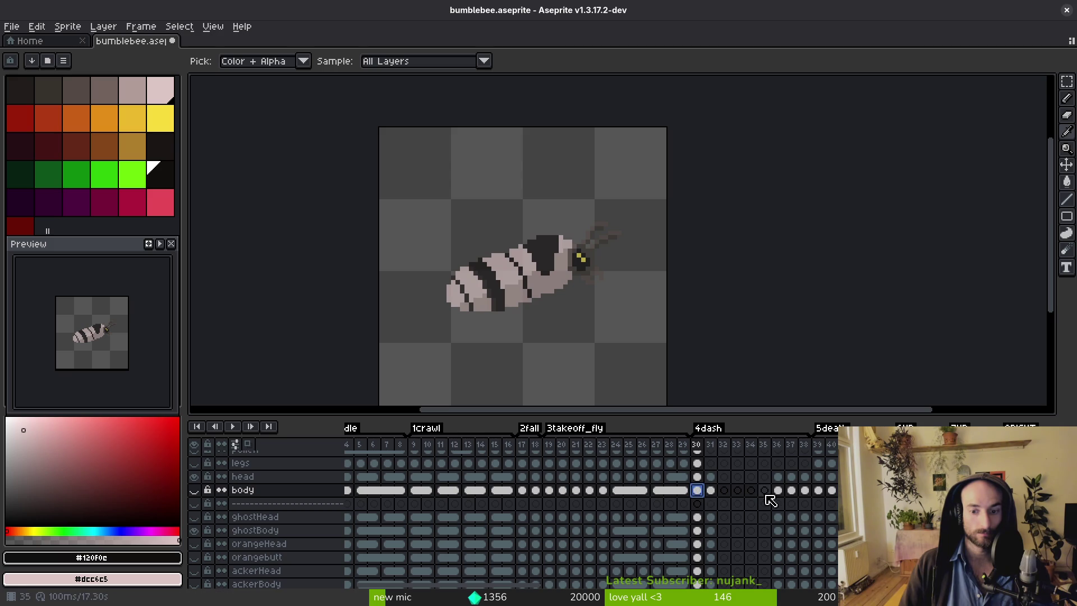
pyautogui.click(710, 491)
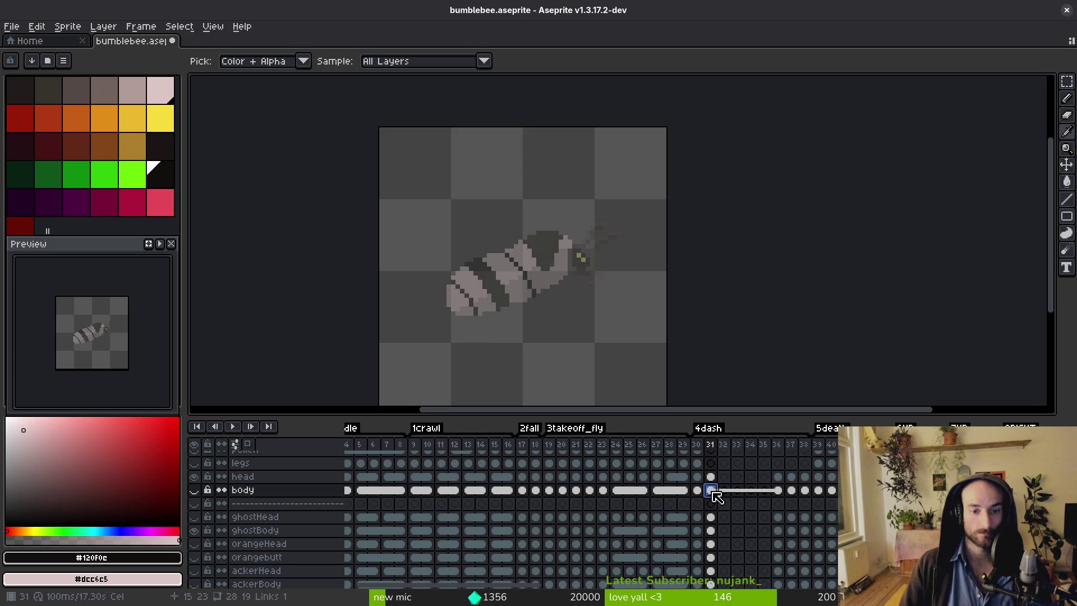
pyautogui.keyDown('shift'); pyautogui.click(783, 493); pyautogui.keyUp('shift')
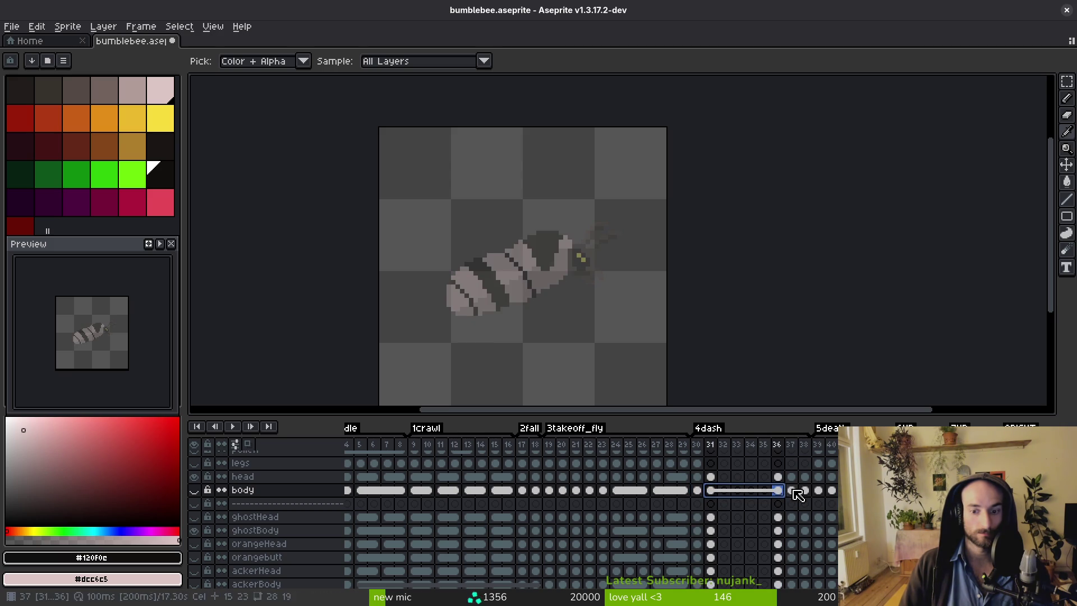
pyautogui.click(712, 491)
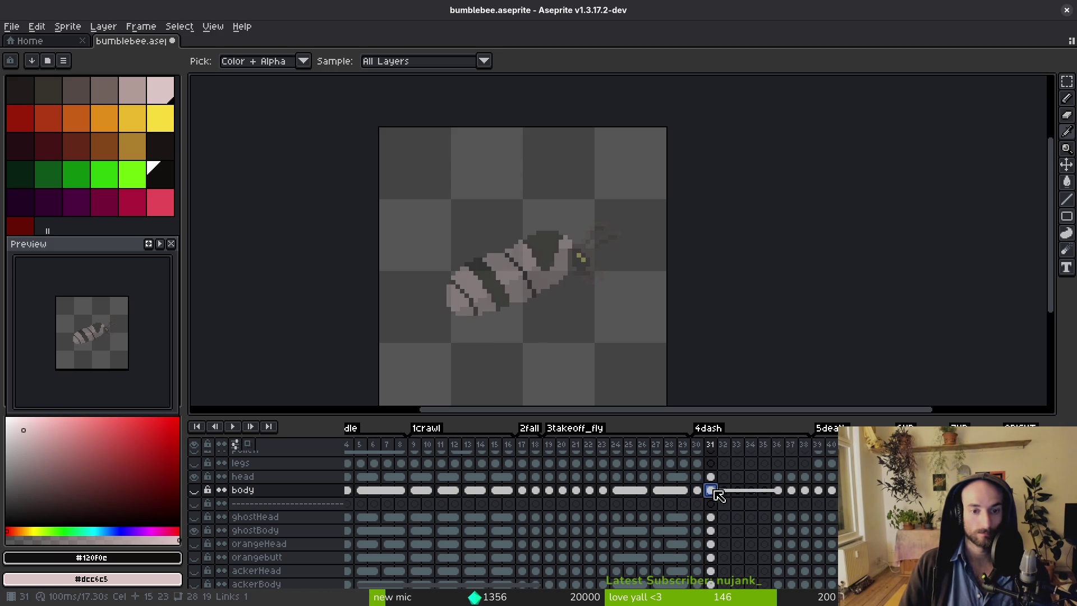
pyautogui.click(778, 491)
pyautogui.click(698, 491)
pyautogui.keyDown('shift'); pyautogui.click(791, 492); pyautogui.keyUp('shift')
pyautogui.rightClick(792, 492)
pyautogui.click(814, 536)
# Link the body layer's cels across frames 29–38.
pyautogui.click(808, 493)
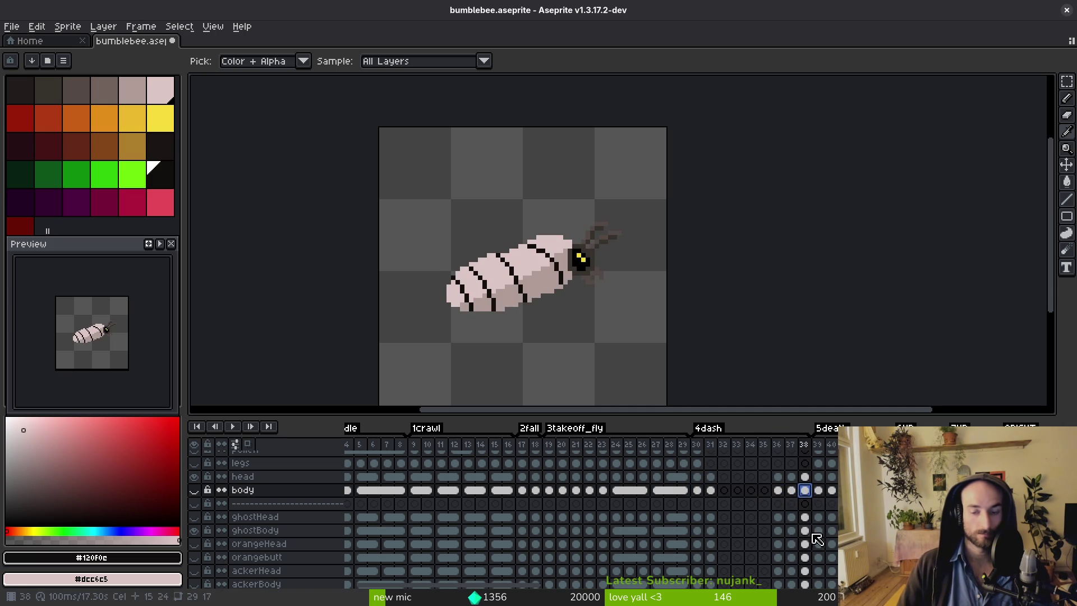
pyautogui.click(688, 492)
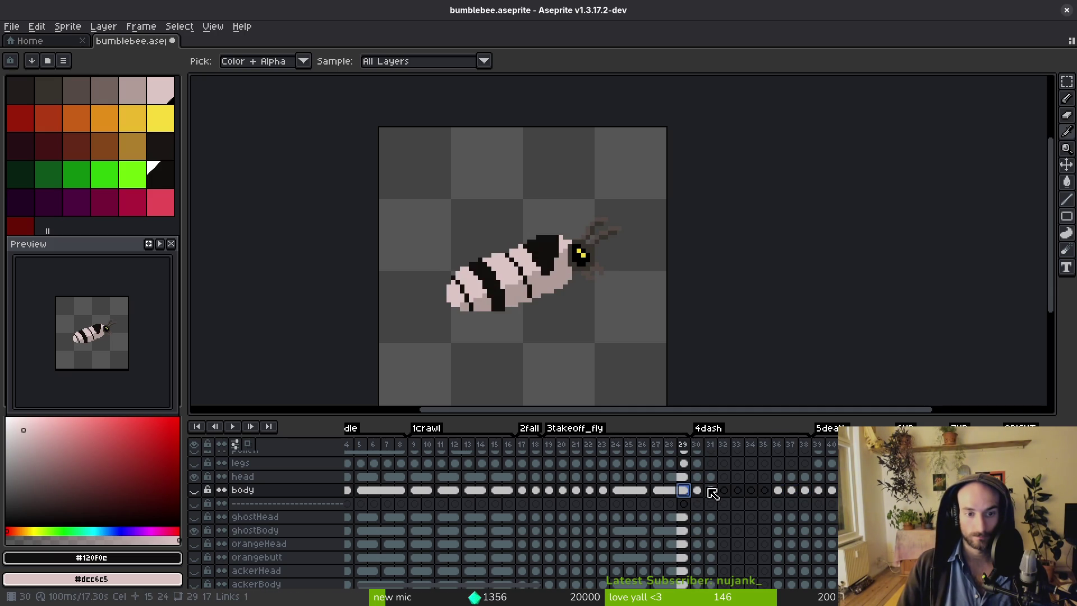
pyautogui.keyDown('shift'); pyautogui.click(808, 491); pyautogui.keyUp('shift')
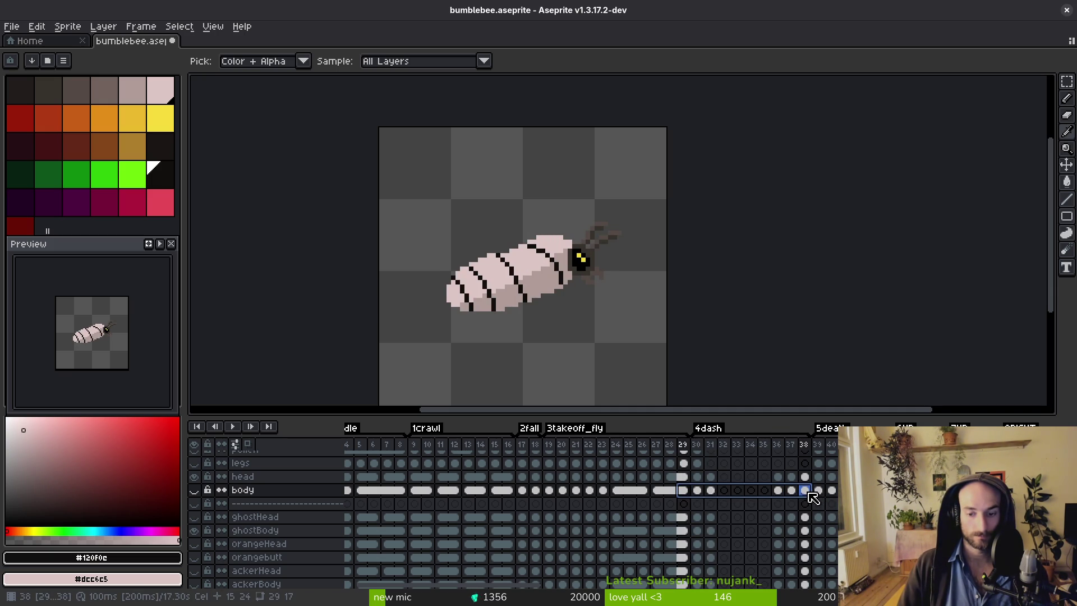
pyautogui.rightClick(811, 497)
pyautogui.click(826, 540)
pyautogui.hscroll(3, 632, 507)
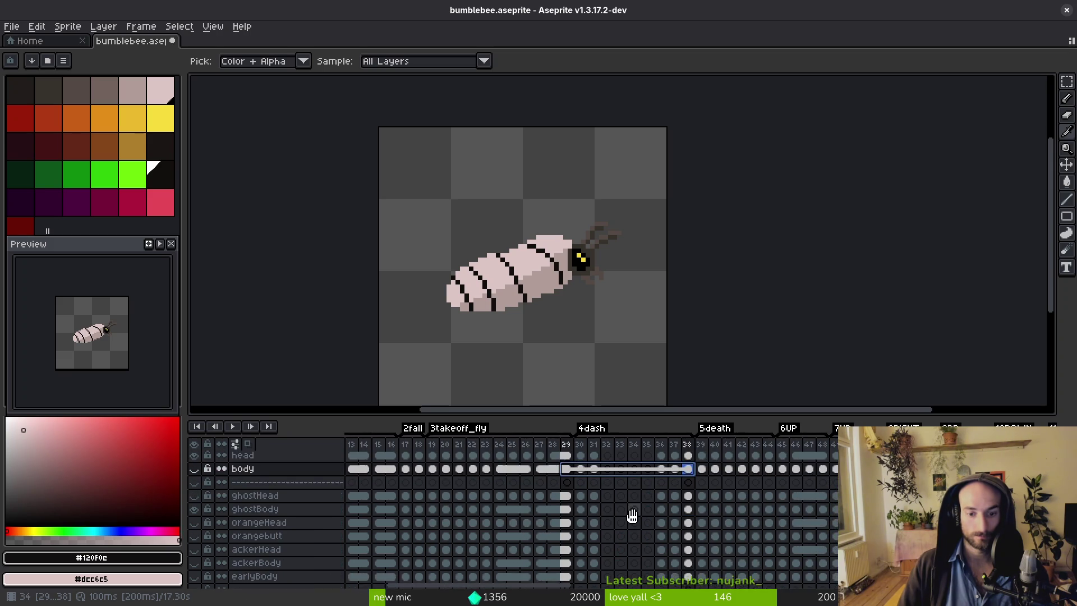
# Link ghostBody cels across frames 29–38, then across frames 30–37.
pyautogui.click(569, 504)
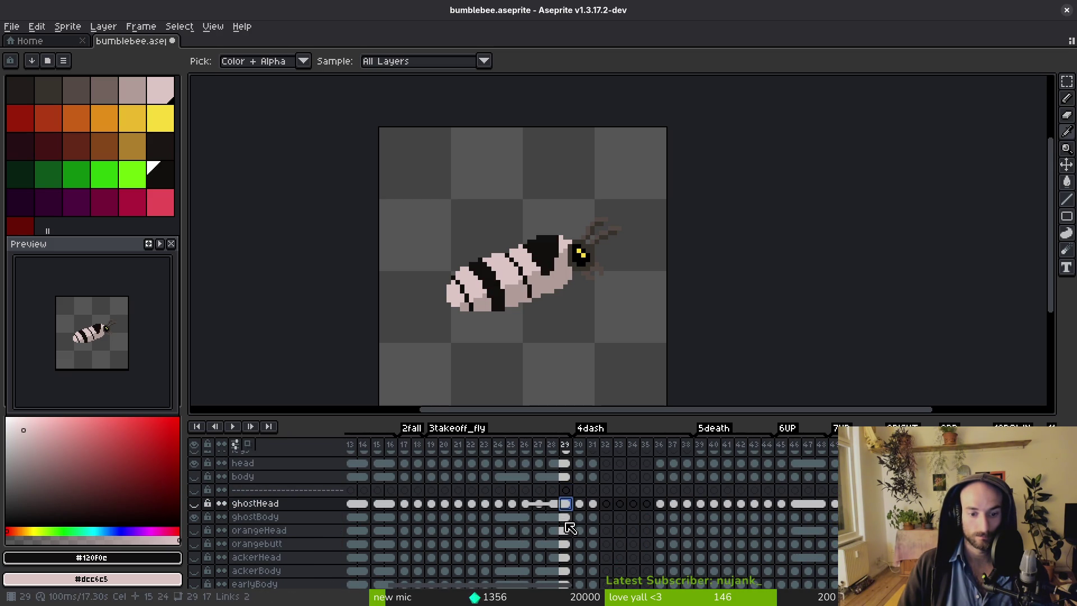
pyautogui.click(567, 520)
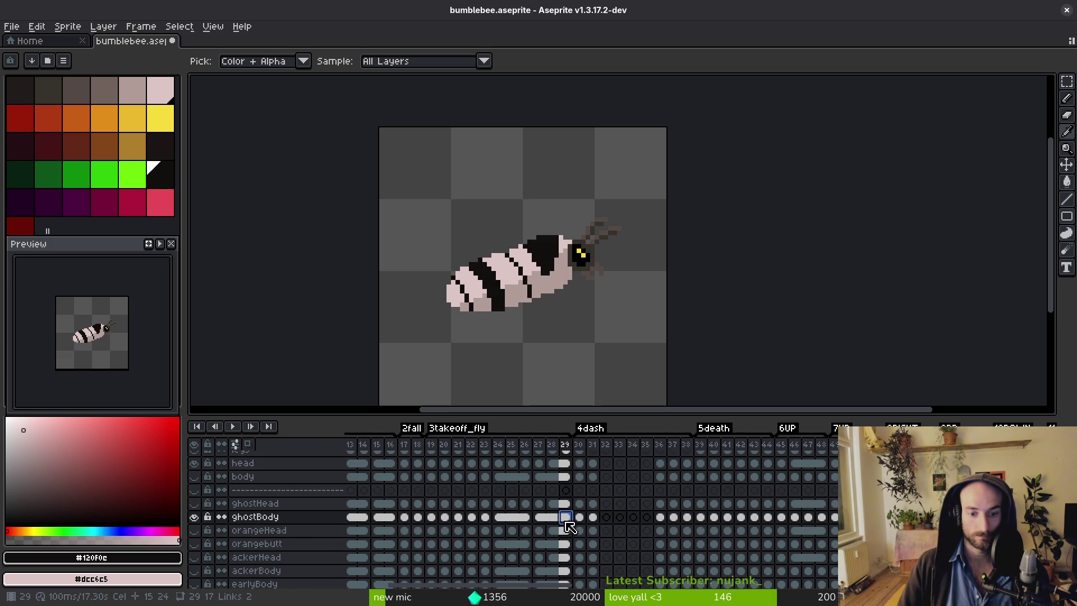
pyautogui.keyDown('shift'); pyautogui.click(689, 519); pyautogui.keyUp('shift')
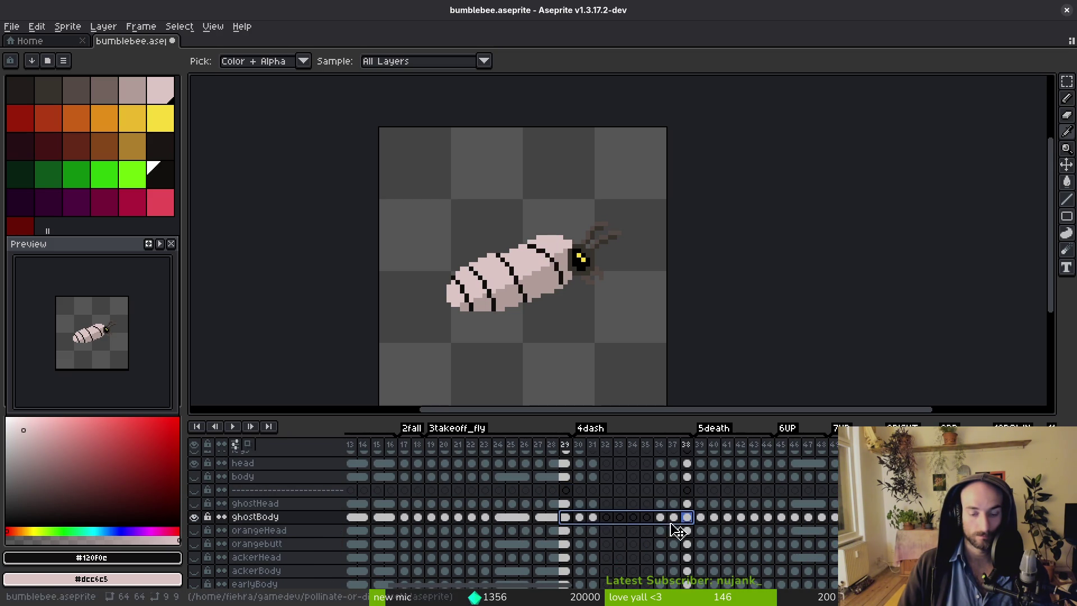
pyautogui.rightClick(581, 525)
pyautogui.click(636, 566)
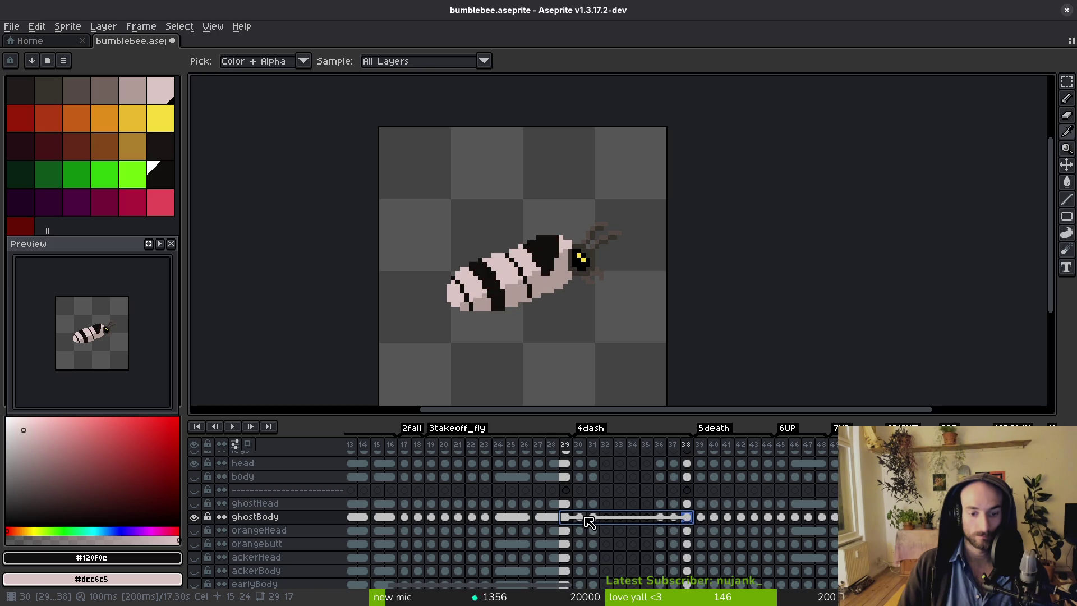
pyautogui.click(579, 516)
pyautogui.keyDown('shift'); pyautogui.click(673, 517); pyautogui.keyUp('shift')
pyautogui.rightClick(583, 516)
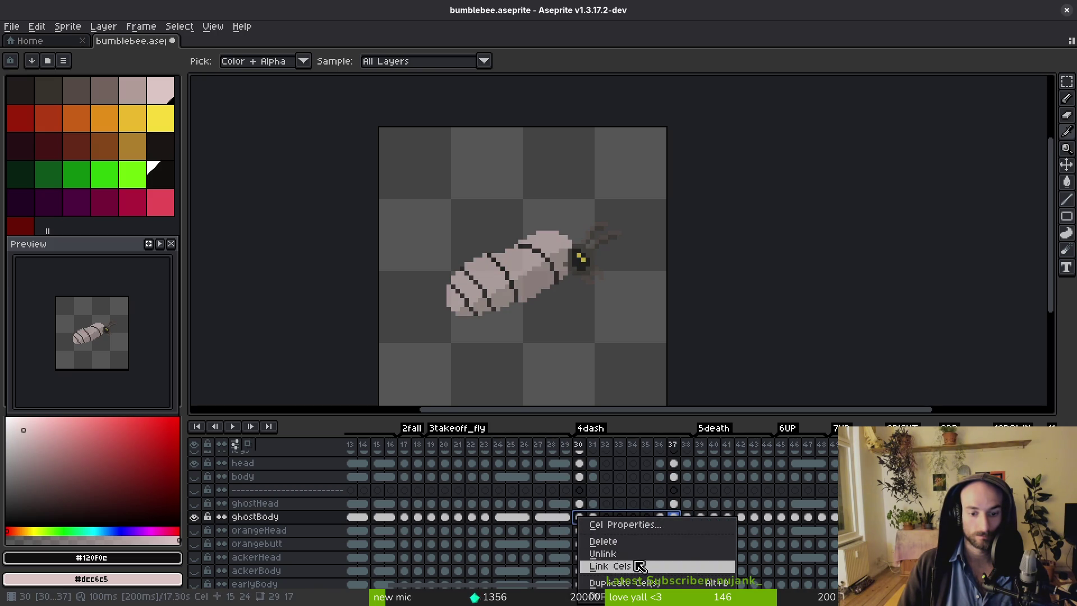
pyautogui.click(637, 567)
# Link ghostBody cels 31–36 and make the timeline taller to show more layers.
pyautogui.click(592, 516)
pyautogui.keyDown('shift'); pyautogui.click(659, 517); pyautogui.keyUp('shift')
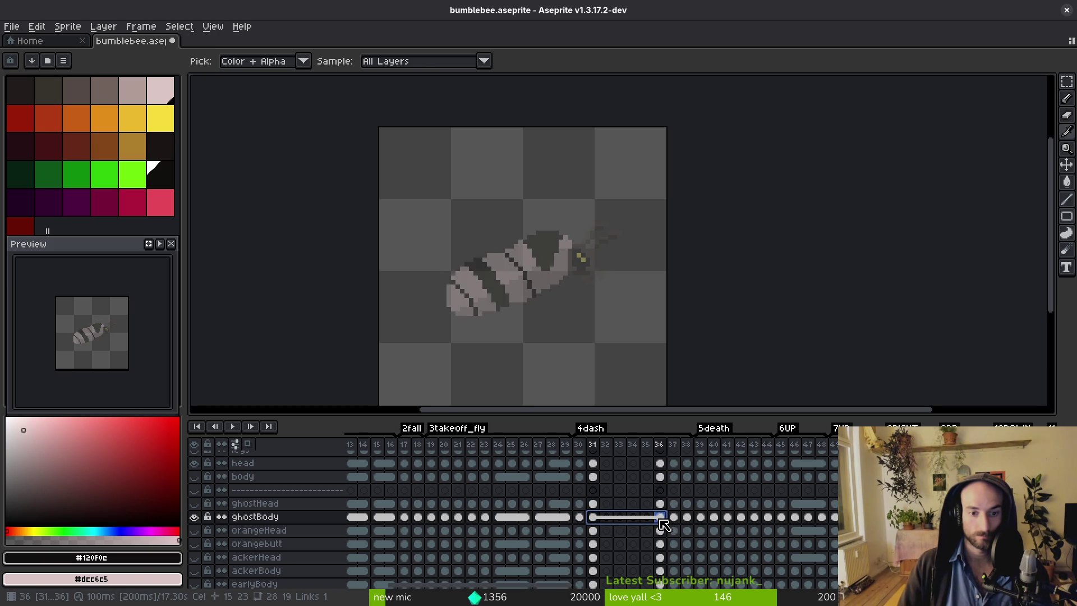
pyautogui.rightClick(659, 516)
pyautogui.click(718, 566)
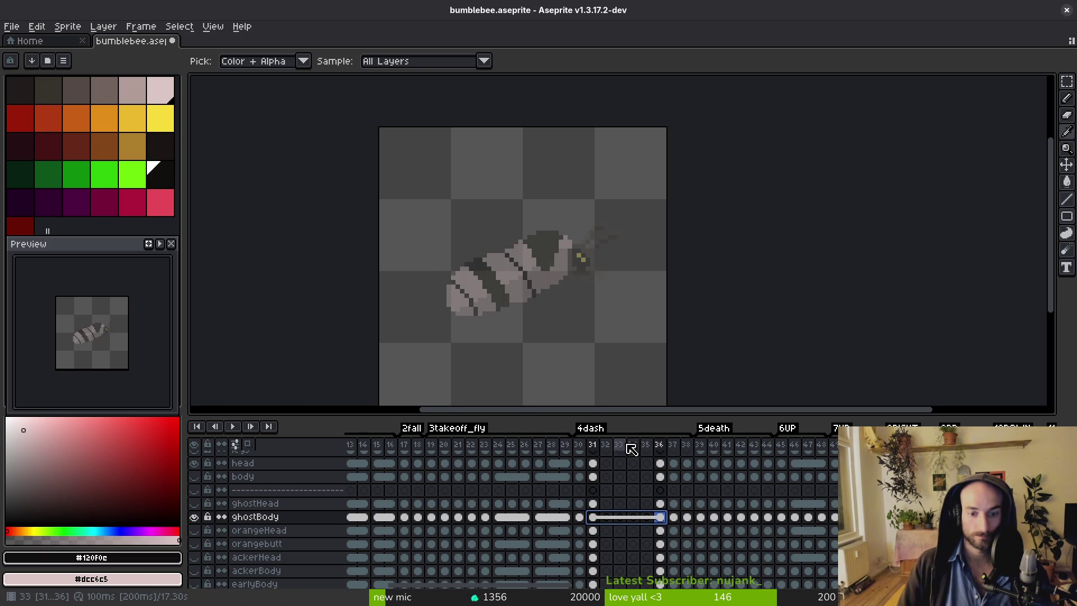
pyautogui.moveTo(621, 414); pyautogui.dragTo(622, 322)
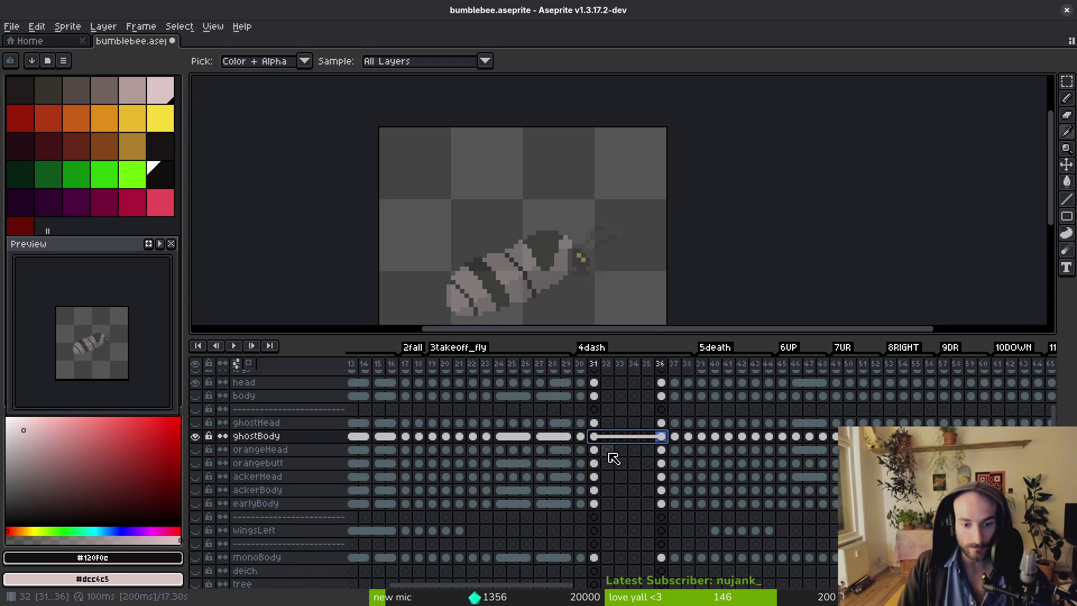
# Link earlyBody cels 31–36 and move them into the now-visible ackerBody row.
pyautogui.moveTo(593, 449); pyautogui.dragTo(595, 490)
pyautogui.click(595, 464)
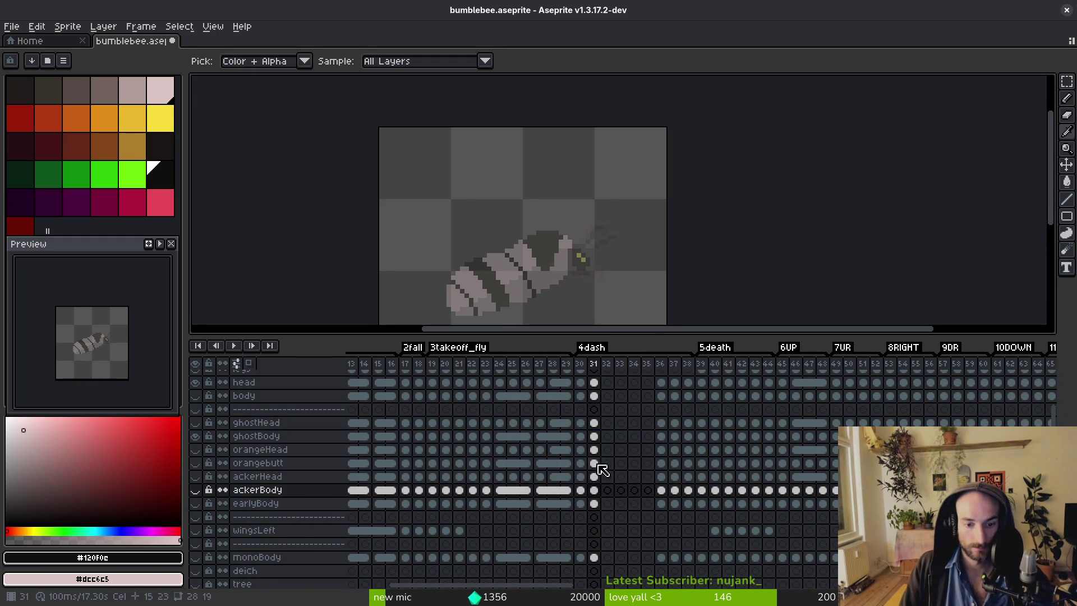
pyautogui.keyDown('ctrl'); pyautogui.click(597, 491); pyautogui.keyUp('ctrl')
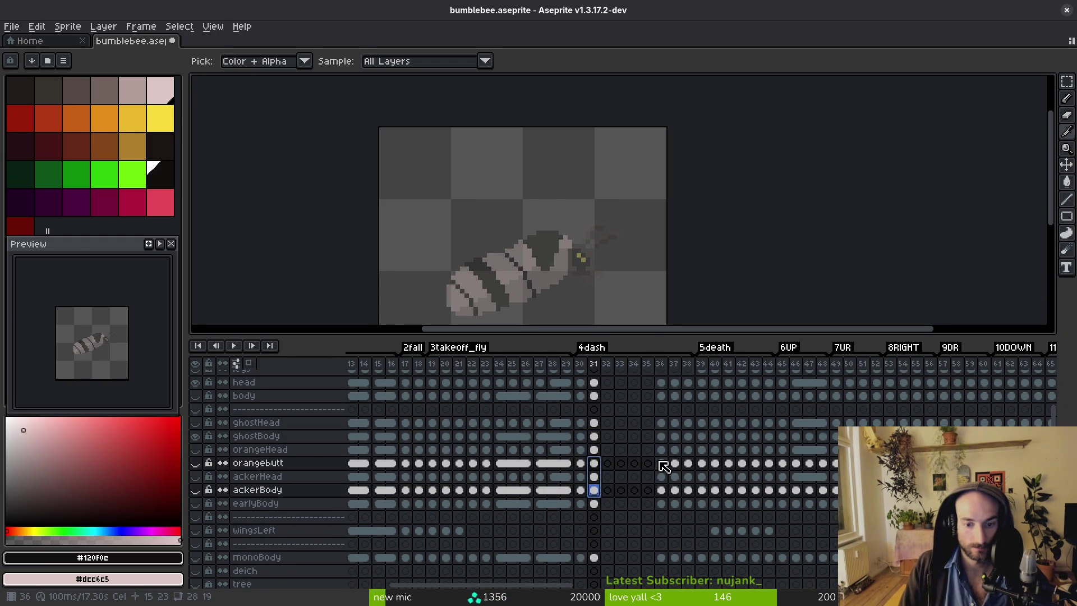
pyautogui.keyDown('shift'); pyautogui.click(661, 488); pyautogui.keyUp('shift')
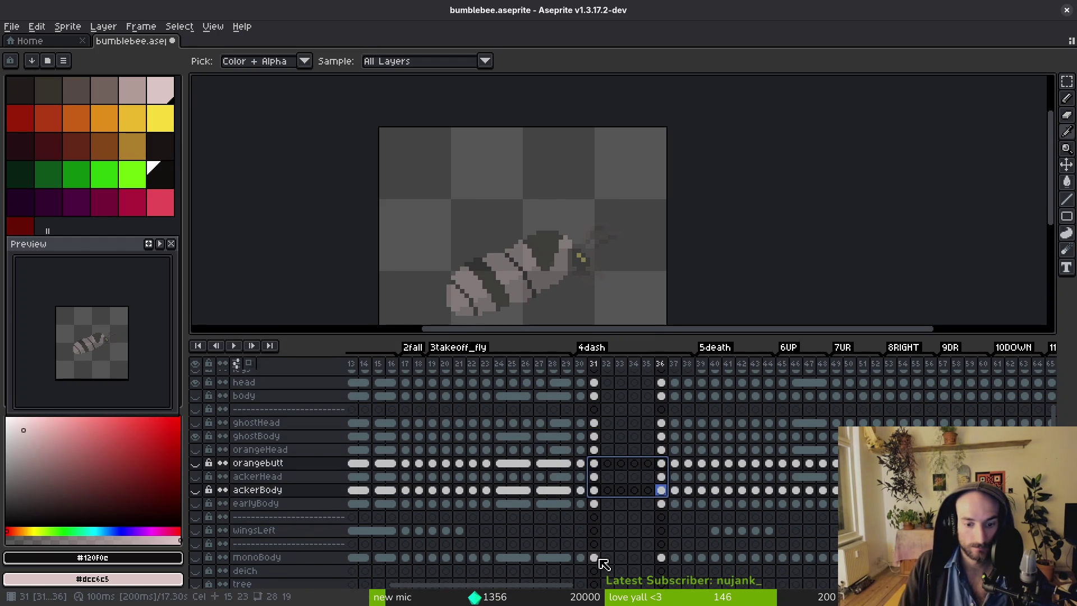
pyautogui.keyDown('shift'); pyautogui.click(661, 557); pyautogui.keyUp('shift')
pyautogui.scroll(-3, 650, 545)
pyautogui.scroll(-3, 645, 542)
pyautogui.scroll(4, 622, 528)
pyautogui.click(594, 476)
pyautogui.click(660, 478)
pyautogui.rightClick(596, 480)
pyautogui.click(671, 528)
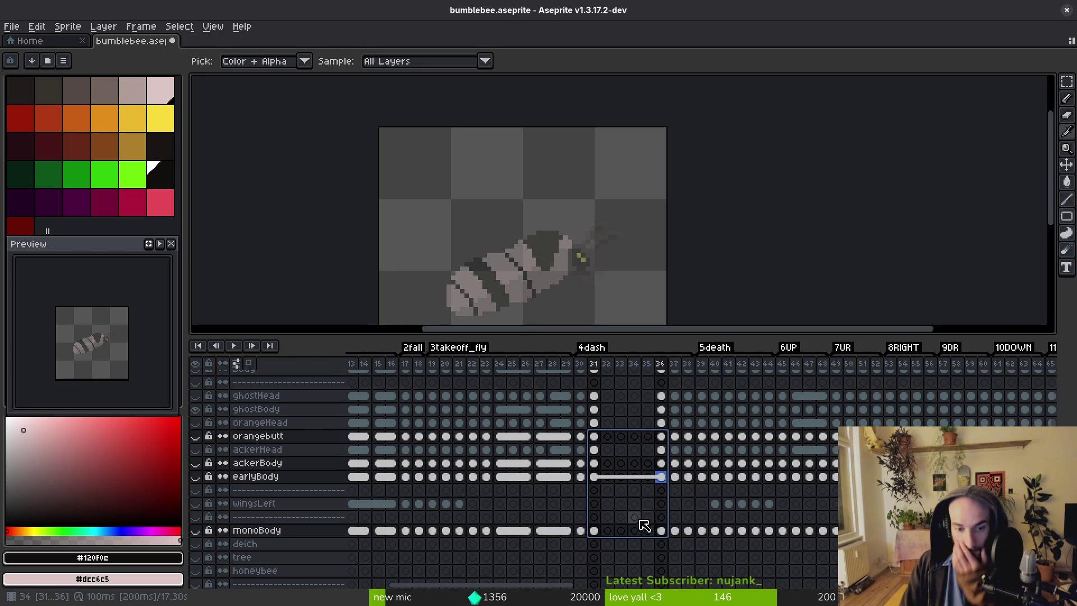
pyautogui.click(196, 463)
pyautogui.moveTo(594, 476)
pyautogui.mouseDown()
pyautogui.moveTo(585, 474)
pyautogui.moveTo(598, 463)
pyautogui.moveTo(597, 437)
pyautogui.moveTo(581, 410)
pyautogui.mouseUp()
# Select frames 30–37 across orangebutt through monoBody, dismissing the cel options.
pyautogui.click(581, 438)
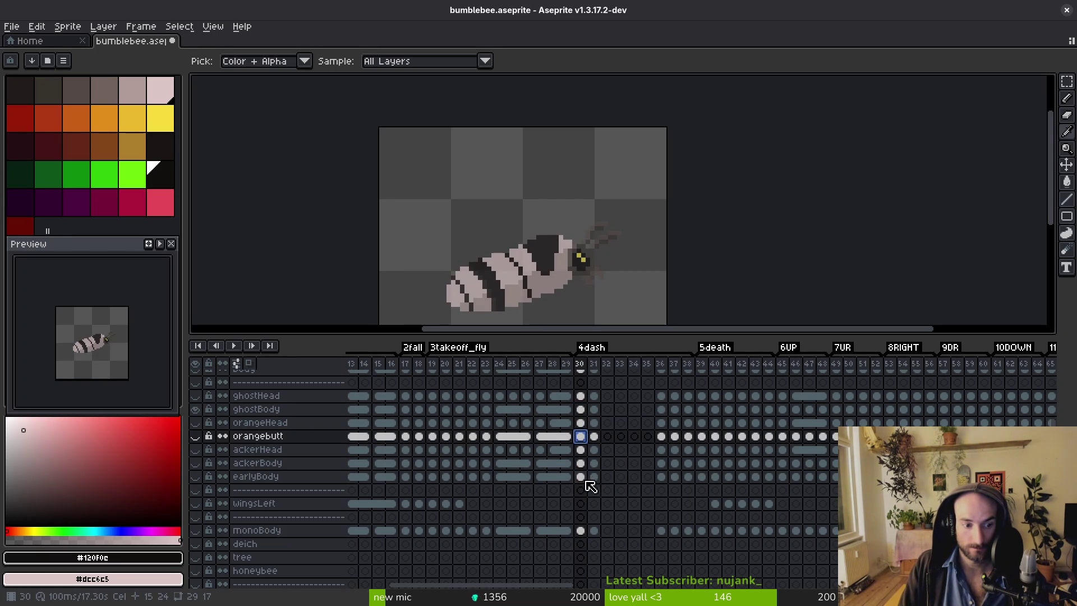
pyautogui.keyDown('shift'); pyautogui.click(580, 463); pyautogui.keyUp('shift')
pyautogui.keyDown('shift'); pyautogui.click(580, 477); pyautogui.keyUp('shift')
pyautogui.keyDown('shift'); pyautogui.click(581, 530); pyautogui.keyUp('shift')
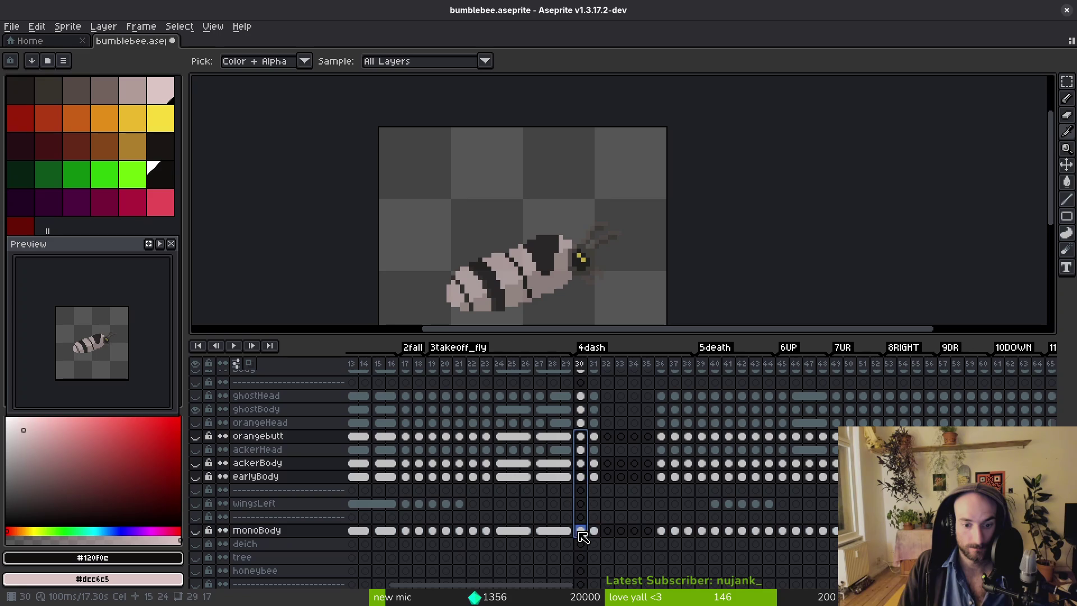
pyautogui.keyDown('shift'); pyautogui.click(675, 474); pyautogui.keyUp('shift')
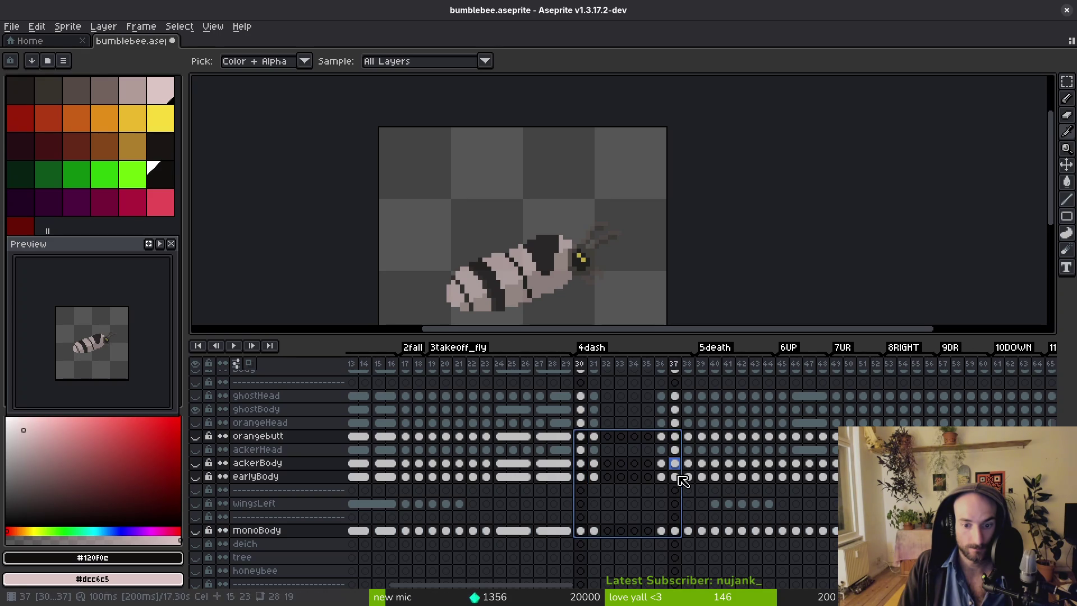
pyautogui.keyDown('shift'); pyautogui.click(675, 530); pyautogui.keyUp('shift')
pyautogui.rightClick(582, 466)
pyautogui.click(613, 488)
# Link cels for frames 29–38 across orangebutt, ackerBody, earlyBody and monoBody.
pyautogui.click(568, 439)
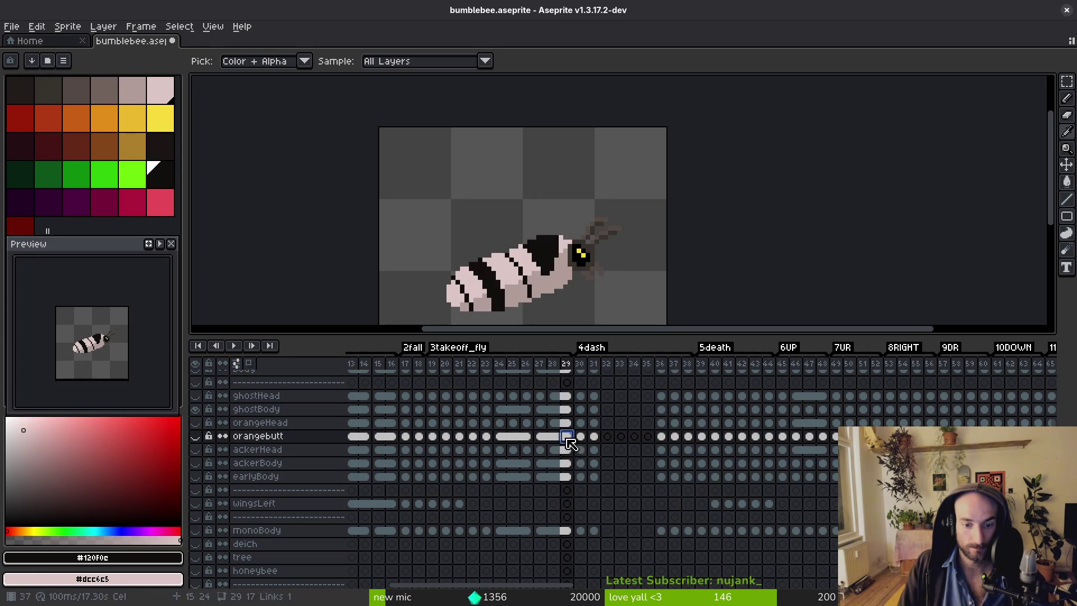
pyautogui.keyDown('ctrl'); pyautogui.click(567, 463); pyautogui.keyUp('ctrl')
pyautogui.keyDown('ctrl'); pyautogui.click(567, 476); pyautogui.keyUp('ctrl')
pyautogui.keyDown('ctrl'); pyautogui.click(568, 530); pyautogui.keyUp('ctrl')
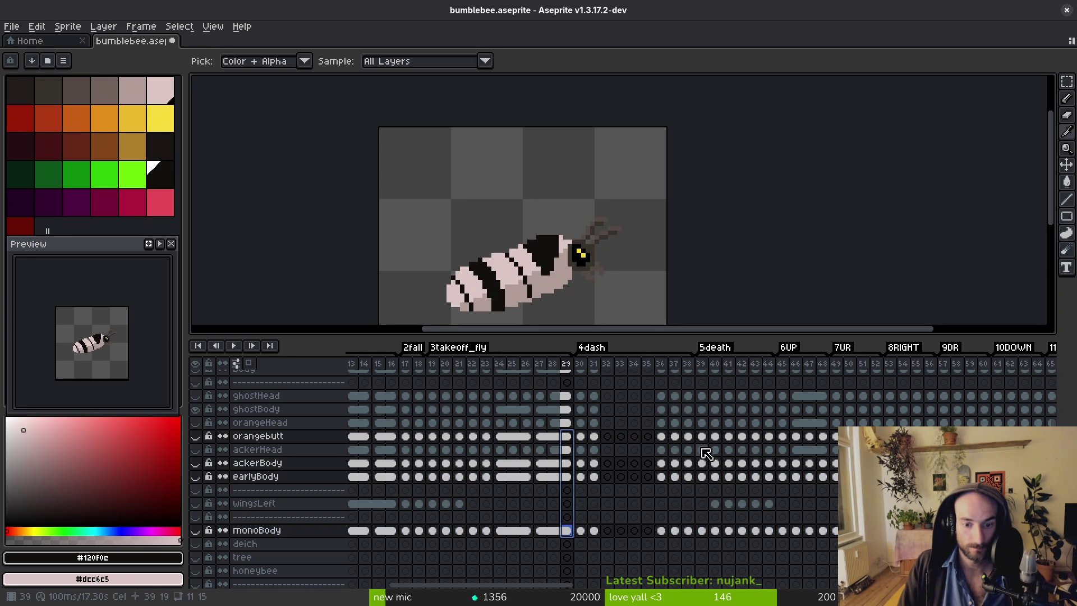
pyautogui.keyDown('shift'); pyautogui.moveTo(693, 437); pyautogui.dragTo(687, 531); pyautogui.keyUp('shift')
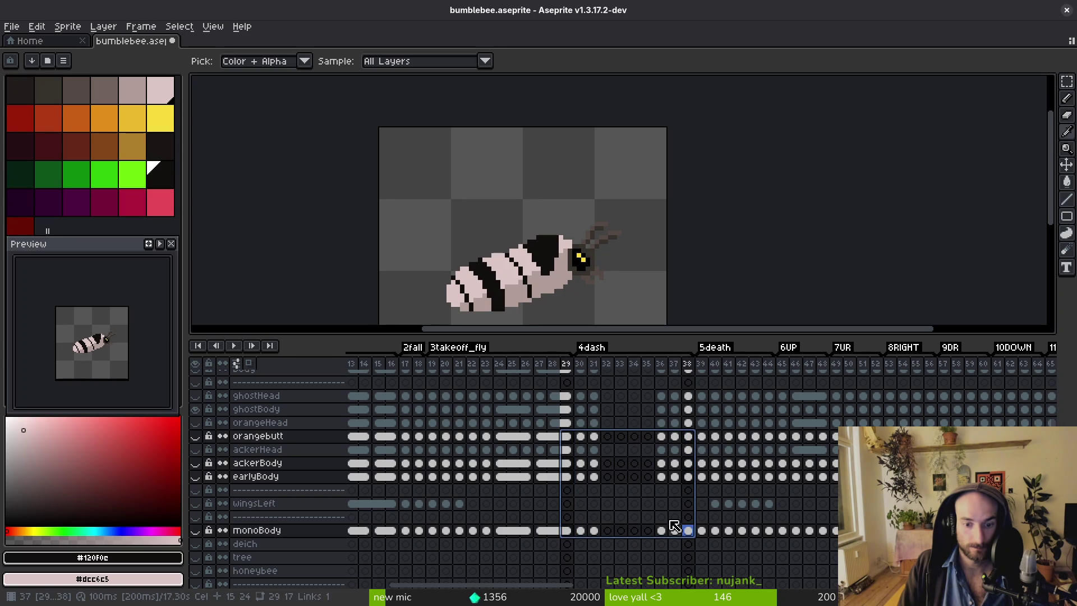
pyautogui.rightClick(574, 440)
pyautogui.click(617, 484)
# Save bumblebee.aseprite, check the banded bee on frame 38, and save again.
pyautogui.hotkey('ctrl', 's')
pyautogui.click(689, 436)
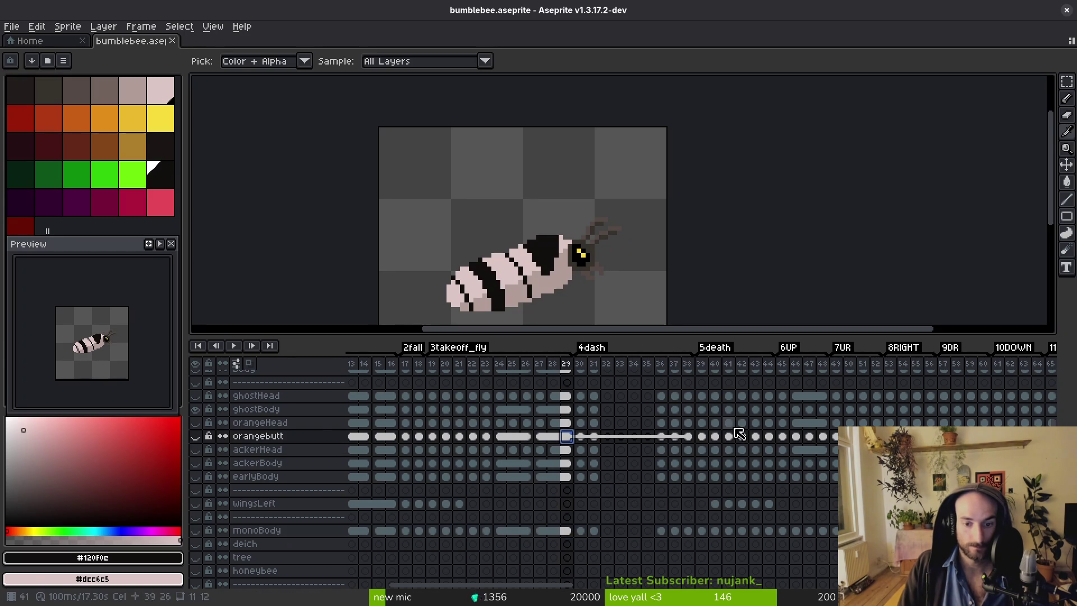
pyautogui.click(701, 436)
pyautogui.press('Left')
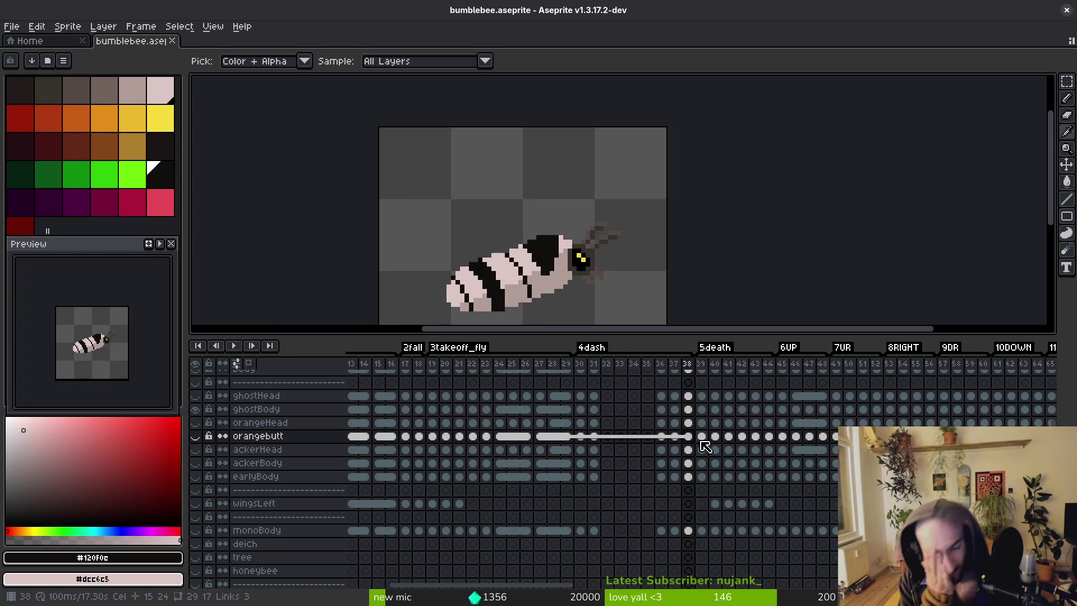
pyautogui.hotkey('ctrl', 's')
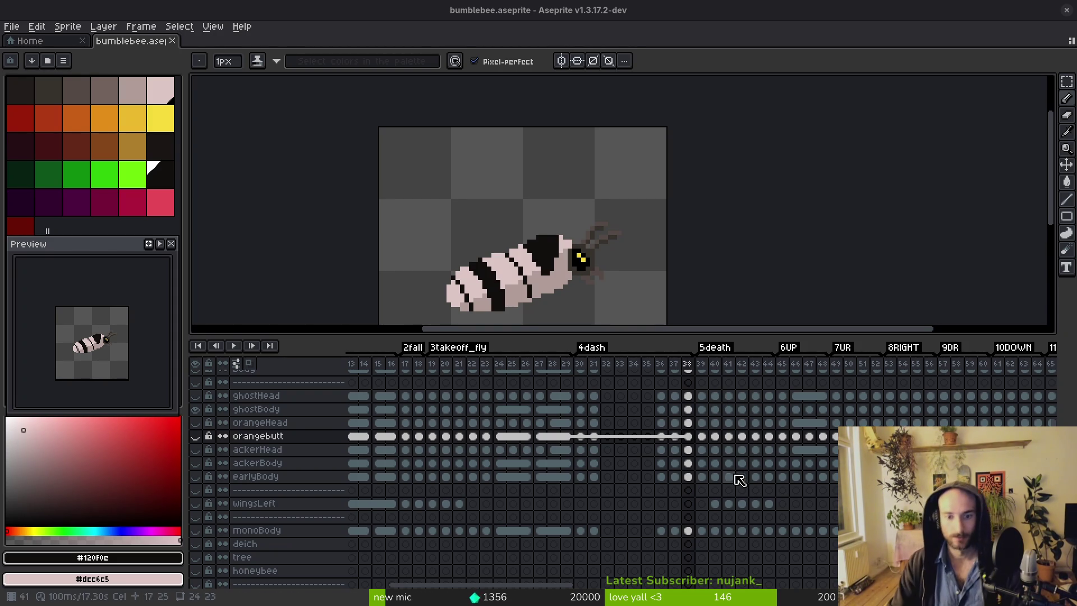
pyautogui.click(706, 438)
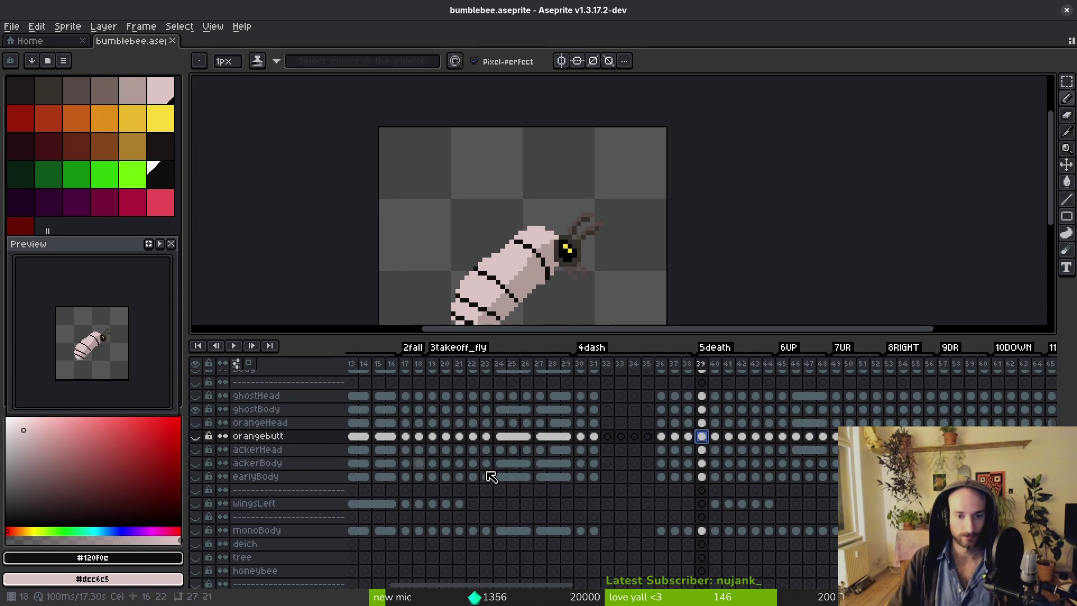
# Compare the bee's poses on frames 19, 23, 29 and 20, ending on frame 19.
pyautogui.click(433, 437)
pyautogui.click(486, 438)
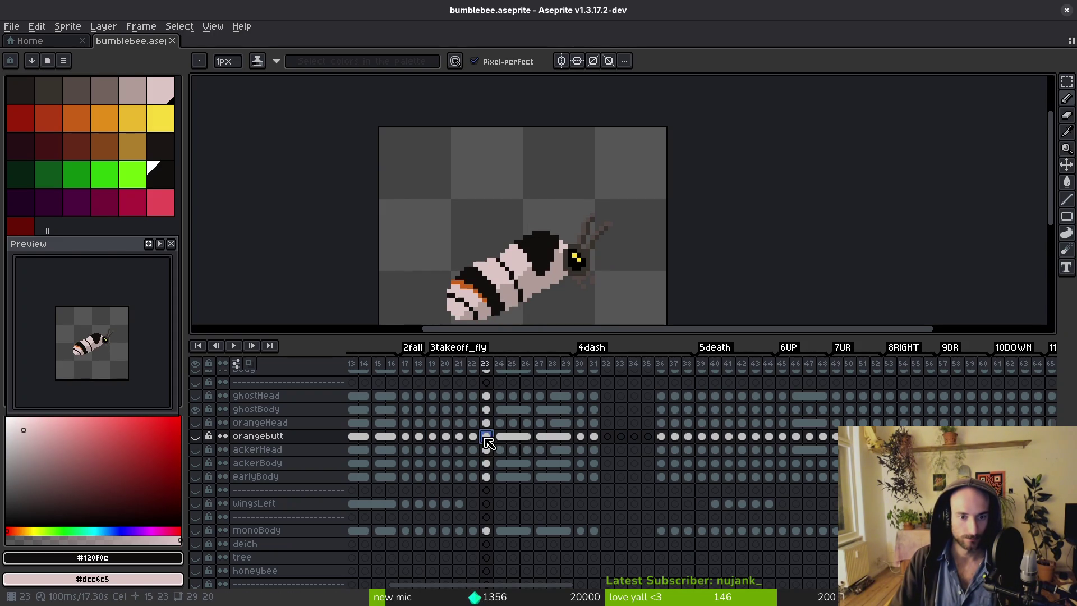
pyautogui.click(567, 437)
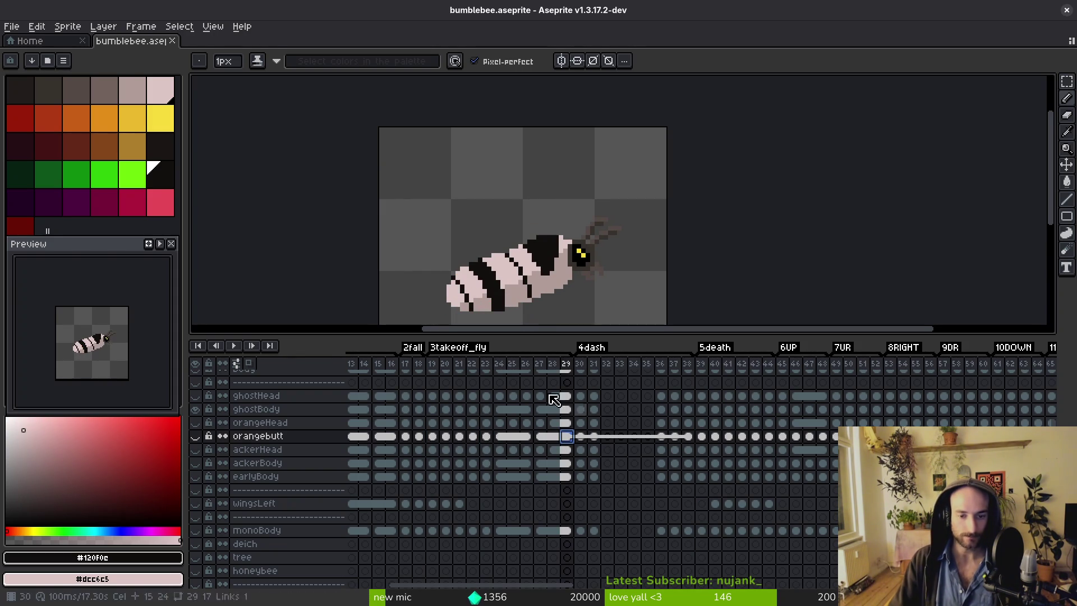
pyautogui.click(486, 439)
pyautogui.click(472, 439)
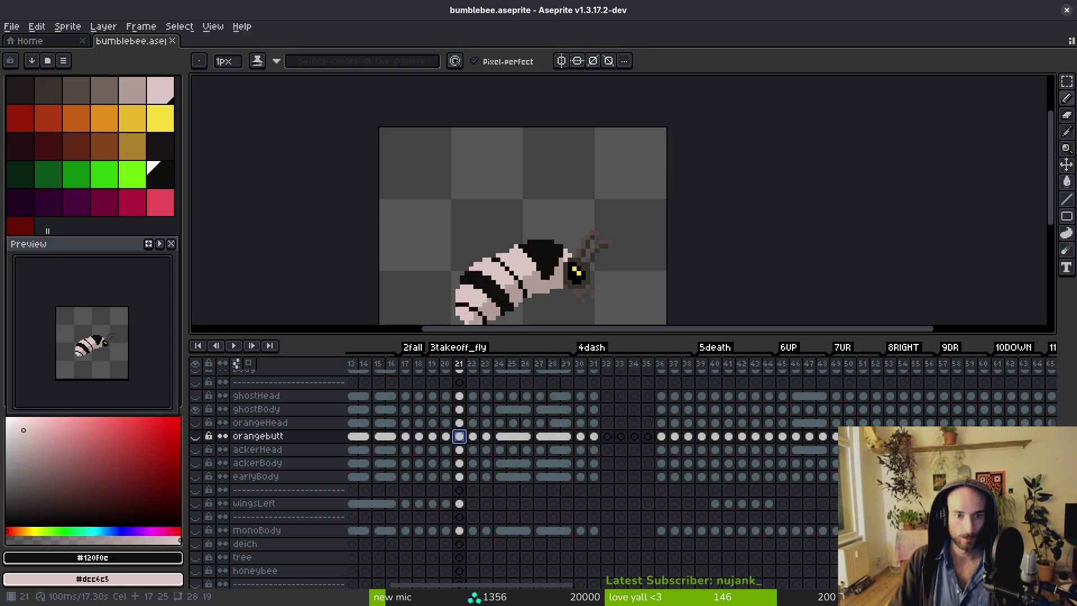
pyautogui.click(446, 440)
pyautogui.click(432, 437)
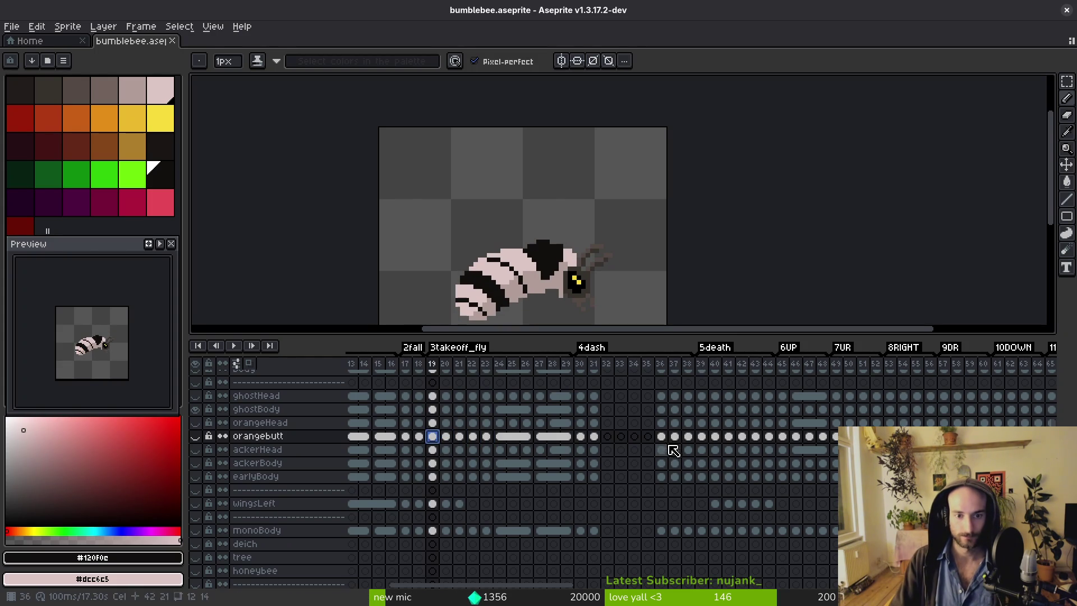
# Zoom in, select the ghostBody cel at frame 18, and step forward to frame 19.
pyautogui.scroll(2, 566, 289)
pyautogui.scroll(3, 569, 227)
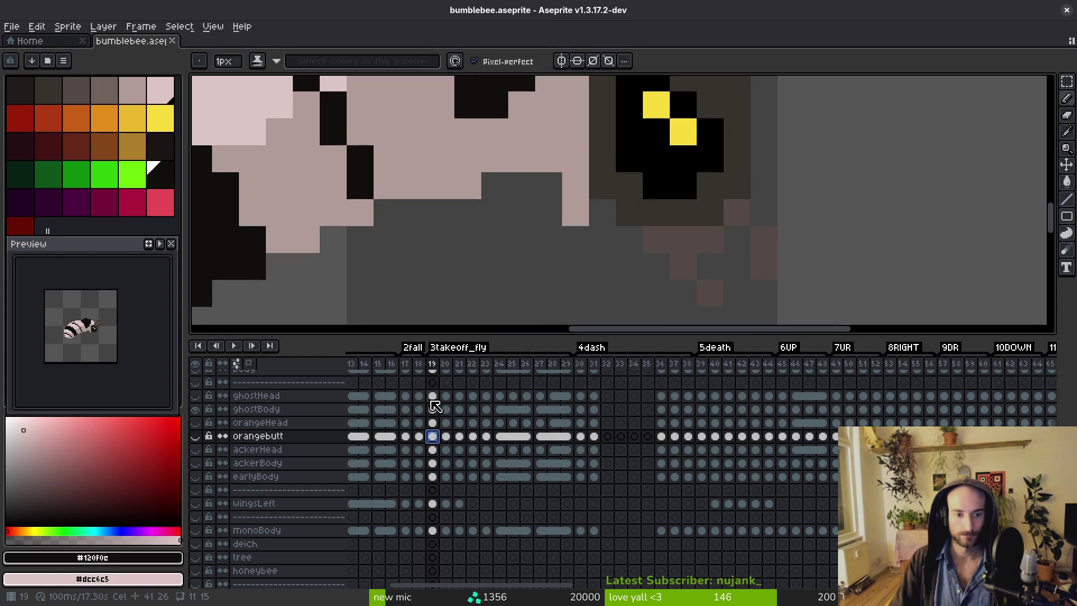
pyautogui.hotkey('ctrl', 'z')
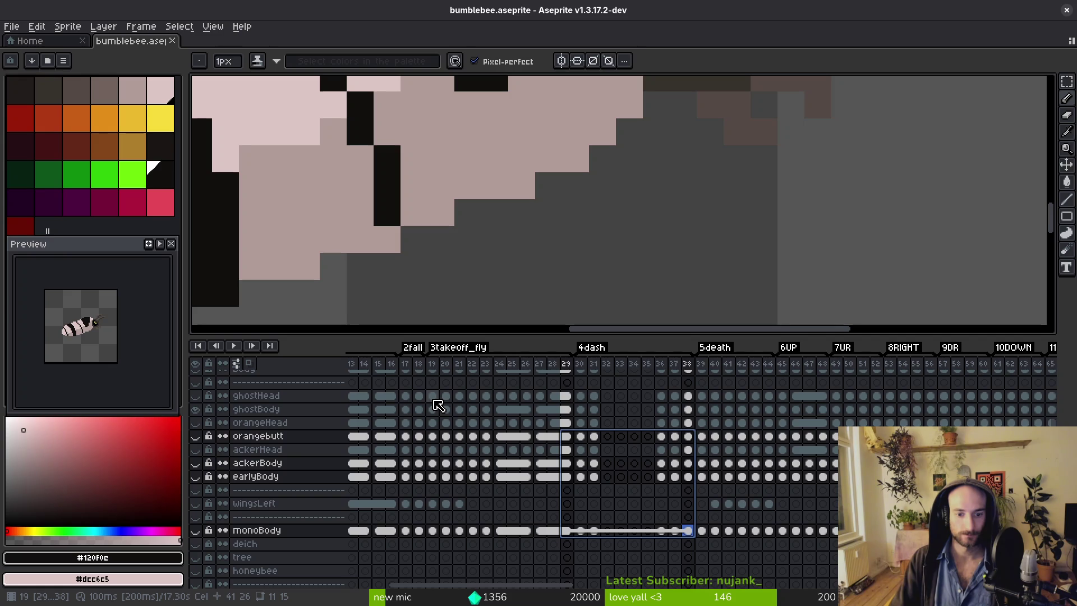
pyautogui.click(423, 408)
pyautogui.scroll(-3, 555, 286)
pyautogui.press('alt')
pyautogui.press('.')
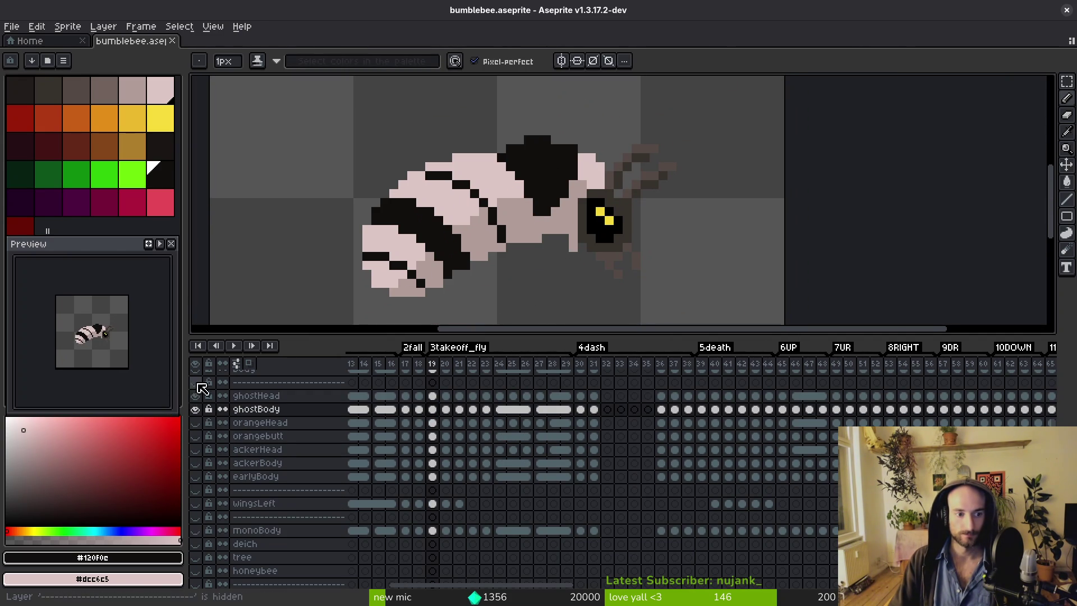
# Hide the head layer to reveal the ghost head, then compare frames 19 and 20.
pyautogui.scroll(2, 201, 393)
pyautogui.click(195, 382)
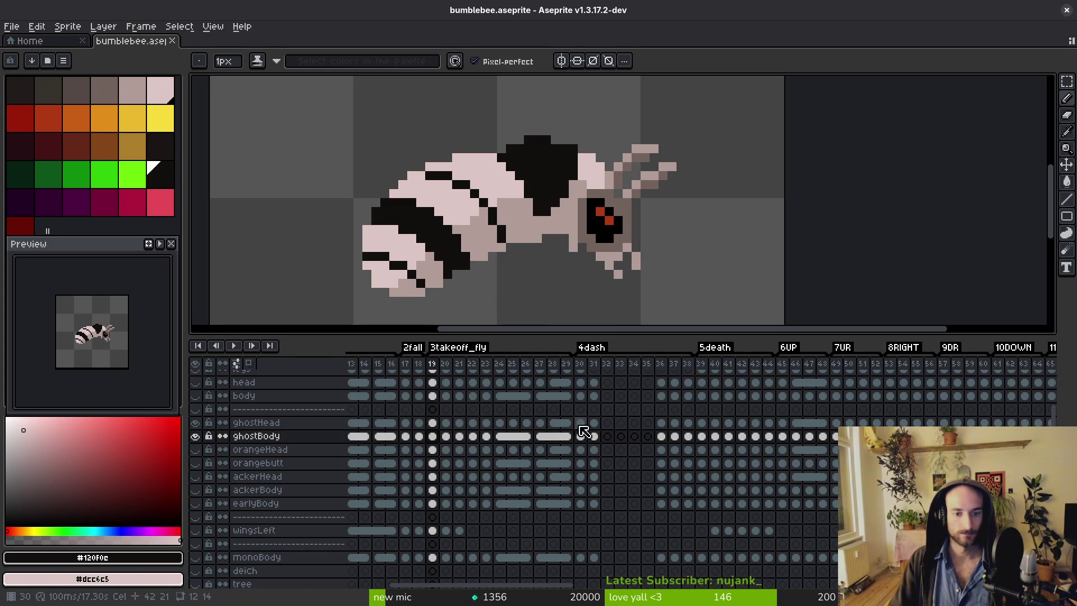
pyautogui.press('e')
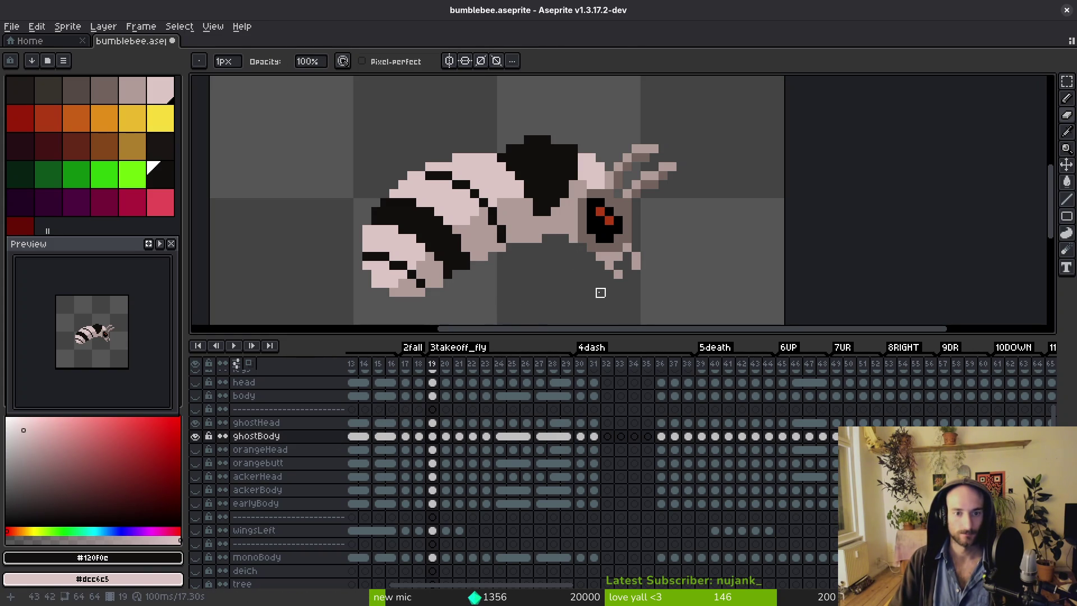
pyautogui.scroll(-3, 600, 292)
pyautogui.press('i')
pyautogui.press('.')
pyautogui.press(',')
# Preview the animation, stop on frame 39, and hide the ghostHead layer.
pyautogui.scroll(2, 614, 265)
pyautogui.press('b')
pyautogui.scroll(-2, 588, 257)
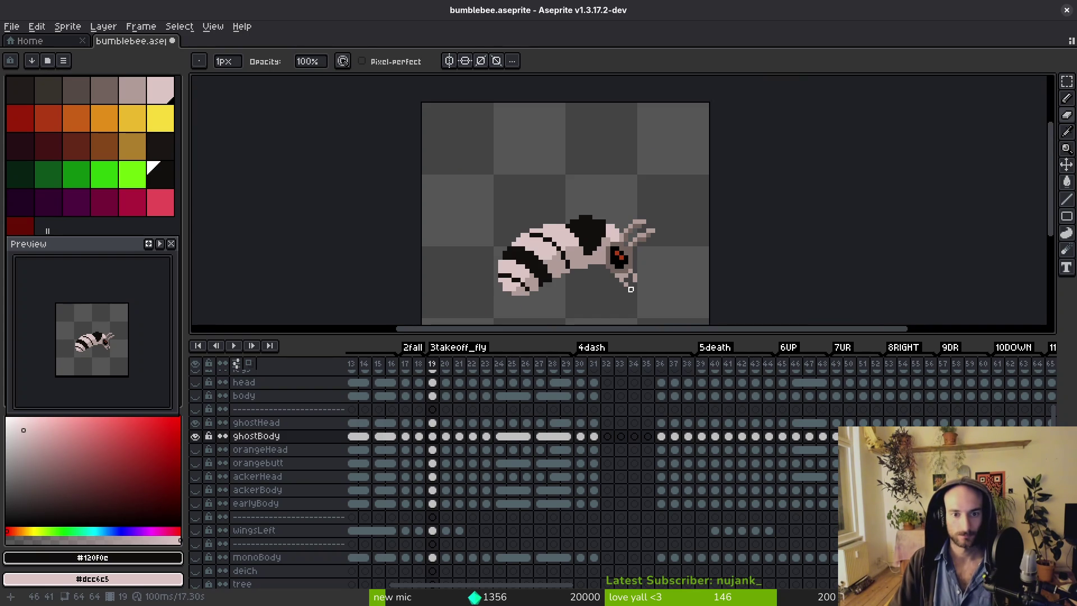
pyautogui.scroll(-2, 630, 288)
pyautogui.press('i')
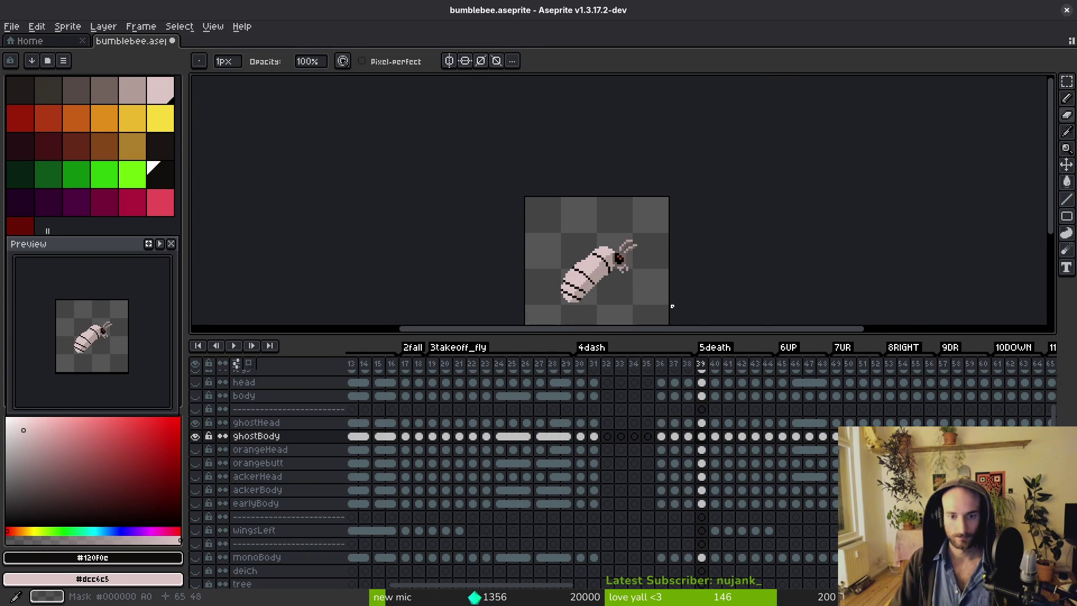
pyautogui.press('b')
pyautogui.scroll(3, 631, 207)
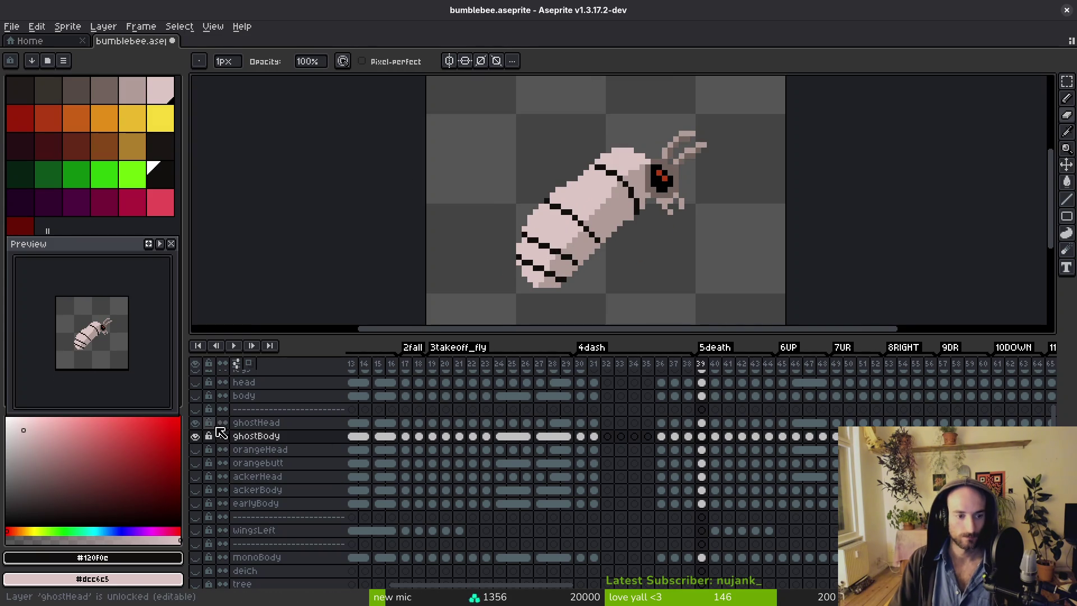
pyautogui.click(196, 424)
# On frame 39, add a black pixel to a stripe on the ghost body.
pyautogui.press('i')
pyautogui.press('Left')
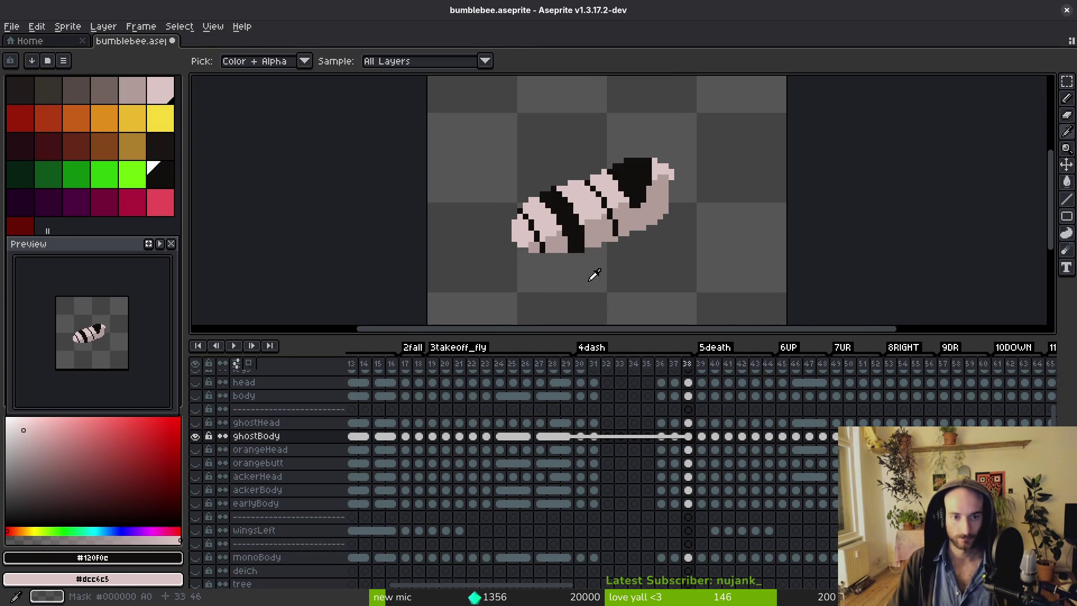
pyautogui.press('Right')
pyautogui.press('b')
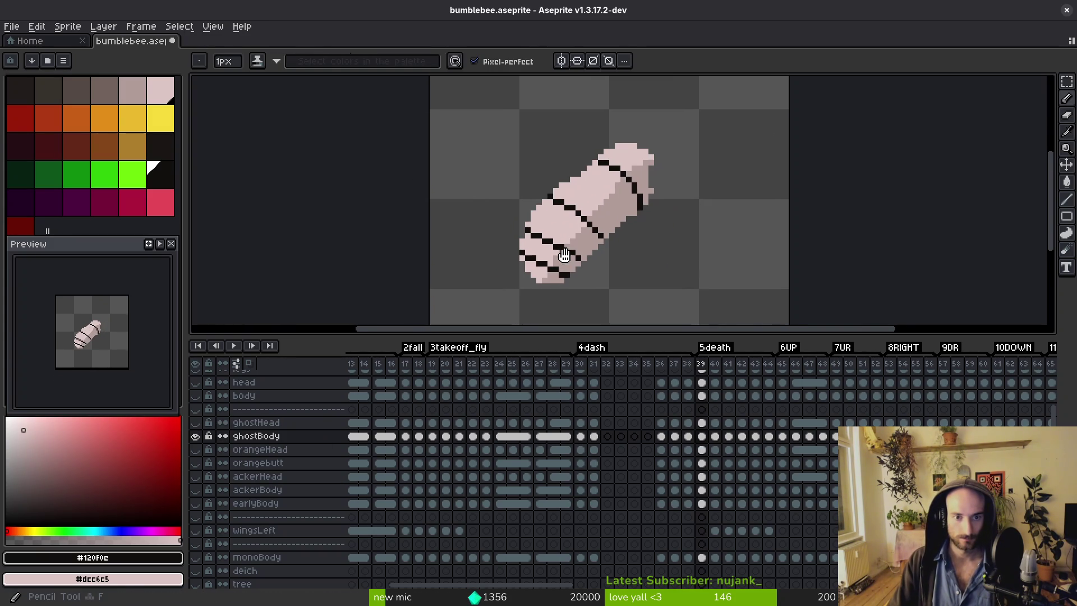
pyautogui.scroll(4, 570, 224)
pyautogui.click(540, 227)
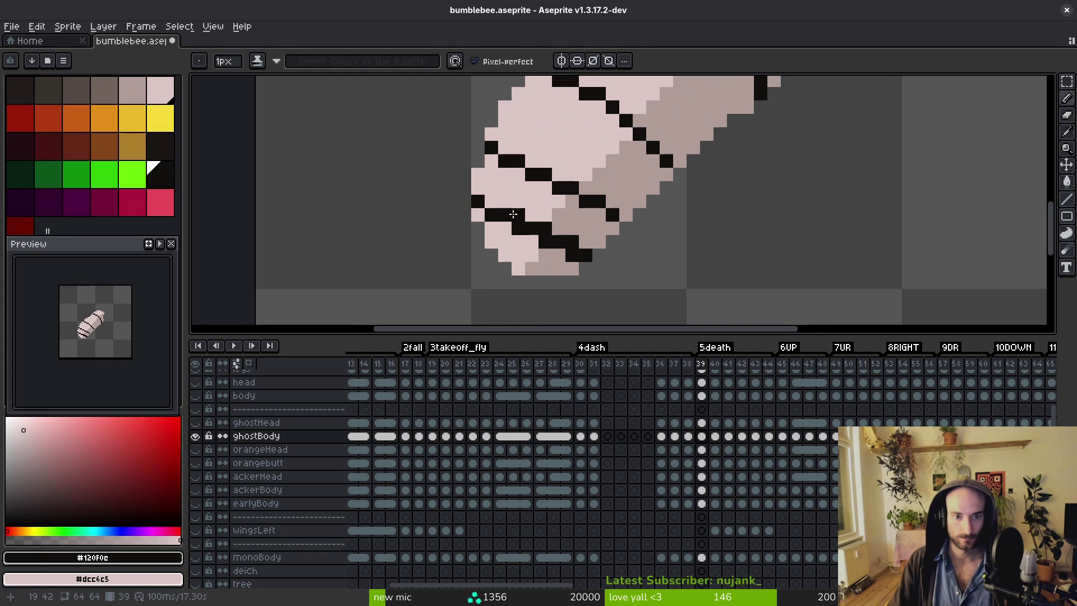
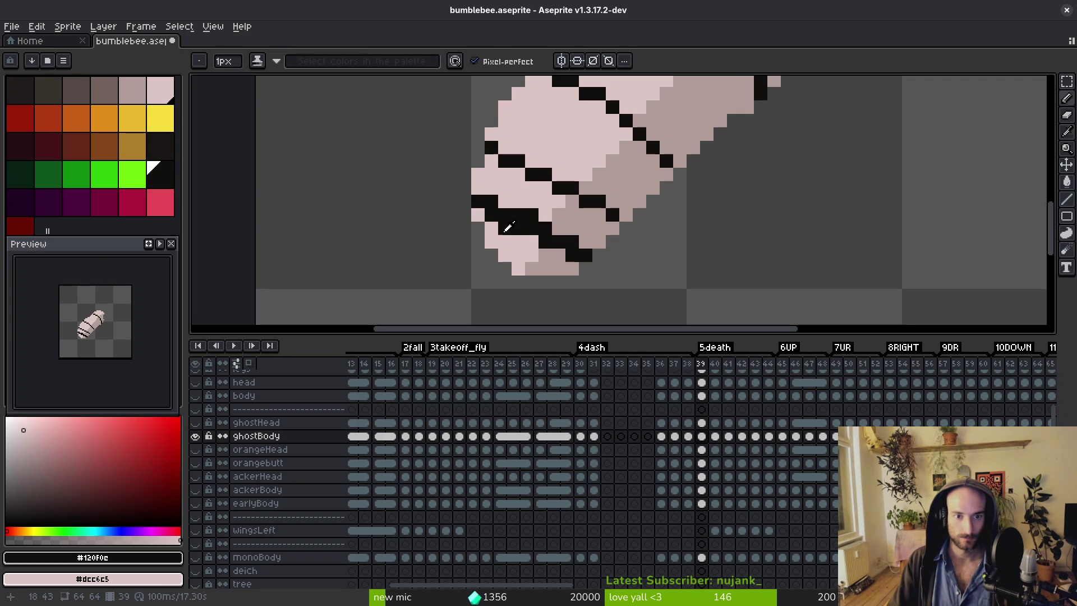
# Recolour stray black pixels at the lower body light and shade pink, and extend the black stripe.
pyautogui.keyDown('alt'); pyautogui.click(477, 216); pyautogui.keyUp('alt')
pyautogui.click(491, 215)
pyautogui.keyDown('alt'); pyautogui.click(547, 241); pyautogui.keyUp('alt')
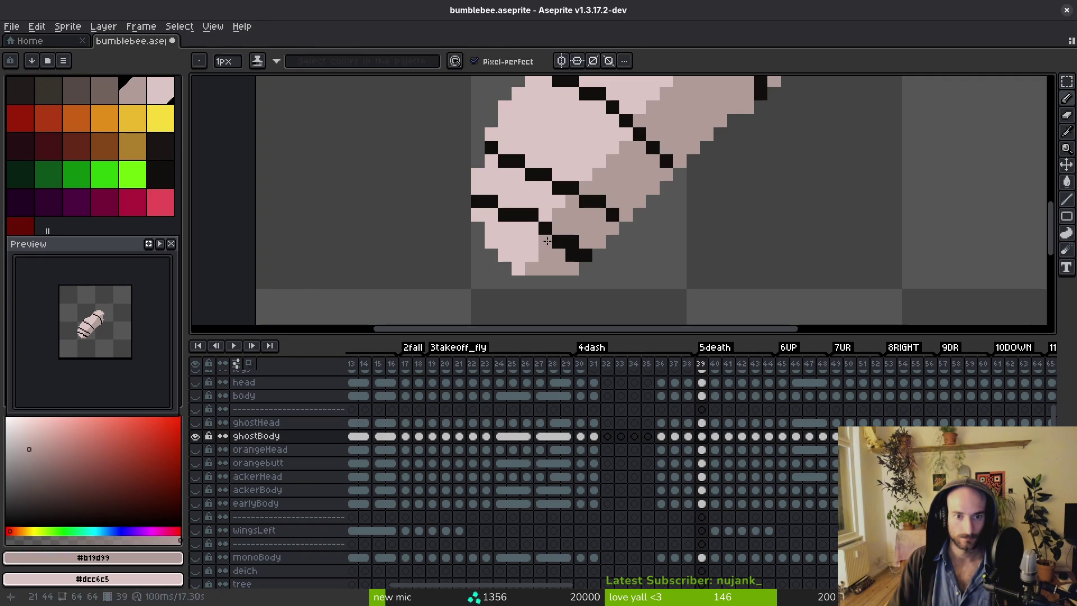
pyautogui.click(572, 256)
pyautogui.keyDown('alt'); pyautogui.click(559, 243); pyautogui.keyUp('alt')
pyautogui.click(558, 228)
pyautogui.keyDown('alt'); pyautogui.click(562, 242); pyautogui.keyUp('alt')
pyautogui.scroll(-3, 599, 268)
pyautogui.scroll(3, 599, 268)
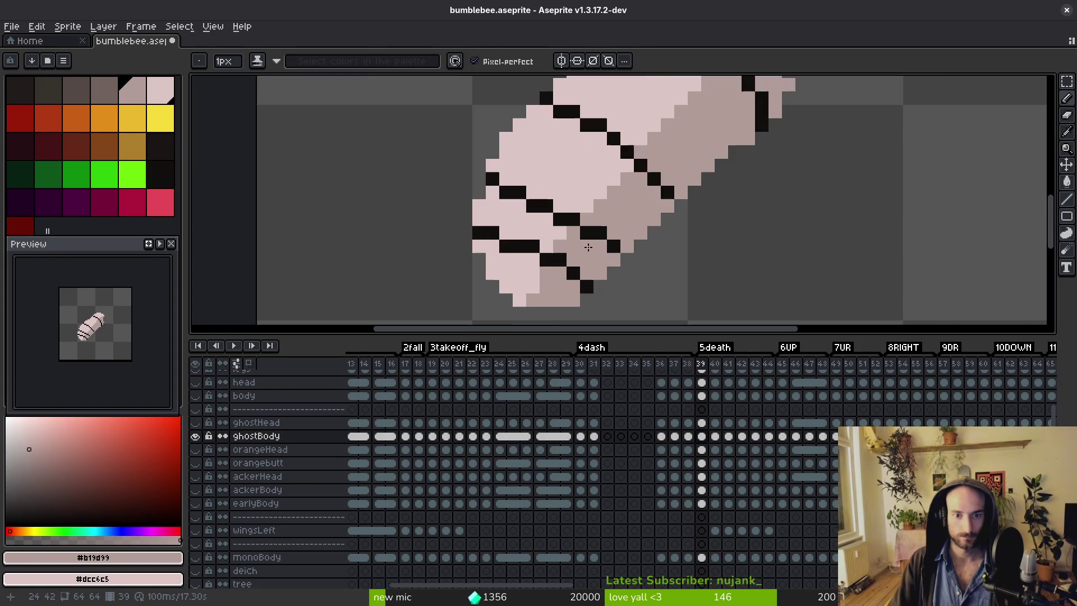
pyautogui.keyDown('alt'); pyautogui.click(617, 240); pyautogui.keyUp('alt')
pyautogui.click(589, 224)
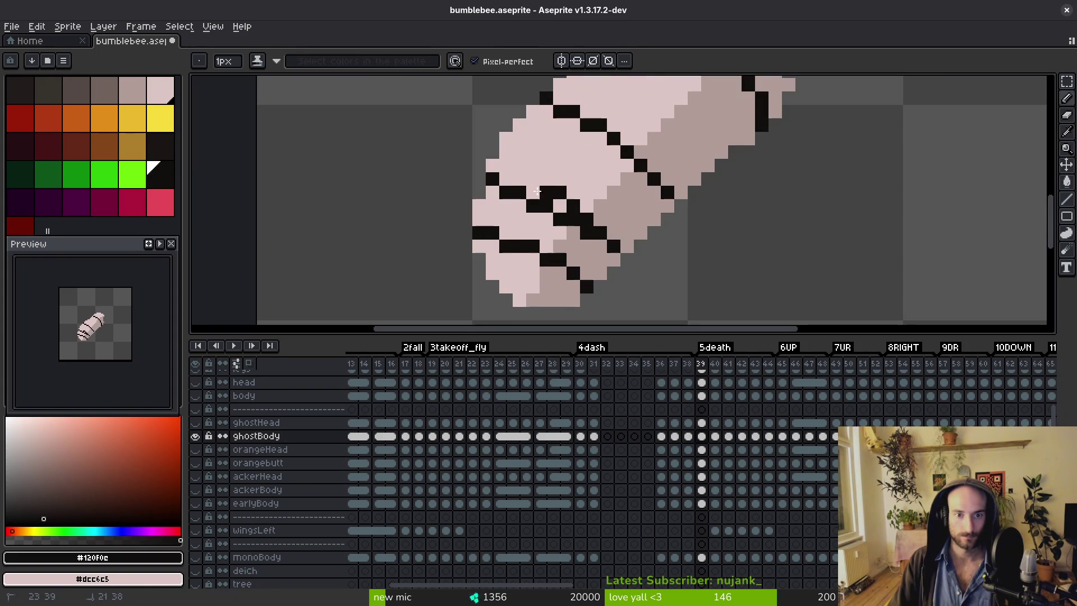
# Paint a stripe pixel light pink, draw a short black stripe stroke, and fill a stripe gap black.
pyautogui.keyDown('alt'); pyautogui.click(567, 118); pyautogui.keyUp('alt')
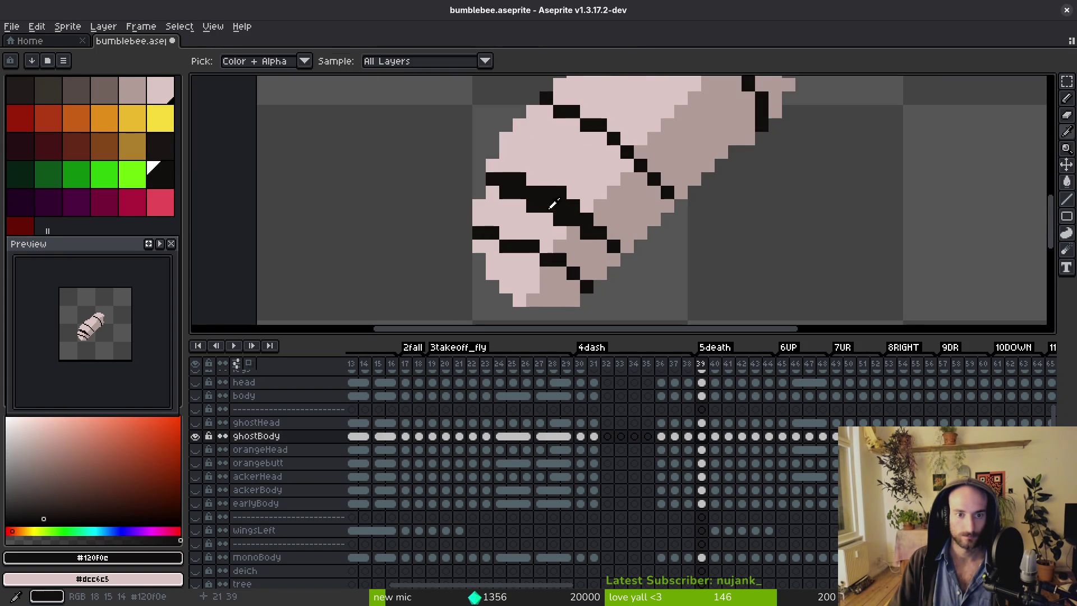
pyautogui.click(546, 206)
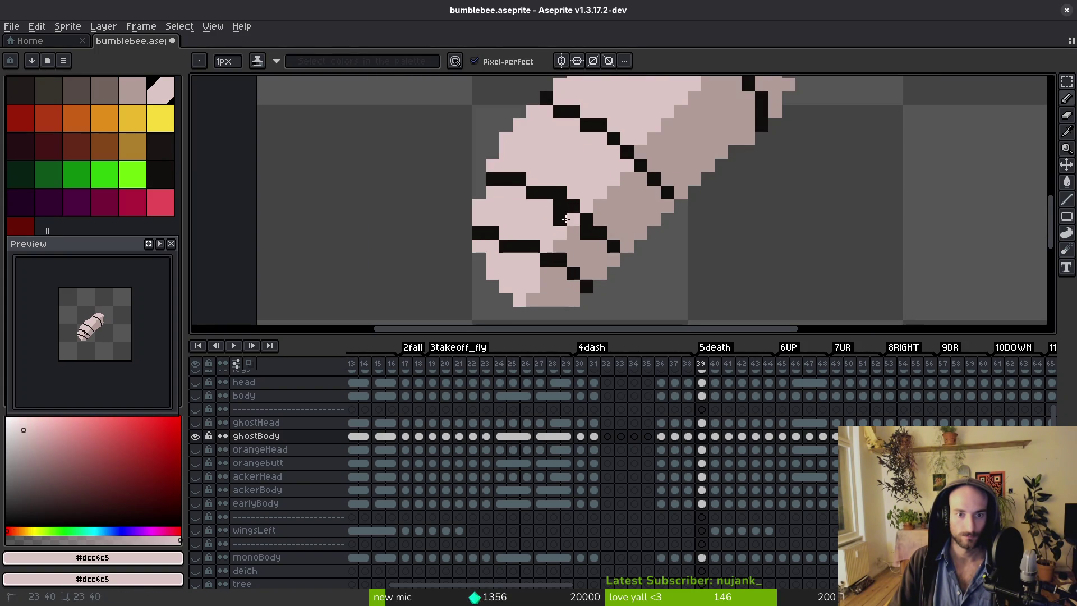
pyautogui.keyDown('alt'); pyautogui.click(600, 239); pyautogui.keyUp('alt')
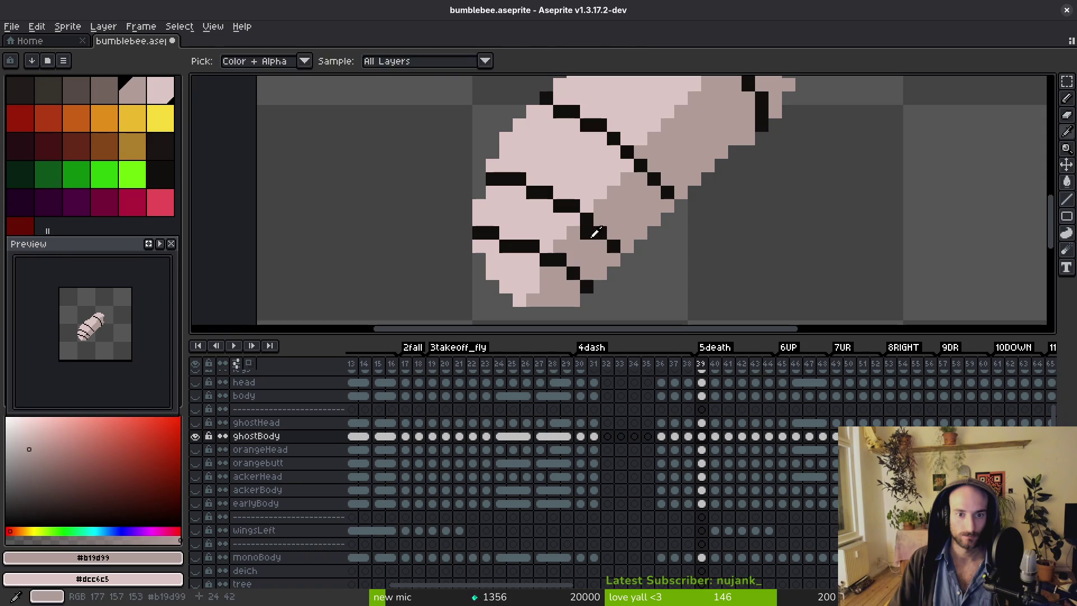
pyautogui.scroll(-4, 628, 272)
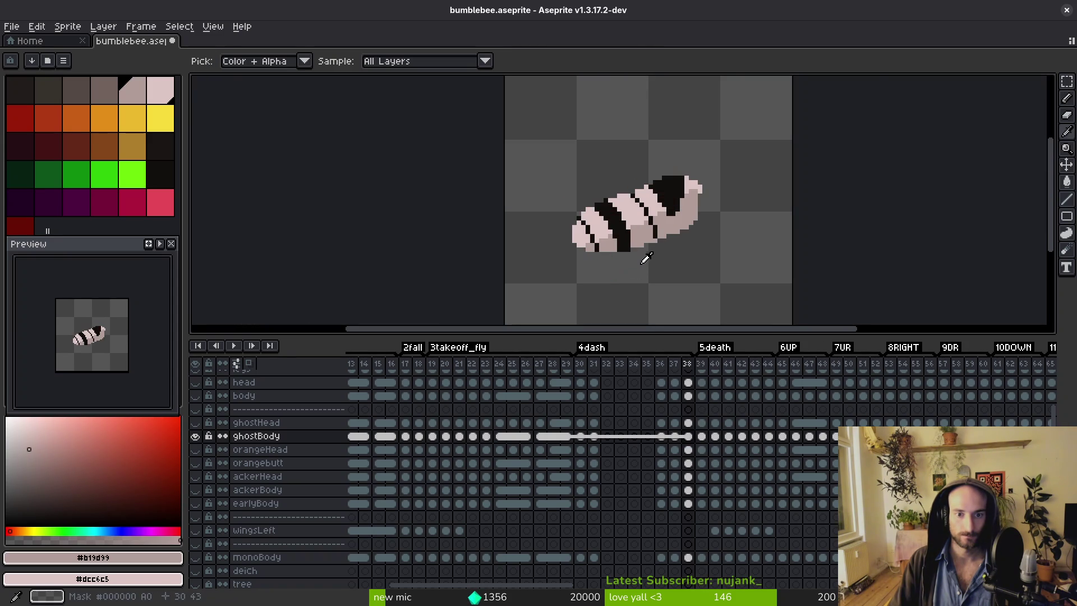
pyautogui.scroll(2, 595, 226)
pyautogui.keyDown('alt'); pyautogui.click(595, 226); pyautogui.keyUp('alt')
pyautogui.scroll(4, 595, 226)
pyautogui.moveTo(523, 179); pyautogui.dragTo(584, 198)
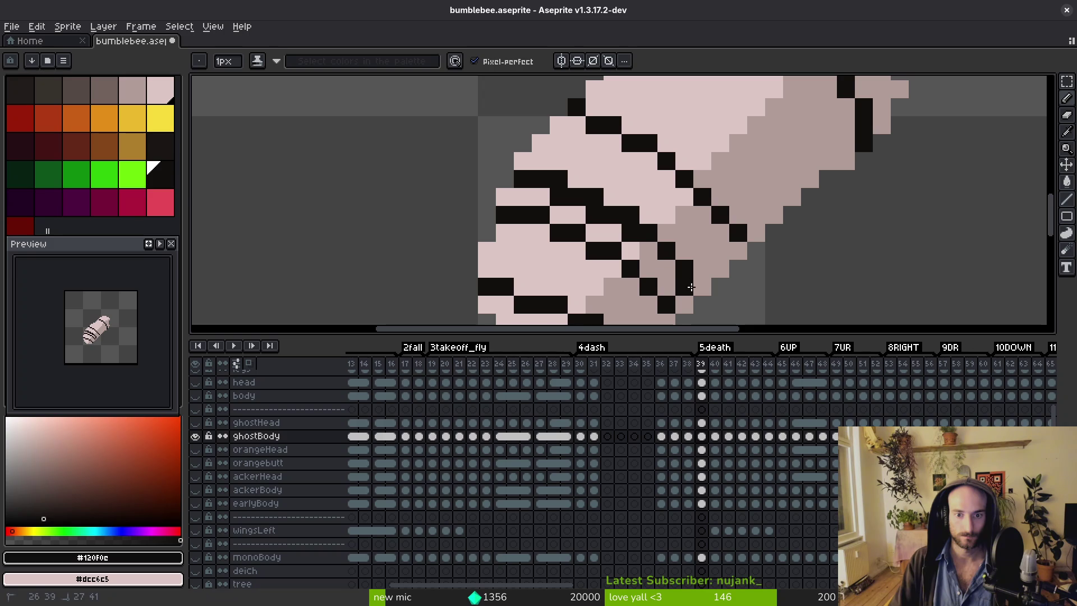
pyautogui.press('g')
pyautogui.click(651, 263)
# Fill the pink gaps between frame 39's lower stripes black to form one thick band.
pyautogui.click(567, 215)
pyautogui.click(532, 198)
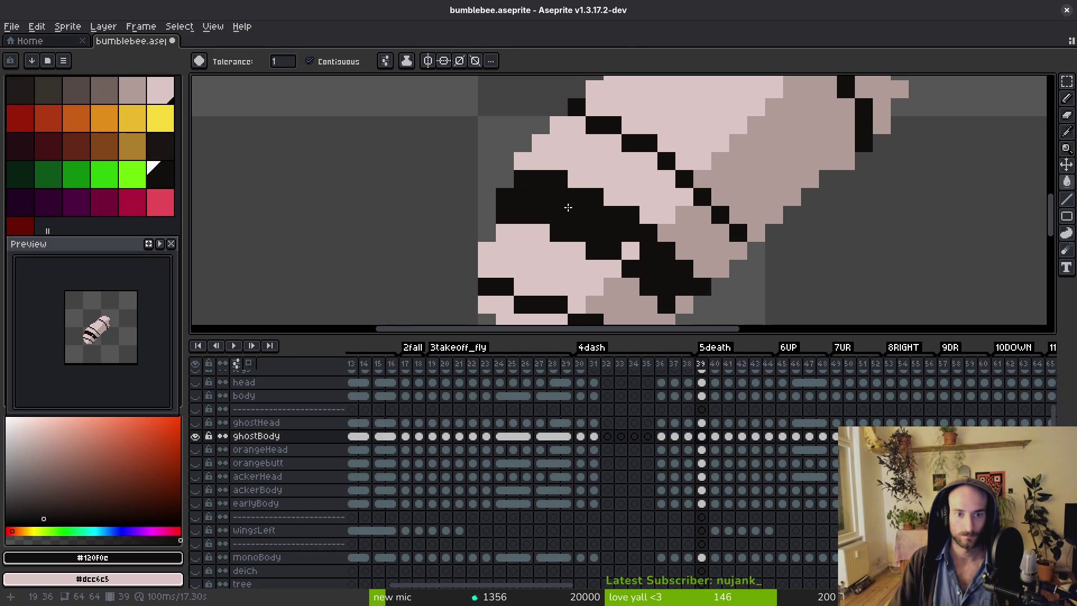
pyautogui.press('b')
pyautogui.scroll(-5, 631, 248)
pyautogui.scroll(5, 740, 252)
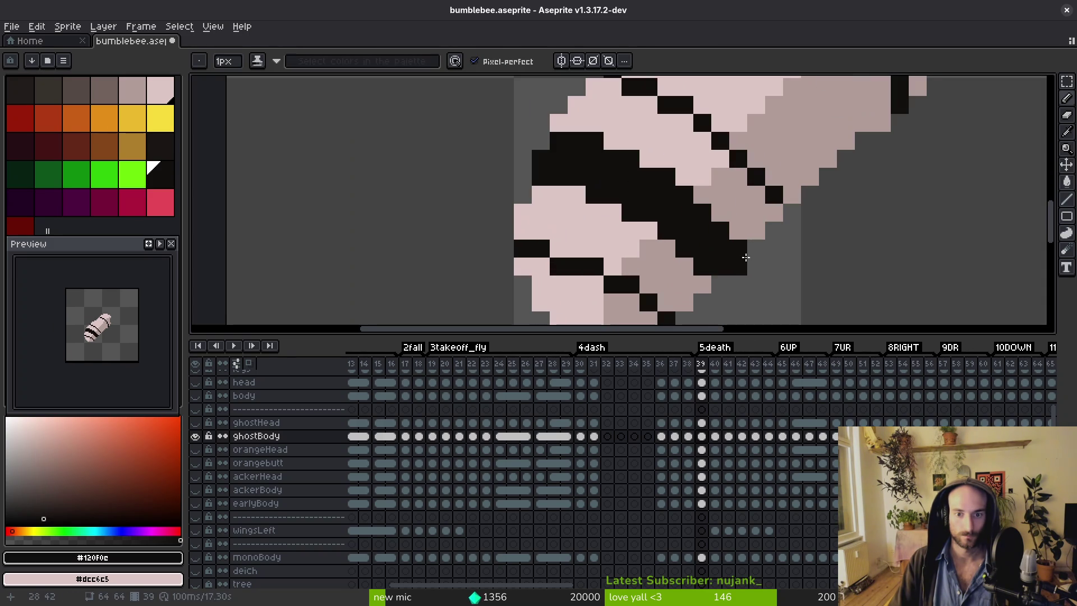
pyautogui.scroll(-5, 740, 233)
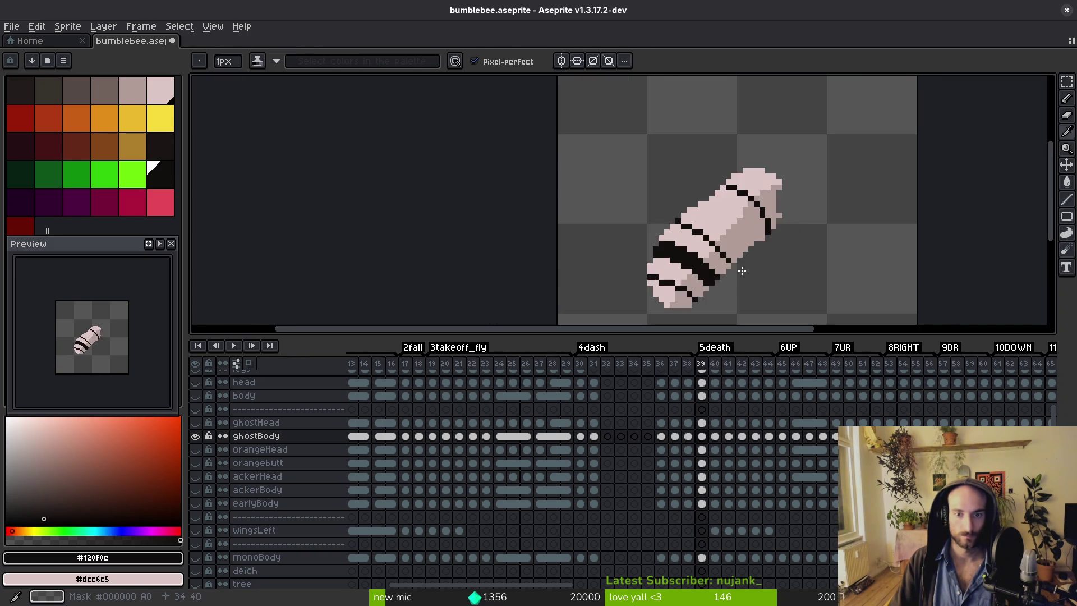
pyautogui.scroll(5, 757, 269)
pyautogui.scroll(1, 758, 271)
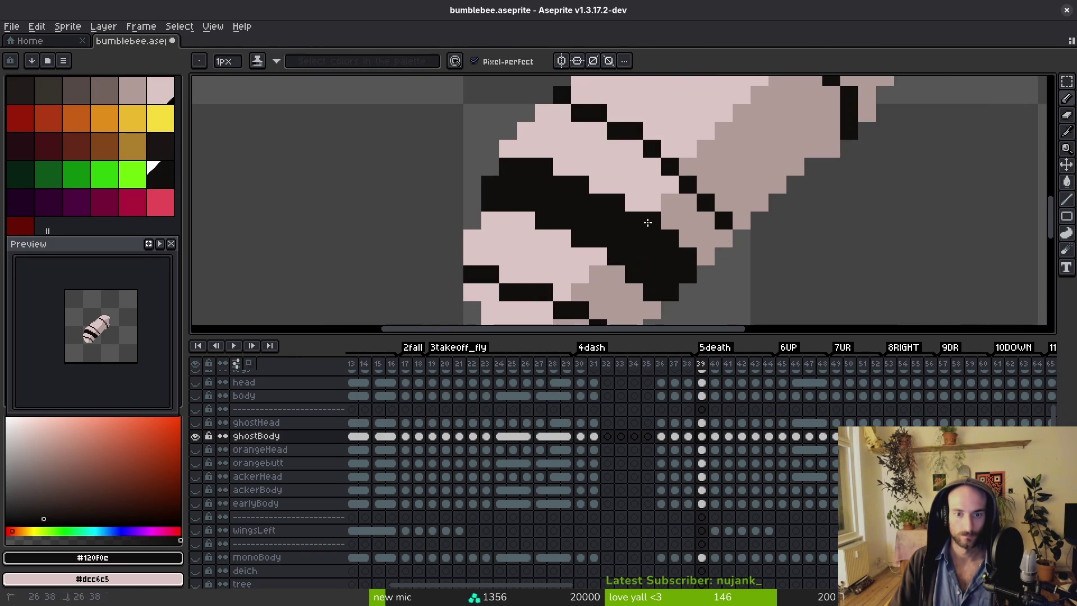
pyautogui.click(562, 166)
# Cover the upper stripe and outline pixels with light pink and shade pink.
pyautogui.scroll(-5, 578, 190)
pyautogui.scroll(4, 583, 207)
pyautogui.keyDown('alt'); pyautogui.click(587, 217); pyautogui.keyUp('alt')
pyautogui.click(615, 217)
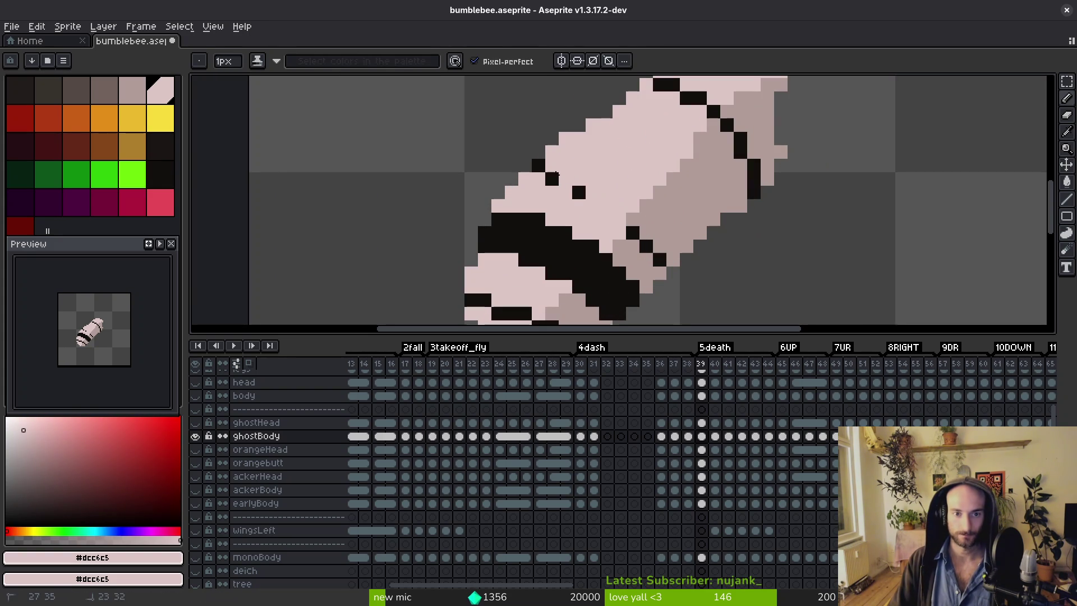
pyautogui.keyDown('alt'); pyautogui.click(638, 239); pyautogui.keyUp('alt')
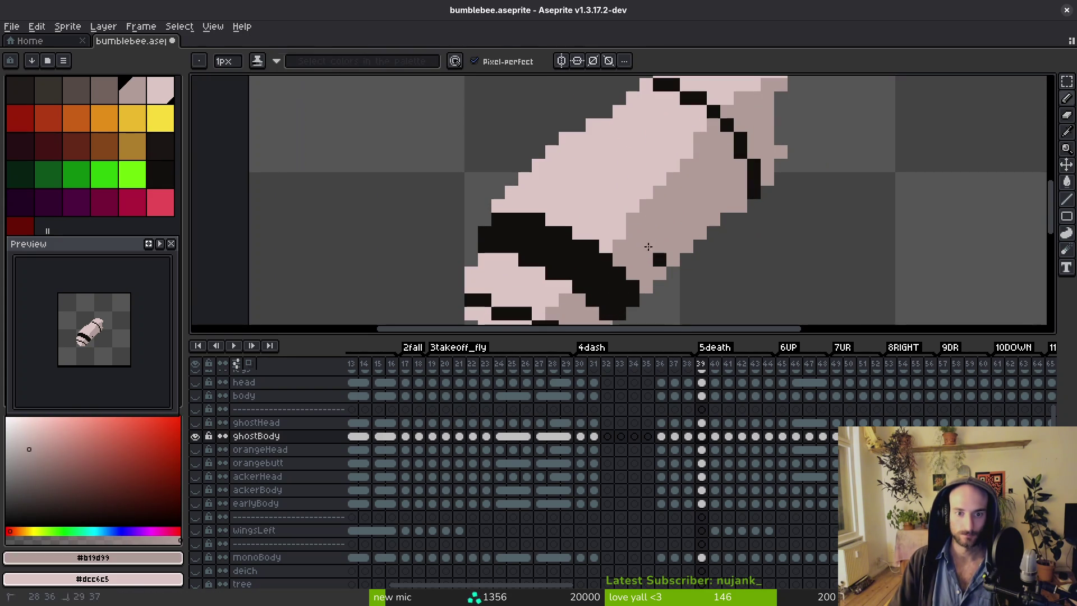
pyautogui.scroll(2, 684, 213)
pyautogui.moveTo(706, 163); pyautogui.dragTo(741, 208)
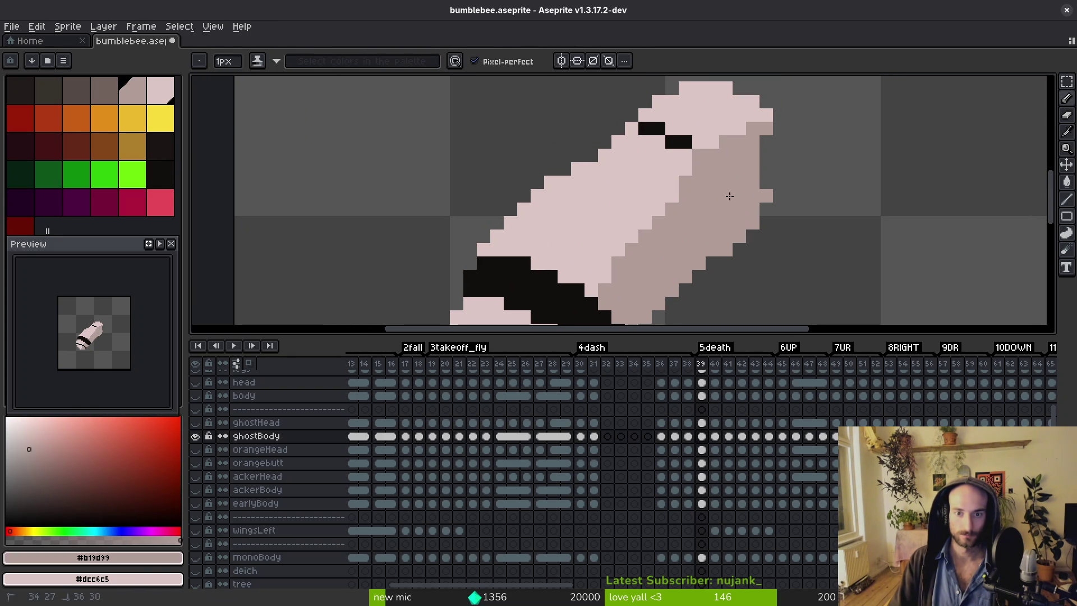
pyautogui.keyDown('alt'); pyautogui.click(697, 120); pyautogui.keyUp('alt')
pyautogui.click(671, 142)
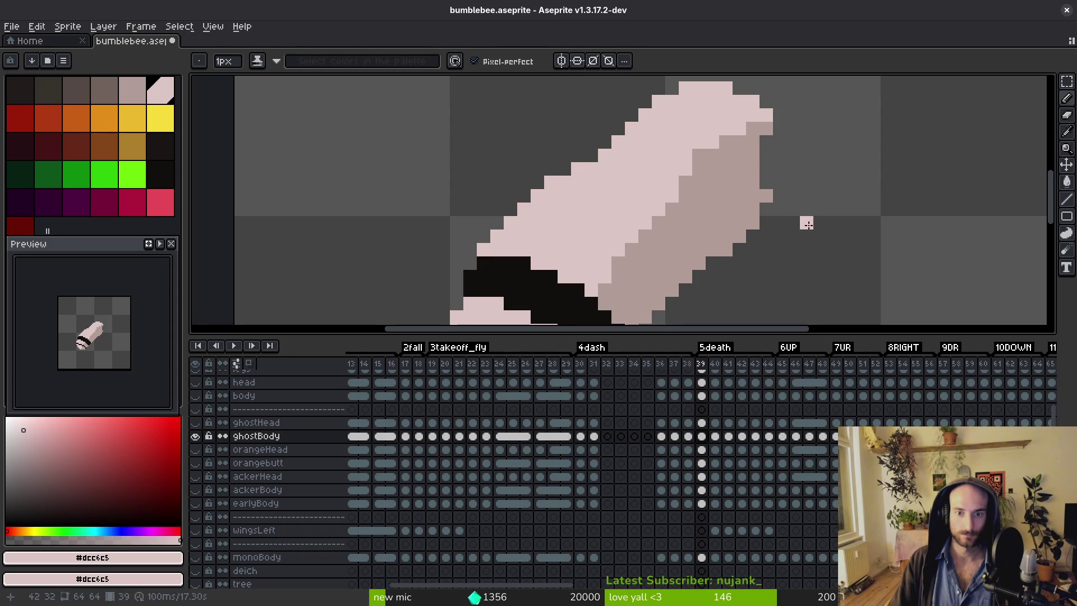
# Repaint the upper shaded side light pink with a diagonal staircase of shade pixels.
pyautogui.moveTo(716, 191); pyautogui.dragTo(707, 198)
pyautogui.moveTo(750, 136); pyautogui.dragTo(683, 219)
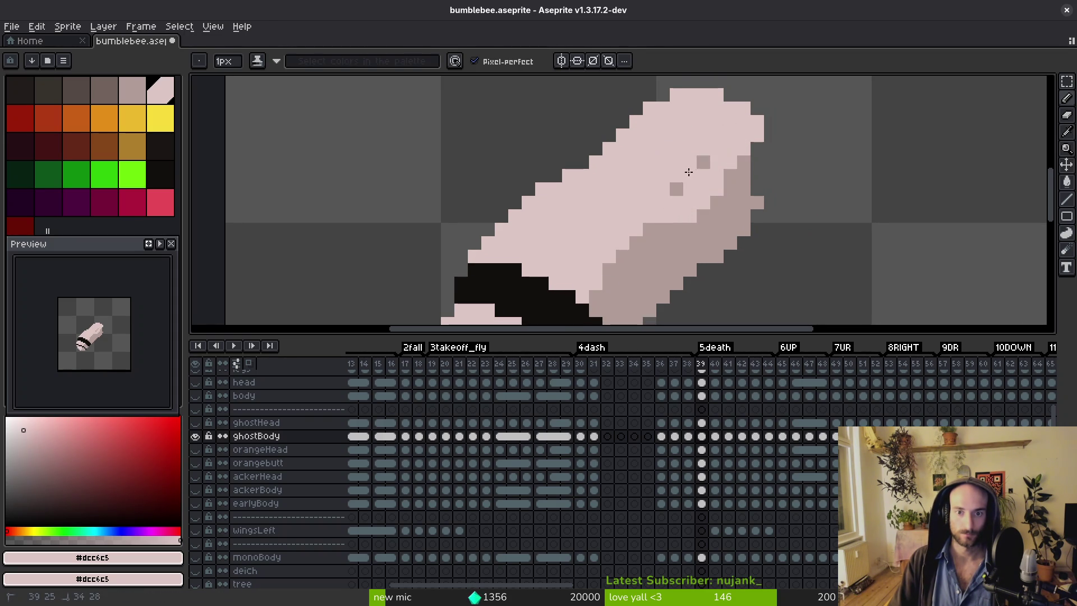
pyautogui.scroll(4, 739, 204)
pyautogui.keyDown('alt'); pyautogui.click(762, 187); pyautogui.keyUp('alt')
pyautogui.moveTo(755, 125)
pyautogui.mouseDown()
pyautogui.moveTo(697, 228)
pyautogui.moveTo(648, 232)
pyautogui.mouseUp()
pyautogui.scroll(-4, 685, 219)
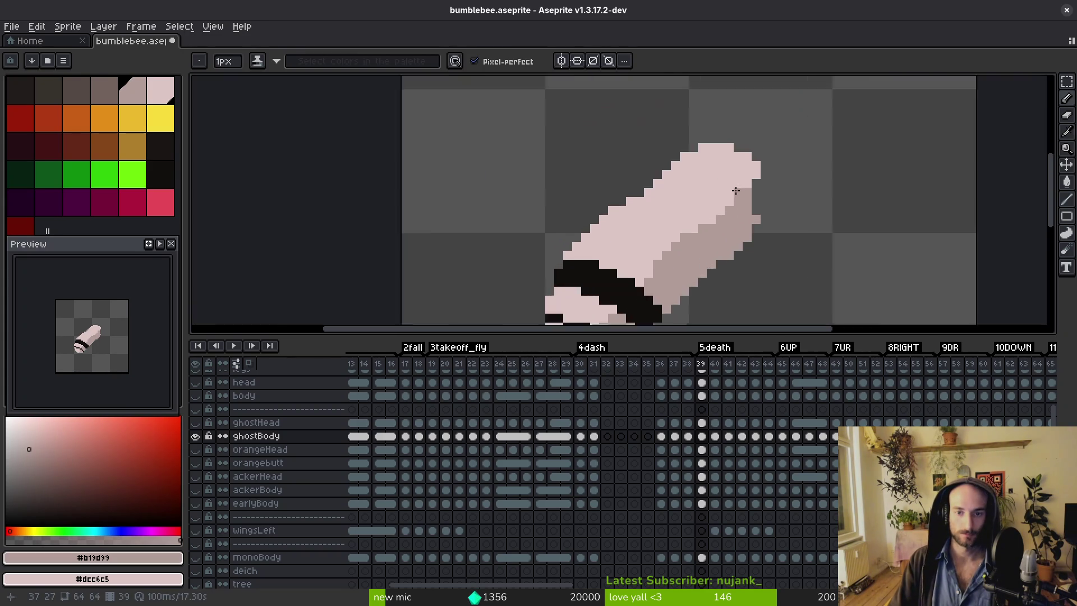
pyautogui.scroll(3, 746, 163)
pyautogui.keyDown('alt'); pyautogui.click(745, 164); pyautogui.keyUp('alt')
pyautogui.scroll(-4, 744, 250)
# On frame 40, paint light pink over the upper black stripe and right-side shading.
pyautogui.press('Left')
pyautogui.press('Right')
pyautogui.press('Right')
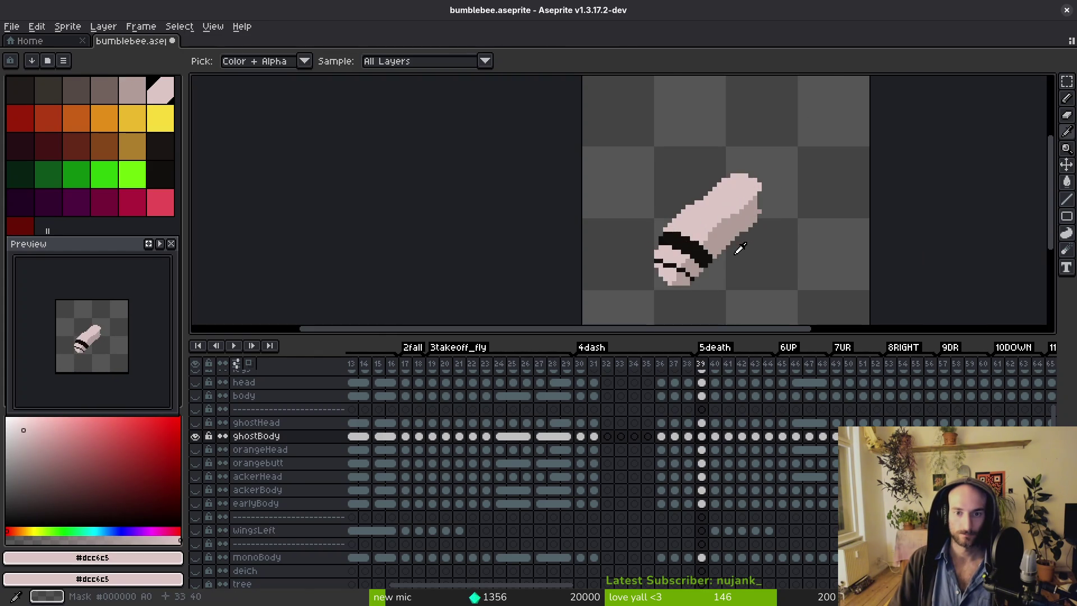
pyautogui.scroll(4, 763, 195)
pyautogui.moveTo(762, 195)
pyautogui.mouseDown()
pyautogui.moveTo(609, 316)
pyautogui.moveTo(760, 185)
pyautogui.moveTo(620, 151)
pyautogui.mouseUp()
pyautogui.scroll(-2, 785, 185)
pyautogui.scroll(2, 801, 193)
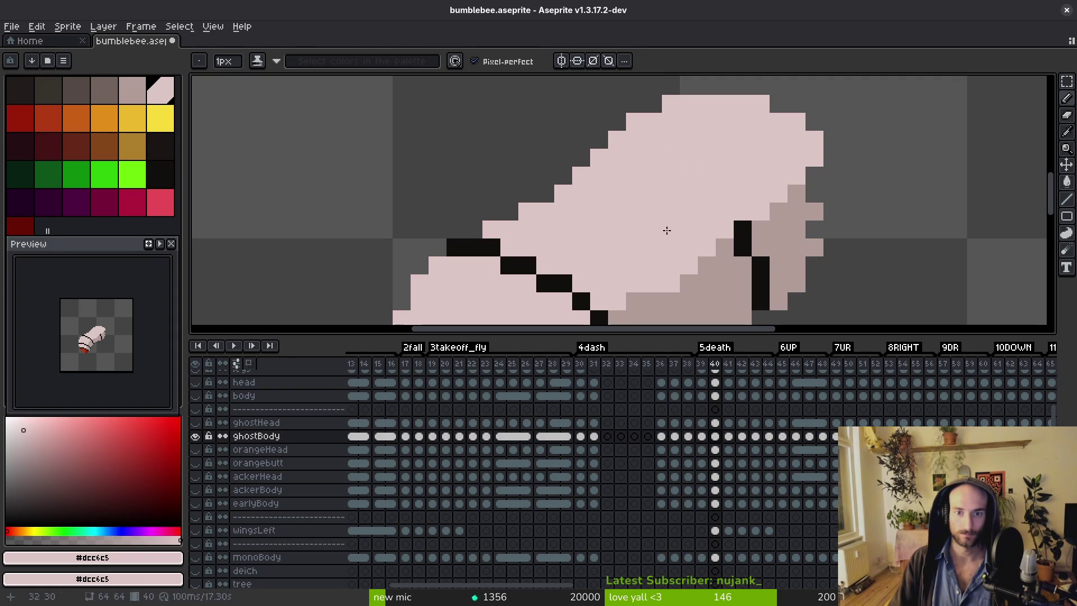
# Paint over frame 40's dark diagonal line in light pink and cover a stray black pixel.
pyautogui.scroll(-2, 528, 162)
pyautogui.moveTo(524, 152); pyautogui.dragTo(646, 193)
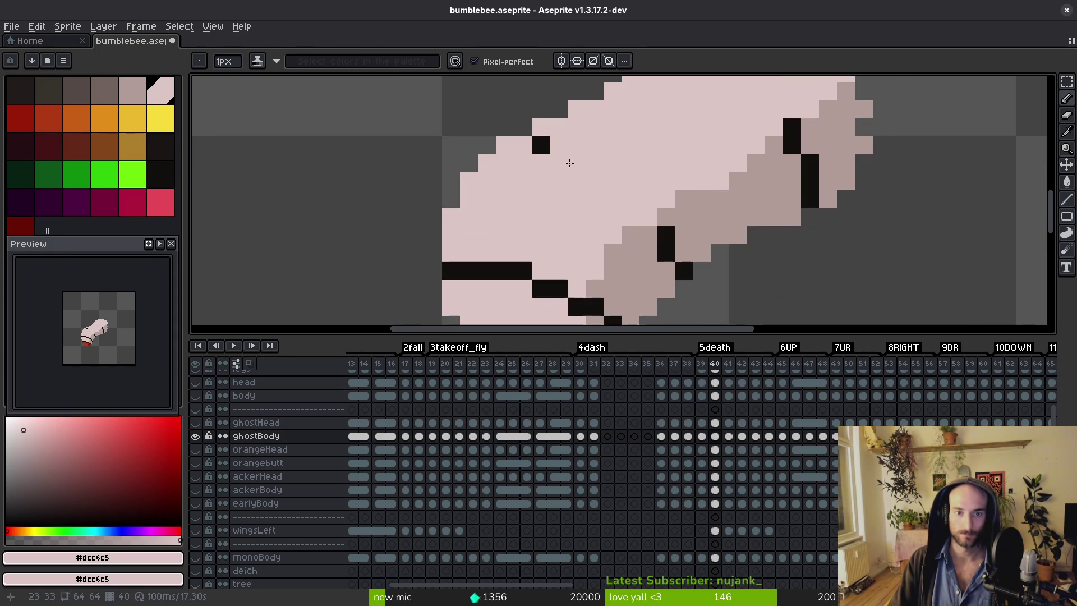
pyautogui.scroll(-2, 699, 184)
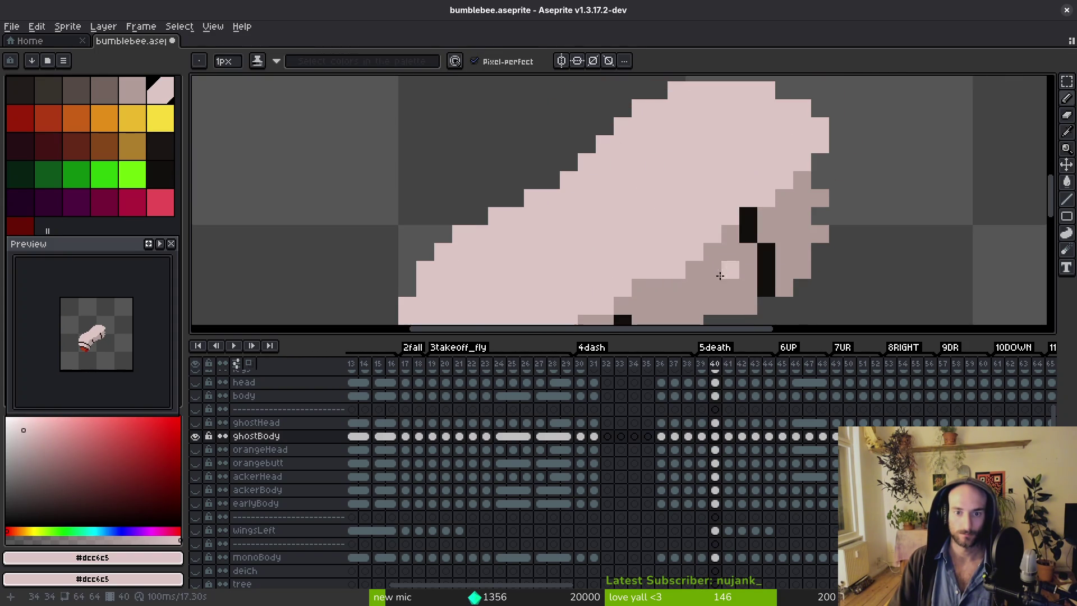
pyautogui.scroll(-2, 699, 184)
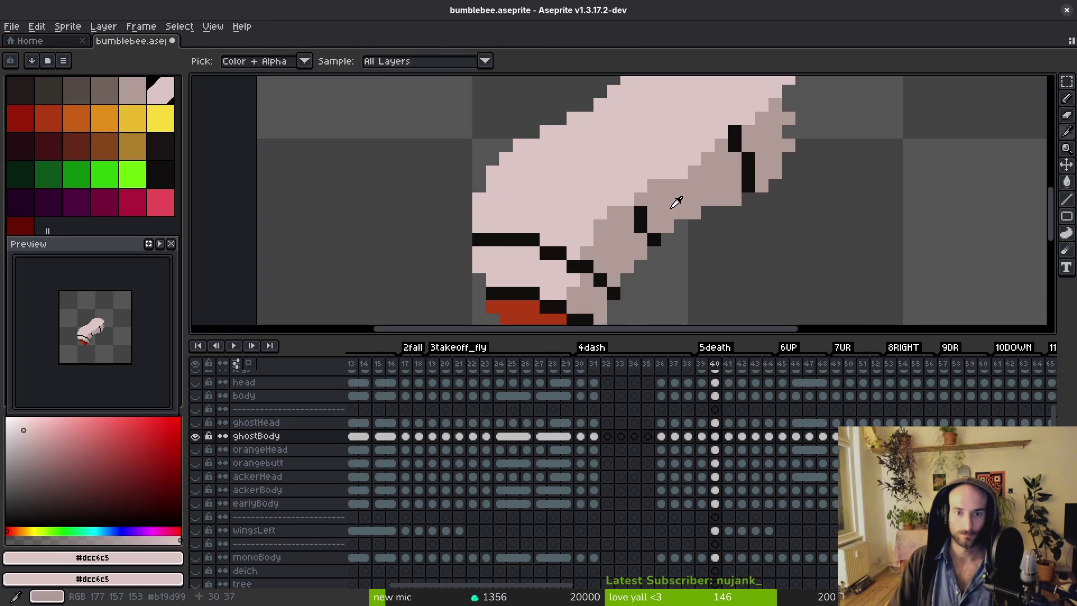
pyautogui.scroll(2, 680, 202)
pyautogui.keyDown('alt'); pyautogui.click(657, 246); pyautogui.keyUp('alt')
pyautogui.scroll(-1, 657, 247)
pyautogui.scroll(1, 680, 223)
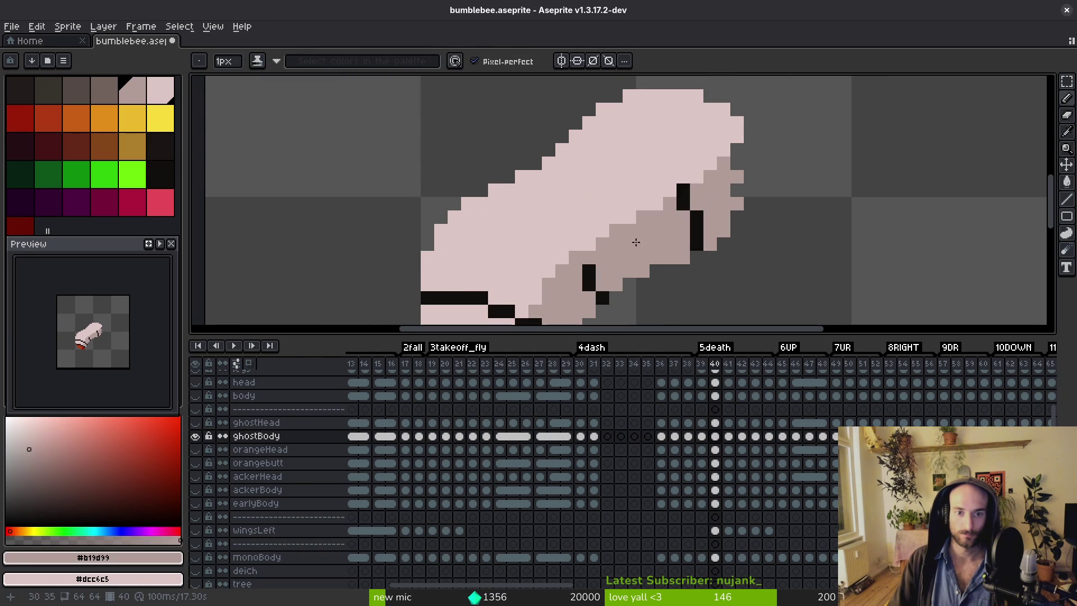
pyautogui.scroll(-5, 594, 255)
pyautogui.scroll(1, 647, 259)
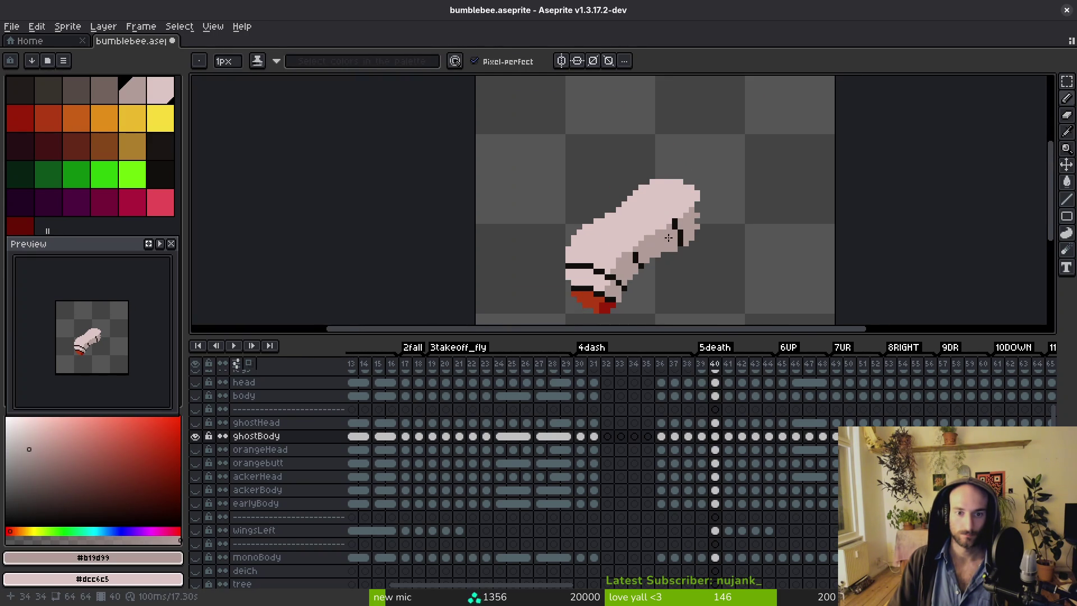
pyautogui.scroll(1, 653, 247)
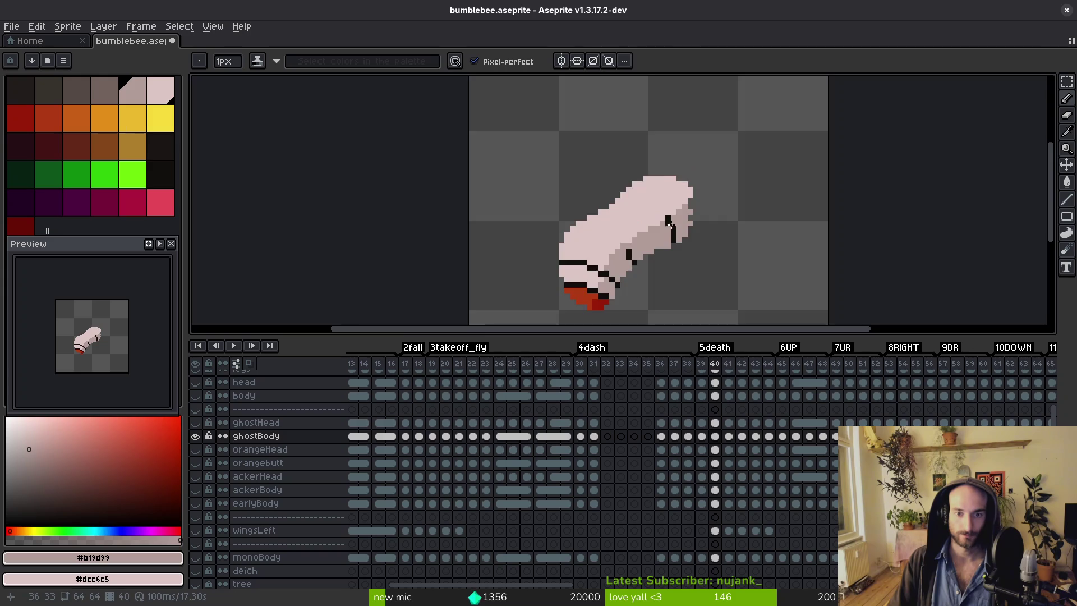
pyautogui.scroll(3, 664, 213)
pyautogui.click(684, 235)
# Compare against frame 39, then repaint the tail pixels in dark red.
pyautogui.press('g')
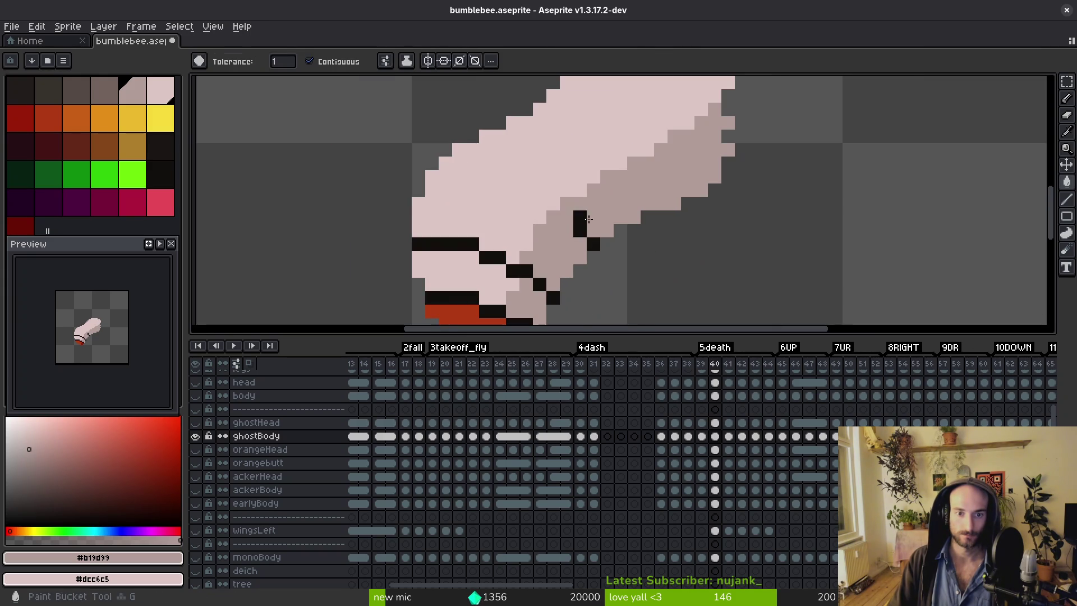
pyautogui.press('i')
pyautogui.click(546, 242)
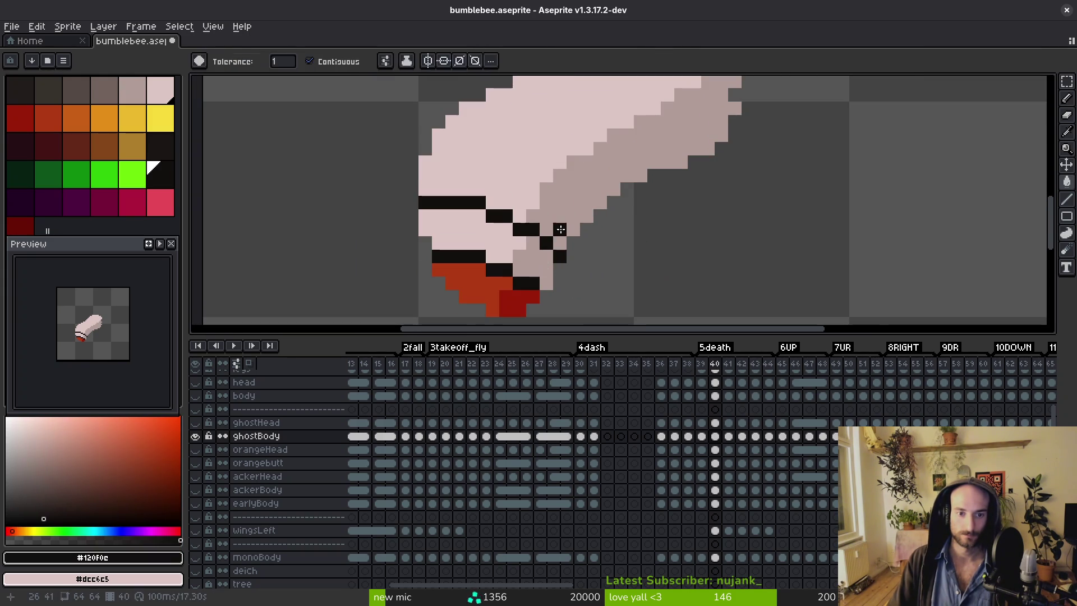
pyautogui.press(',')
pyautogui.scroll(-3, 608, 220)
pyautogui.press('.')
pyautogui.scroll(4, 584, 253)
pyautogui.press('b')
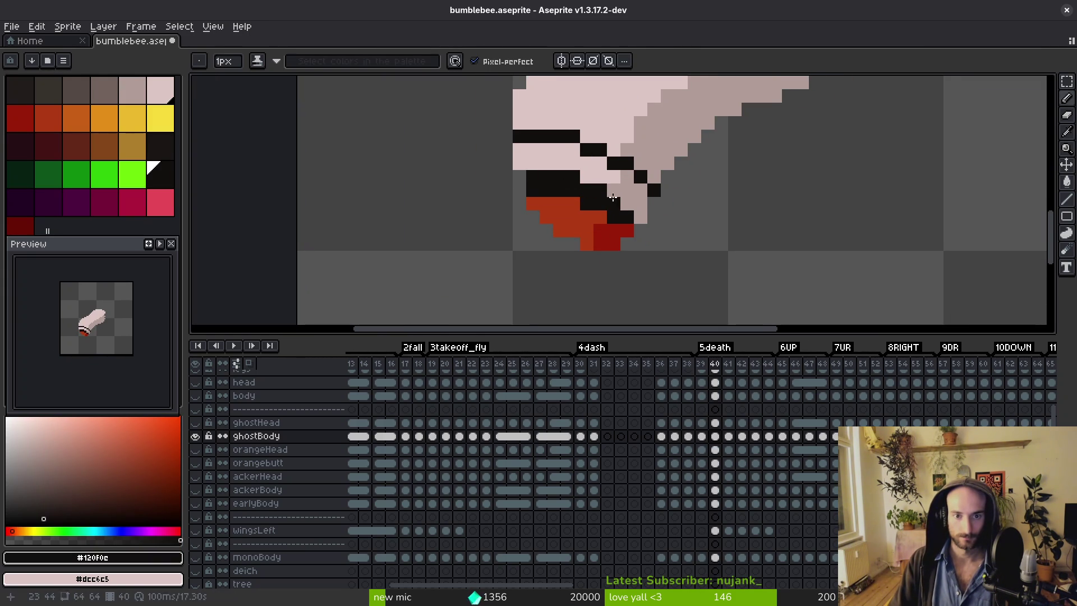
pyautogui.keyDown('alt'); pyautogui.click(613, 230); pyautogui.keyUp('alt')
pyautogui.click(621, 217)
pyautogui.click(601, 213)
pyautogui.keyDown('alt'); pyautogui.click(584, 202); pyautogui.keyUp('alt')
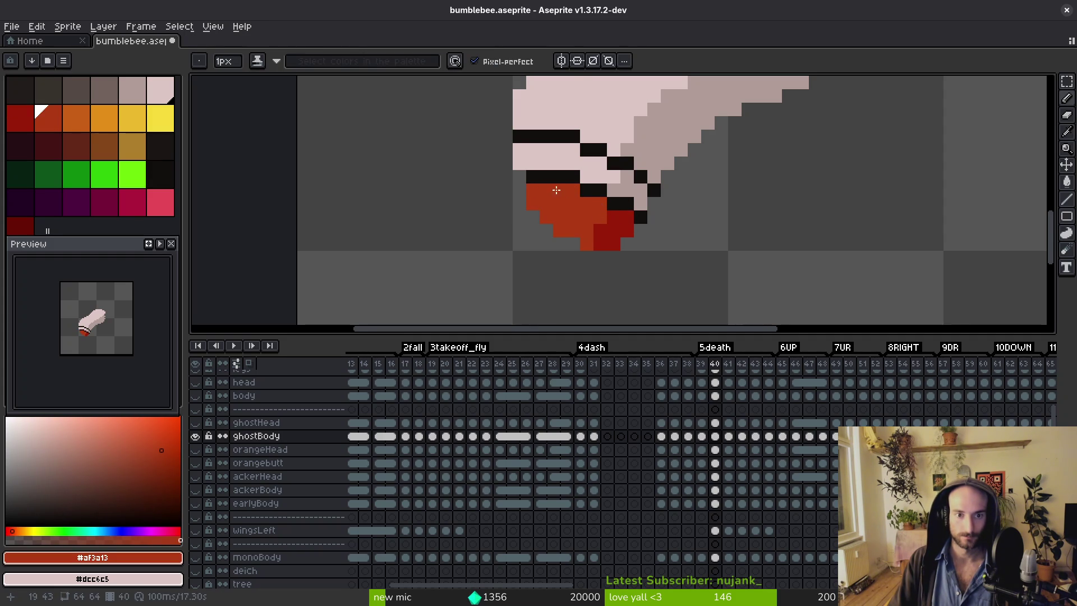
# Paint over the black lower outline pixels in light pink.
pyautogui.scroll(1, 630, 257)
pyautogui.keyDown('alt'); pyautogui.click(630, 256); pyautogui.keyUp('alt')
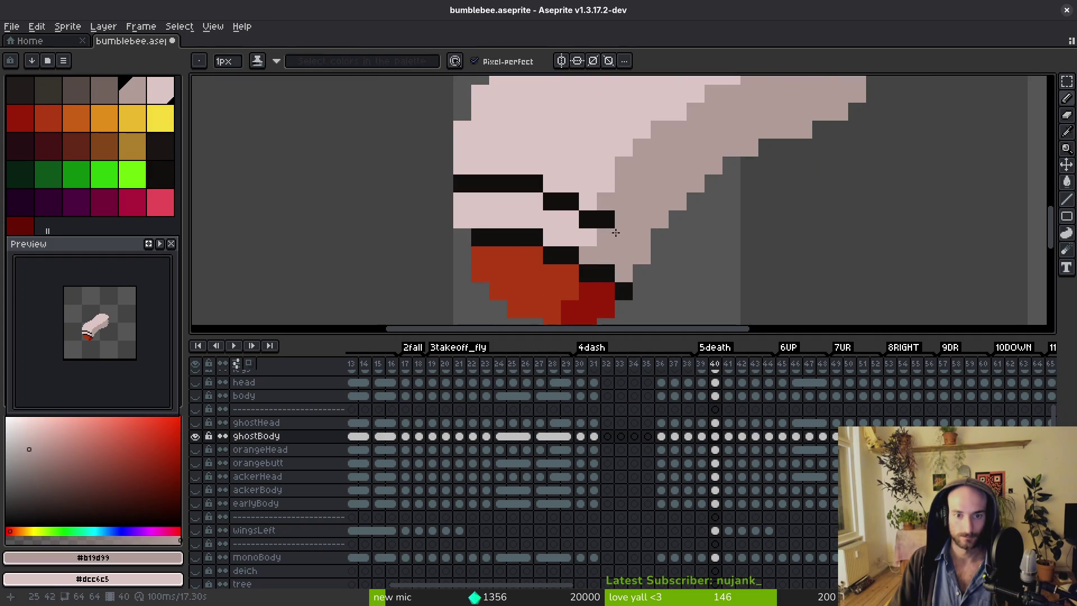
pyautogui.keyDown('alt'); pyautogui.click(572, 179); pyautogui.keyUp('alt')
pyautogui.moveTo(569, 202); pyautogui.dragTo(473, 183)
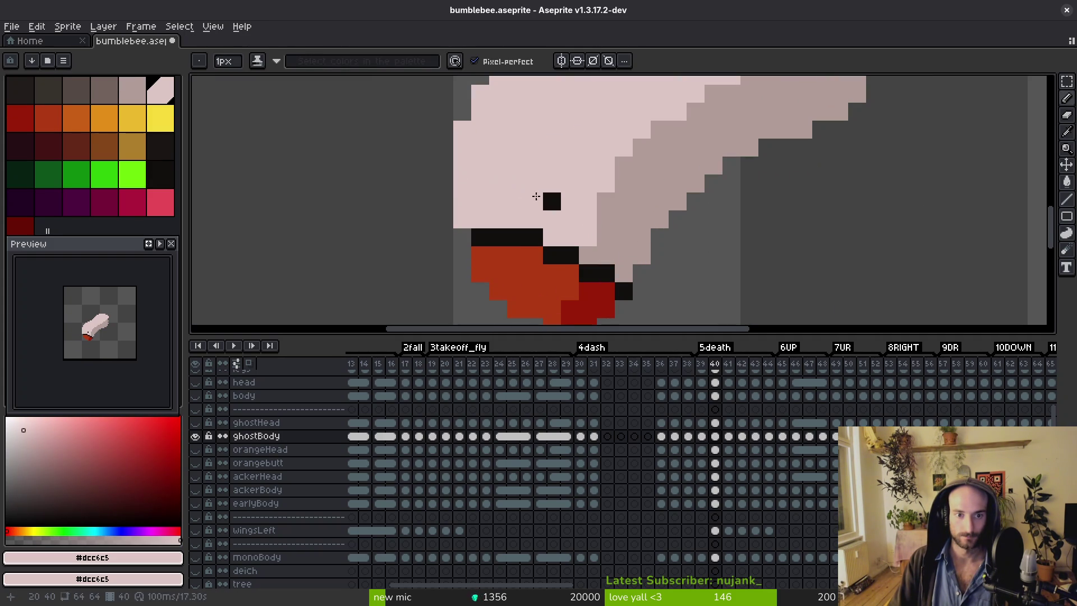
# Draw a new black stripe diagonally across the pink body.
pyautogui.keyDown('alt'); pyautogui.click(505, 237); pyautogui.keyUp('alt')
pyautogui.click(534, 237)
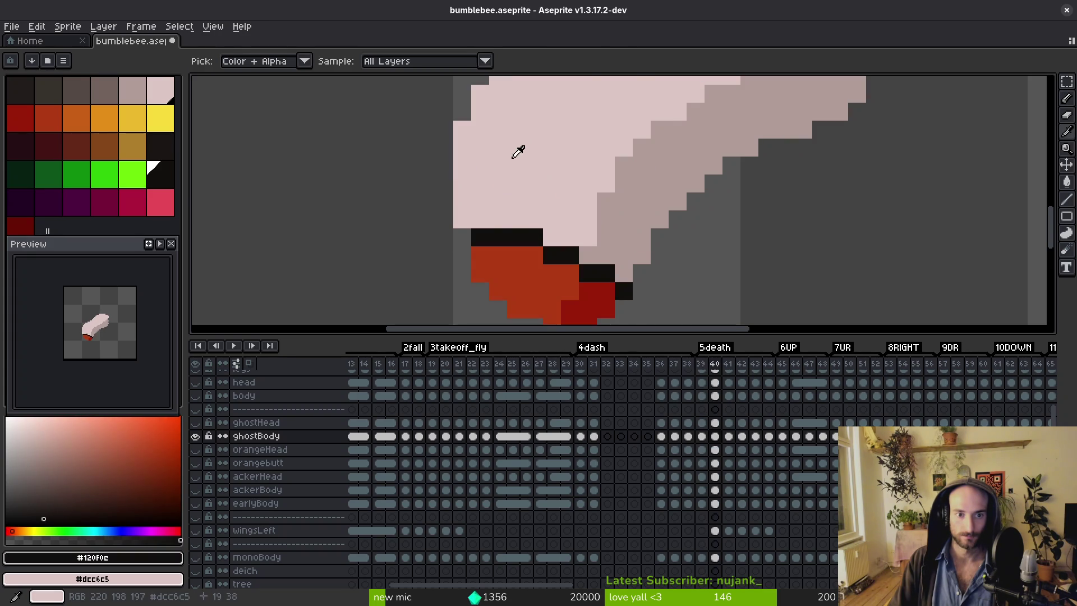
pyautogui.click(467, 147)
pyautogui.moveTo(468, 146)
pyautogui.mouseDown()
pyautogui.moveTo(550, 148)
pyautogui.moveTo(558, 166)
pyautogui.moveTo(602, 169)
pyautogui.moveTo(653, 196)
pyautogui.mouseUp()
pyautogui.scroll(-5, 654, 225)
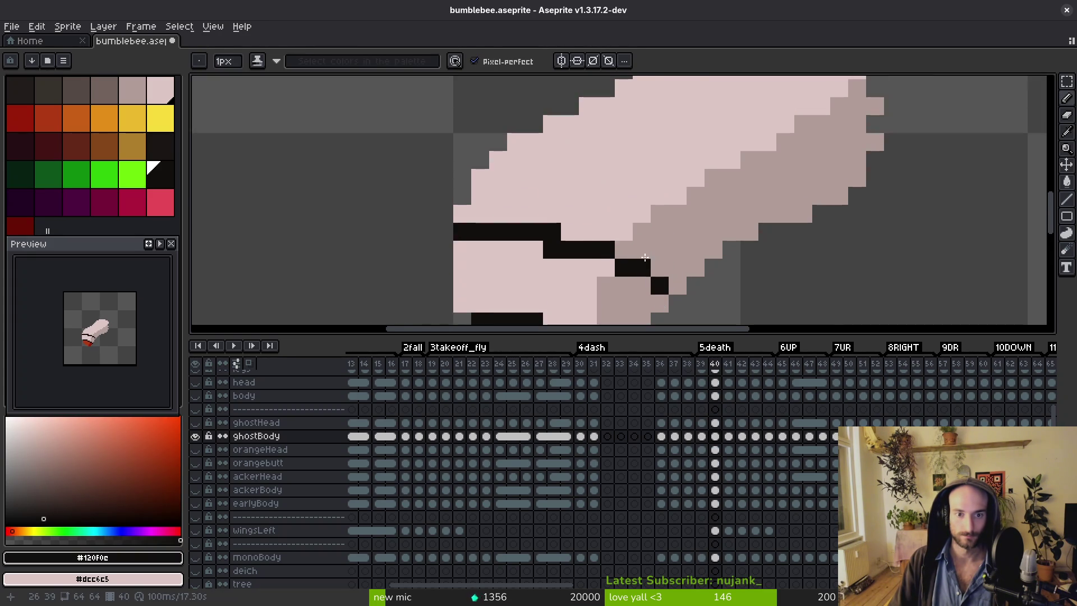
pyautogui.scroll(3, 654, 238)
# Try extending the black outline leftward, then undo the misdrawn stroke.
pyautogui.scroll(-3, 673, 227)
pyautogui.press('alt')
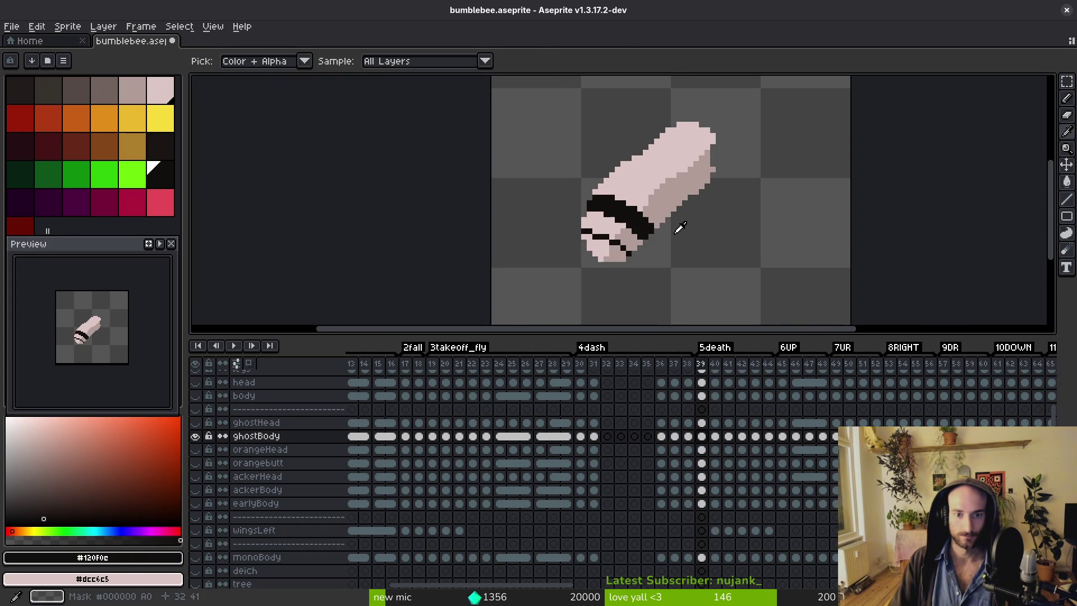
pyautogui.scroll(3, 661, 229)
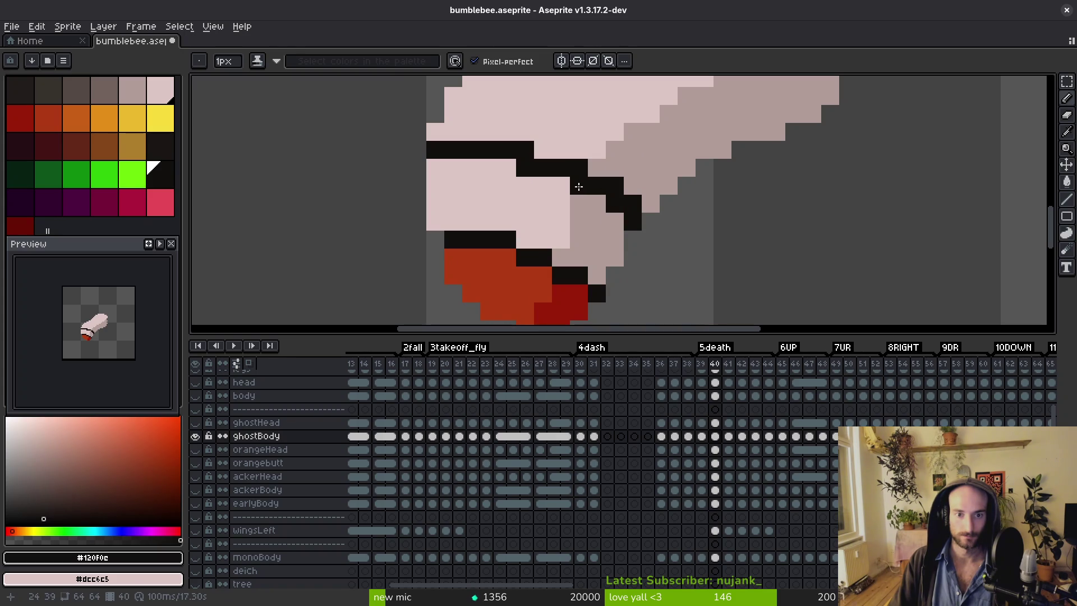
pyautogui.moveTo(667, 185)
pyautogui.mouseDown()
pyautogui.moveTo(626, 165)
pyautogui.moveTo(638, 183)
pyautogui.moveTo(508, 162)
pyautogui.moveTo(549, 142)
pyautogui.moveTo(456, 143)
pyautogui.moveTo(475, 126)
pyautogui.mouseUp()
pyautogui.hotkey('ctrl', 'z')
# Bucket-fill the grey spots in the stripe black, toggling undo/redo to compare the result.
pyautogui.scroll(-1, 609, 163)
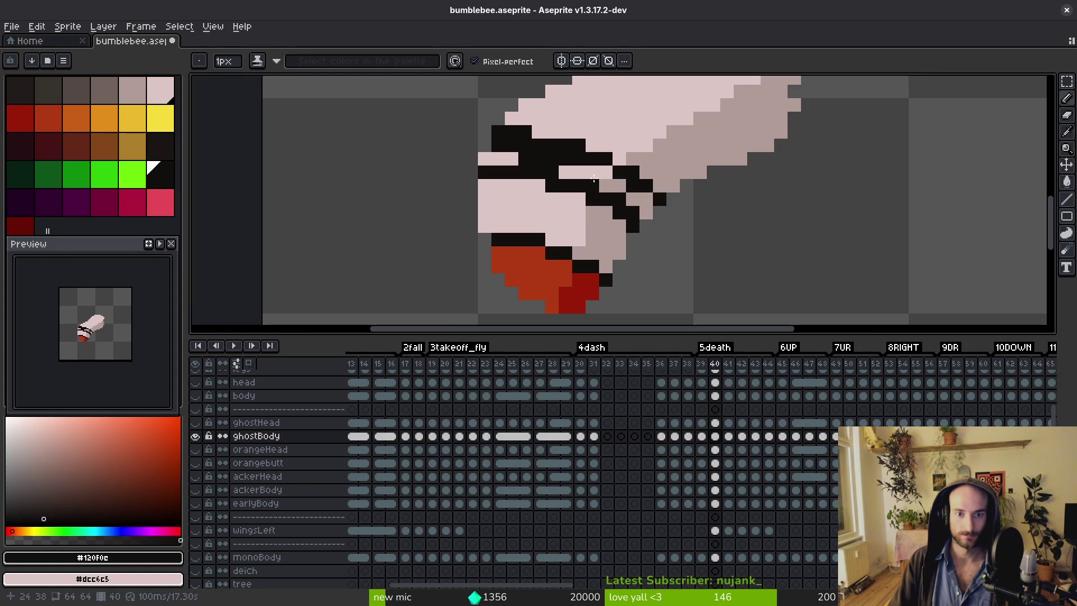
pyautogui.press('g')
pyautogui.click(606, 186)
pyautogui.click(629, 199)
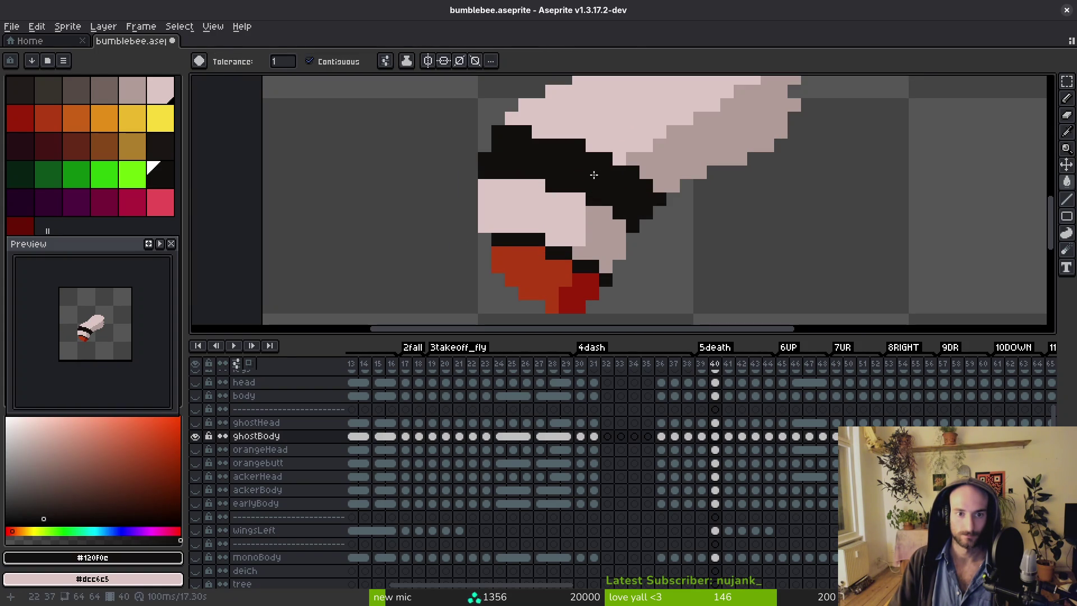
pyautogui.scroll(-3, 546, 168)
pyautogui.hotkey('ctrl', 'z')
pyautogui.hotkey('ctrl', 'z')
pyautogui.hotkey('ctrl', 'y')
pyautogui.hotkey('ctrl', 'y')
pyautogui.scroll(3, 638, 243)
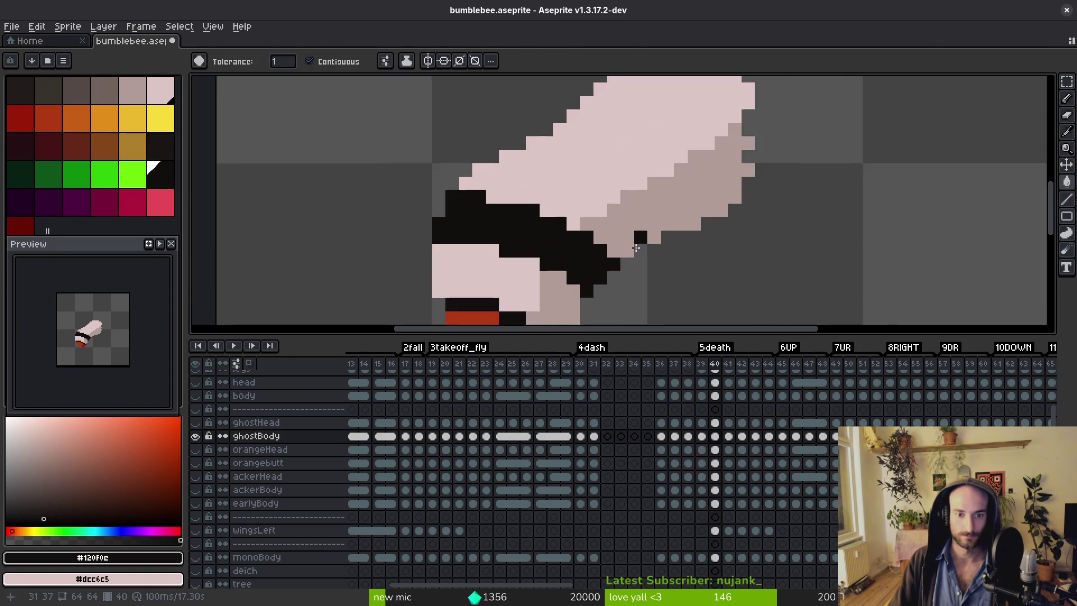
pyautogui.scroll(-3, 637, 243)
pyautogui.hotkey('ctrl', 'z')
pyautogui.hotkey('ctrl', 'y')
pyautogui.hotkey('ctrl', 'z')
pyautogui.hotkey('ctrl', 'y')
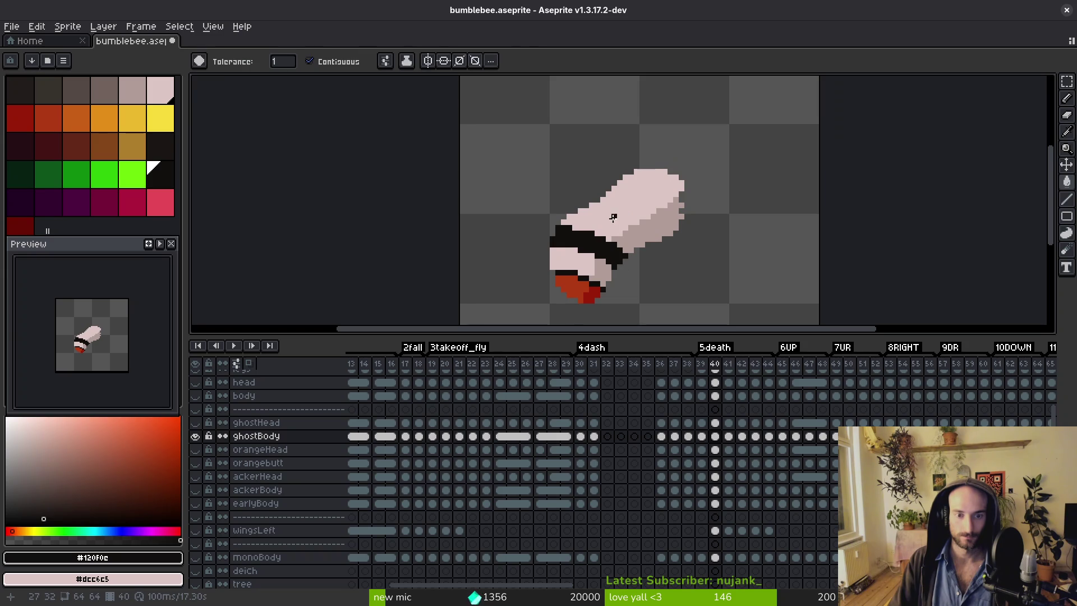
pyautogui.scroll(2, 617, 217)
pyautogui.hotkey('ctrl', 'z')
pyautogui.hotkey('ctrl', 'y')
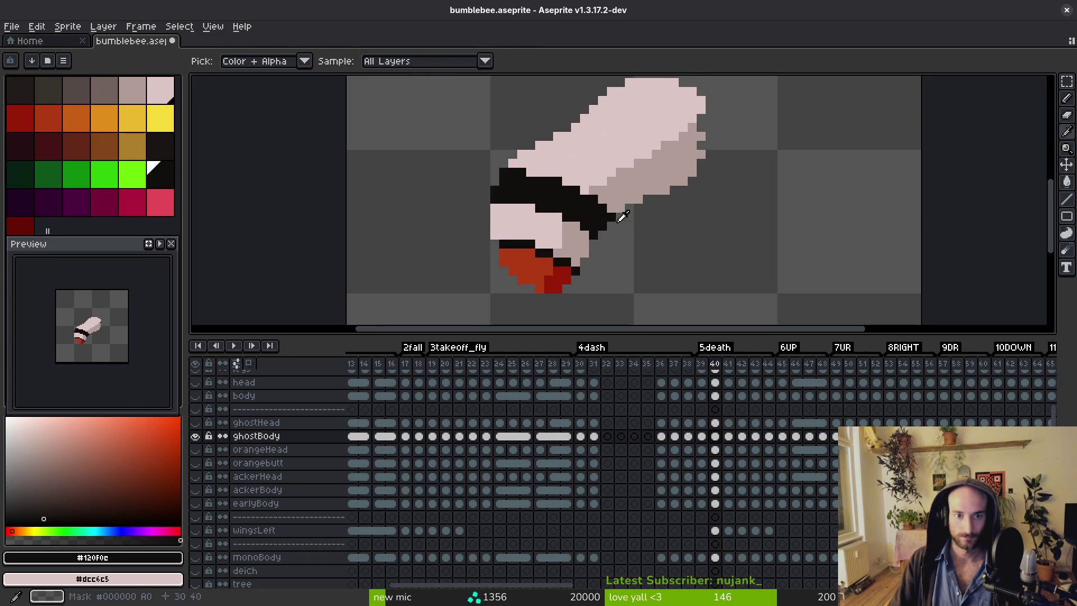
# Bucket-fill the red tail with the pale pink #dcc6c5.
pyautogui.keyDown('alt'); pyautogui.click(522, 222); pyautogui.keyUp('alt')
pyautogui.click(518, 263)
pyautogui.keyDown('alt'); pyautogui.click(575, 245); pyautogui.keyUp('alt')
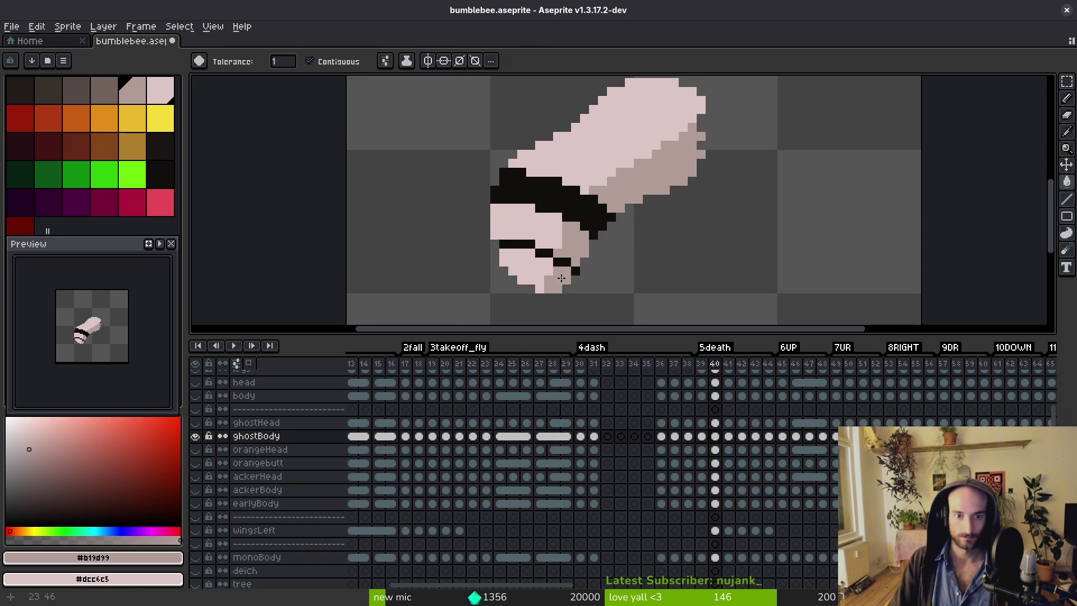
# Compare frame 40 against frames 39 and 38, sampling black and pink shades.
pyautogui.press(',')
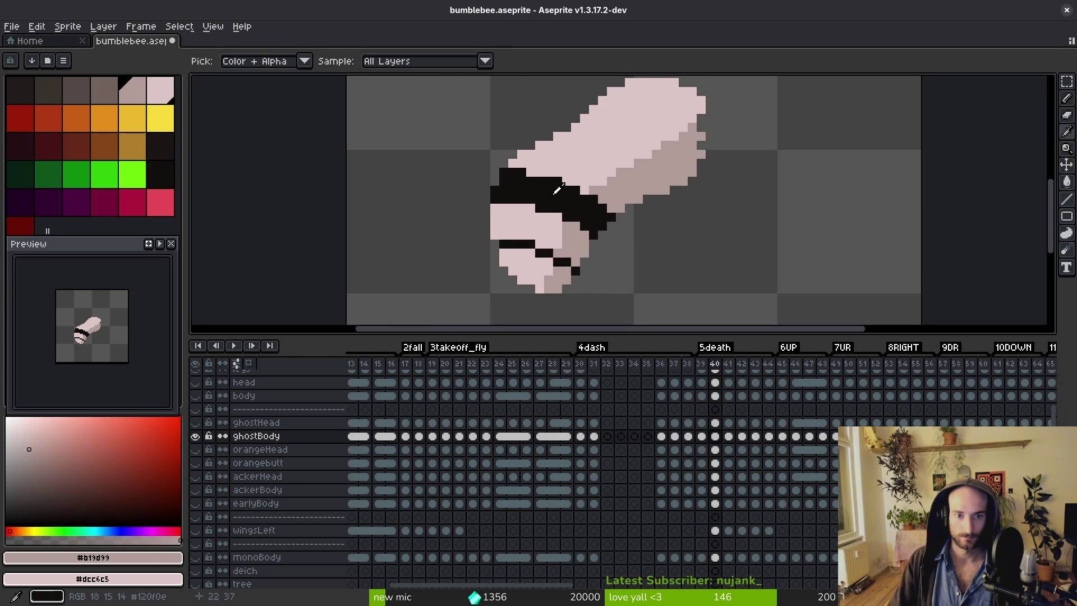
pyautogui.keyDown('alt'); pyautogui.click(590, 241); pyautogui.keyUp('alt')
pyautogui.scroll(1, 589, 238)
pyautogui.press('.')
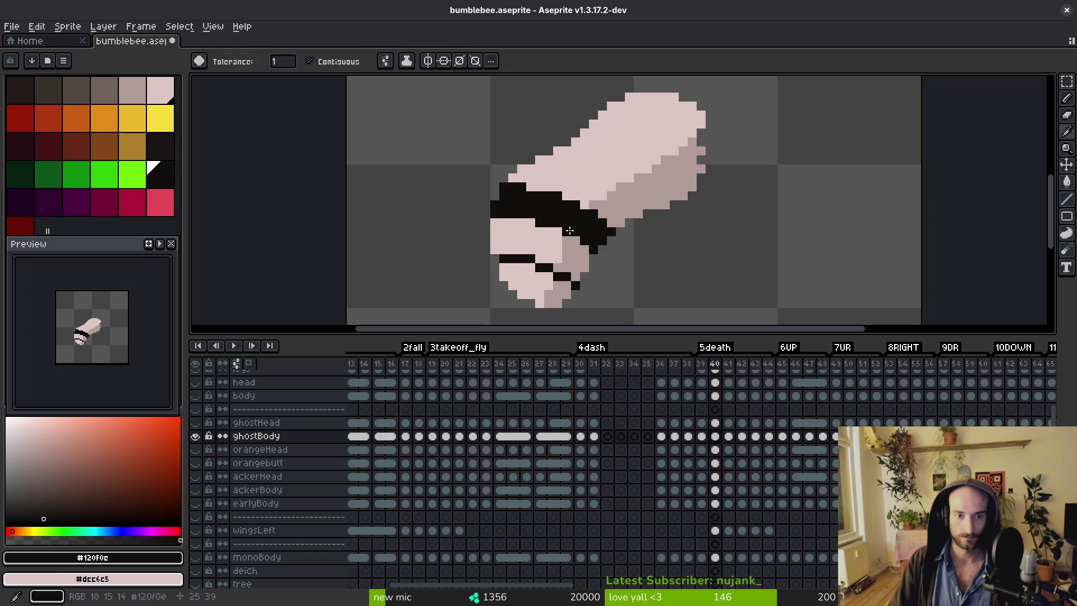
pyautogui.press('b')
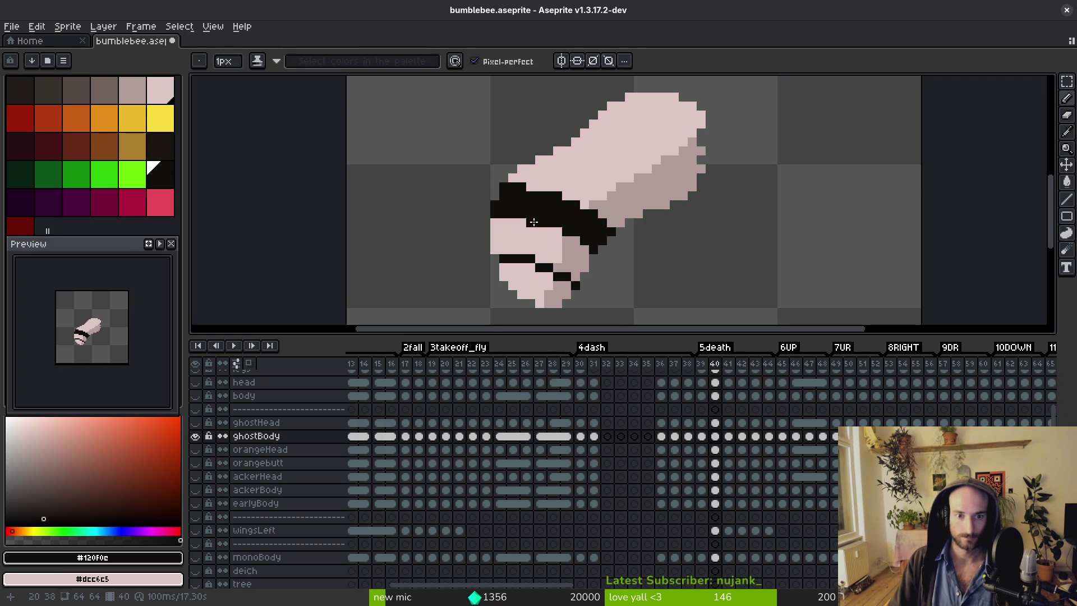
pyautogui.keyDown('alt'); pyautogui.click(619, 209); pyautogui.keyUp('alt')
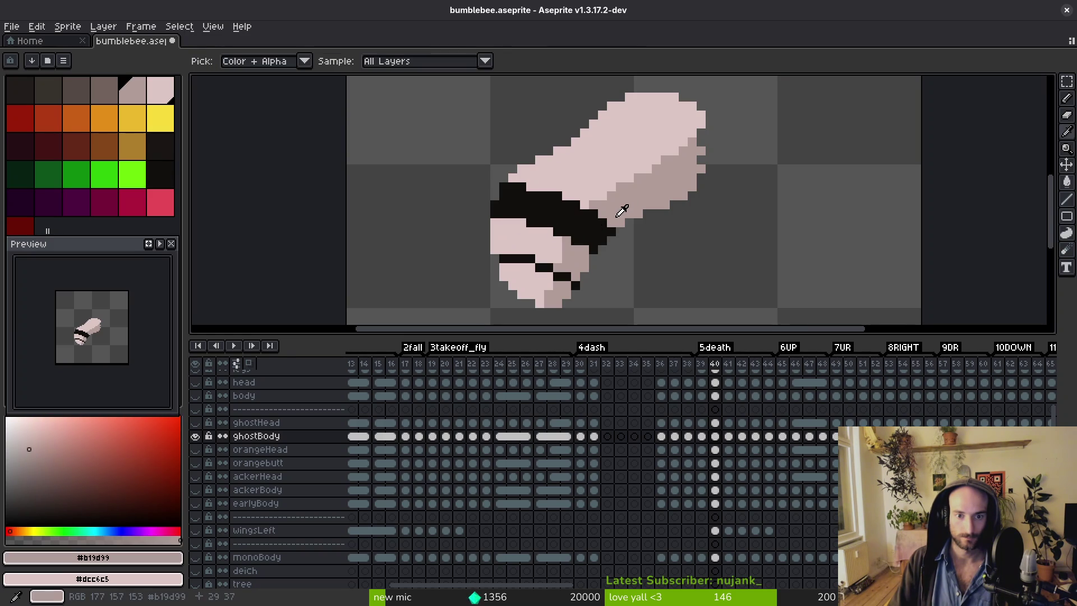
pyautogui.keyDown('alt'); pyautogui.click(571, 204); pyautogui.keyUp('alt')
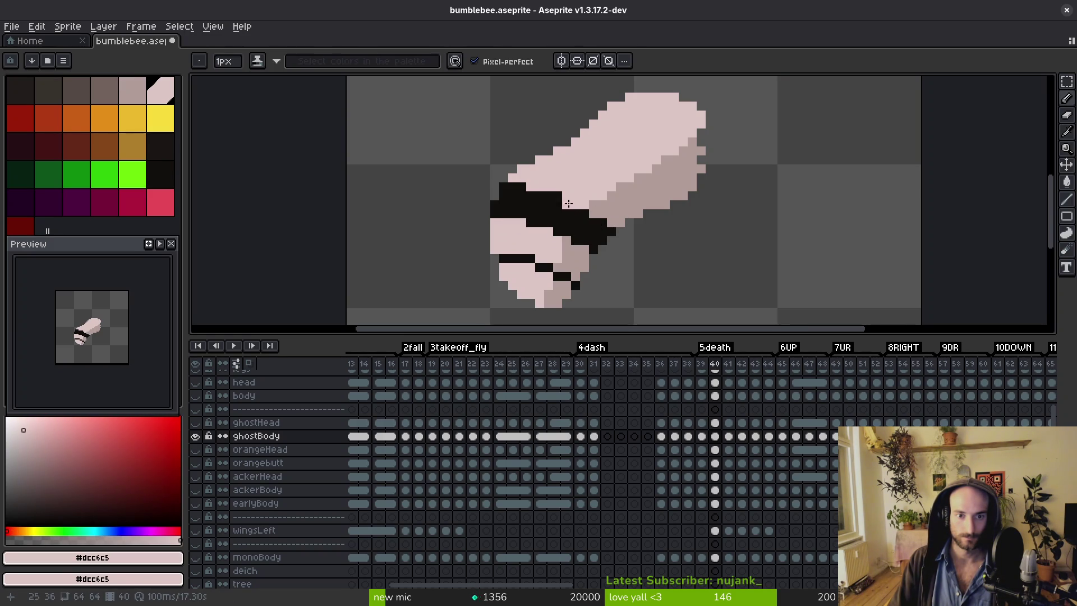
pyautogui.scroll(-3, 538, 191)
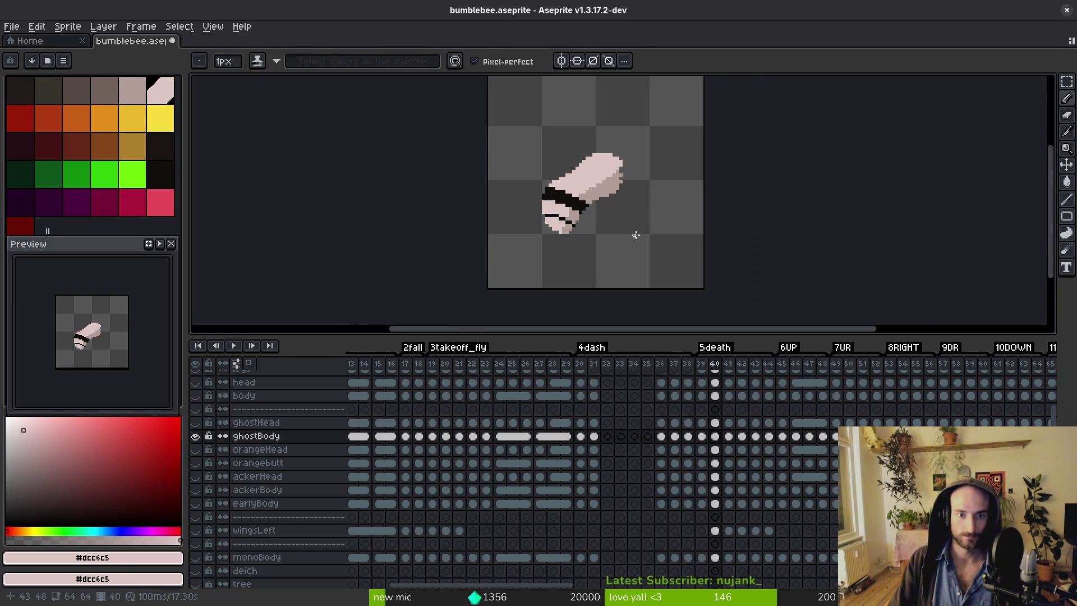
pyautogui.press('alt')
pyautogui.scroll(3, 601, 223)
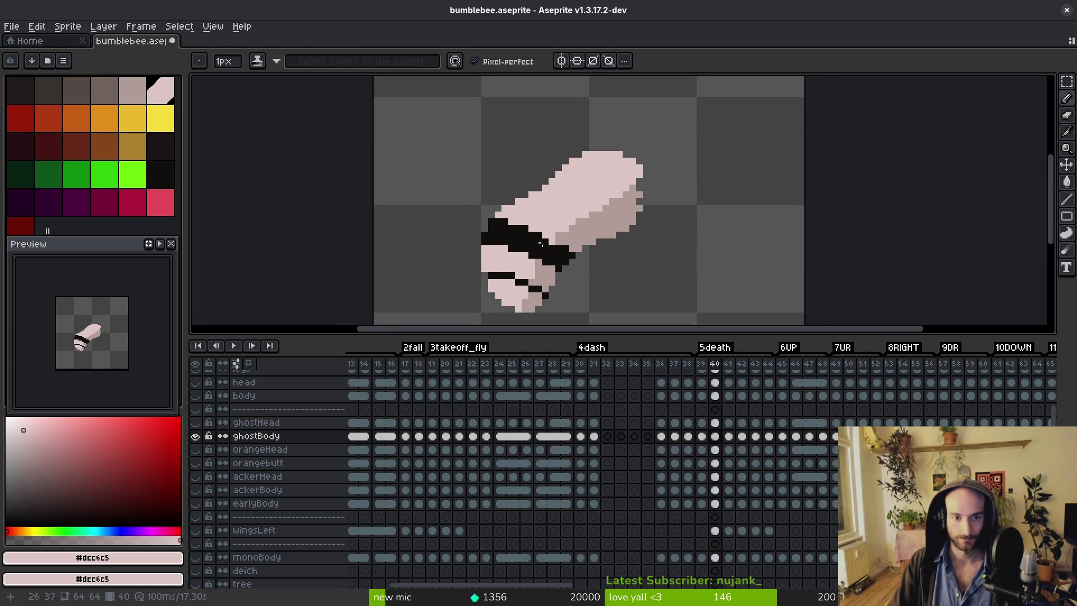
pyautogui.keyDown('alt'); pyautogui.click(530, 247); pyautogui.keyUp('alt')
pyautogui.press('Left')
pyautogui.press('Left')
pyautogui.press('Right')
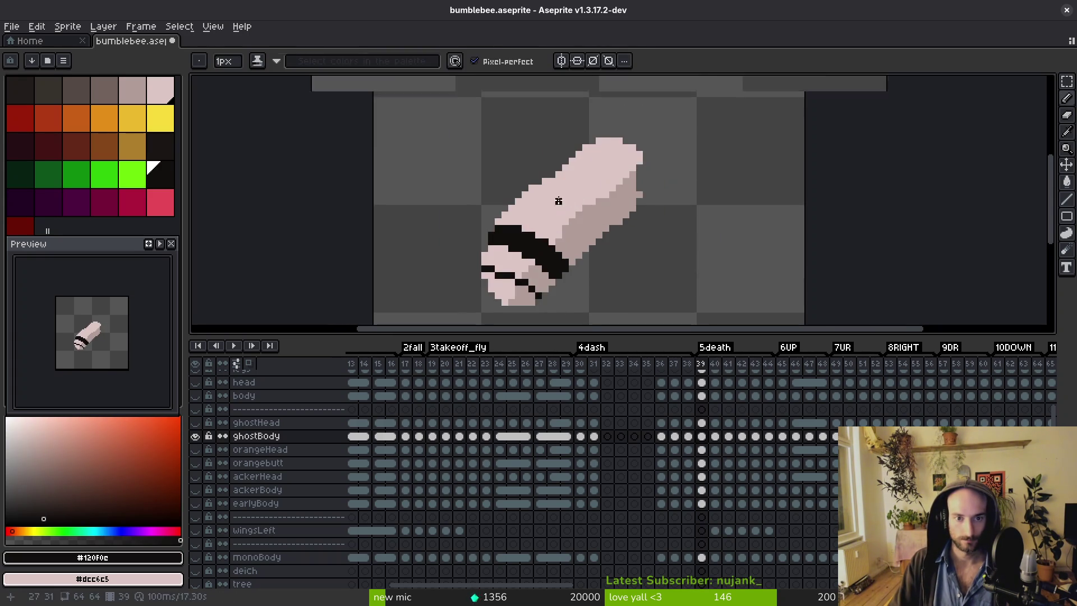
# On frame 39, extend the dark line, draw a diagonal black stripe, and fill above it black.
pyautogui.scroll(2, 566, 207)
pyautogui.press('Left')
pyautogui.press('Right')
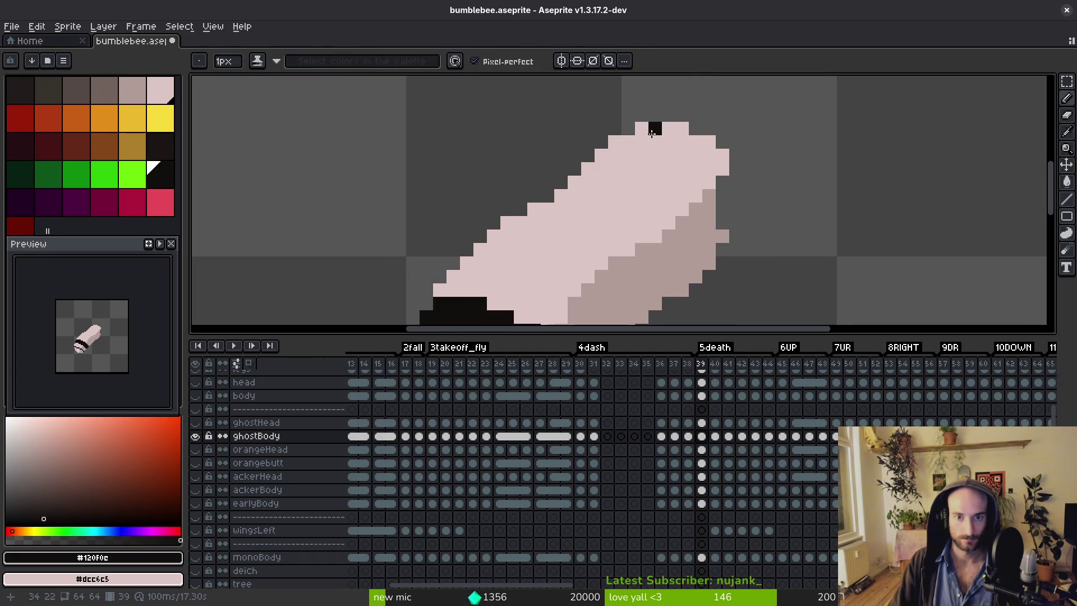
pyautogui.click(680, 222)
pyautogui.moveTo(631, 223); pyautogui.dragTo(581, 187)
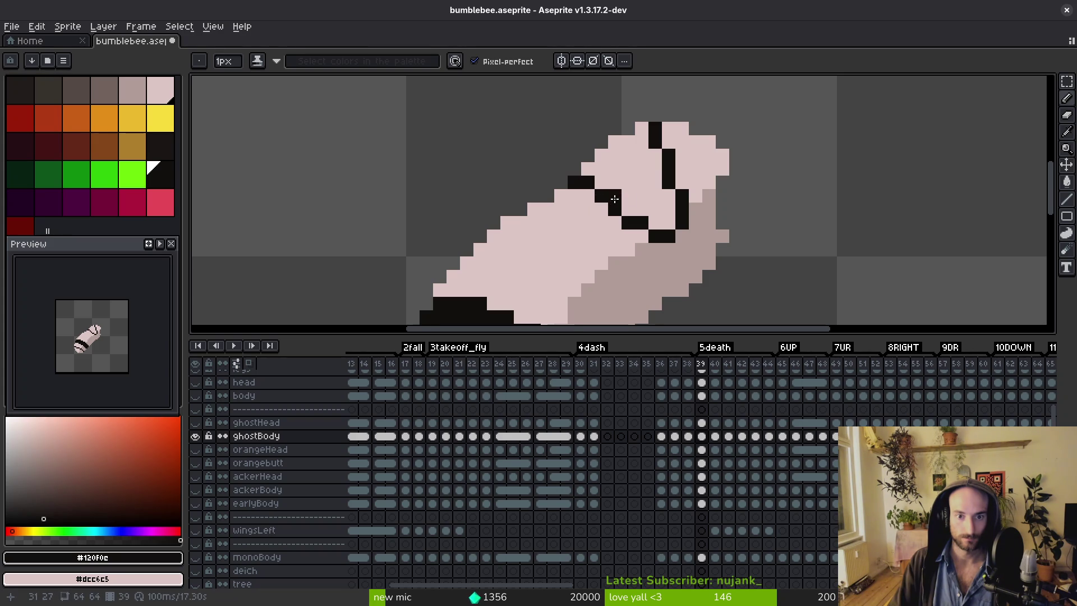
pyautogui.press('g')
pyautogui.click(628, 163)
# Try filling the pink body black with the Paint Bucket, then undo it.
pyautogui.scroll(-4, 628, 163)
pyautogui.press('i')
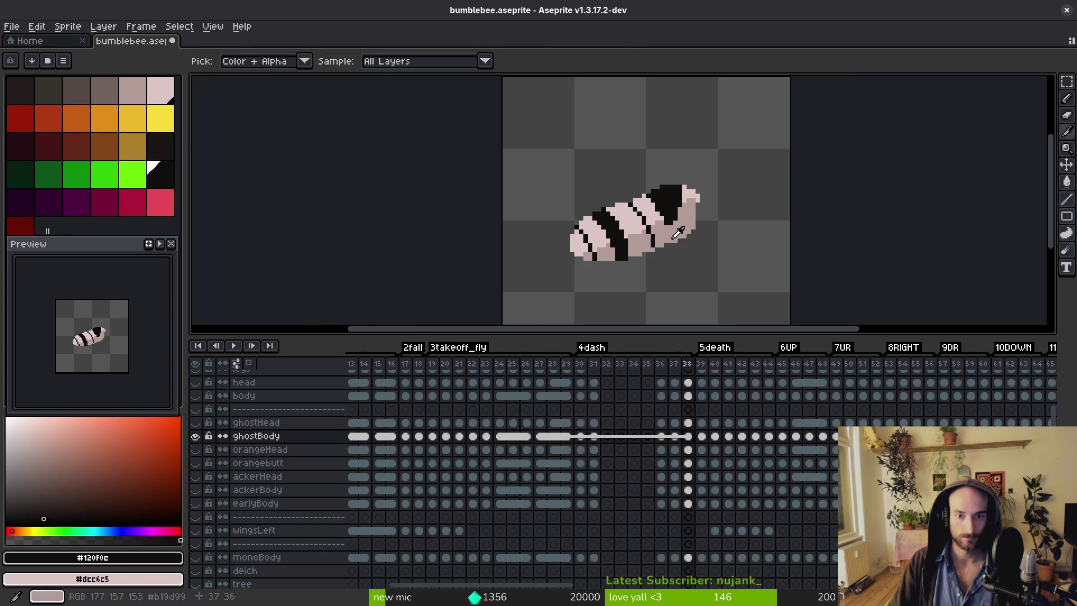
pyautogui.press('g')
pyautogui.scroll(3, 658, 233)
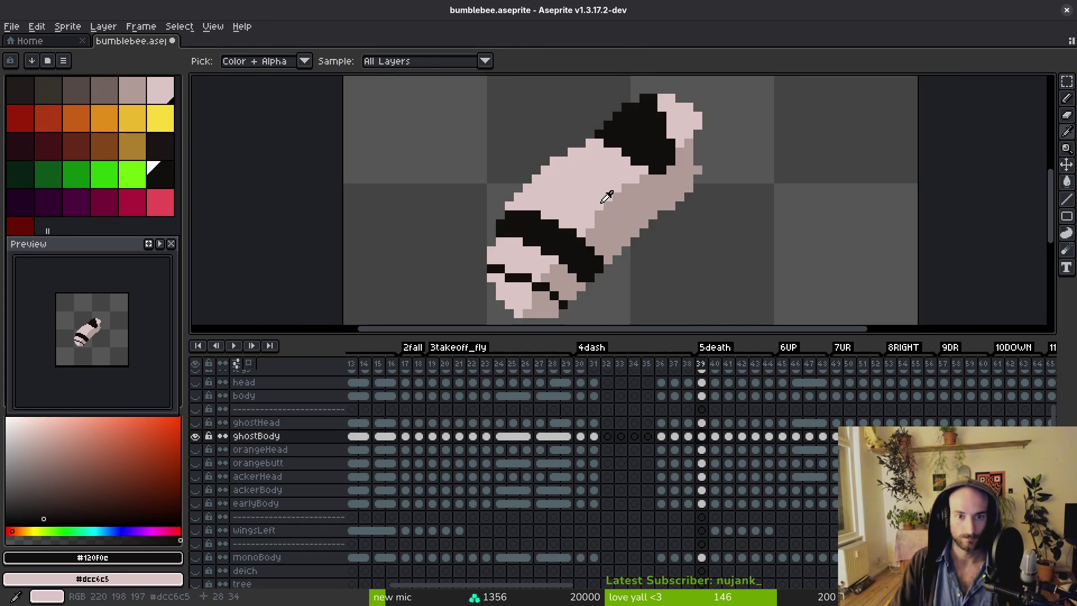
pyautogui.click(510, 203)
pyautogui.hotkey('ctrl', 'z')
# With the Pencil, try a black stroke, undo it, and blacken one stripe-edge pixel instead.
pyautogui.press('b')
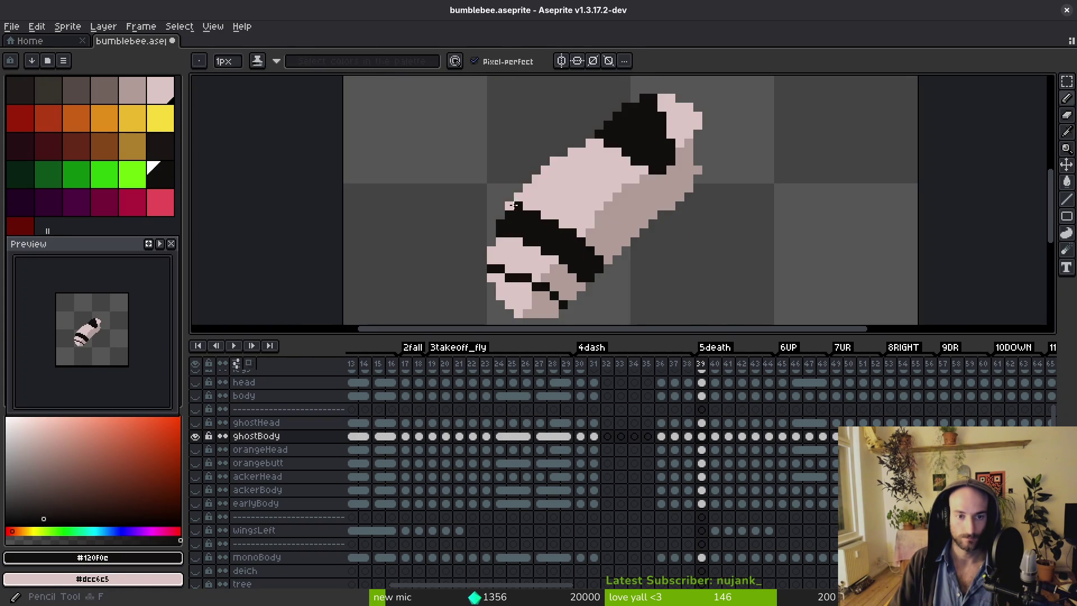
pyautogui.scroll(5, 538, 207)
pyautogui.scroll(-3, 556, 125)
pyautogui.scroll(2, 561, 169)
pyautogui.moveTo(541, 149)
pyautogui.mouseDown()
pyautogui.moveTo(561, 150)
pyautogui.moveTo(623, 202)
pyautogui.mouseUp()
pyautogui.hotkey('ctrl', 'z')
pyautogui.hotkey('ctrl', 'z')
pyautogui.click(666, 238)
# Check colours with the Eyedropper and step frames back to frame 17.
pyautogui.scroll(-4, 673, 247)
pyautogui.press('i')
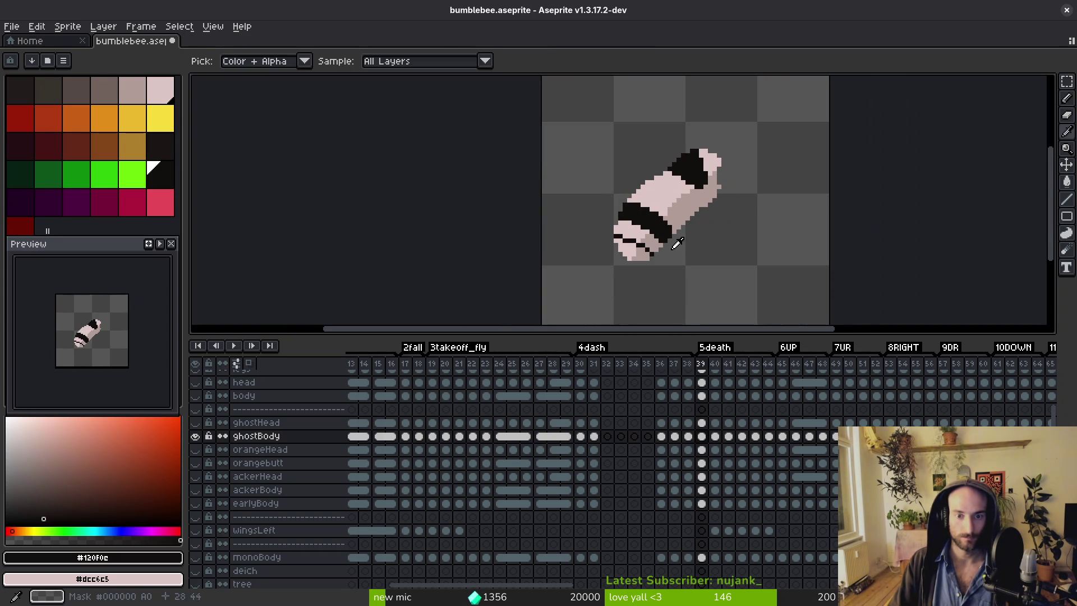
pyautogui.press('Left')
pyautogui.press('Left')
pyautogui.press('Left')
pyautogui.press('Left')
pyautogui.press('Right')
pyautogui.press('Right')
pyautogui.press('Right')
pyautogui.press('Right')
pyautogui.press('Right')
# Paint a dark stripe edge across the ghost bee body on frame 19.
pyautogui.press('b')
pyautogui.scroll(2, 597, 190)
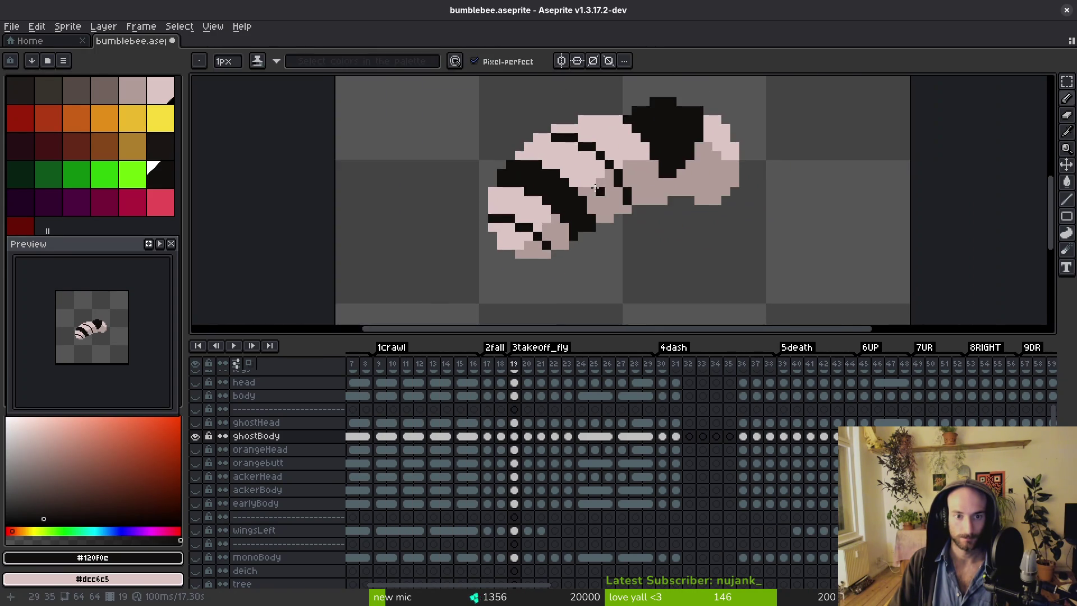
pyautogui.scroll(2, 598, 190)
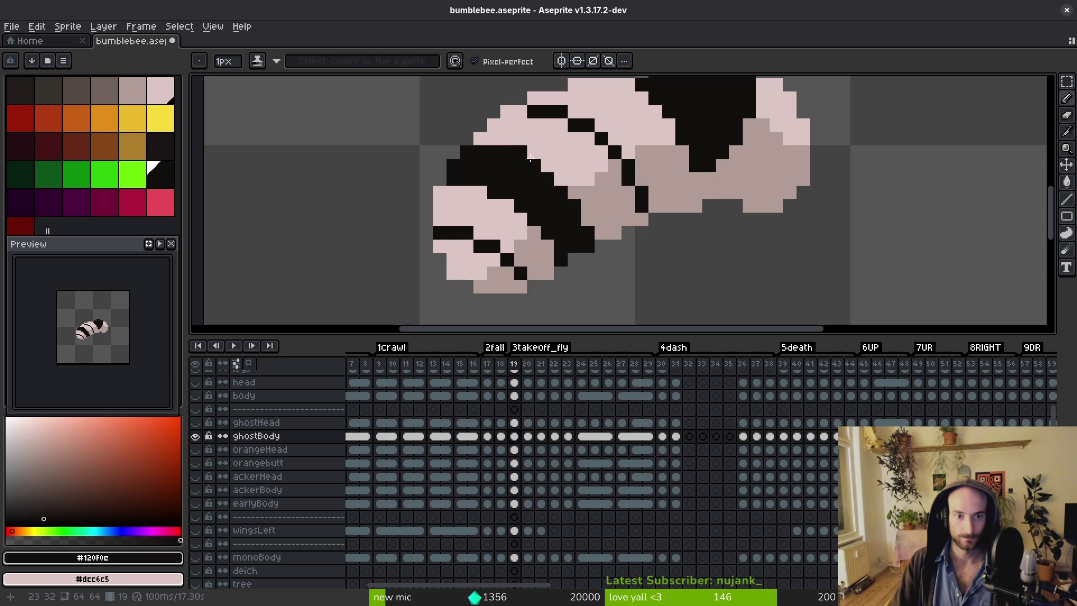
pyautogui.moveTo(489, 143)
pyautogui.mouseDown()
pyautogui.moveTo(546, 171)
pyautogui.moveTo(582, 215)
pyautogui.mouseUp()
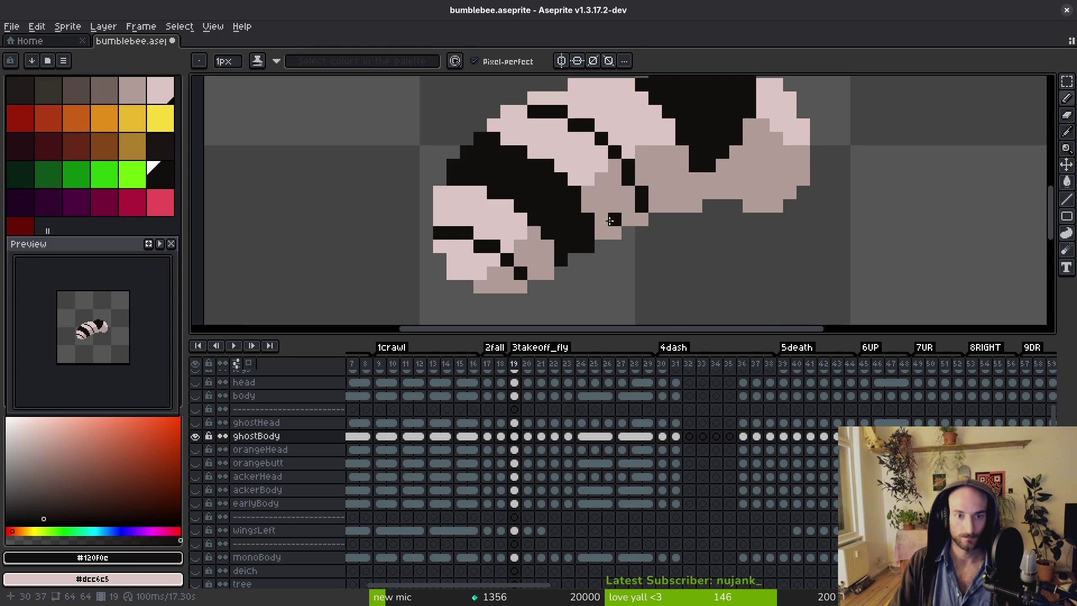
pyautogui.scroll(-3, 609, 226)
pyautogui.scroll(3, 537, 155)
pyautogui.scroll(-3, 611, 202)
# Compare frames 20 and 21, then darken a diagonal stripe line on frame 21.
pyautogui.press('.')
pyautogui.press('.')
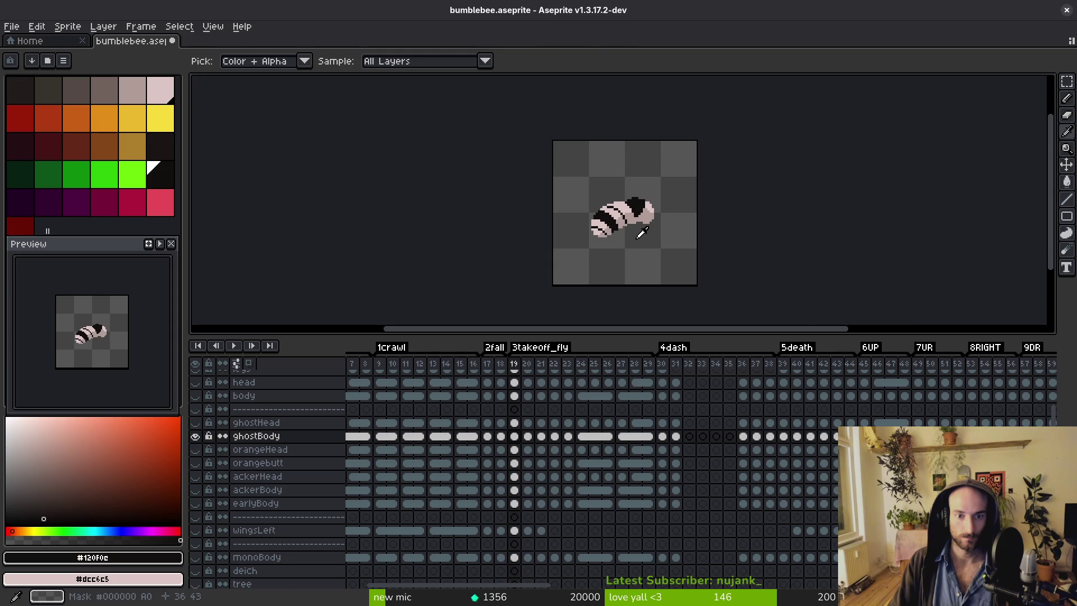
pyautogui.scroll(3, 637, 222)
pyautogui.press(',')
pyautogui.press('.')
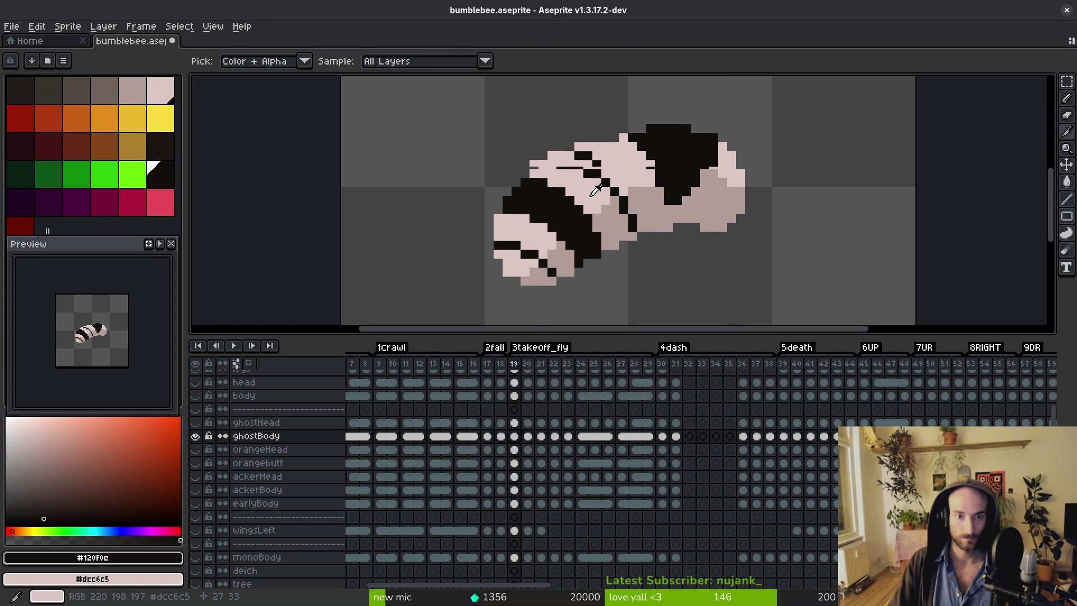
pyautogui.press(',')
pyautogui.press('b')
pyautogui.scroll(1, 538, 165)
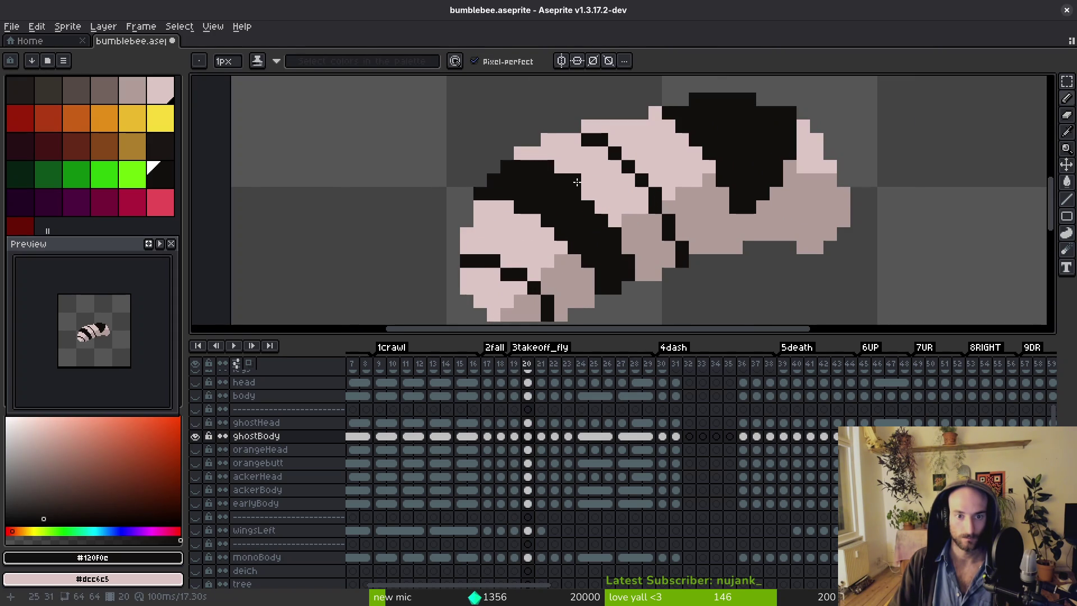
pyautogui.press('.')
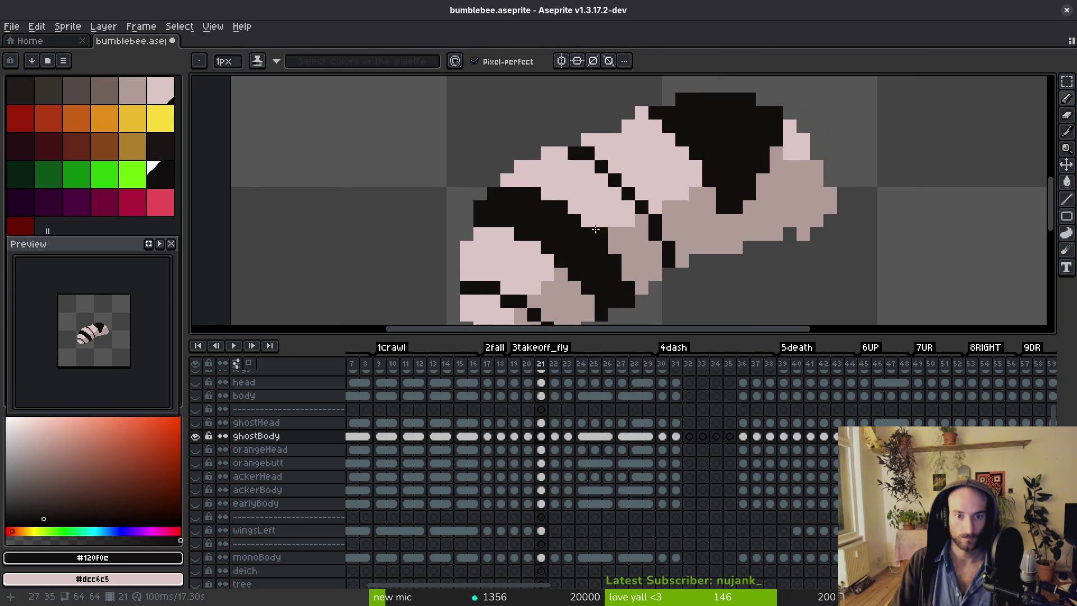
pyautogui.moveTo(548, 194); pyautogui.dragTo(602, 238)
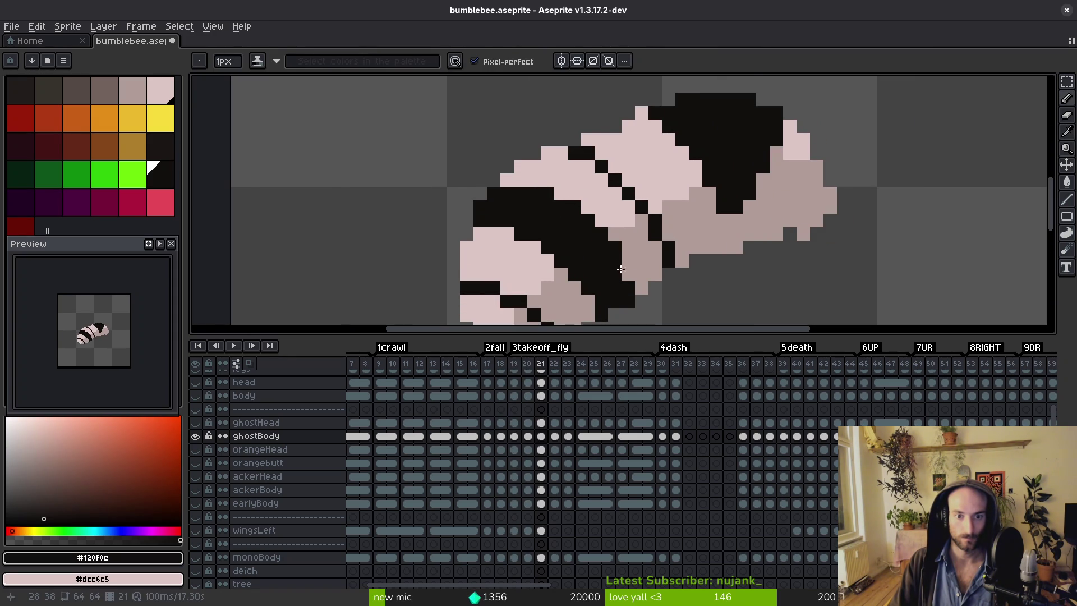
# On frame 22, turn a stray dark pixel pink and darken a stripe-edge pixel.
pyautogui.press('.')
pyautogui.scroll(1, 577, 233)
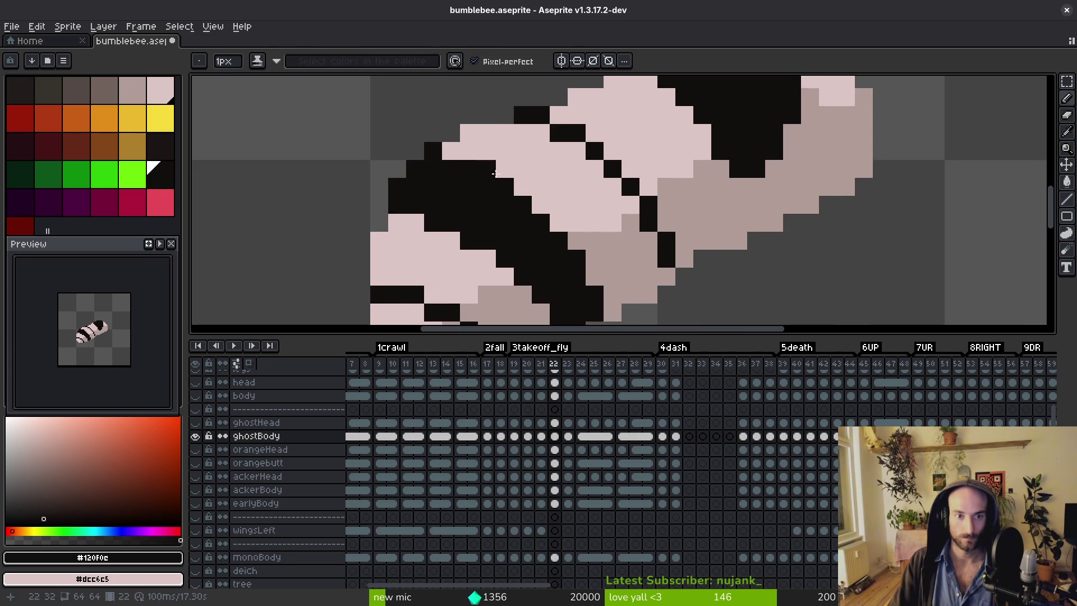
pyautogui.rightClick(474, 156)
pyautogui.click(540, 208)
pyautogui.scroll(-1, 589, 275)
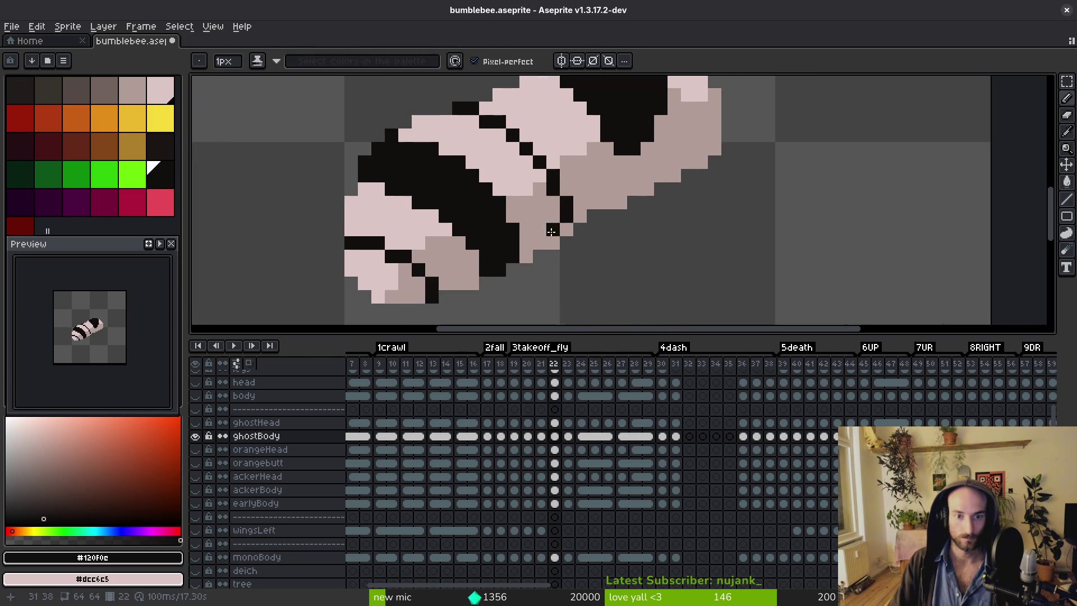
pyautogui.scroll(-1, 528, 215)
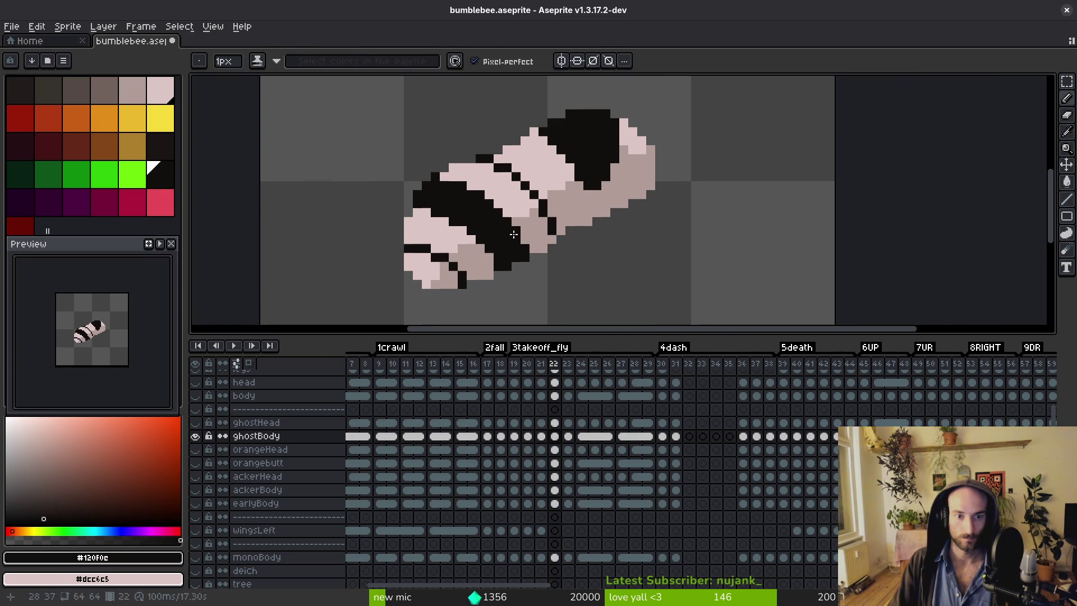
pyautogui.scroll(-2, 514, 235)
# Widen frame 23's stripe into a solid black band, then move to frame 24.
pyautogui.press('Right')
pyautogui.scroll(4, 558, 264)
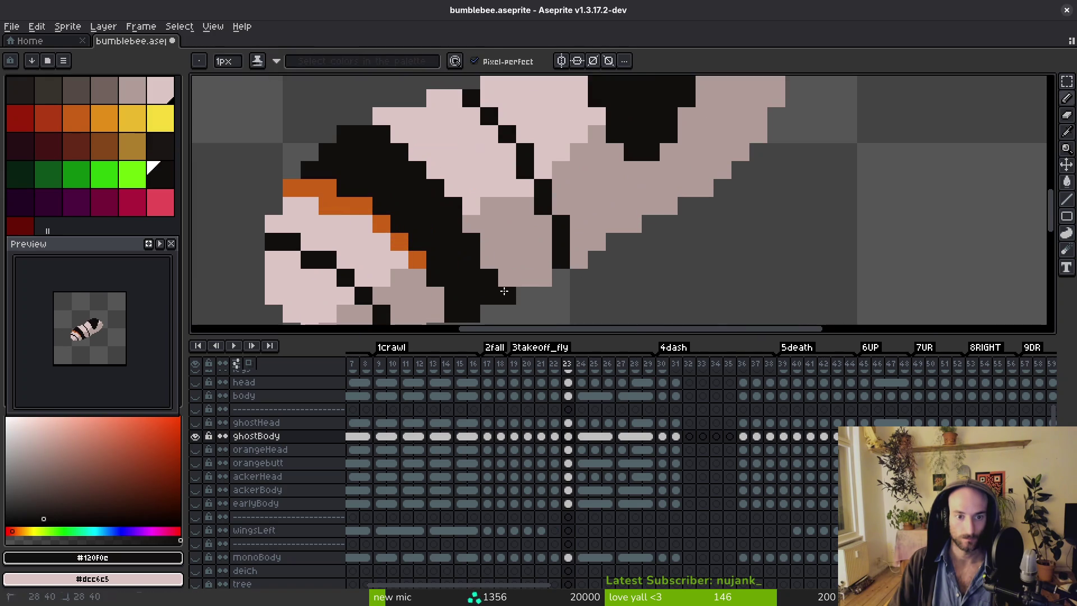
pyautogui.moveTo(473, 231)
pyautogui.mouseDown()
pyautogui.moveTo(483, 240)
pyautogui.moveTo(452, 189)
pyautogui.mouseUp()
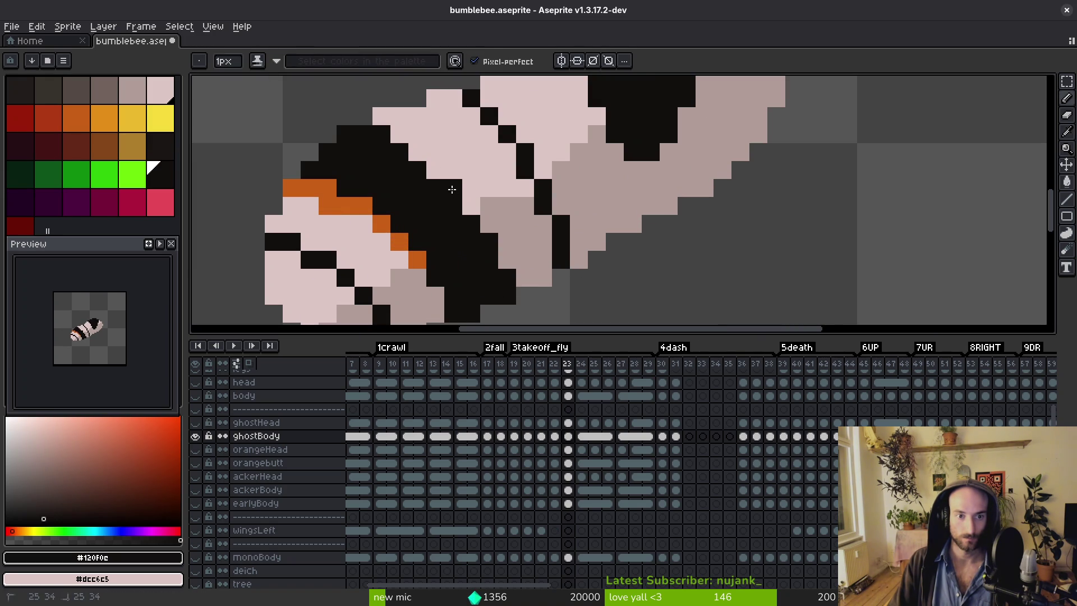
pyautogui.scroll(-5, 398, 141)
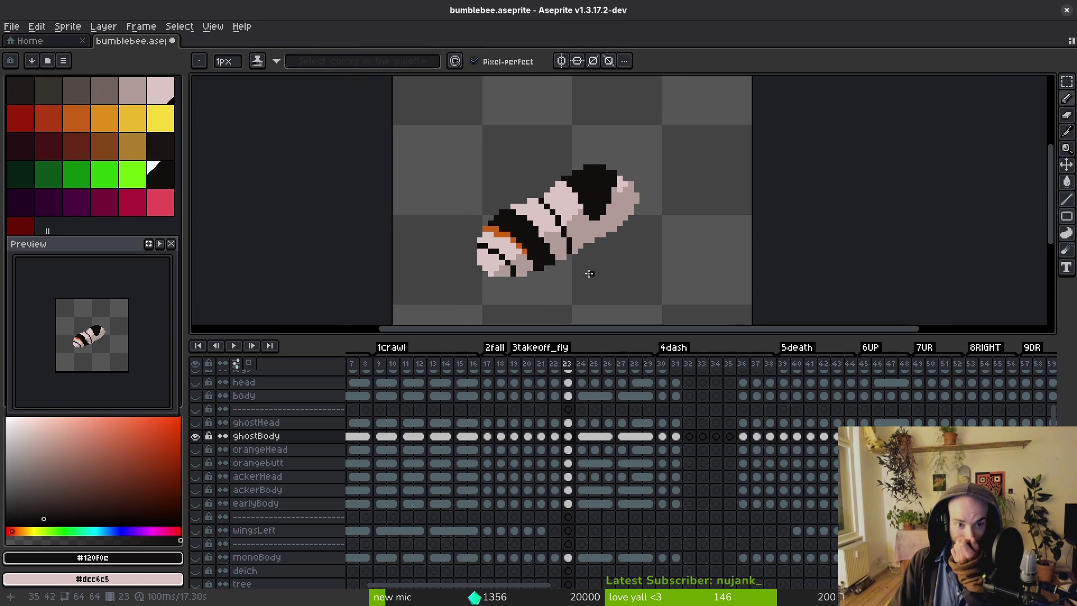
pyautogui.scroll(4, 562, 232)
pyautogui.scroll(-3, 561, 232)
pyautogui.scroll(2, 598, 216)
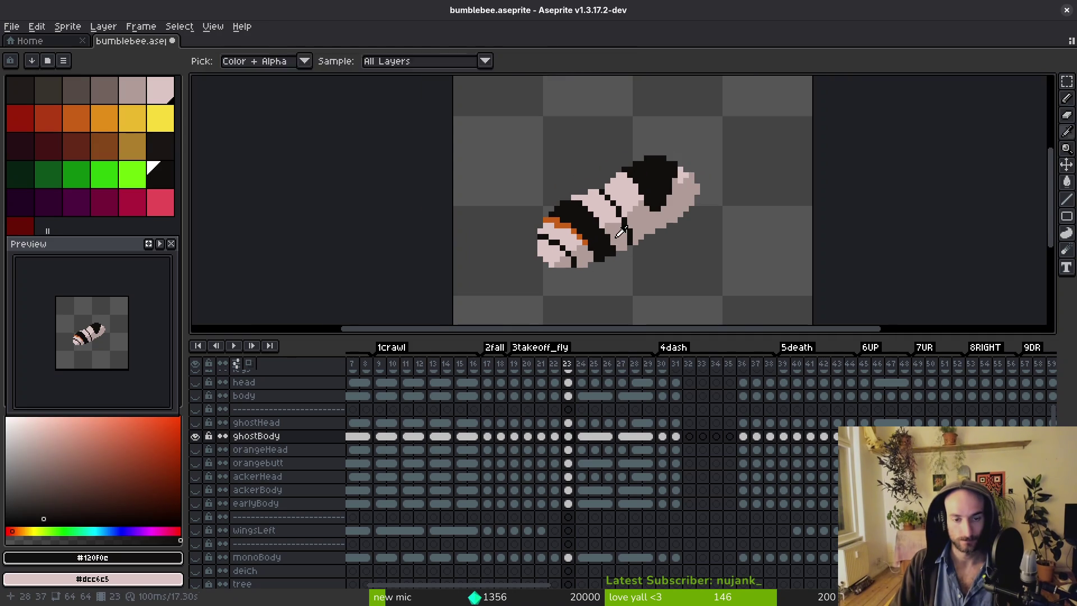
pyautogui.press('.')
pyautogui.scroll(2, 595, 212)
pyautogui.moveTo(593, 204); pyautogui.dragTo(609, 226)
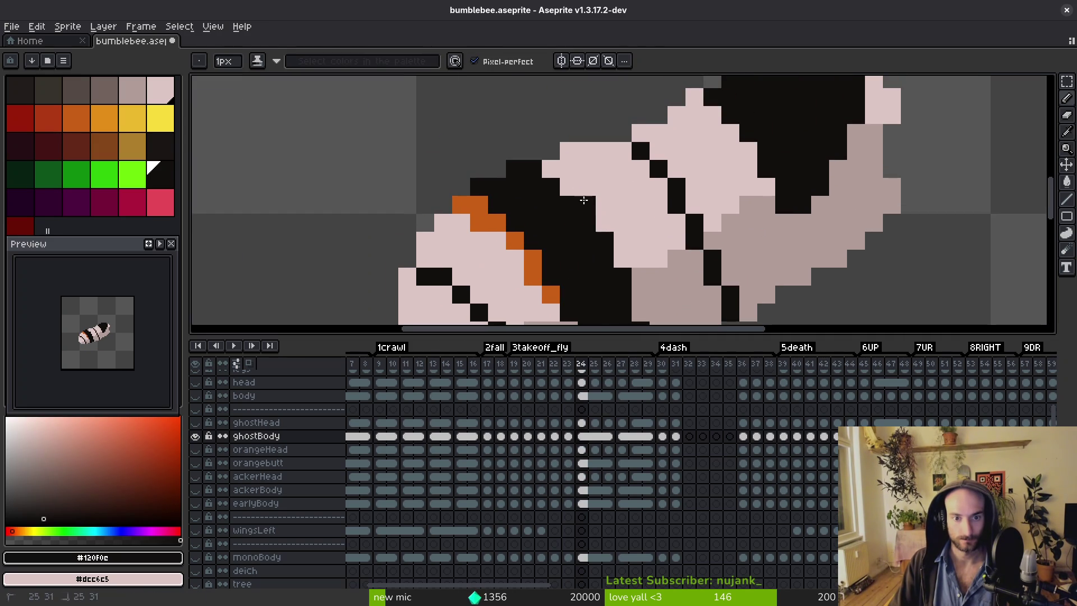
# On frame 27, darken a short run of stripe pixels and a pixel under the stripe.
pyautogui.press('.')
pyautogui.scroll(-3, 586, 205)
pyautogui.press('alt')
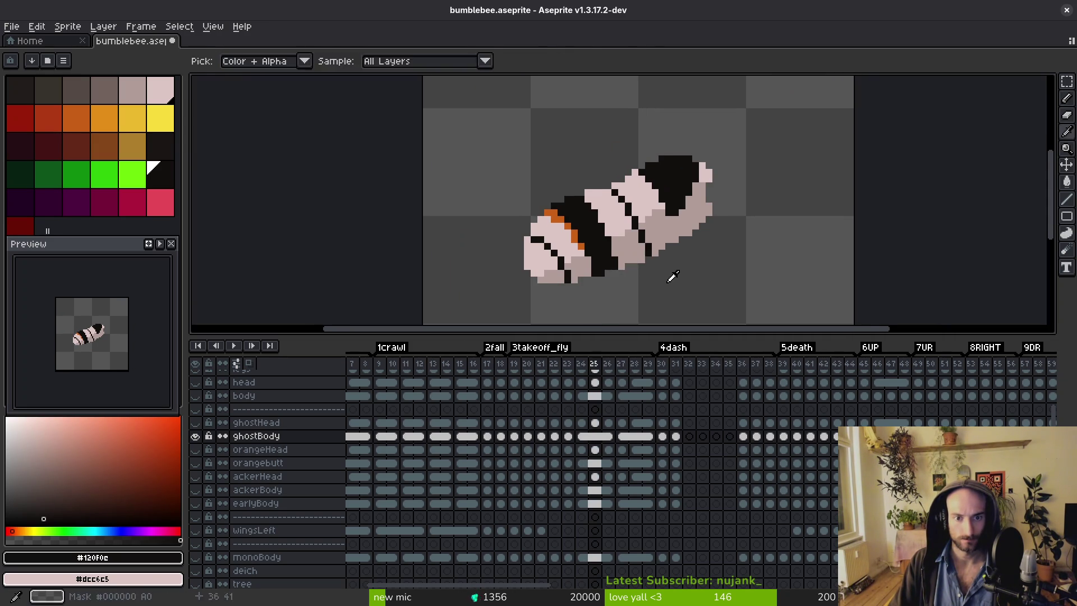
pyautogui.press('.')
pyautogui.scroll(3, 549, 157)
pyautogui.press('.')
pyautogui.moveTo(495, 122)
pyautogui.mouseDown()
pyautogui.moveTo(476, 125)
pyautogui.moveTo(503, 161)
pyautogui.mouseUp()
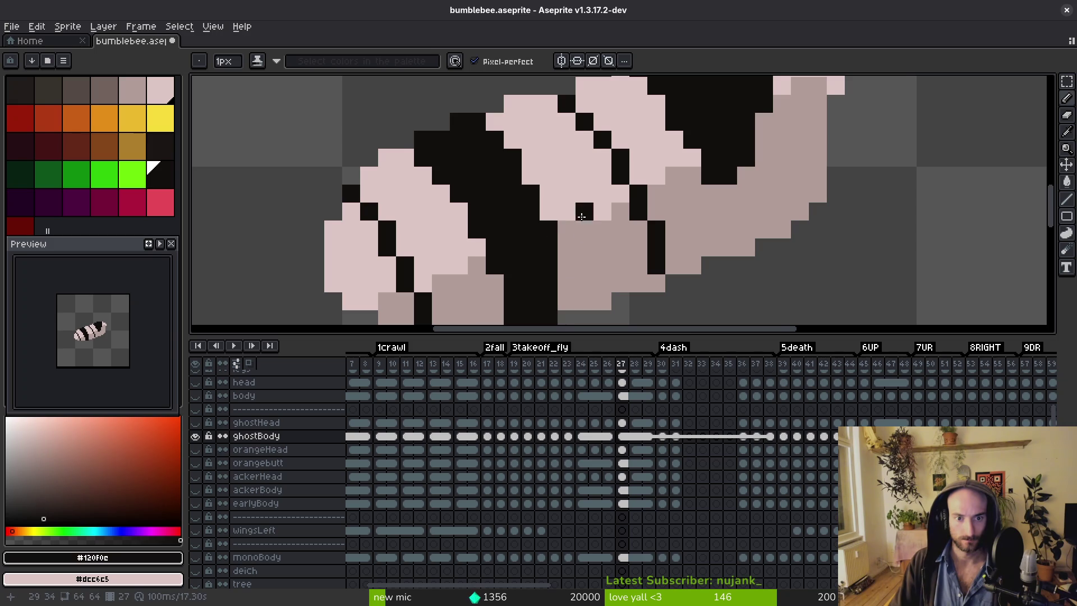
pyautogui.moveTo(569, 265); pyautogui.dragTo(565, 210)
pyautogui.click(554, 247)
pyautogui.scroll(-3, 564, 239)
# Darken several stripe pixels on frame 30.
pyautogui.press('.')
pyautogui.scroll(3, 564, 238)
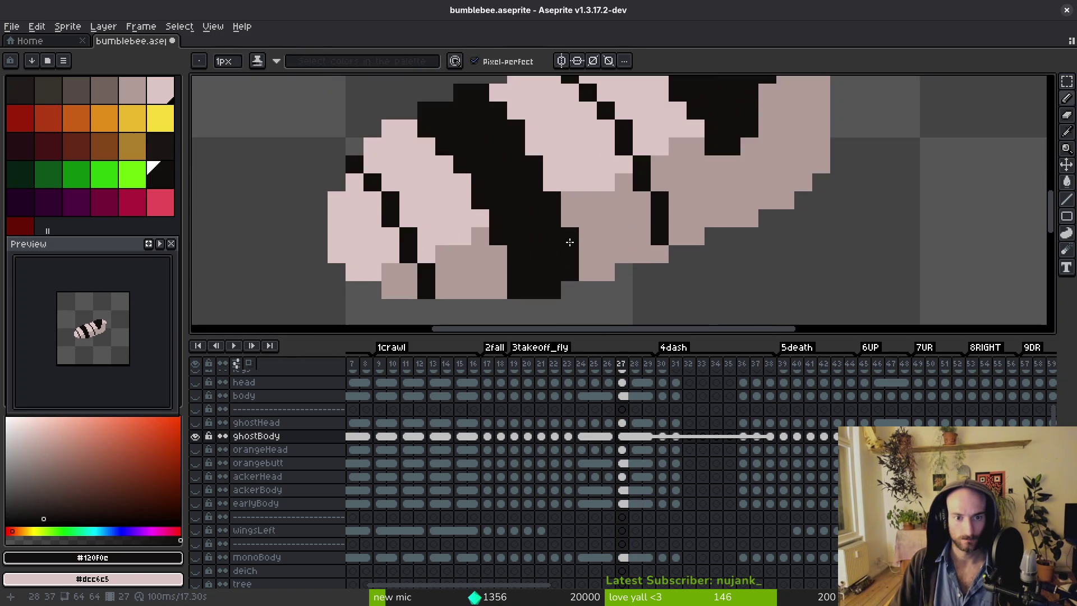
pyautogui.scroll(-3, 602, 236)
pyautogui.press('.')
pyautogui.press('.')
pyautogui.scroll(2, 603, 237)
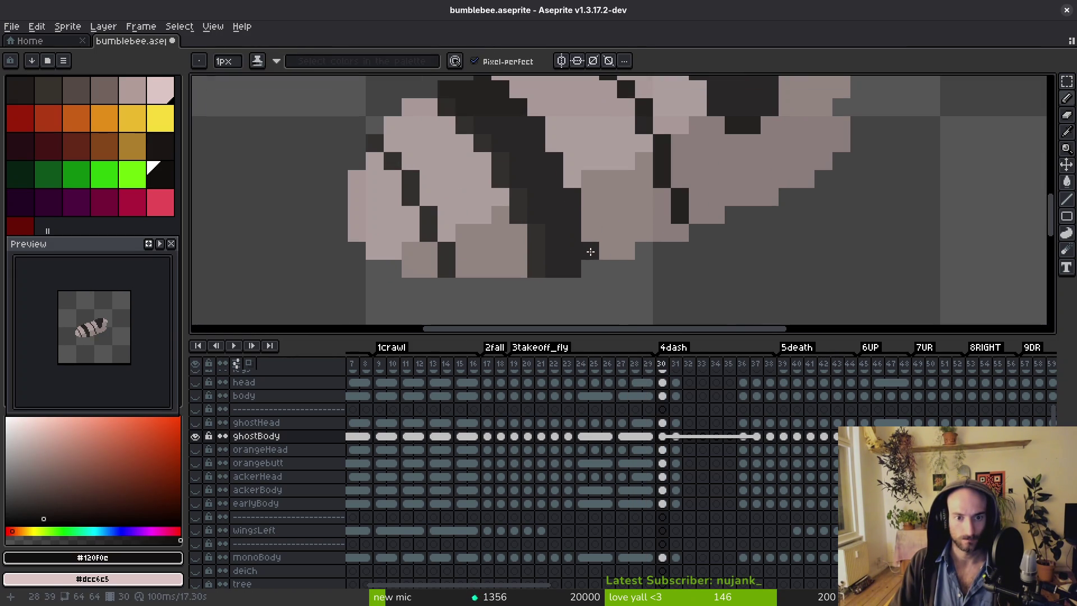
pyautogui.moveTo(589, 224); pyautogui.dragTo(593, 249)
pyautogui.click(568, 200)
pyautogui.moveTo(526, 120); pyautogui.dragTo(501, 93)
pyautogui.click(572, 166)
pyautogui.press('alt')
# Darken two stripe pixels on frame 31, comparing it against frame 30.
pyautogui.press('Right')
pyautogui.press('Left')
pyautogui.press('Right')
pyautogui.moveTo(529, 128); pyautogui.dragTo(552, 167)
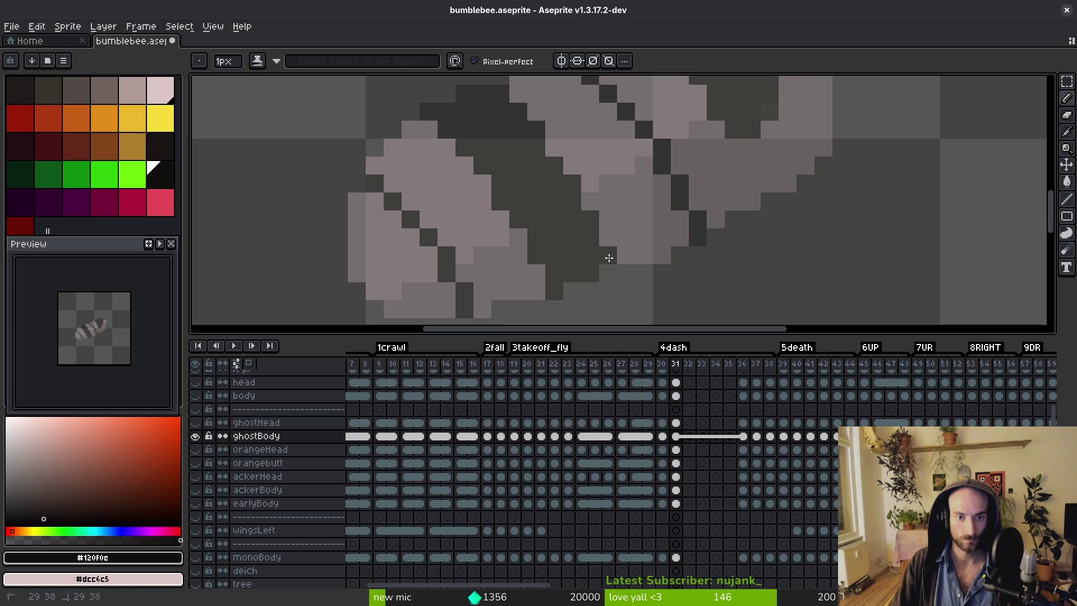
pyautogui.scroll(-4, 609, 257)
pyautogui.press('alt')
pyautogui.press('Left')
pyautogui.press('Right')
pyautogui.scroll(3, 639, 239)
# Step through frames 32–38 to death frame 39 and compare it with frame 40.
pyautogui.press('Right')
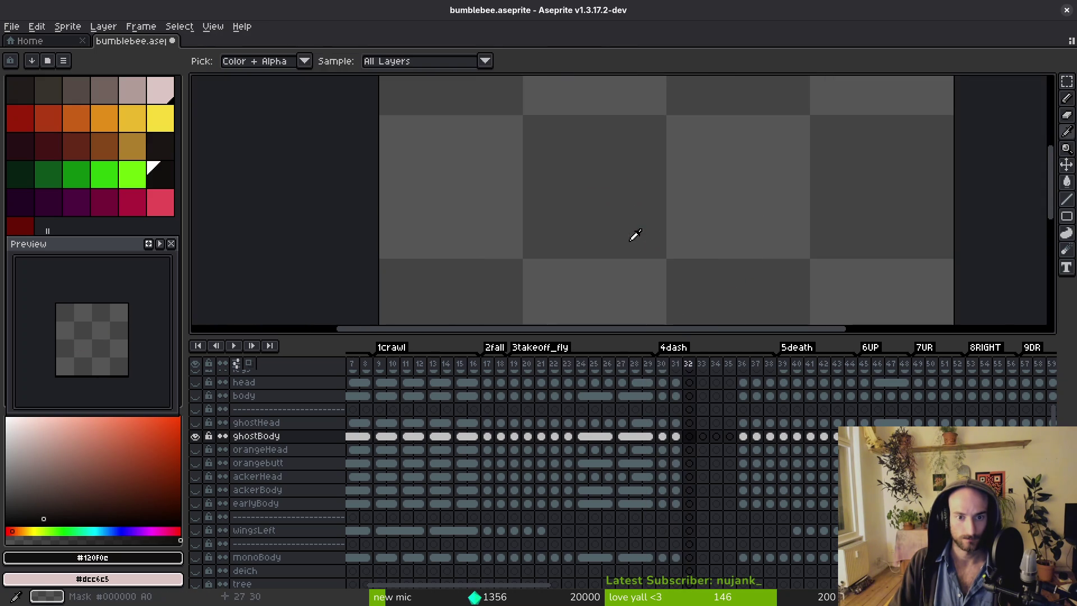
pyautogui.scroll(-2, 640, 255)
pyautogui.press('Right')
pyautogui.press('Right')
pyautogui.press('Right')
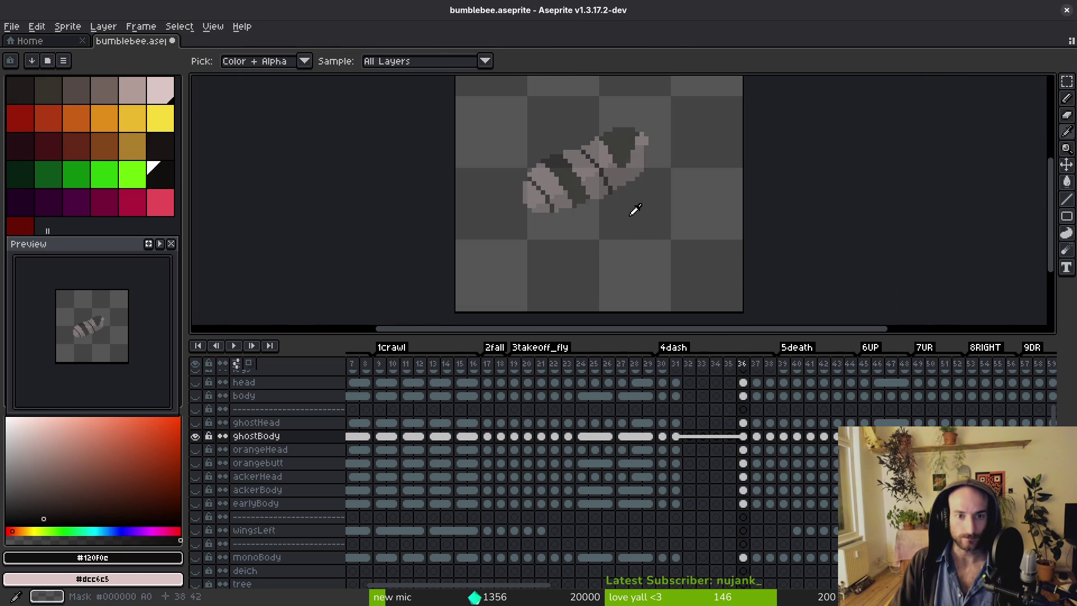
pyautogui.press('Right')
pyautogui.press('Right')
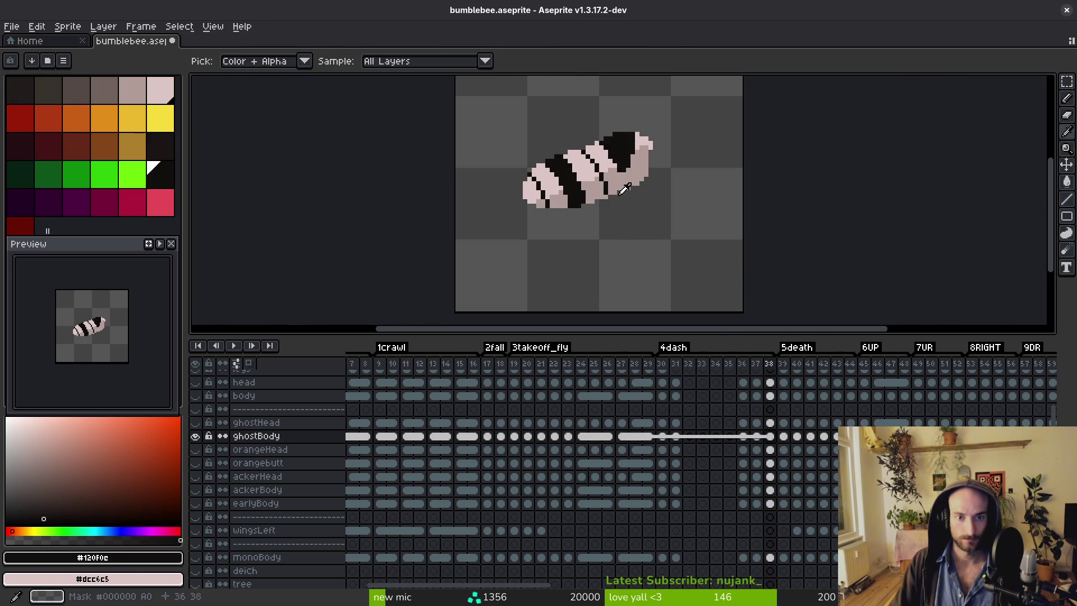
pyautogui.press('Right')
pyautogui.press('b')
pyautogui.scroll(3, 576, 218)
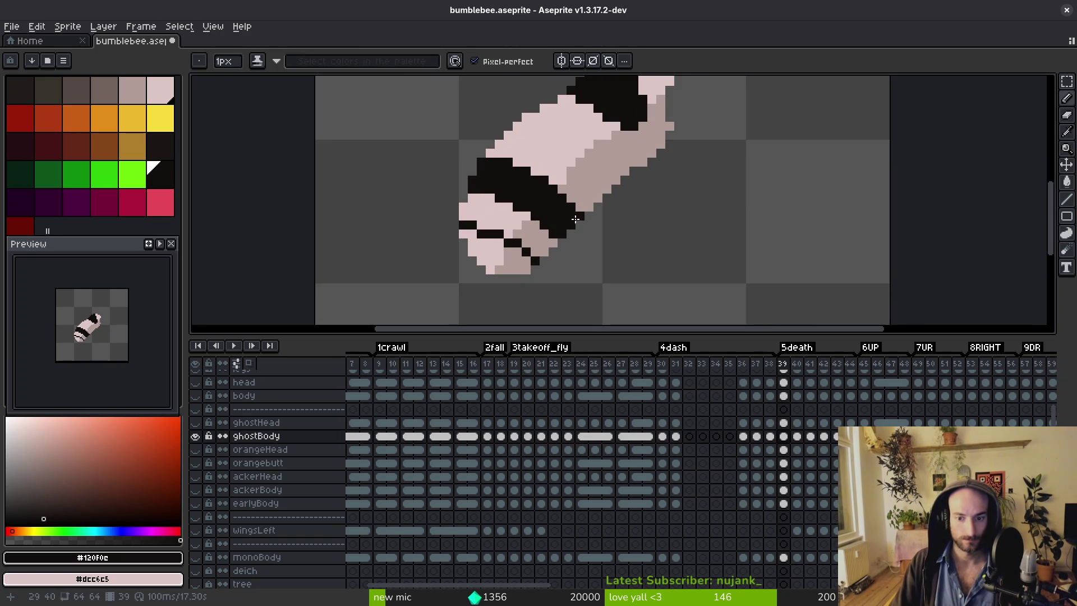
pyautogui.press('Right')
pyautogui.scroll(2, 622, 233)
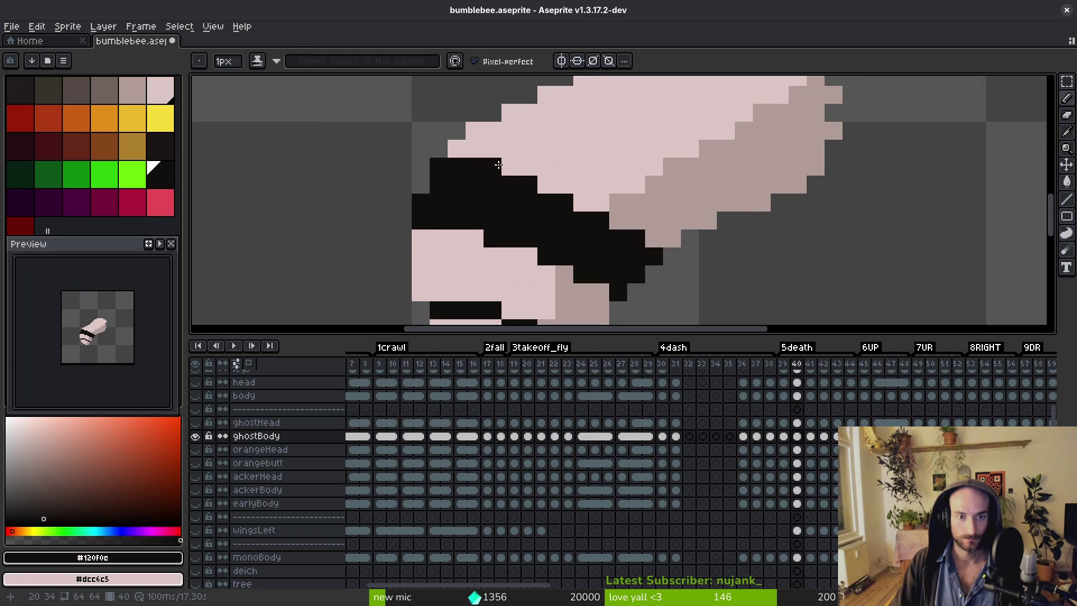
pyautogui.scroll(-2, 536, 182)
# On frame 39, paint pale pink over part of the black band and draw a thin black stripe.
pyautogui.press('Left')
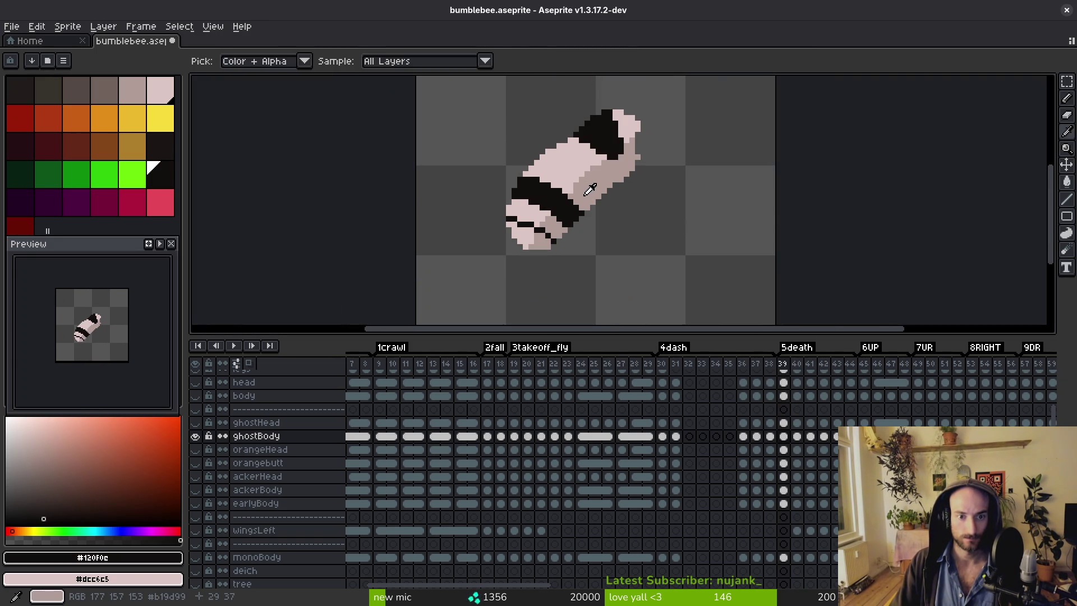
pyautogui.scroll(2, 601, 188)
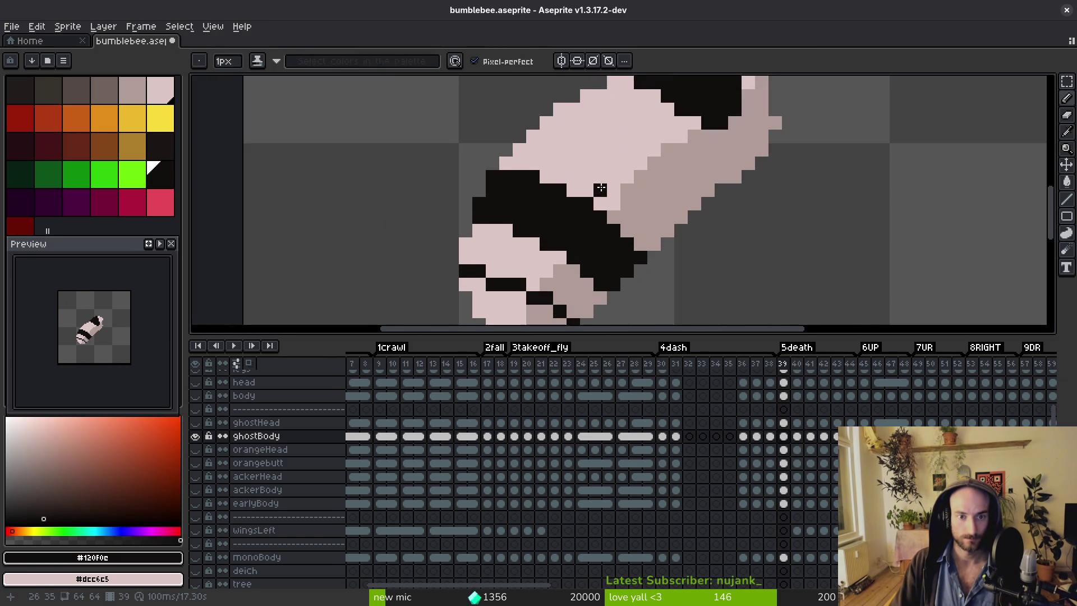
pyautogui.keyDown('alt'); pyautogui.click(496, 229); pyautogui.keyUp('alt')
pyautogui.moveTo(507, 231)
pyautogui.mouseDown()
pyautogui.moveTo(550, 247)
pyautogui.moveTo(588, 284)
pyautogui.mouseUp()
pyautogui.keyDown('alt'); pyautogui.click(564, 259); pyautogui.keyUp('alt')
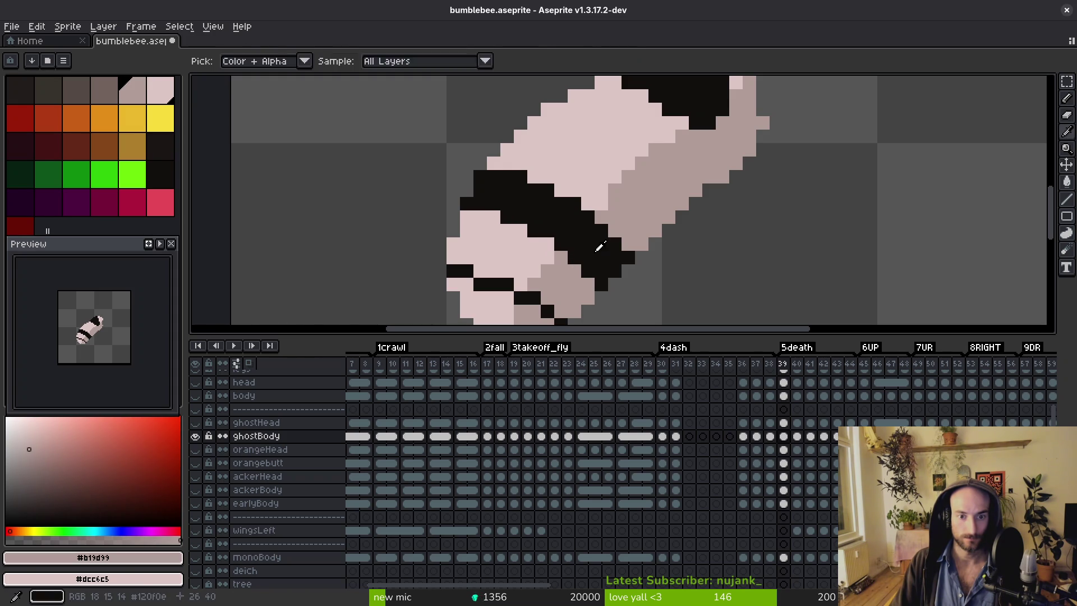
pyautogui.keyDown('alt'); pyautogui.click(597, 250); pyautogui.keyUp('alt')
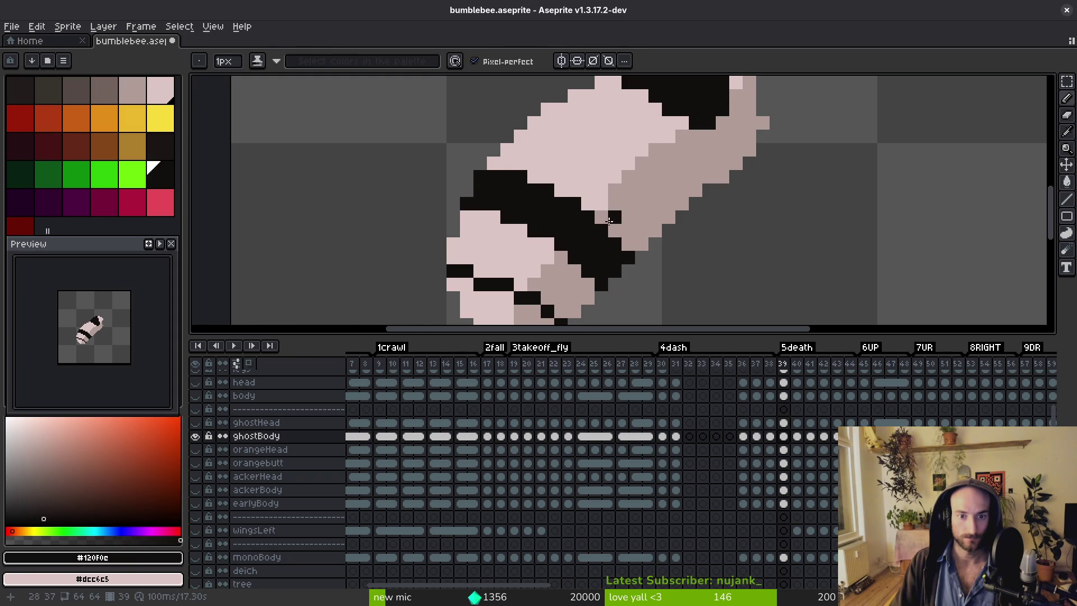
pyautogui.moveTo(498, 163); pyautogui.dragTo(550, 183)
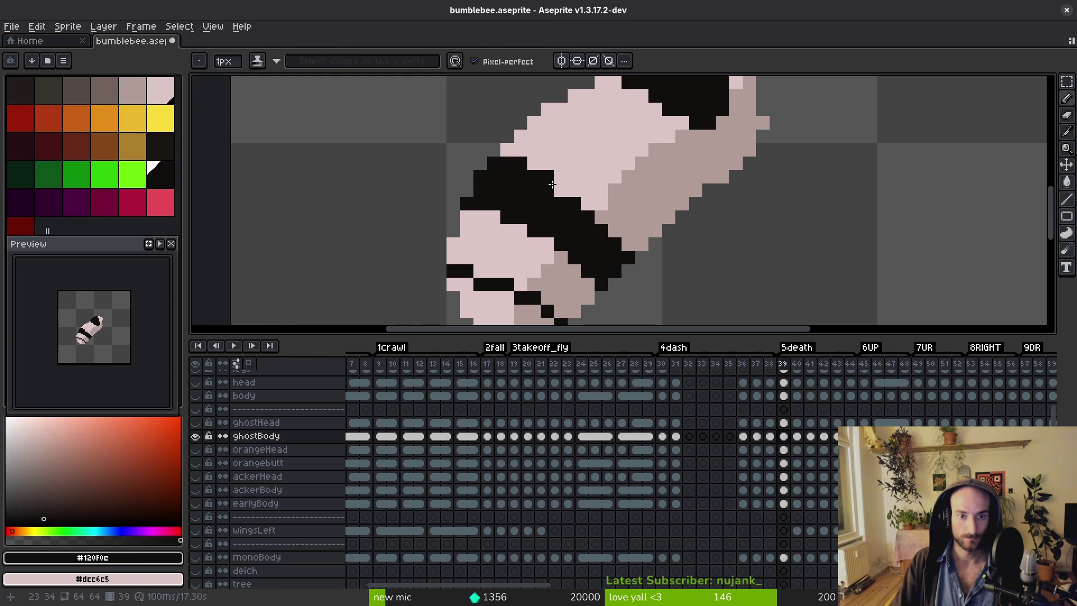
pyautogui.click(601, 217)
pyautogui.click(610, 230)
# Add a new diagonal black stripe across the shaded side of the body.
pyautogui.scroll(-3, 628, 245)
pyautogui.scroll(2, 622, 248)
pyautogui.scroll(1, 632, 196)
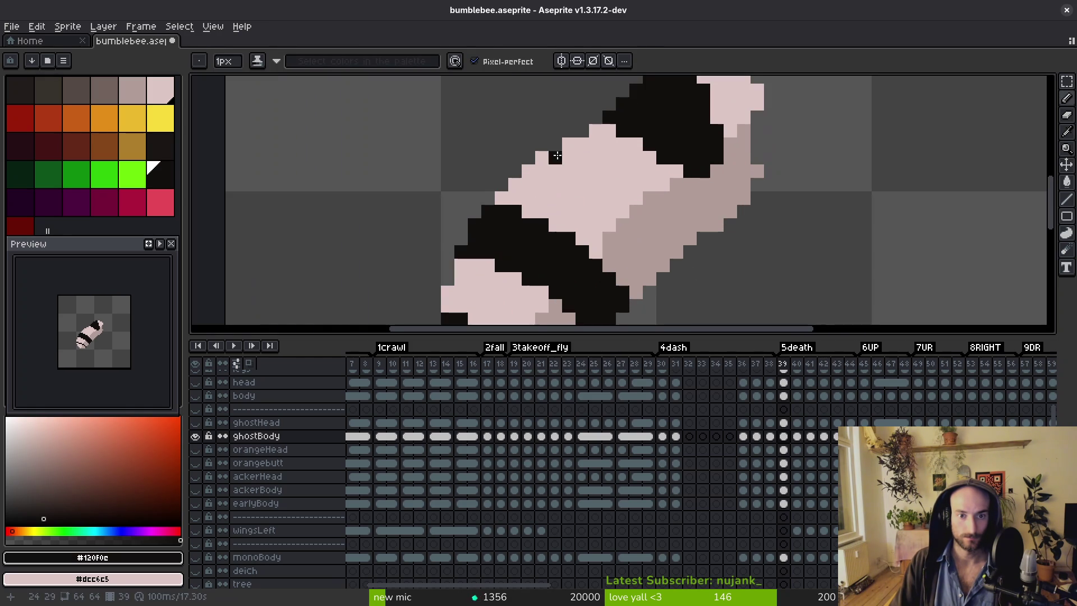
pyautogui.click(595, 185)
pyautogui.click(568, 158)
pyautogui.keyDown('alt'); pyautogui.click(583, 174); pyautogui.keyUp('alt')
pyautogui.keyDown('alt'); pyautogui.click(586, 176); pyautogui.keyUp('alt')
pyautogui.moveTo(609, 198)
pyautogui.mouseDown()
pyautogui.moveTo(623, 199)
pyautogui.moveTo(596, 171)
pyautogui.mouseUp()
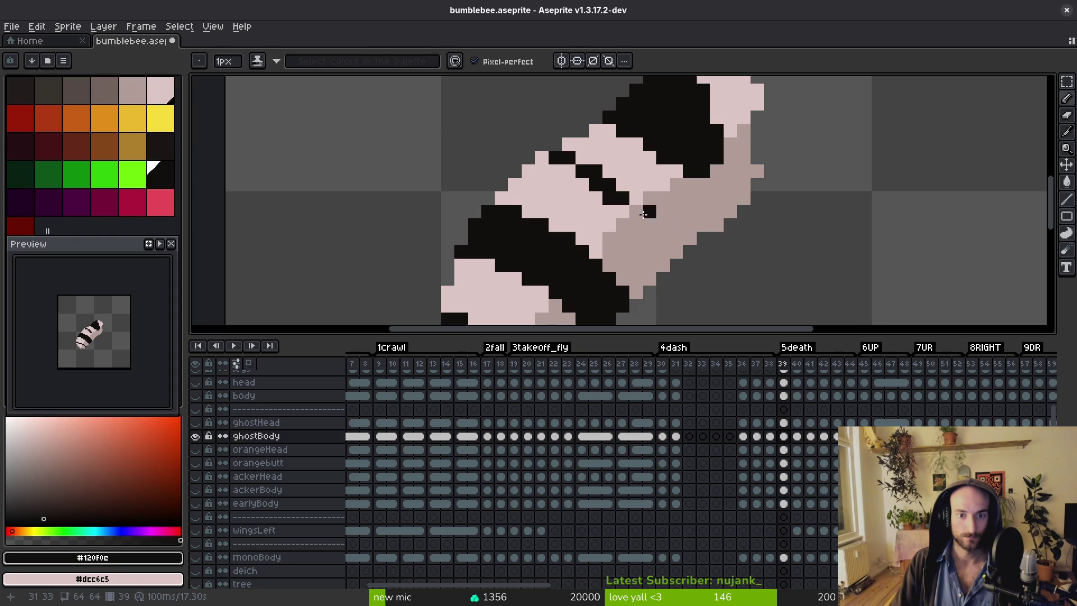
# Sample the pale pink body and greyish-pink shadow colours from the sprite.
pyautogui.press('alt')
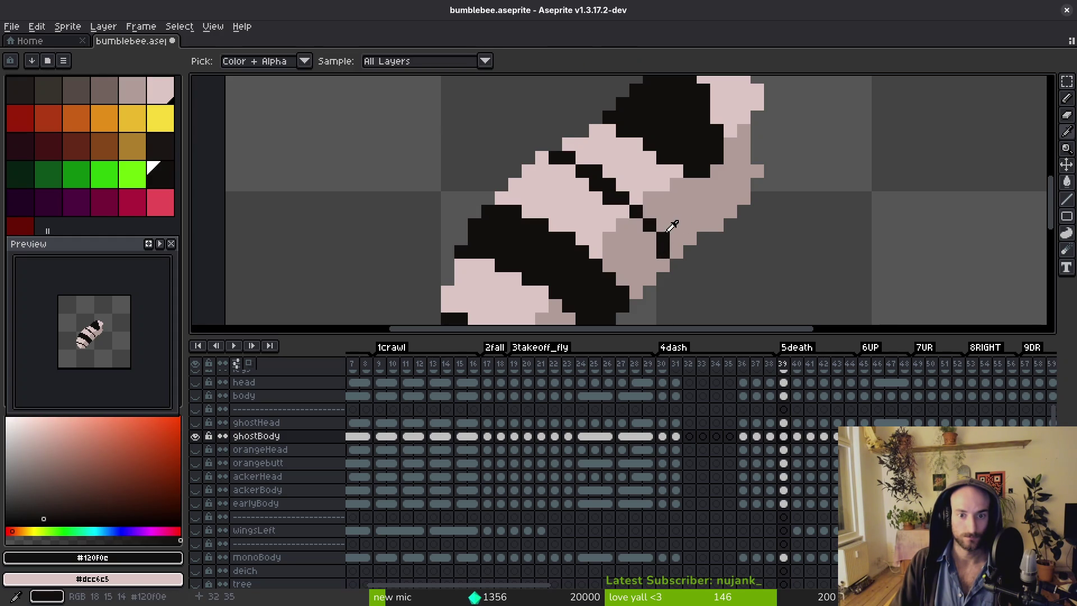
pyautogui.keyDown('alt'); pyautogui.click(610, 200); pyautogui.keyUp('alt')
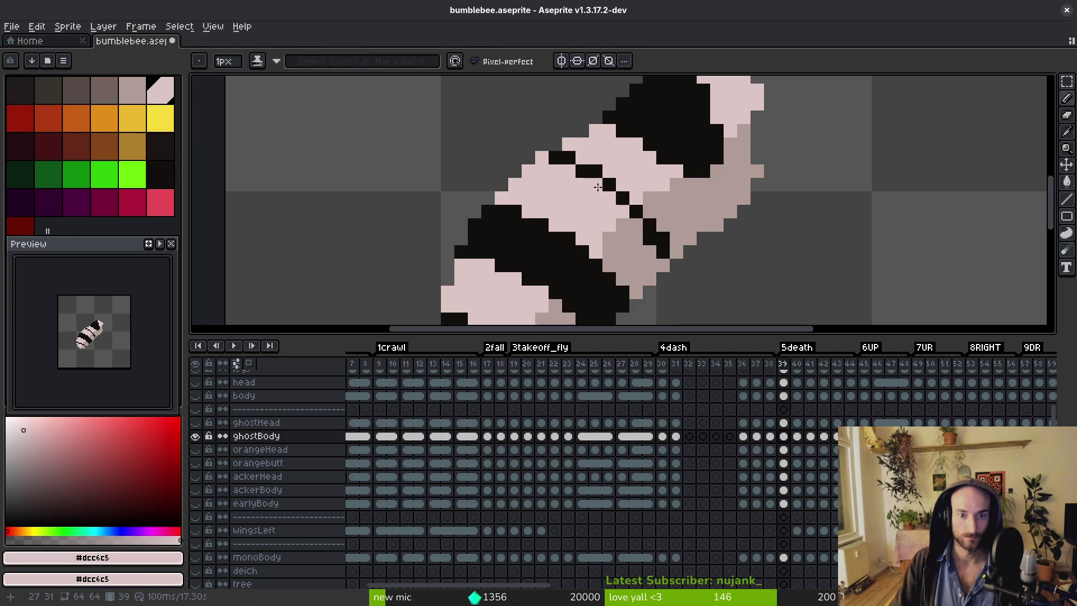
pyautogui.keyDown('alt'); pyautogui.click(677, 221); pyautogui.keyUp('alt')
pyautogui.press('alt')
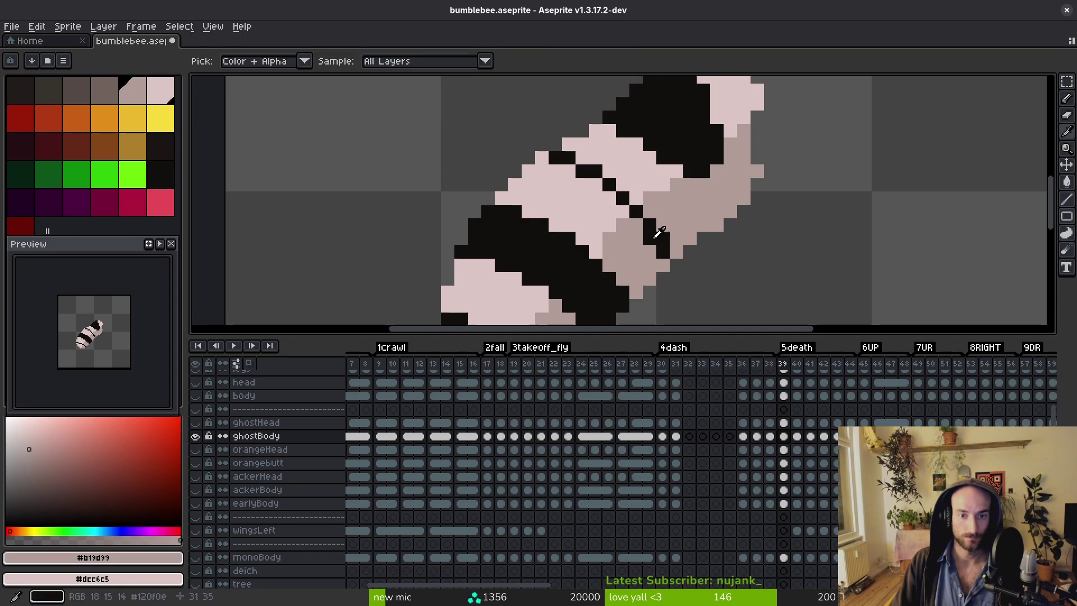
pyautogui.scroll(-4, 696, 248)
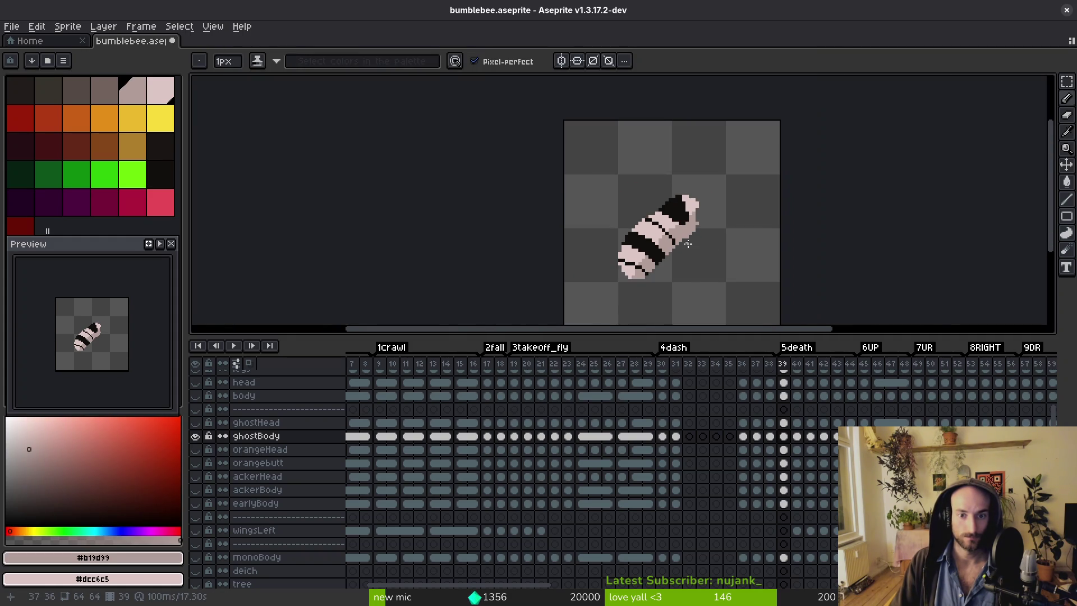
pyautogui.scroll(2, 689, 243)
# Compare with frame 38, then widen the black stripe on frame 40.
pyautogui.press('Left')
pyautogui.scroll(-2, 679, 275)
pyautogui.press('alt')
pyautogui.press('Right')
pyautogui.press('Right')
pyautogui.keyDown('alt'); pyautogui.click(612, 266); pyautogui.keyUp('alt')
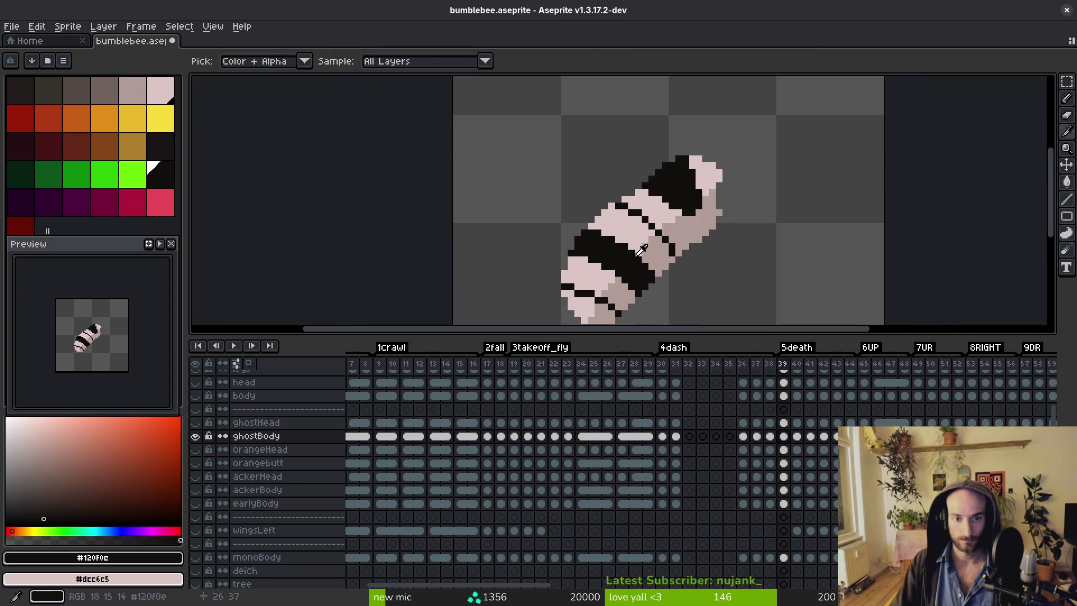
pyautogui.scroll(2, 546, 200)
pyautogui.moveTo(494, 168); pyautogui.dragTo(583, 202)
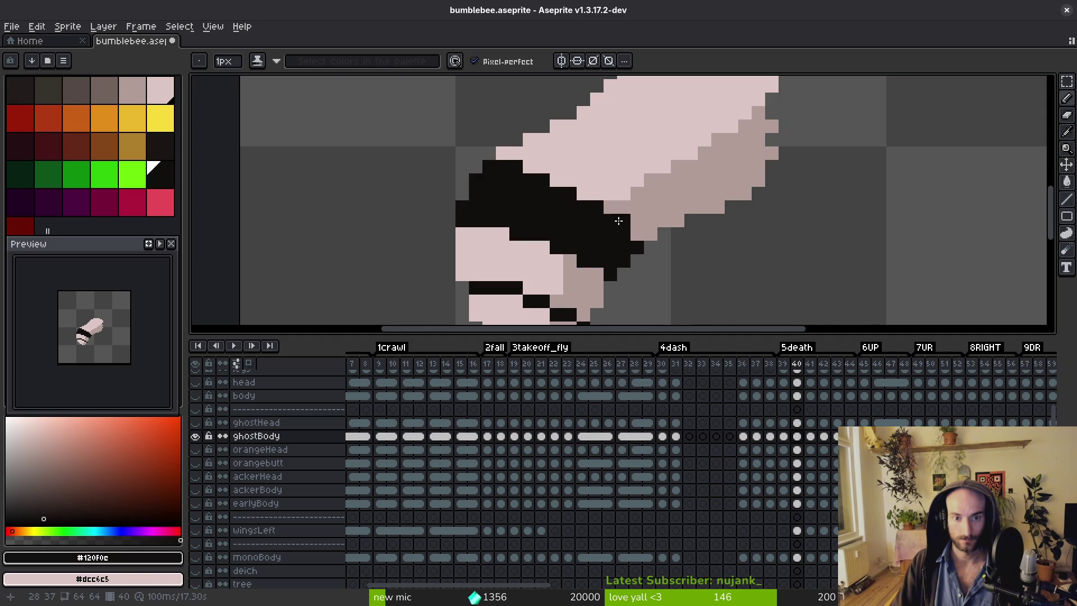
# On frame 40, add a black pixel to the band and paint pale pink over part of it.
pyautogui.scroll(-3, 652, 226)
pyautogui.scroll(3, 631, 214)
pyautogui.click(631, 214)
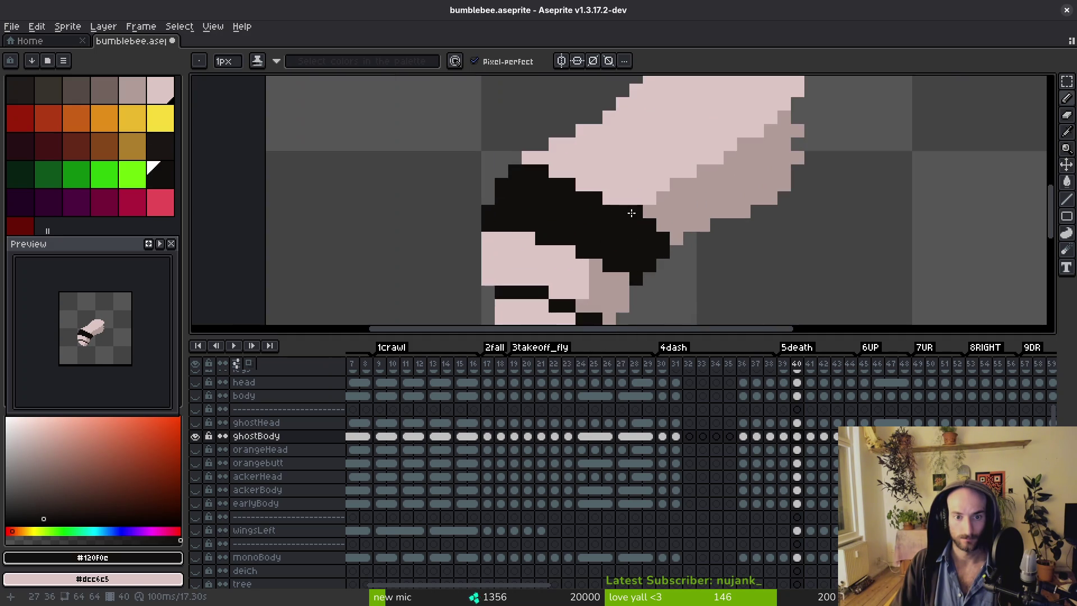
pyautogui.keyDown('alt'); pyautogui.click(569, 153); pyautogui.keyUp('alt')
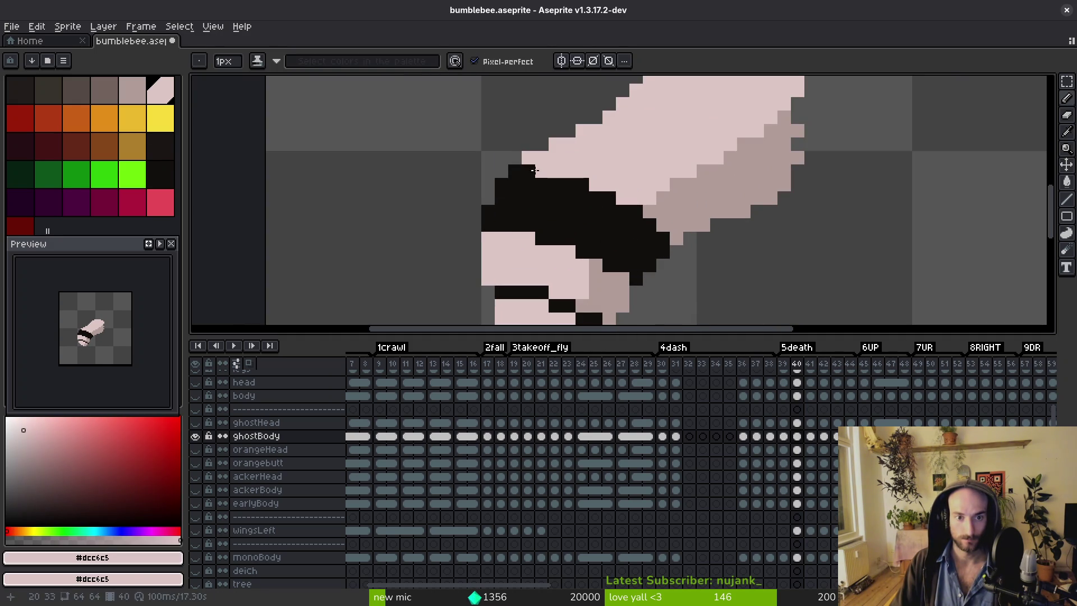
pyautogui.scroll(-3, 519, 168)
pyautogui.keyDown('alt'); pyautogui.click(628, 218); pyautogui.keyUp('alt')
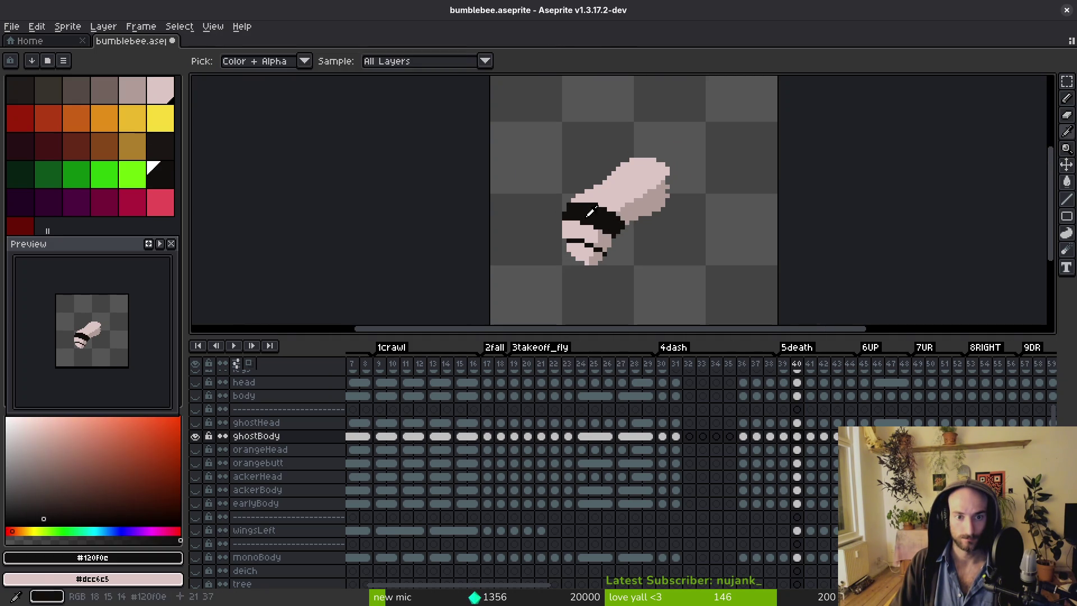
pyautogui.scroll(3, 596, 202)
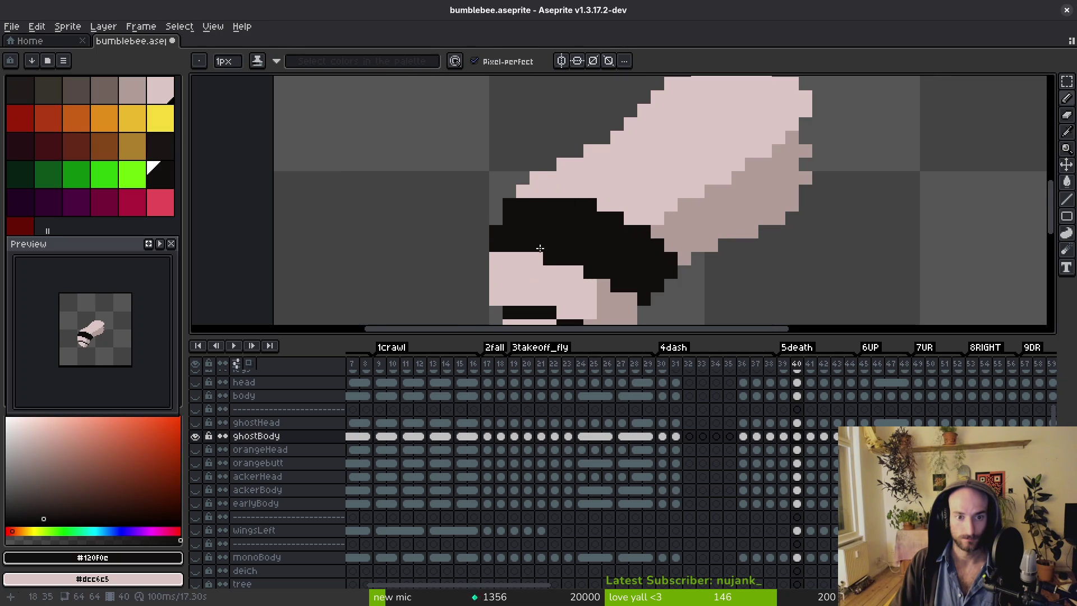
pyautogui.scroll(-3, 507, 206)
pyautogui.scroll(3, 512, 203)
pyautogui.keyDown('alt'); pyautogui.click(513, 202); pyautogui.keyUp('alt')
pyautogui.moveTo(462, 157); pyautogui.dragTo(559, 187)
# Recolour a band pixel with greyish-pink shadow and erase two black pixels at its left edge.
pyautogui.keyDown('alt'); pyautogui.click(578, 193); pyautogui.keyUp('alt')
pyautogui.click(570, 185)
pyautogui.keyDown('alt'); pyautogui.click(579, 202); pyautogui.keyUp('alt')
pyautogui.click(603, 203)
pyautogui.scroll(-3, 602, 198)
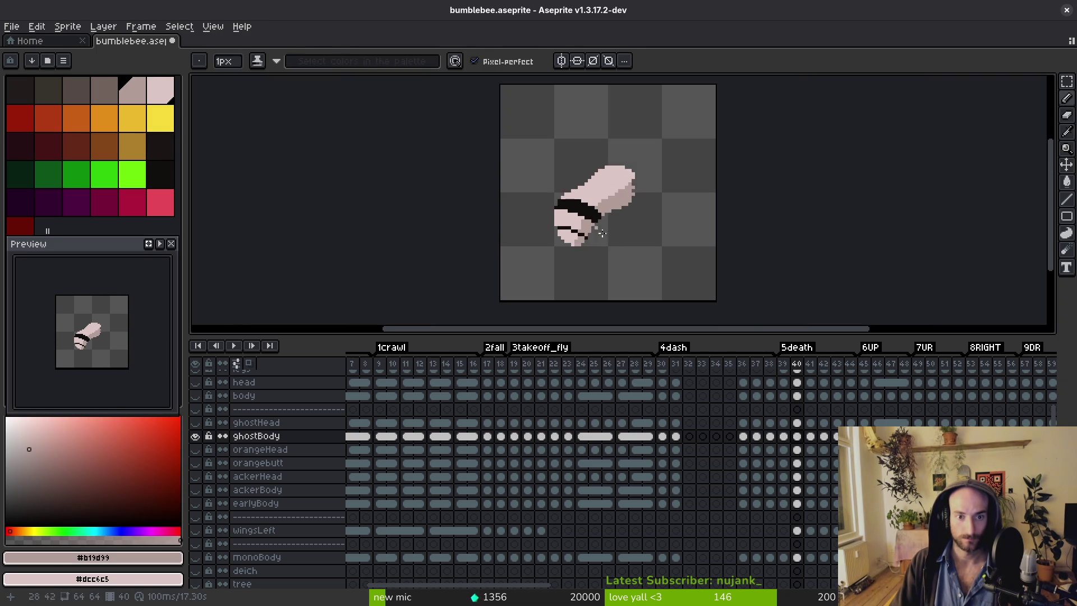
pyautogui.press('Left')
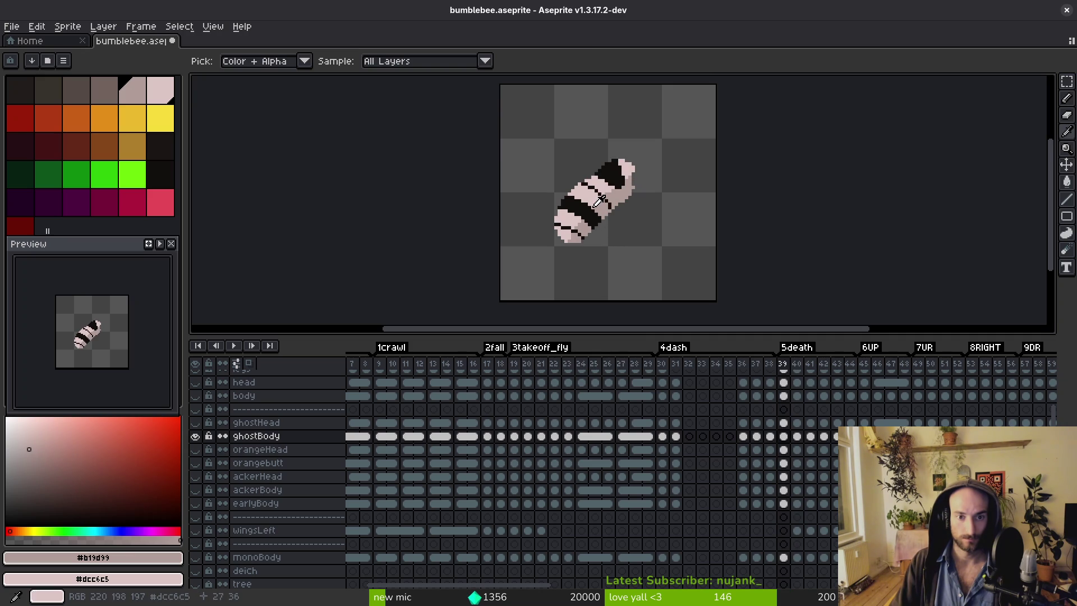
pyautogui.press('Right')
pyautogui.press('Left')
pyautogui.press('Right')
pyautogui.scroll(3, 578, 191)
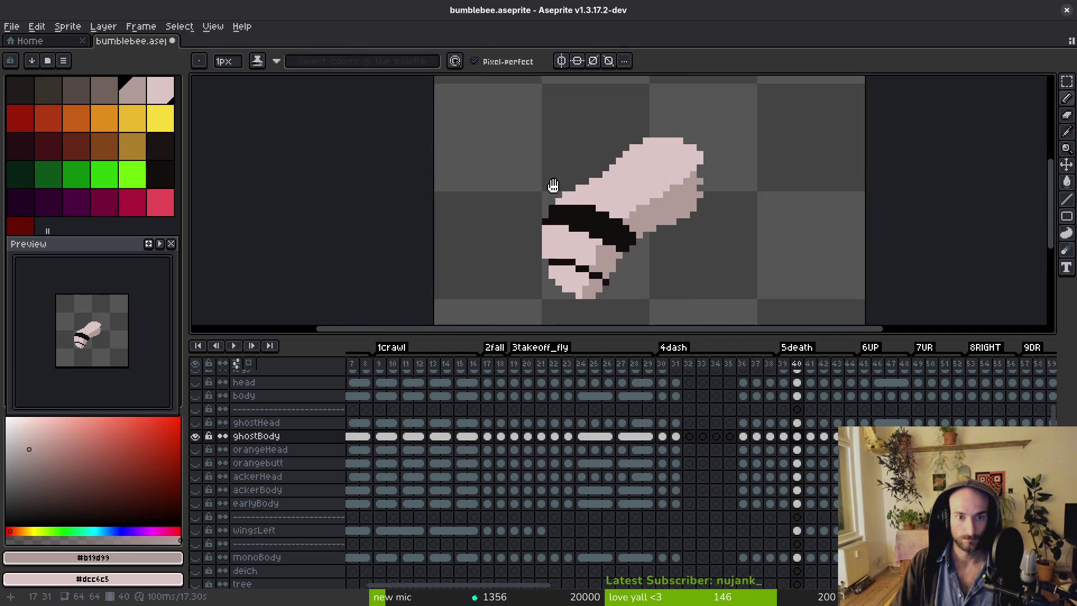
pyautogui.moveTo(545, 220); pyautogui.dragTo(545, 233)
pyautogui.scroll(-2, 555, 219)
pyautogui.scroll(3, 555, 219)
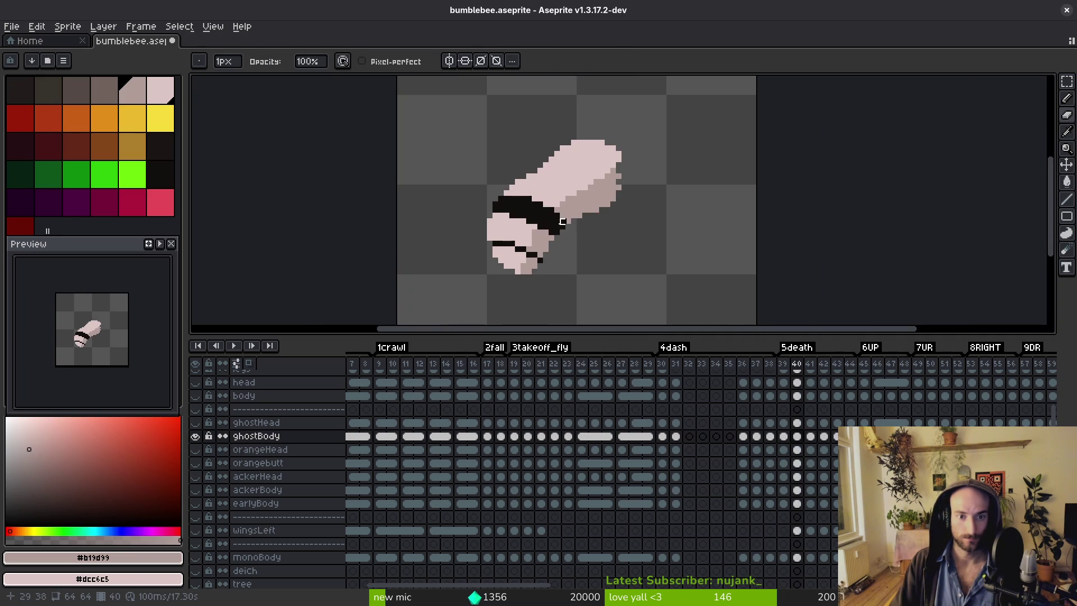
# Outline a thick diagonal black stripe across the body on frame 40 and fill it black.
pyautogui.keyDown('alt'); pyautogui.click(520, 190); pyautogui.keyUp('alt')
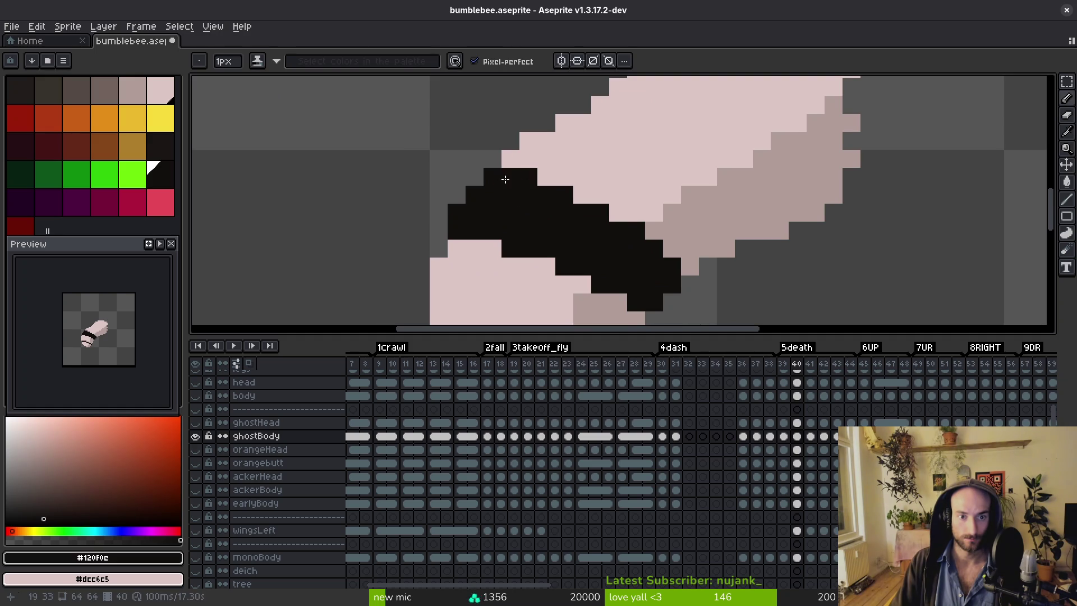
pyautogui.scroll(-3, 497, 180)
pyautogui.scroll(3, 545, 210)
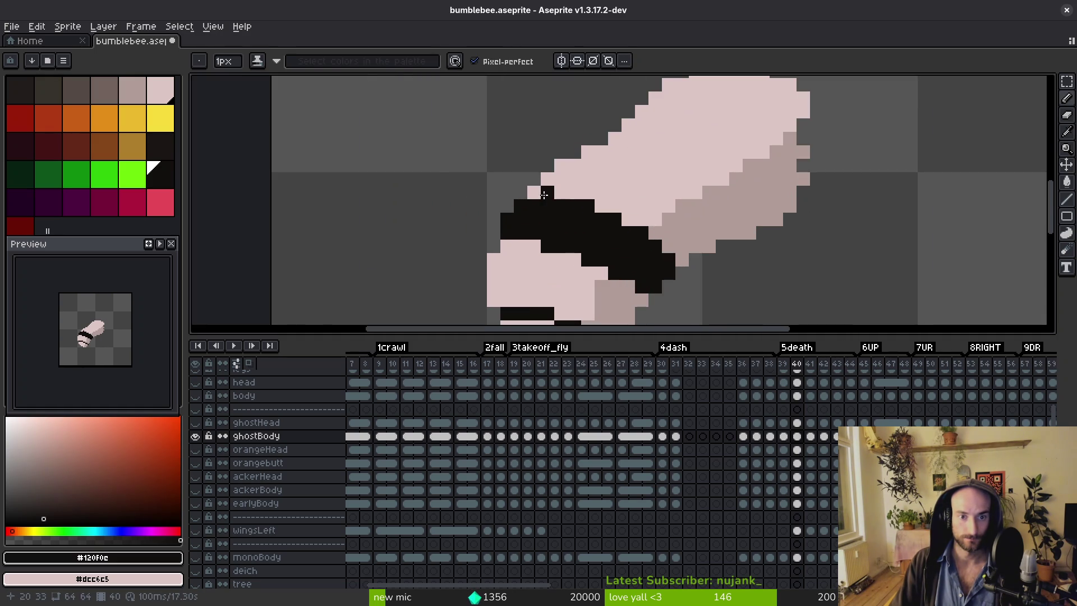
pyautogui.scroll(-4, 537, 193)
pyautogui.press('alt')
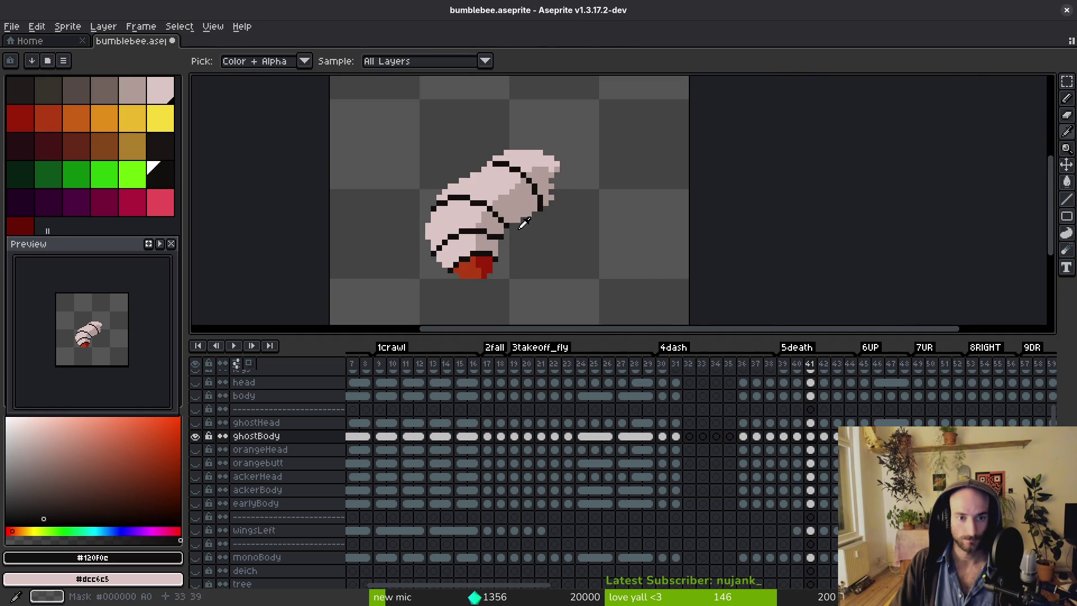
pyautogui.scroll(3, 489, 200)
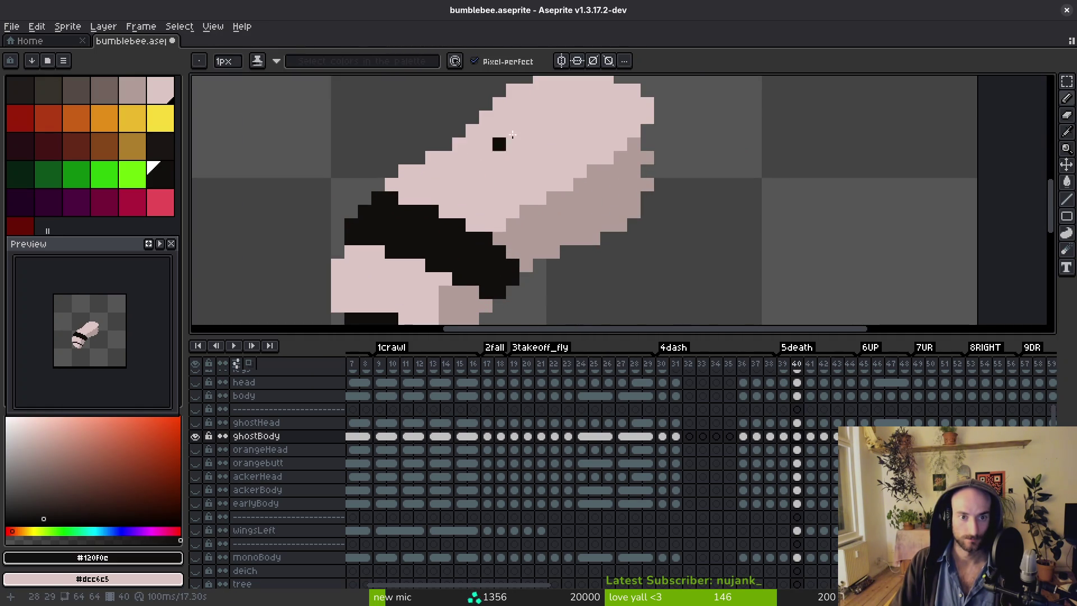
pyautogui.press('Left')
pyautogui.press('alt')
pyautogui.press('Right')
pyautogui.moveTo(581, 112); pyautogui.dragTo(593, 150)
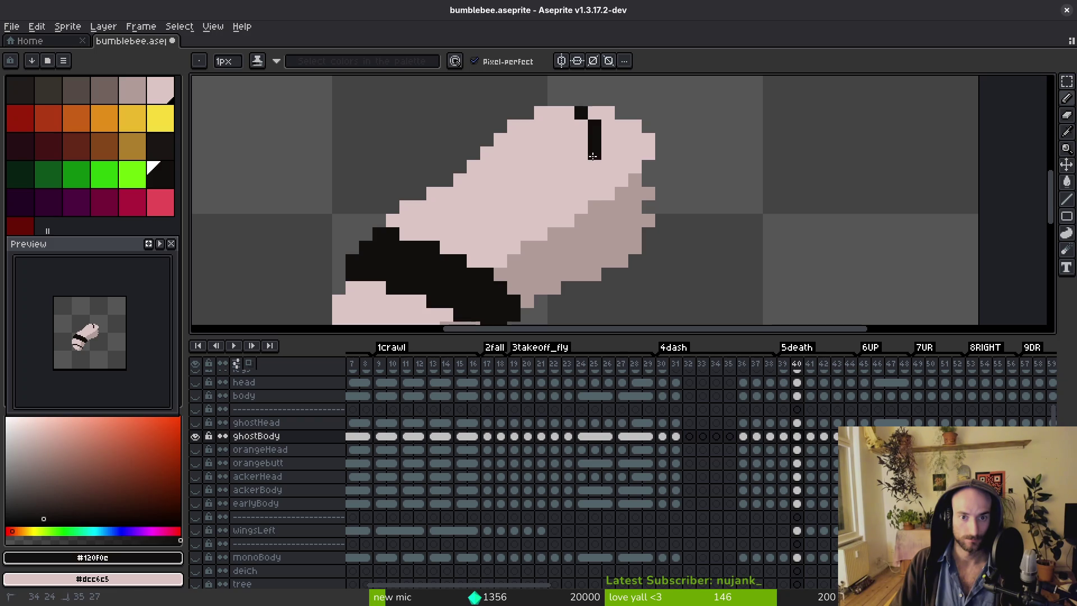
pyautogui.moveTo(548, 187); pyautogui.dragTo(500, 152)
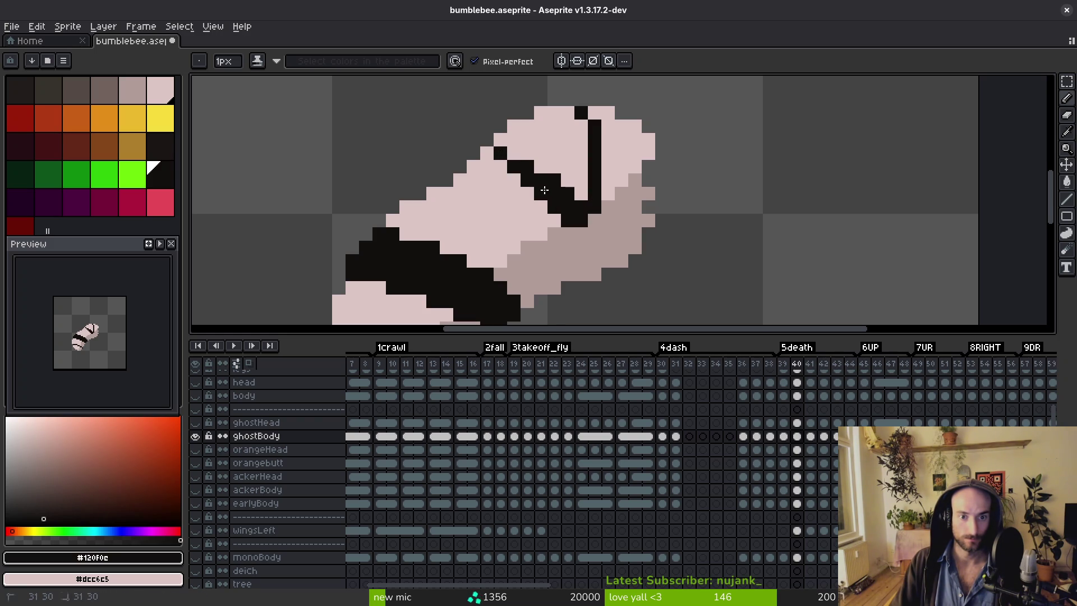
pyautogui.press('g')
pyautogui.click(544, 191)
pyautogui.scroll(-4, 544, 190)
# Compare with frame 39 and sample the grey shading and pale pink body colours.
pyautogui.press('alt')
pyautogui.press('Left')
pyautogui.press('Right')
pyautogui.scroll(3, 547, 181)
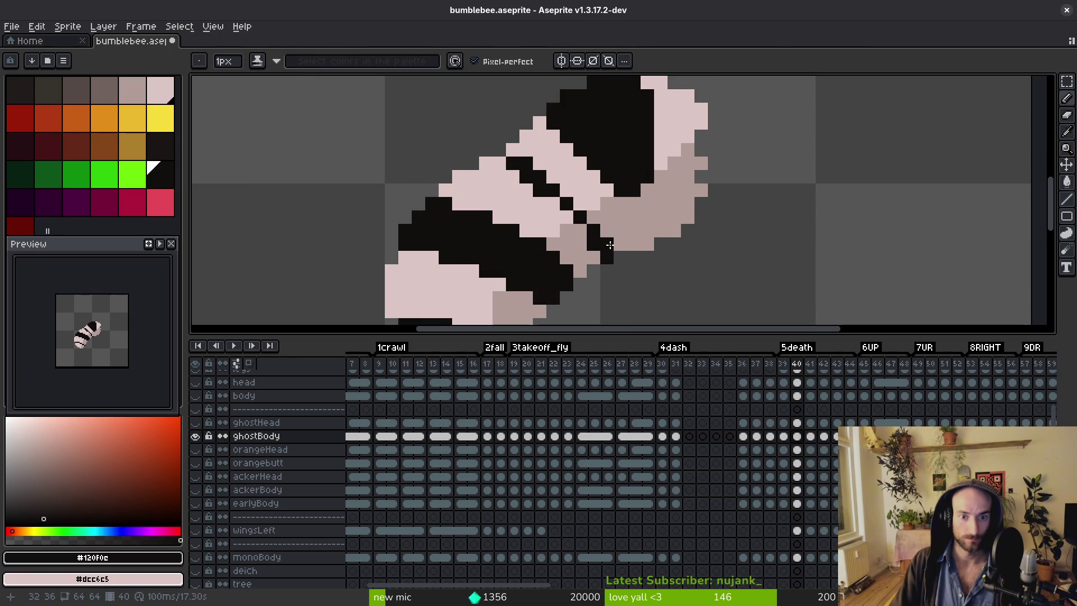
pyautogui.keyDown('alt'); pyautogui.click(588, 240); pyautogui.keyUp('alt')
pyautogui.press('alt')
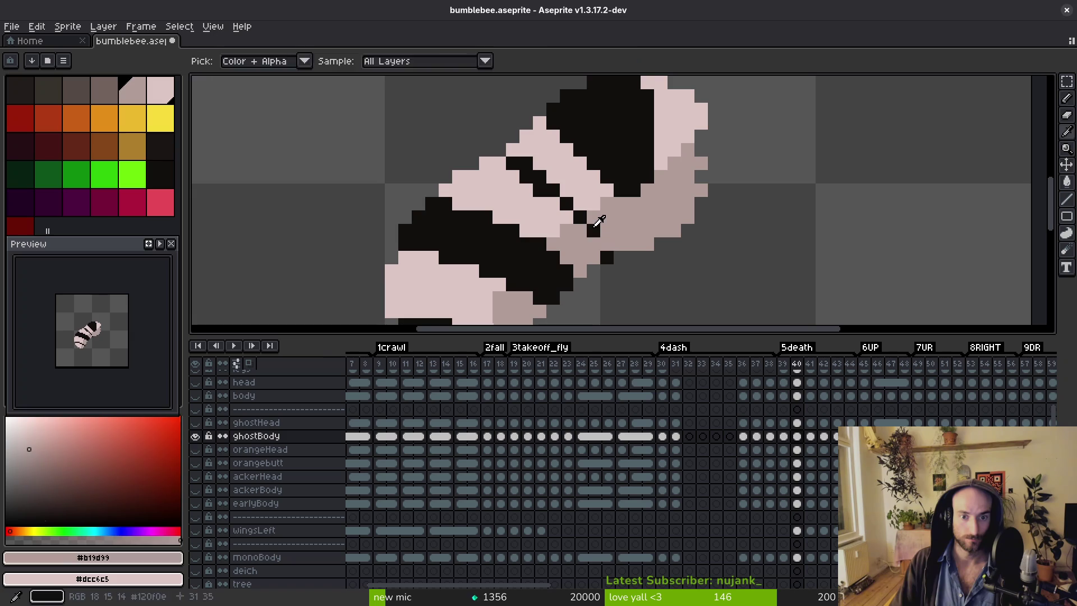
pyautogui.keyDown('alt'); pyautogui.click(553, 205); pyautogui.keyUp('alt')
pyautogui.scroll(-5, 567, 225)
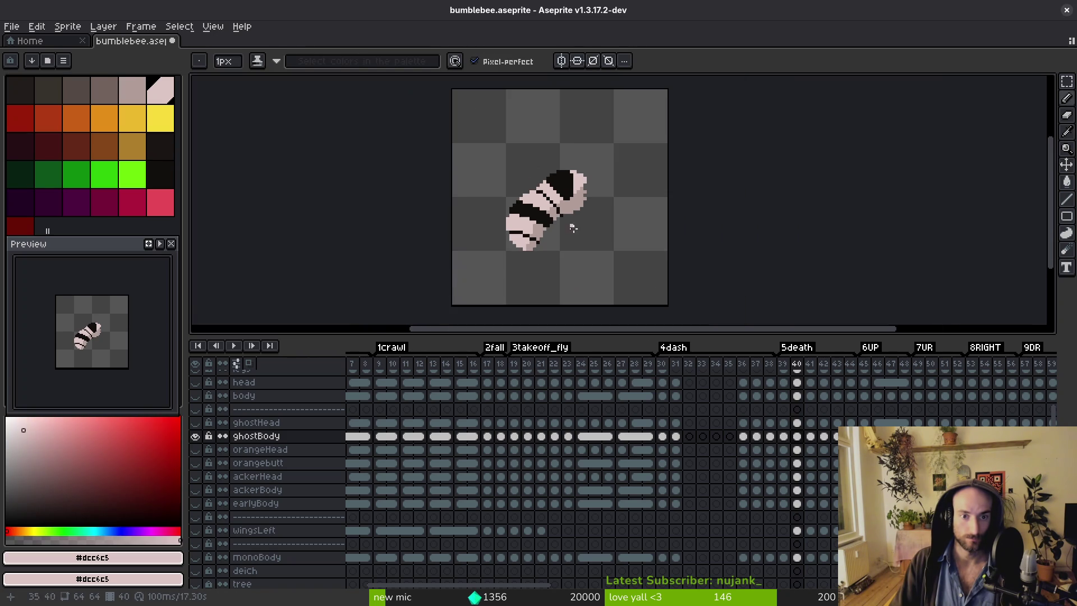
pyautogui.scroll(5, 573, 219)
pyautogui.keyDown('alt'); pyautogui.click(521, 211); pyautogui.keyUp('alt')
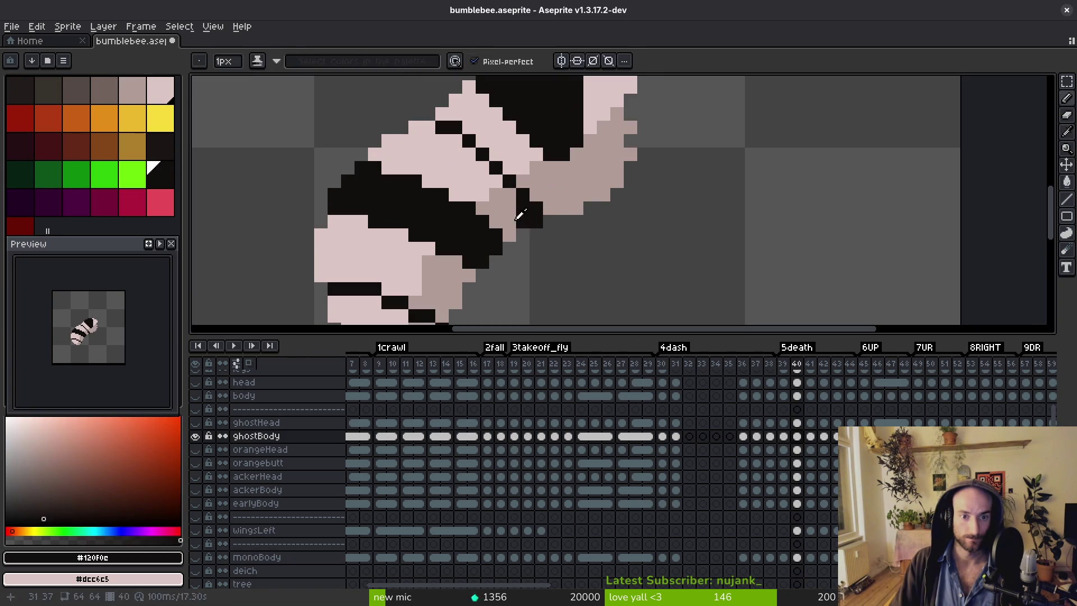
pyautogui.scroll(-4, 561, 216)
pyautogui.scroll(4, 586, 216)
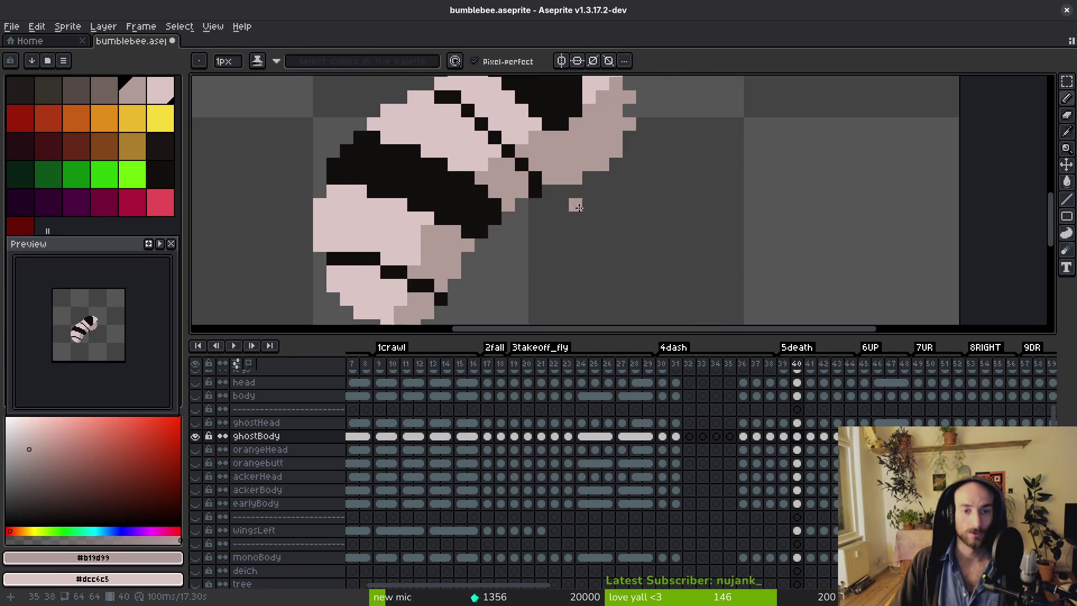
# Paint grey and black pixels along the stripe edge, then save bumblebee.aseprite.
pyautogui.click(535, 192)
pyautogui.keyDown('alt'); pyautogui.click(521, 164); pyautogui.keyUp('alt')
pyautogui.click(521, 178)
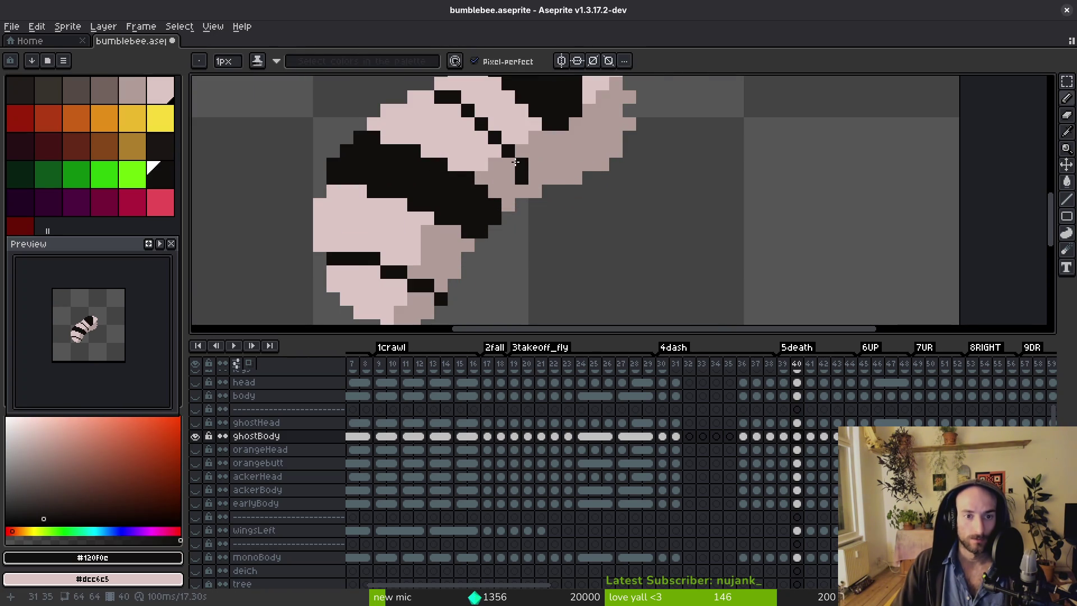
pyautogui.keyDown('alt'); pyautogui.click(535, 192); pyautogui.keyUp('alt')
pyautogui.click(521, 164)
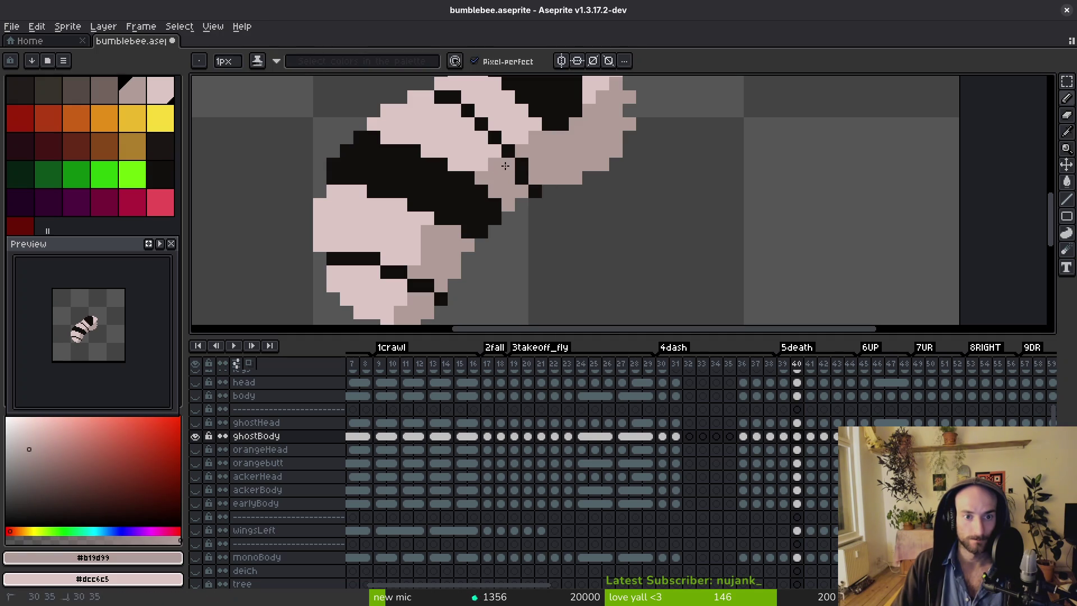
pyautogui.scroll(-3, 552, 183)
pyautogui.scroll(-2, 552, 184)
pyautogui.hotkey('ctrl', 's')
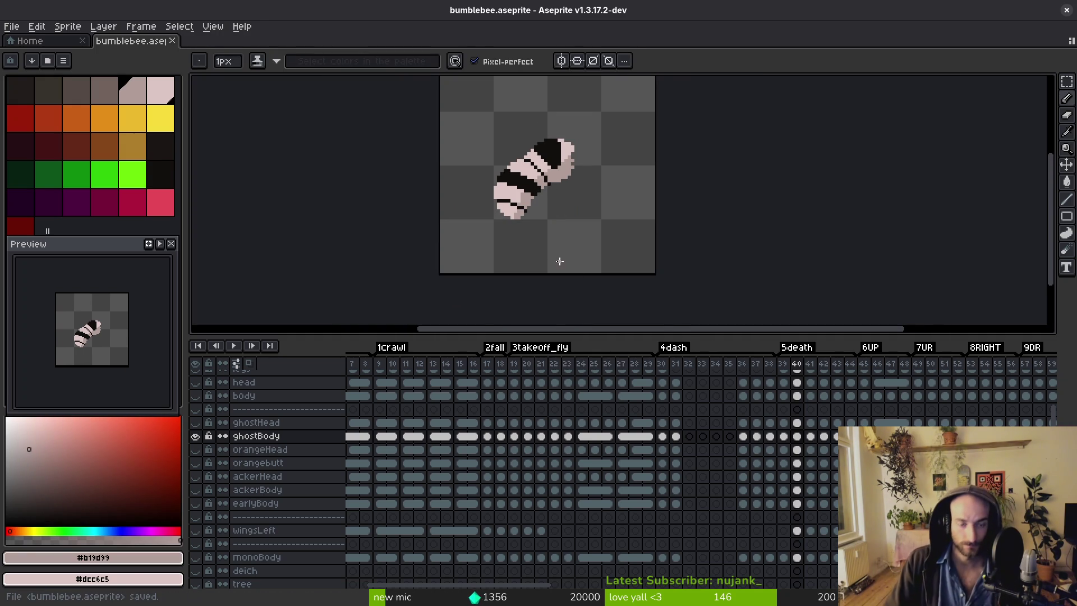
# On frame 41, make pale pink the paint colour and switch to the Paint Bucket.
pyautogui.scroll(3, 487, 200)
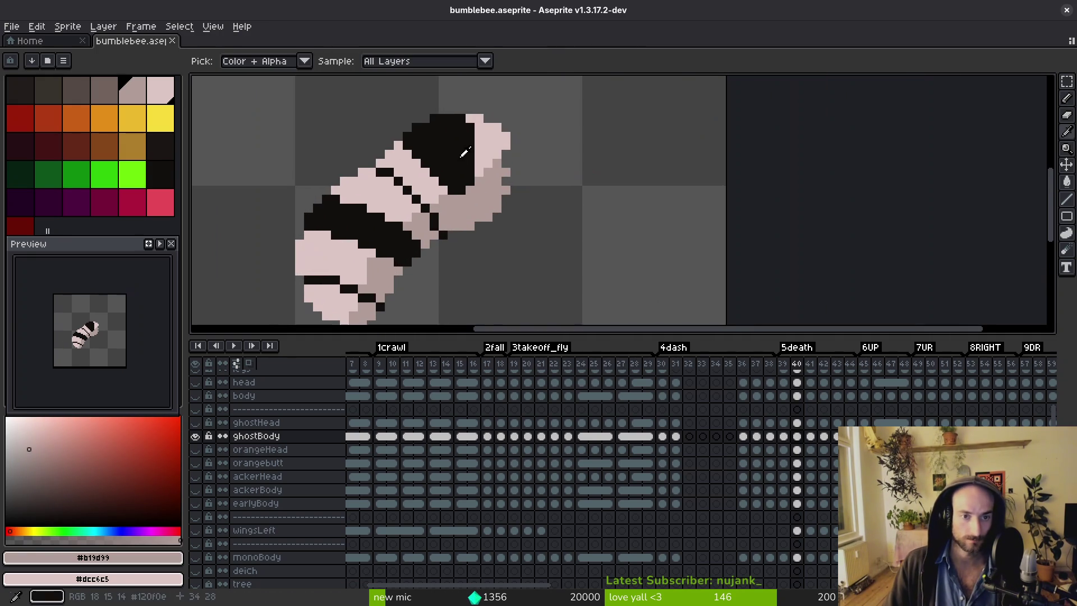
pyautogui.keyDown('alt'); pyautogui.click(481, 189); pyautogui.keyUp('alt')
pyautogui.press('.')
pyautogui.scroll(-1, 481, 189)
pyautogui.keyDown('alt'); pyautogui.click(505, 213); pyautogui.keyUp('alt')
pyautogui.scroll(1, 533, 211)
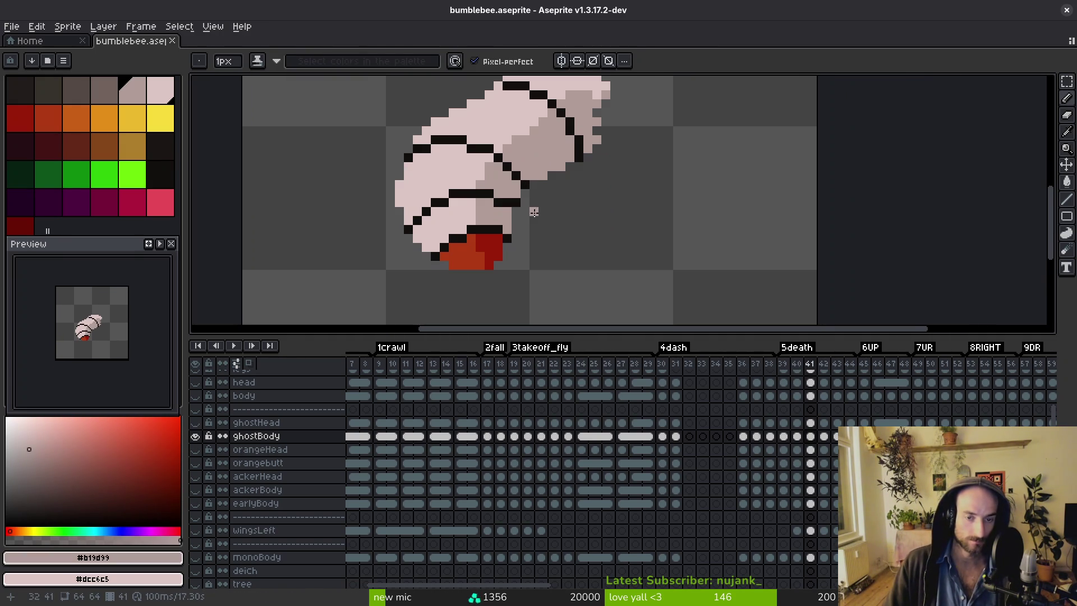
pyautogui.press('alt')
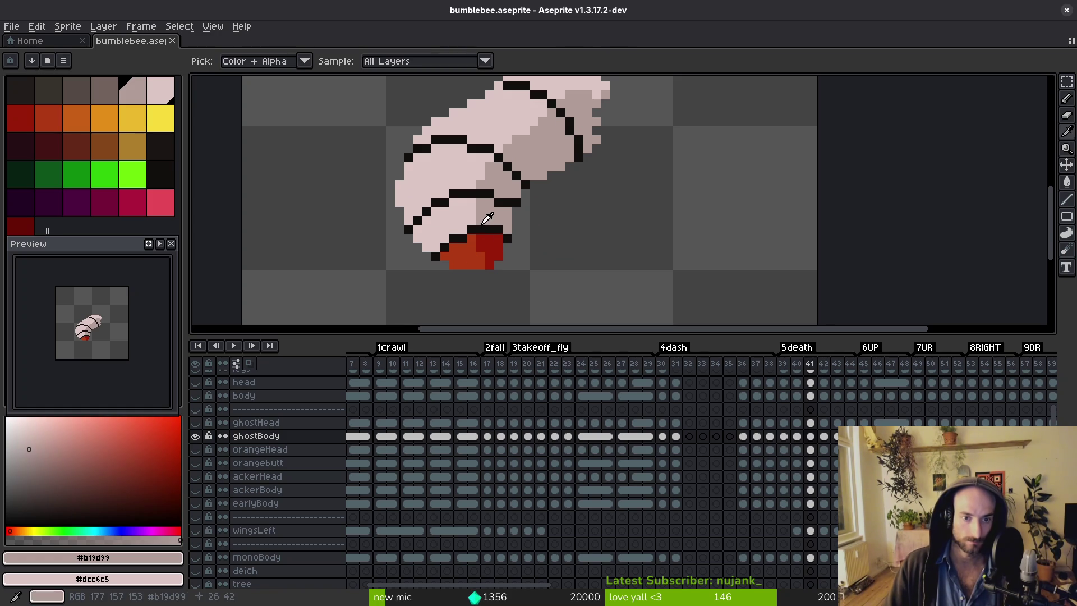
pyautogui.press('x')
pyautogui.press('g')
pyautogui.click(486, 247)
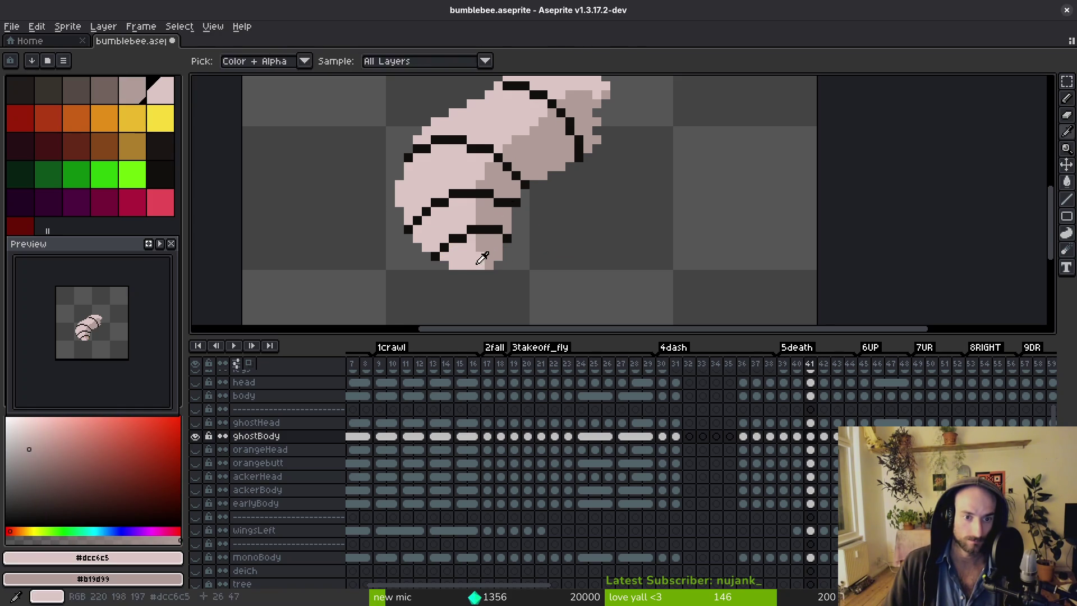
# Fill the red stinger with pale pink on frames 42 through 47.
pyautogui.press('.')
pyautogui.click(471, 249)
pyautogui.press('.')
pyautogui.click(487, 236)
pyautogui.press('.')
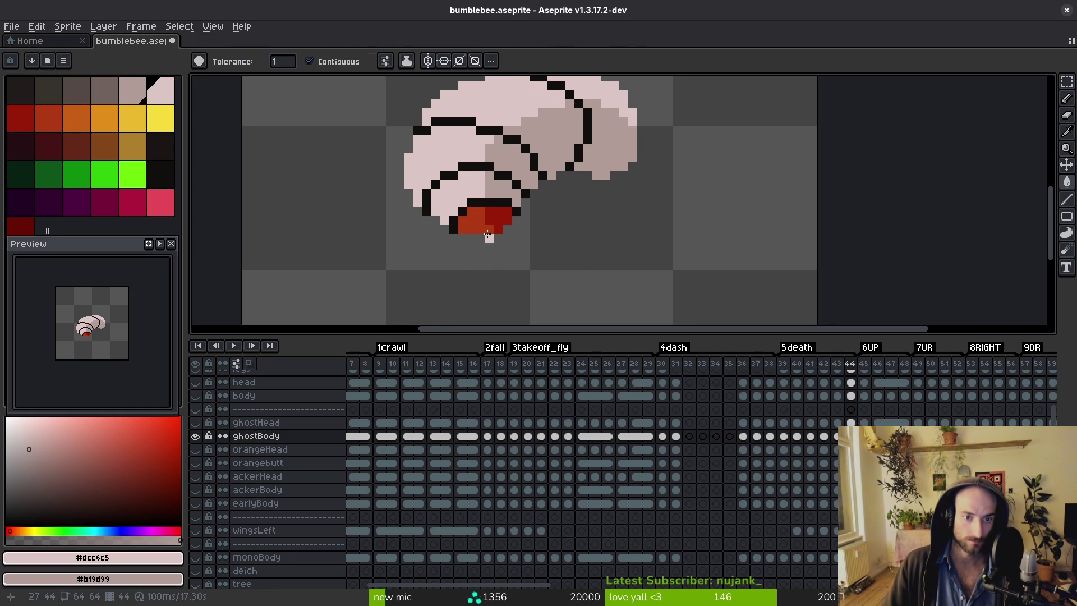
pyautogui.press('.')
pyautogui.click(396, 180)
pyautogui.click(415, 206)
pyautogui.press('.')
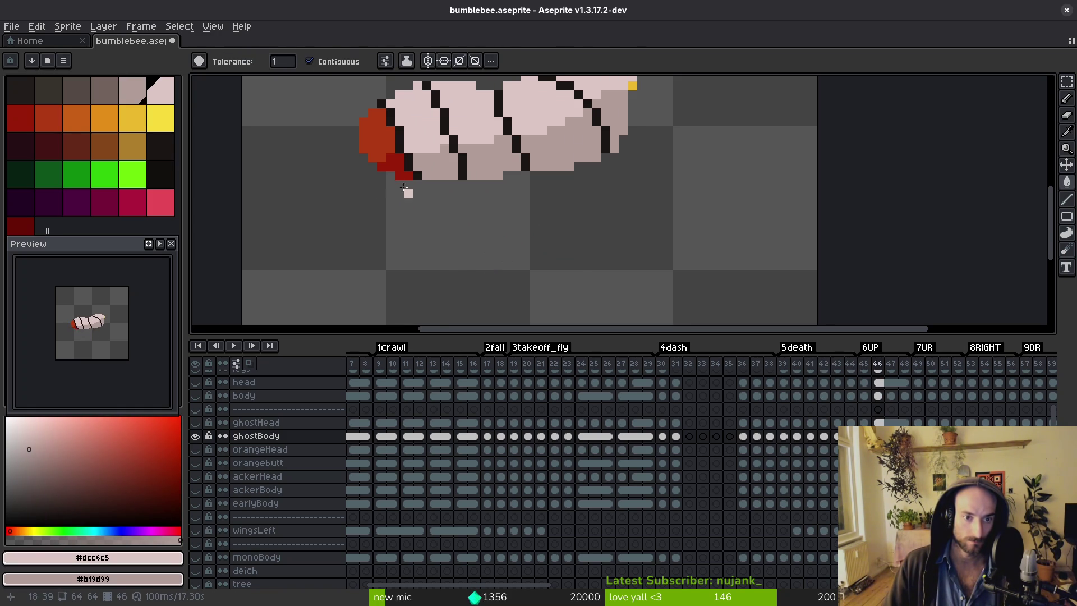
pyautogui.press('.')
pyautogui.click(434, 246)
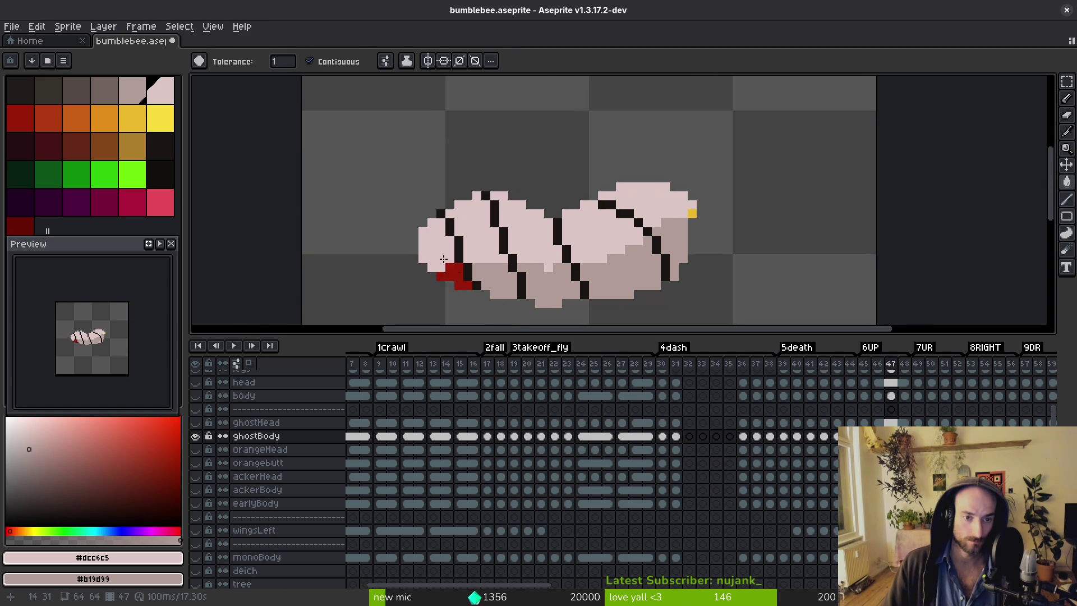
pyautogui.click(453, 278)
# Fill the red stinger with pale pink on frames 48 through 52.
pyautogui.press('.')
pyautogui.click(448, 283)
pyautogui.press('.')
pyautogui.click(436, 261)
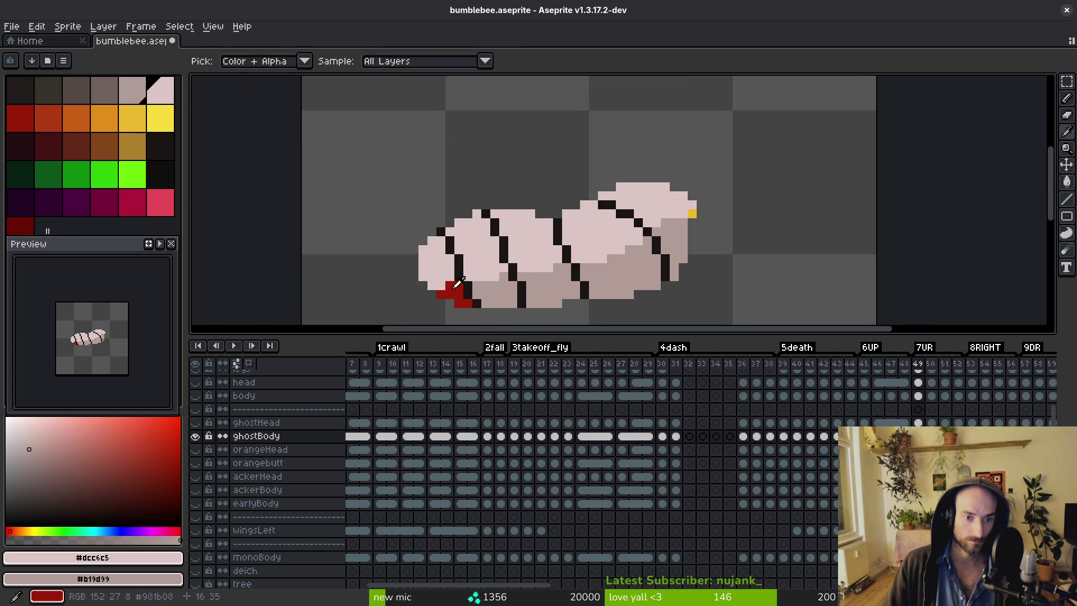
pyautogui.click(452, 284)
pyautogui.press('.')
pyautogui.click(450, 278)
pyautogui.press('.')
pyautogui.click(446, 269)
pyautogui.press('.')
pyautogui.click(432, 269)
pyautogui.click(453, 303)
pyautogui.click(457, 295)
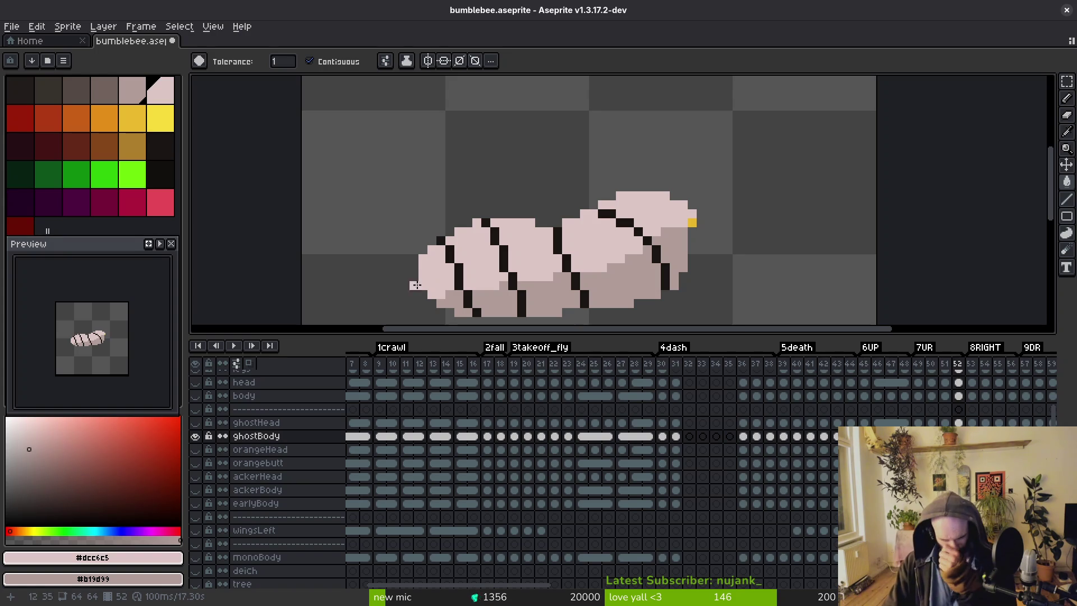
# Check frames 53 to 55, undoing an accidental pink fill along the way.
pyautogui.scroll(-2, 464, 248)
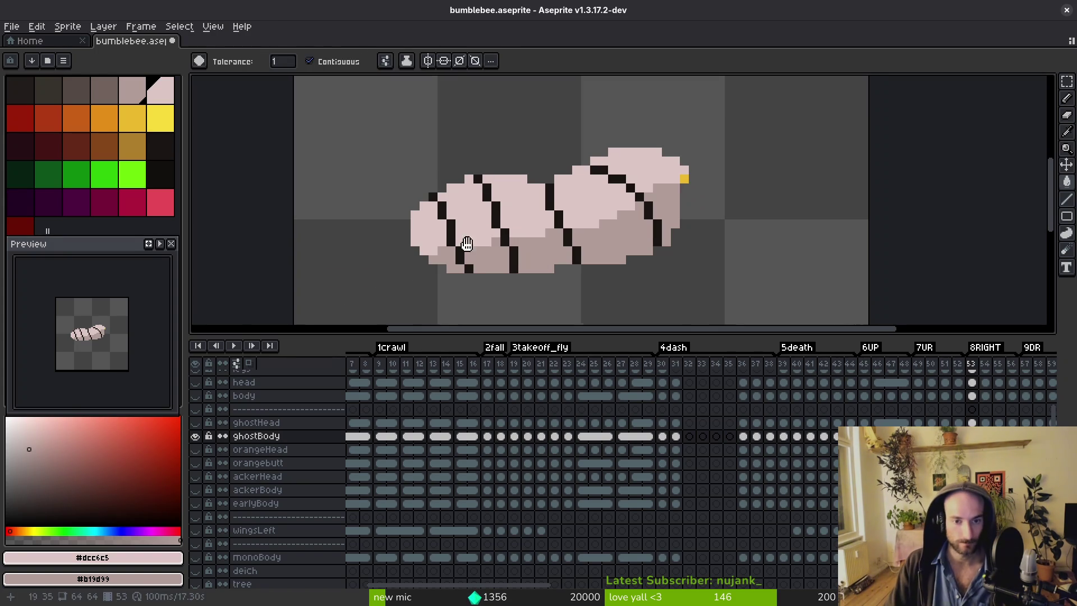
pyautogui.press('alt')
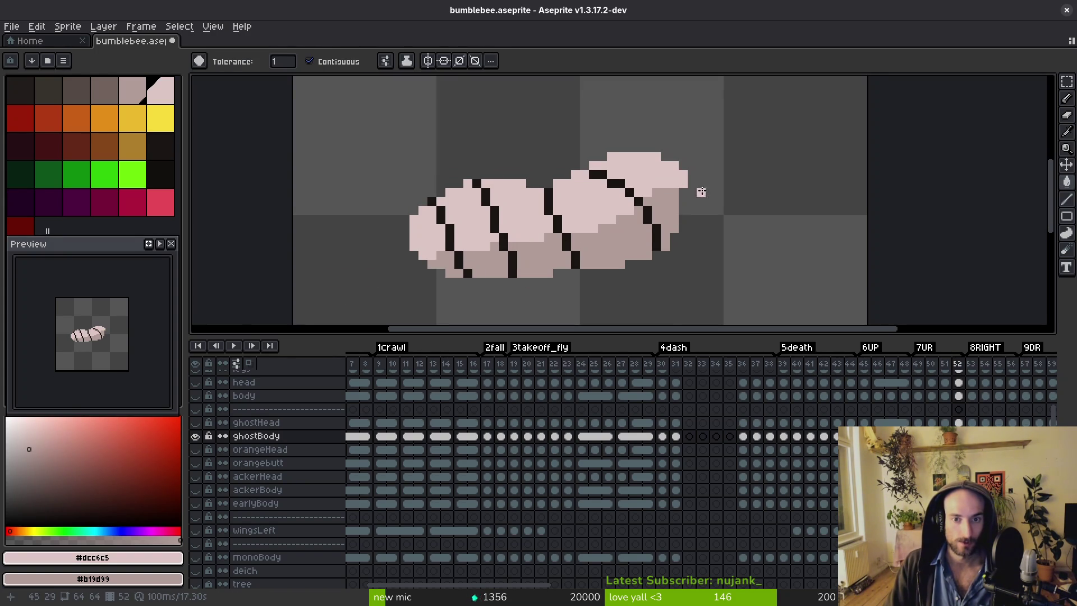
pyautogui.press('Right')
pyautogui.press('Right')
pyautogui.click(656, 179)
pyautogui.hotkey('ctrl', 'z')
pyautogui.press('Right')
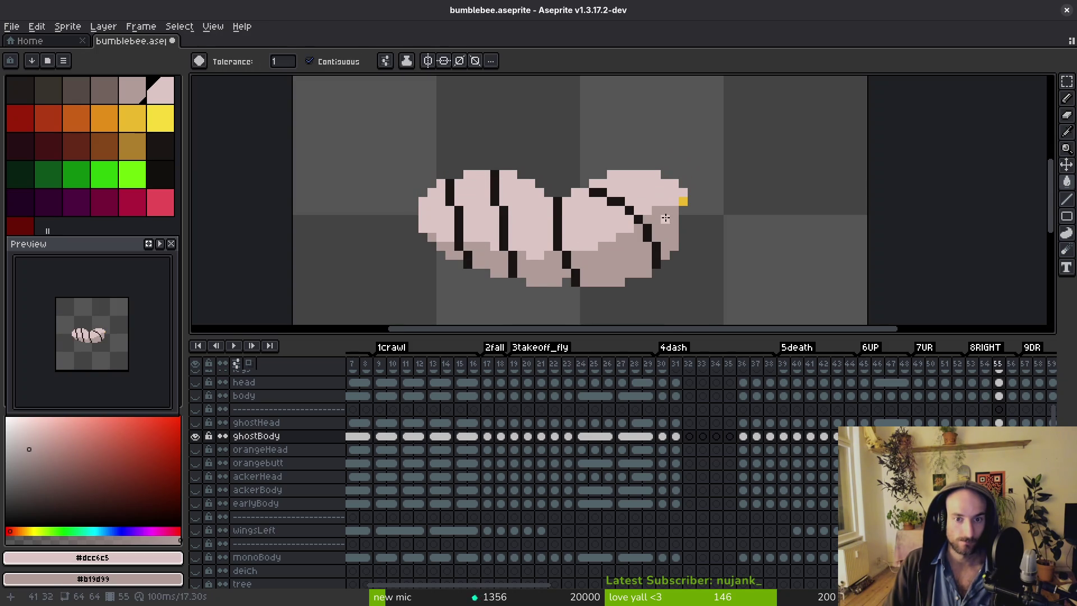
pyautogui.press('Right')
pyautogui.press('Left')
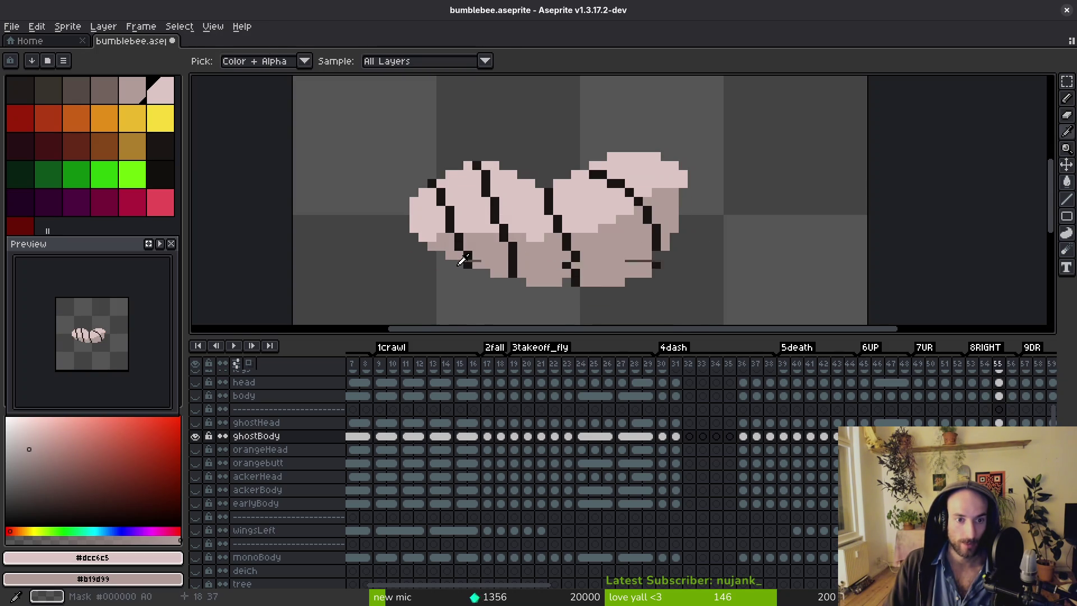